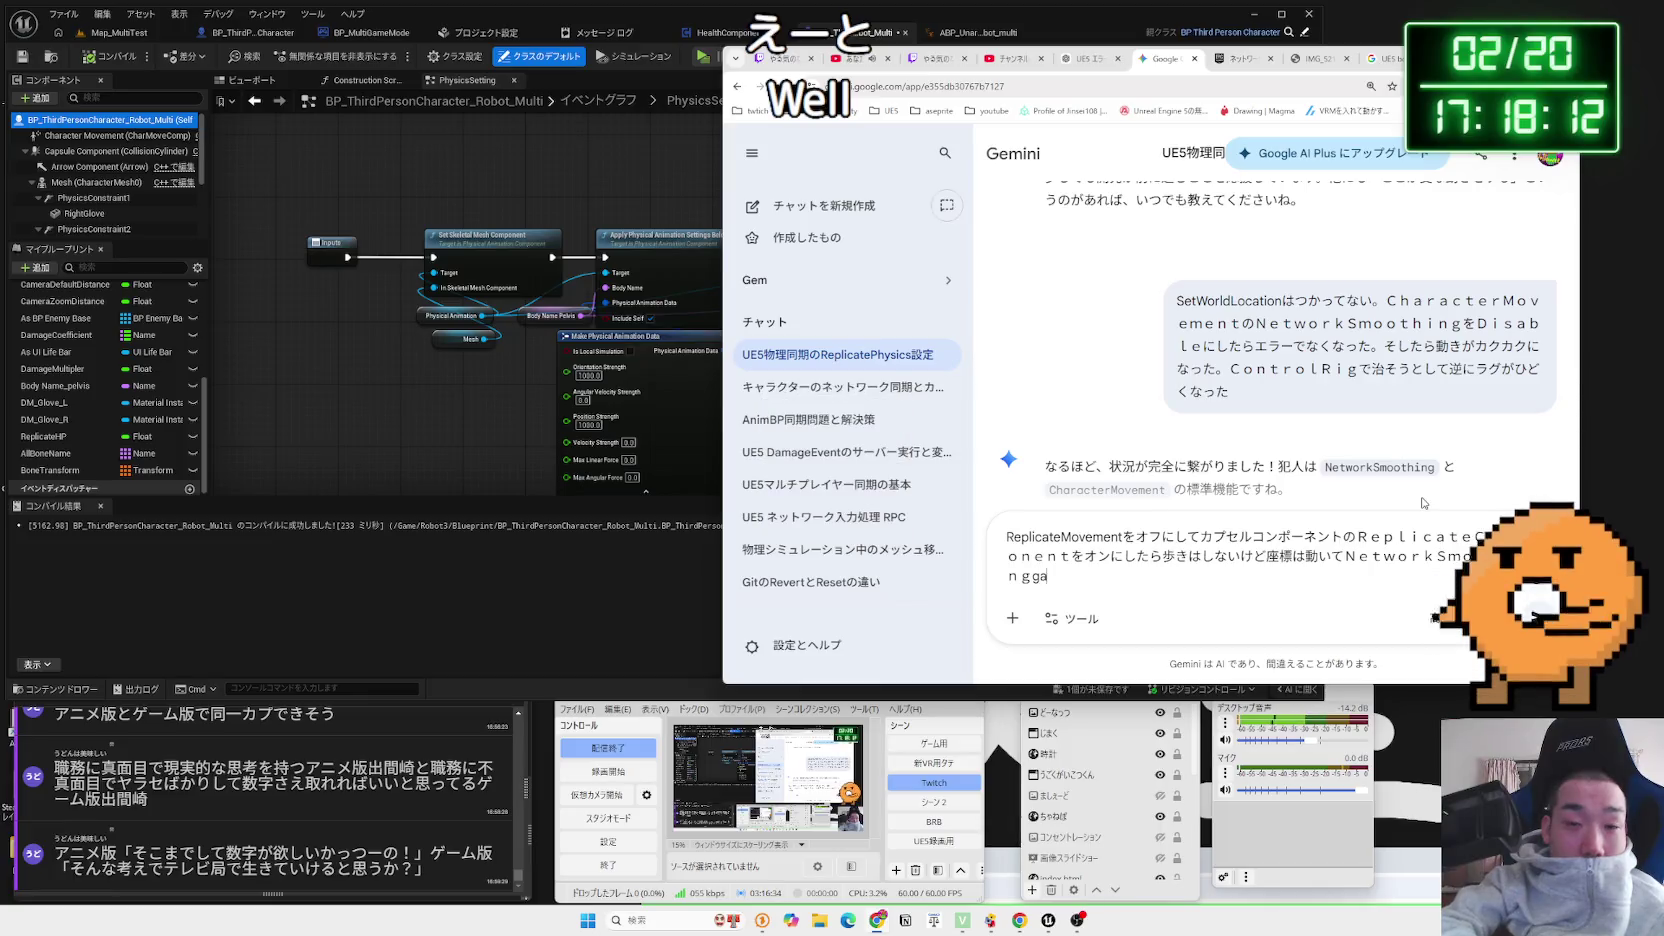
Finish and send the Japanese message to Gemini saying the error went away but walking stopped
key("BackSpace")
type("がお")
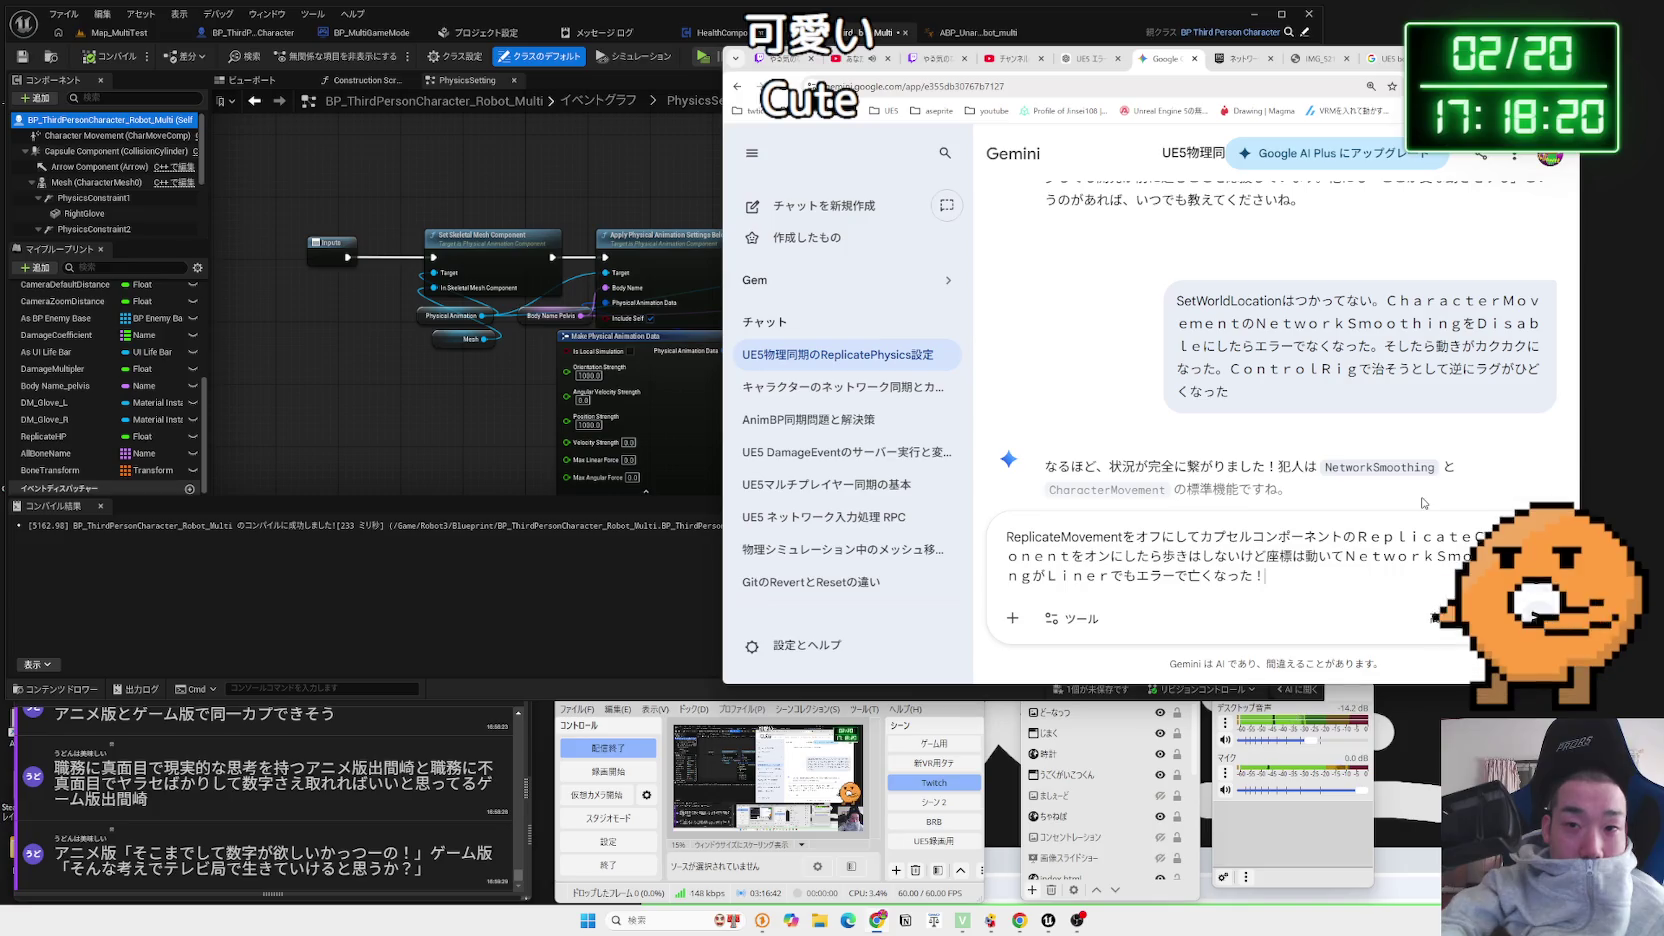
key("BackSpace")
key("BackSpace")
type("なくなった！")
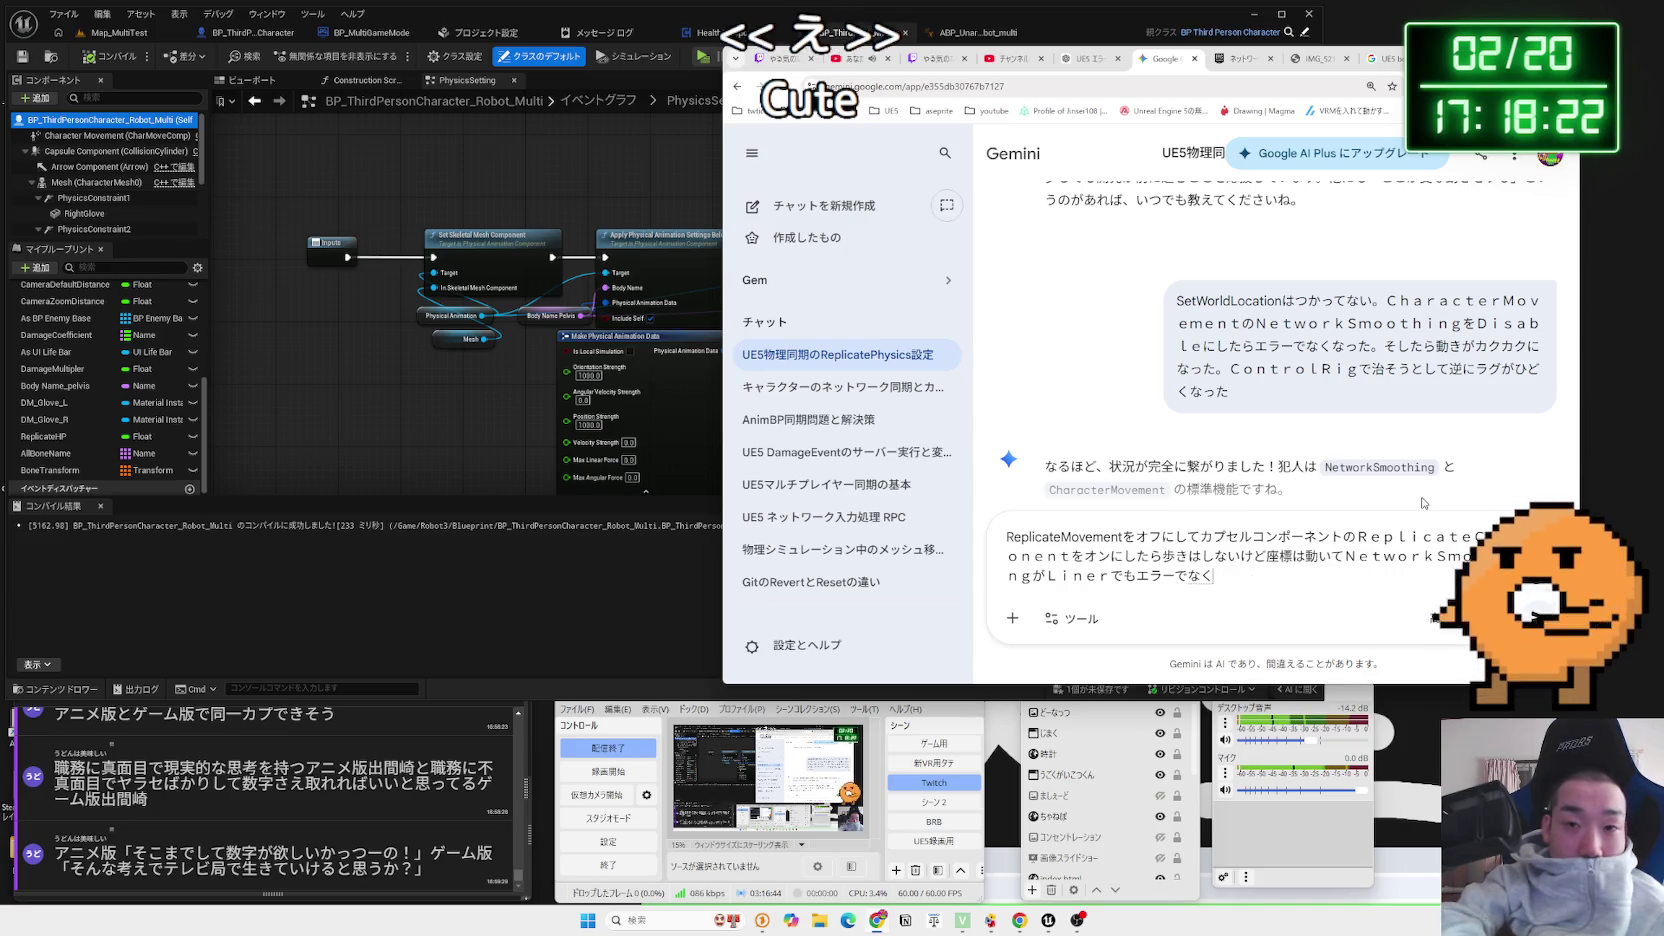
key("Return")
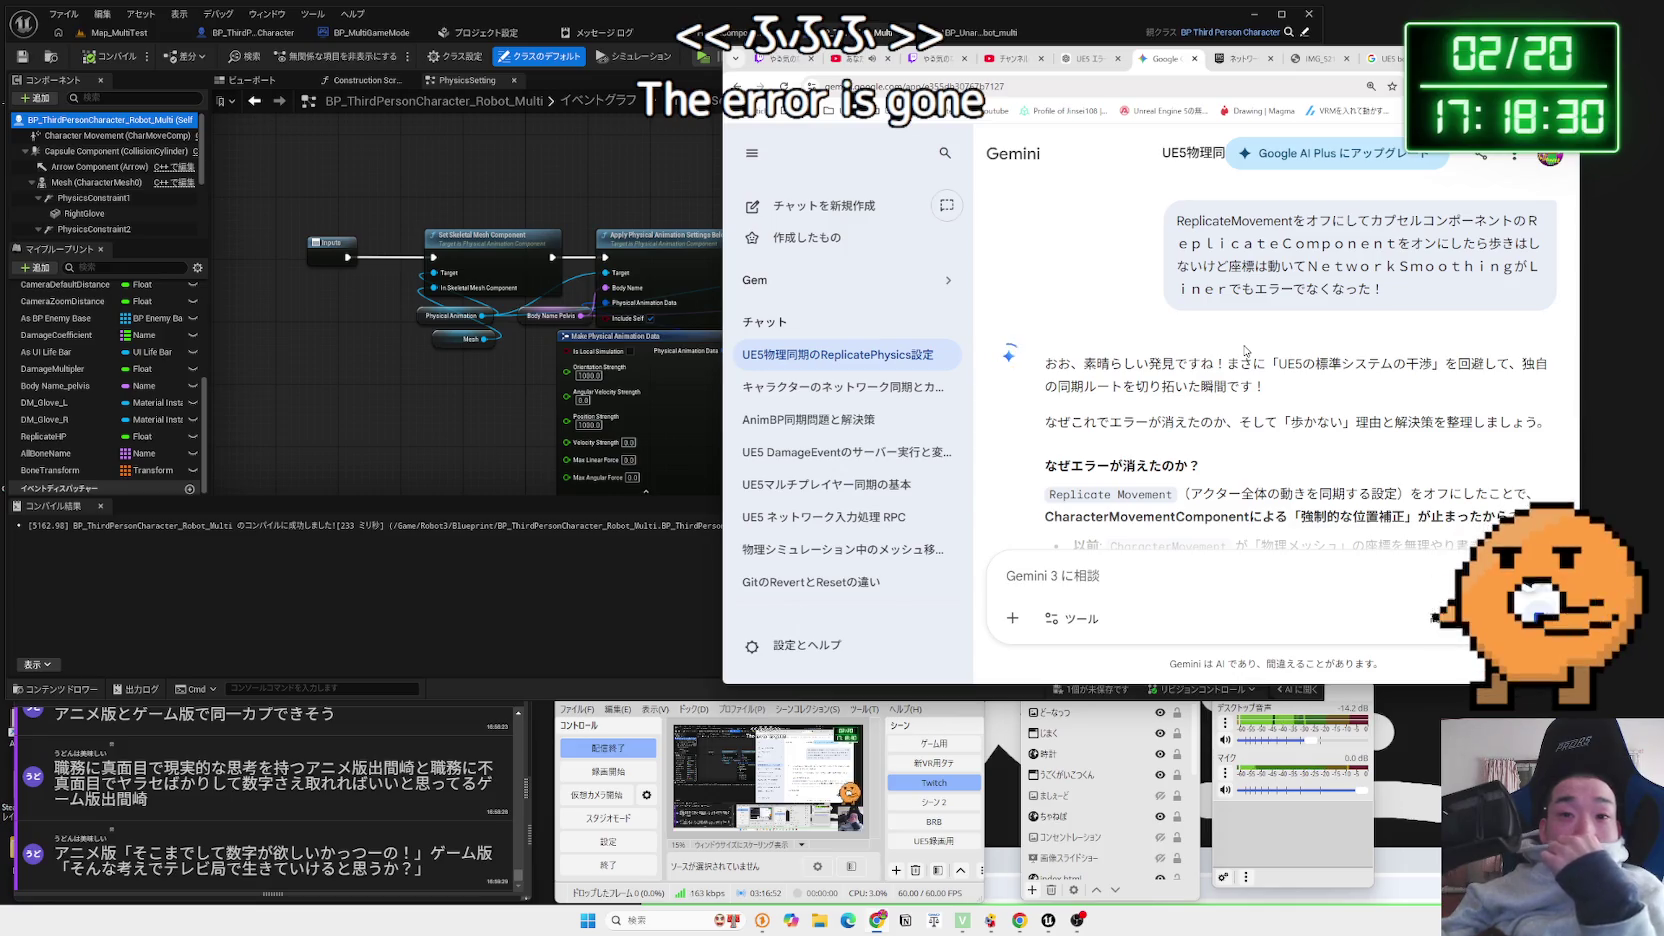
Read Gemini's explanation that Replicate Movement syncs only capsule coordinates, highlighting key passages
scroll(1243, 350, "down", 3)
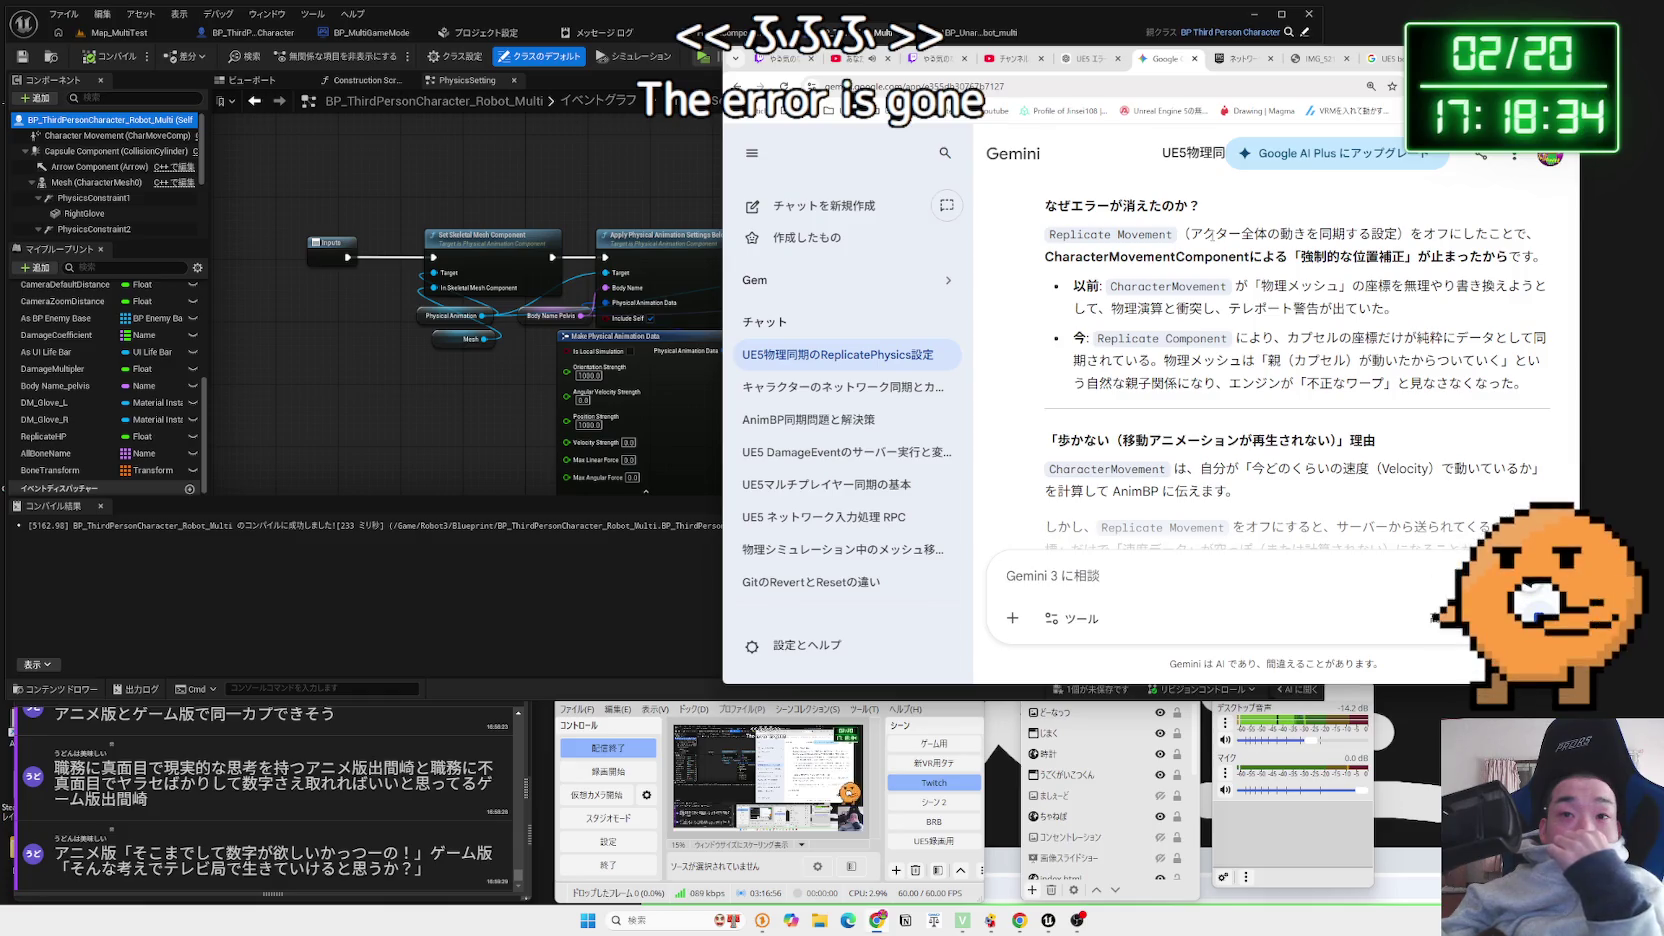
triple_click(1210, 235)
left_click(1398, 240)
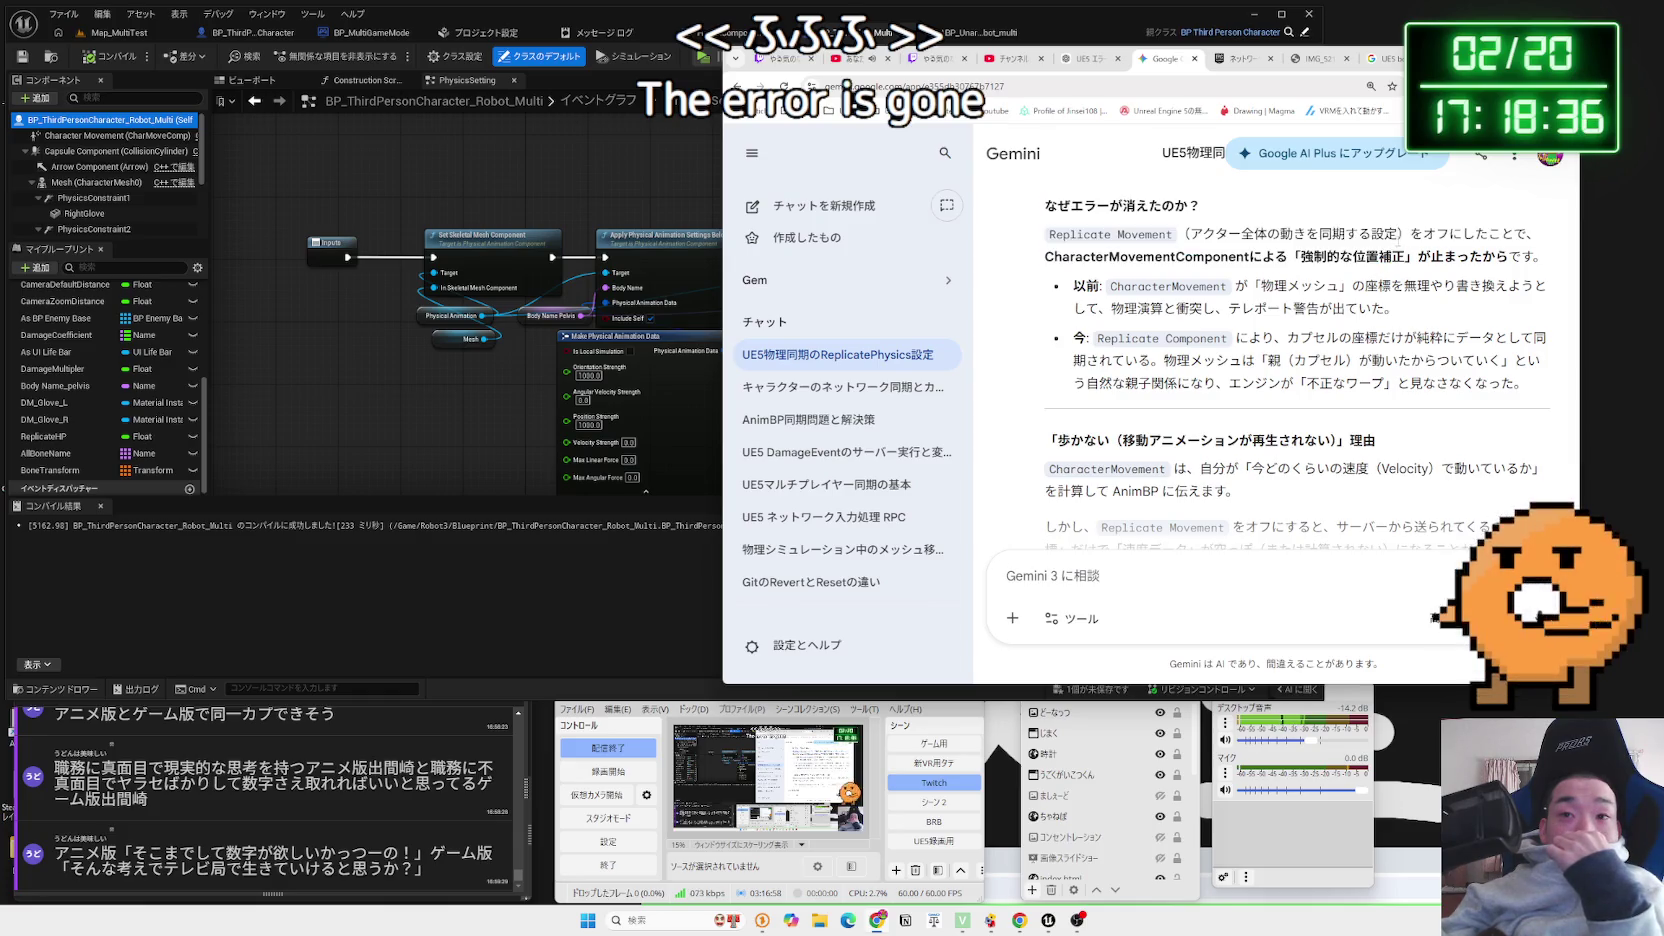
left_click_drag(1188, 235, 1399, 235)
left_click(1399, 235)
left_click_drag(1188, 235, 1399, 235)
left_click(1385, 238)
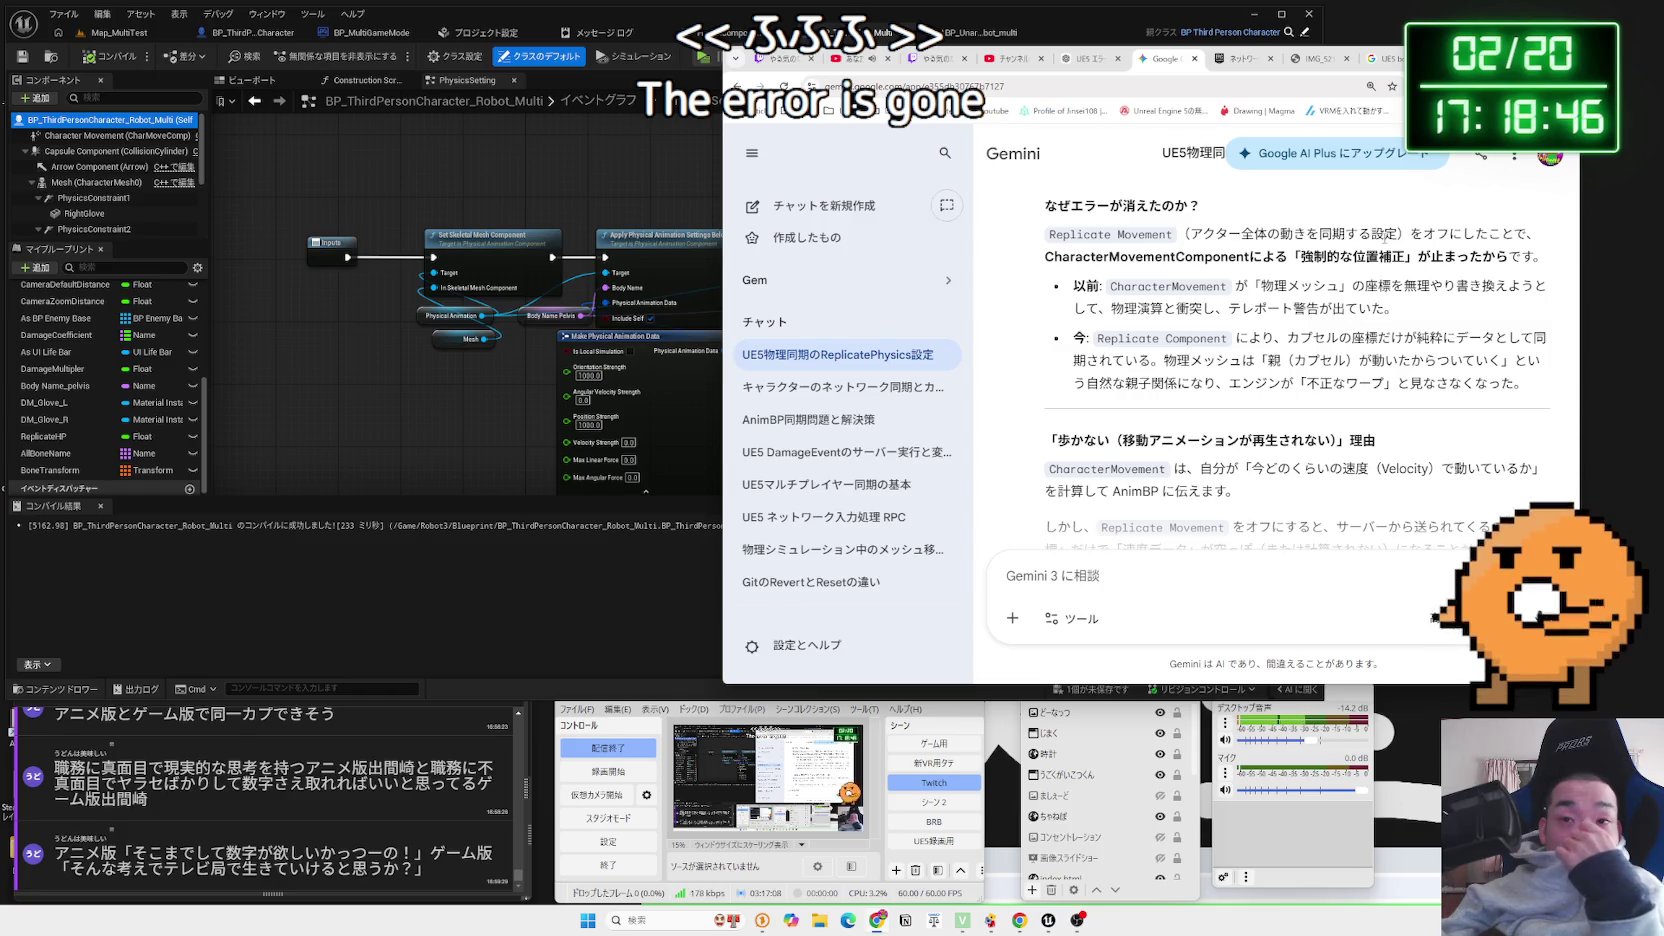
left_click(1519, 301)
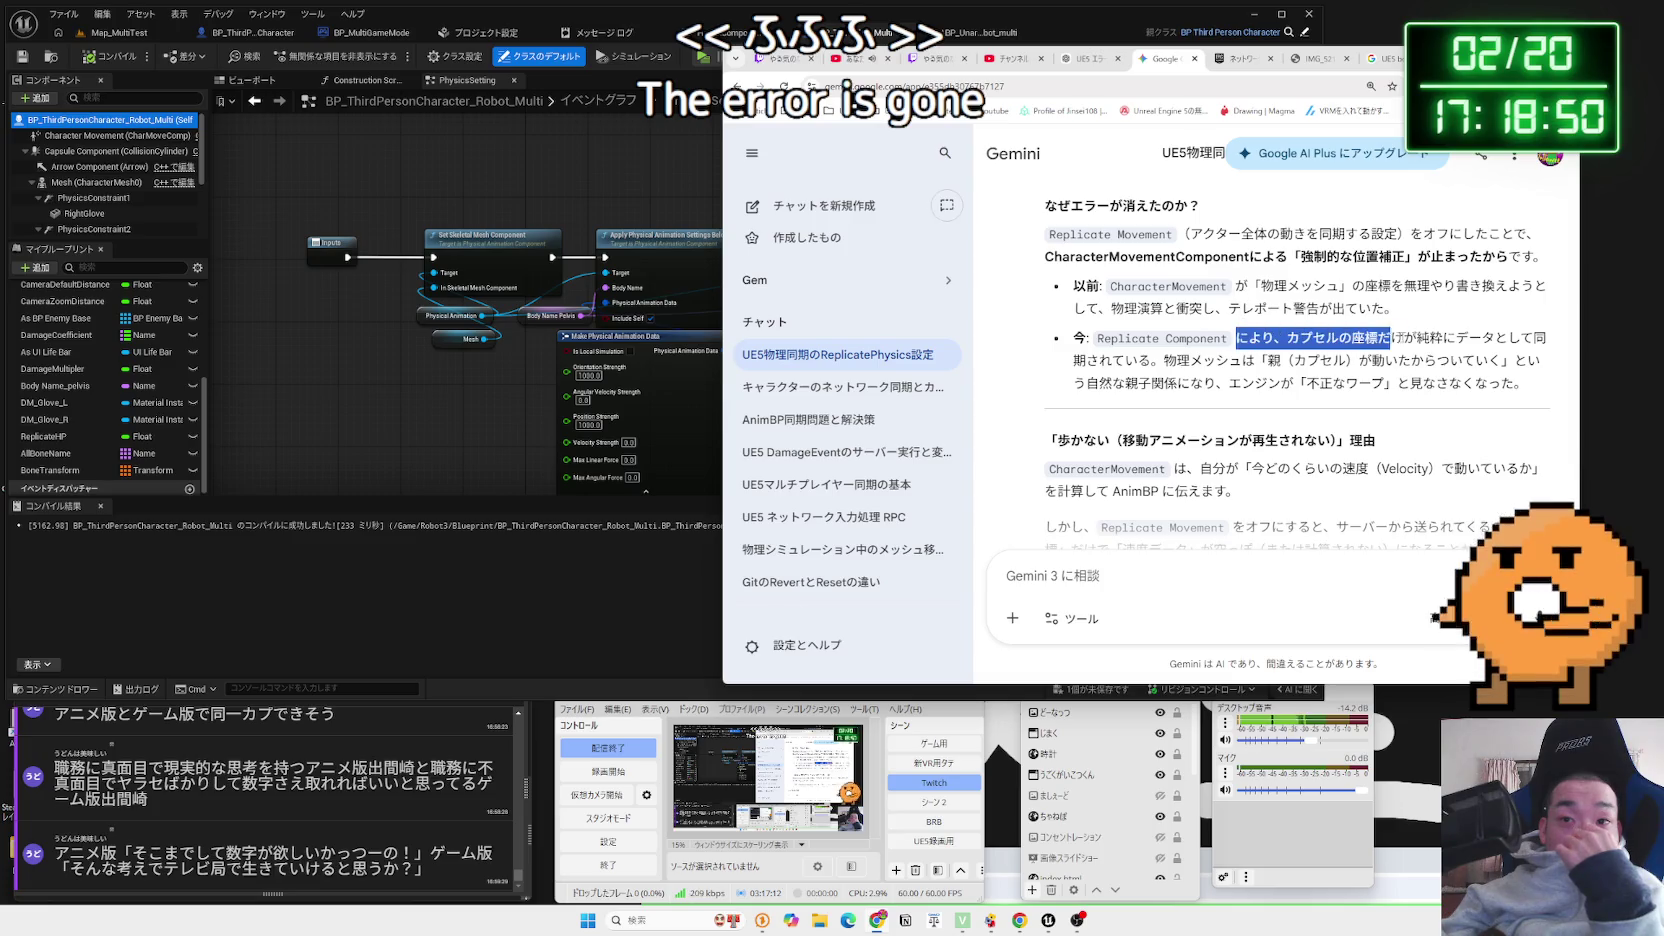
mouse_move(1533, 338)
left_mouse_down()
mouse_move(1286, 338)
mouse_move(1440, 338)
left_mouse_up()
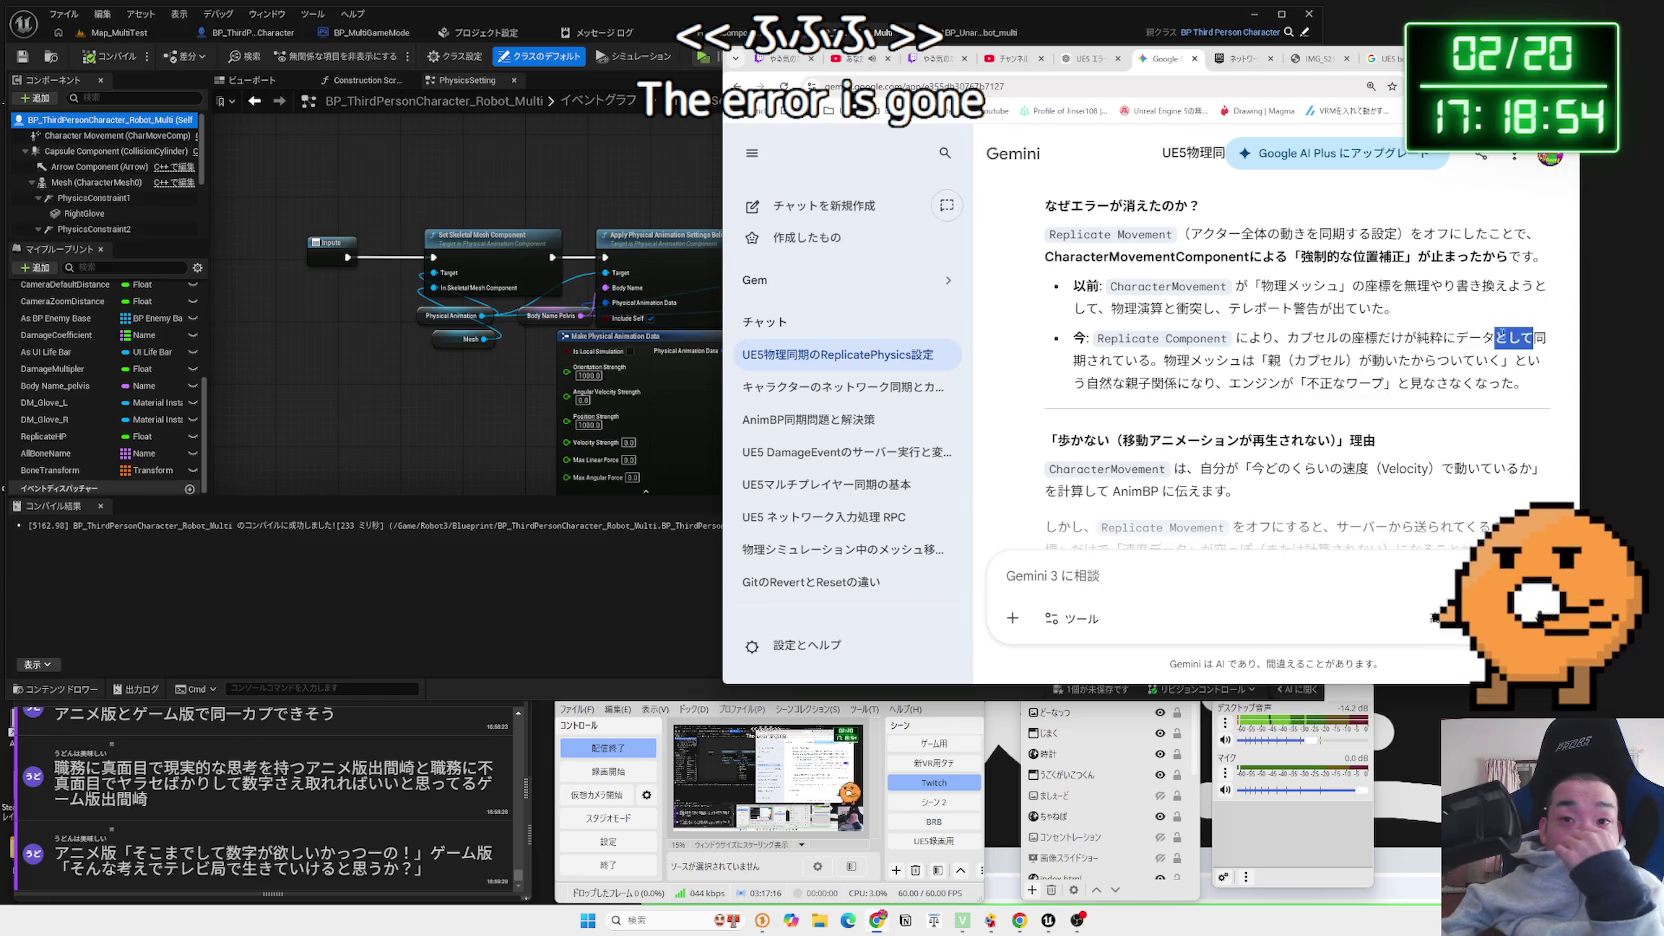
left_click_drag(1237, 338, 1410, 360)
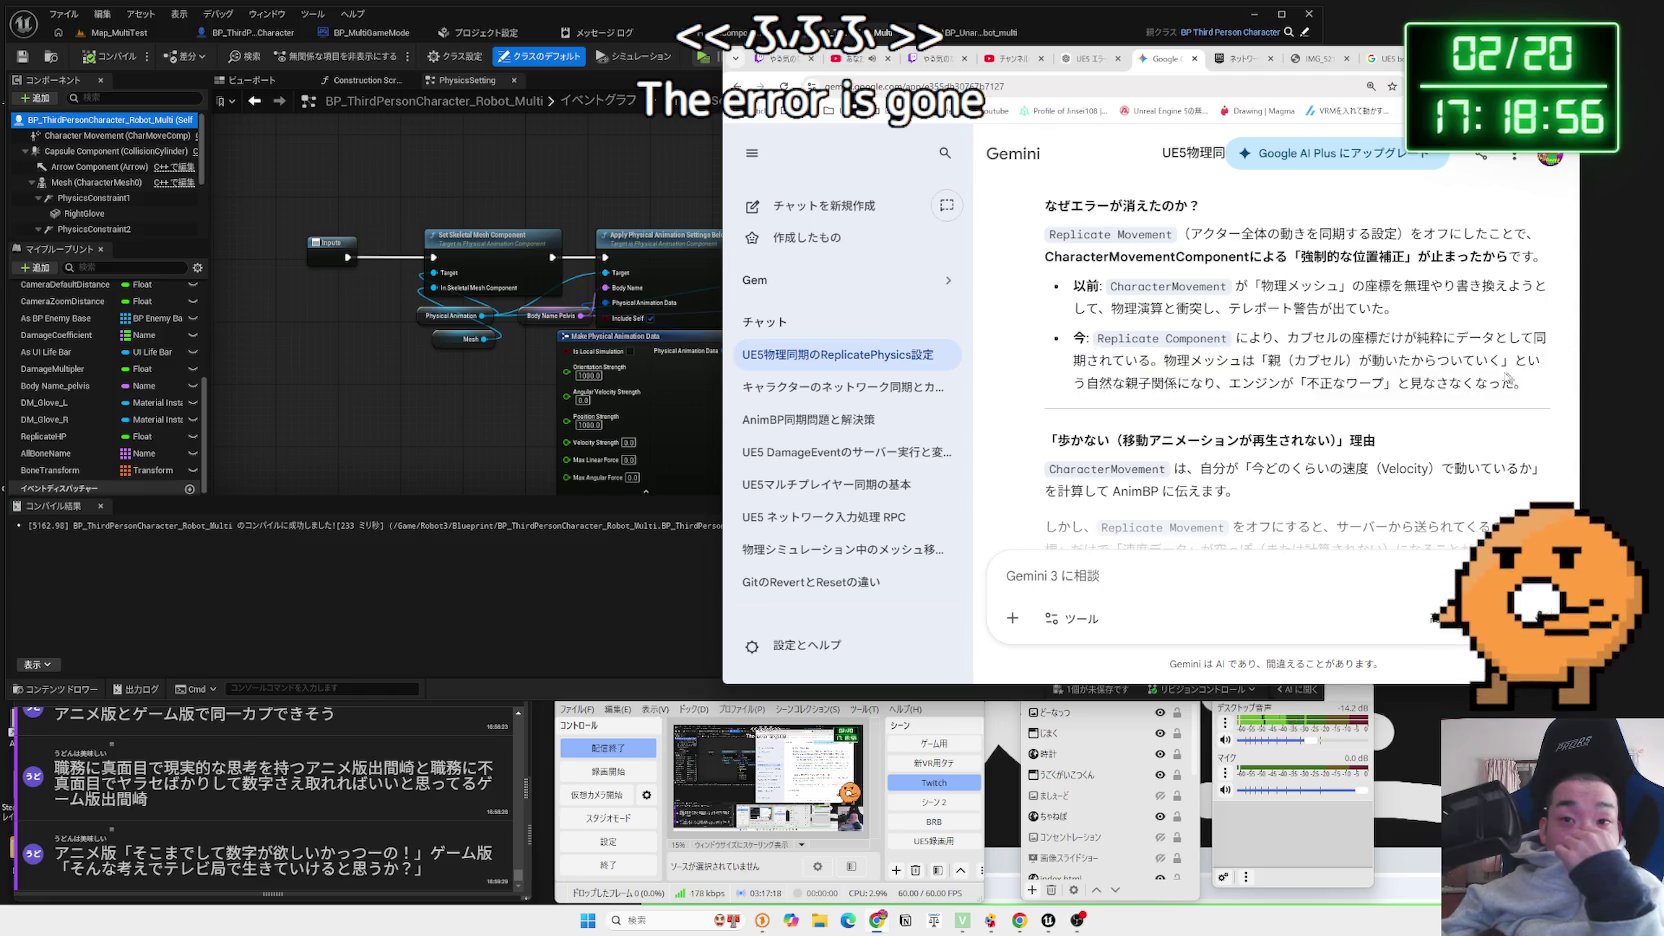
left_click_drag(1237, 338, 1519, 378)
left_click(1251, 338)
Read on to the VInterp To smoothing suggestion, then start a multiplayer test on Map_MultiTest
scroll(1251, 338, "down", 1)
scroll(1251, 338, "down", 1)
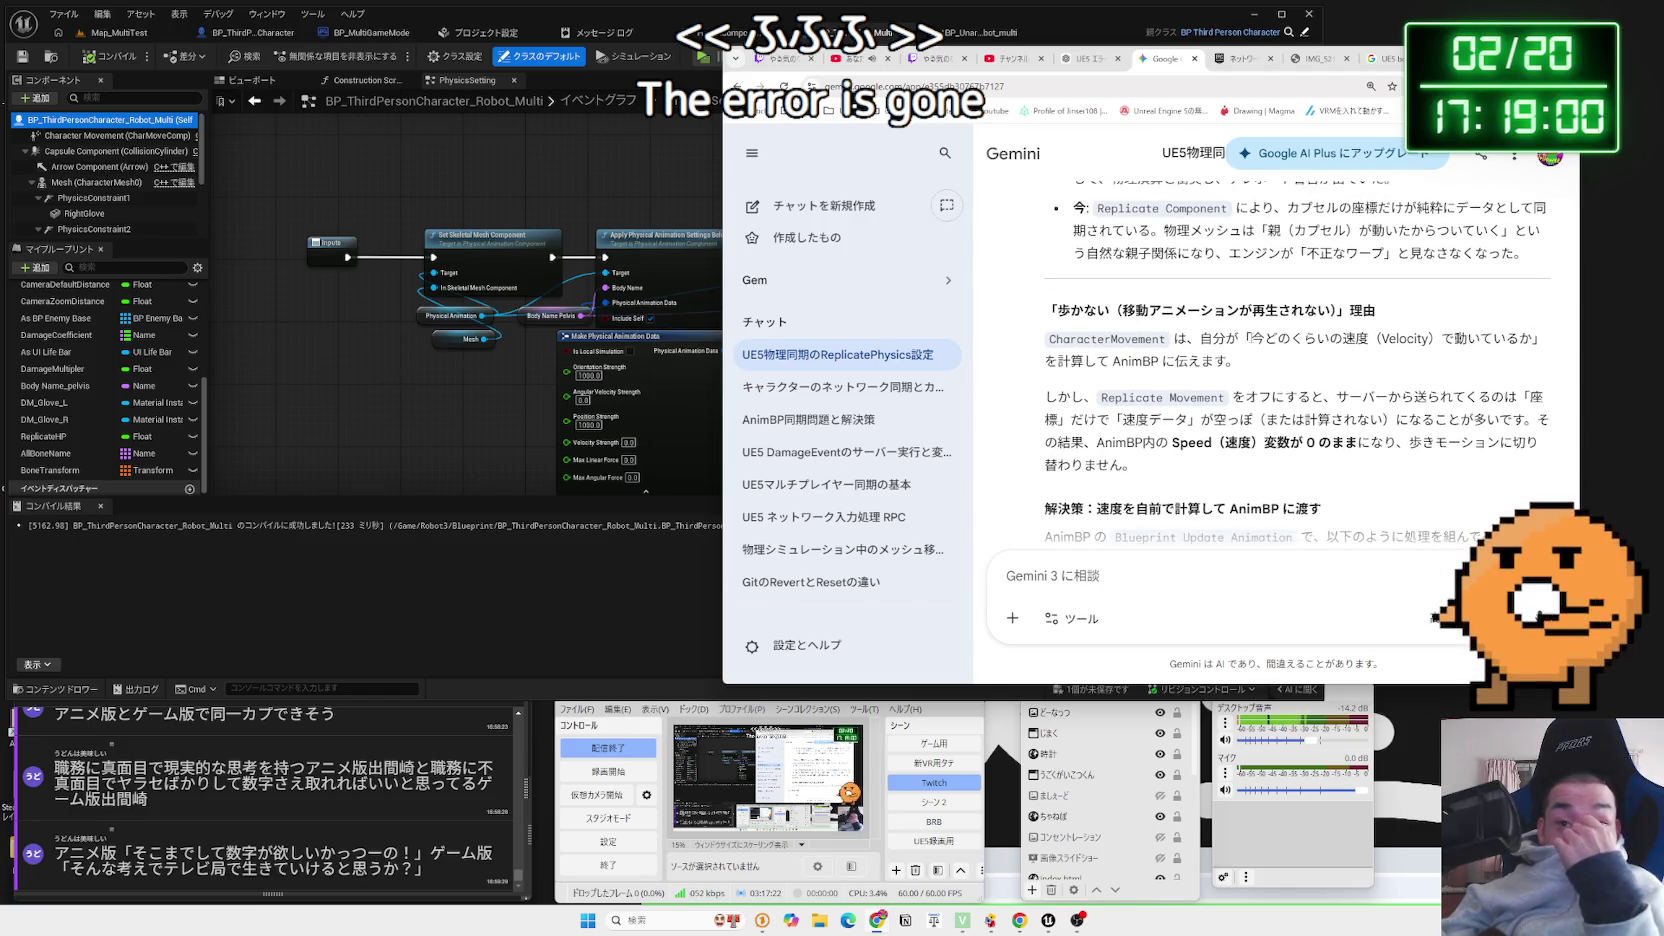
mouse_move(1272, 340)
left_mouse_down()
mouse_move(1534, 340)
mouse_move(1272, 340)
left_mouse_up()
scroll(1271, 335, "down", 1)
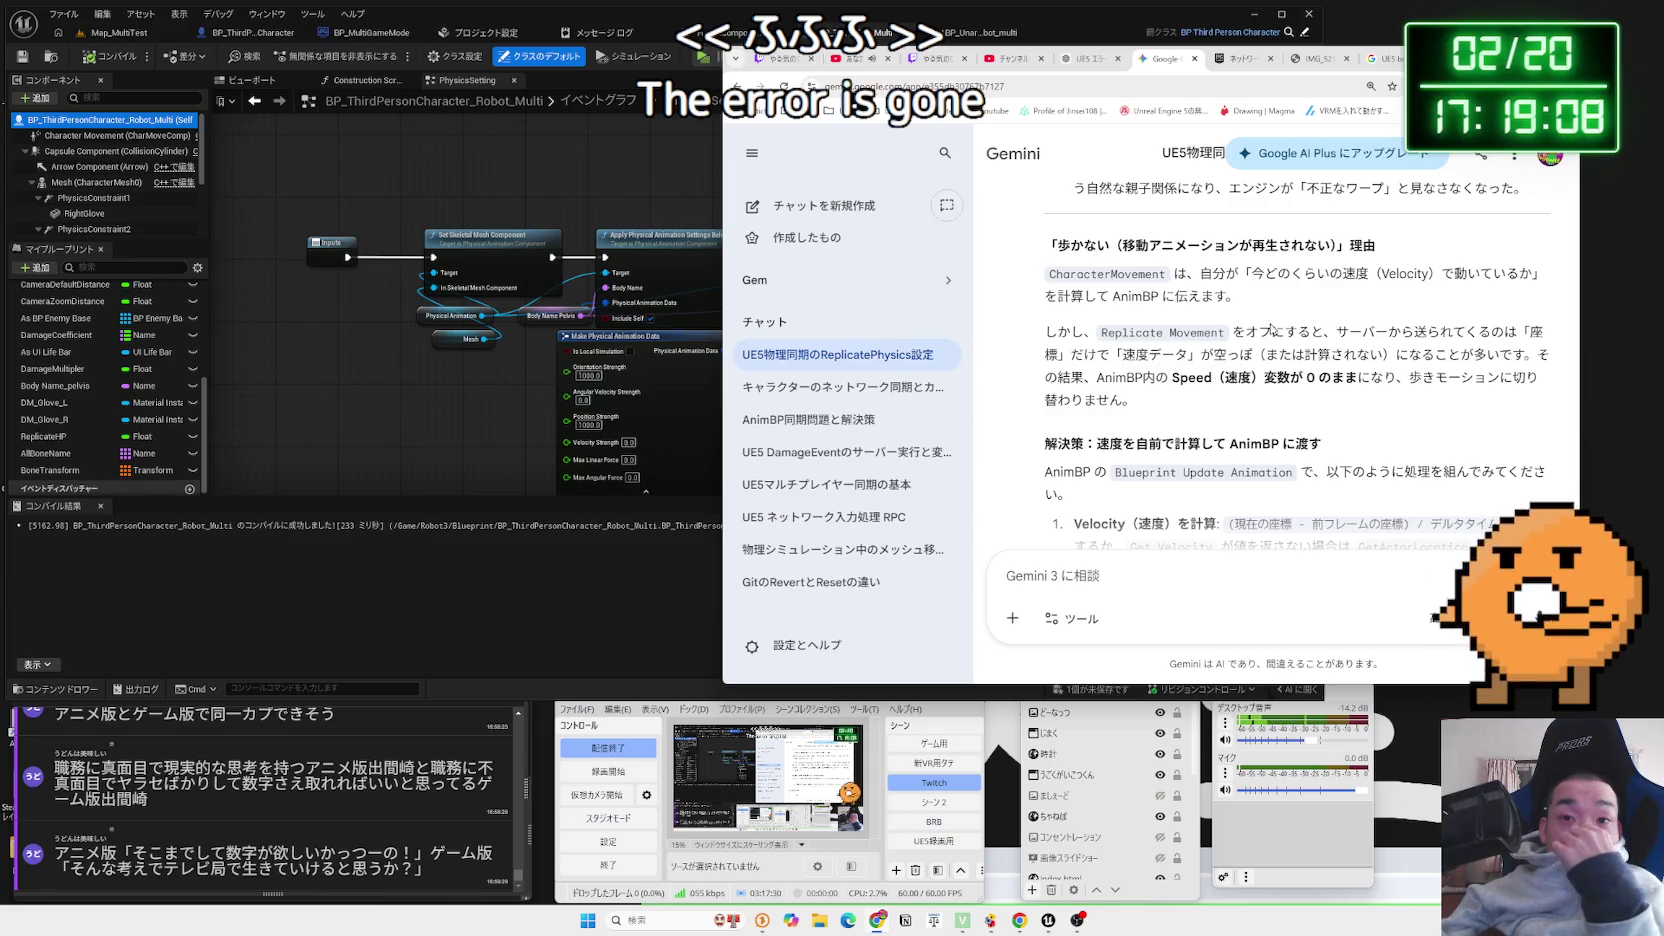
scroll(1271, 328, "down", 3)
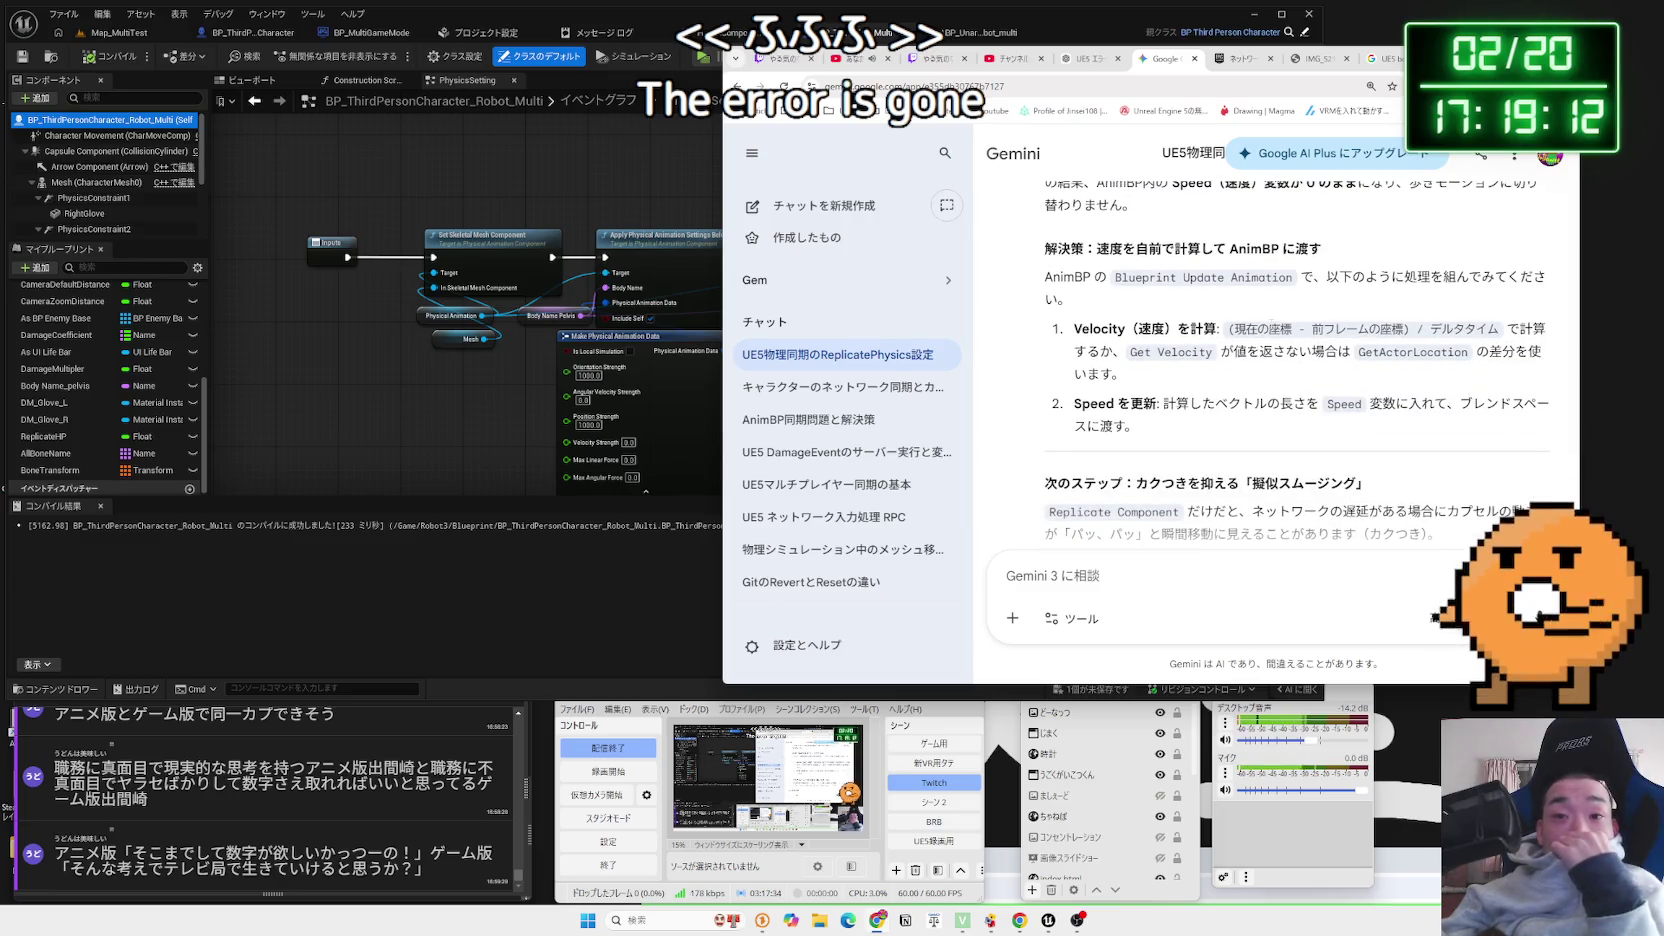
scroll(1271, 328, "down", 4)
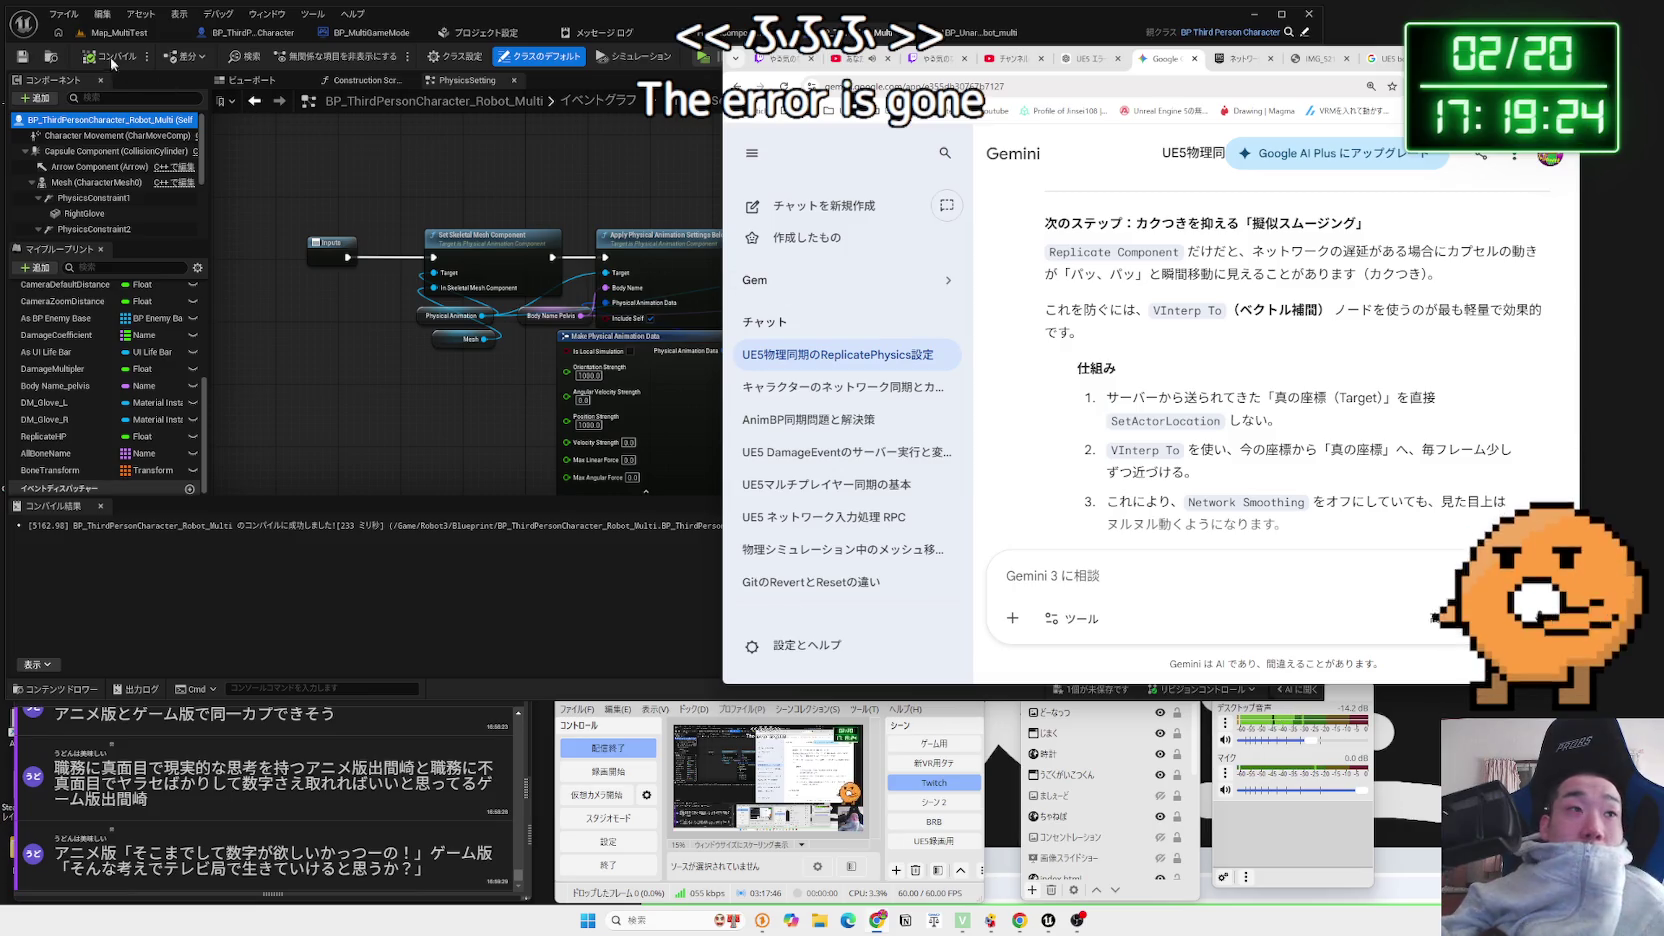
left_click(118, 33)
left_click(310, 56)
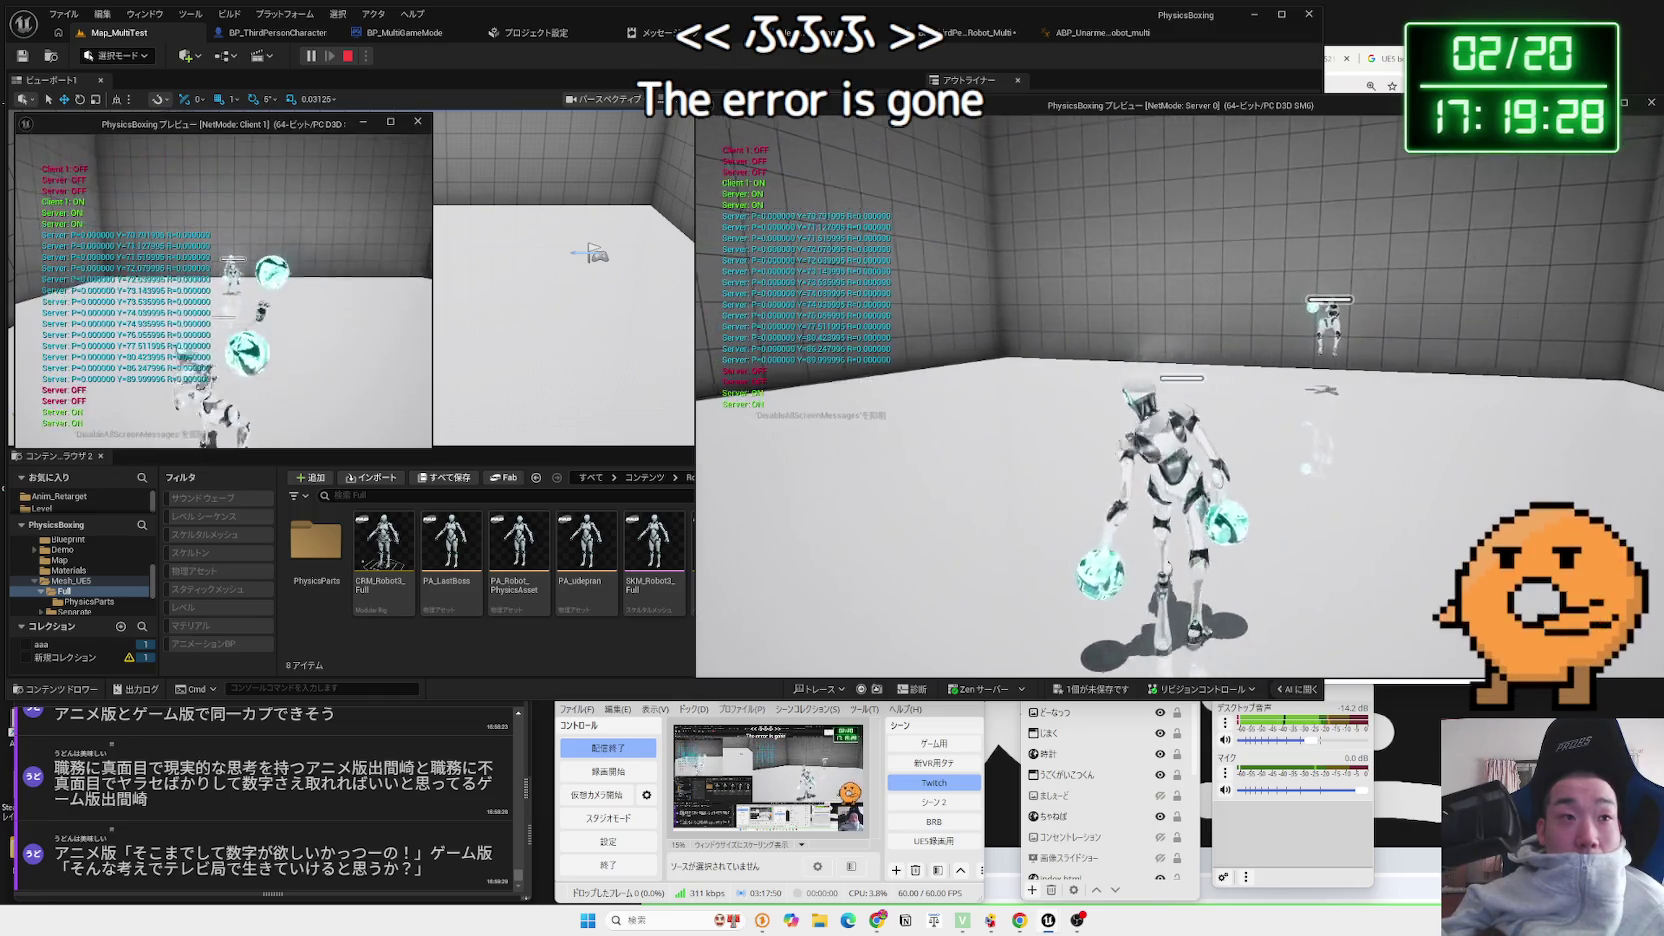
key("alt+Tab")
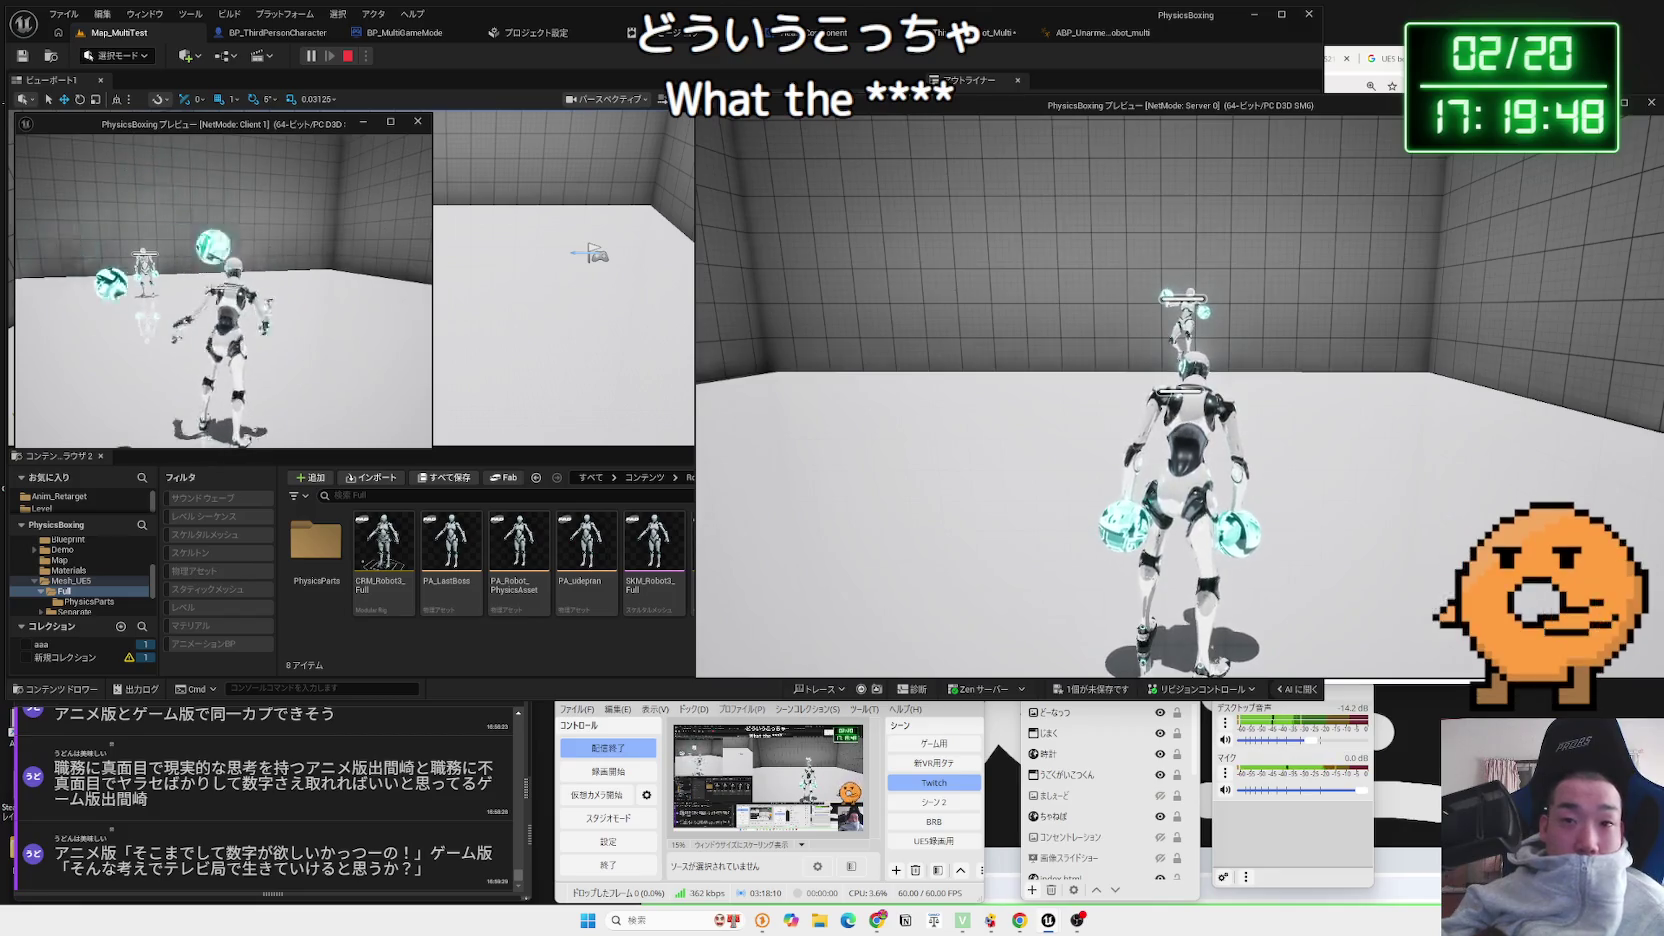
key("Escape")
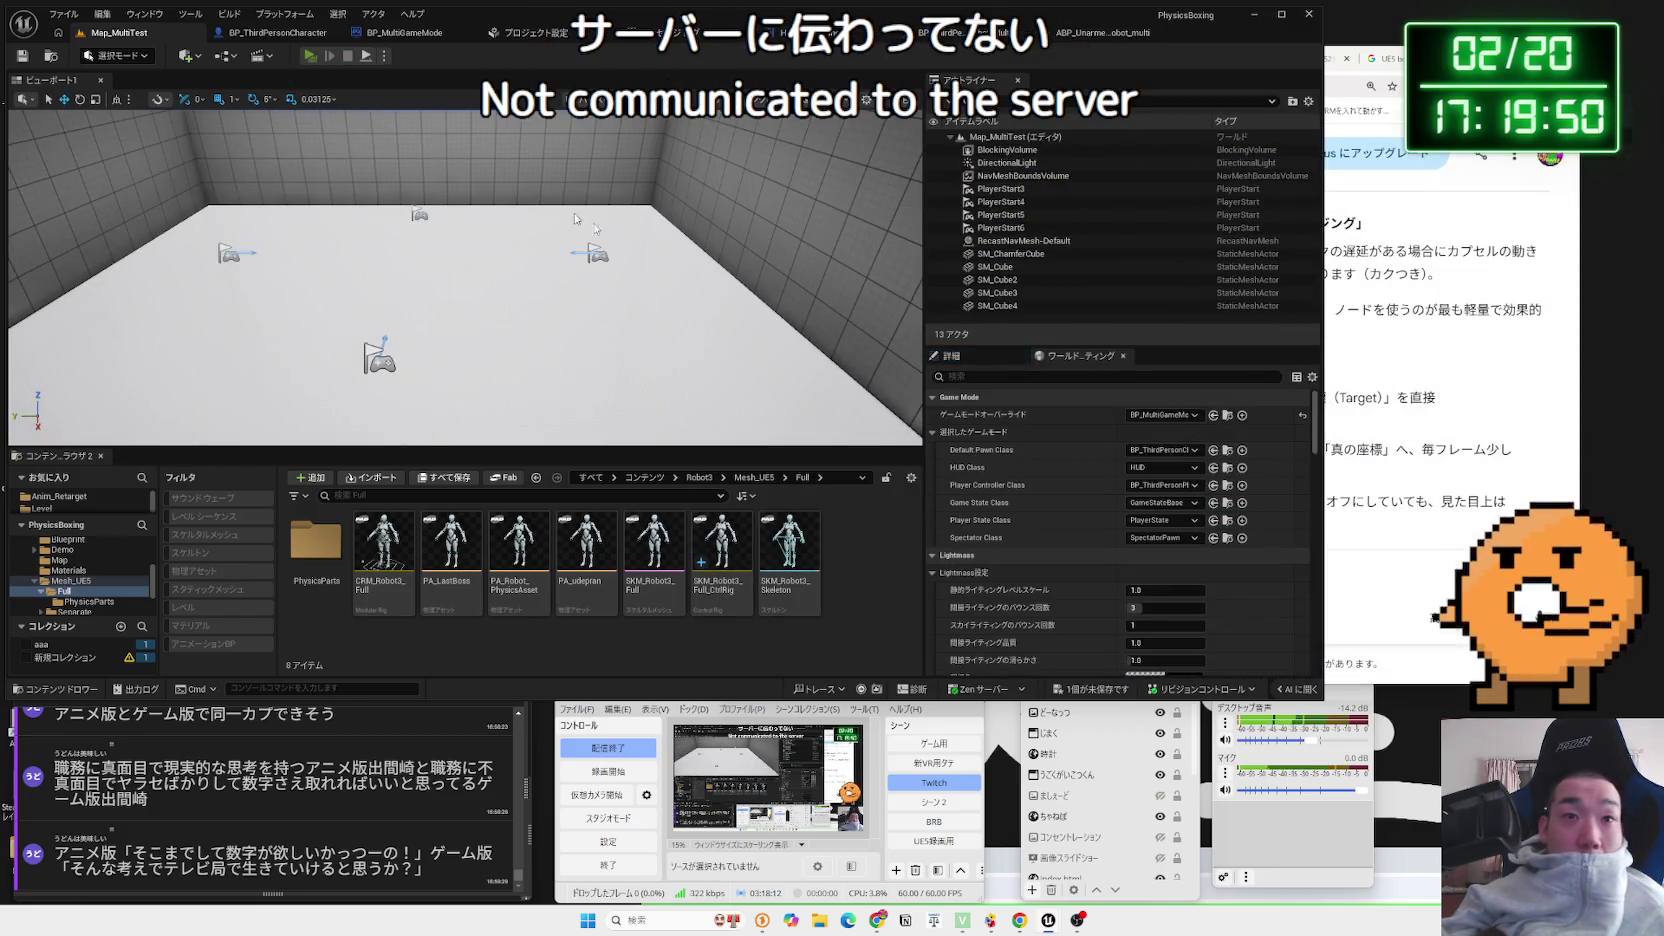
After a retest, enable Network Always Replicate Transform Update Timestamp on the robot's Character Movement
key("alt+p")
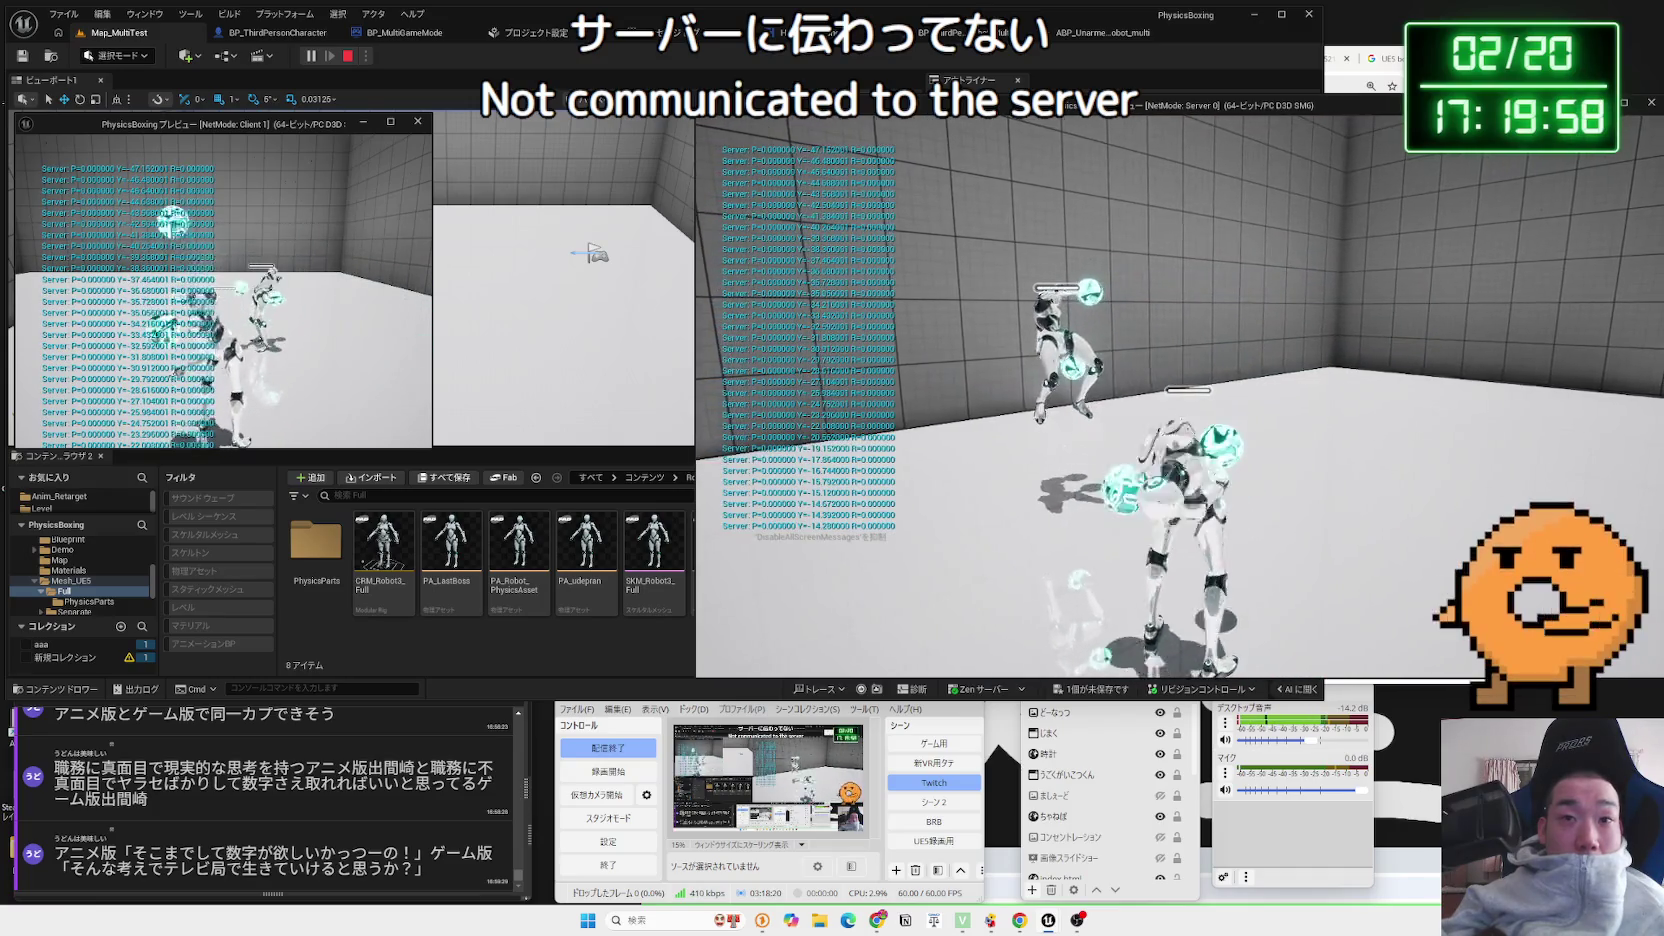
key("Escape")
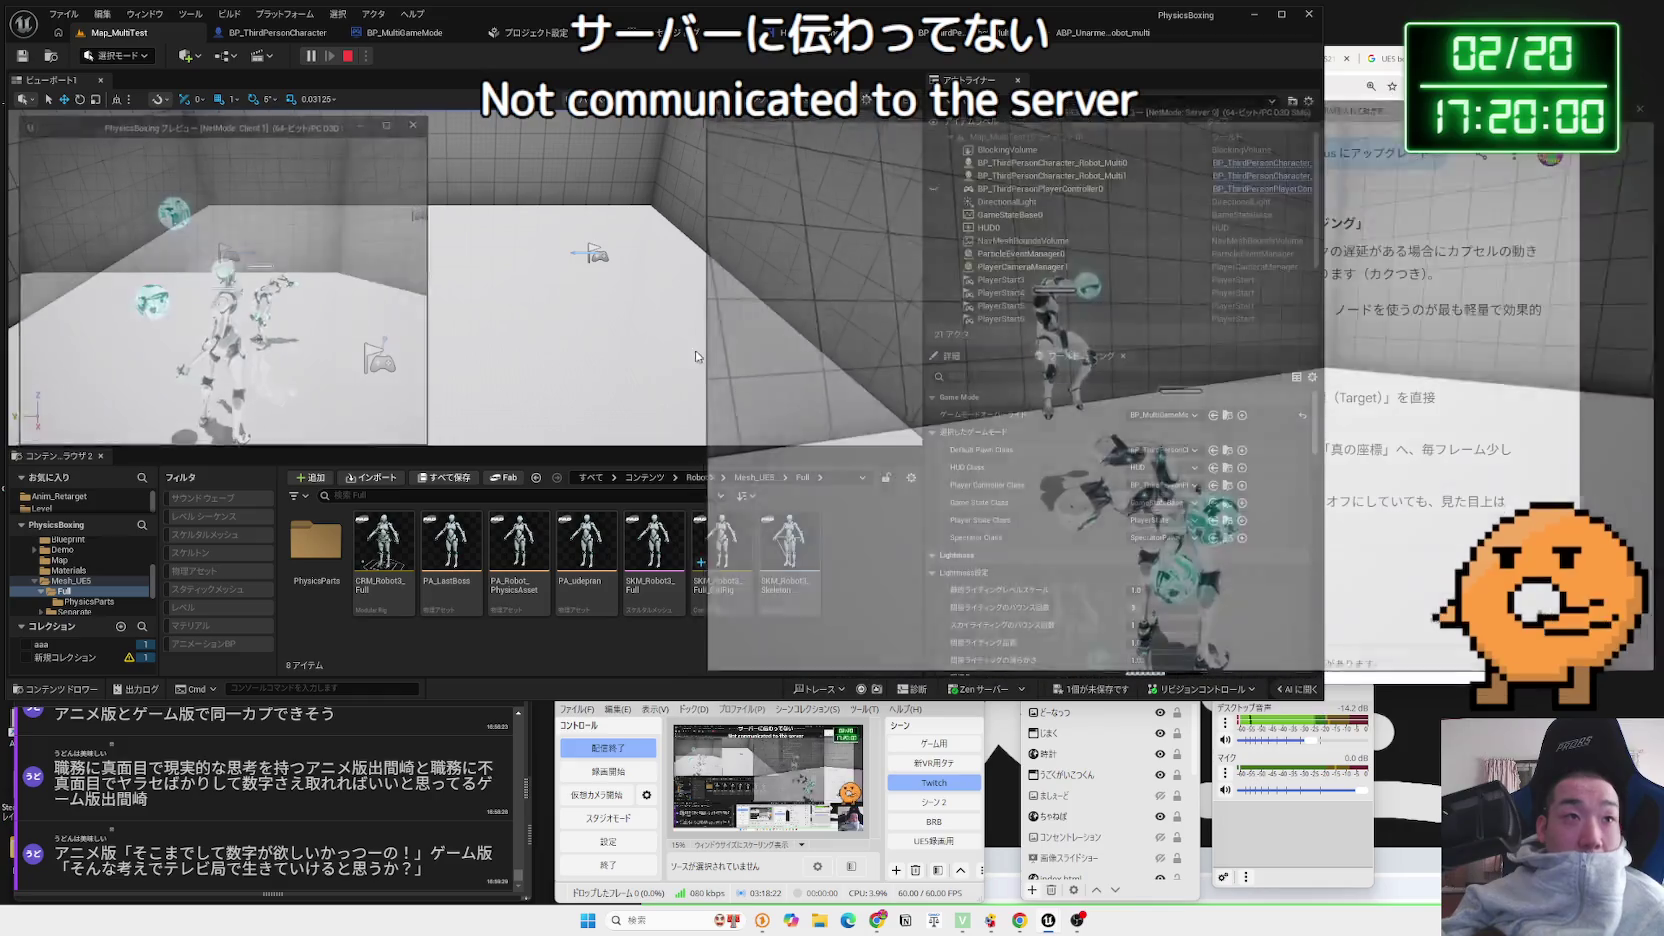
left_click(400, 32)
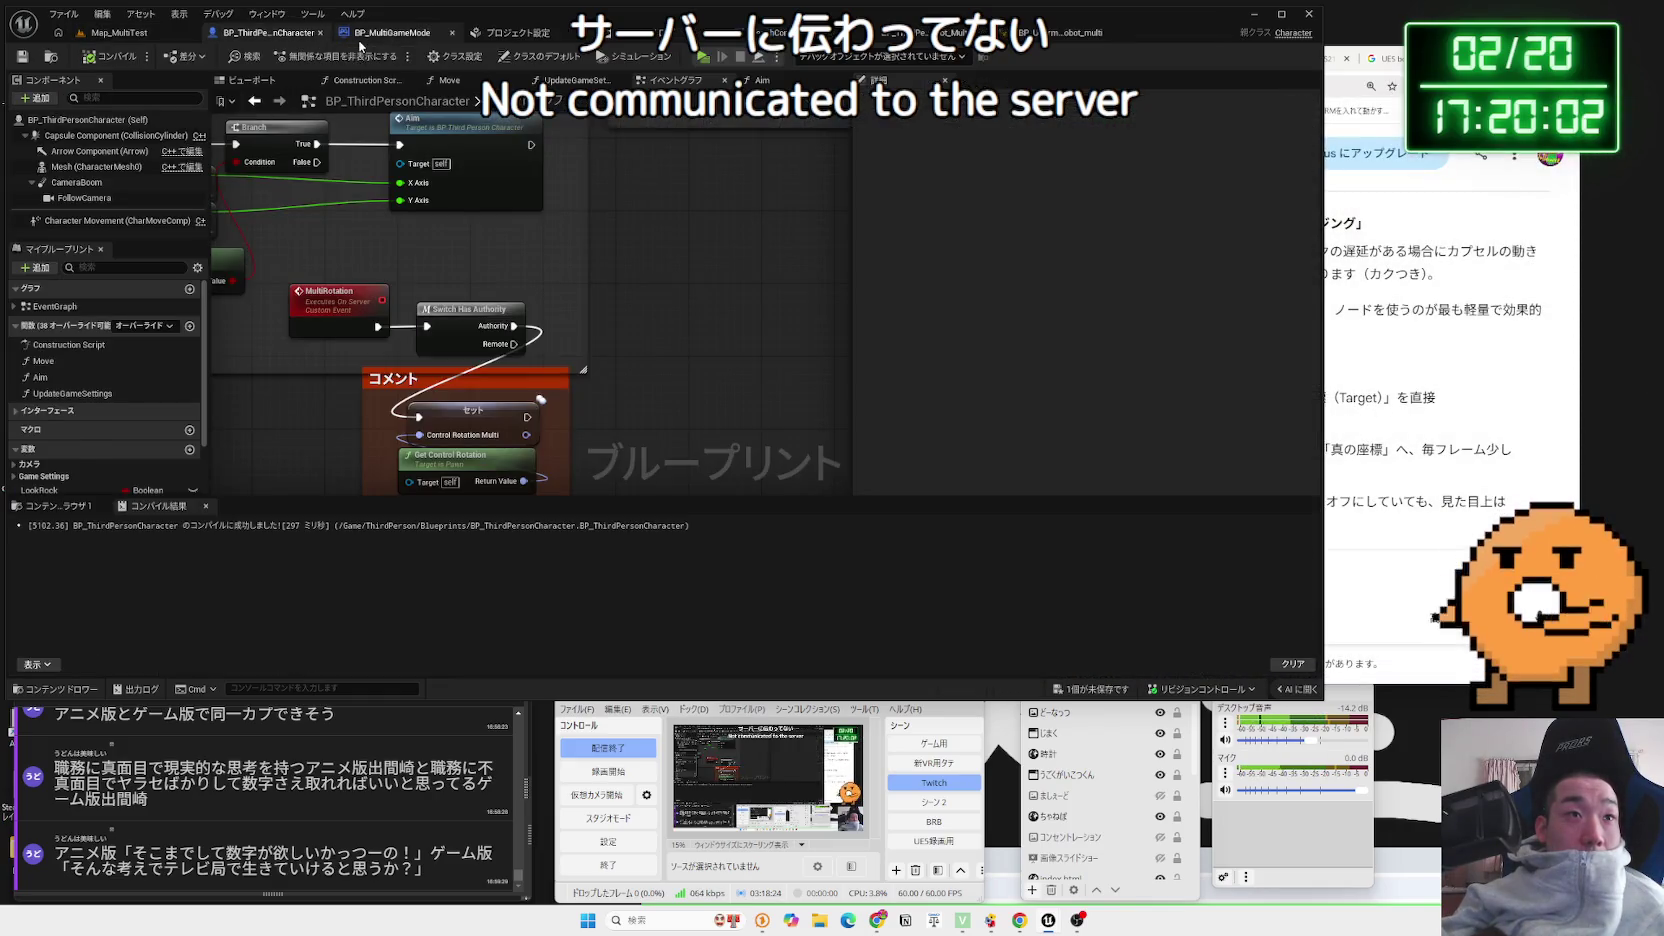
left_click(263, 32)
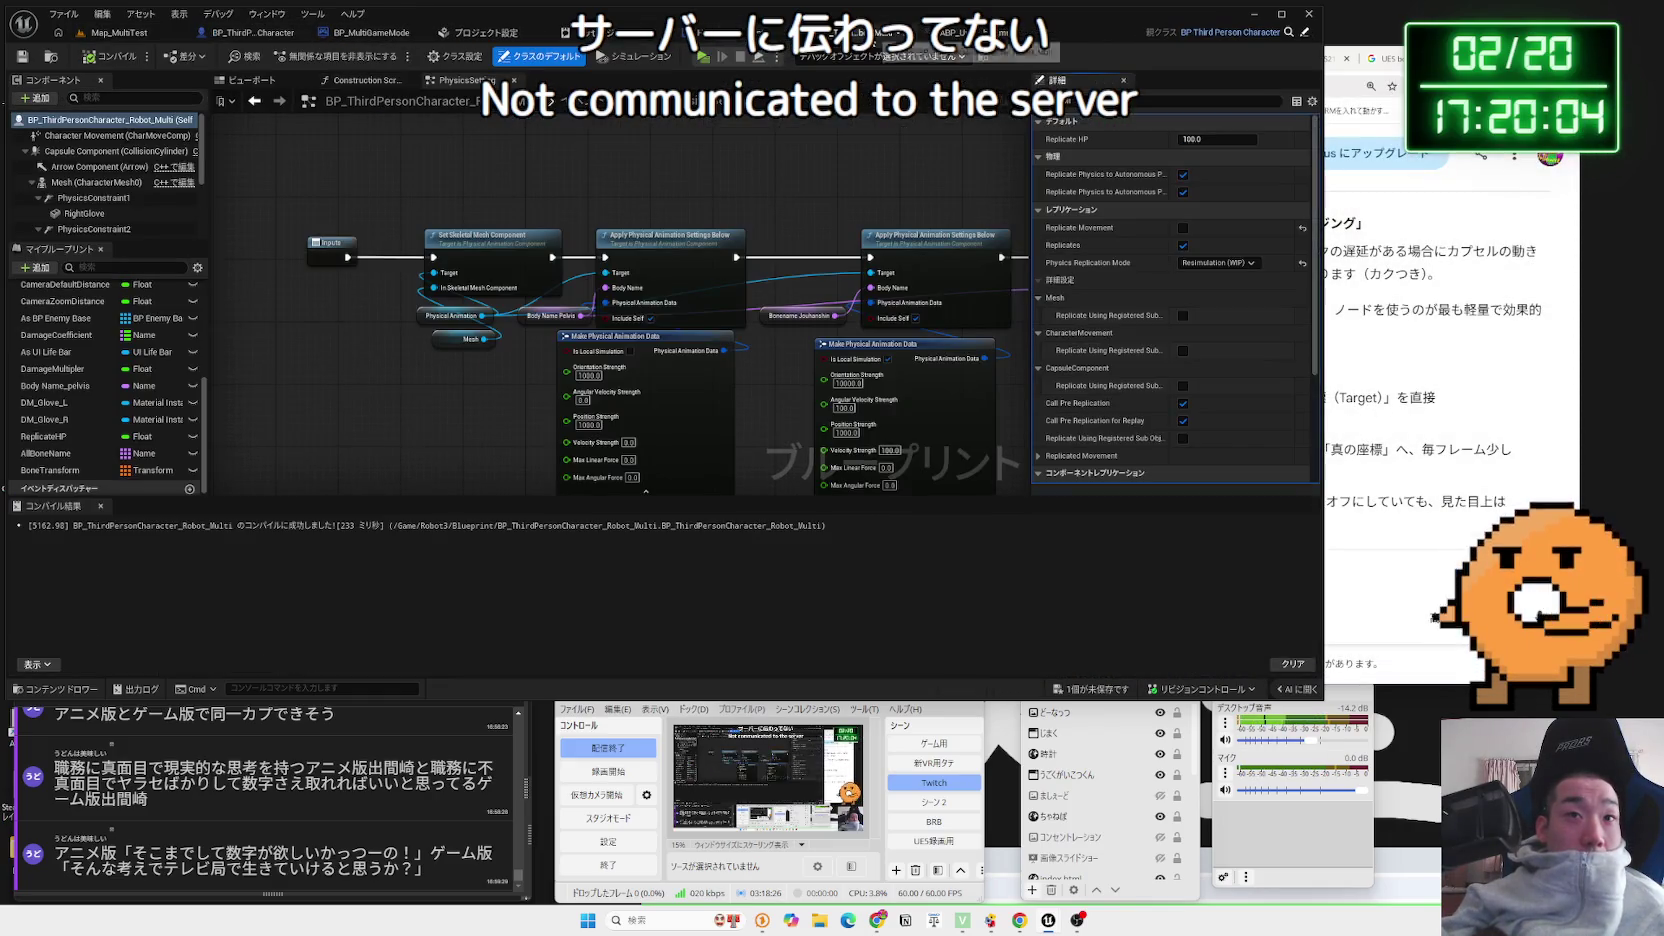
left_click(166, 151)
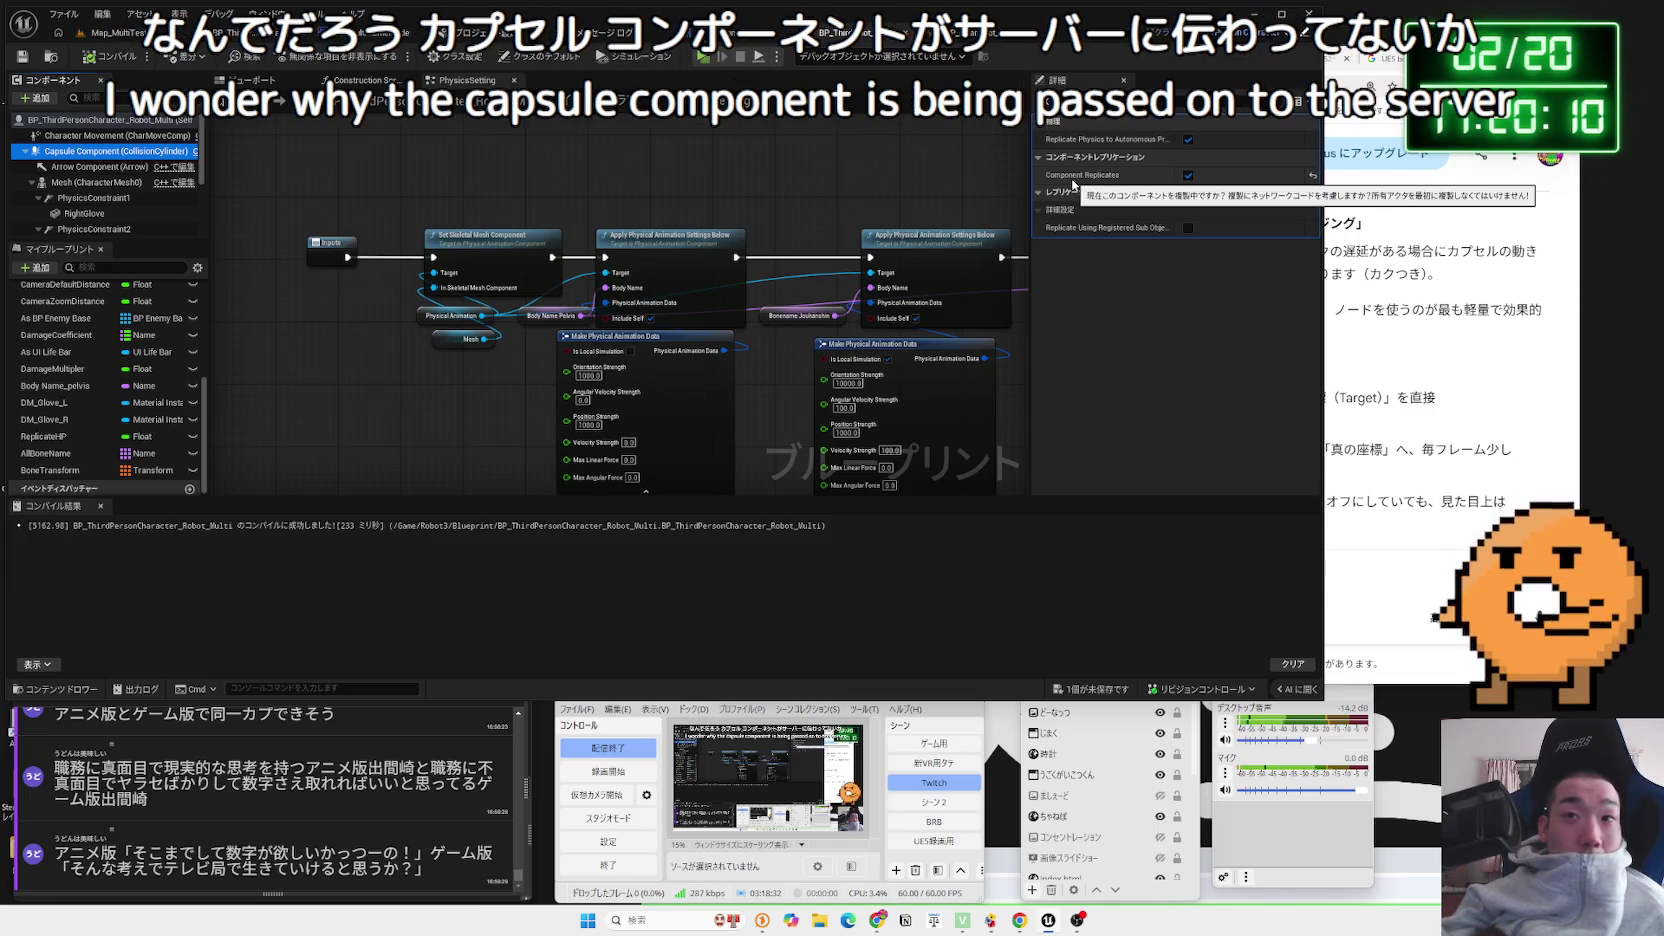
key("Up")
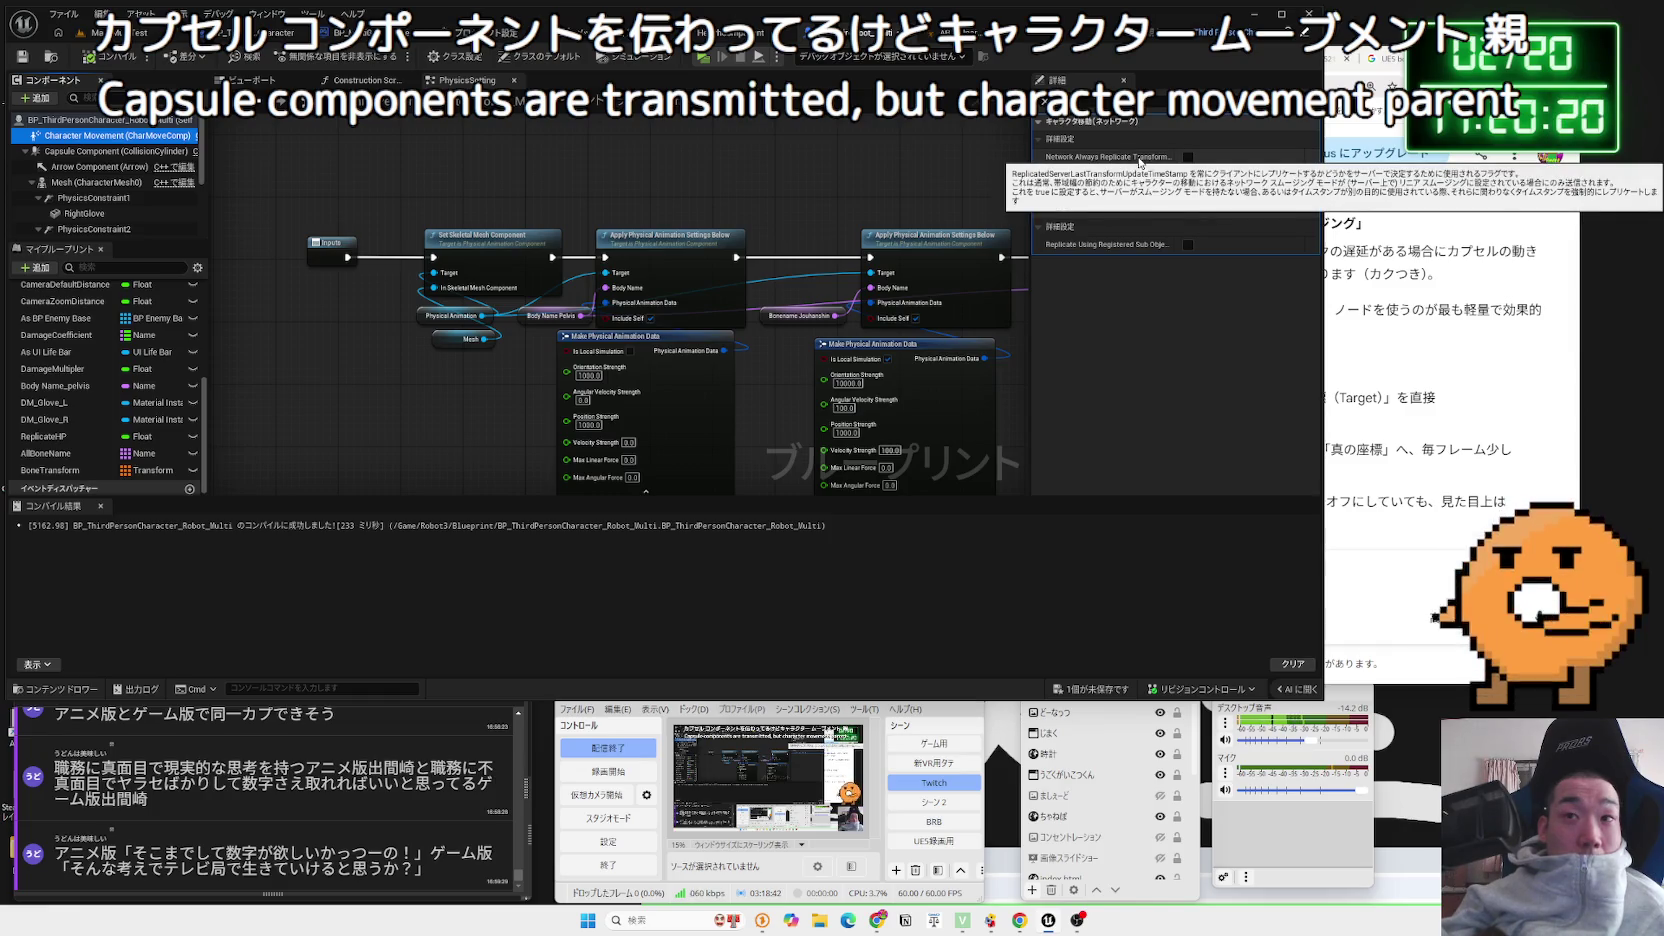
left_click(1187, 156)
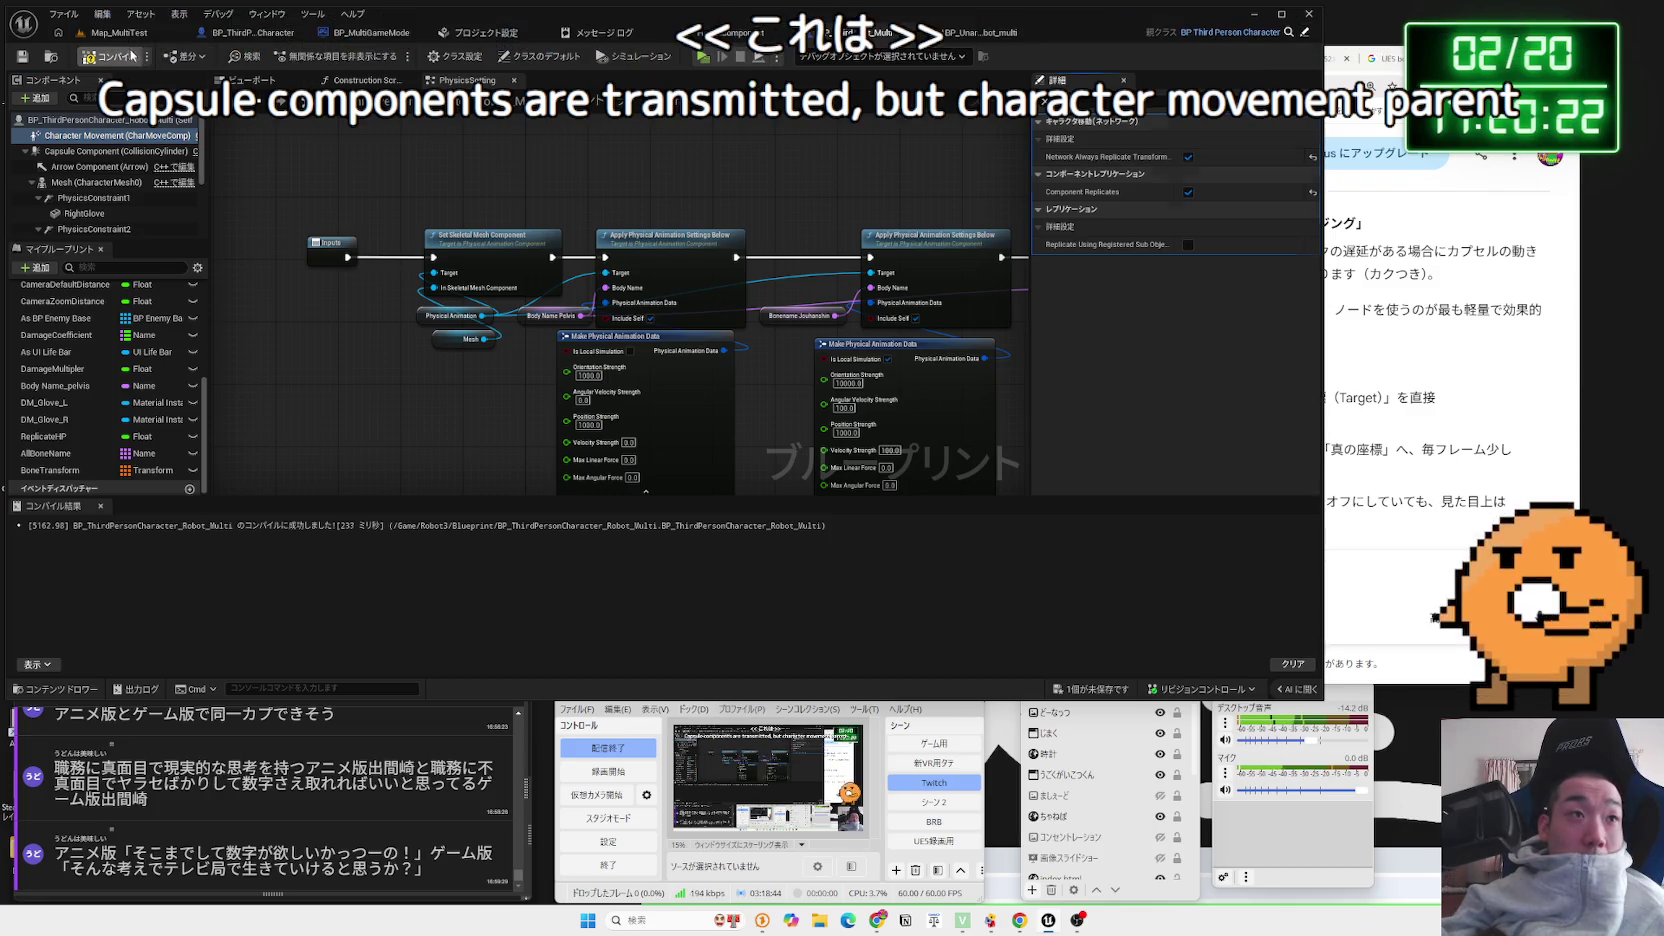
Run and stop another multiplayer test on Map_MultiTest
left_click(118, 32)
left_click(309, 56)
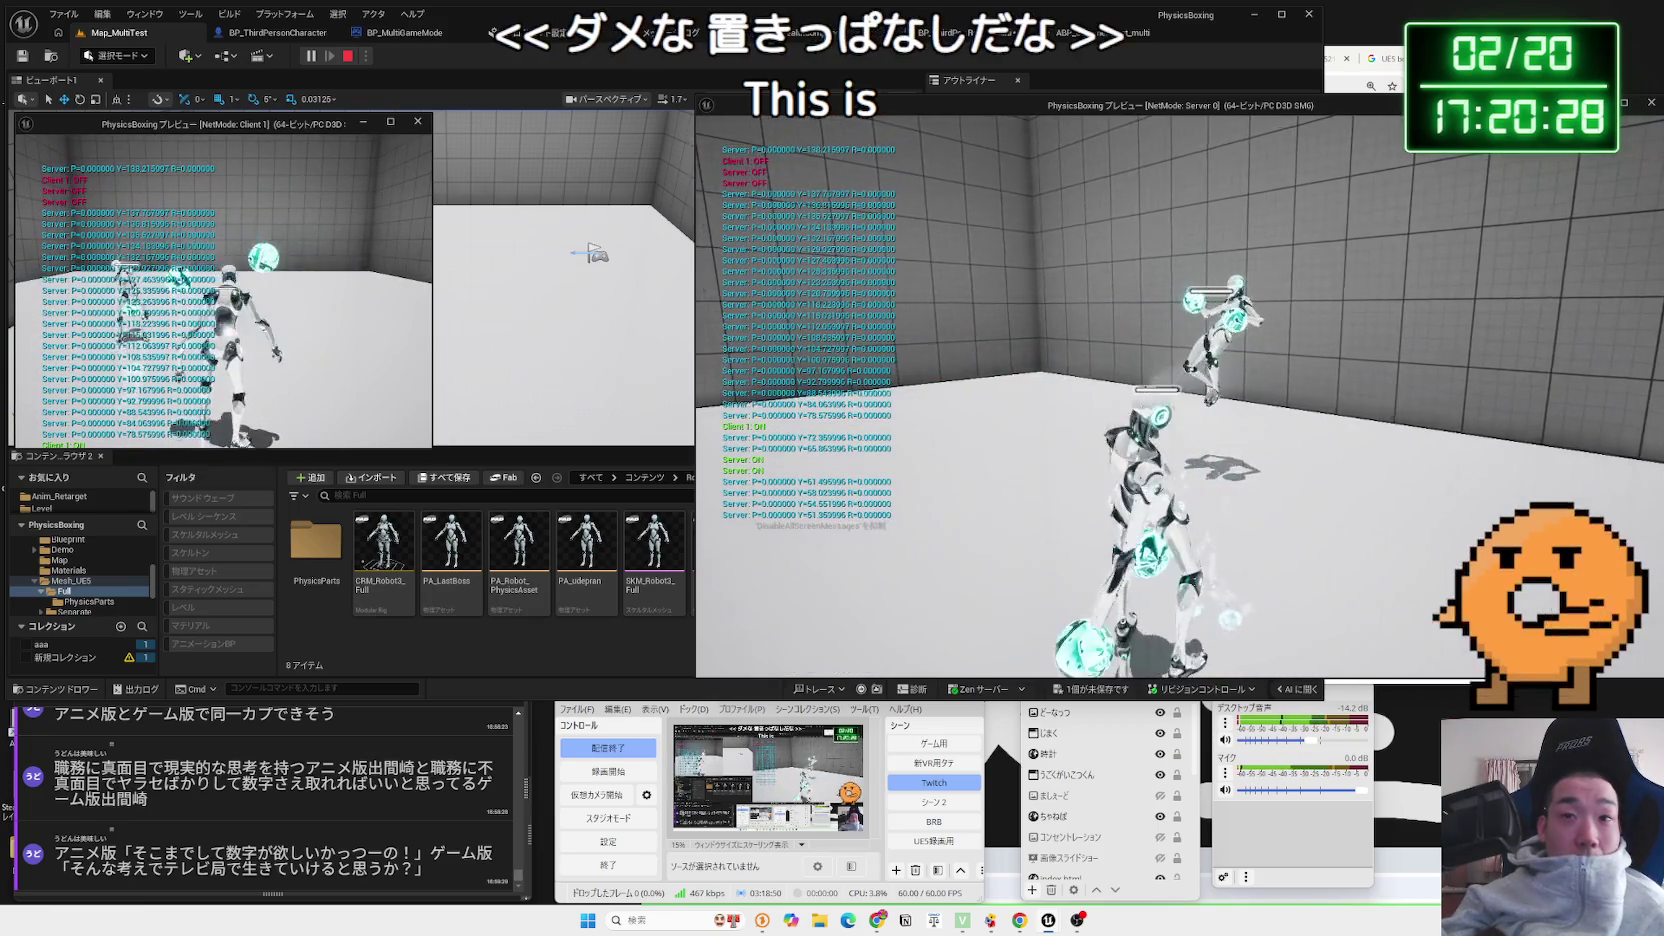
key("Escape")
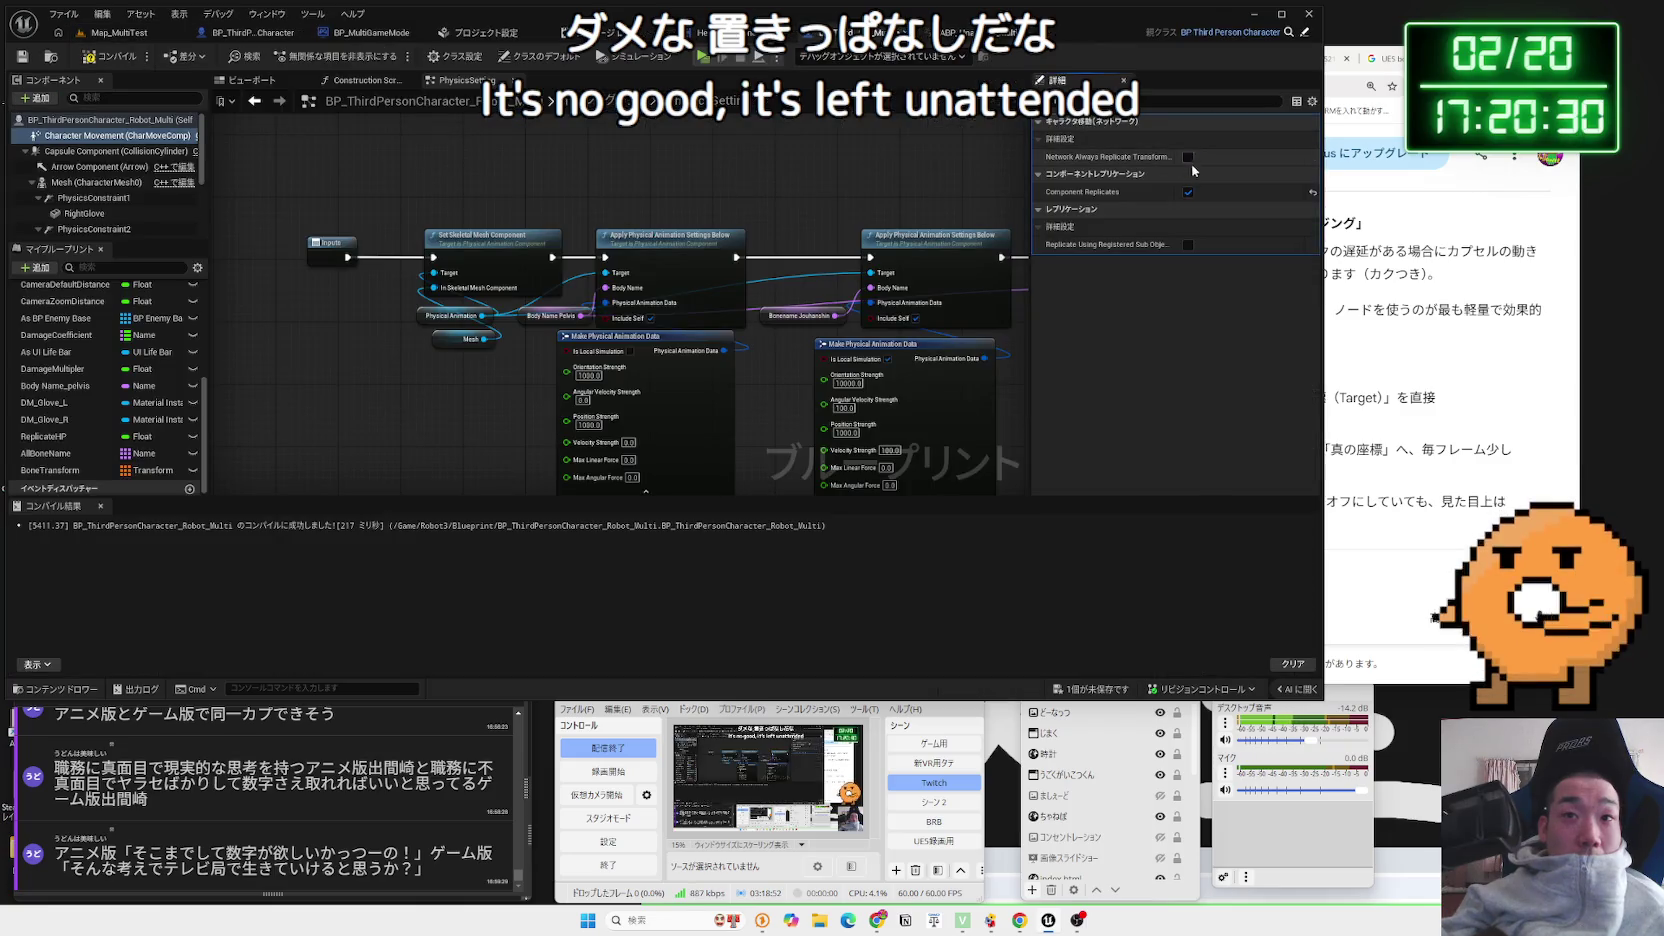
Untick Component Replicates on Character Movement, retest on Map_MultiTest, and return to the blueprint
left_click(1188, 192)
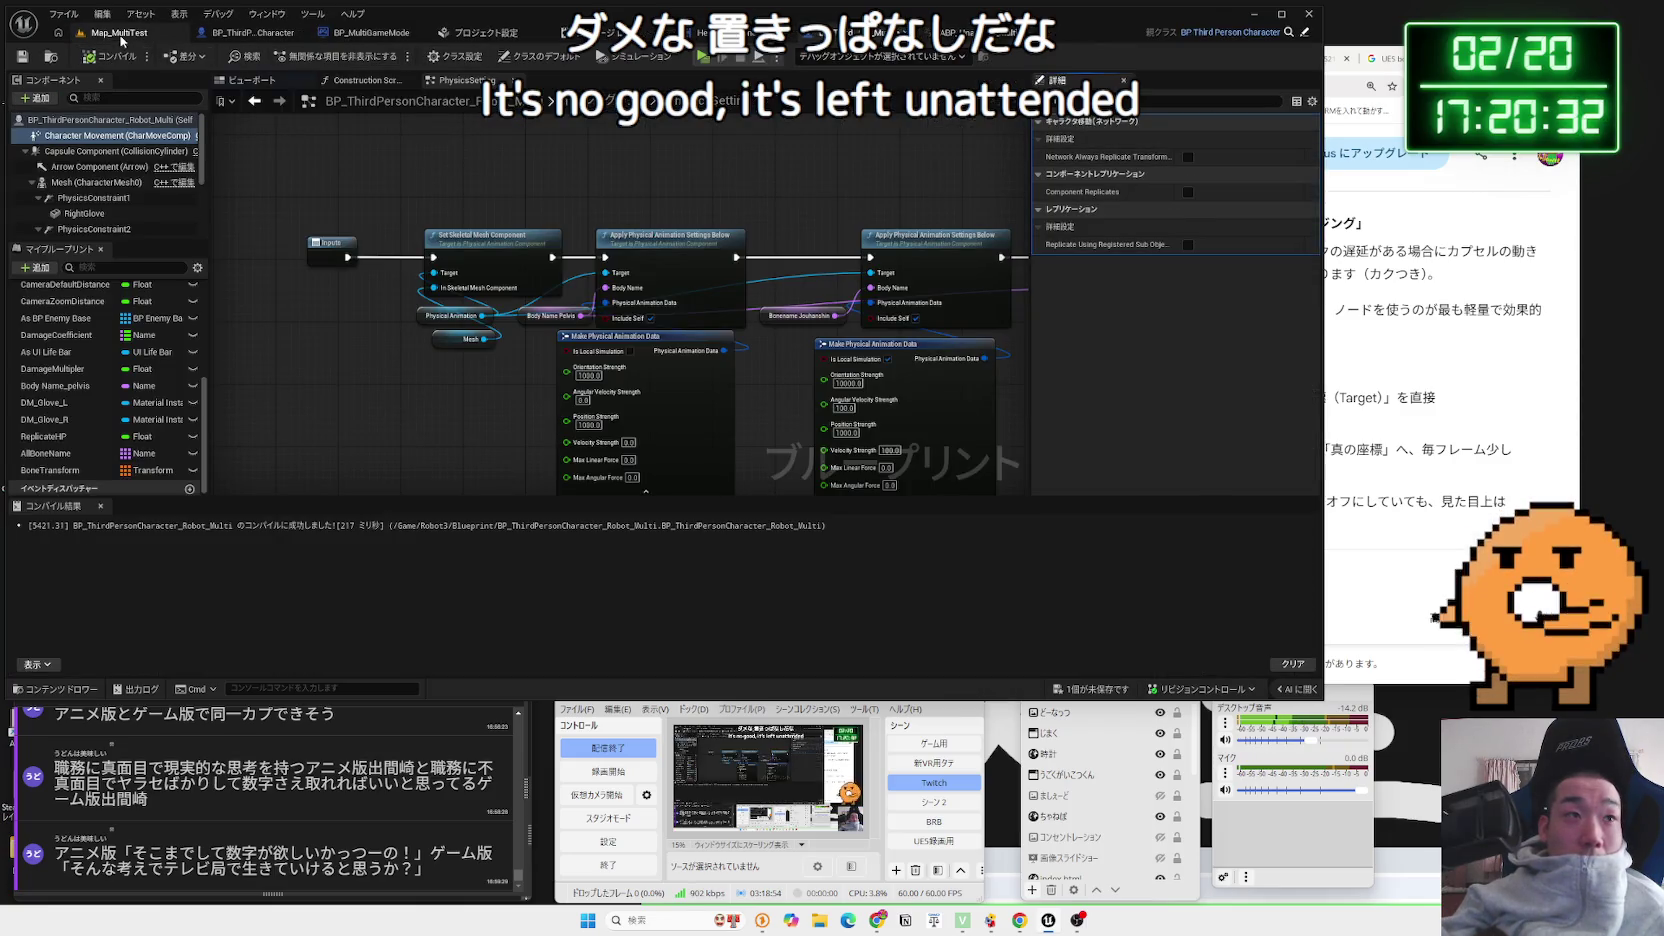
left_click(119, 34)
left_click(308, 56)
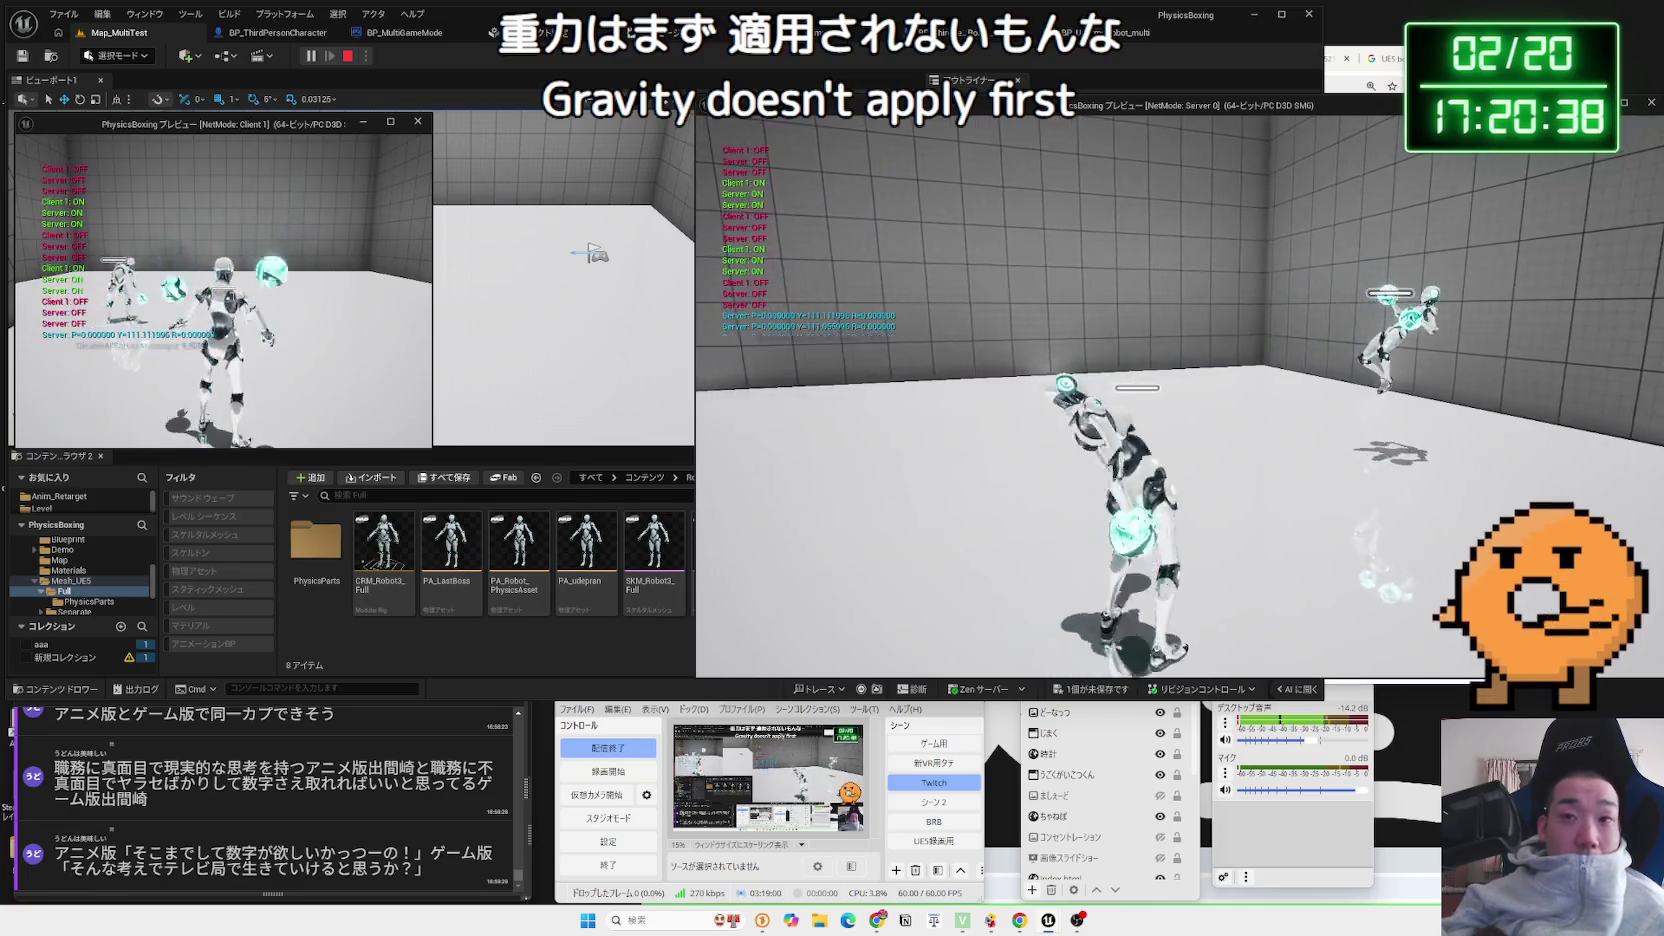
key("Escape")
left_click(985, 32)
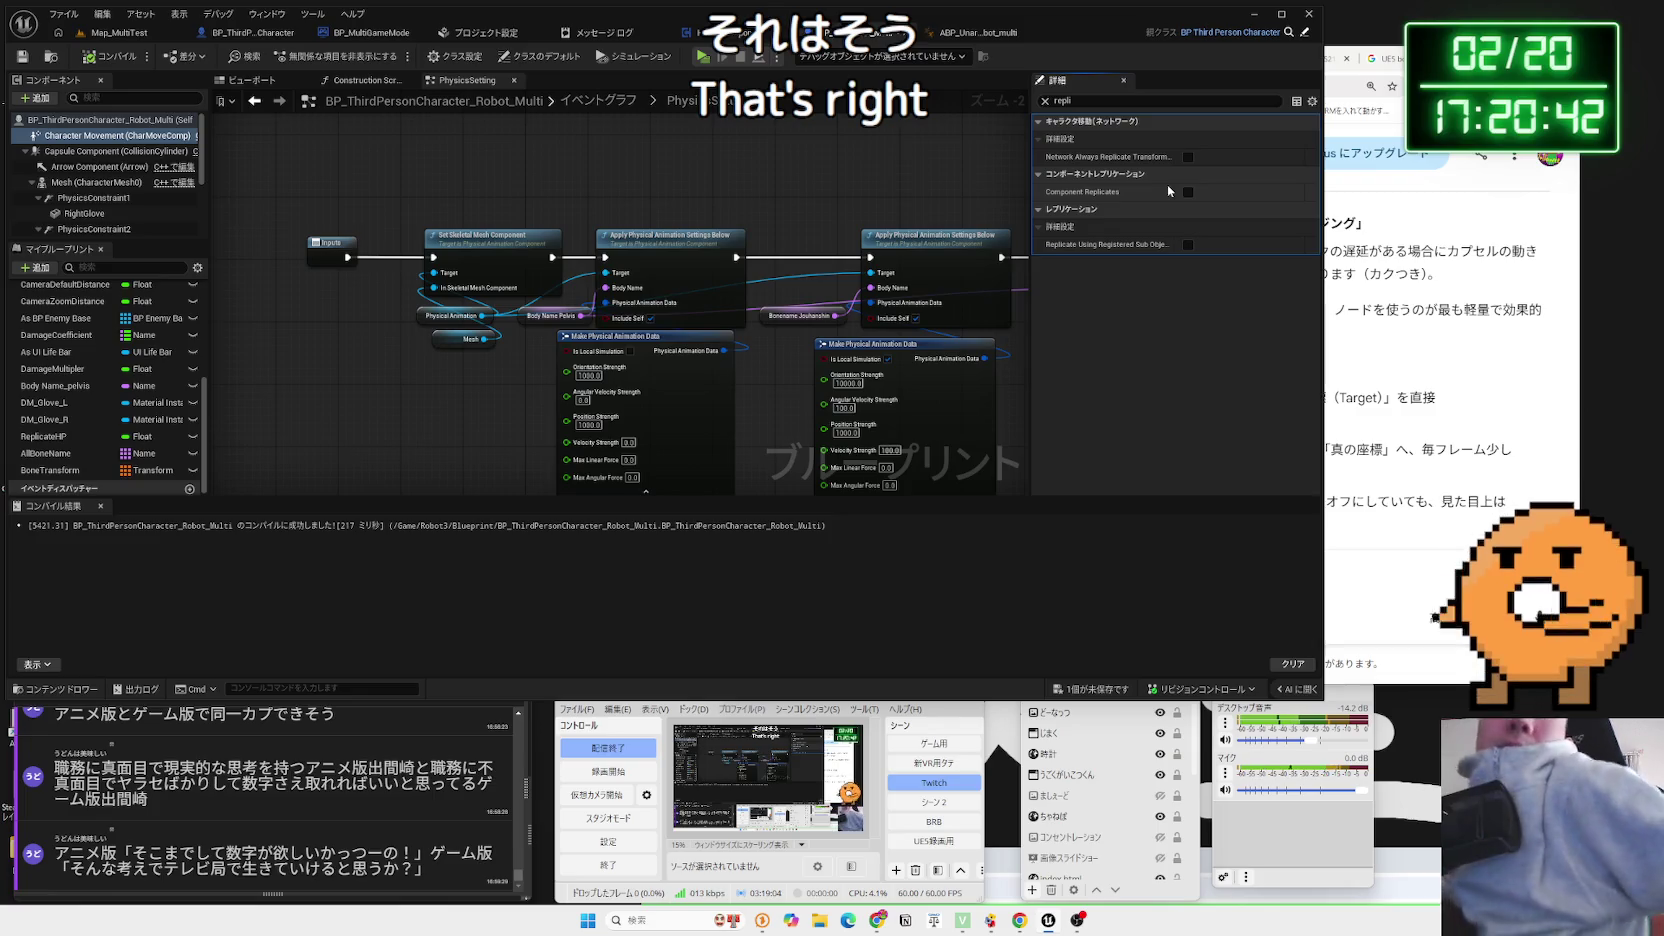
Re-enable Component Replicates on the robot's Character Movement component
left_click(115, 151)
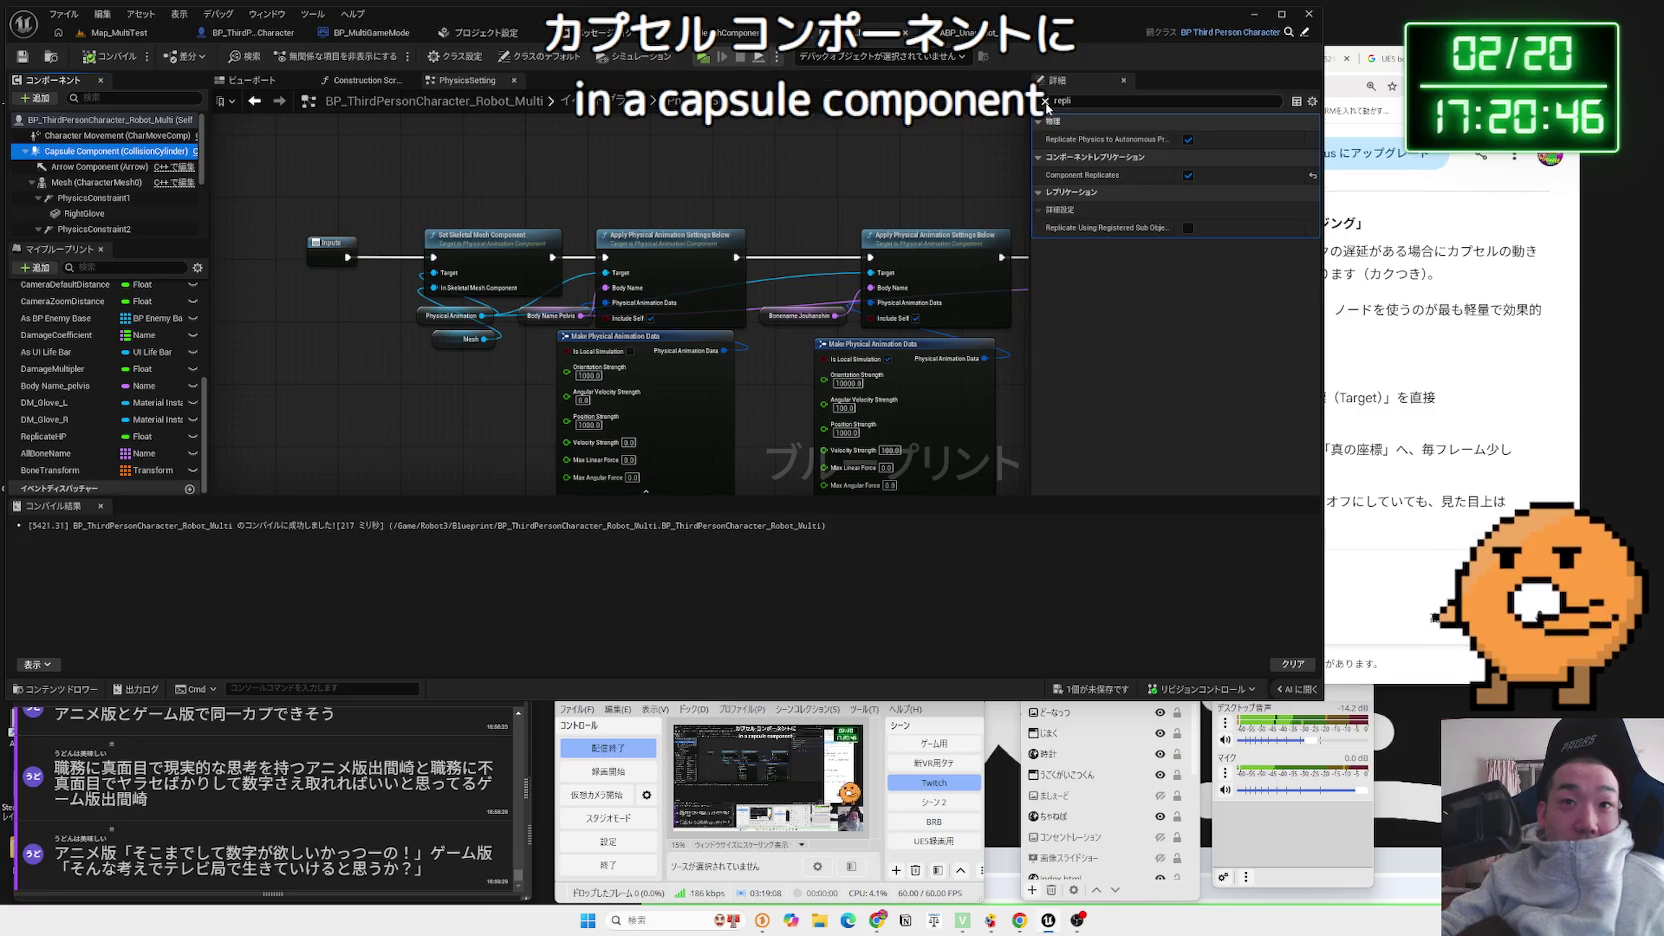
key("Up")
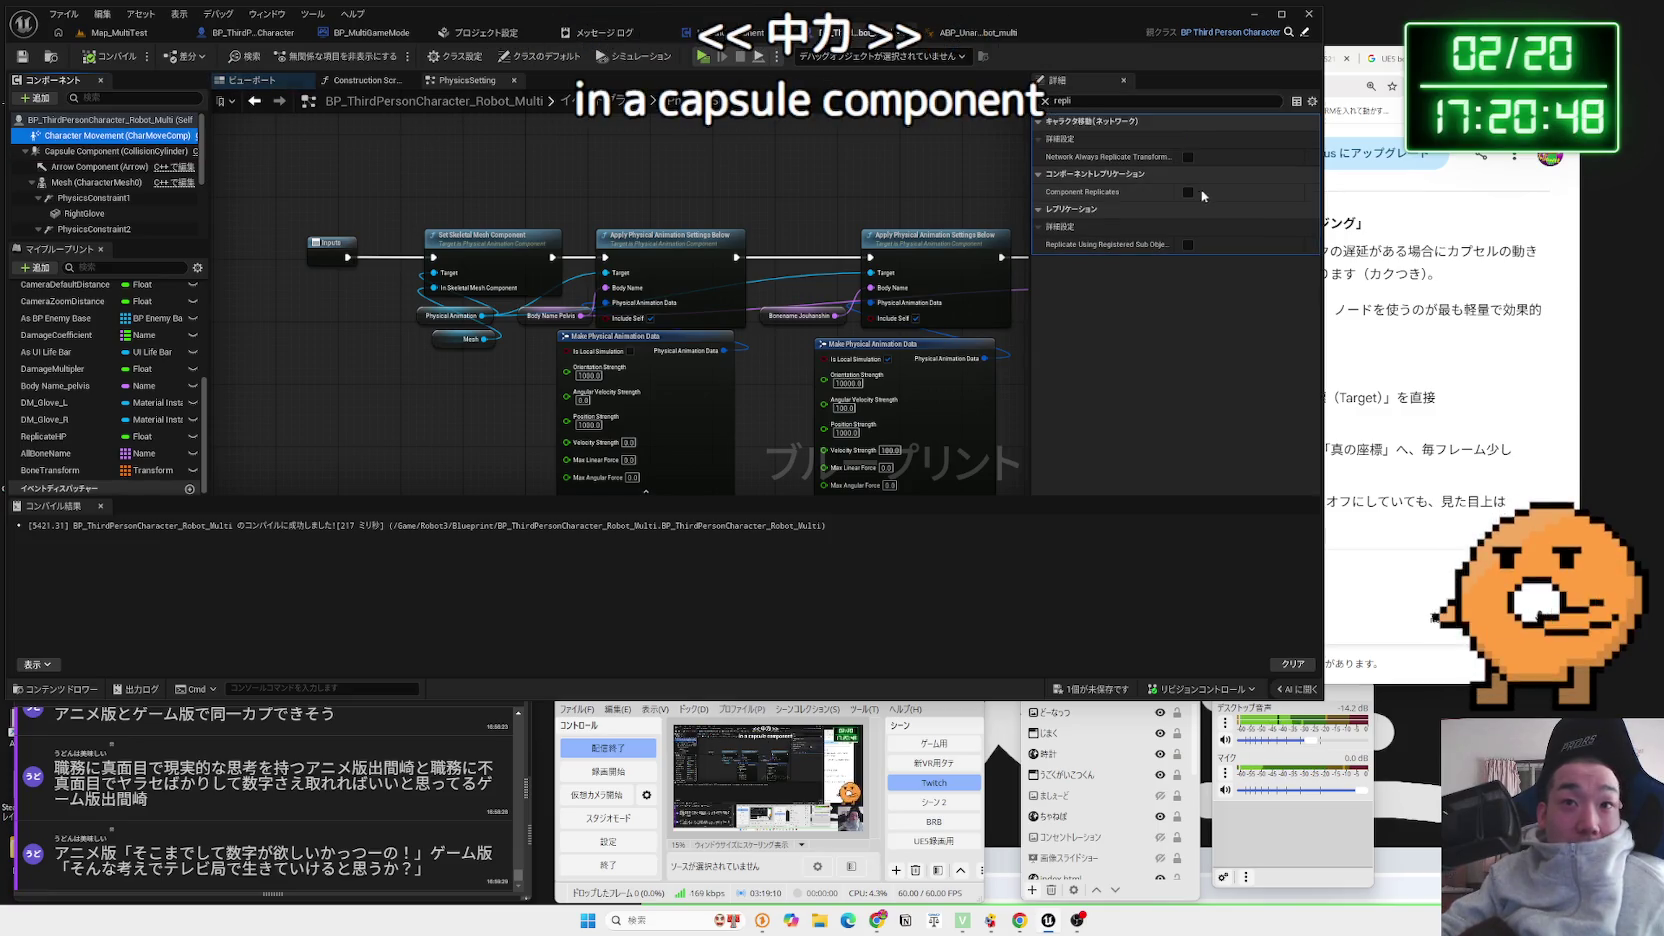
left_click(1188, 192)
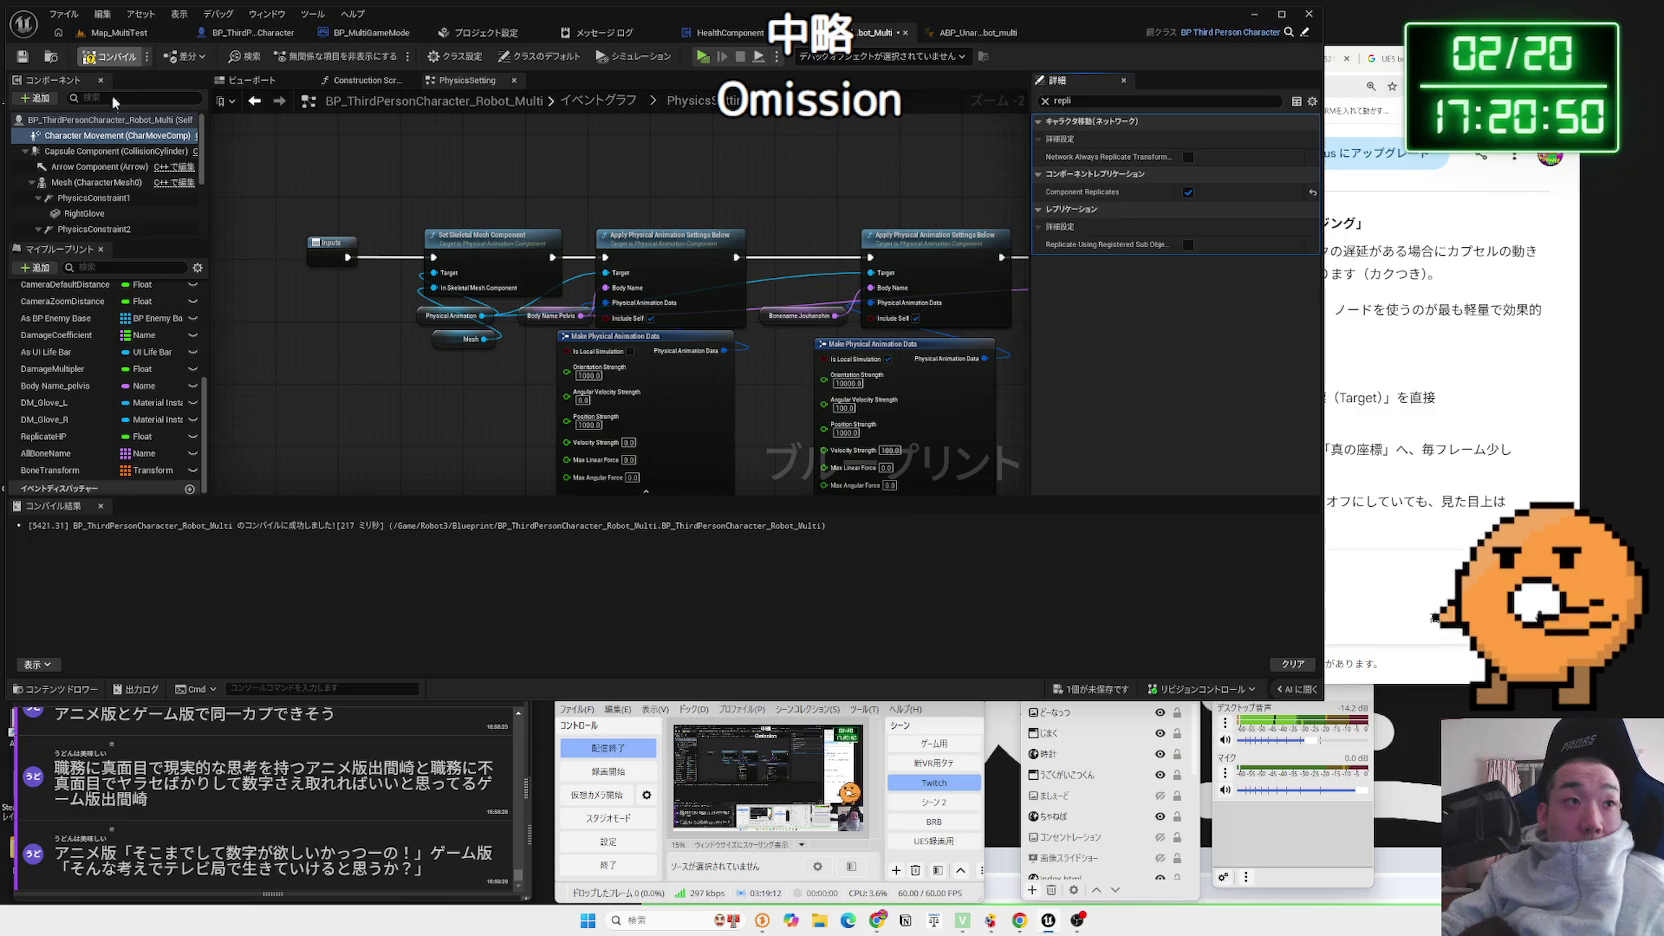
left_click(85, 155)
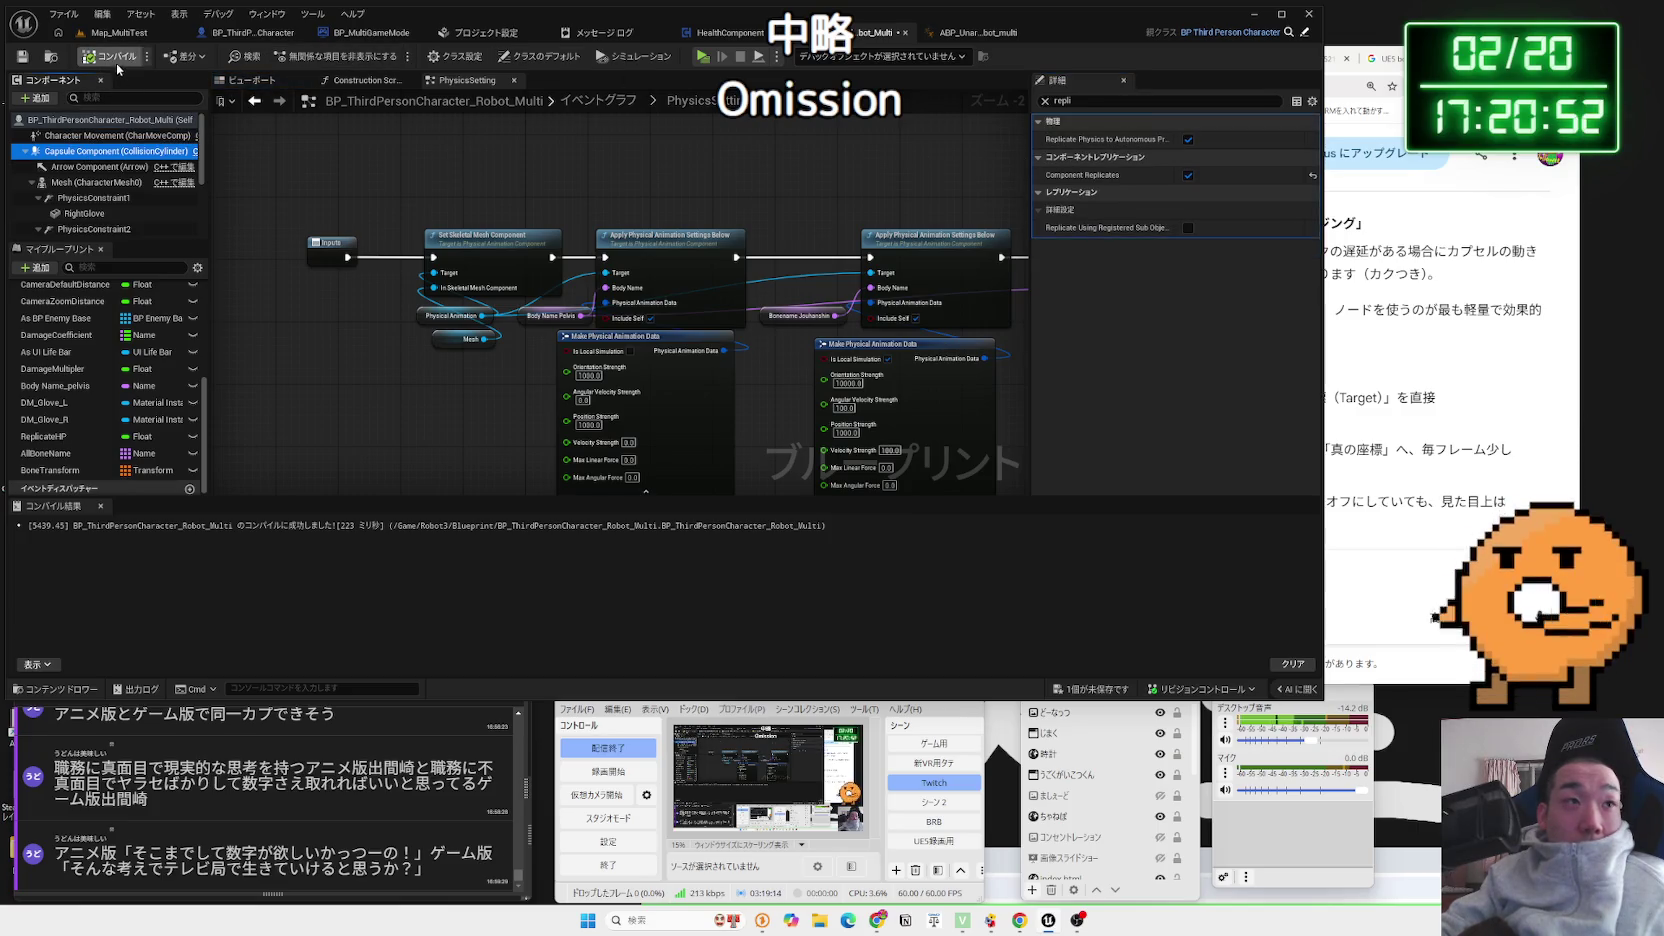
left_click(98, 135)
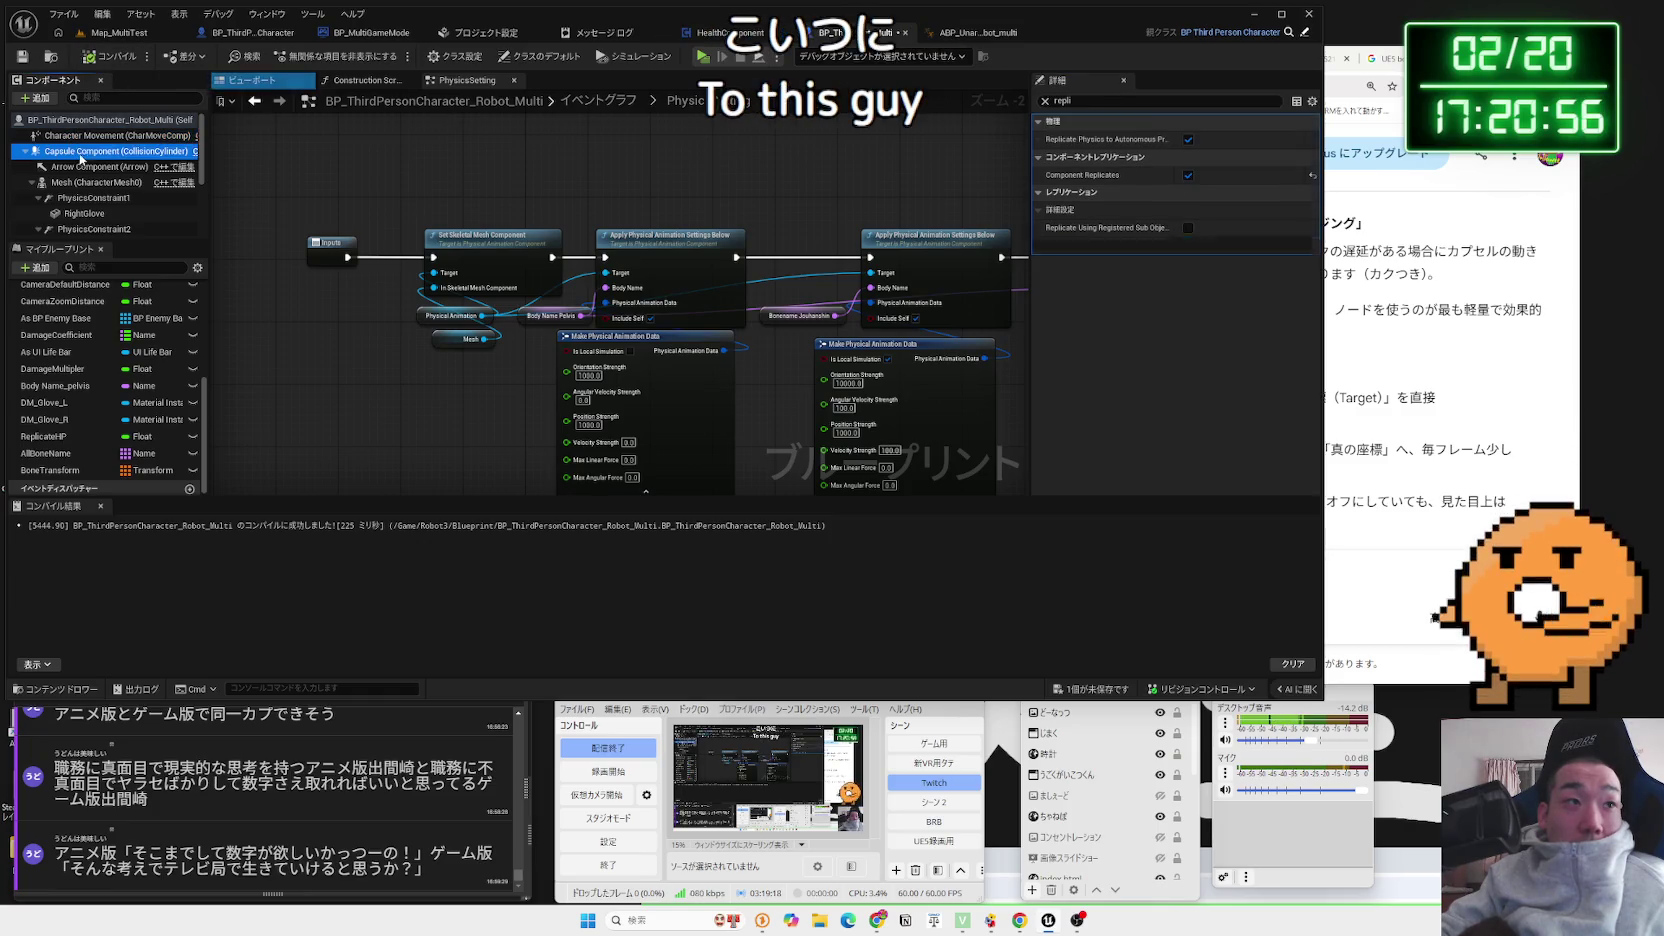
Compile, enable Simulate Physics on the Capsule Component, and play Map_MultiTest
left_click(100, 151)
left_click(1045, 101)
scroll(1180, 279, "down", 5)
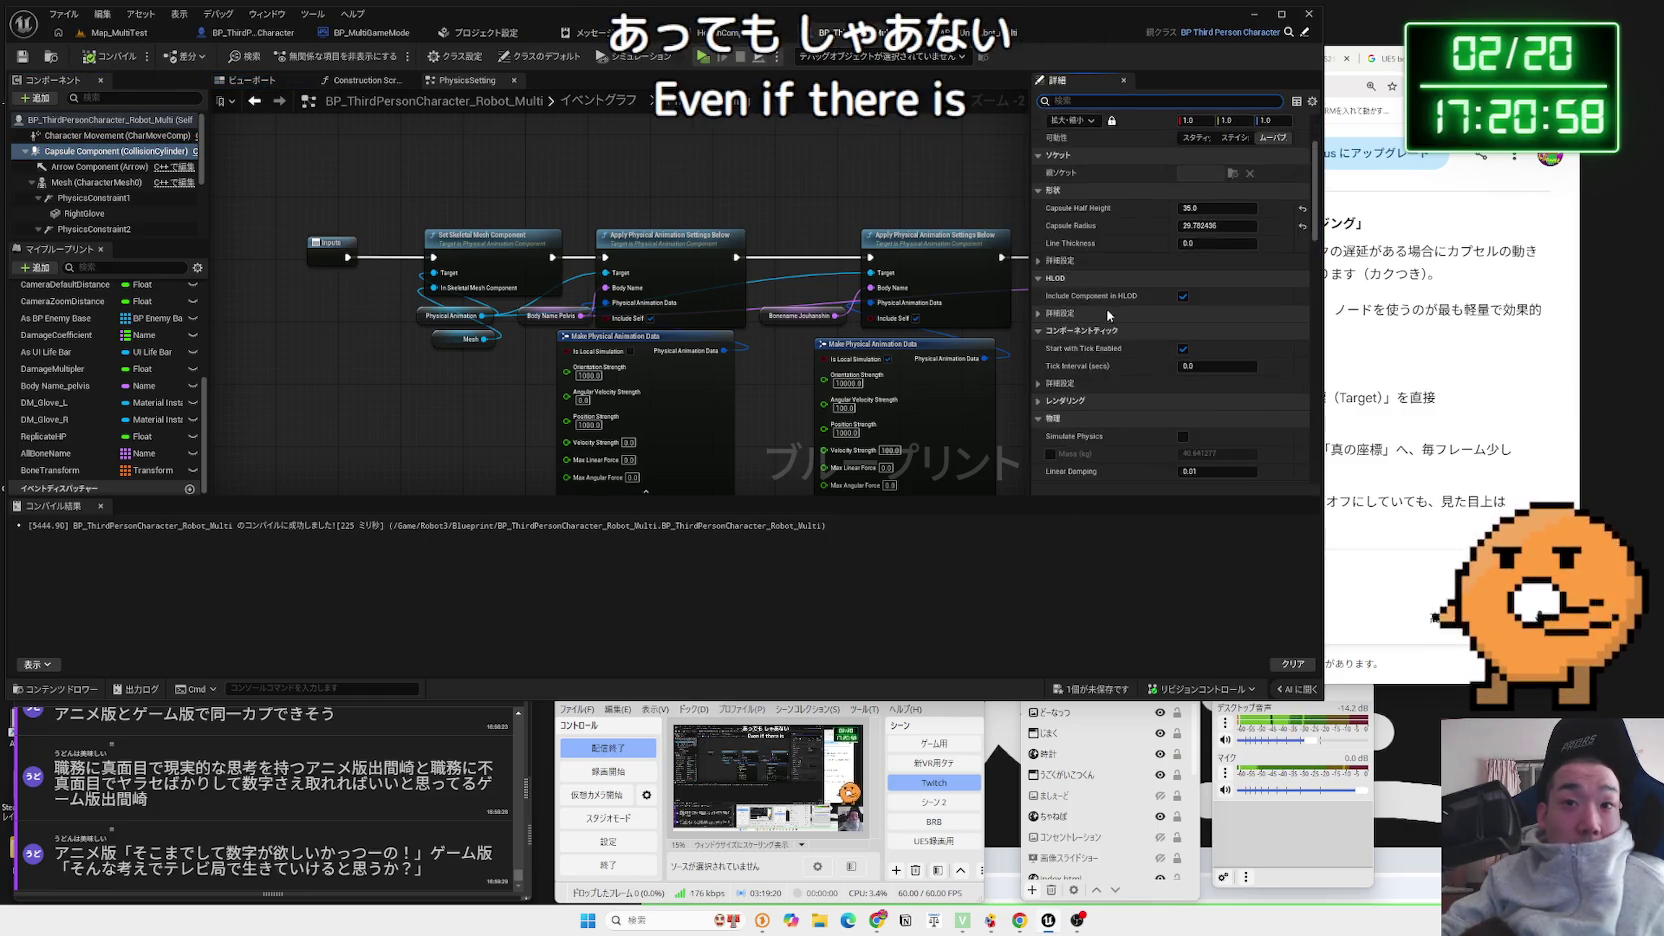
left_click(1182, 271)
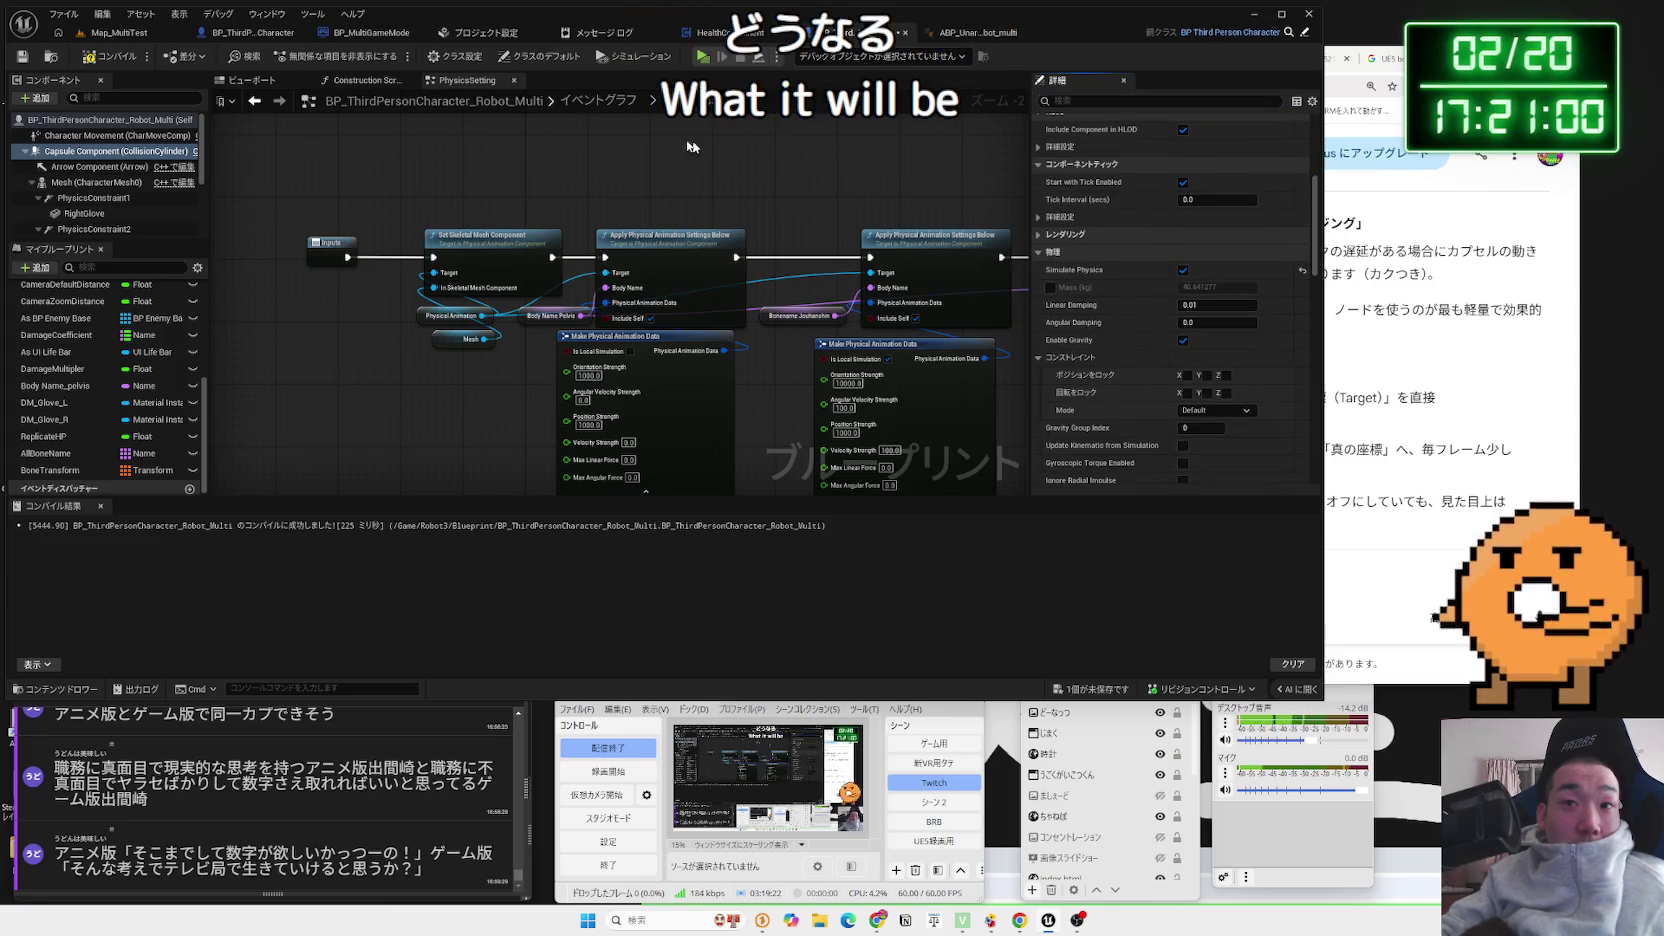
left_click(116, 36)
left_click(309, 57)
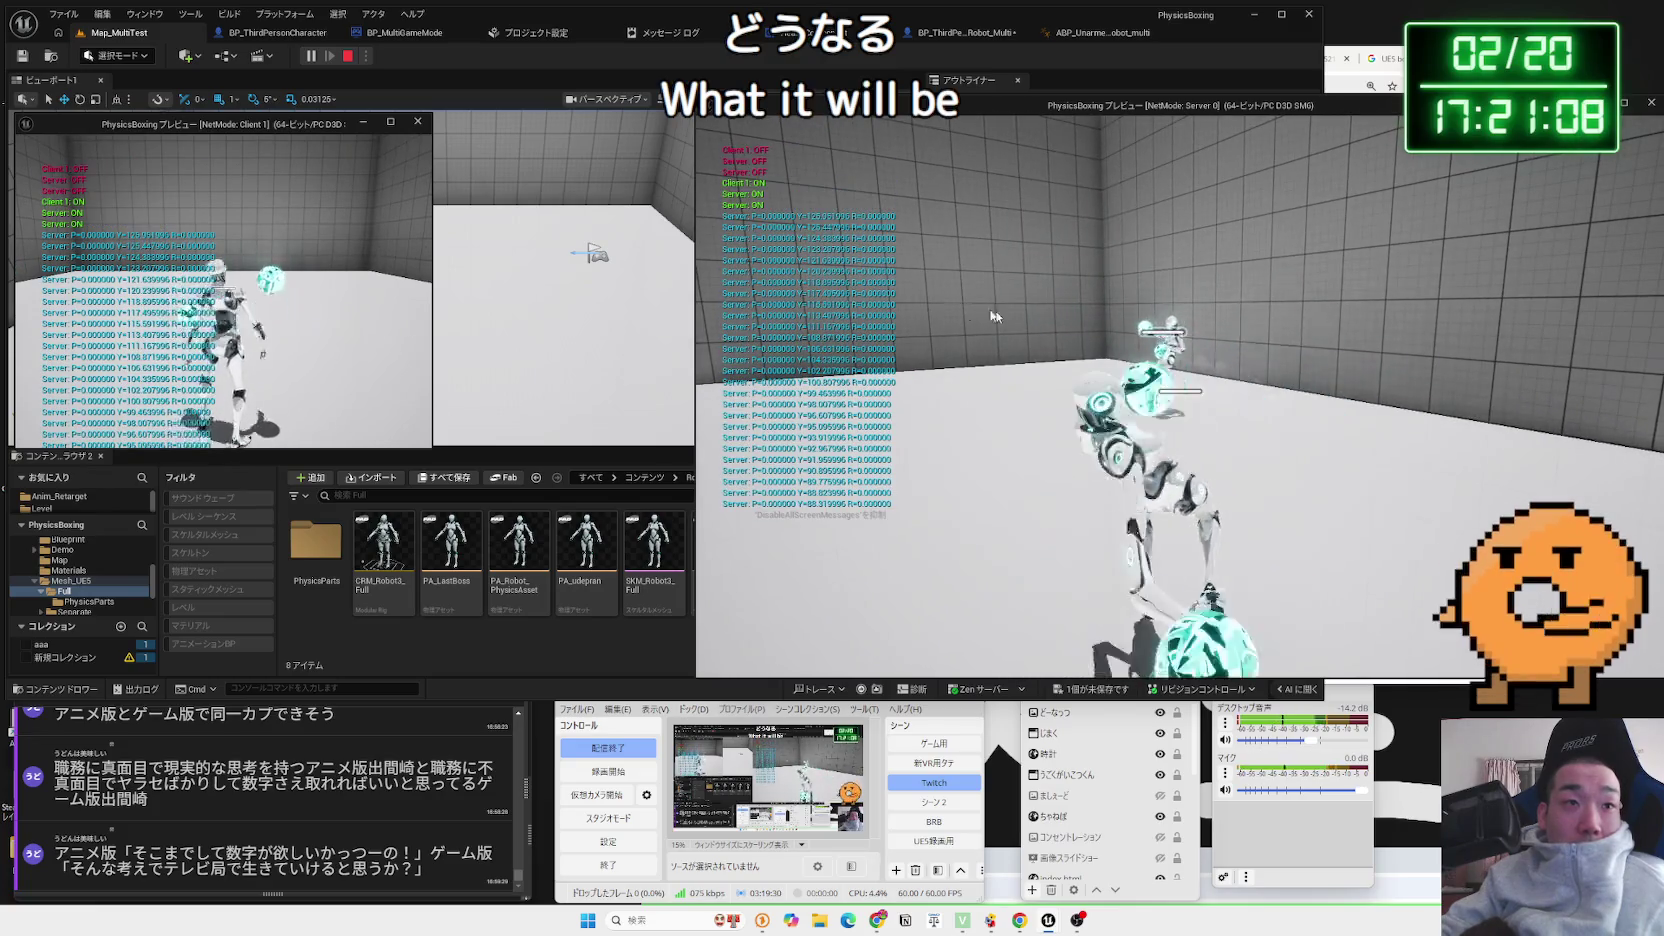
Stop the test, turn off the capsule's Simulate Physics, then save and compile the blueprint
key("alt+Tab")
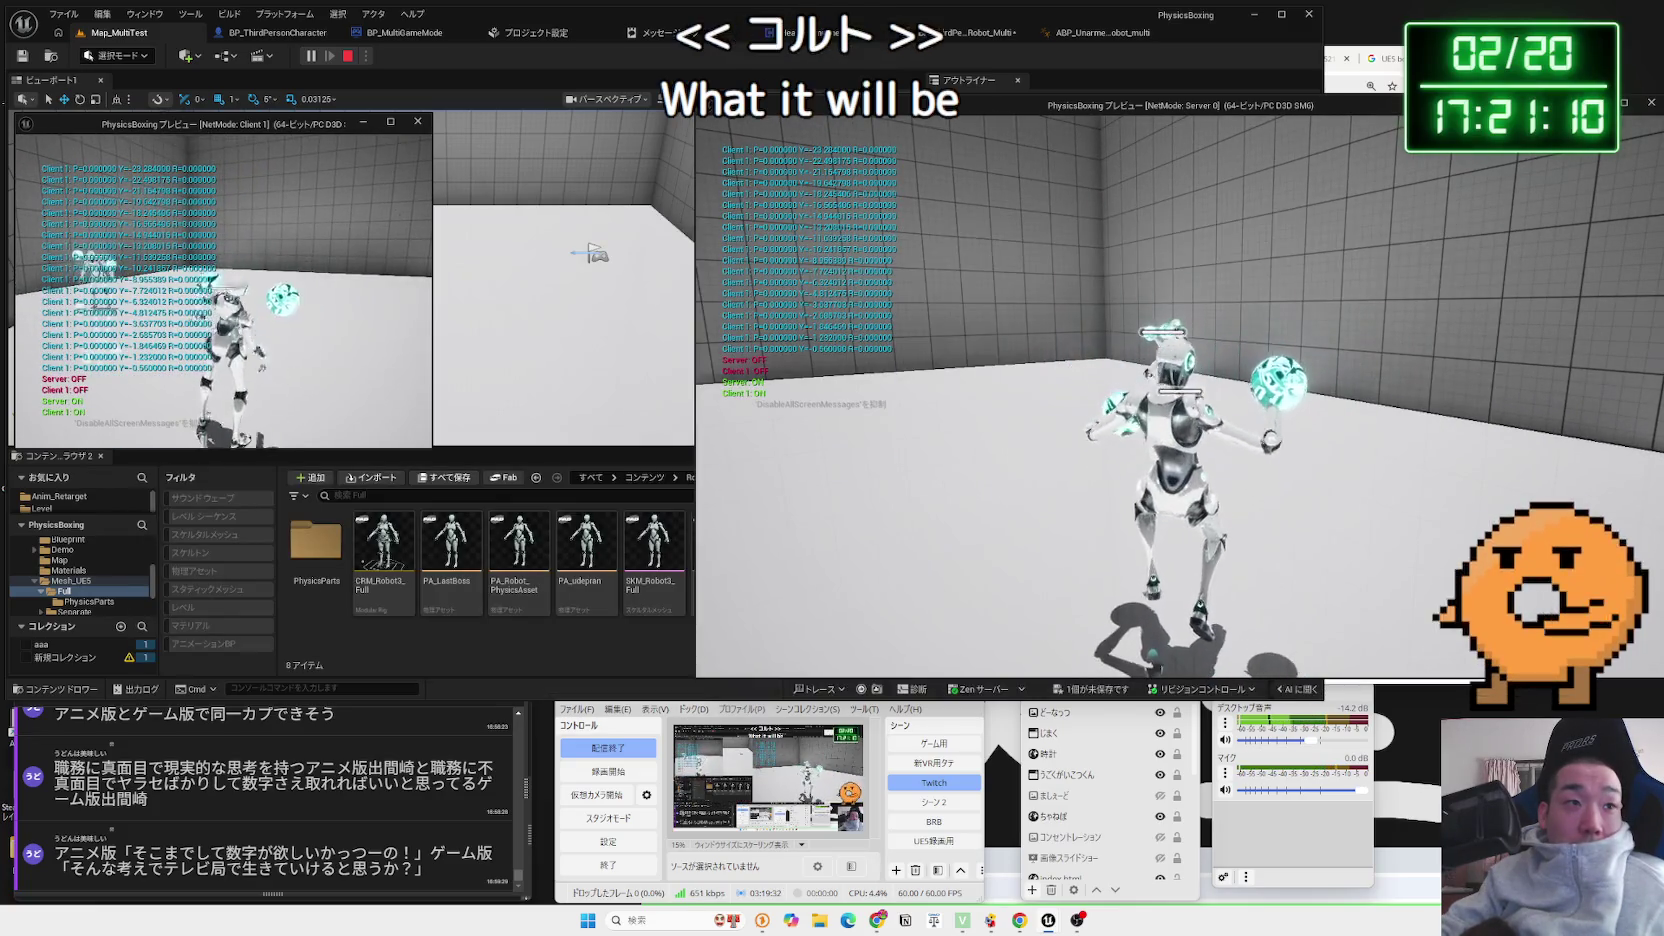
key("Escape")
left_click(963, 36)
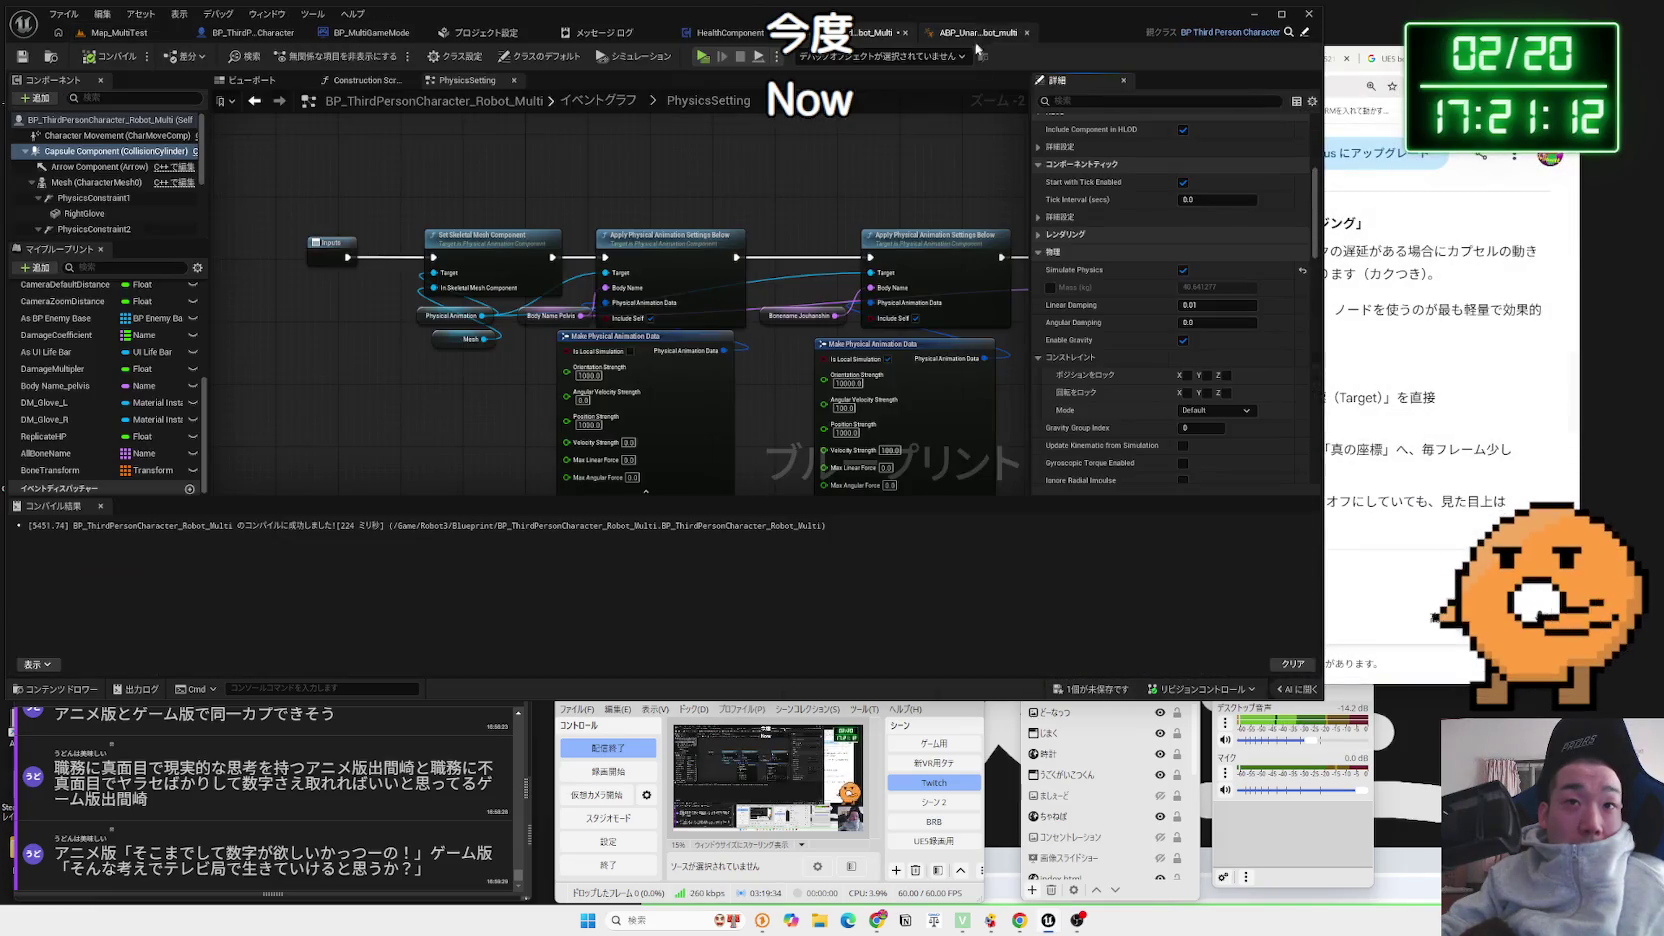
left_click(1186, 272)
left_click(1078, 690)
left_click(920, 606)
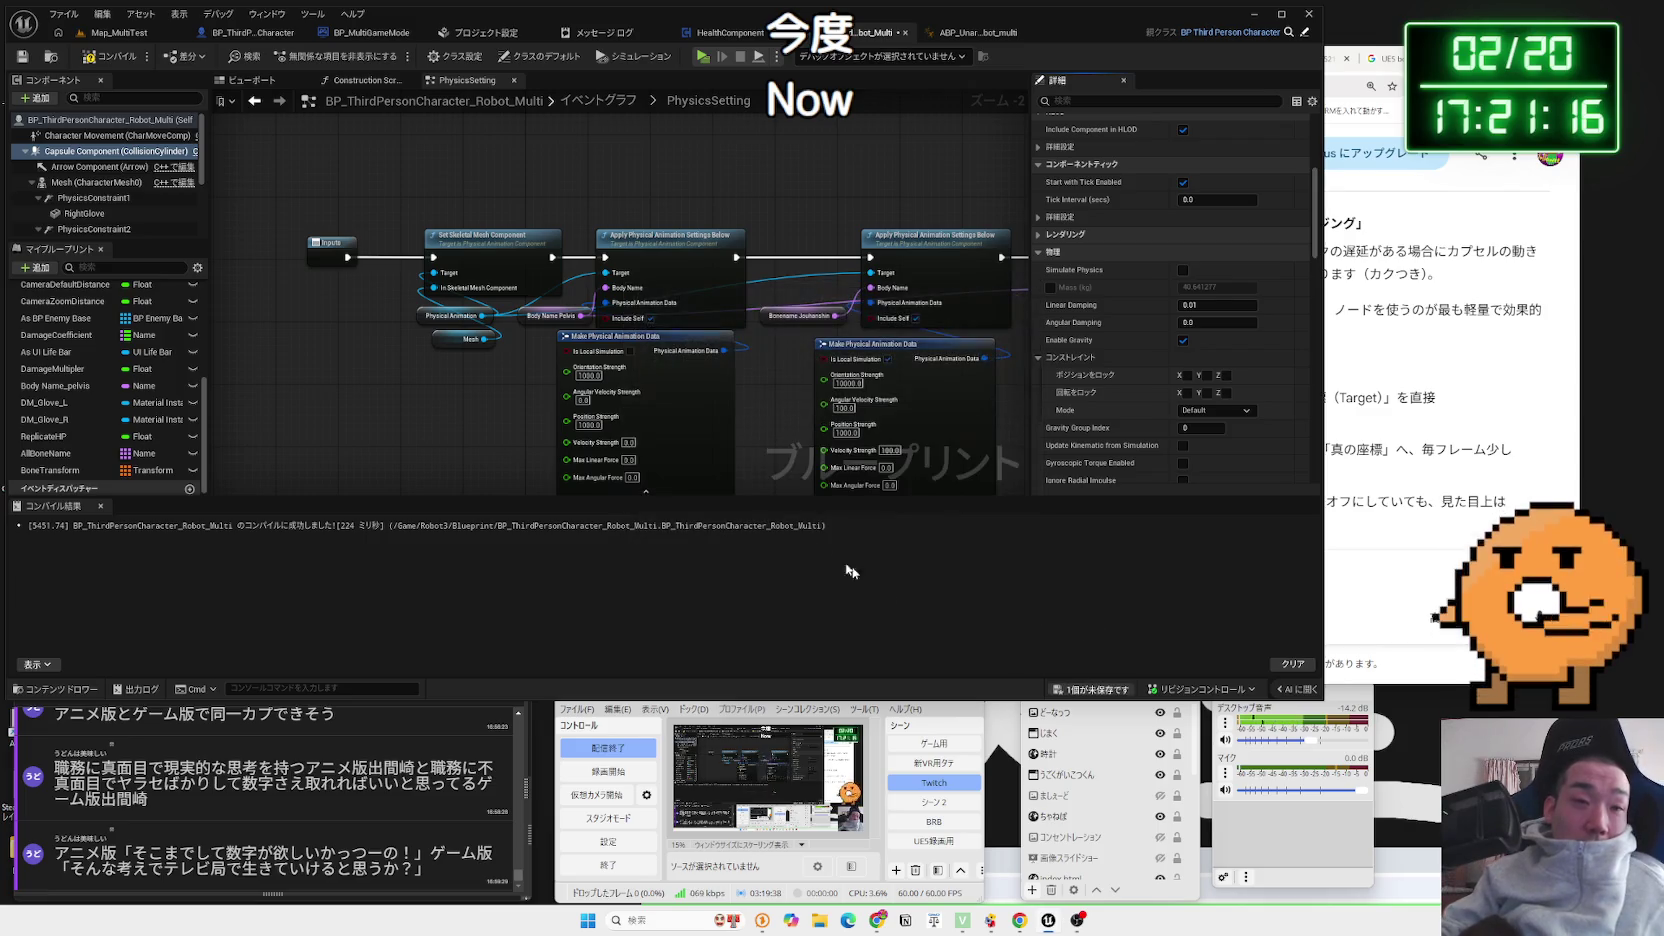
left_click(88, 53)
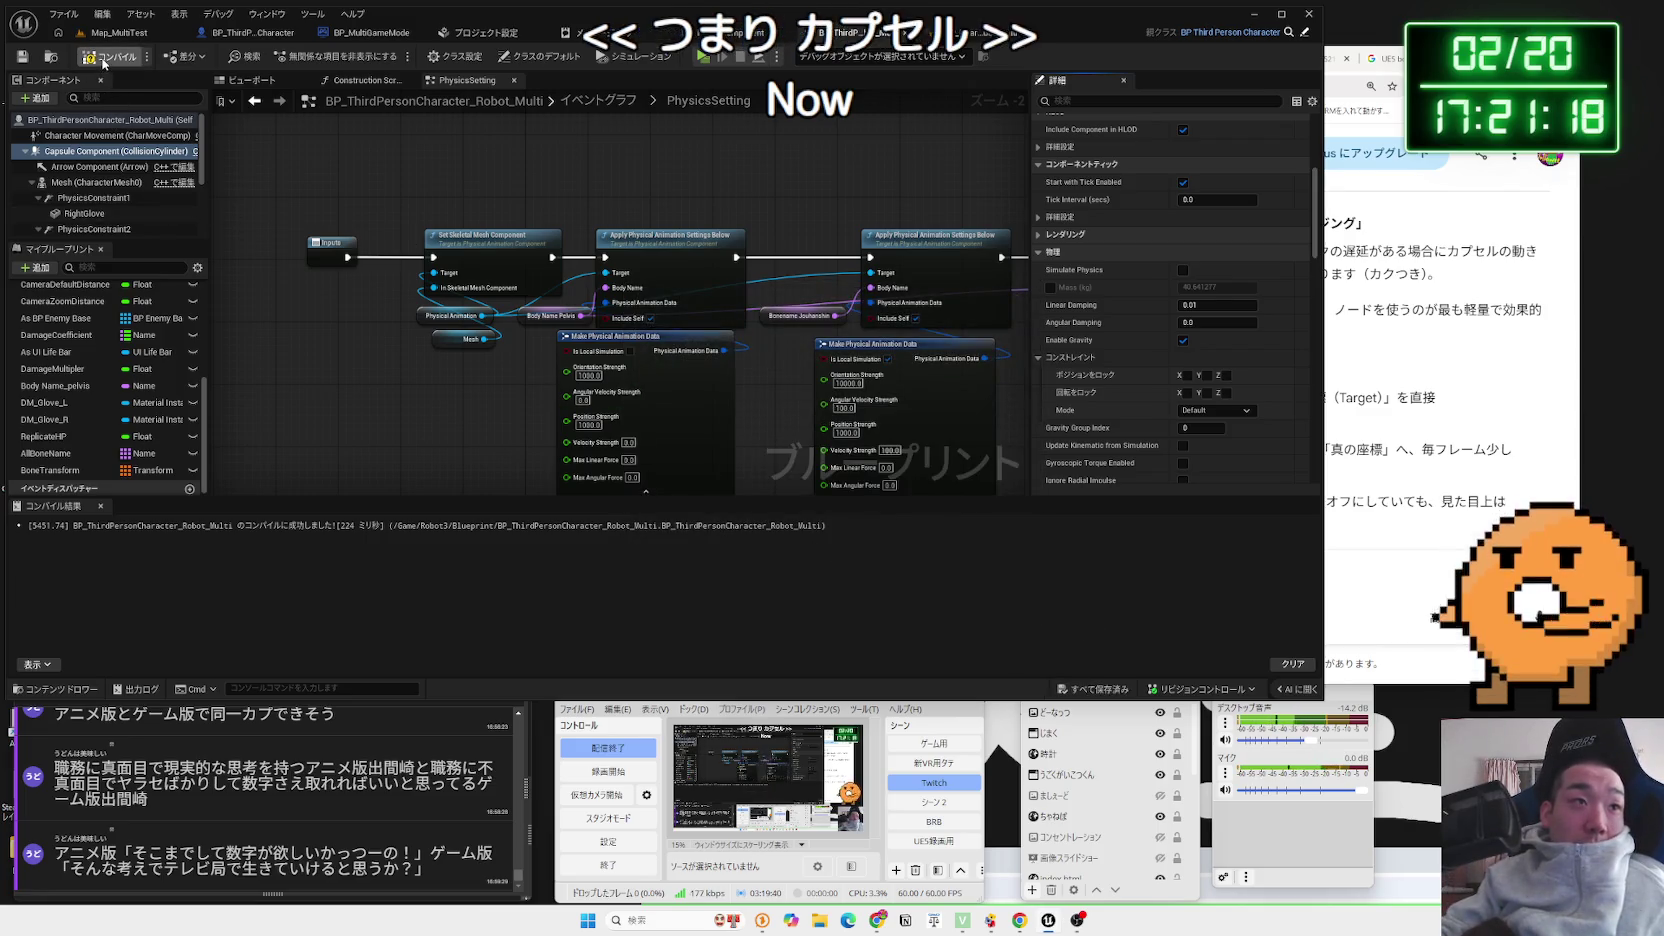
Review the Capsule Component's physics and collision settings
left_click(88, 138)
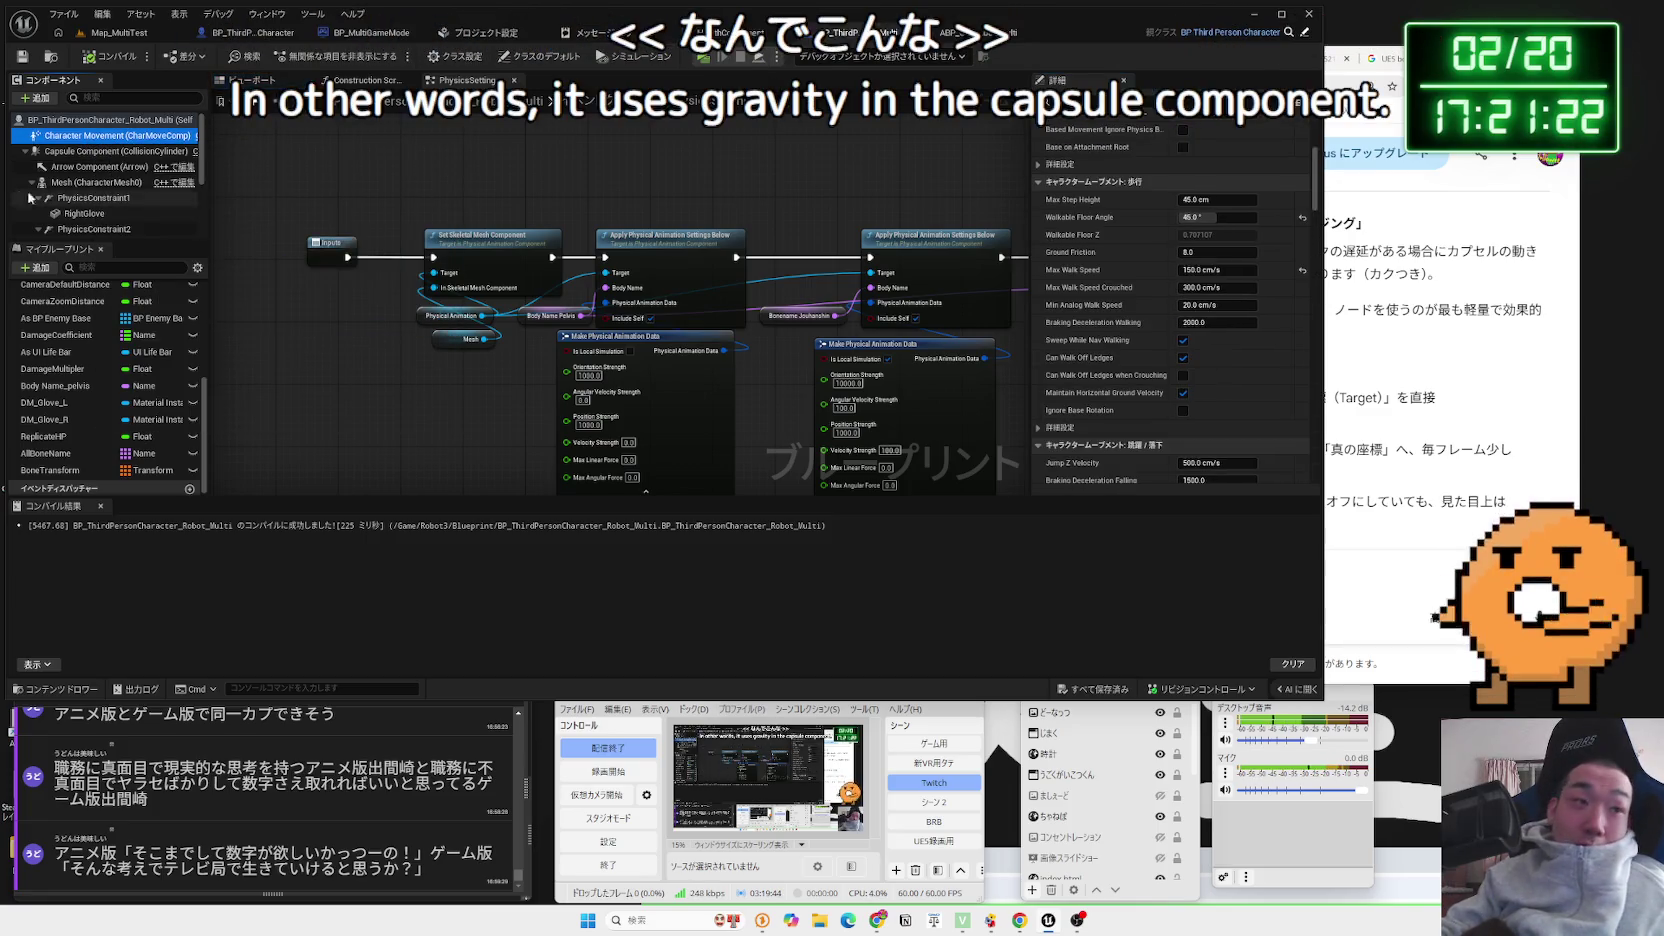
left_click(70, 151)
scroll(1213, 335, "down", 5)
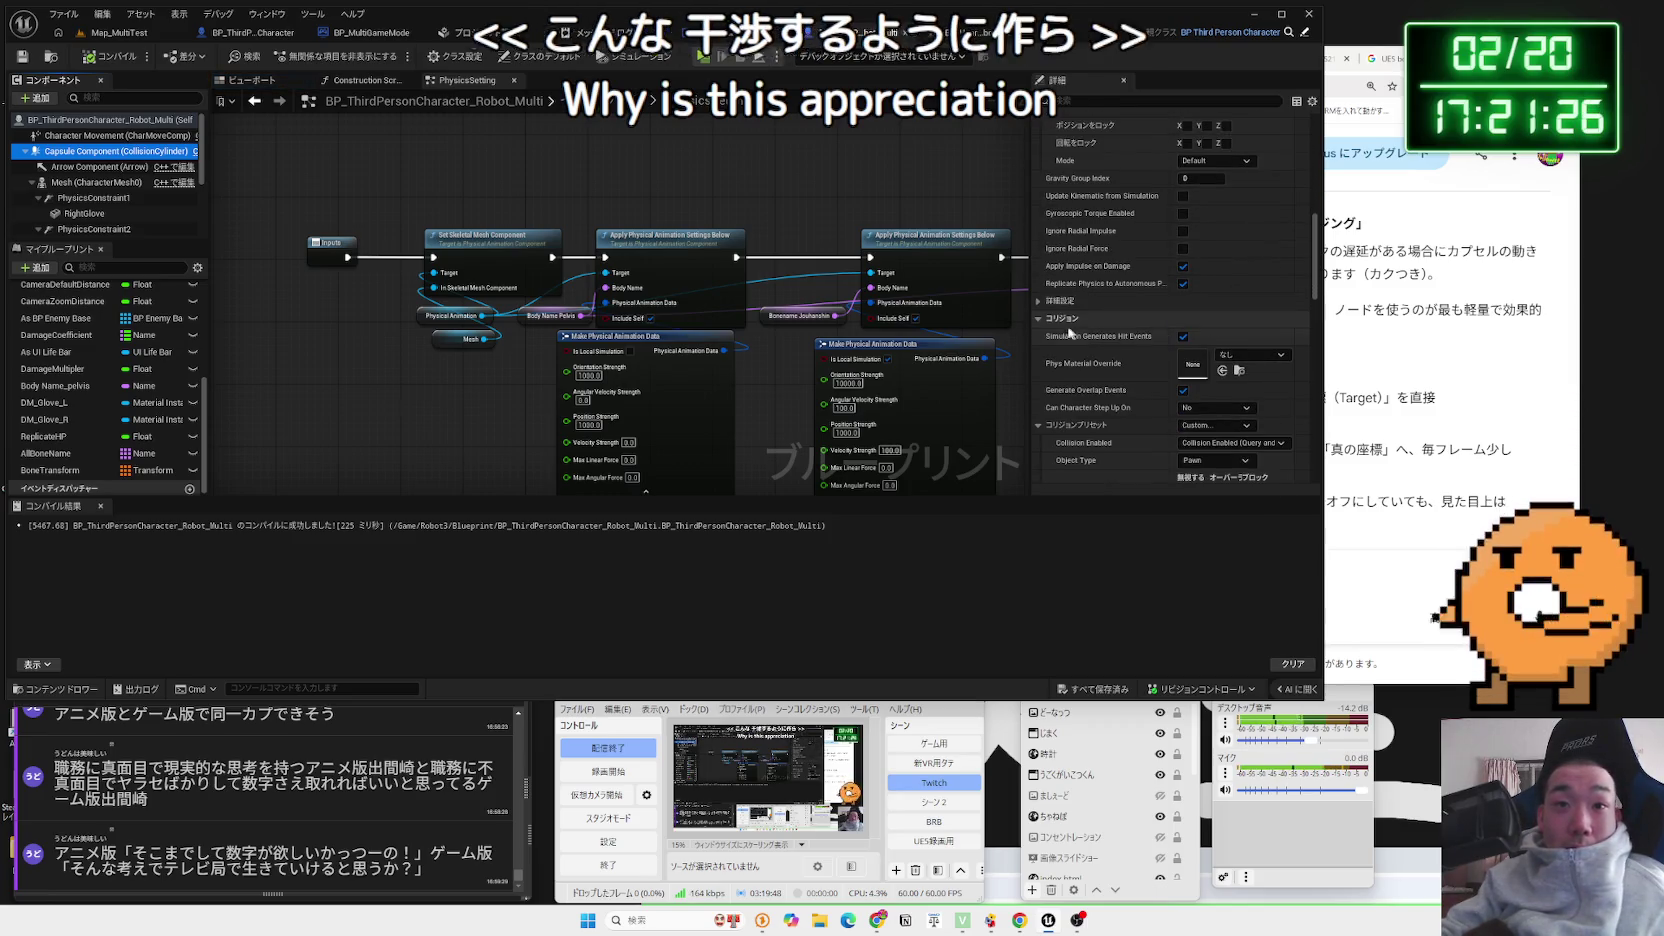
left_click(1043, 319)
left_click(1043, 319)
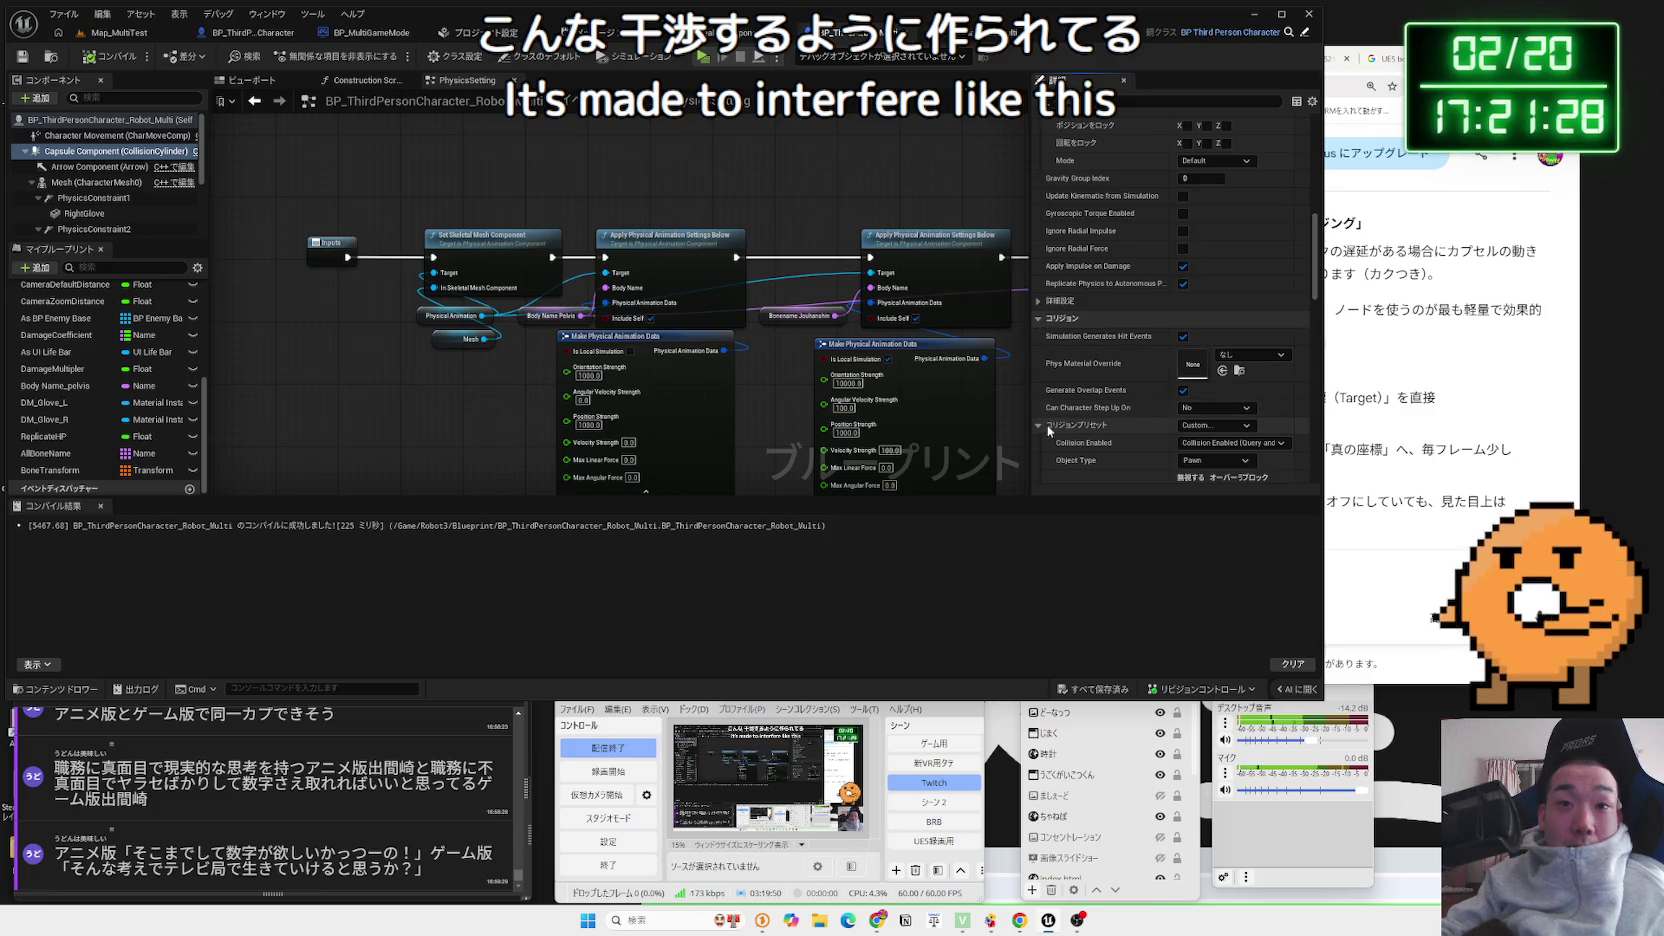
scroll(1072, 423, "up", 10)
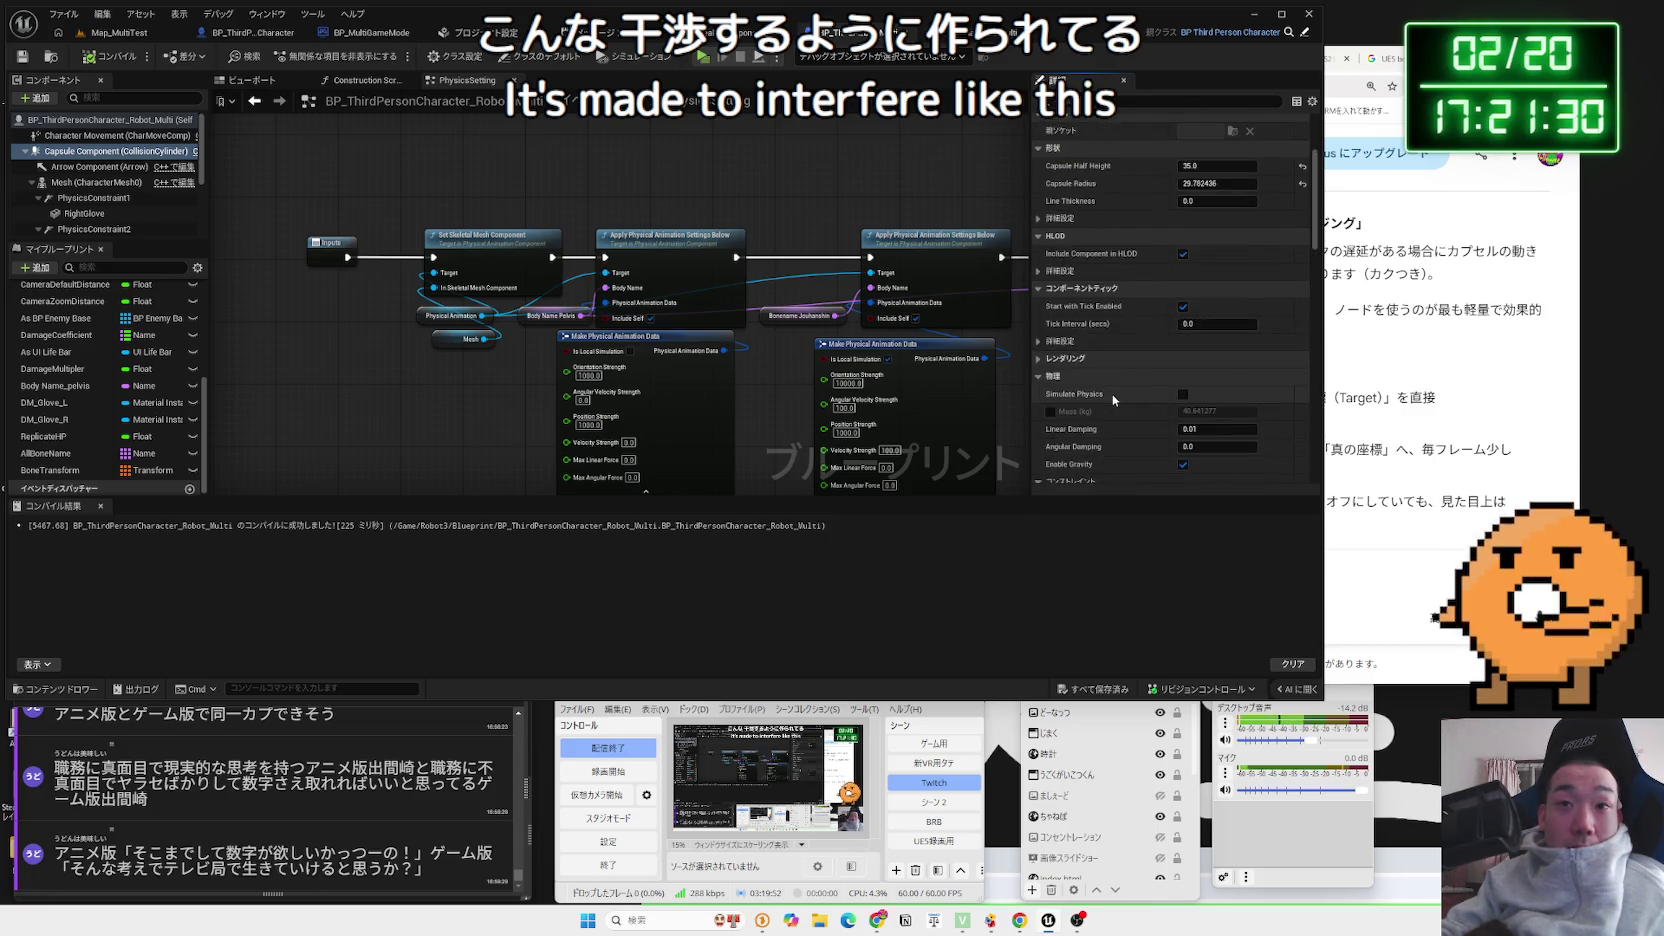
scroll(1113, 397, "up", 1)
scroll(1113, 393, "down", 2)
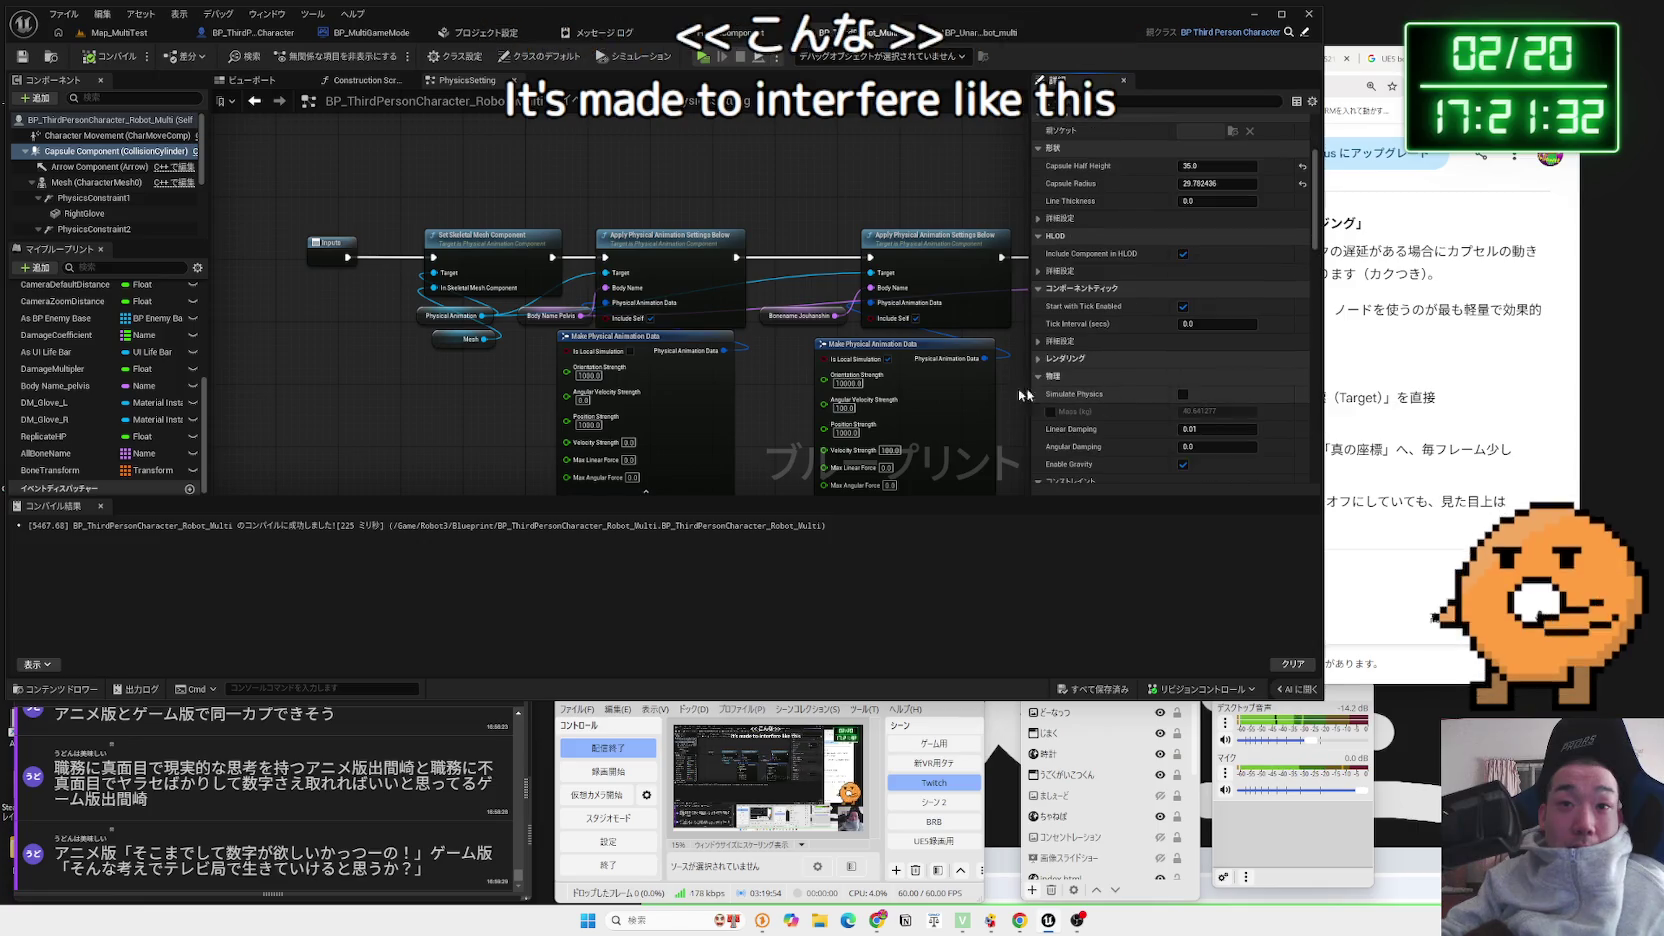
Review Character Movement's network settings and the root character settings, then return to Map_MultiTest
left_click(74, 136)
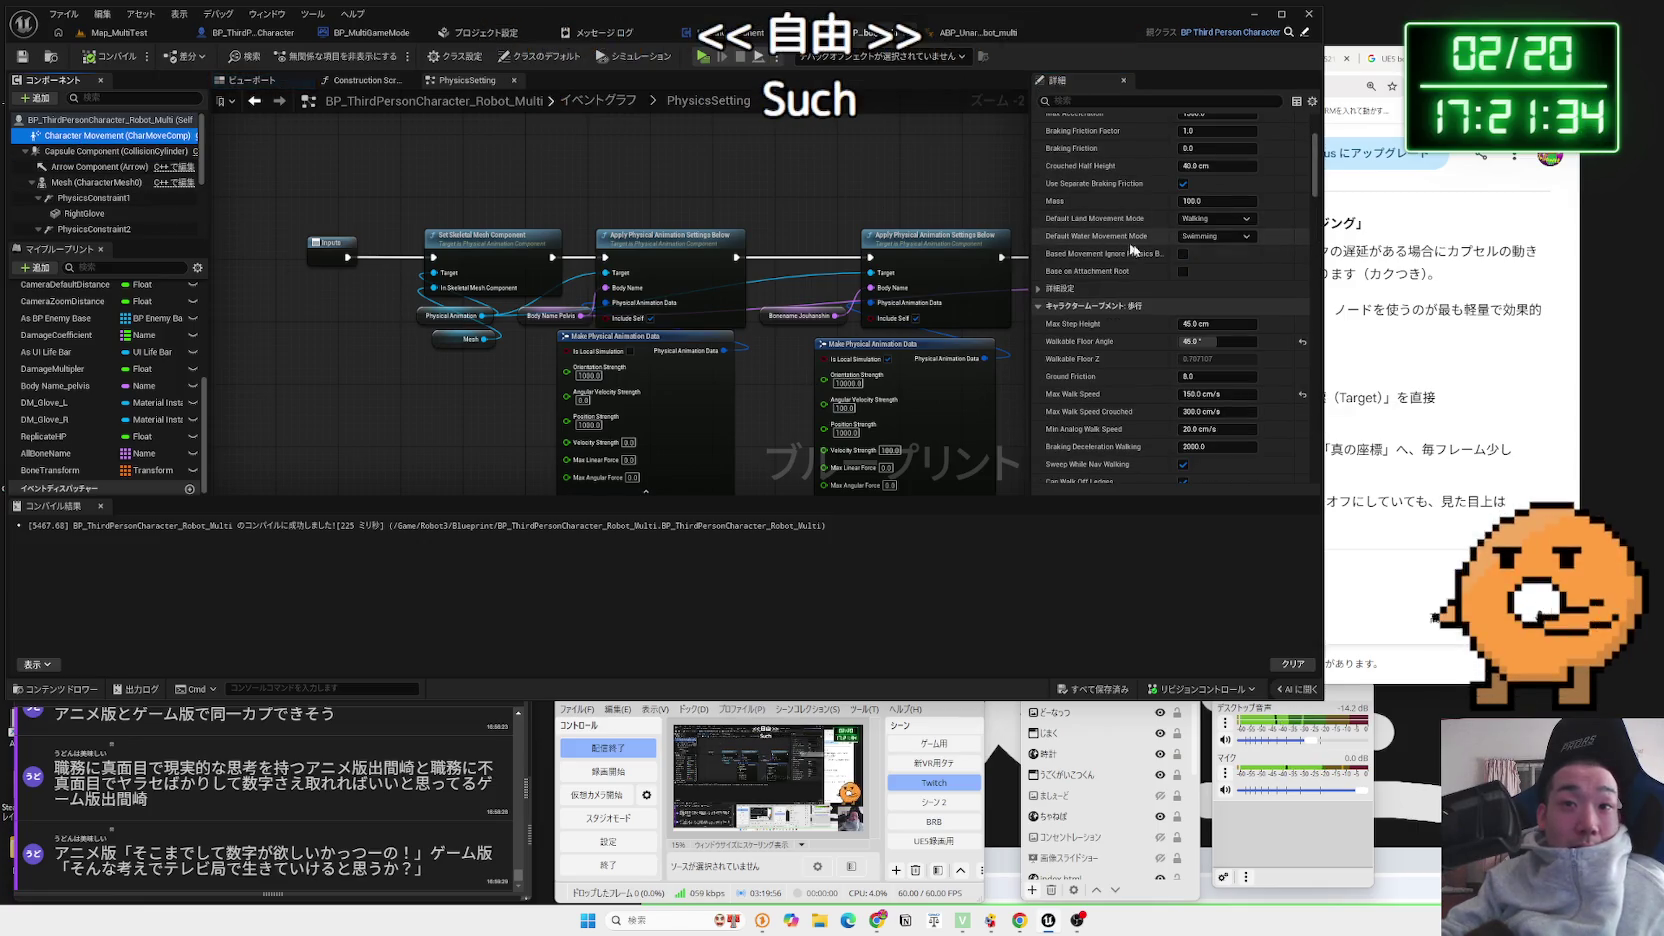
scroll(1260, 280, "down", 4)
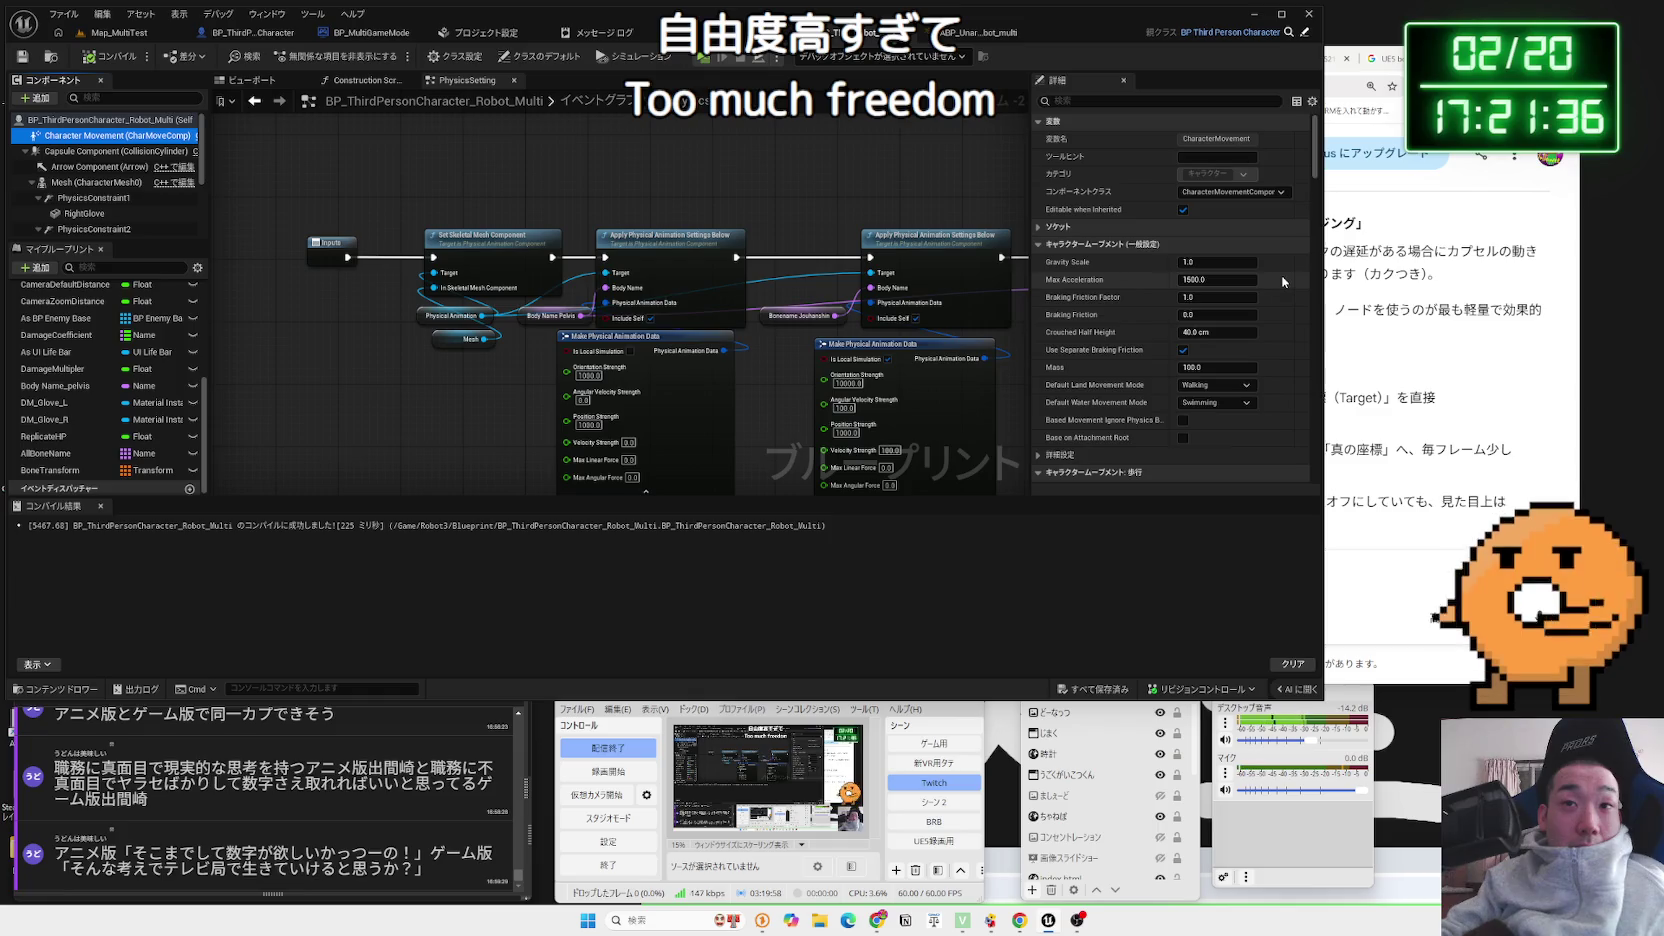
scroll(1282, 282, "down", 10)
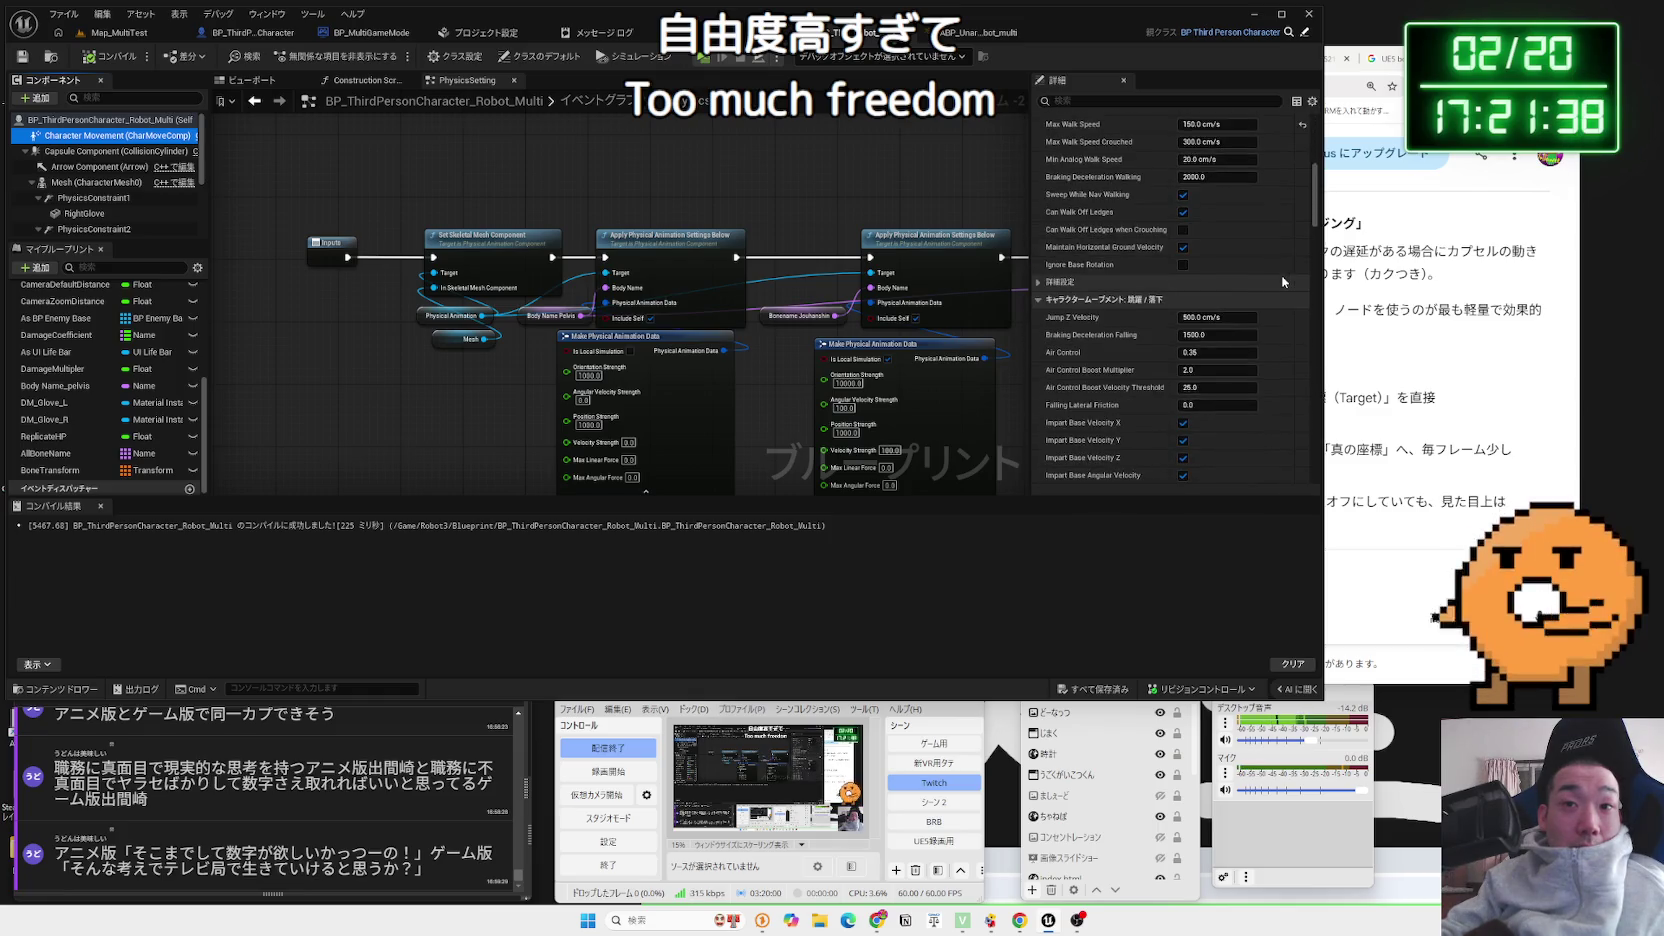
scroll(1277, 281, "down", 5)
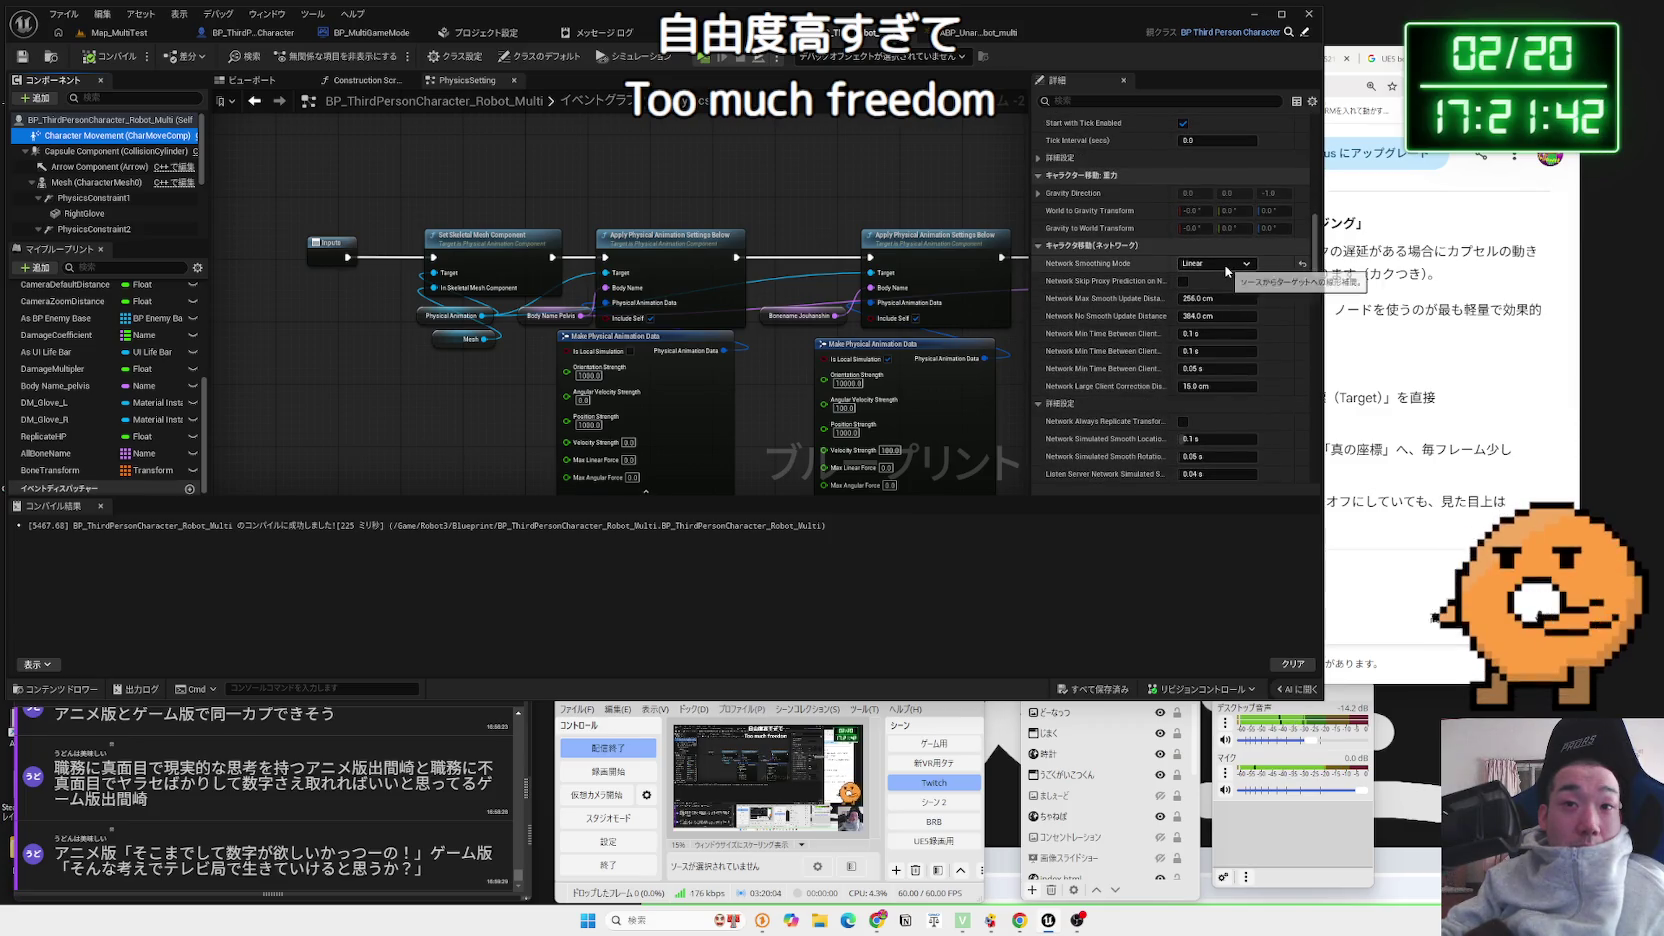
left_click(86, 123)
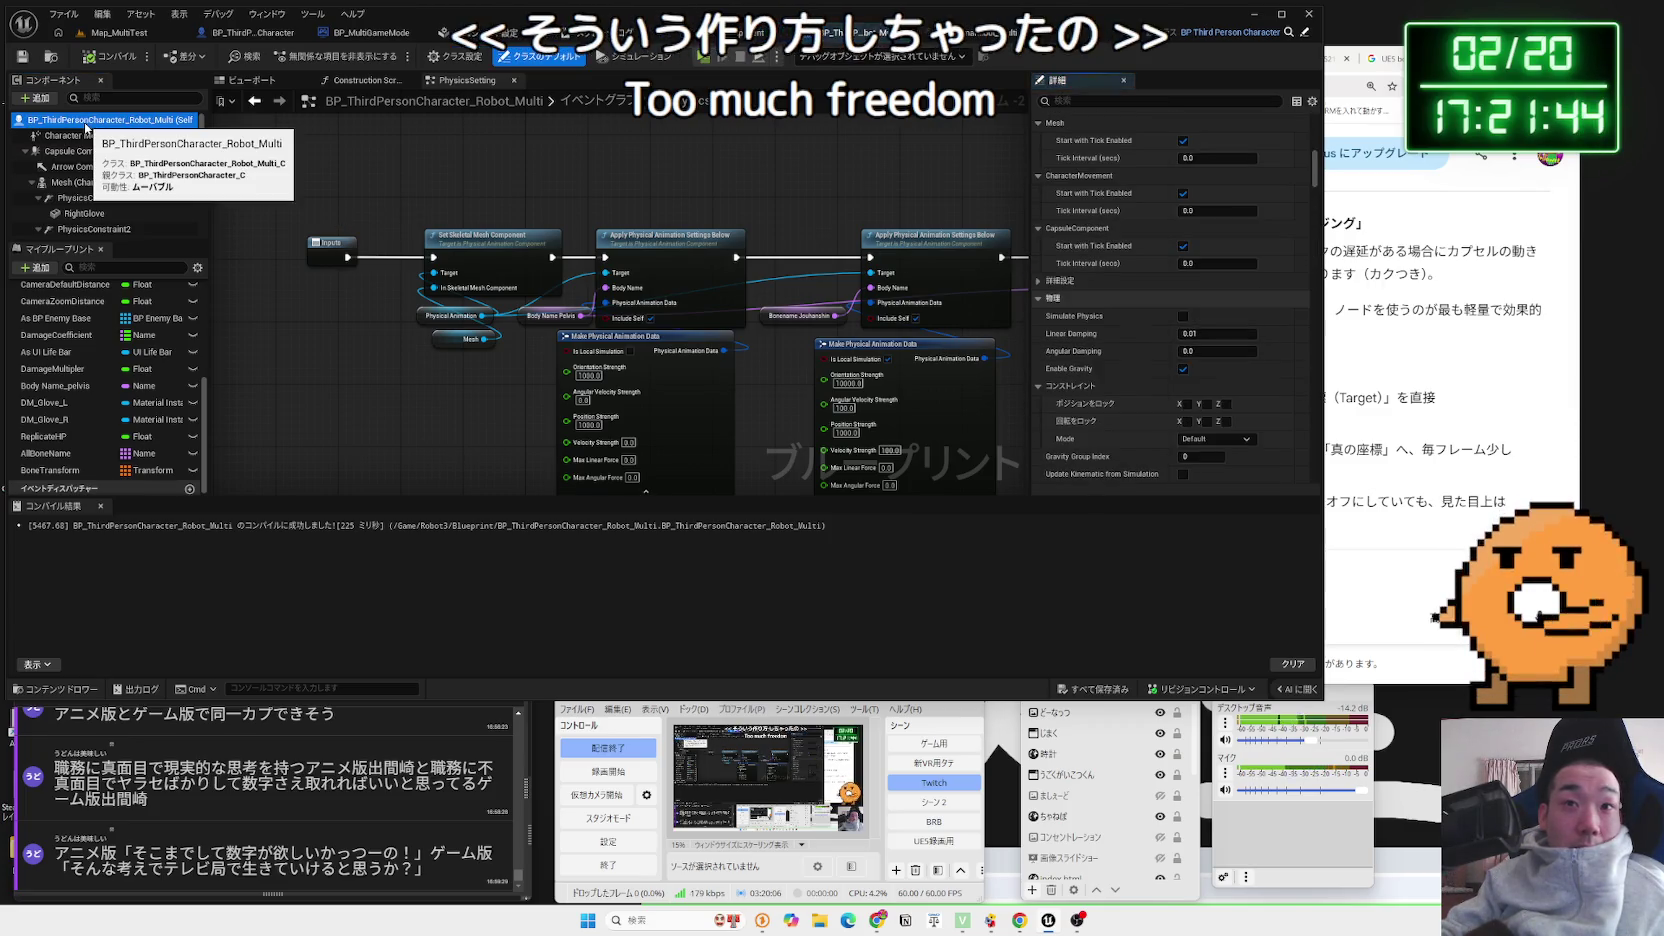
left_click(88, 135)
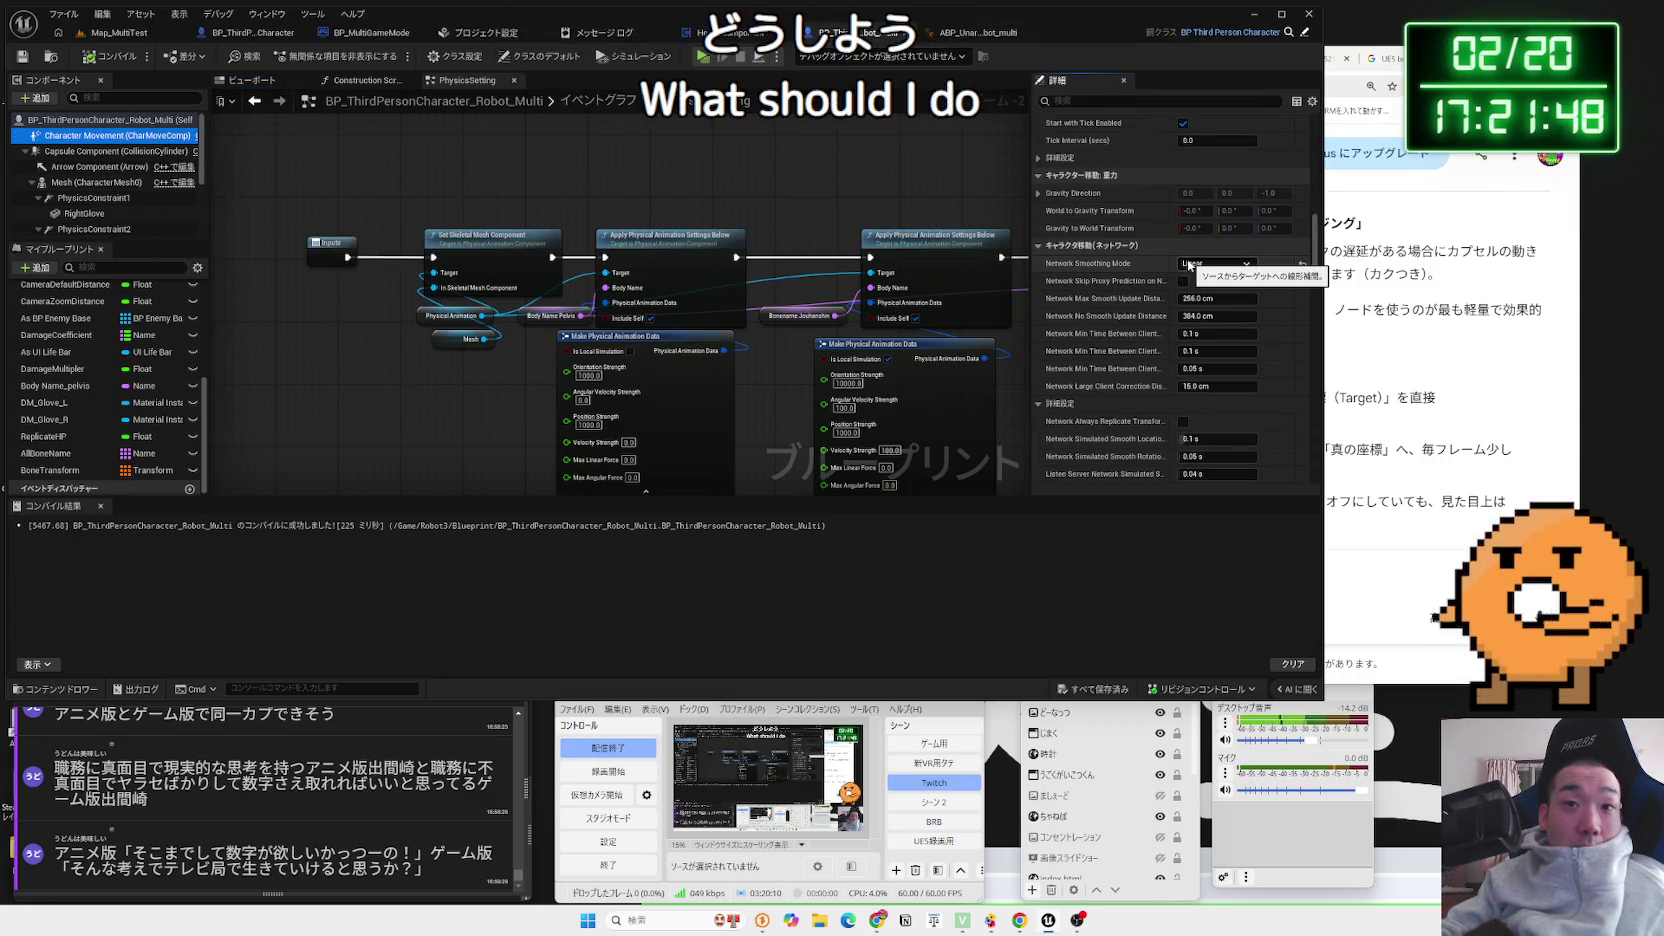
left_click(119, 32)
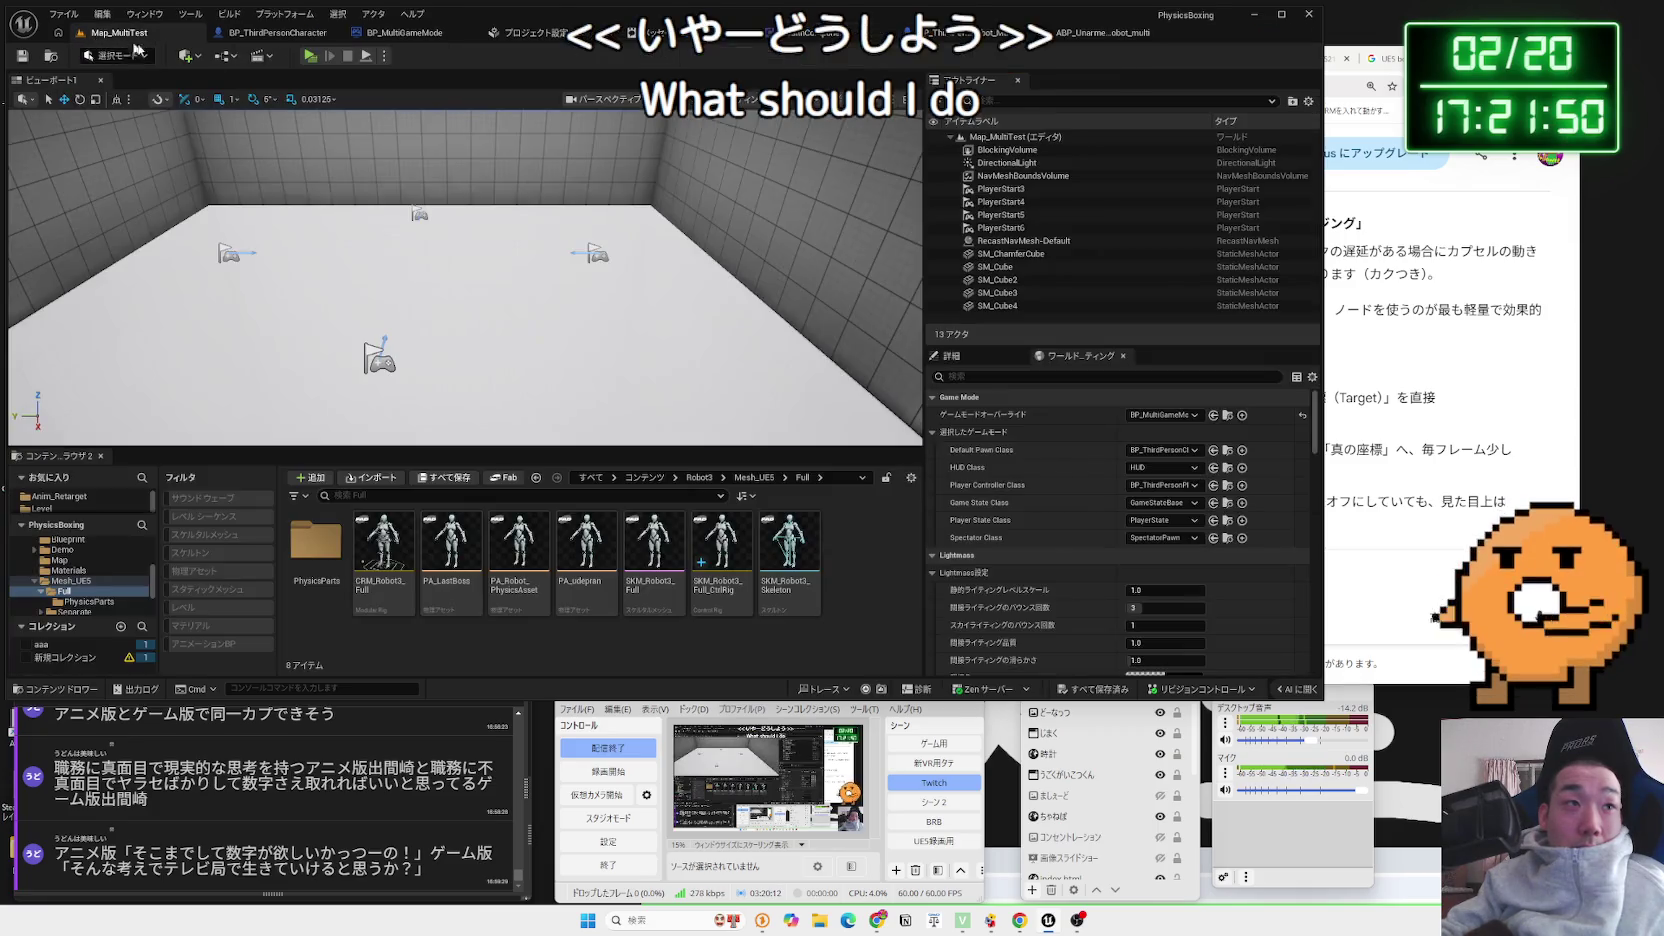
Run a server/client test where the opponent robot still floats, then return to the robot blueprint
left_click(311, 57)
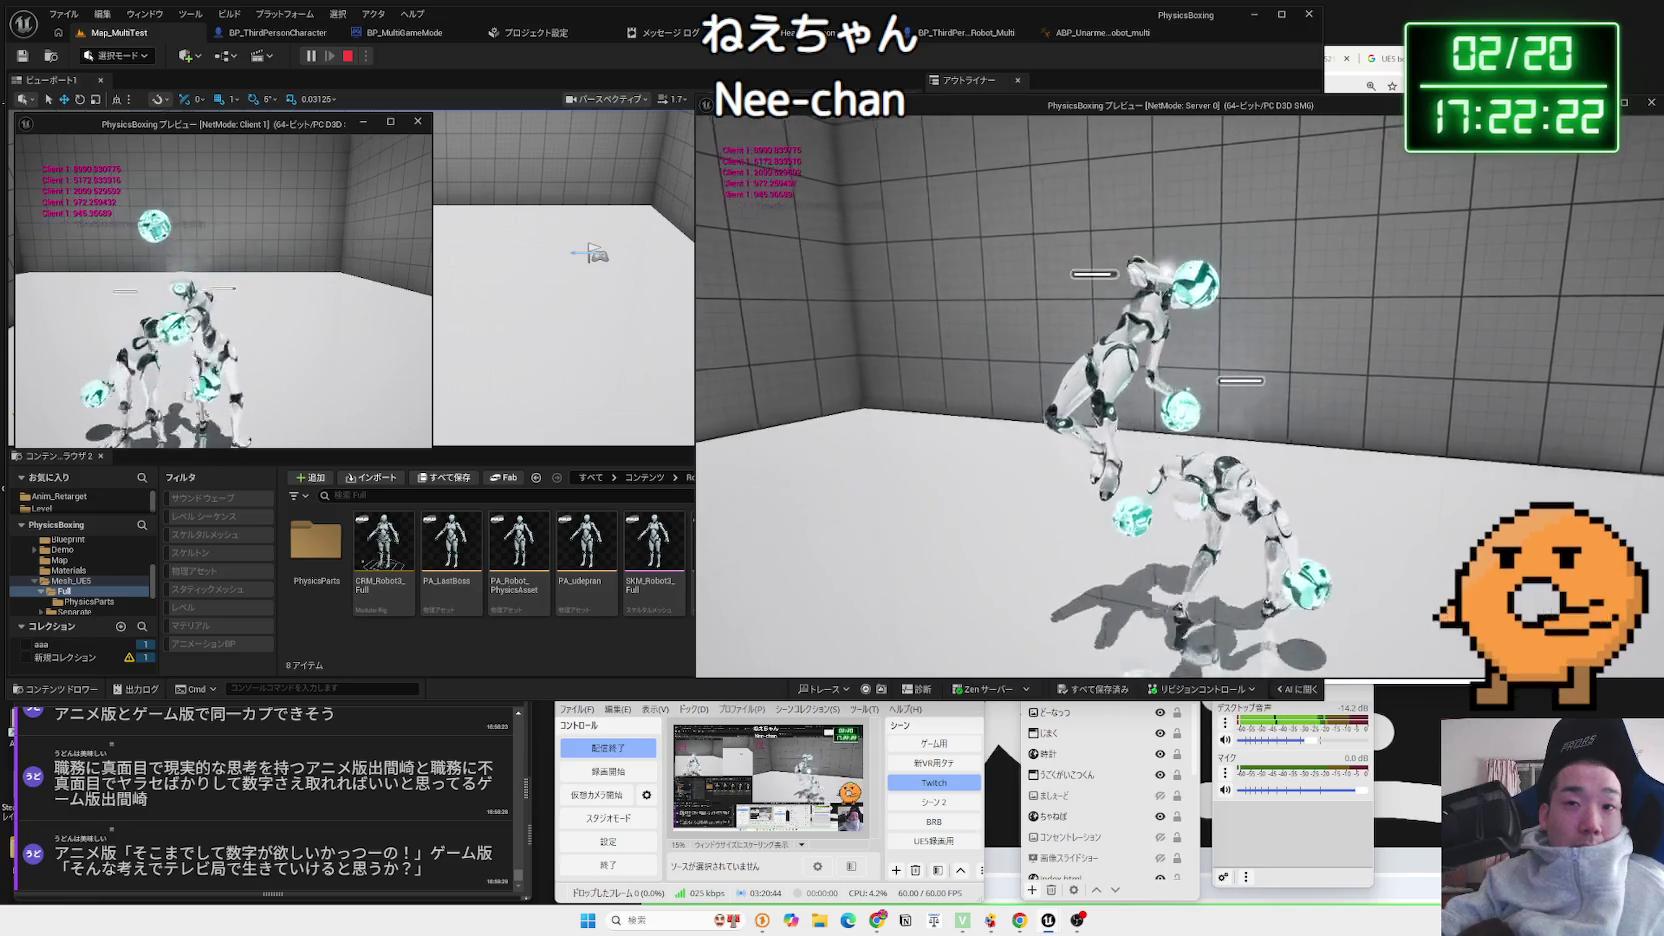
key("Escape")
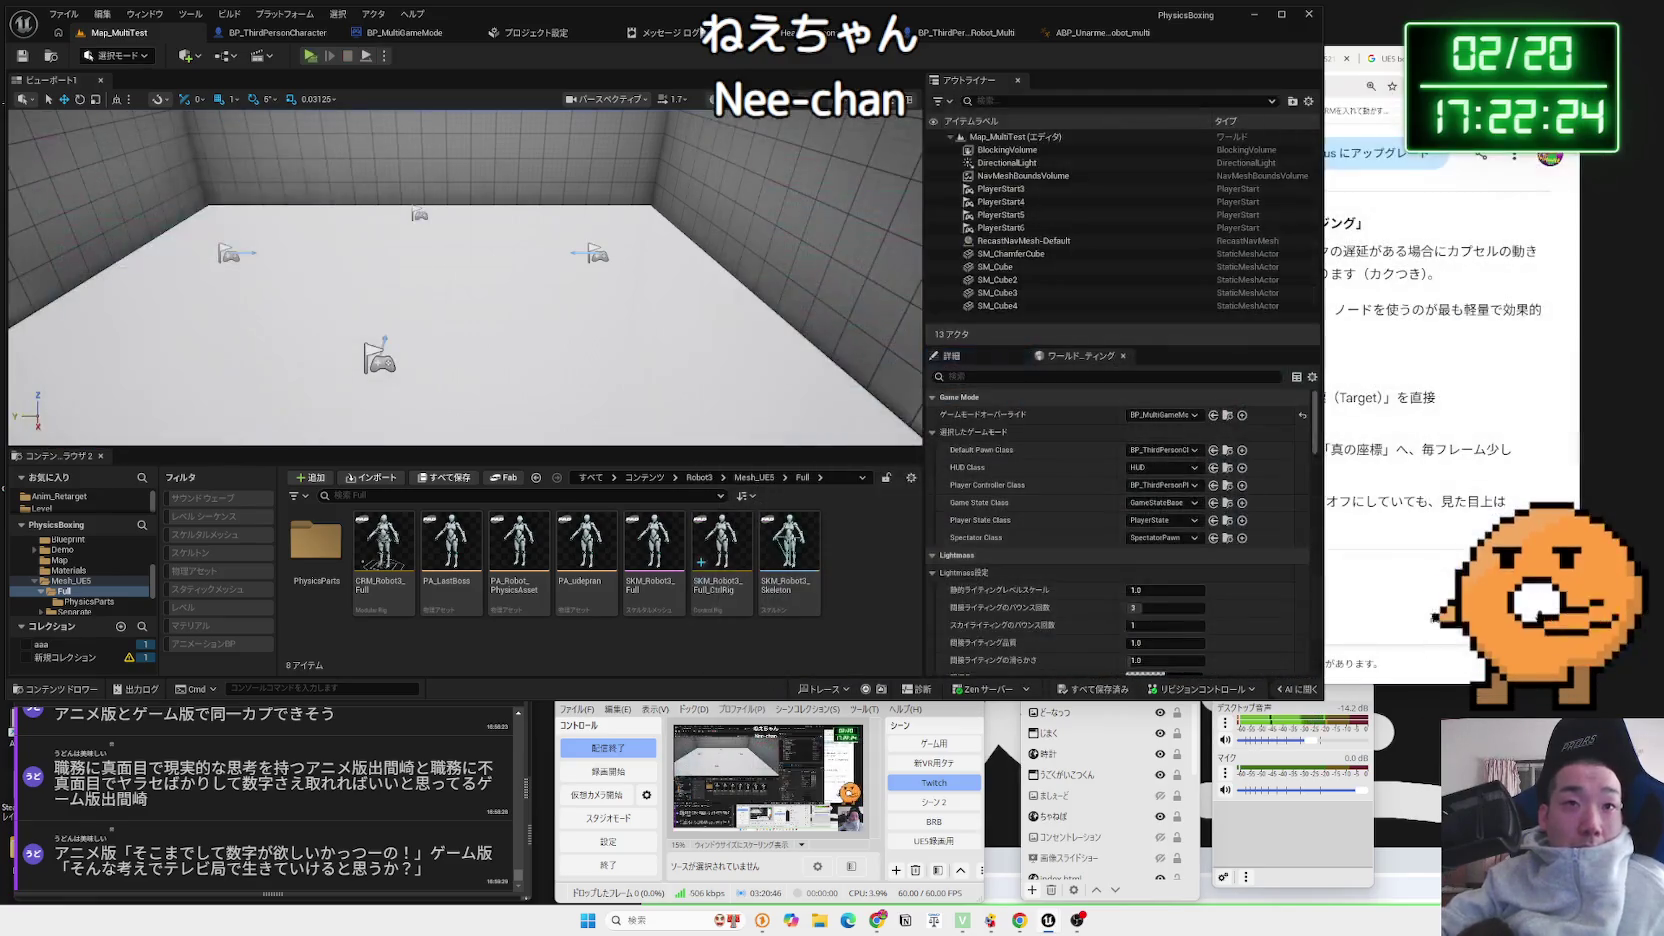
left_click(966, 32)
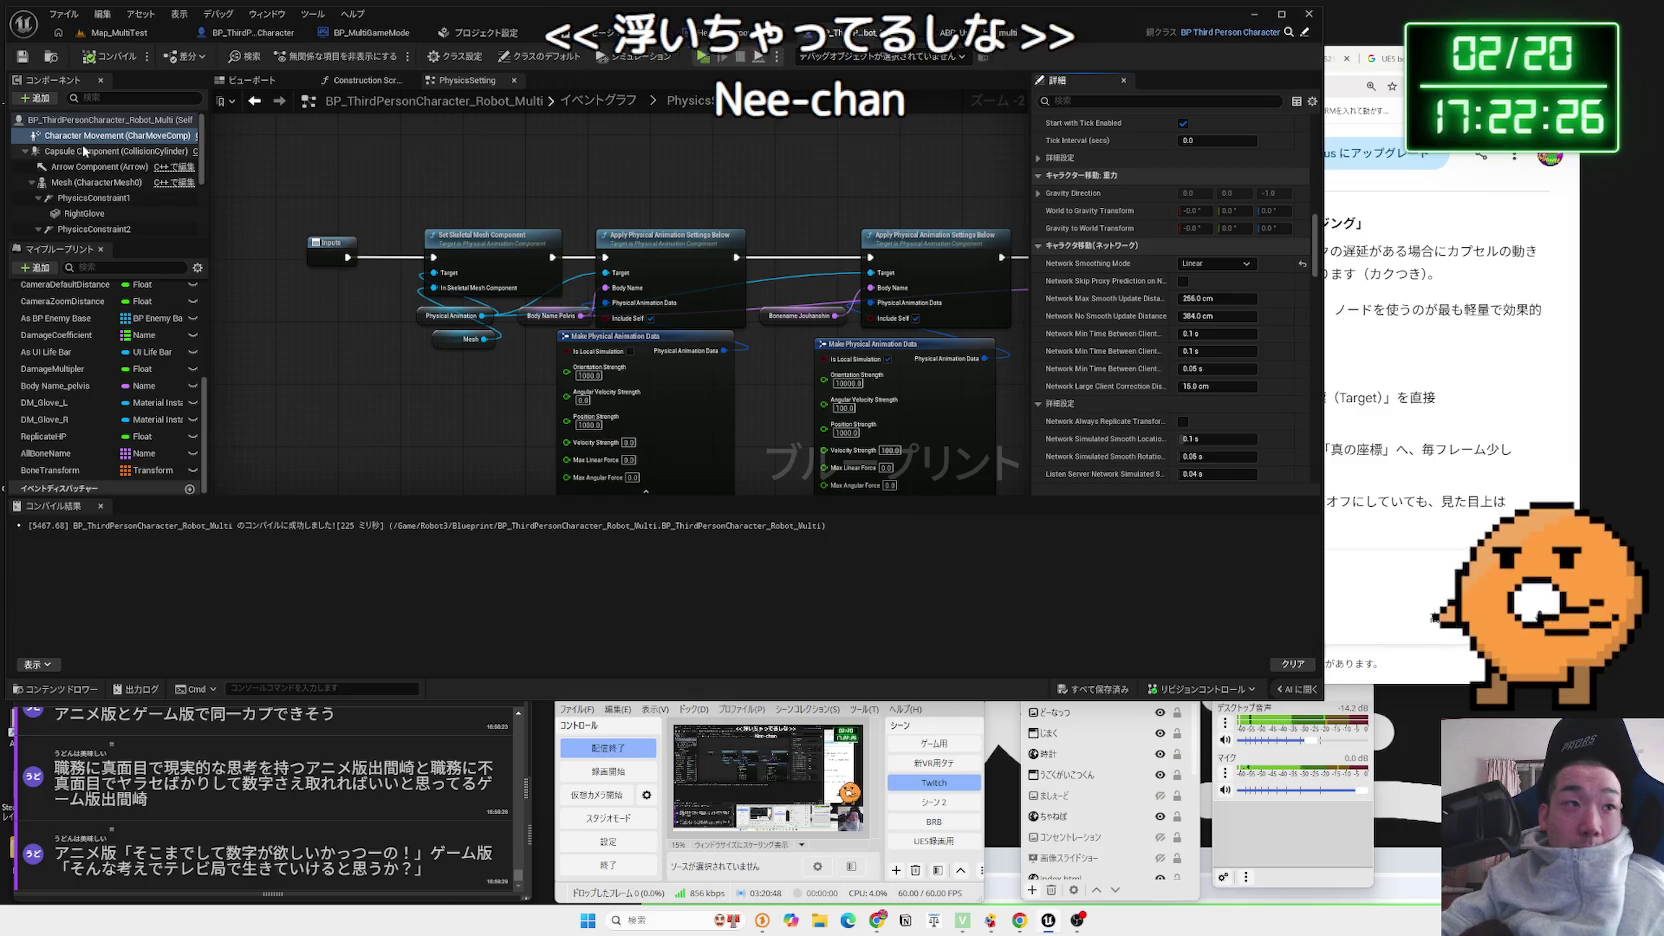
Select the robot blueprint's root class defaults and scroll down to the Replication category
left_click(186, 153)
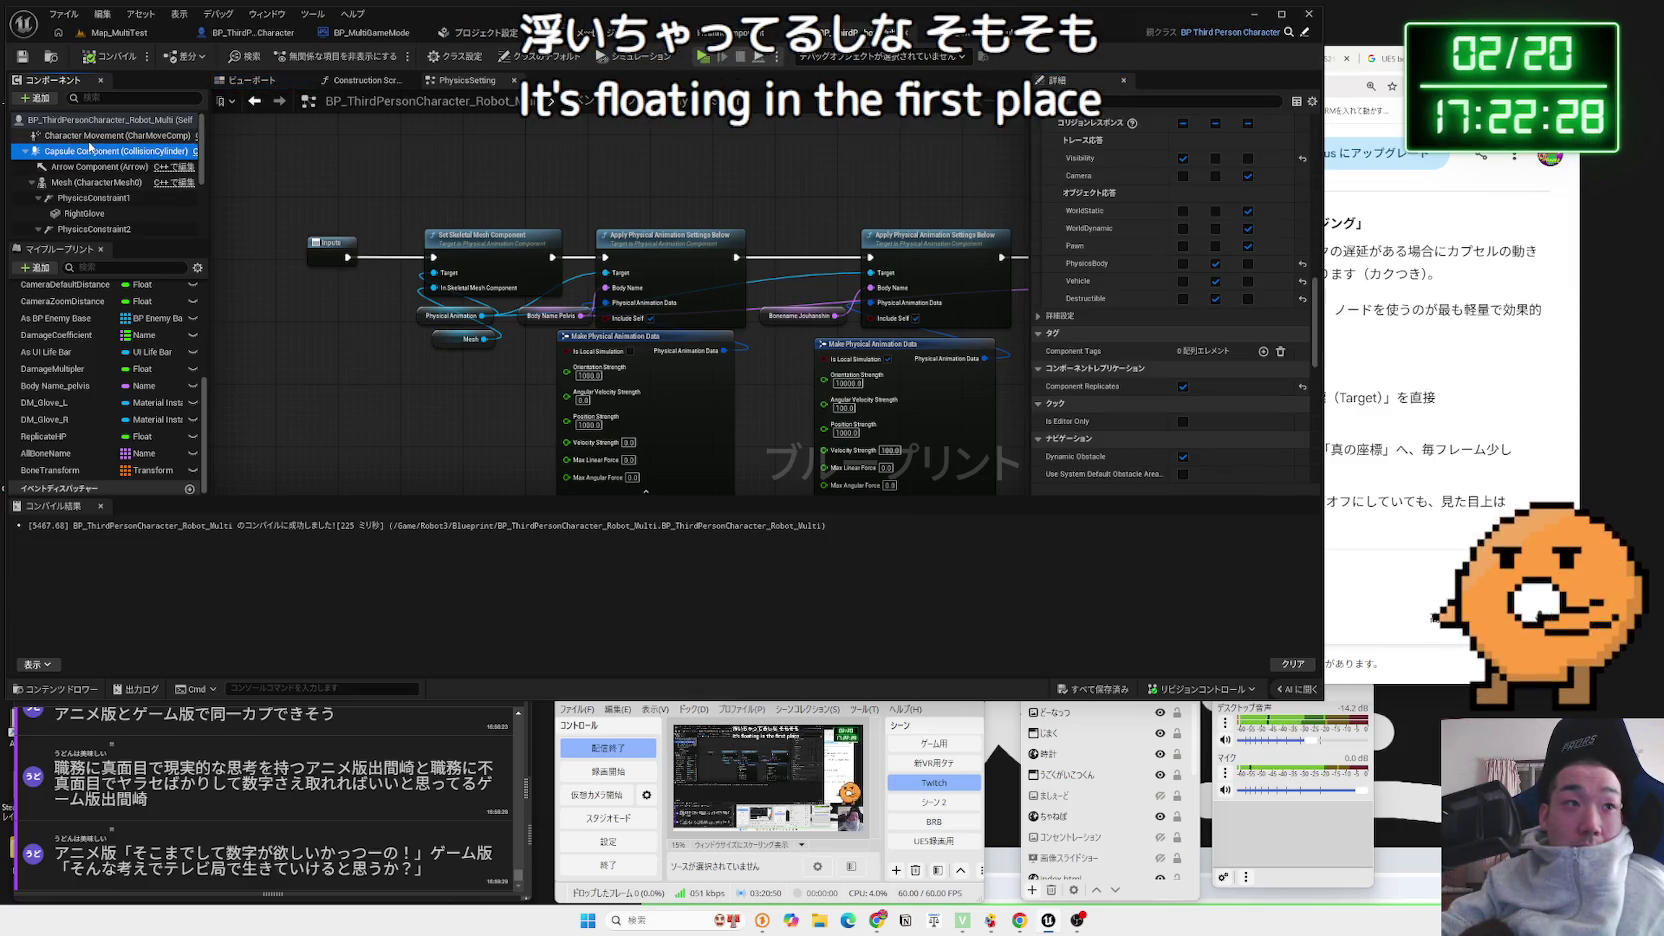
left_click(120, 136)
scroll(1164, 333, "up", 5)
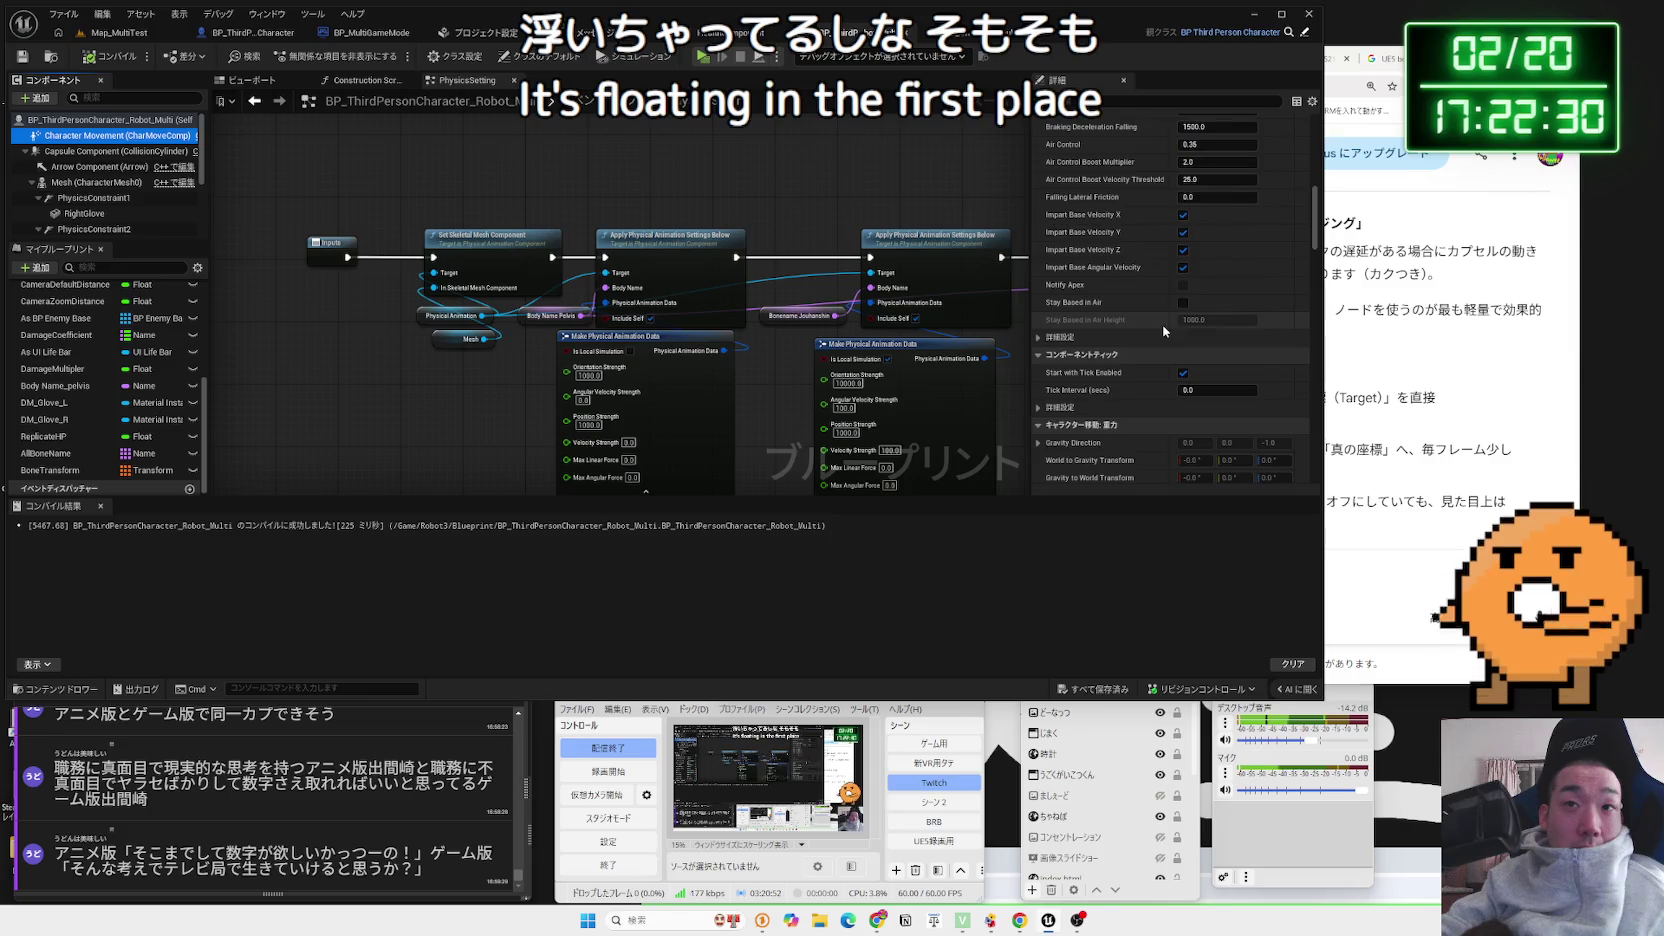
left_click(158, 124)
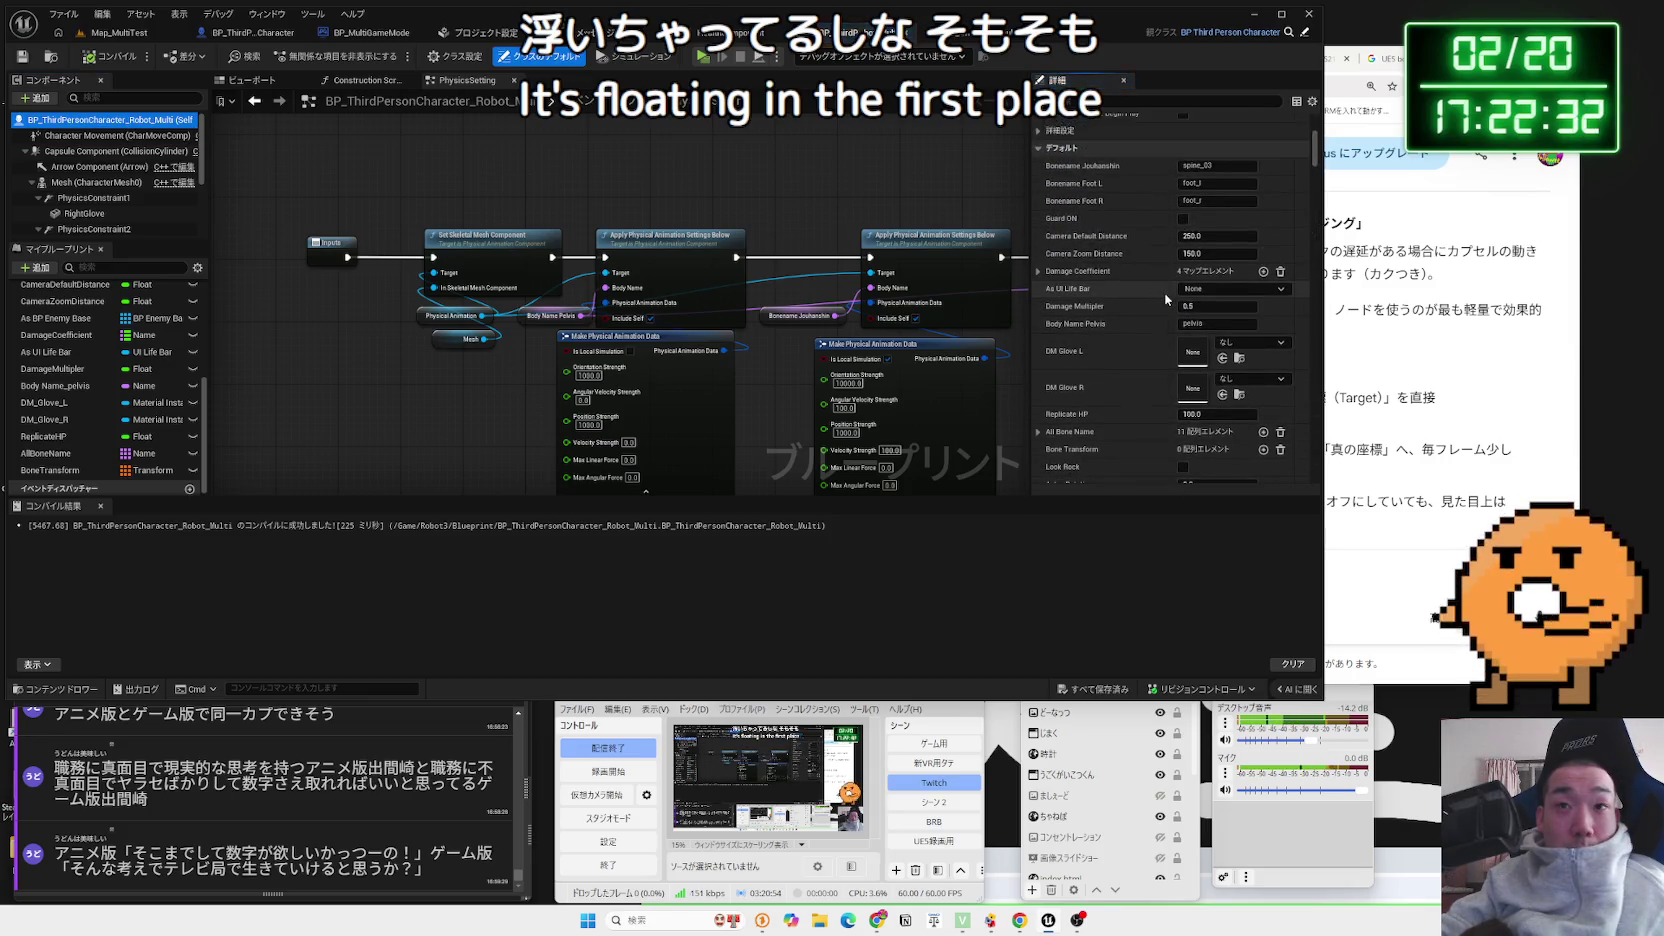
scroll(1166, 299, "down", 10)
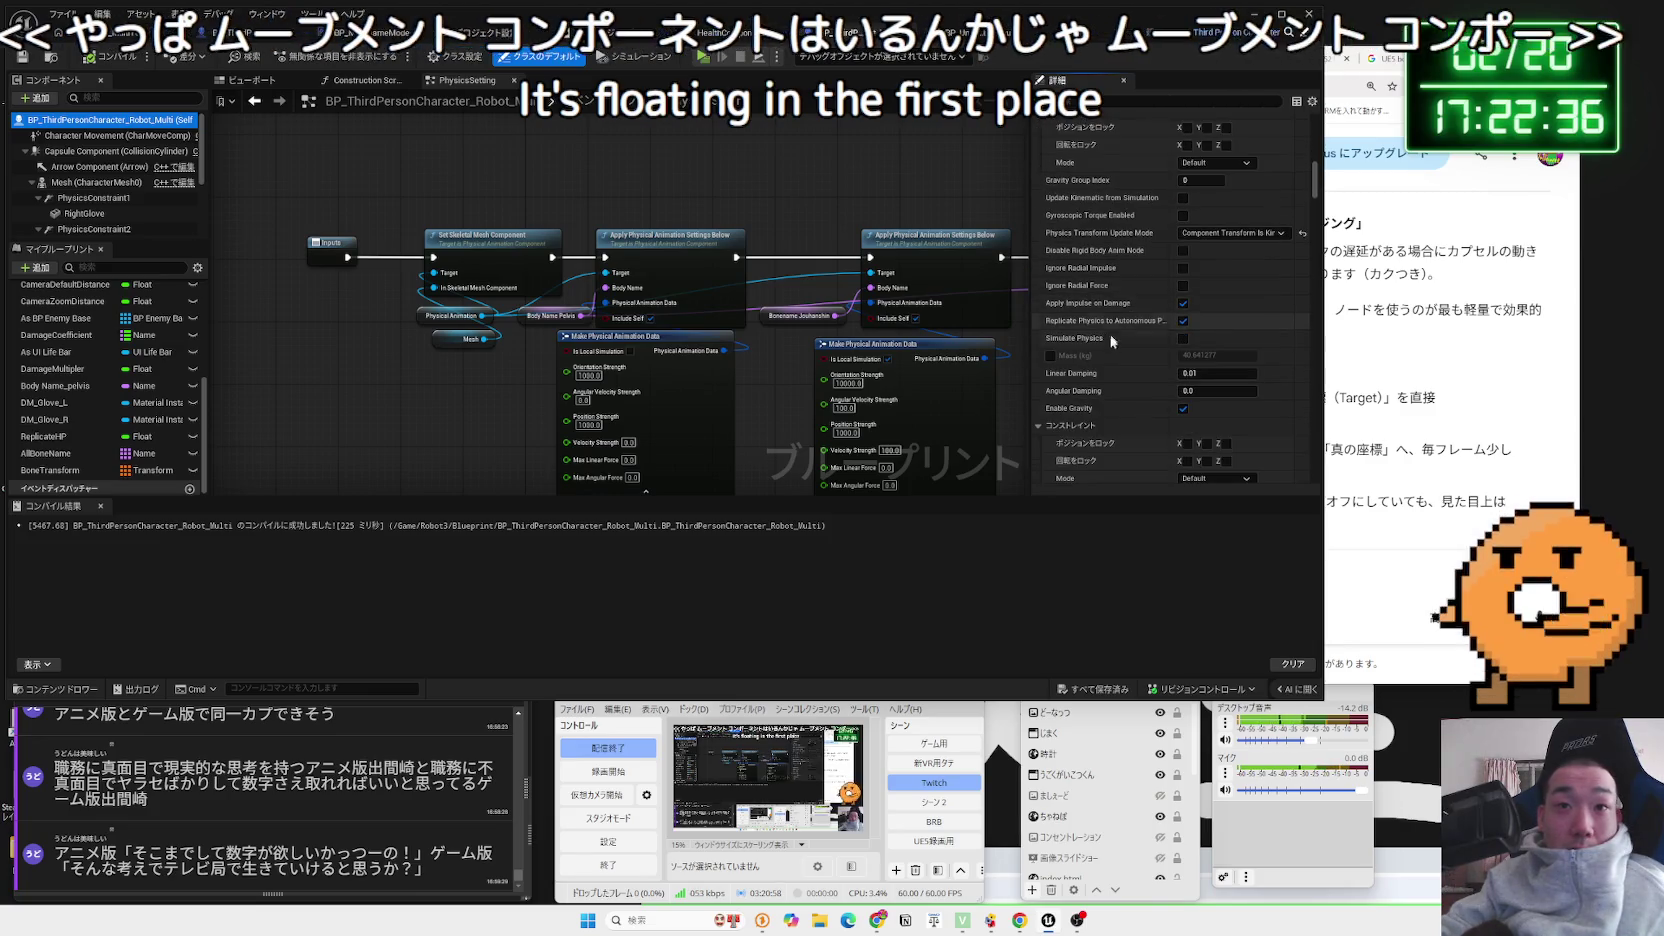
scroll(1109, 333, "down", 6)
scroll(1095, 338, "down", 8)
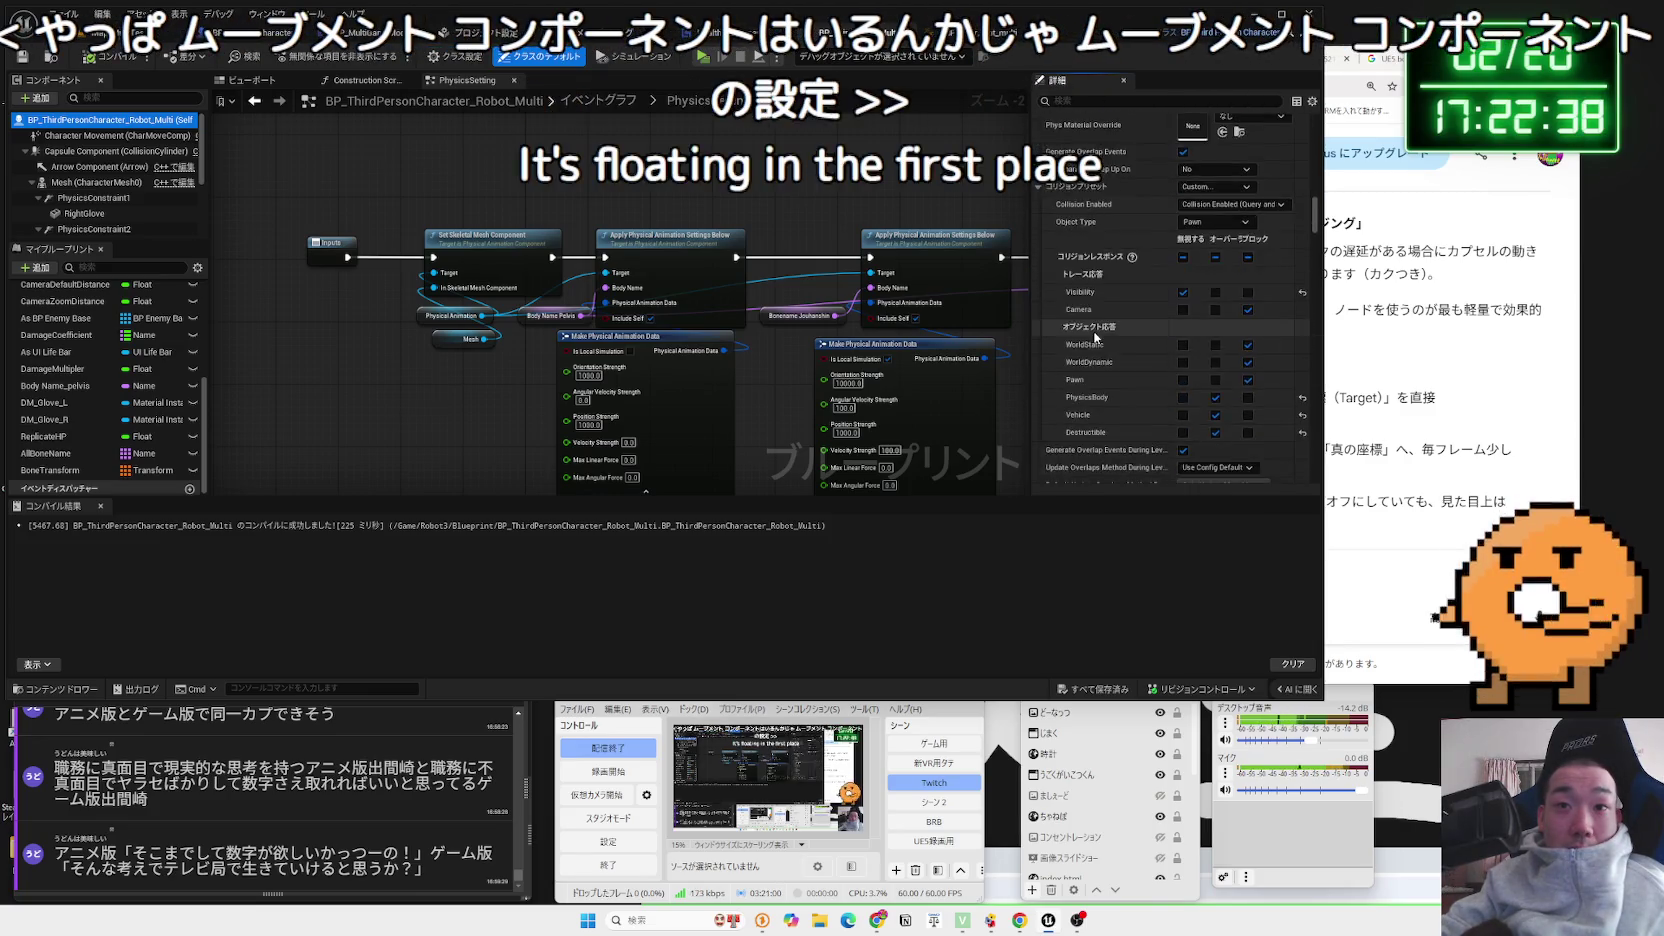
scroll(1095, 338, "down", 6)
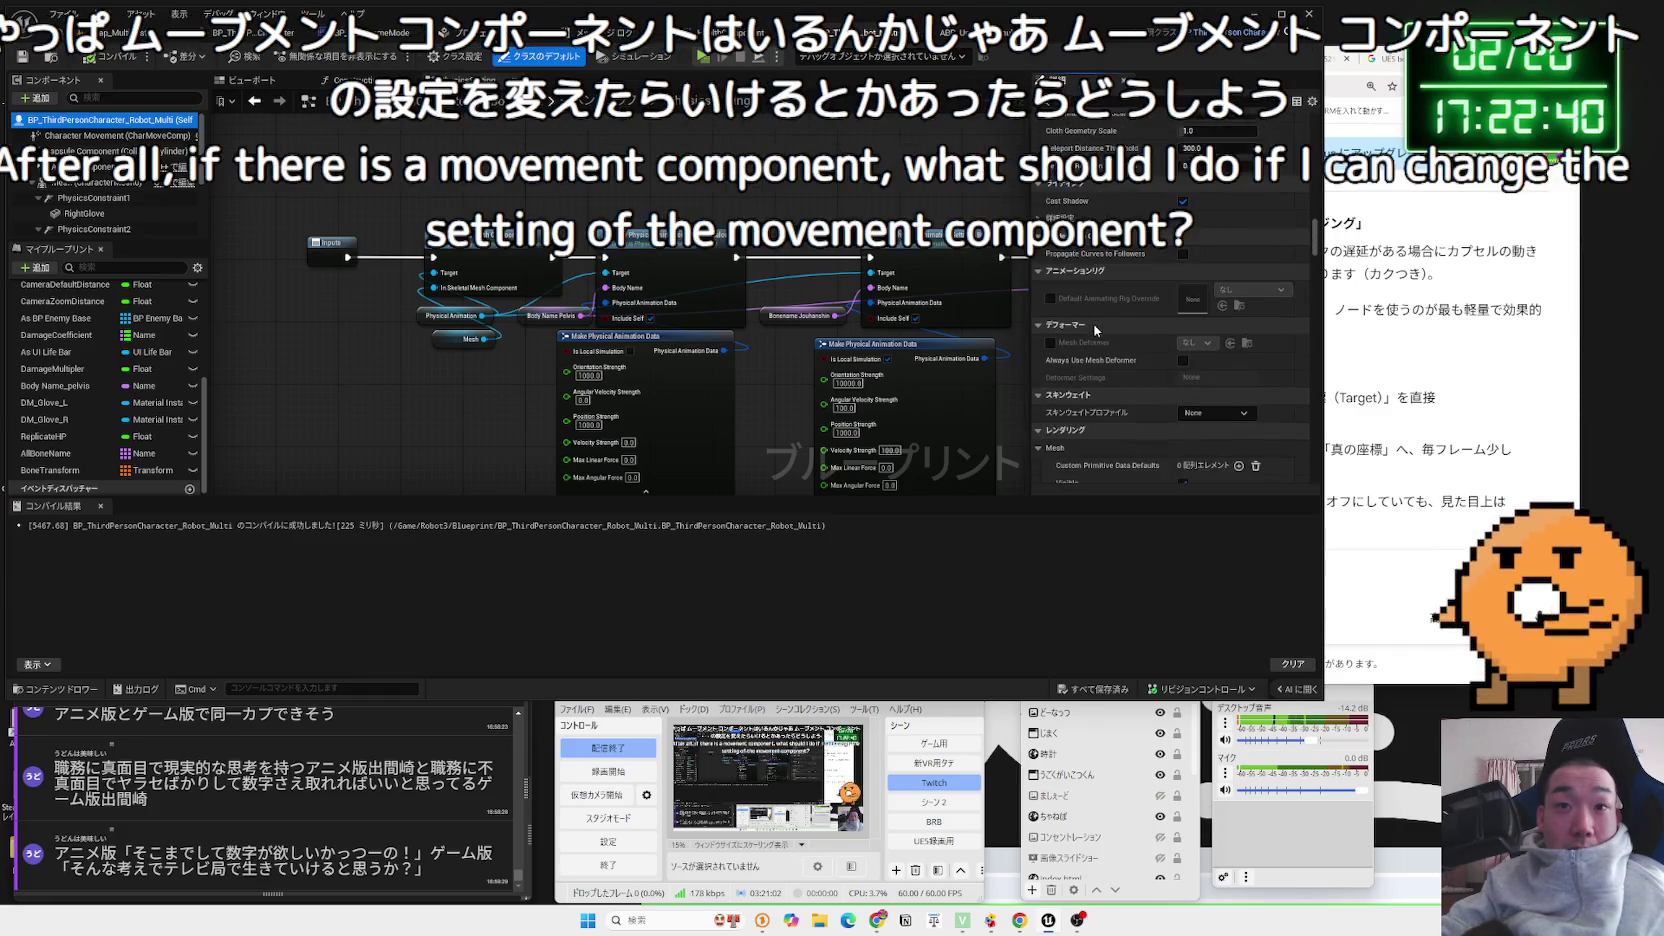
scroll(1095, 330, "down", 6)
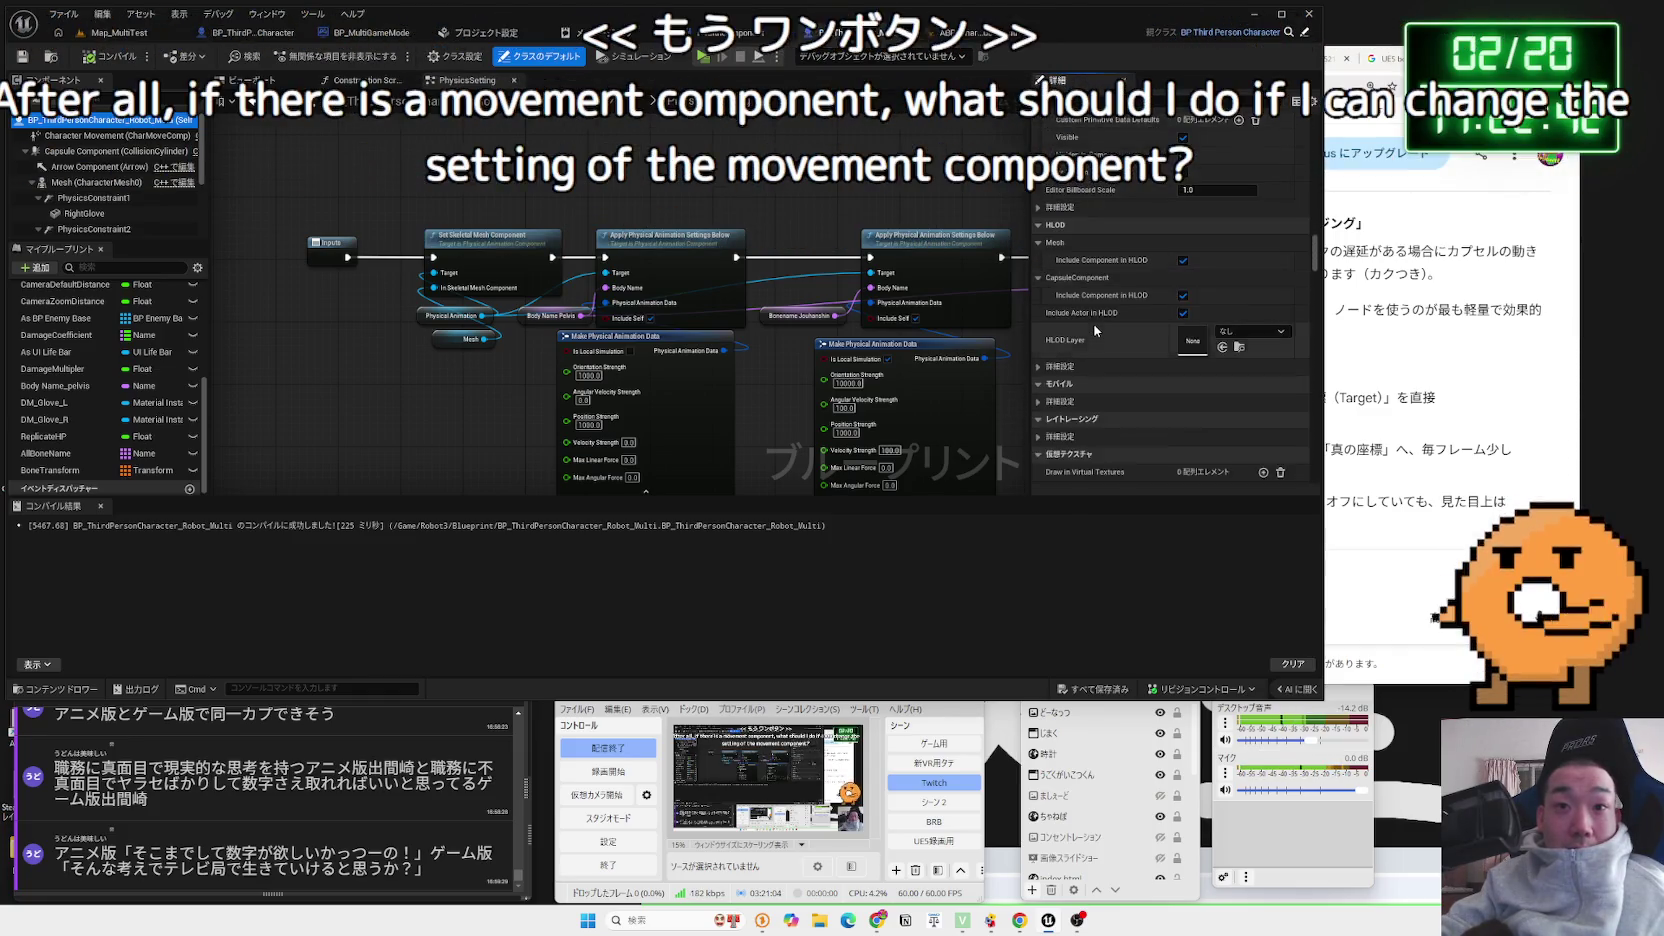
scroll(1095, 330, "down", 5)
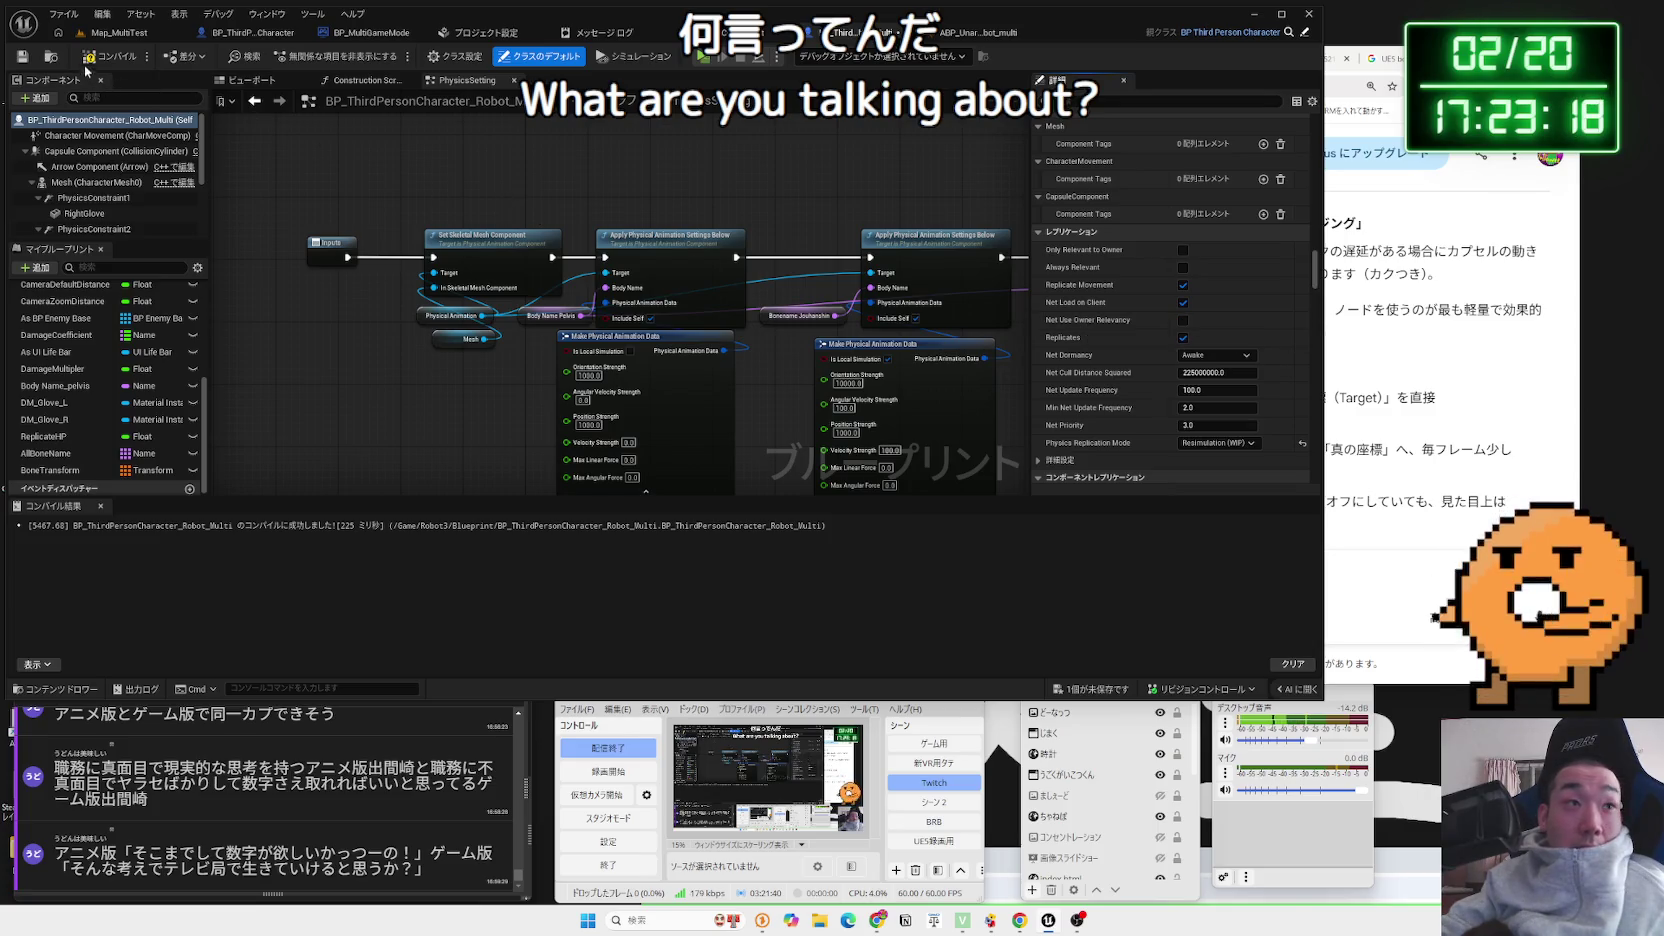
left_click(120, 36)
Check the play-session warnings, enable Always Relevant on the robot, and retest multiplayer
left_click(312, 56)
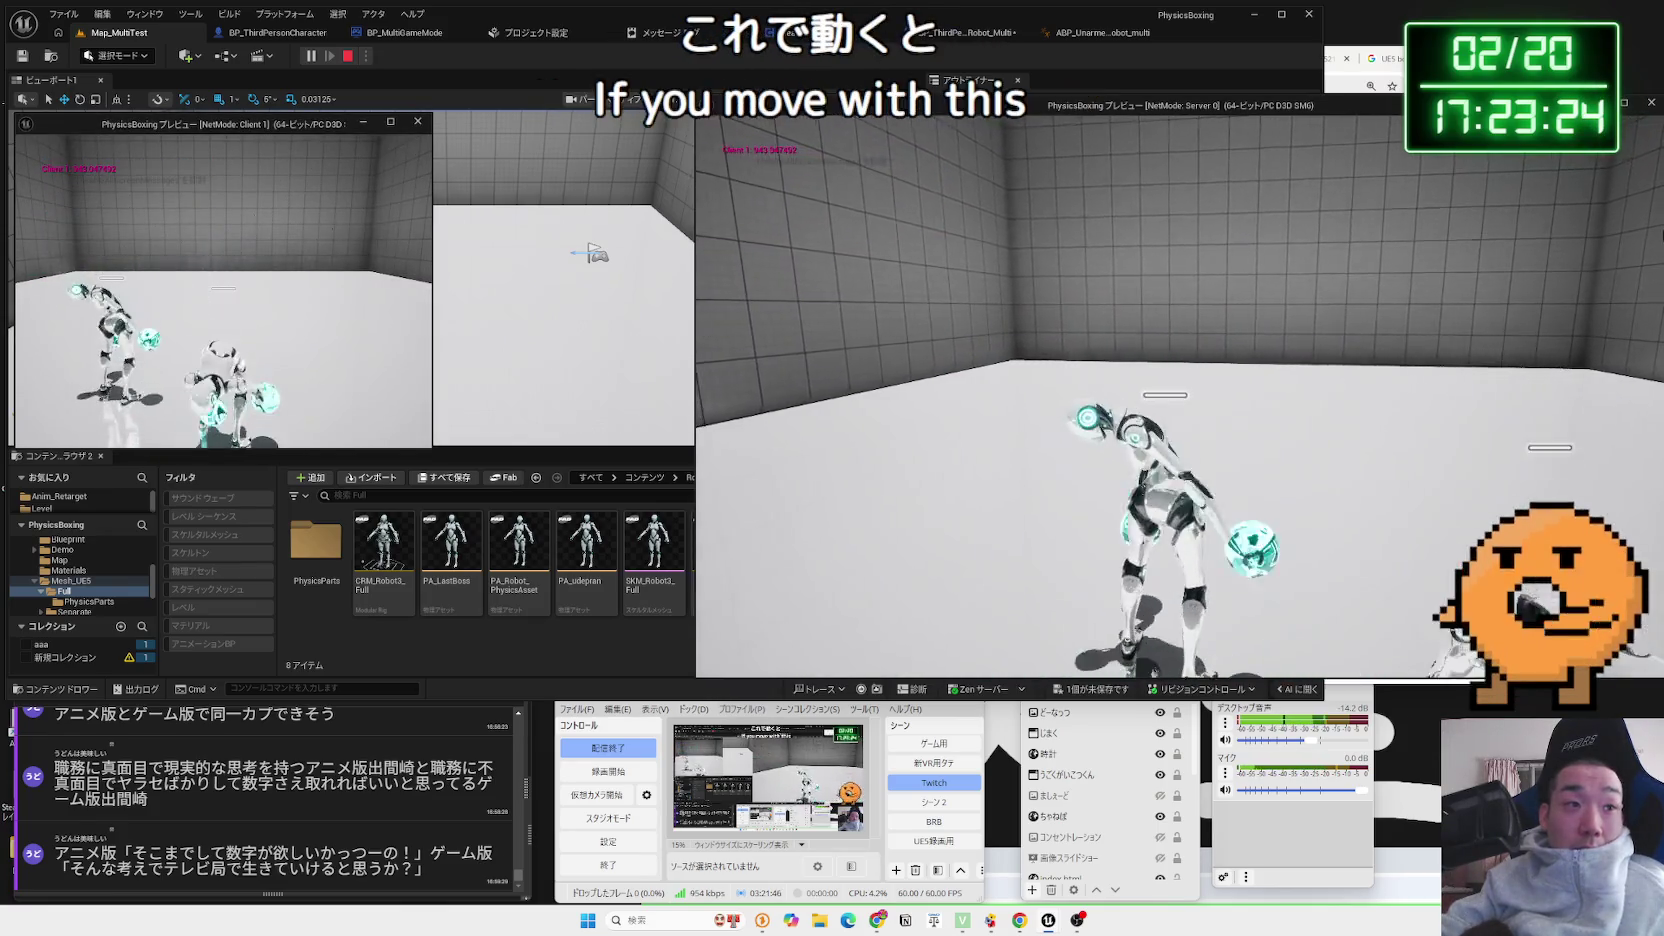
left_click(660, 32)
left_click(972, 32)
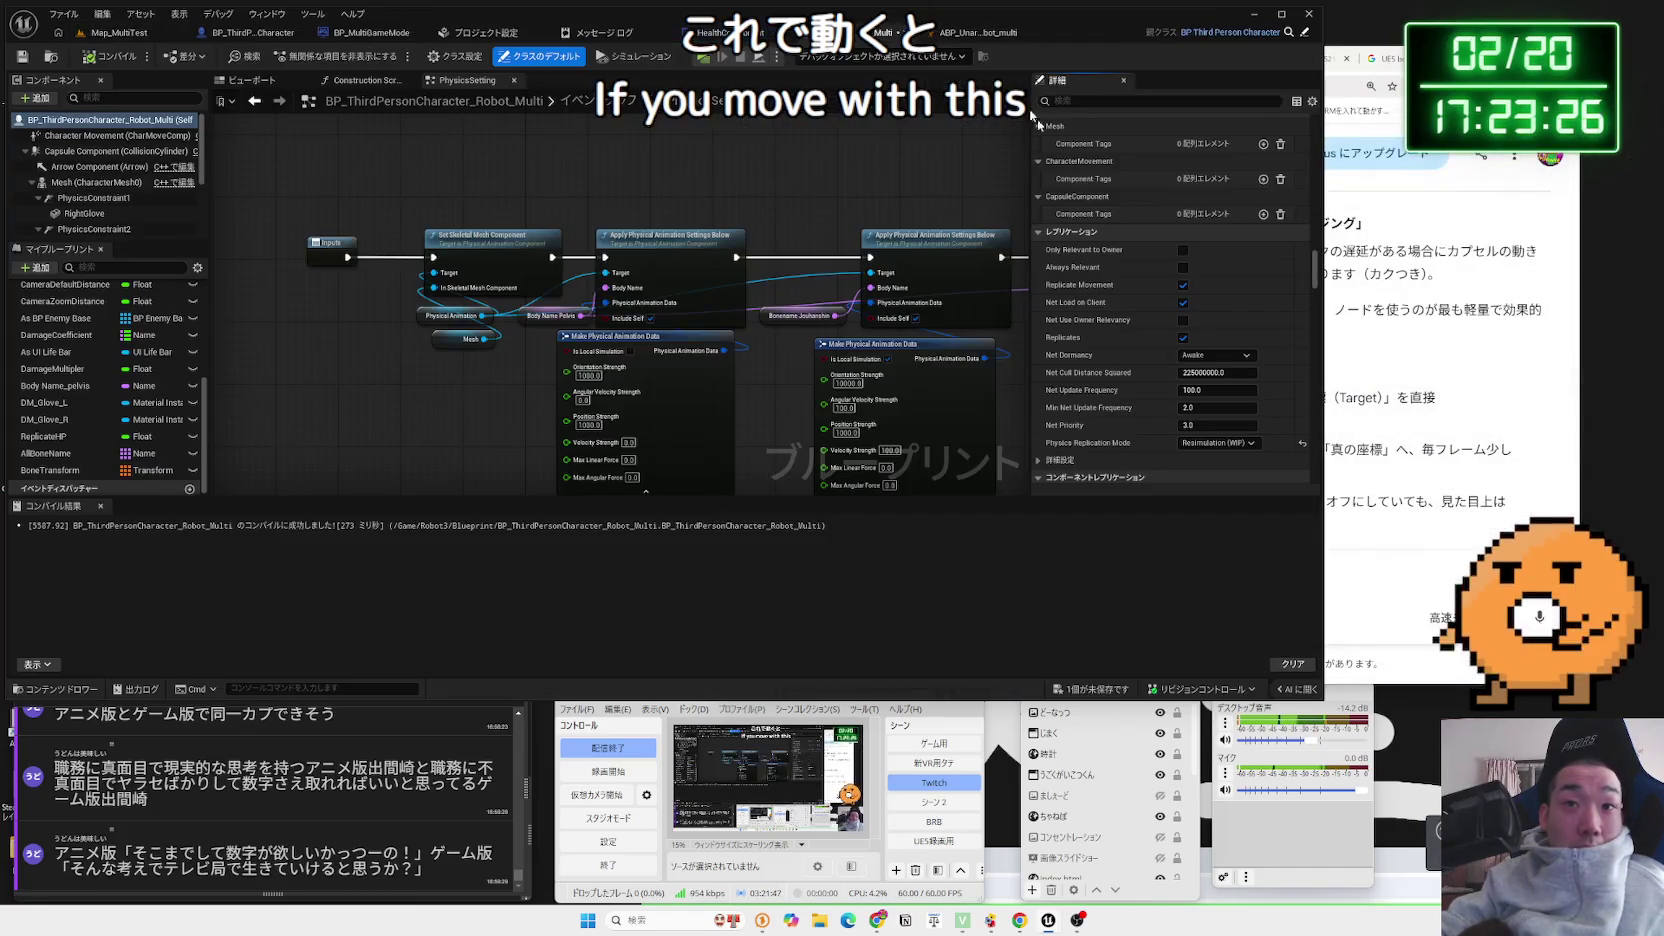
left_click(1184, 267)
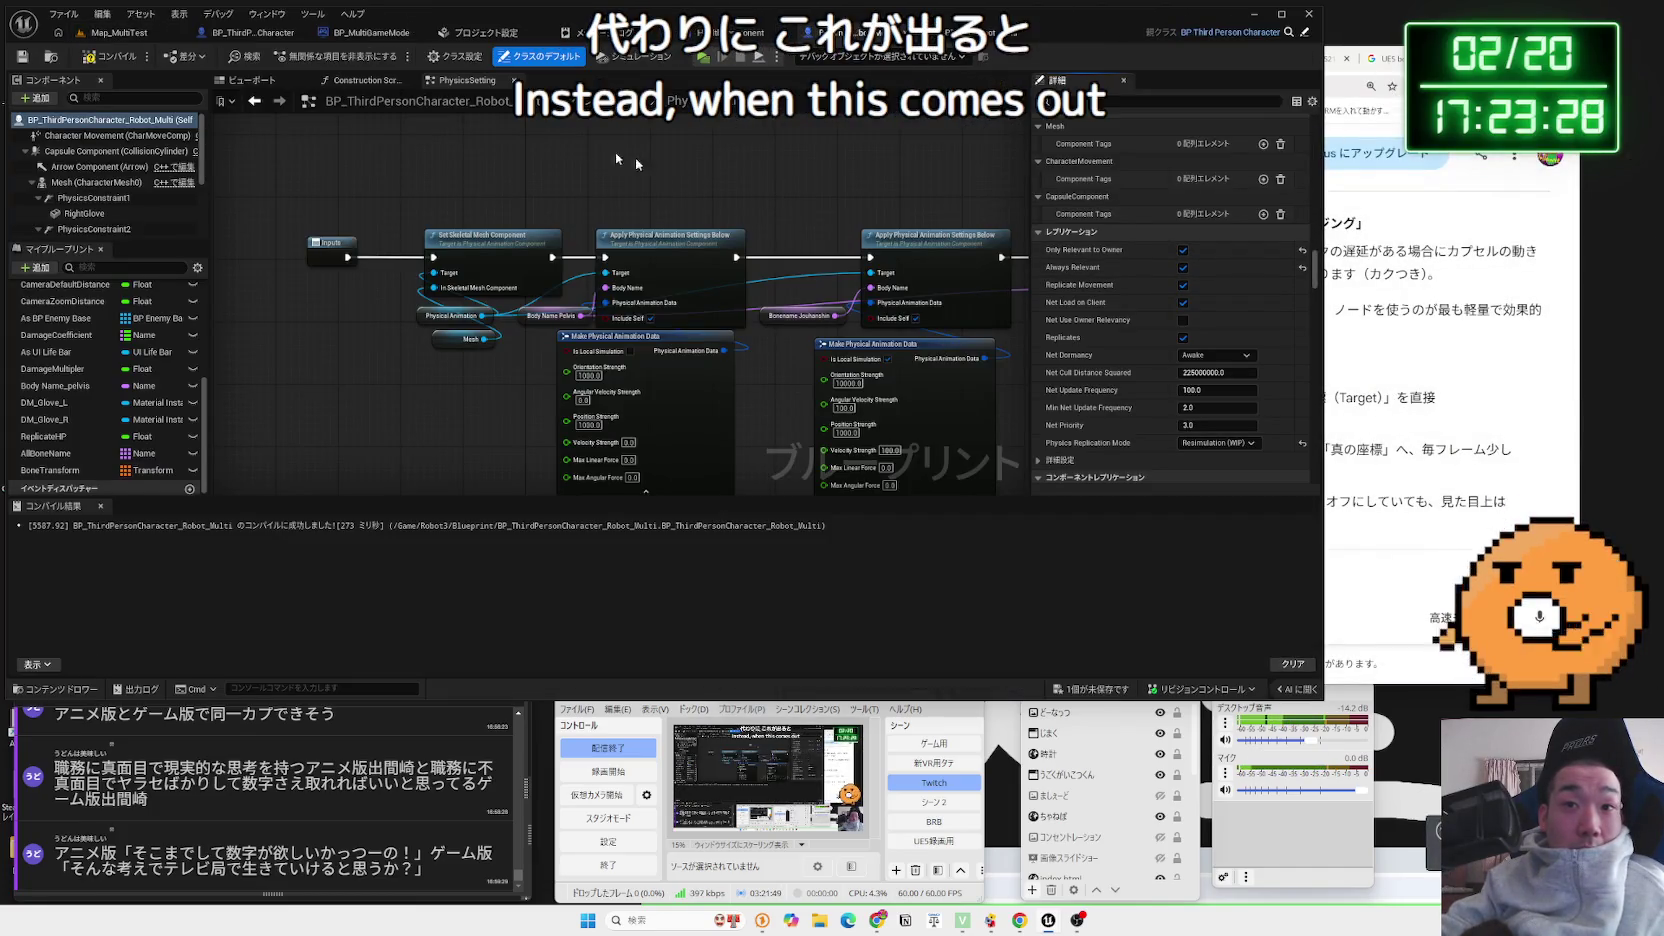
left_click(119, 33)
left_click(310, 57)
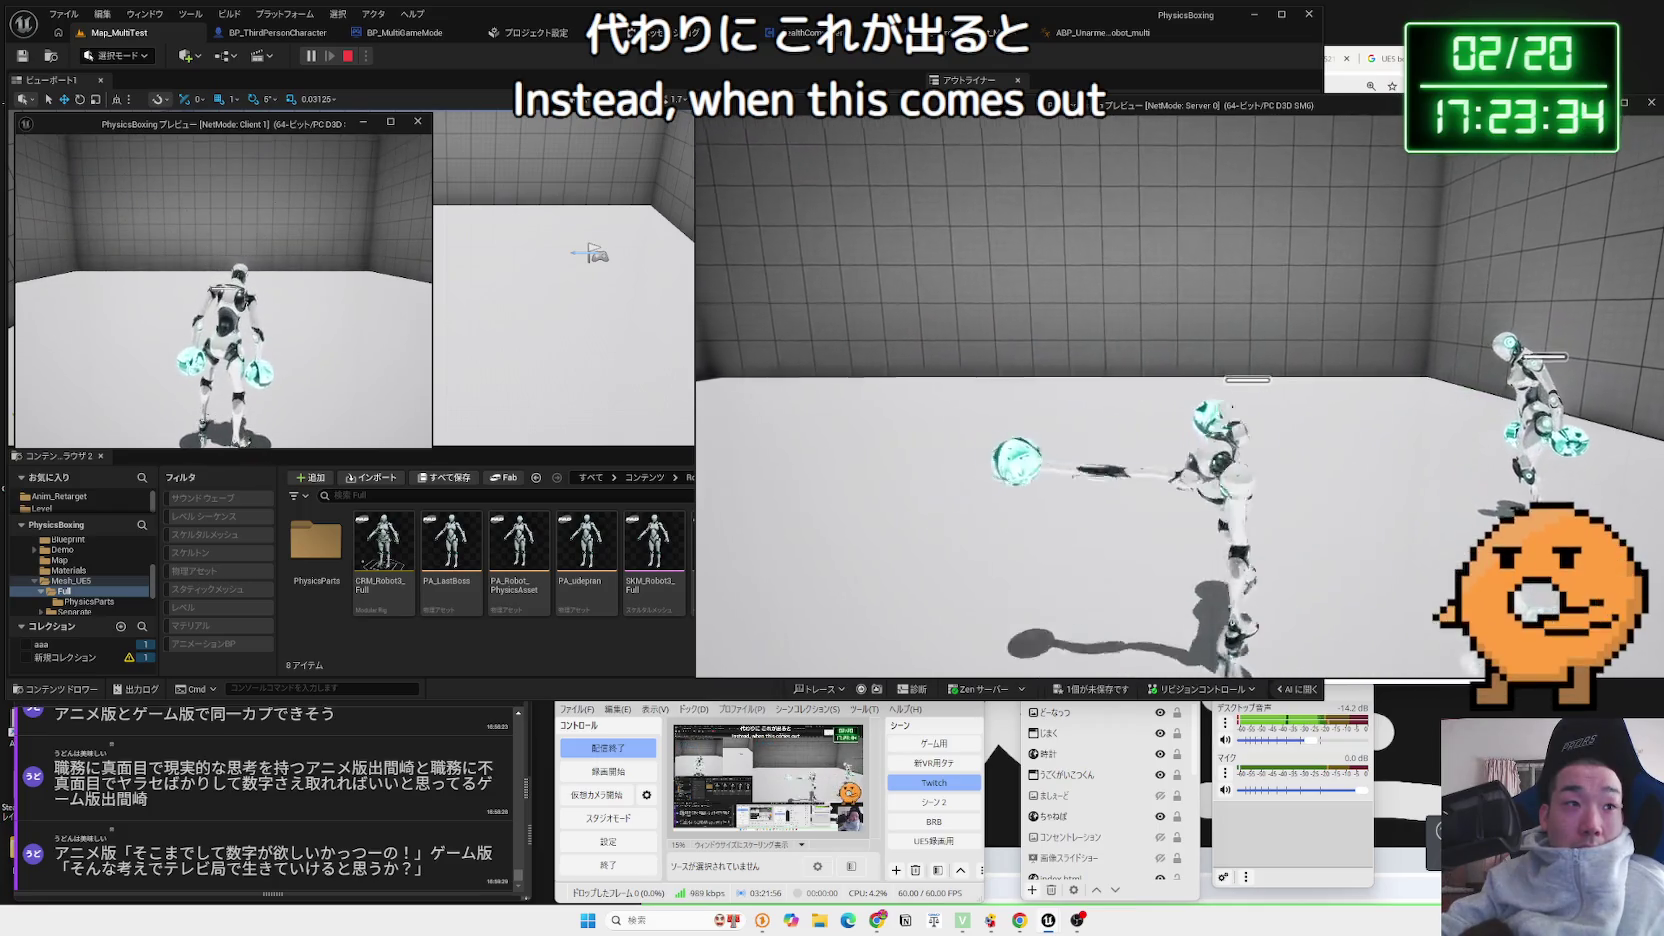
key("alt+Tab")
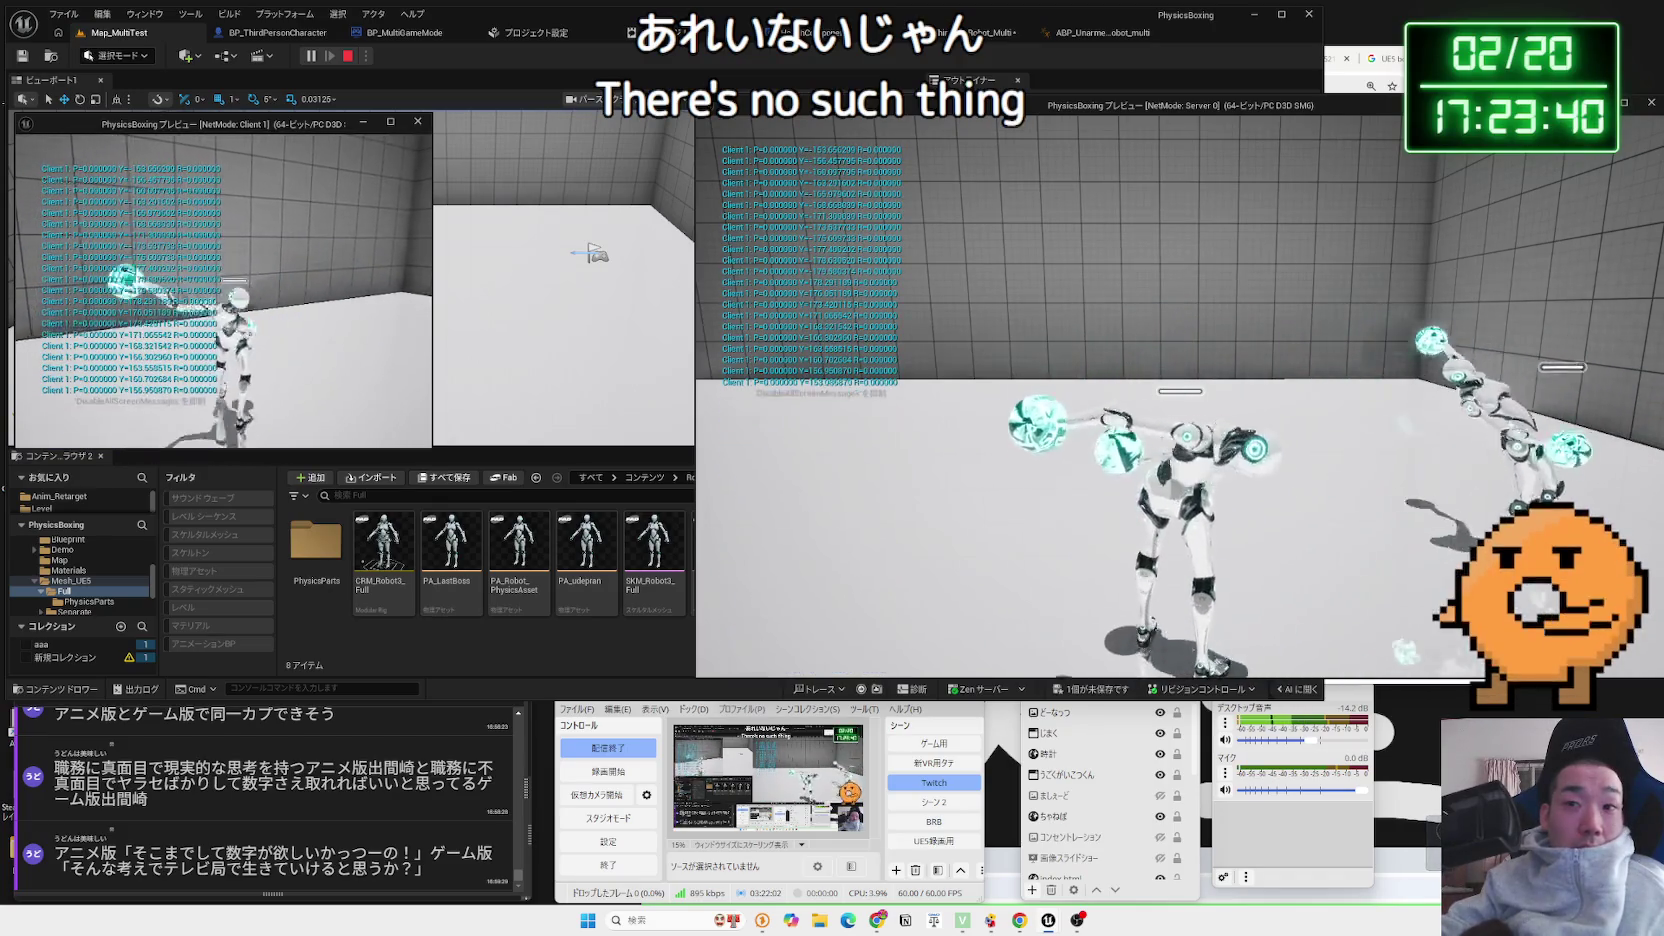
key("Escape")
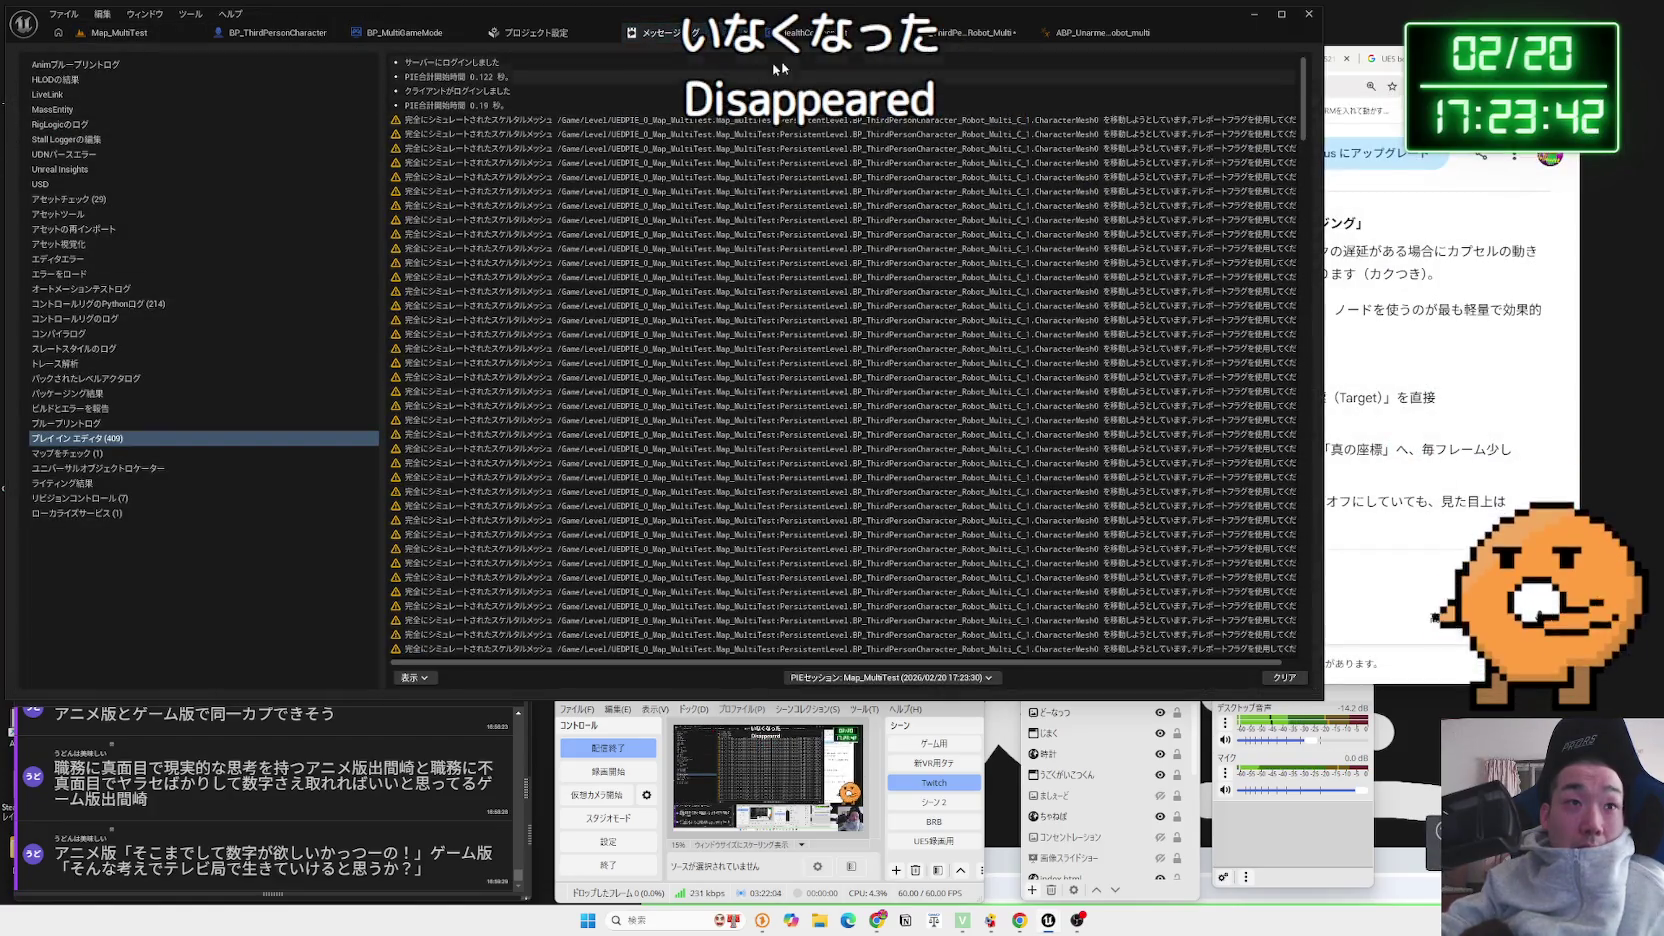
Turn Always Relevant back off, save the robot blueprint, and return to Map_MultiTest
left_click(975, 32)
left_click(1183, 250)
left_click(1183, 267)
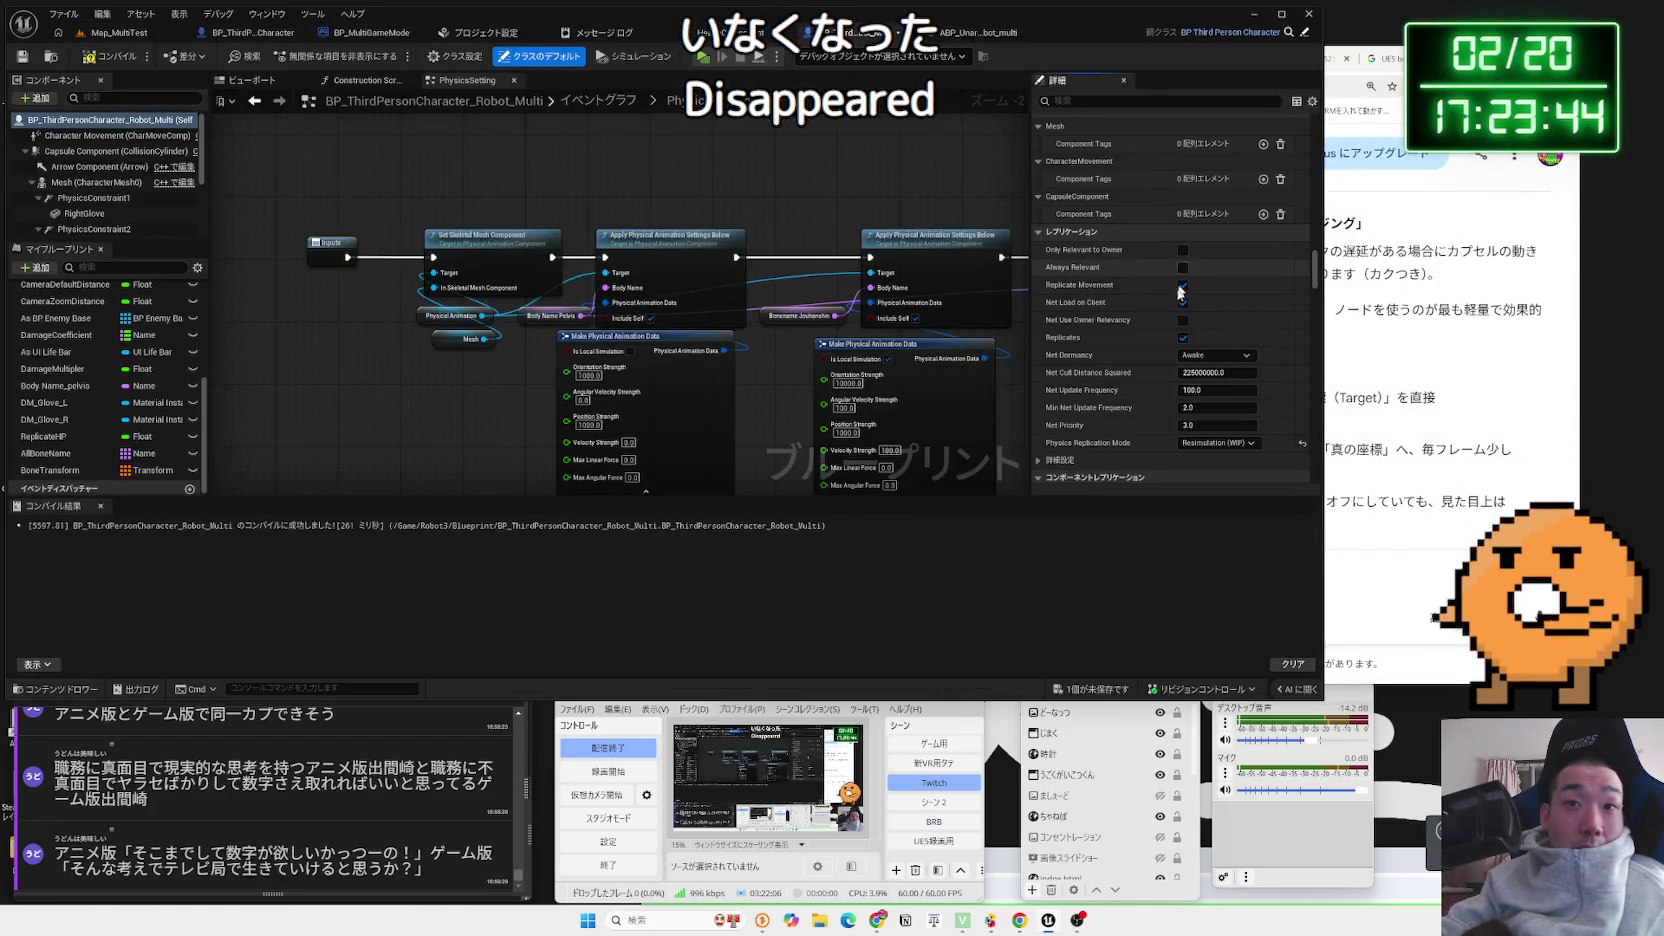
left_click(1092, 689)
left_click(931, 605)
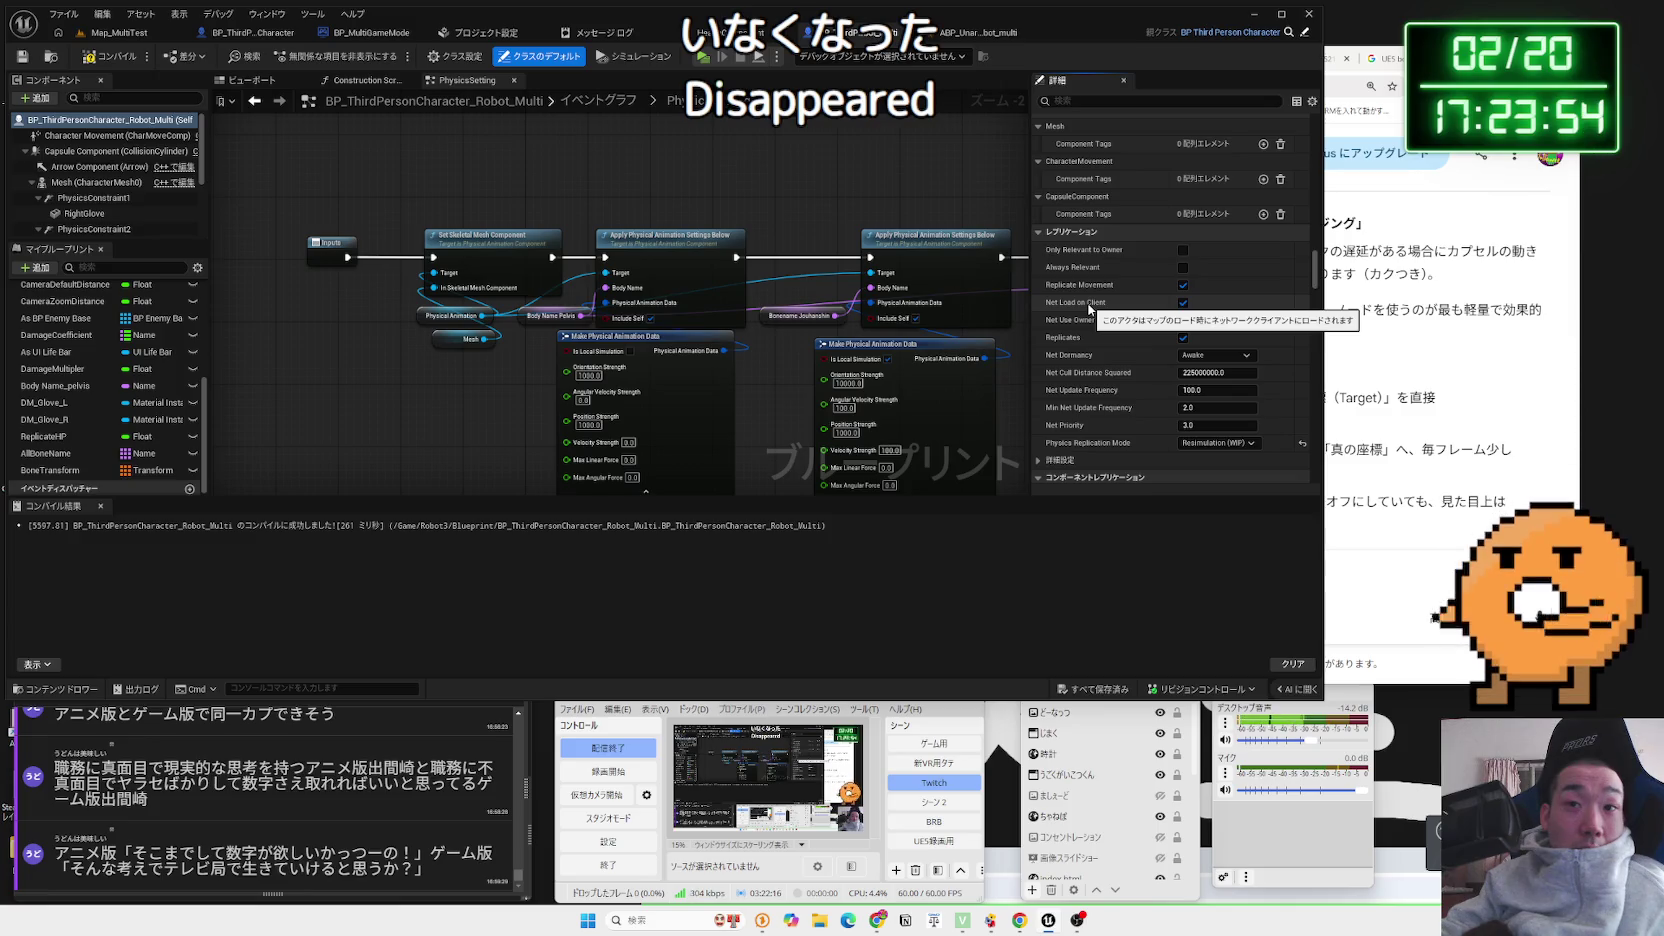
left_click(106, 38)
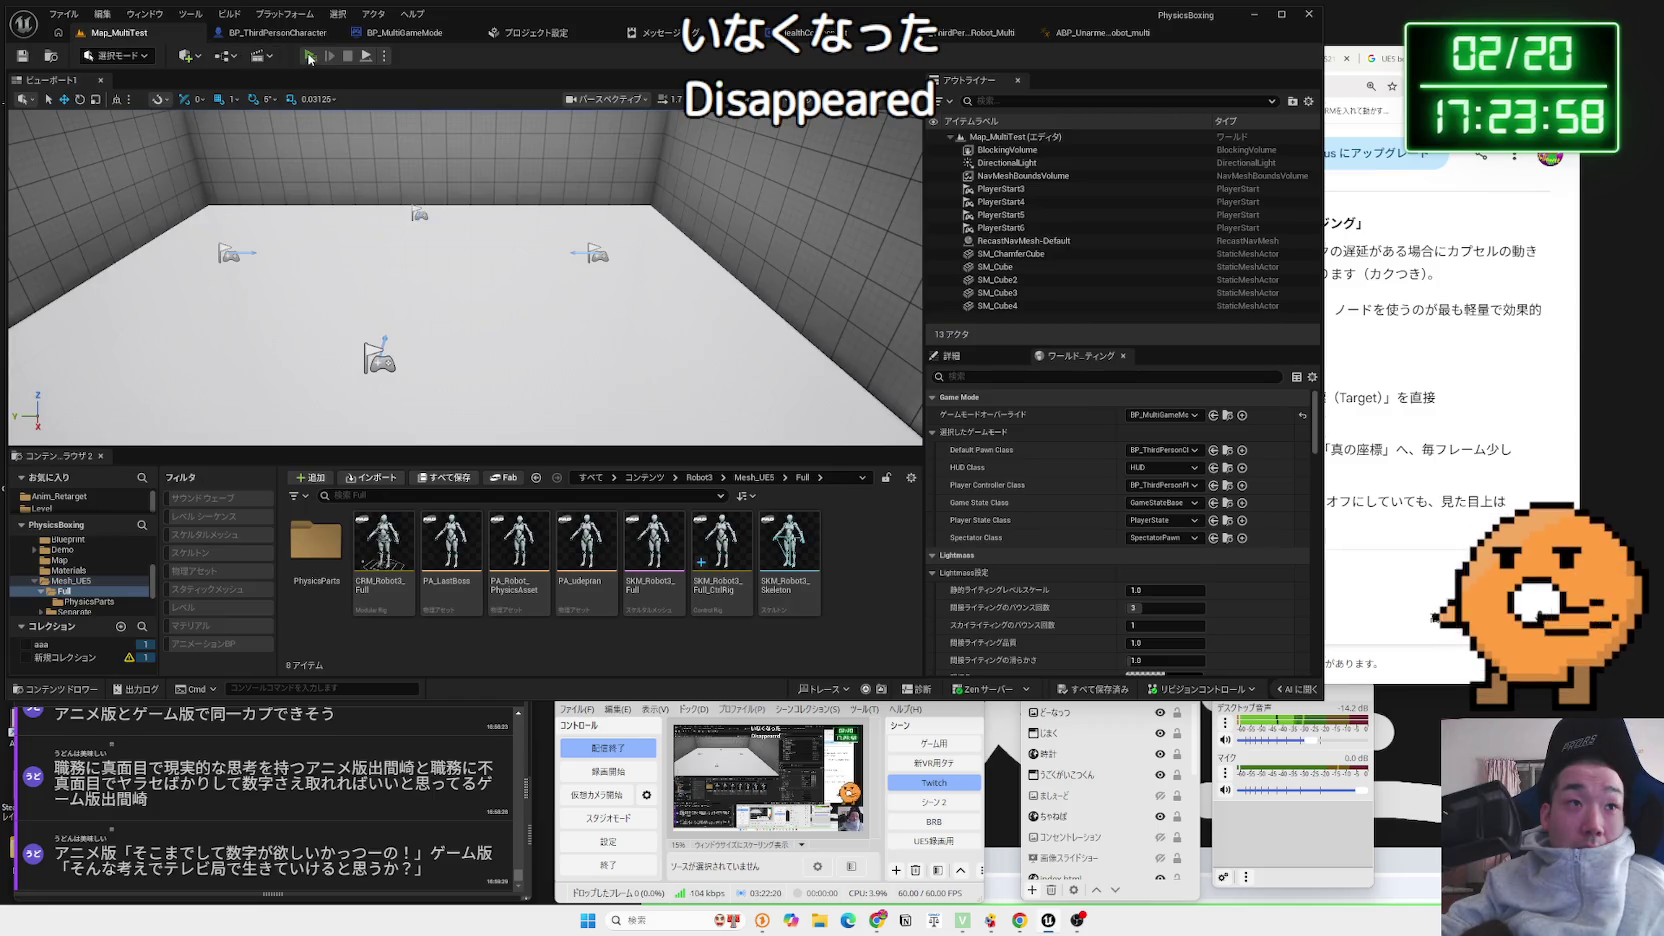
Expand advanced Replication settings and reveal CharacterMovement's Replicate Using Registered SubObject List option
left_click(310, 57)
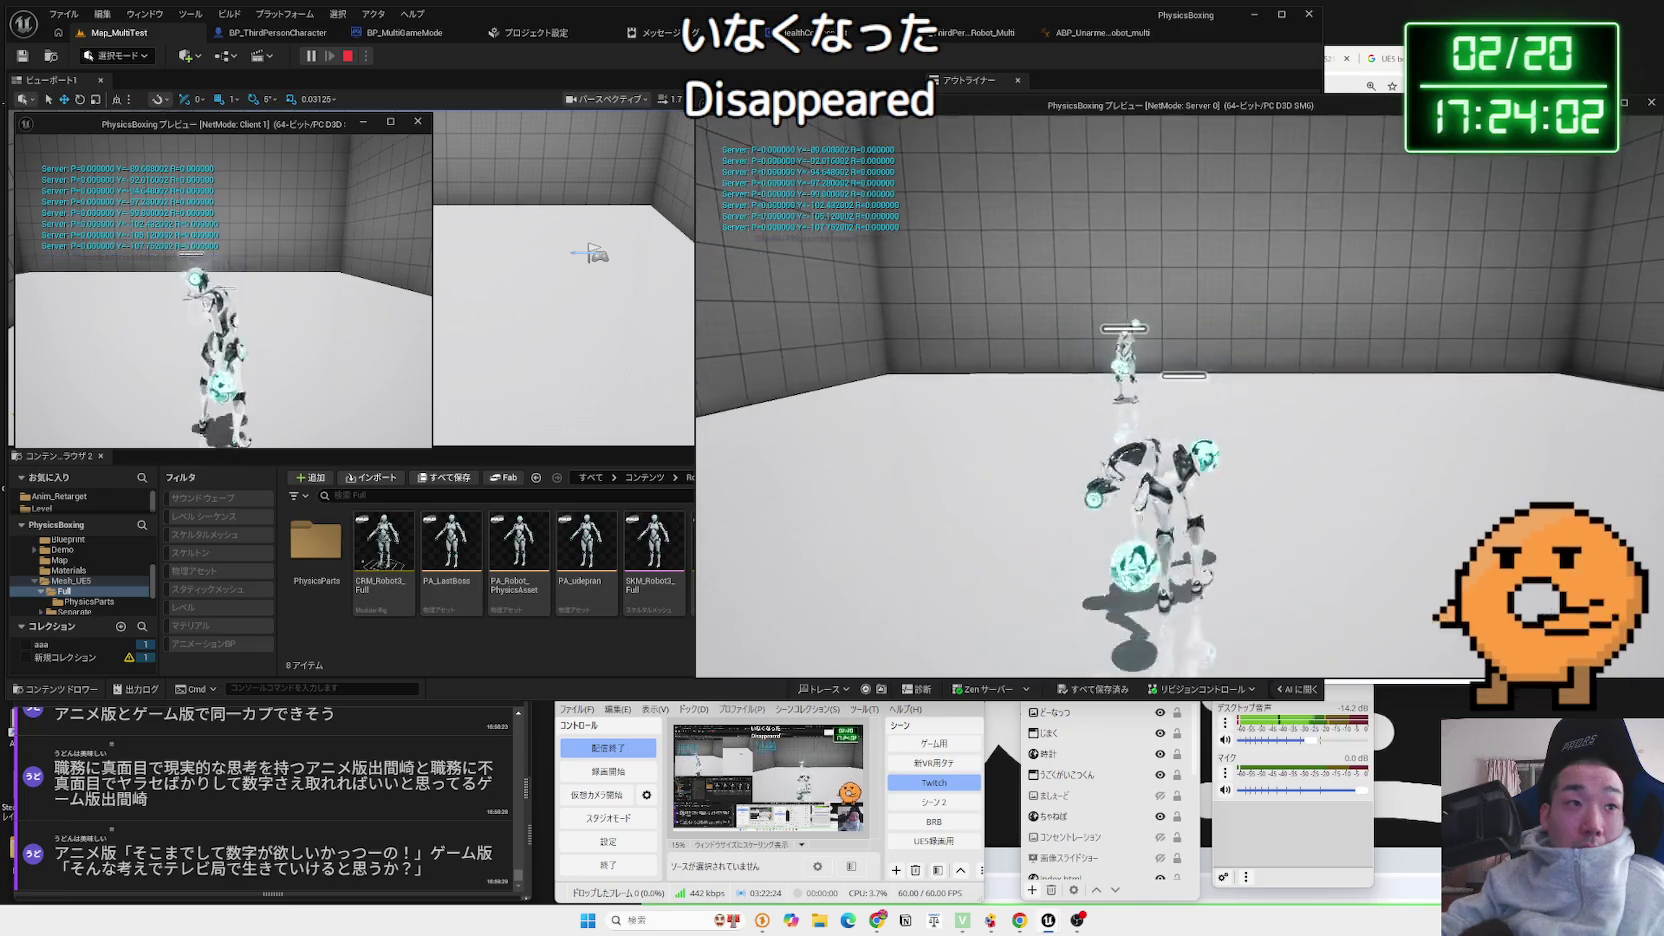
key("Escape")
left_click(951, 32)
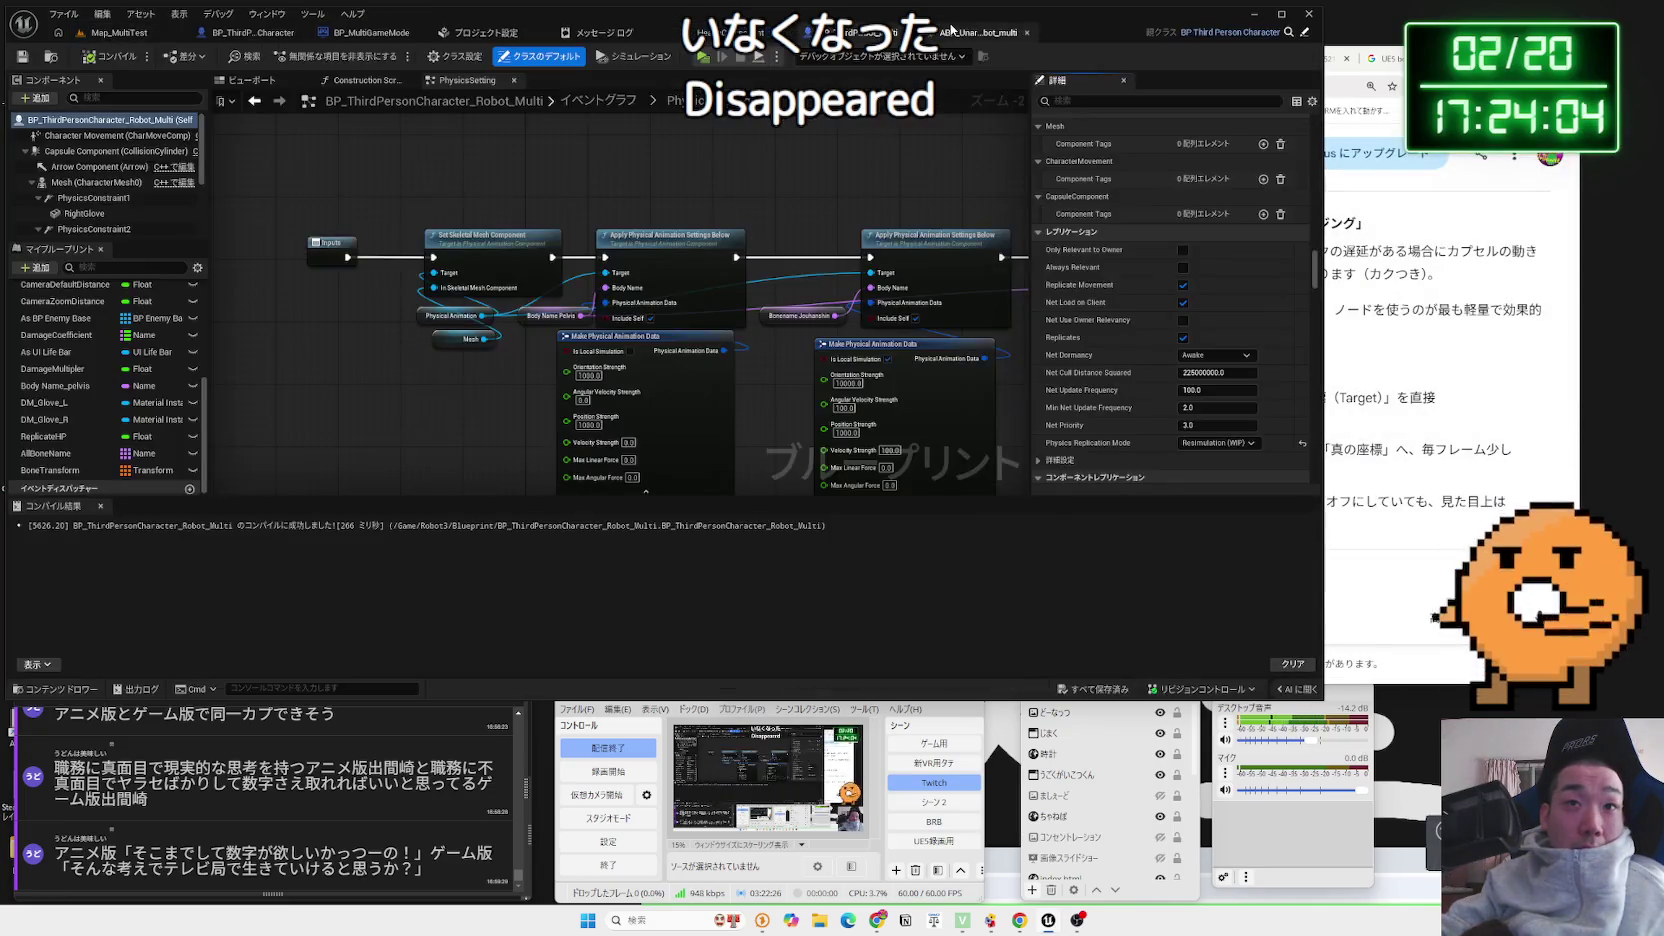
scroll(1219, 332, "down", 1)
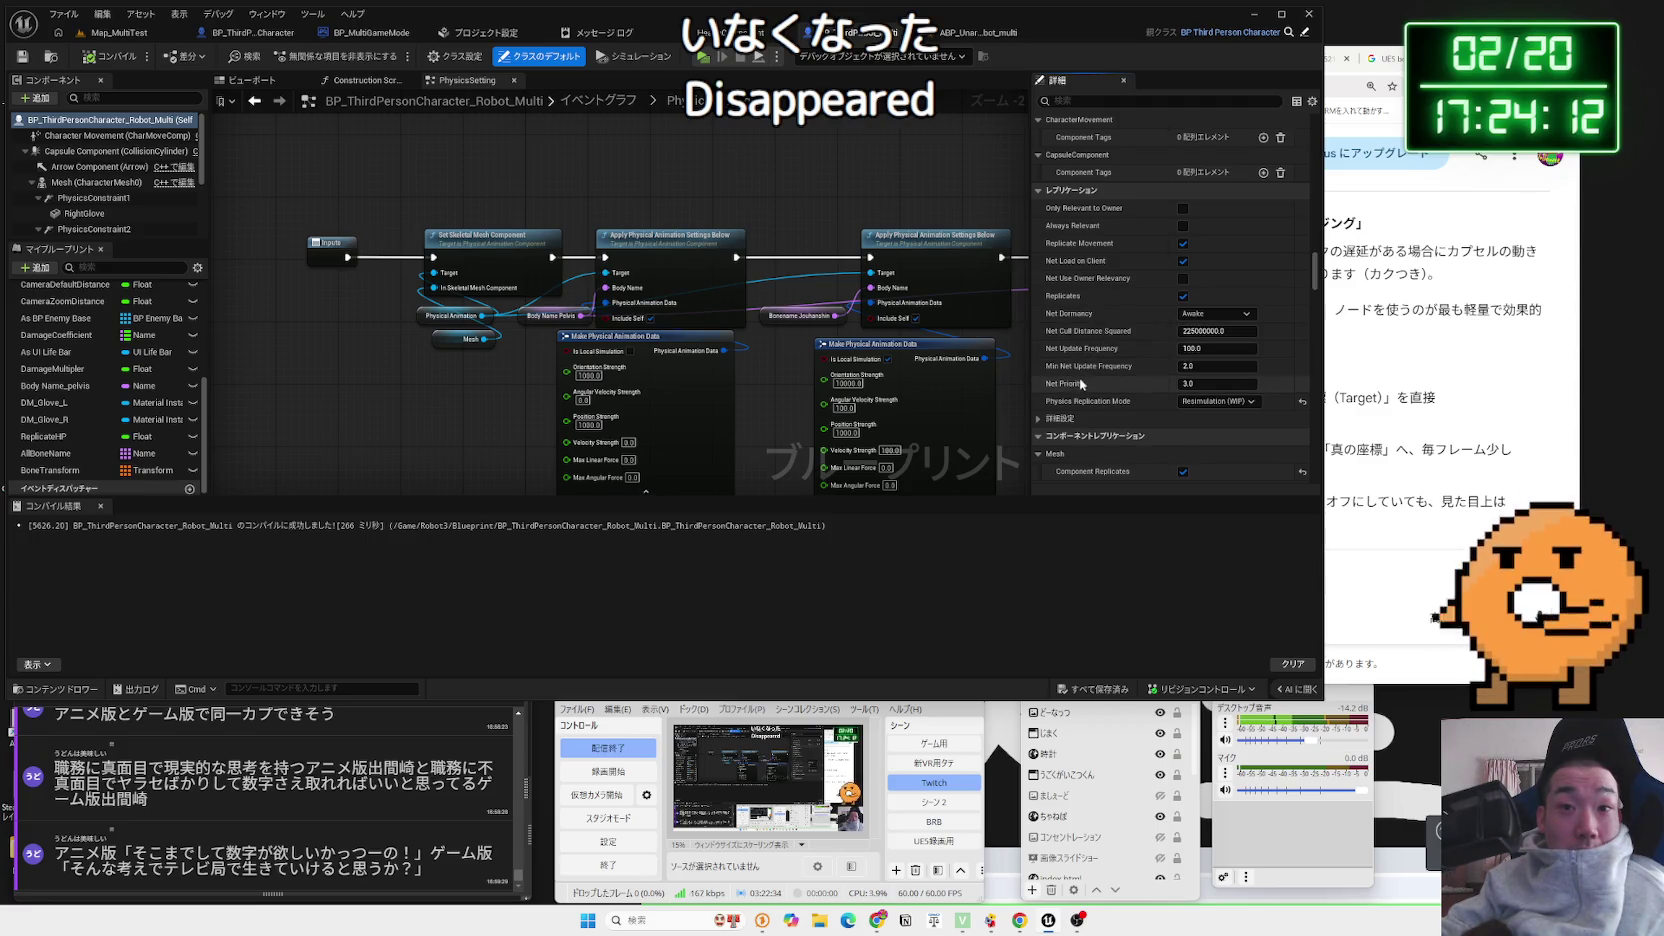
left_click(1085, 417)
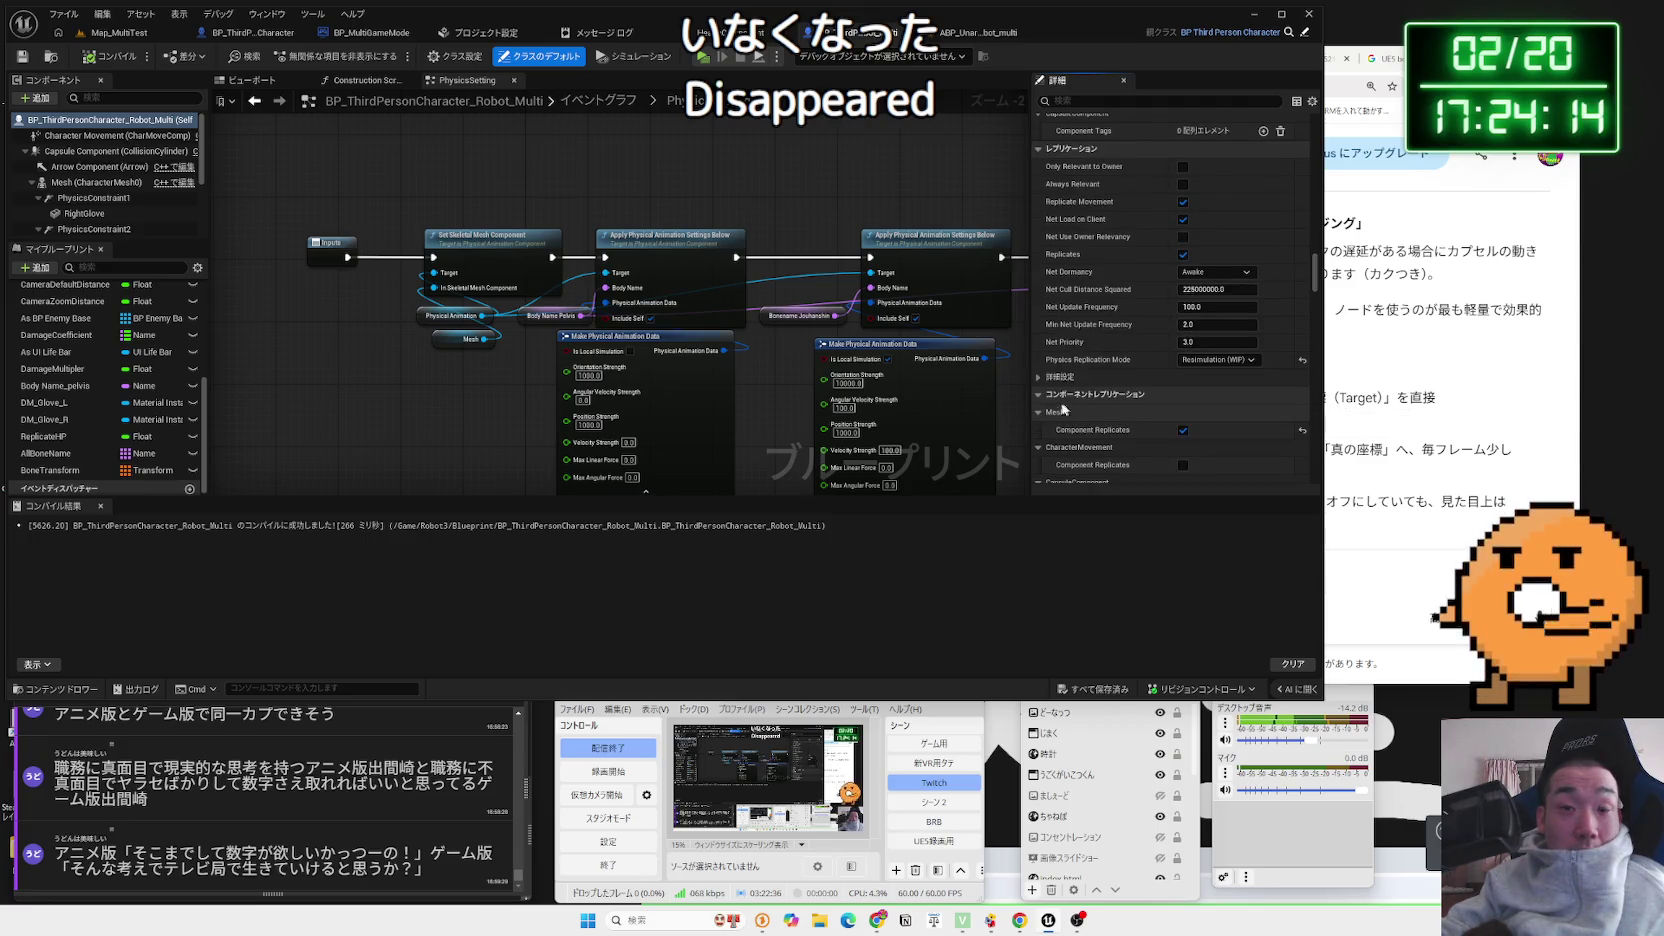
scroll(1098, 369, "down", 3)
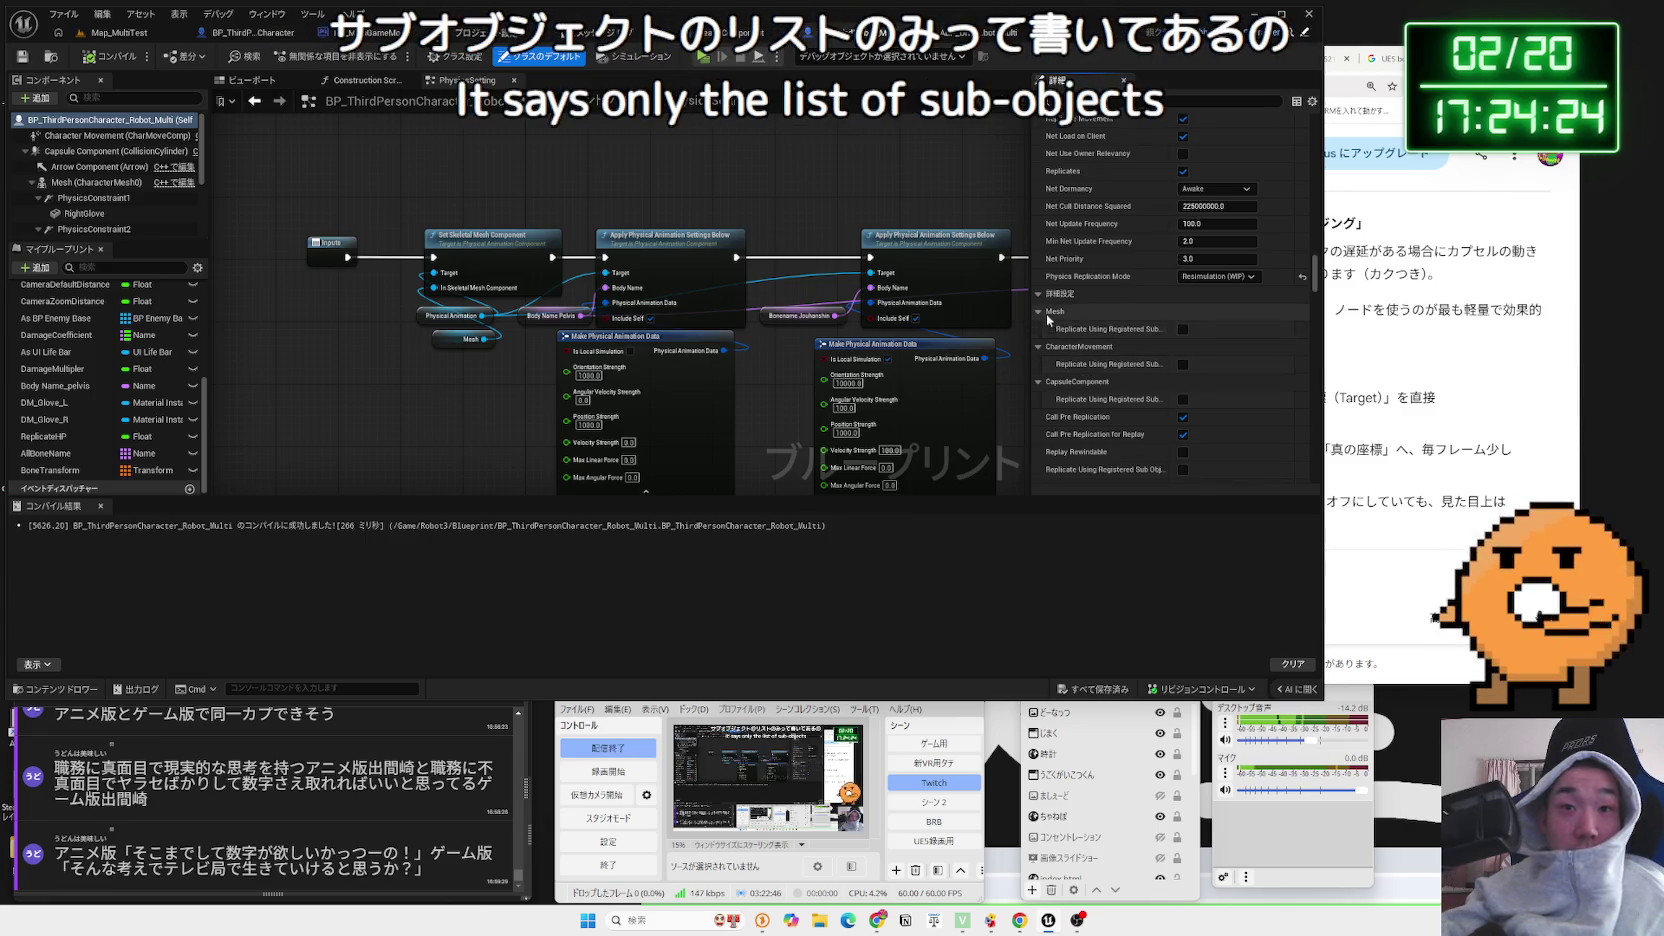
left_click(1046, 312)
left_click(1043, 329)
left_click(1043, 347)
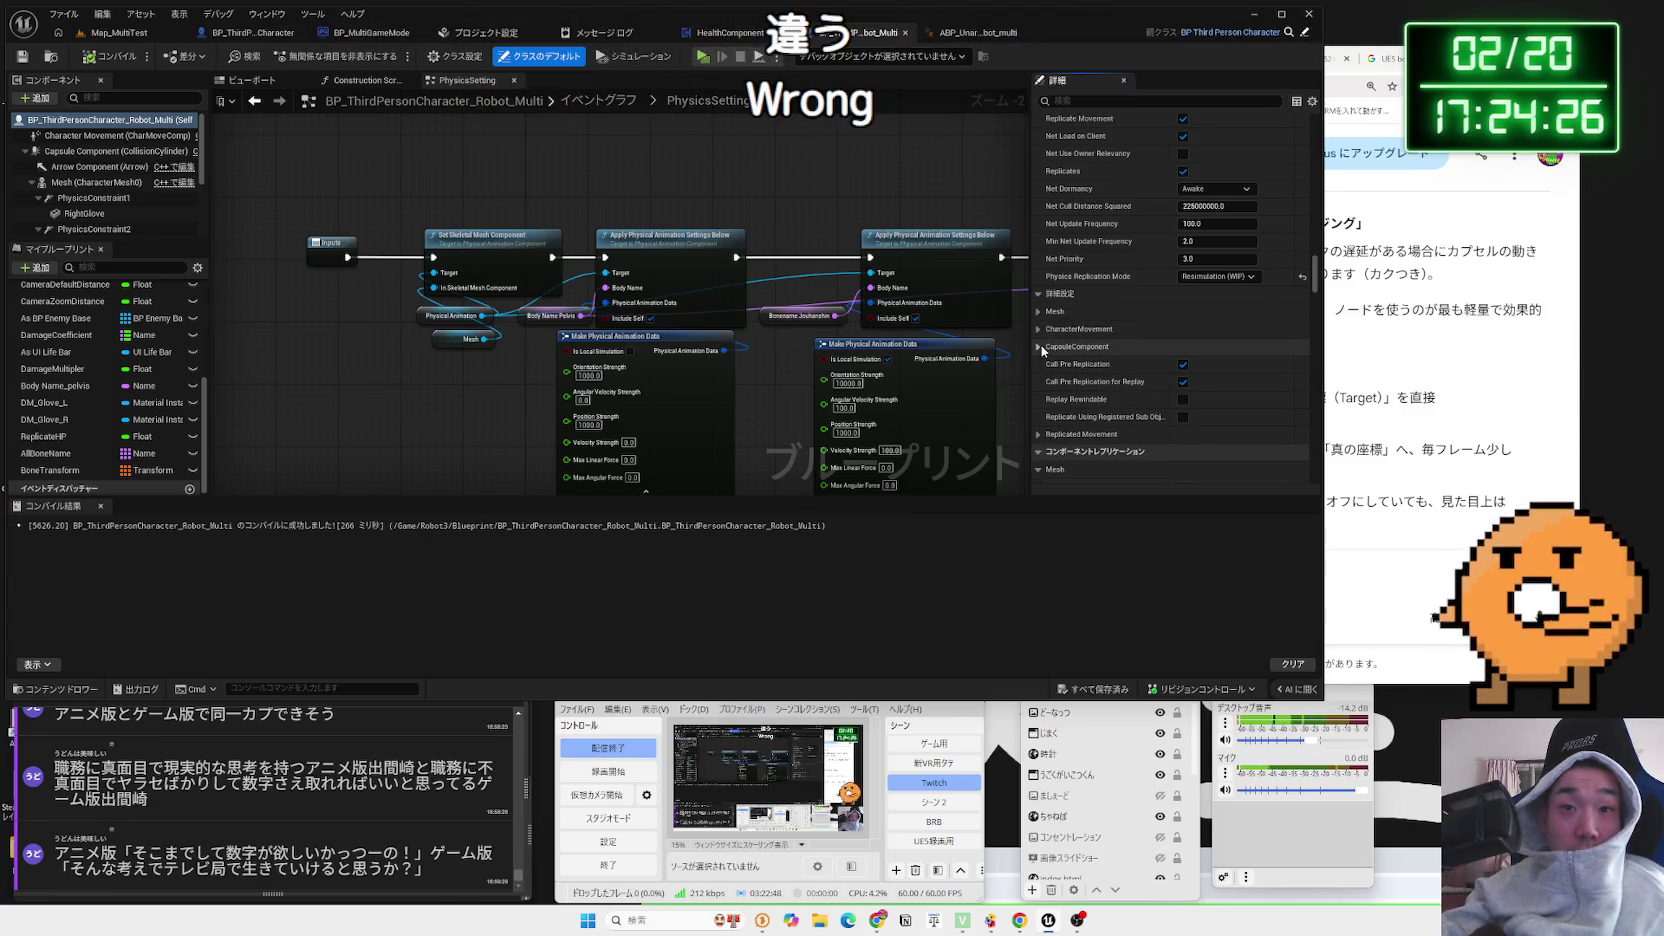
left_click(1042, 330)
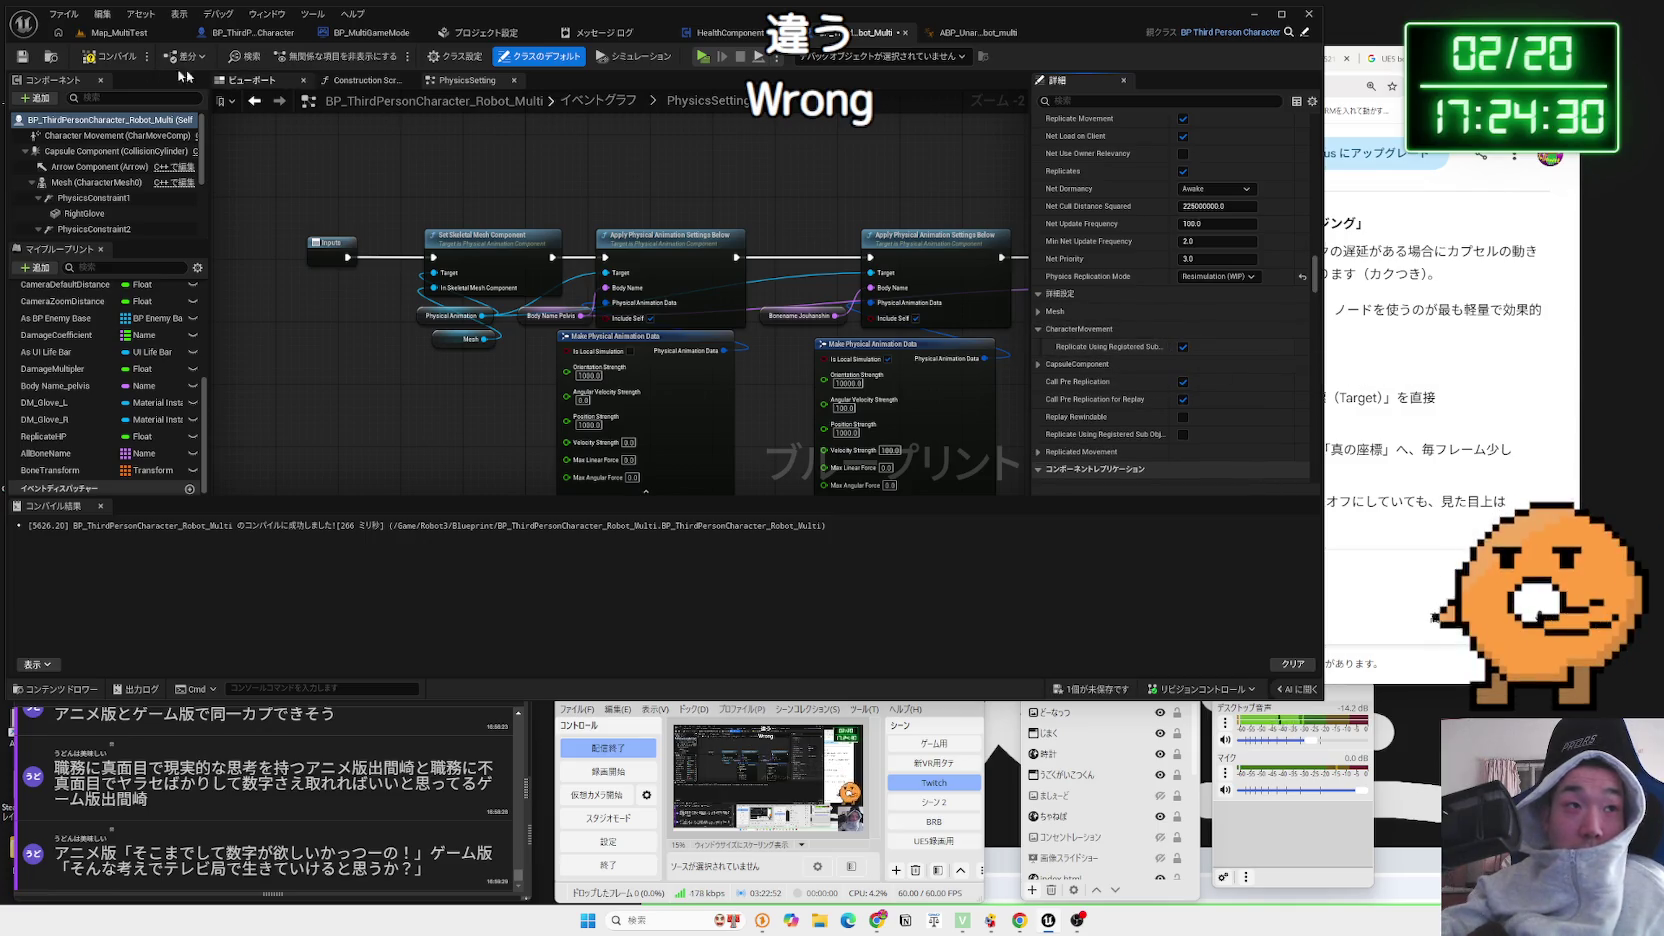
Test on Map_MultiTest, tidy the Mesh, CharacterMovement and Capsule replication options, and relaunch play
left_click(117, 33)
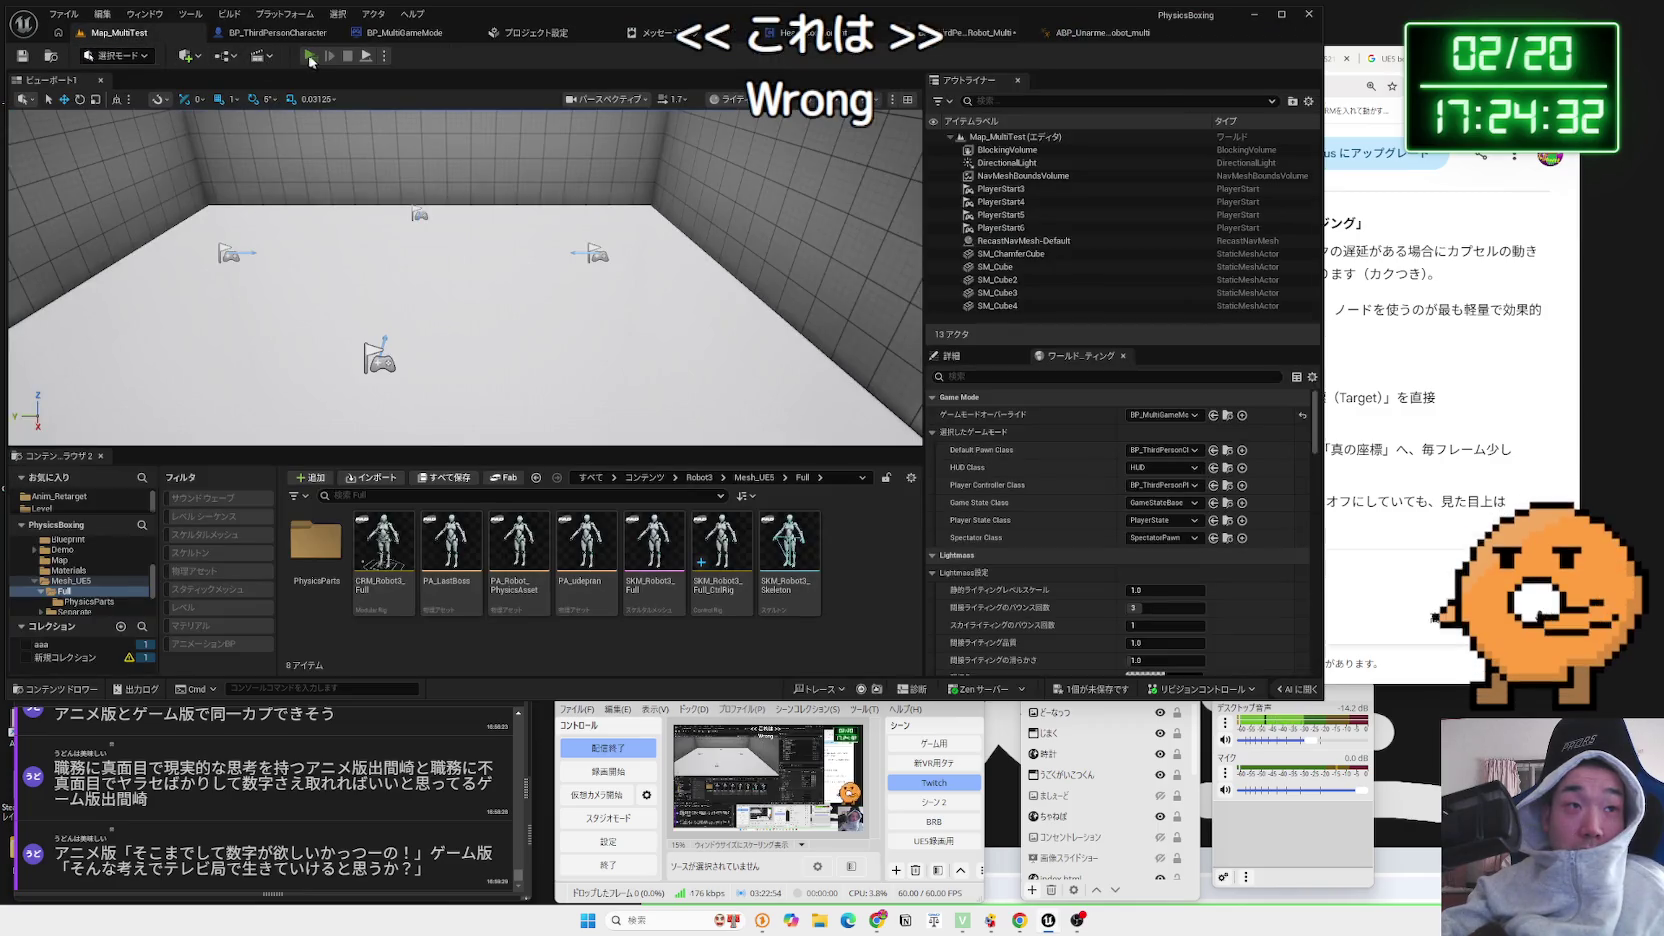
left_click(310, 57)
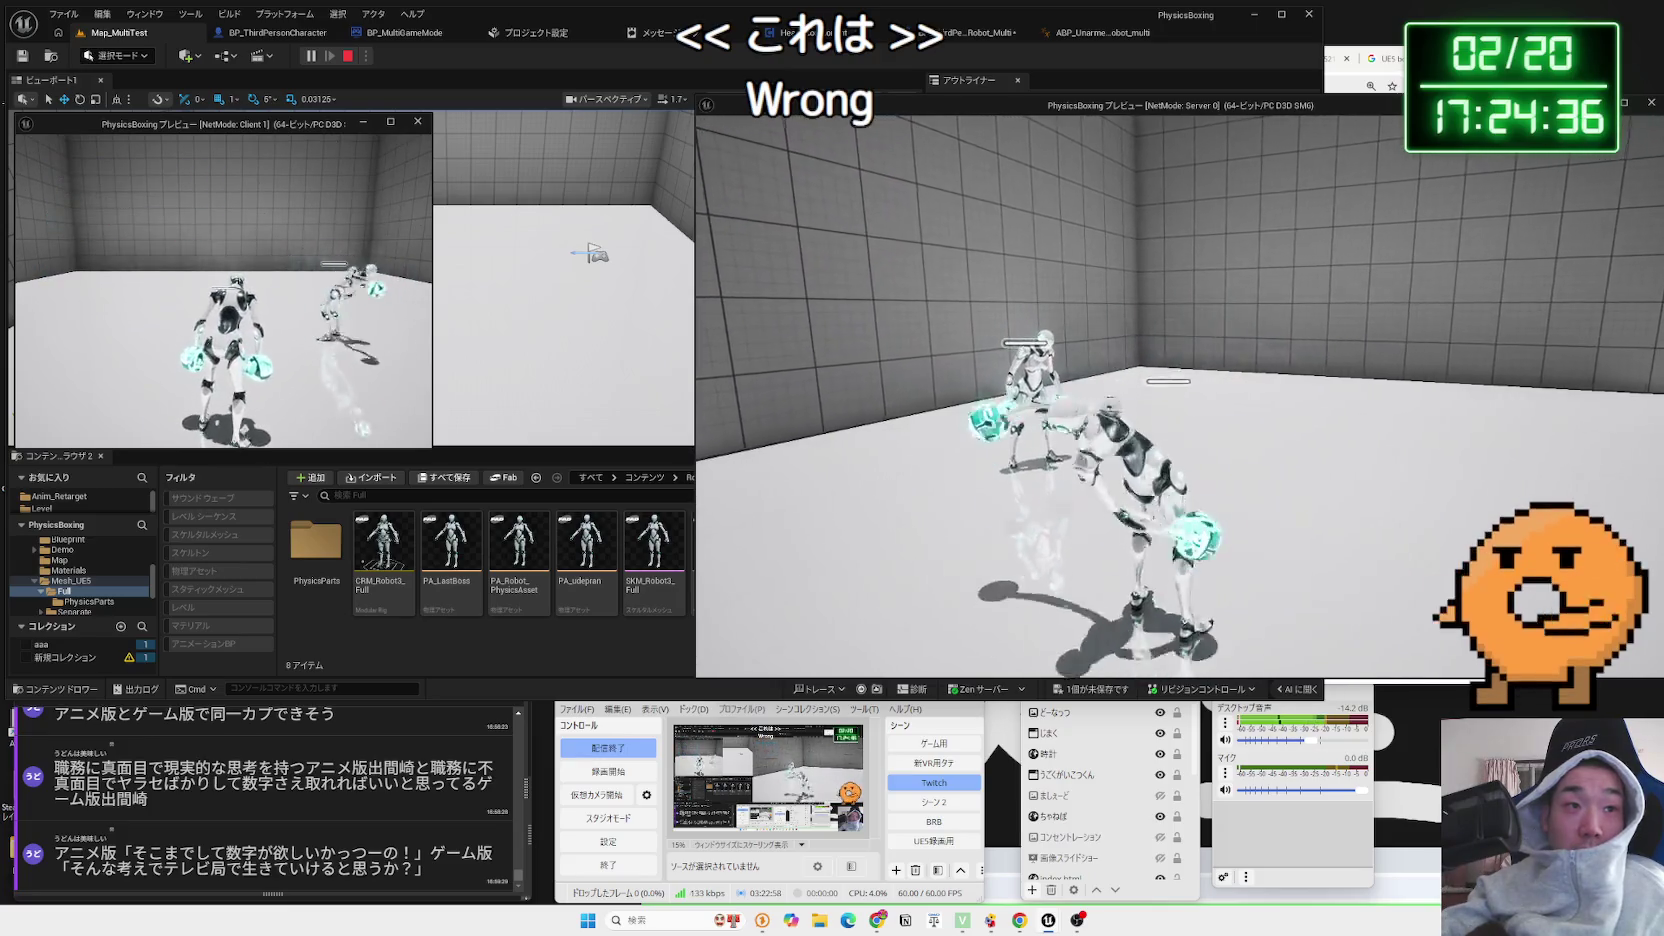
key("Escape")
left_click(955, 34)
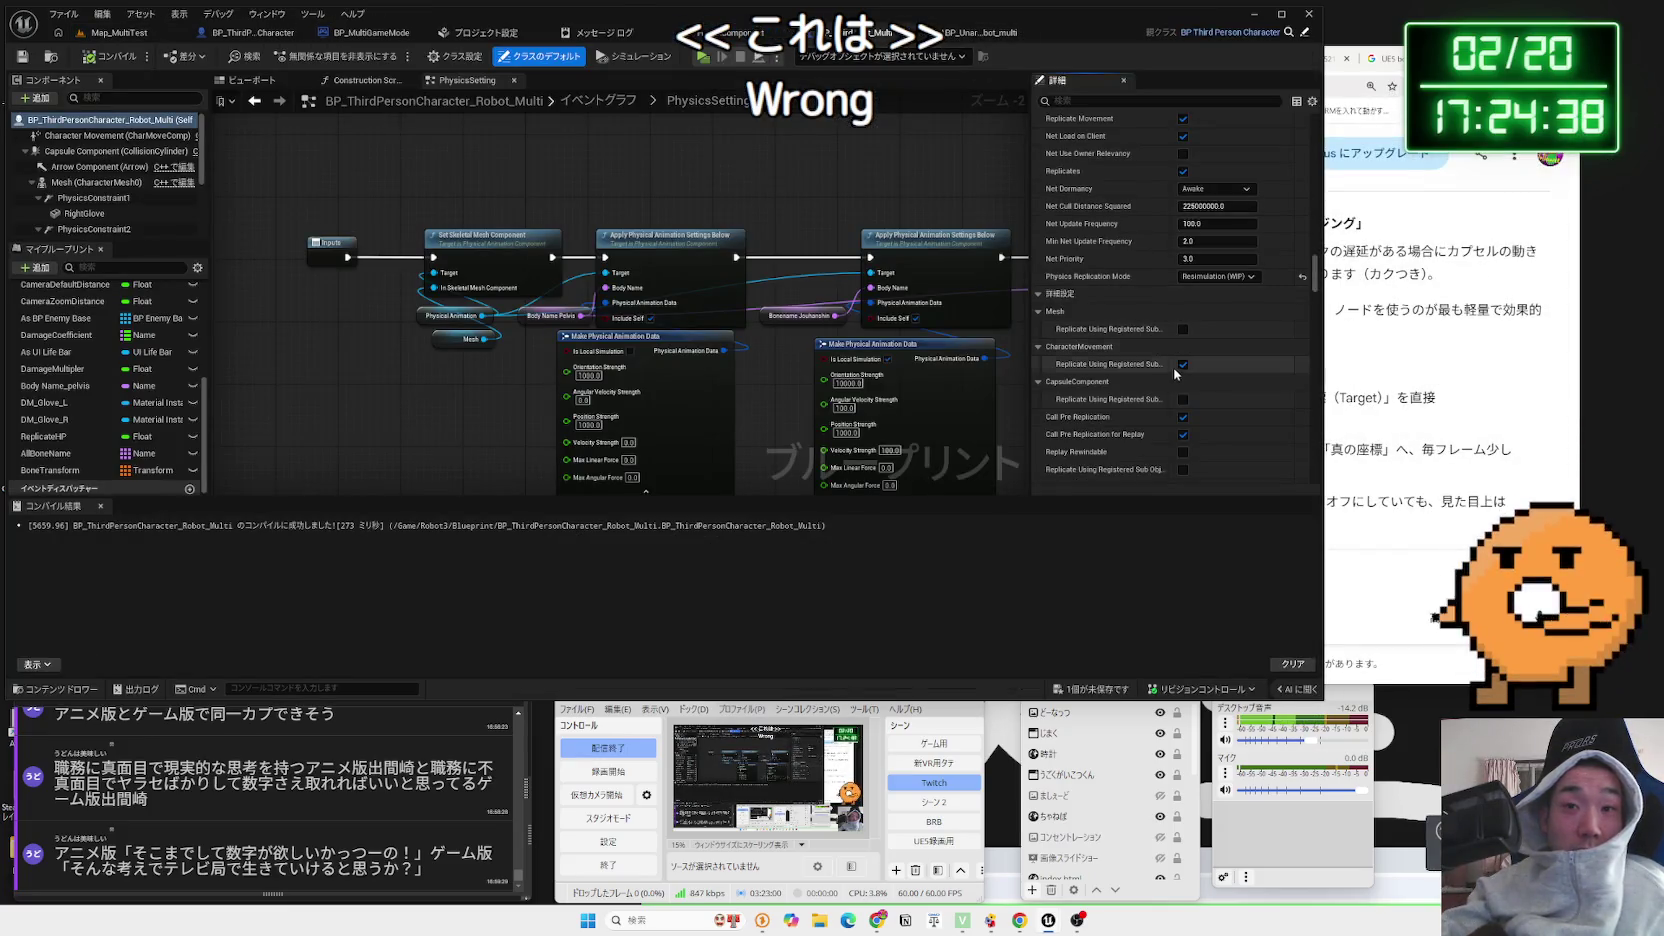
left_click(1063, 347)
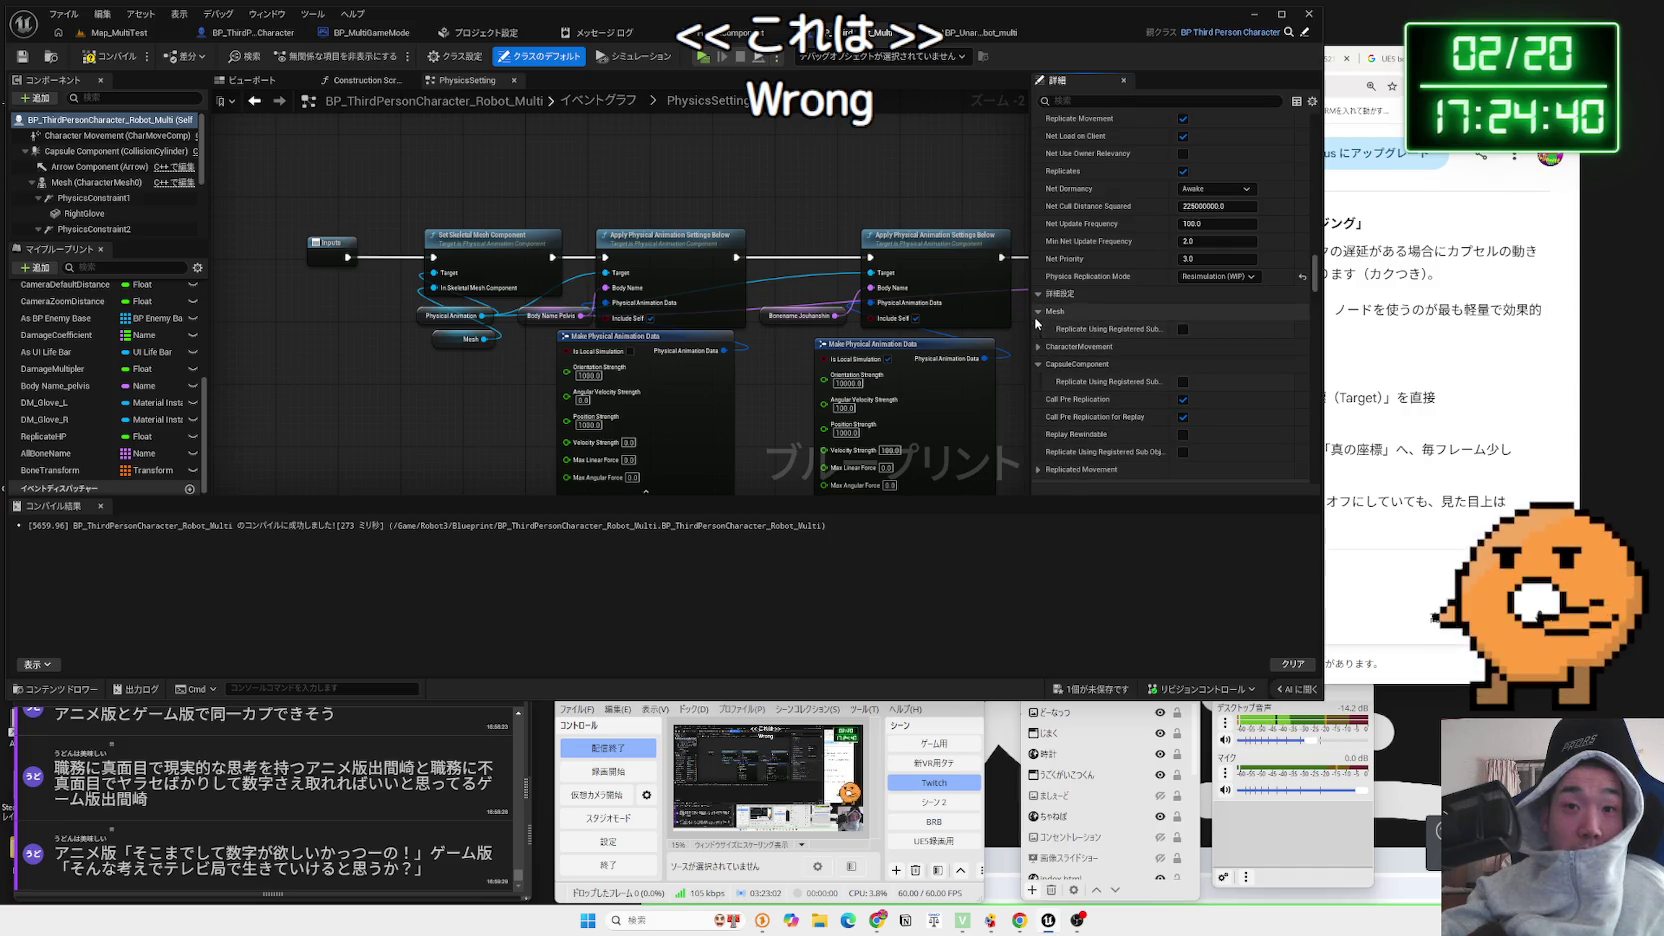
left_click(1037, 316)
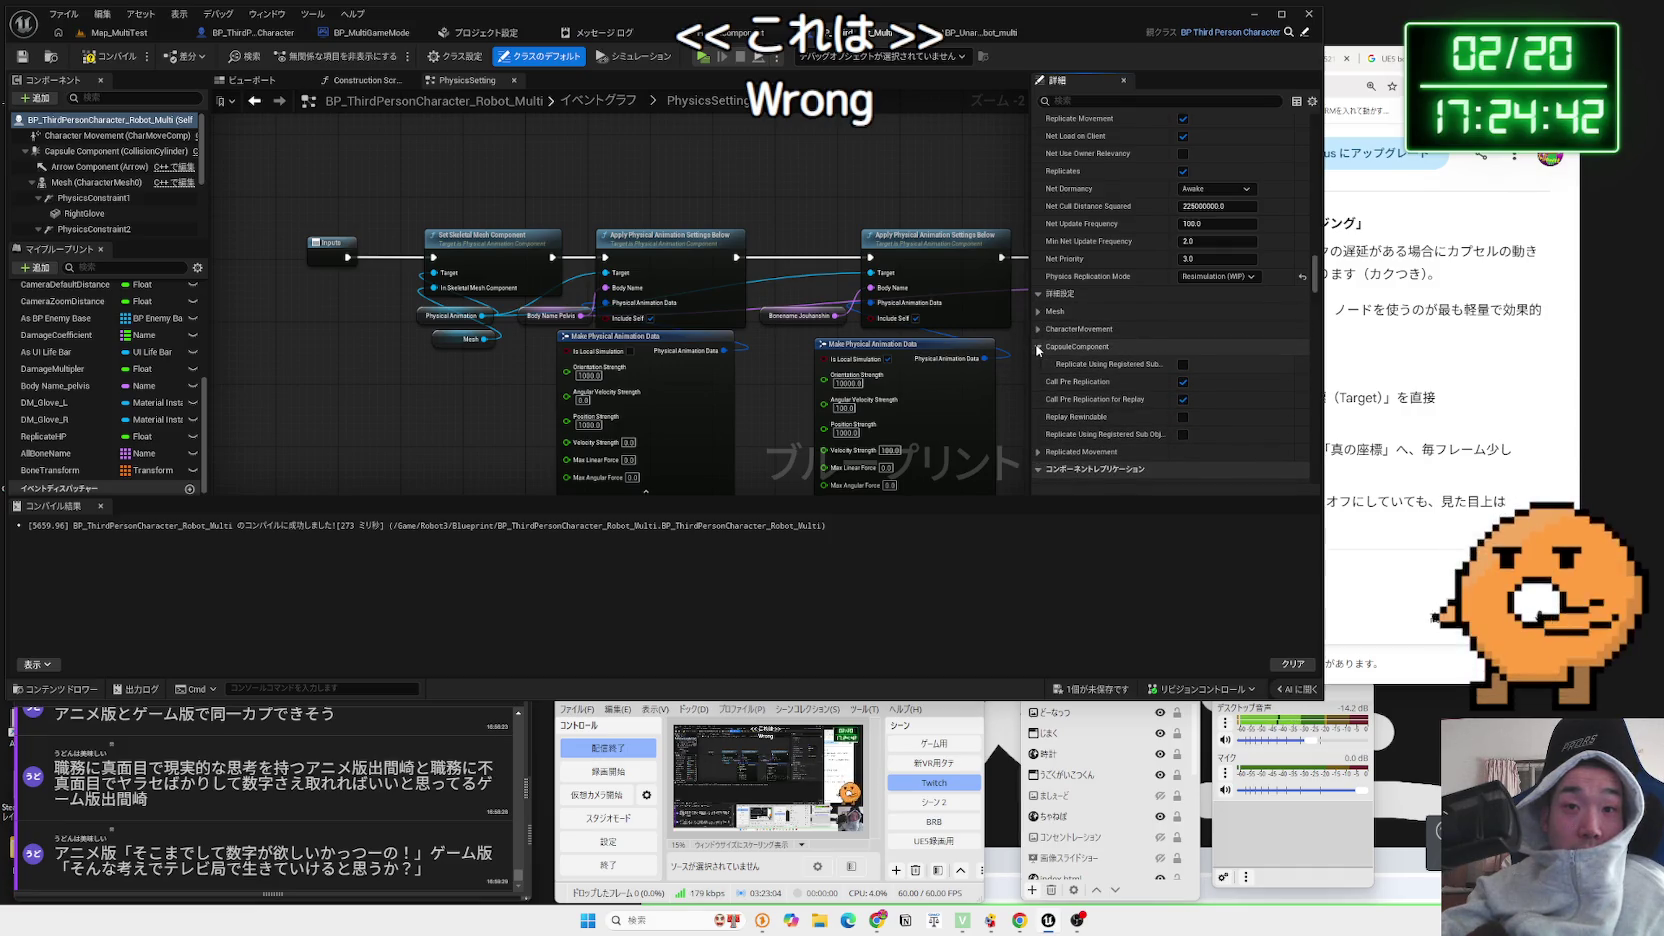
left_click(1037, 347)
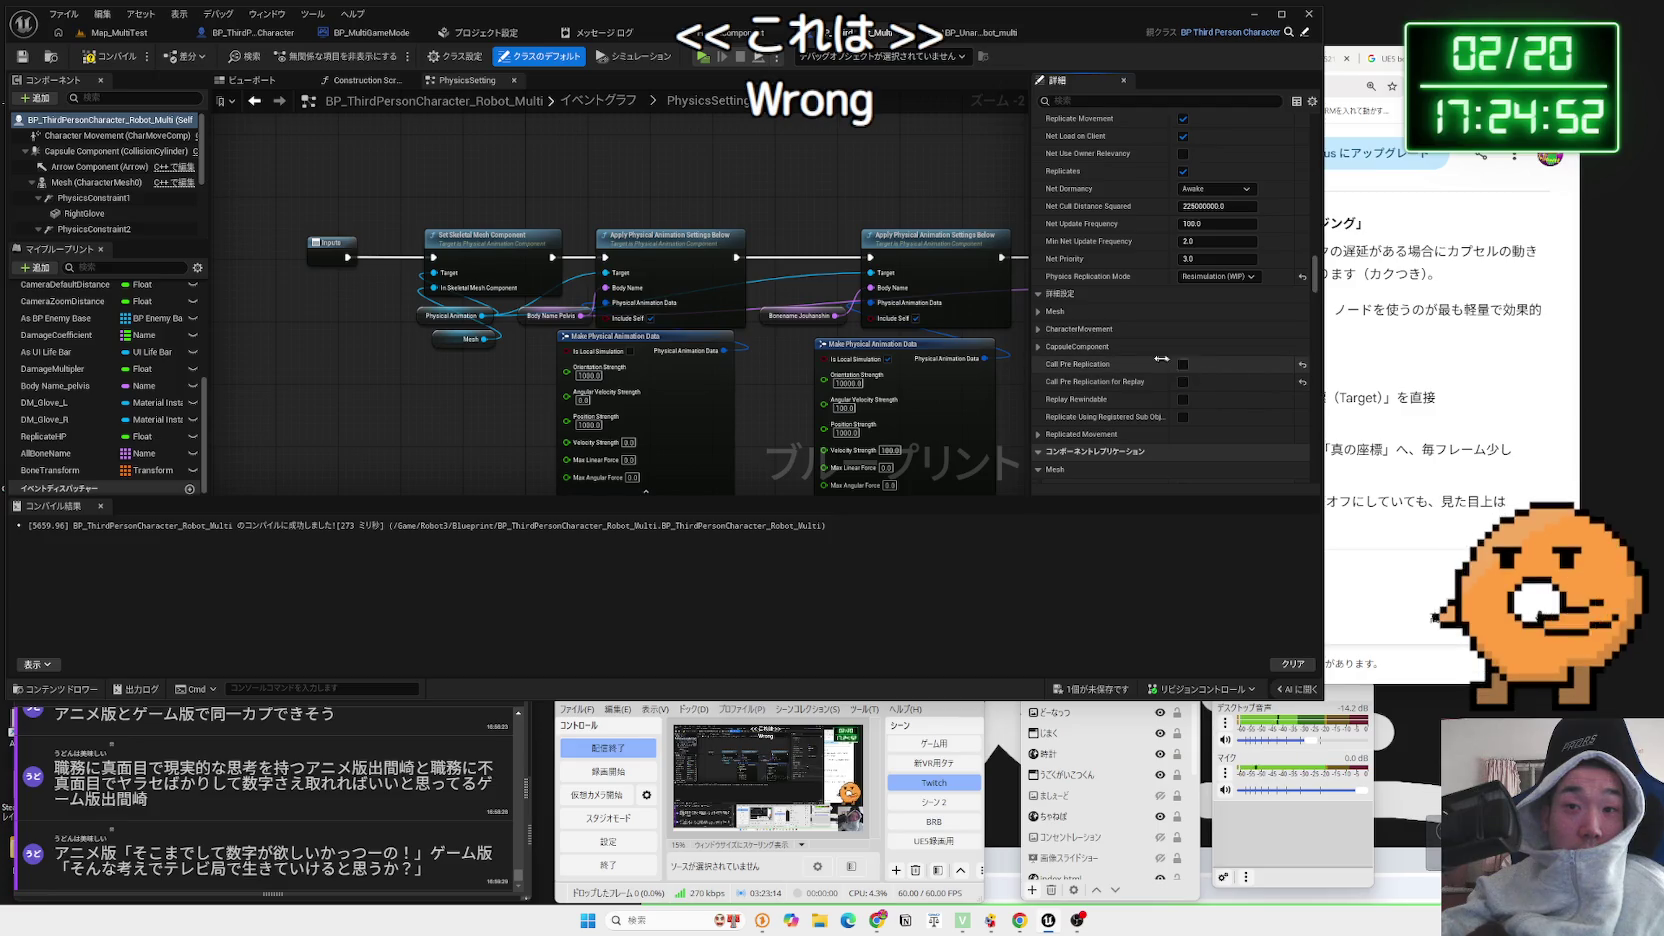
left_click(703, 56)
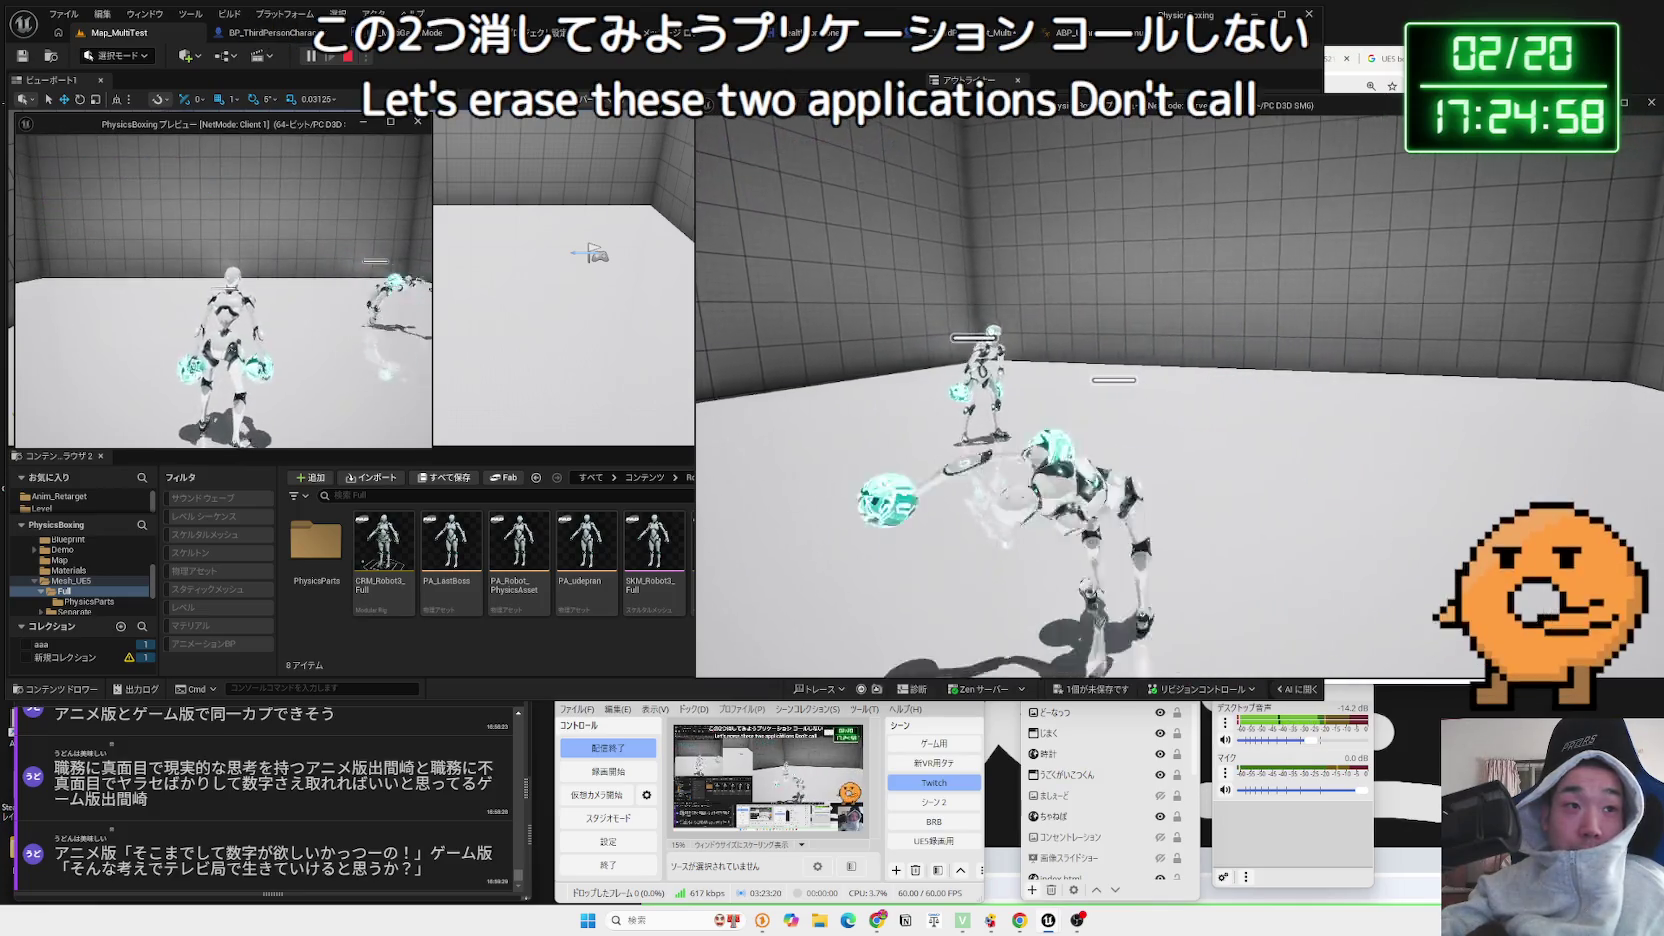
key("alt+Tab")
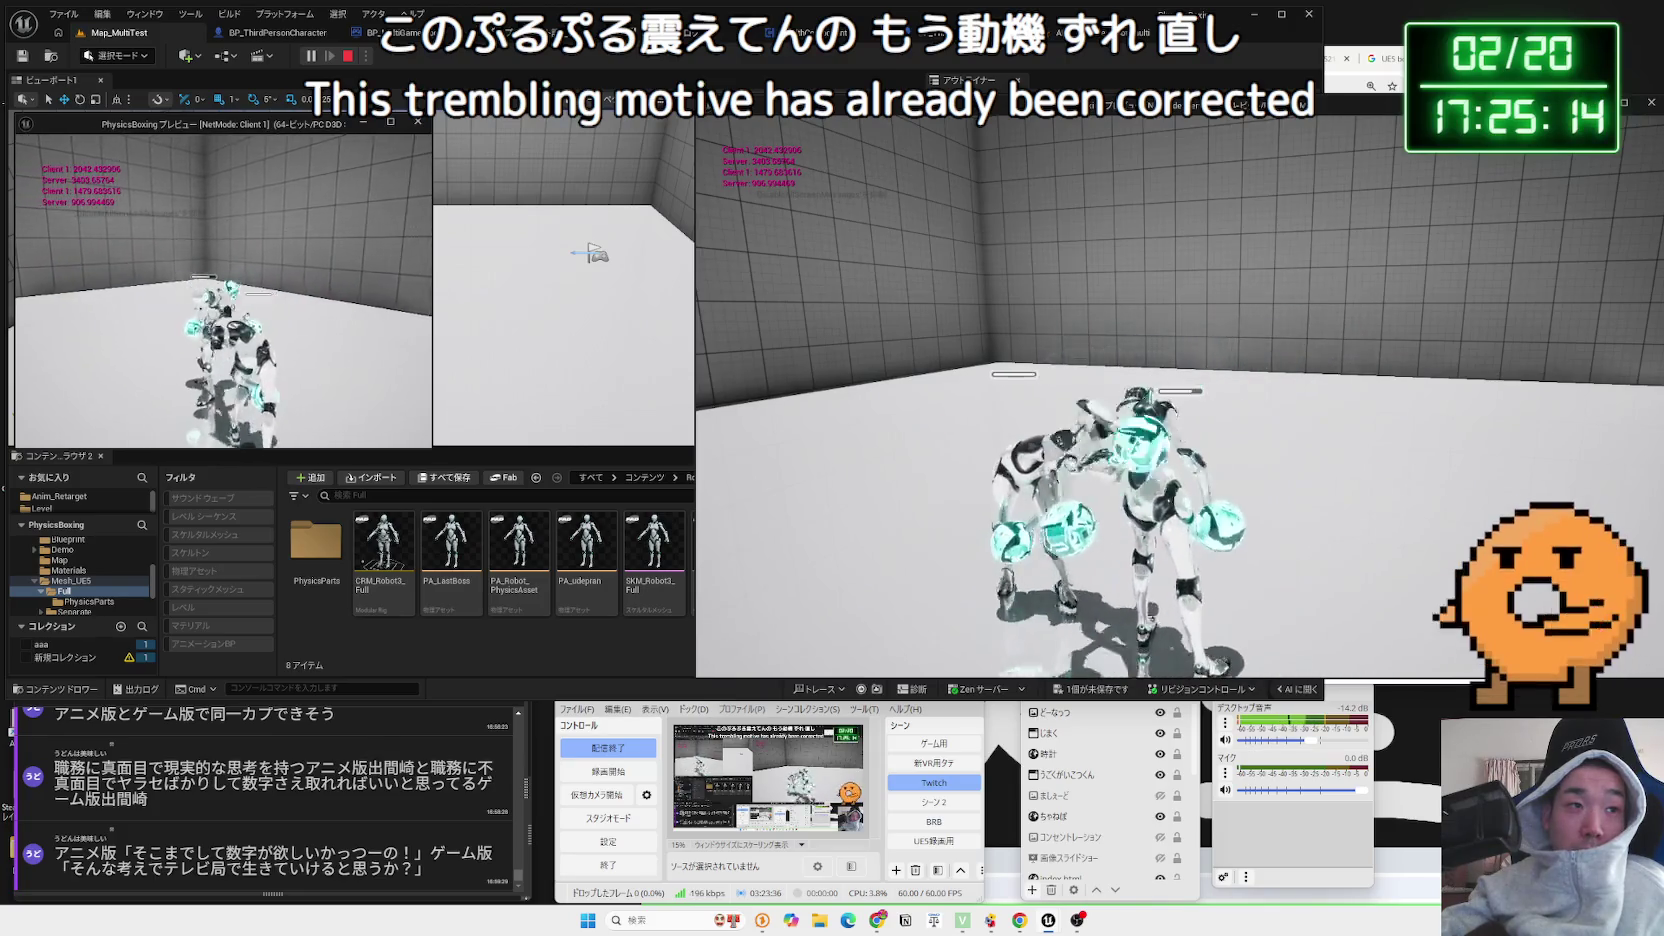
Stop the multiplayer Play In Editor session so the Message Log lists the PIE warnings
key("Escape")
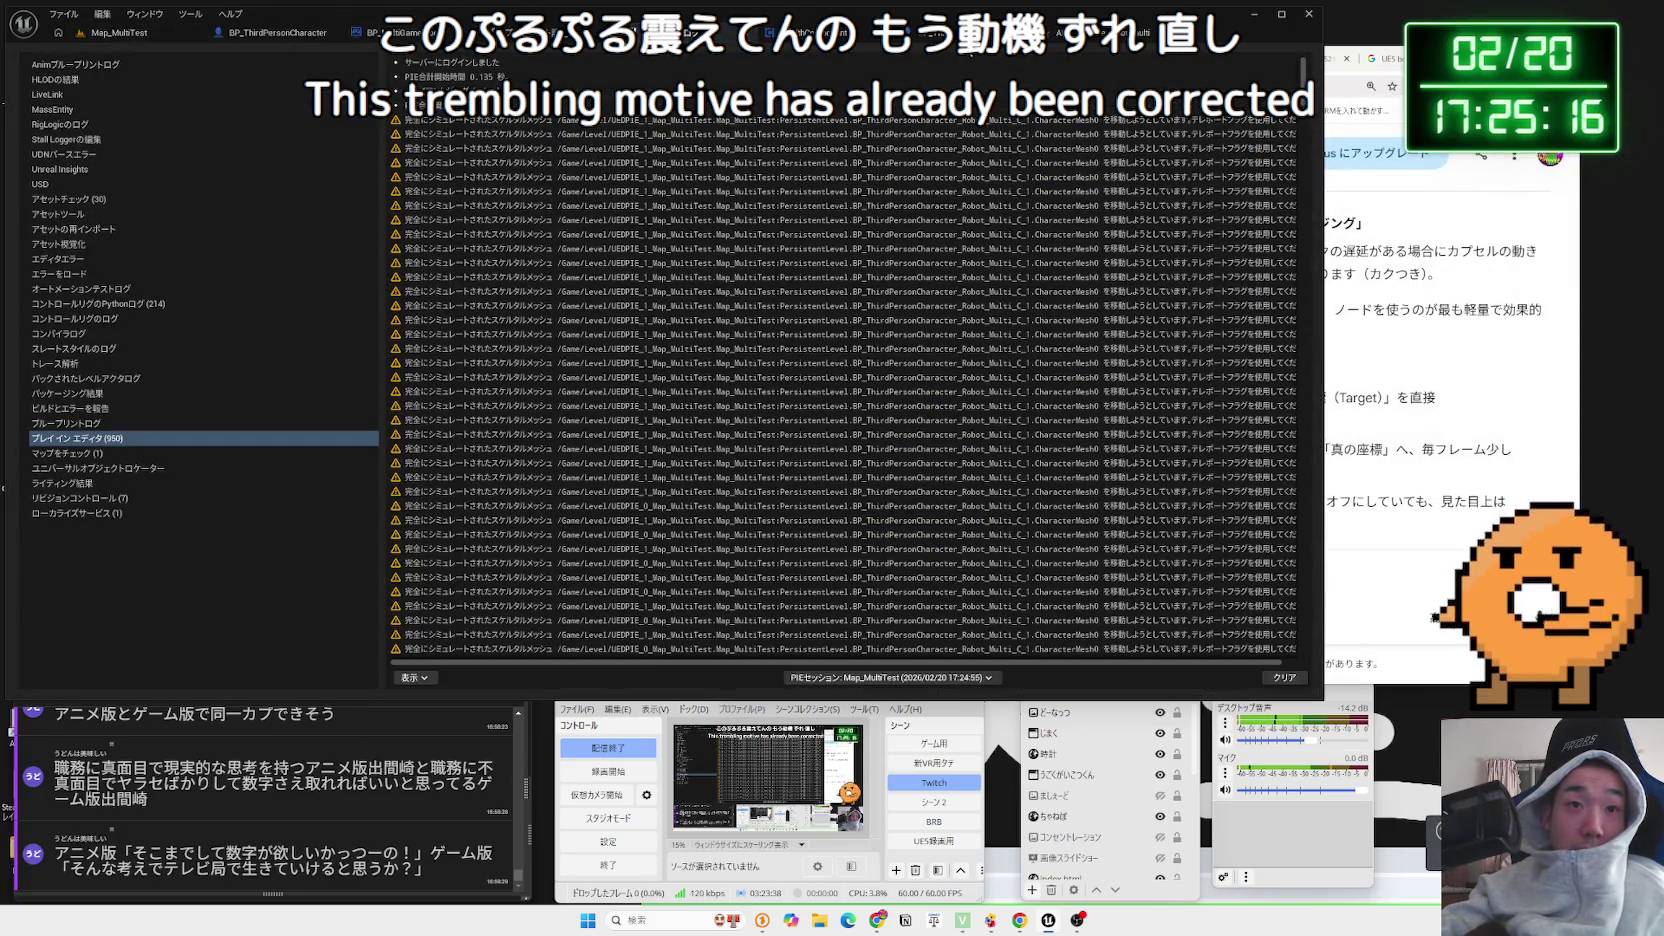
Save BP_ThirdPersonCharacter_Robot_Multi through the Save Content dialog
left_click(966, 44)
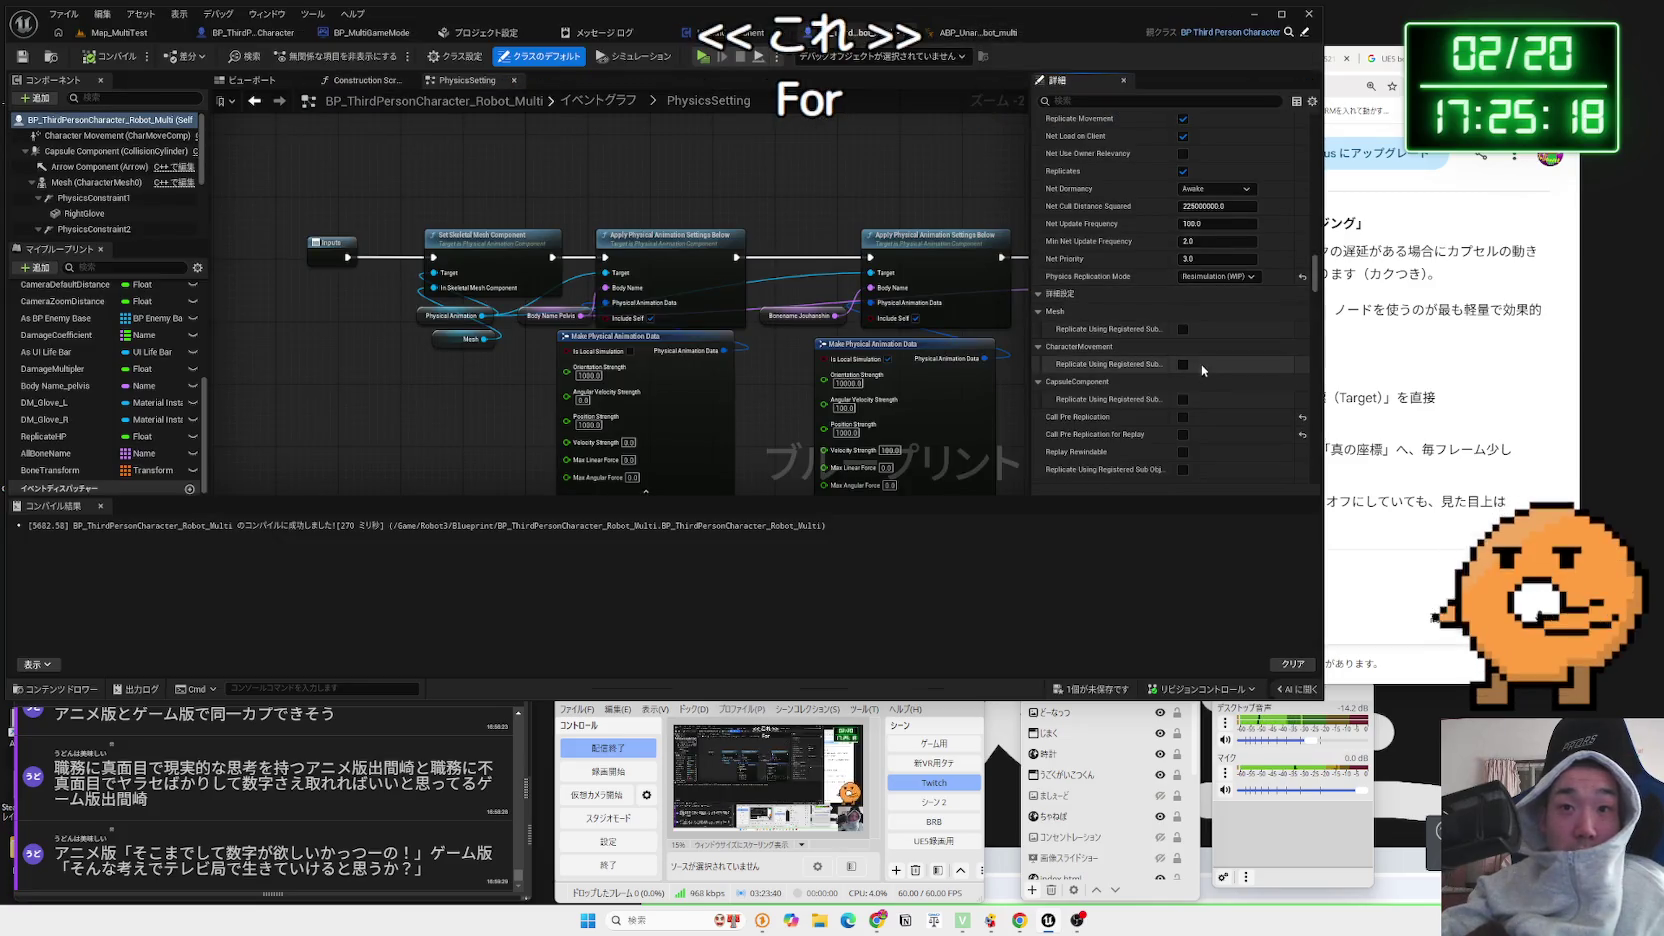
scroll(1201, 364, "down", 1)
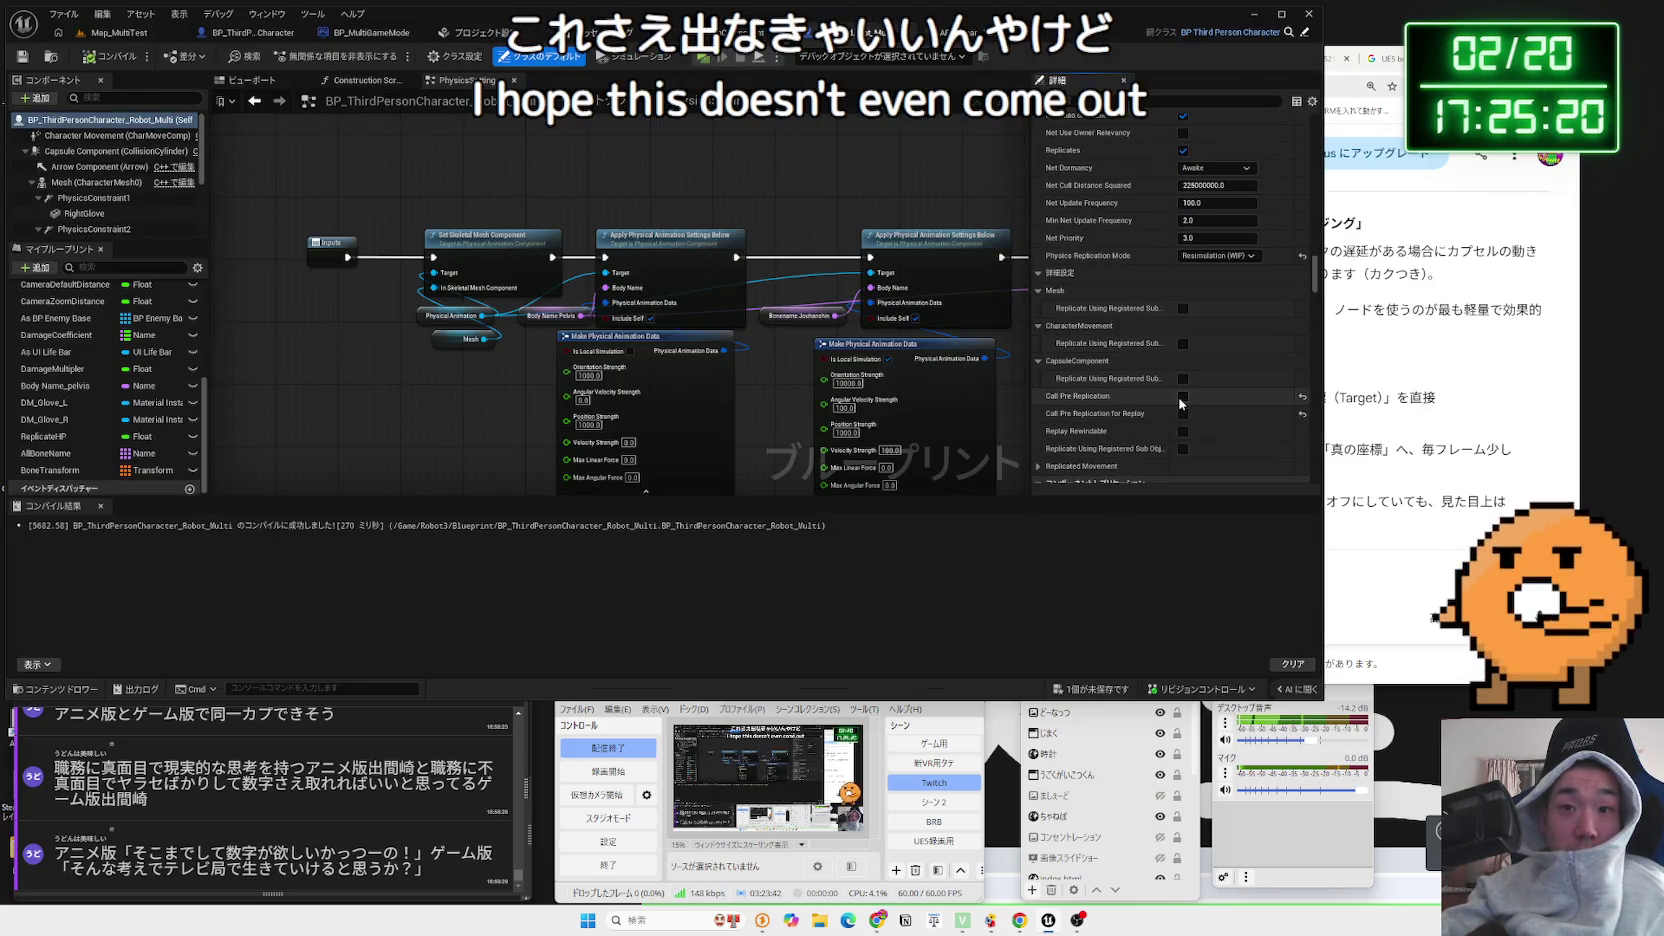
left_click(1090, 689)
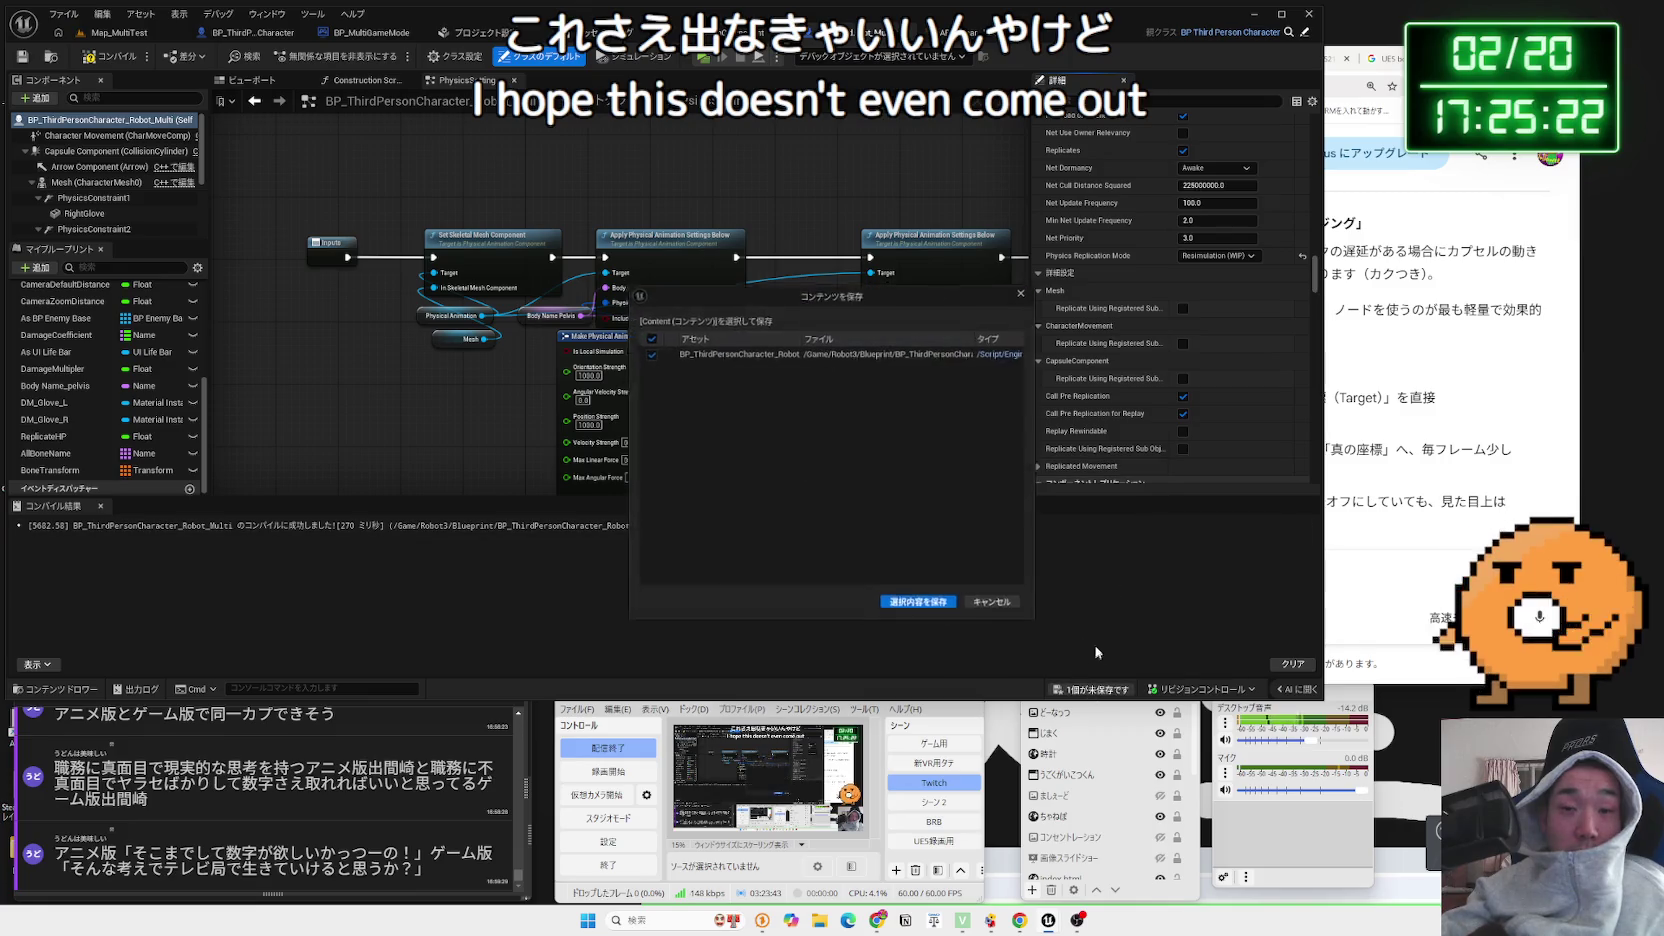
left_click(924, 607)
Review the blueprint's Details replication options, then bring the Gemini chat to the front
scroll(1193, 320, "down", 5)
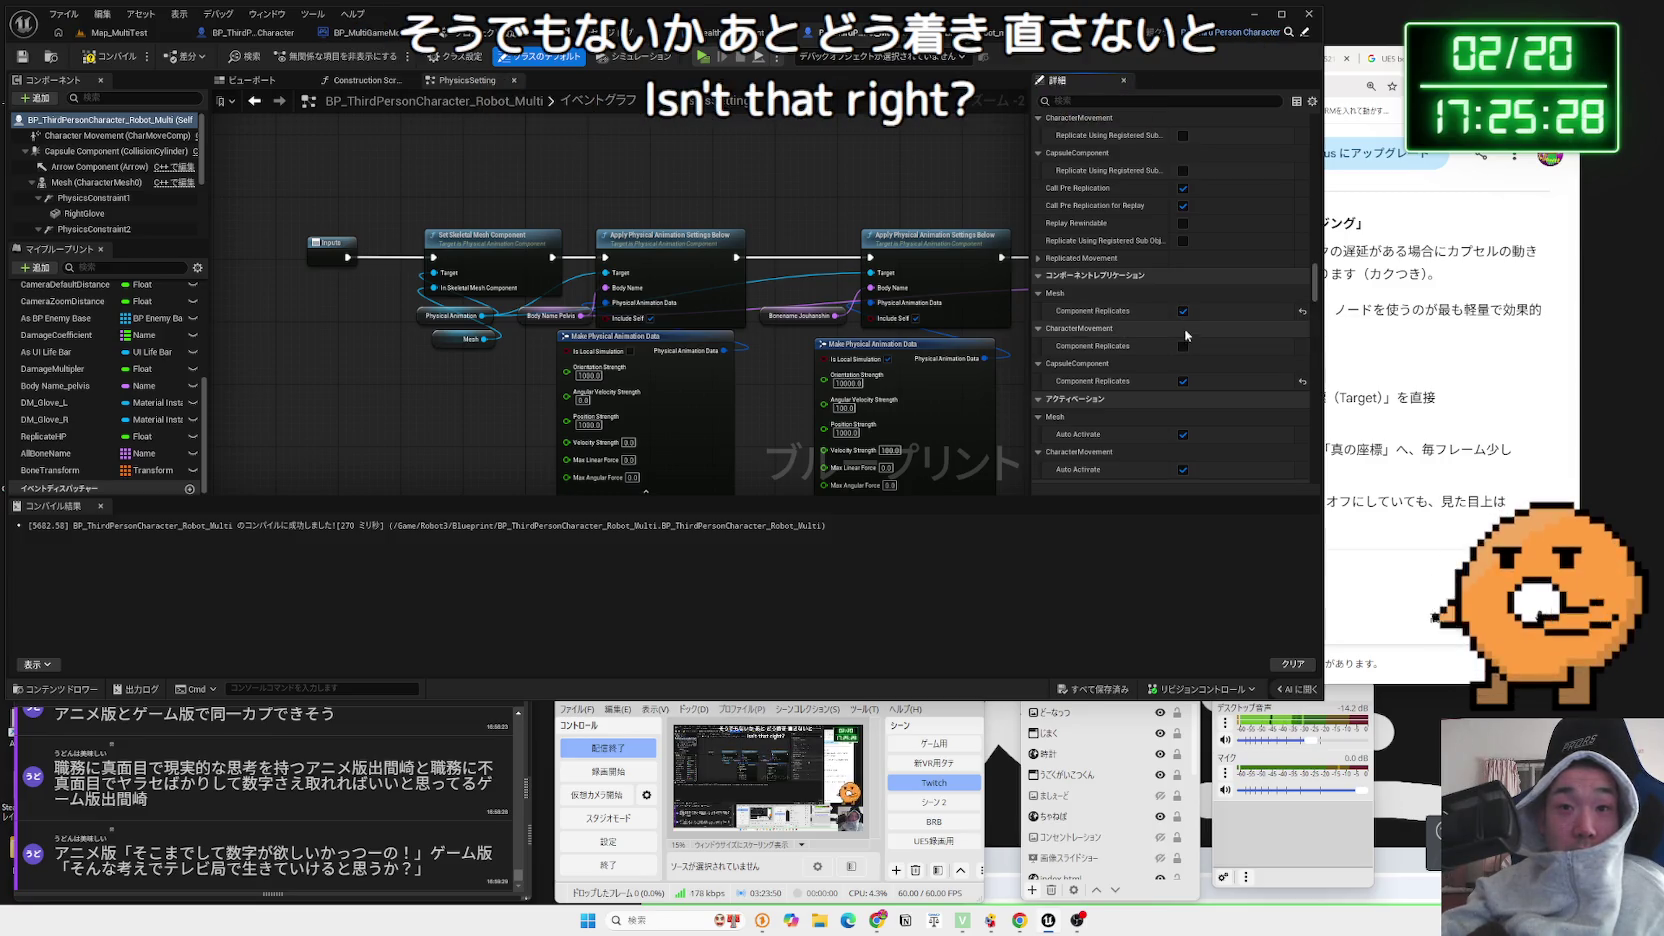
scroll(1186, 358, "down", 2)
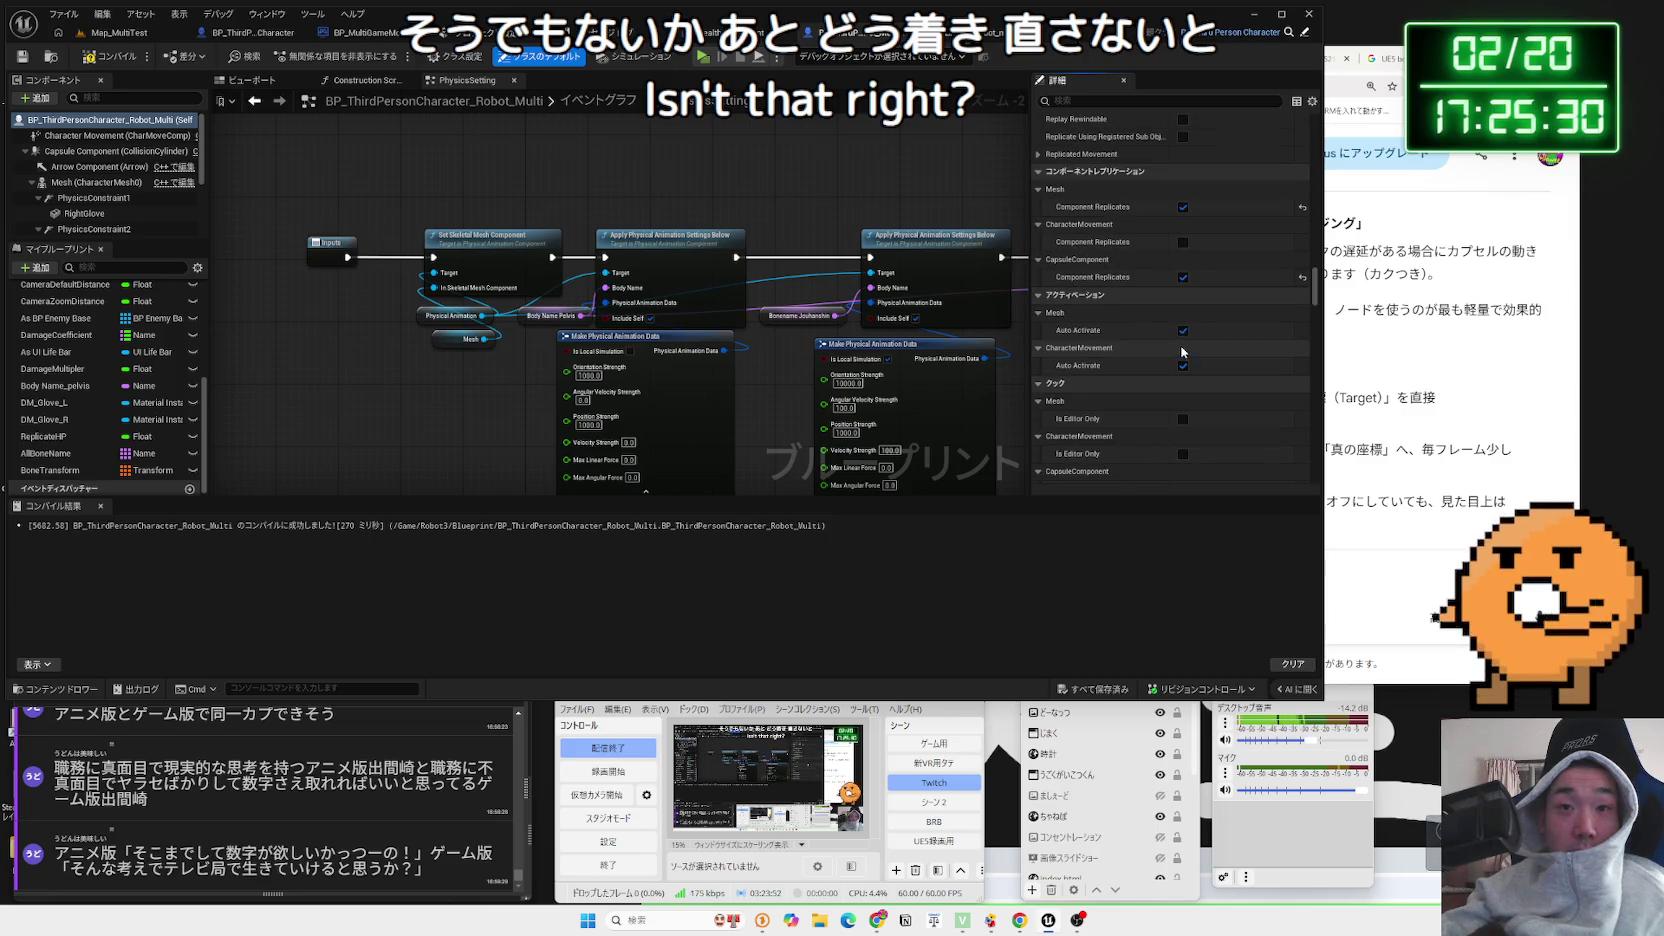
scroll(1081, 334, "down", 5)
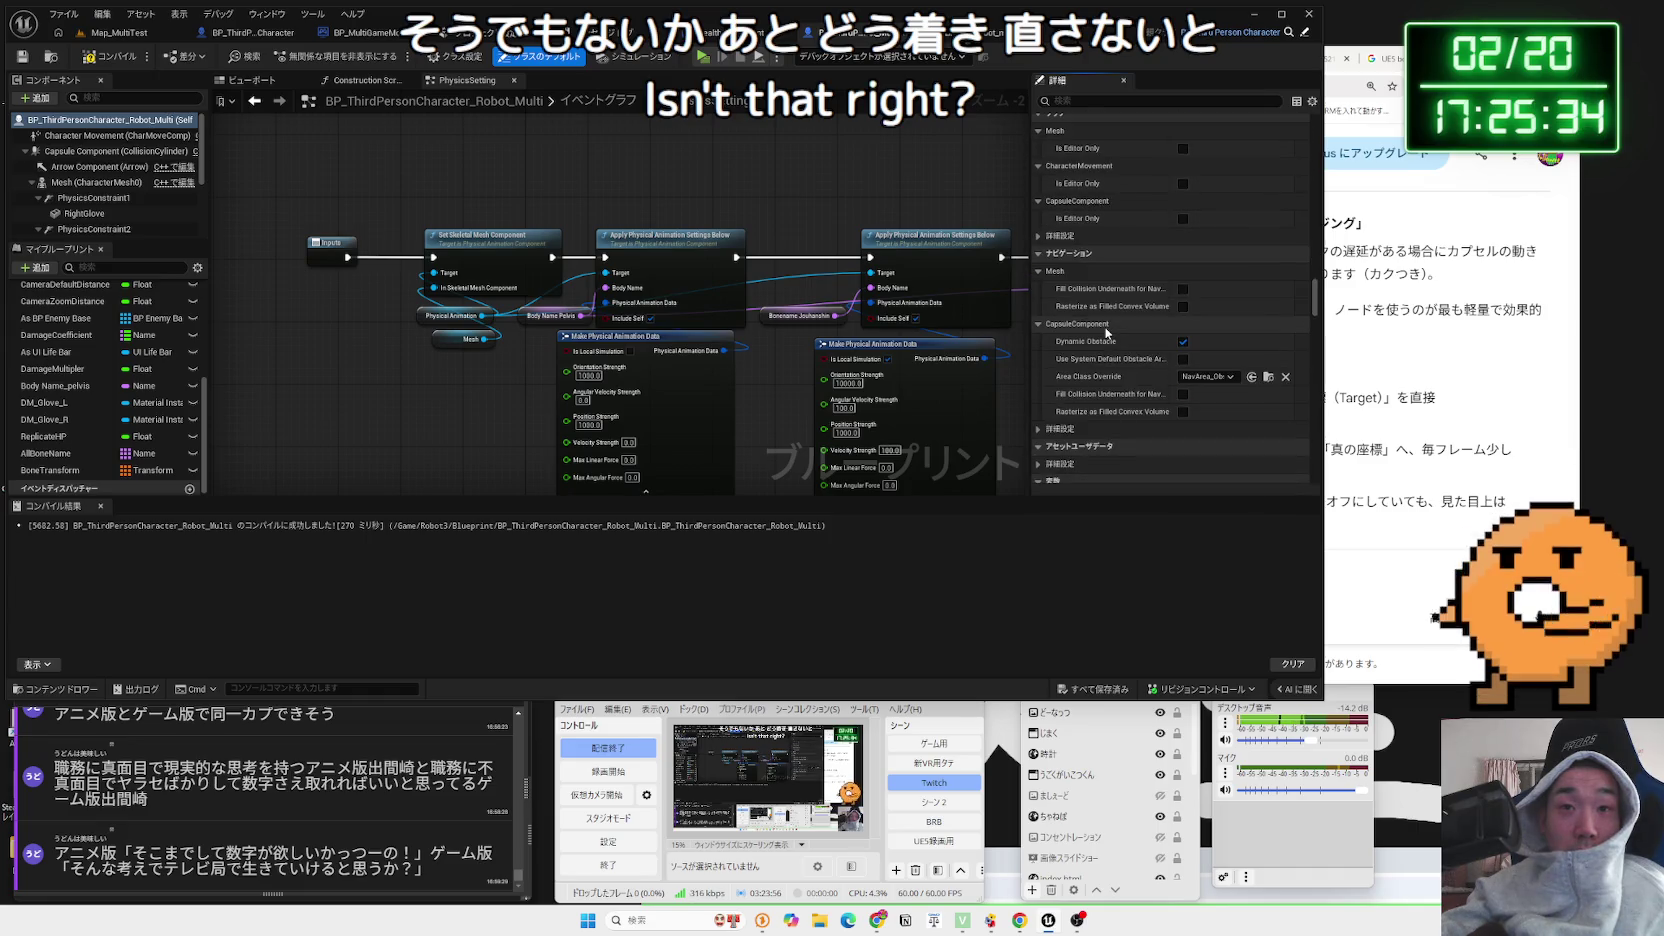
scroll(1121, 292, "up", 5)
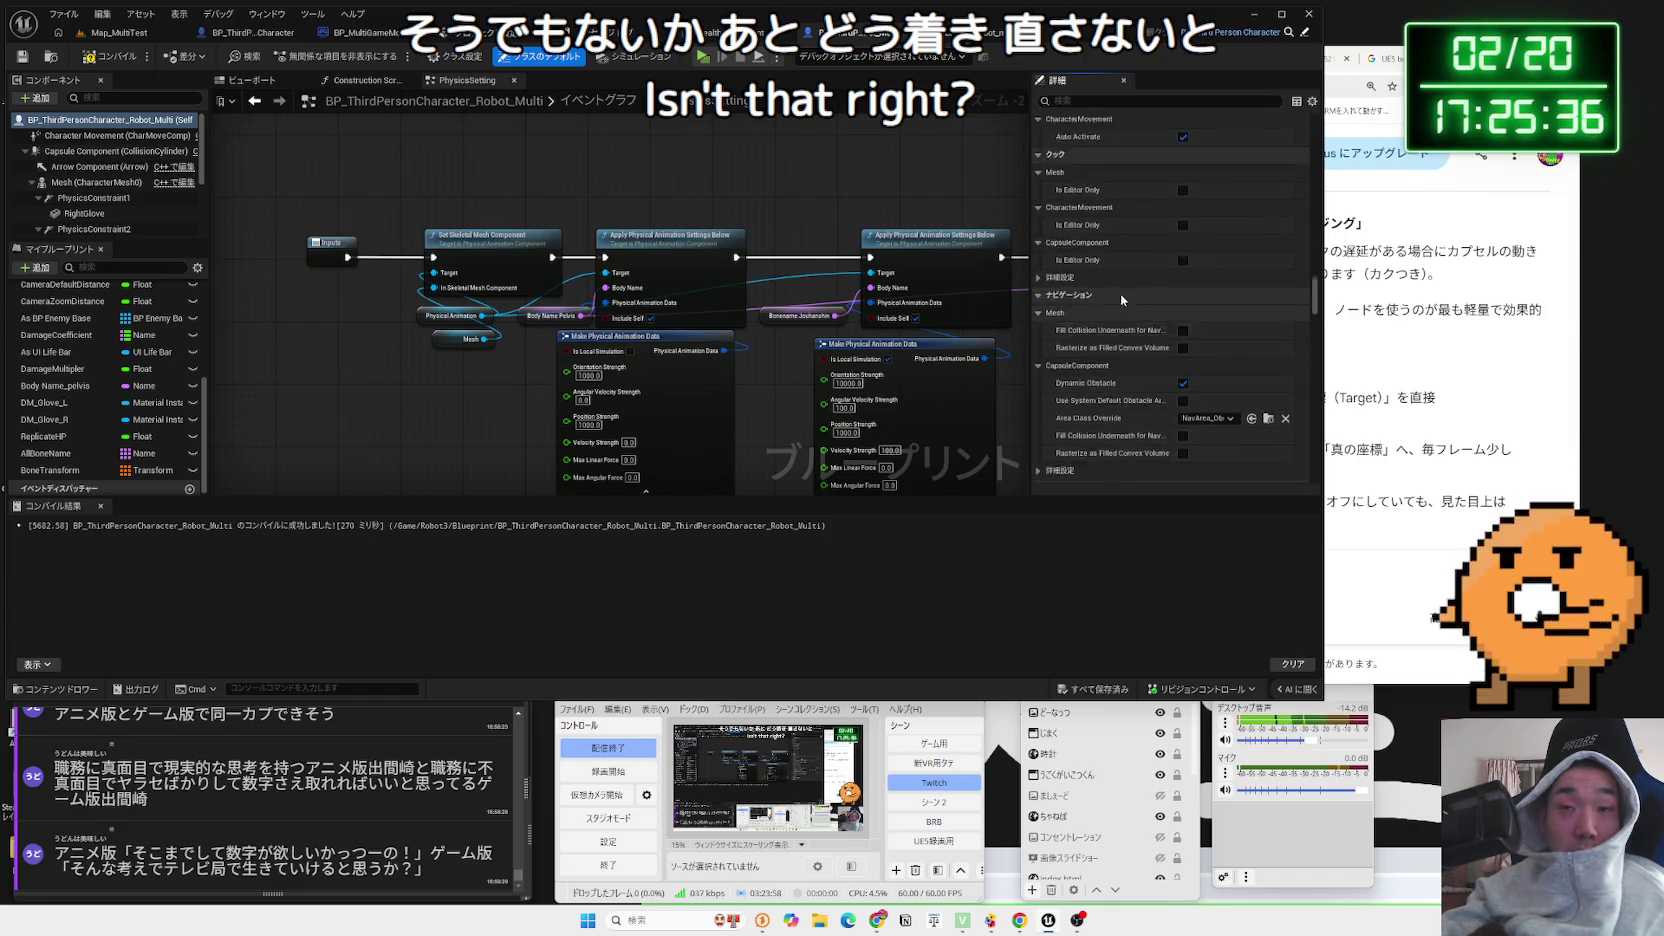
scroll(1121, 297, "up", 6)
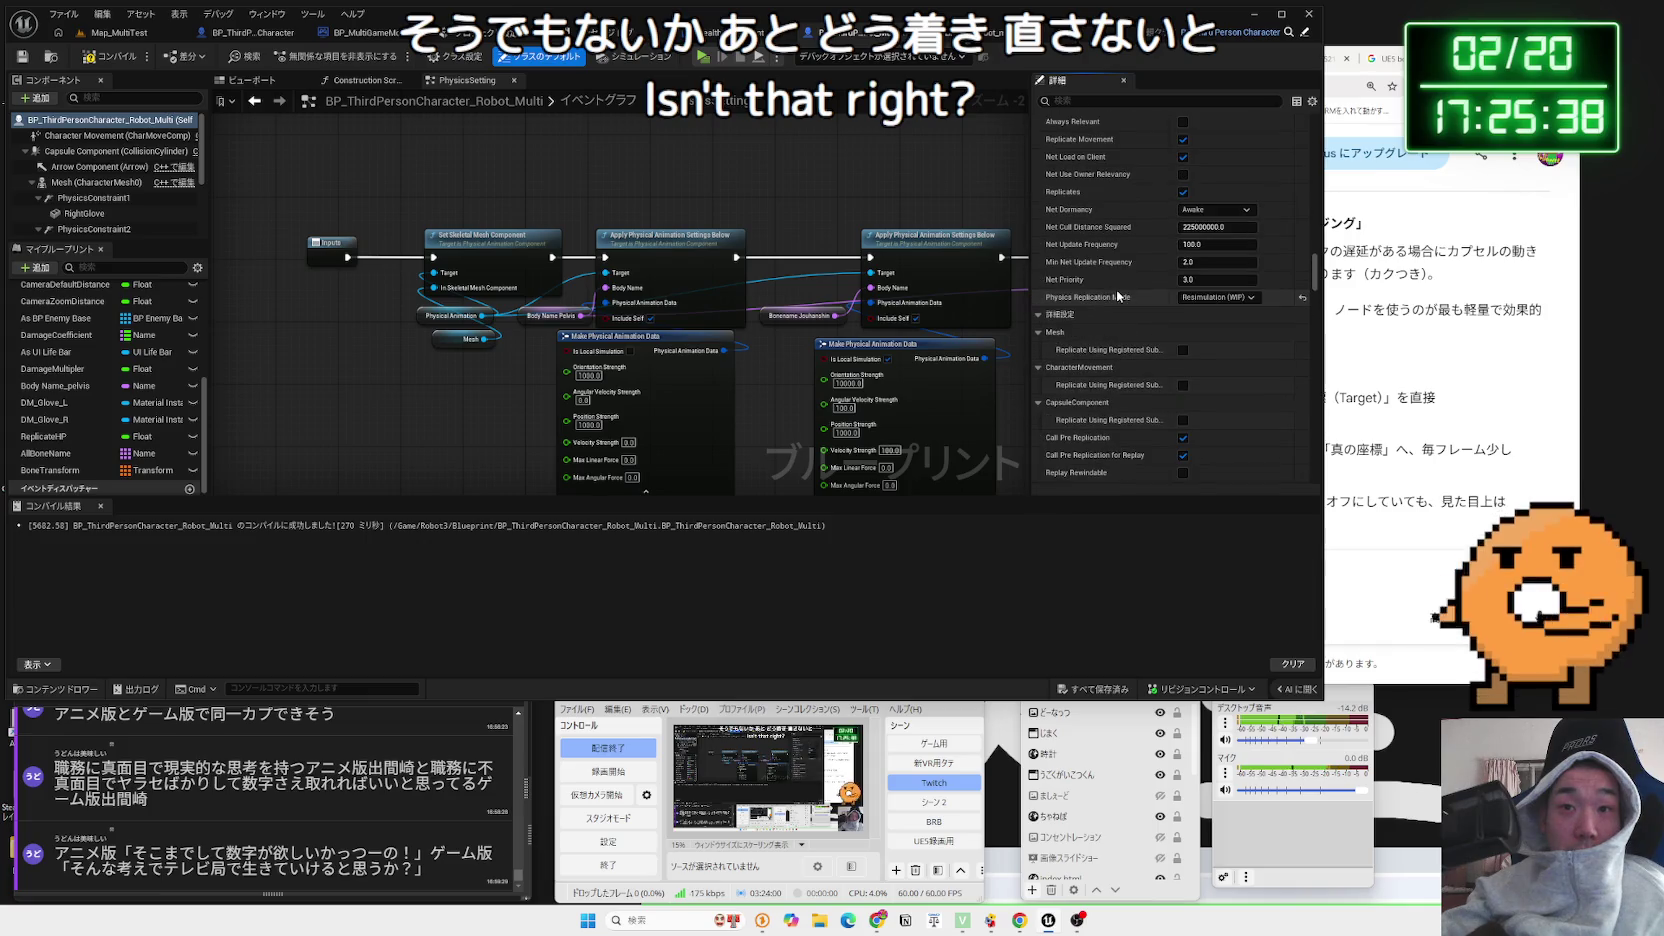
scroll(1119, 300, "up", 5)
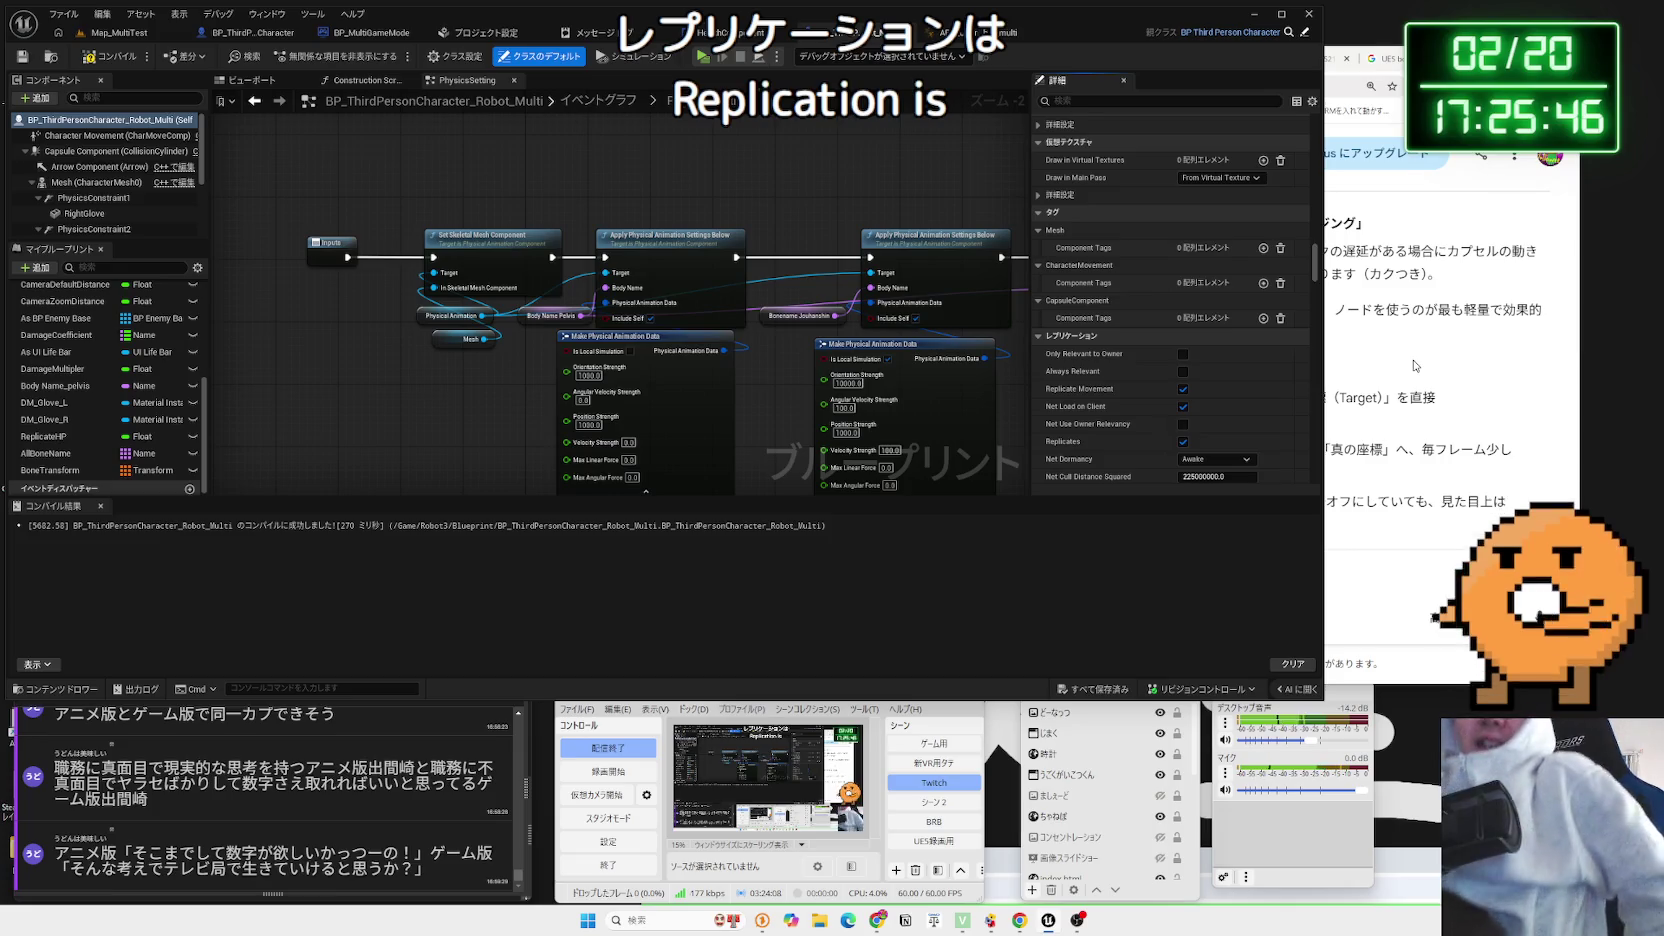
left_click(1415, 366)
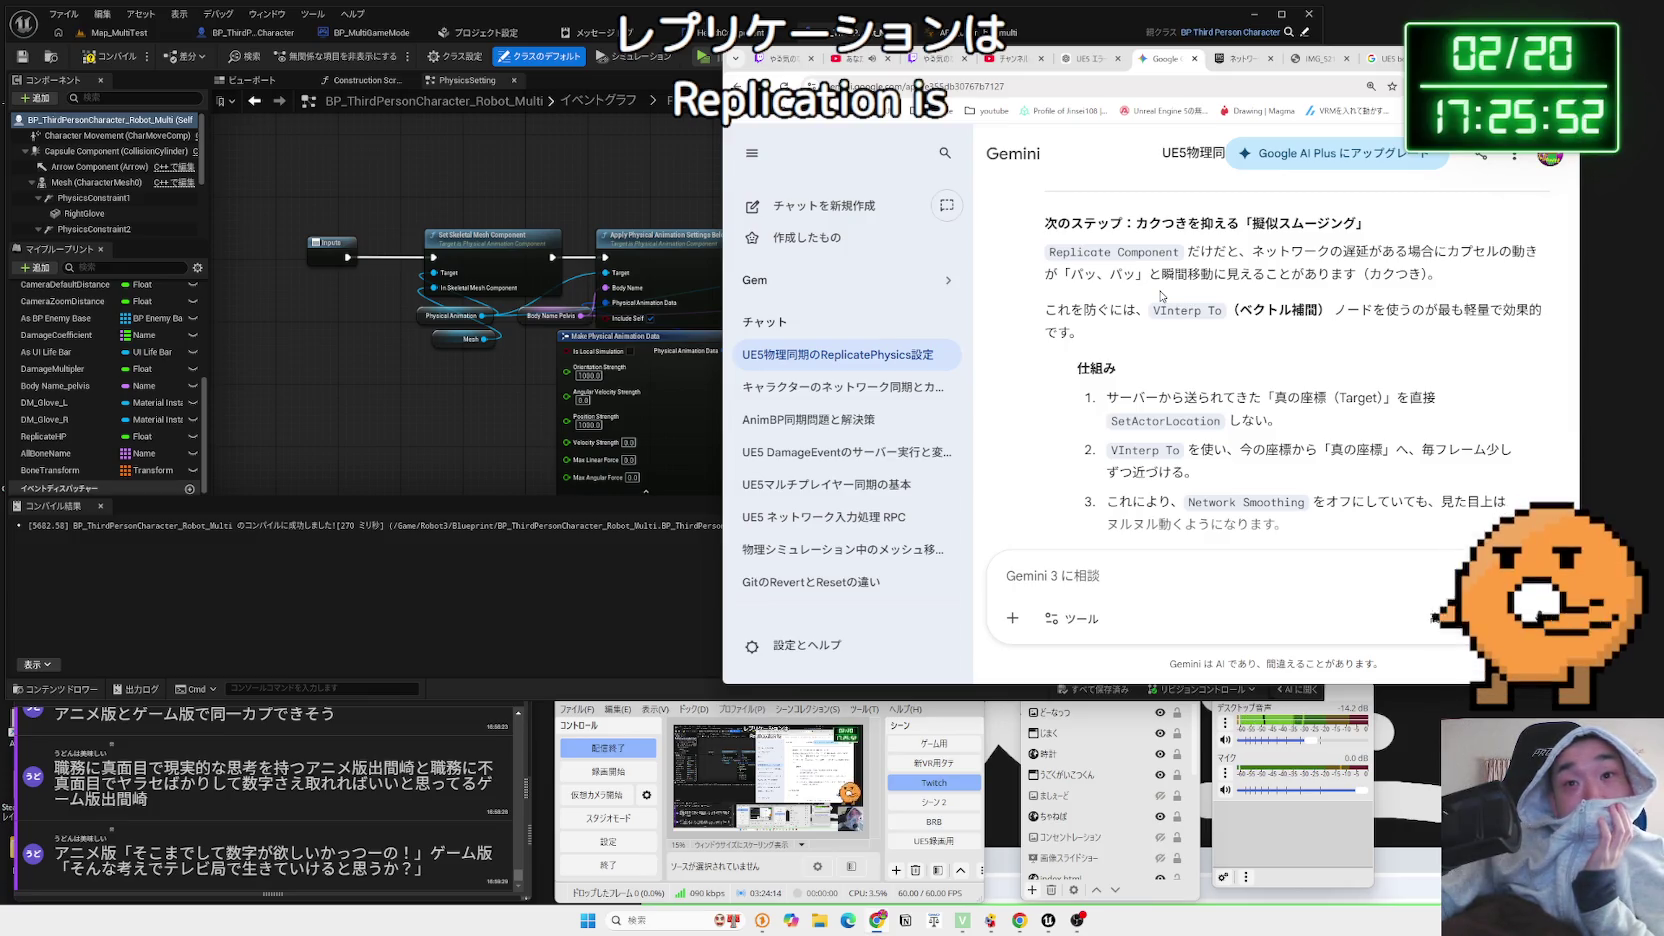
Scroll Gemini's reply to the final setup section and read its introductory sentence
scroll(1161, 296, "down", 2)
scroll(1161, 293, "down", 2)
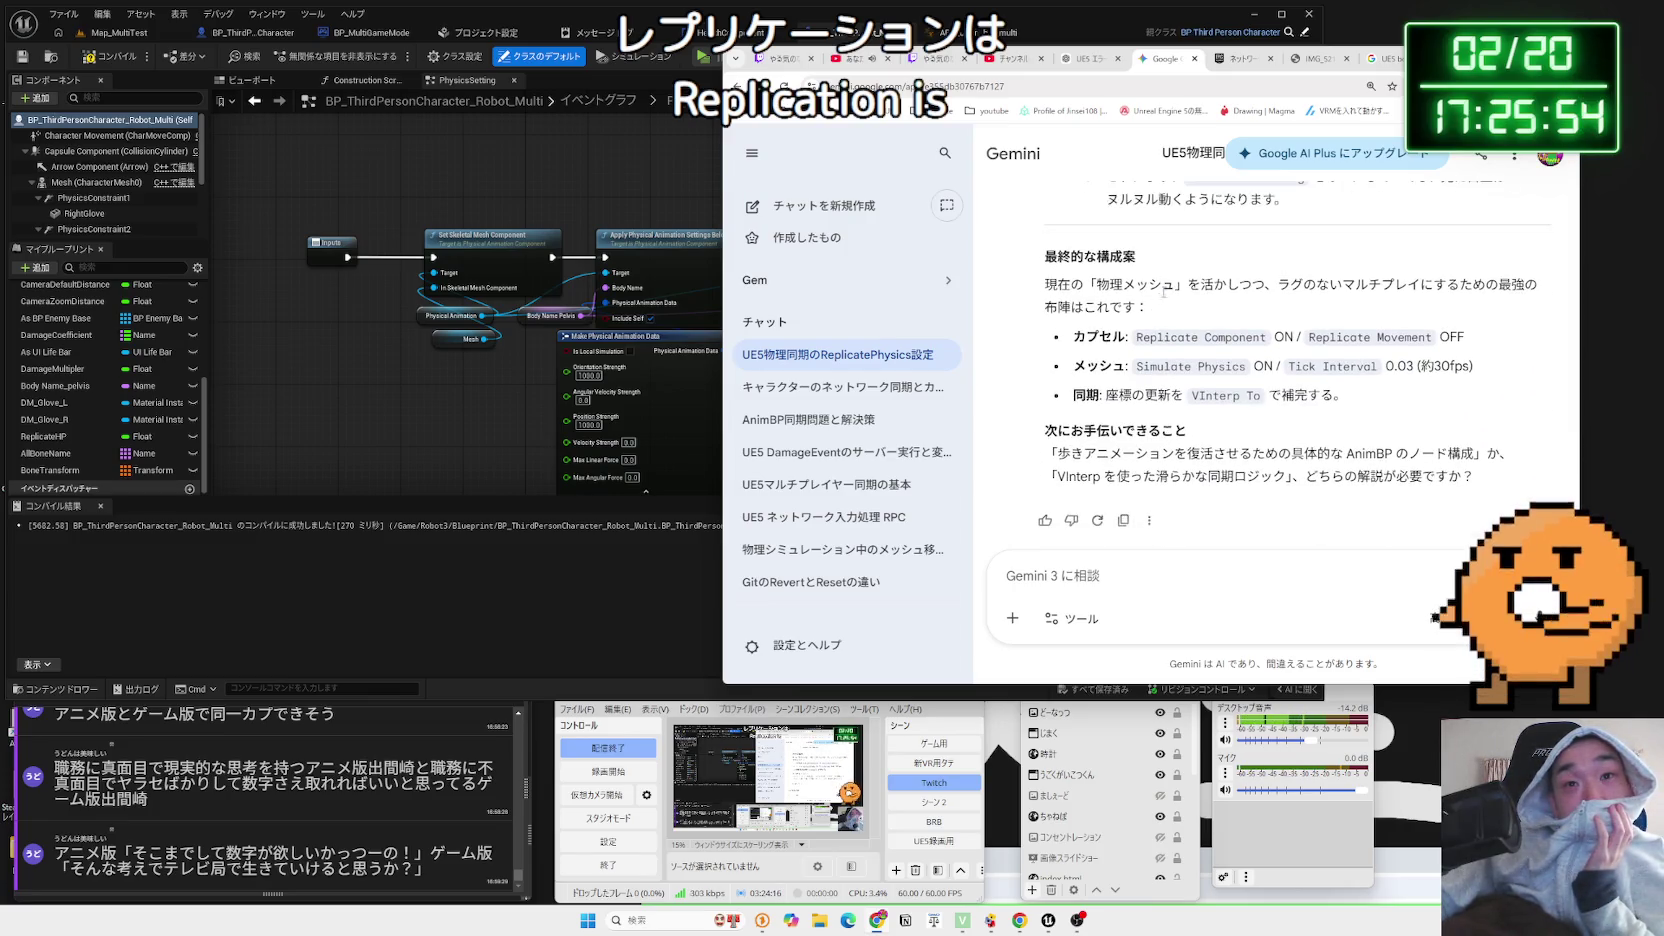
left_click_drag(1044, 298, 1154, 311)
left_click(1153, 311)
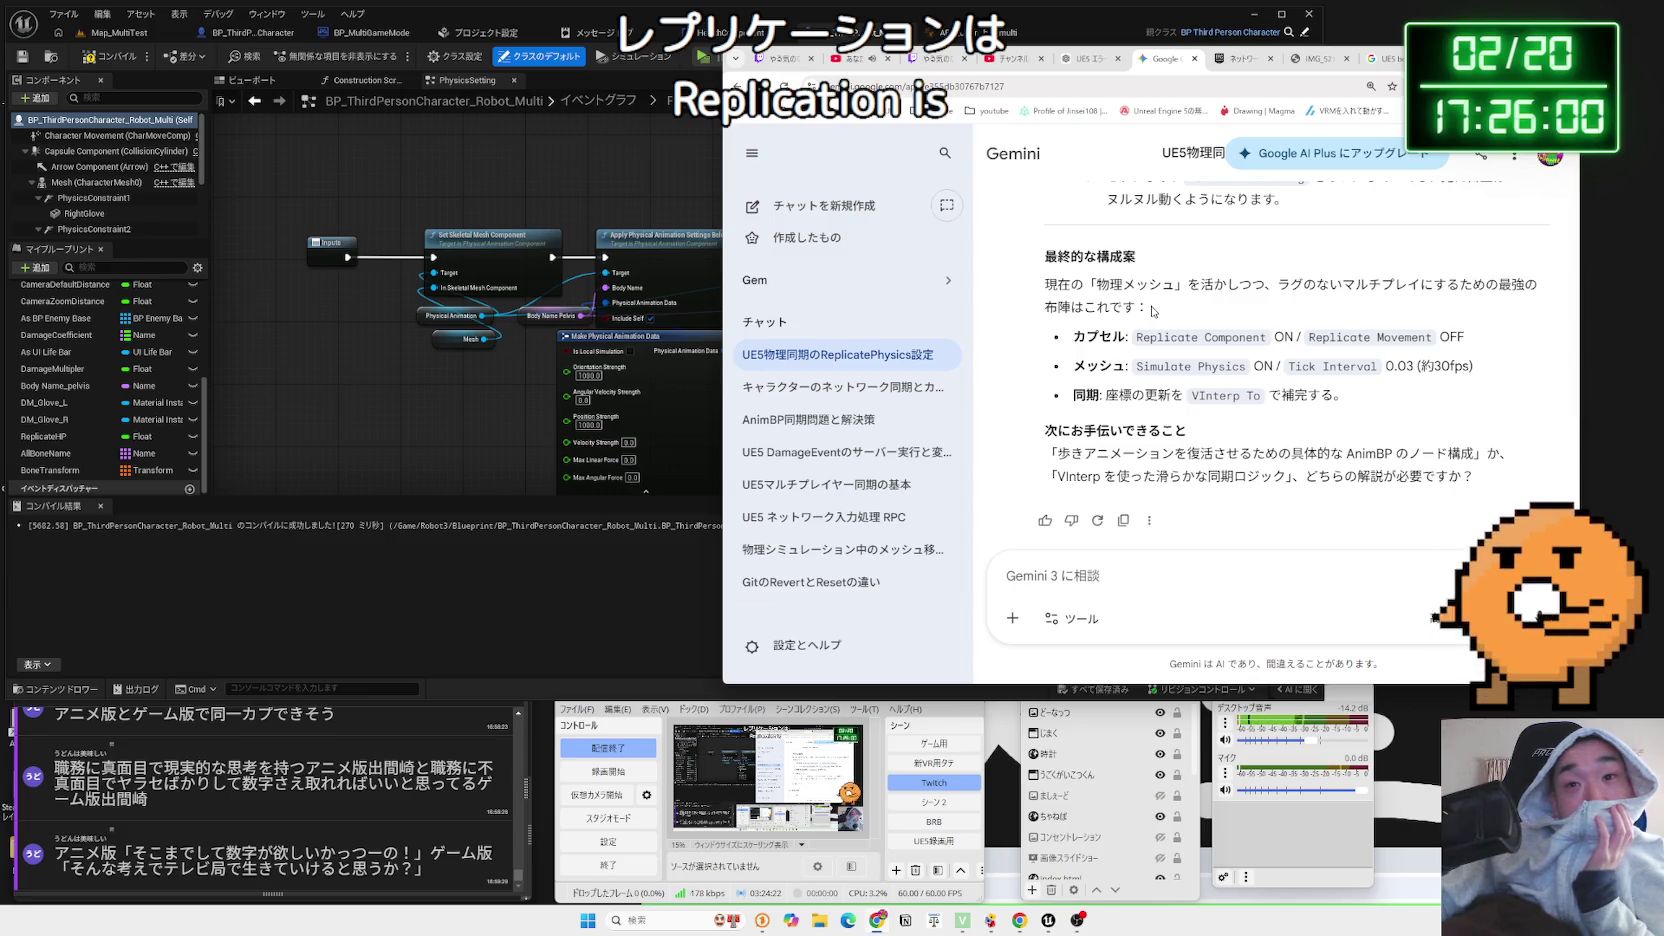
Read the three recommended capsule and physics-mesh bullets, then return to Map_MultiTest in Unreal
scroll(1153, 311, "down", 1)
mouse_move(1071, 320)
left_mouse_down()
mouse_move(1400, 350)
mouse_move(1190, 378)
left_mouse_up()
left_click(1397, 377)
mouse_move(1397, 377)
left_mouse_down()
mouse_move(1100, 322)
mouse_move(1180, 350)
mouse_move(1075, 337)
left_mouse_up()
left_click(1071, 337)
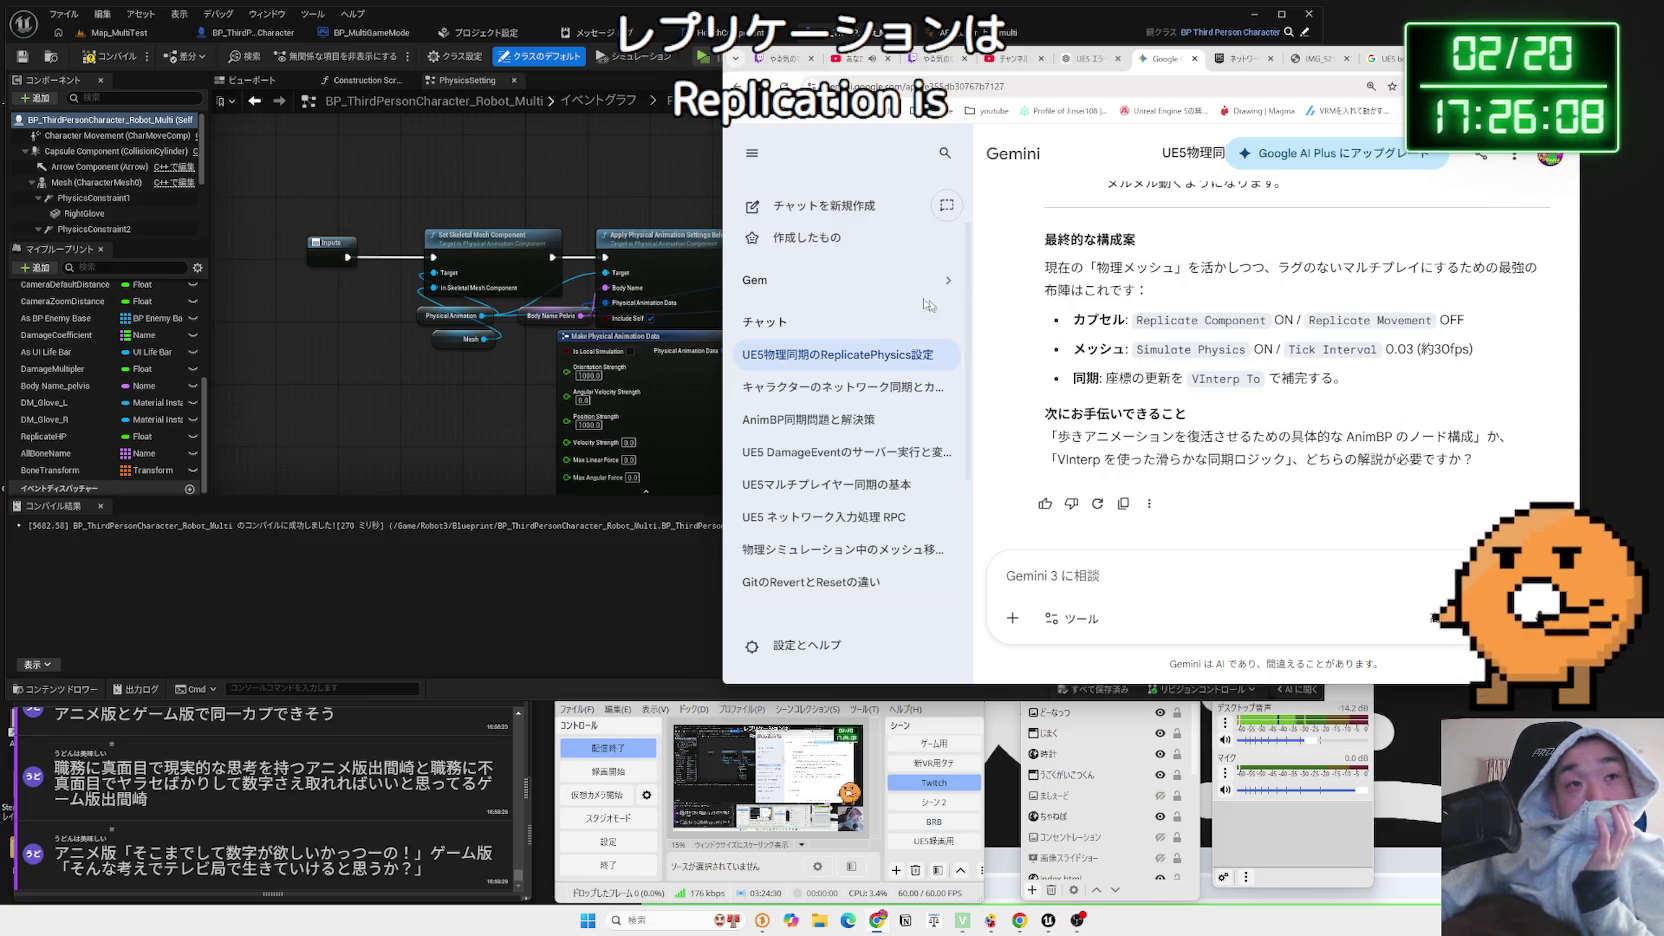
left_click(354, 140)
left_click(97, 43)
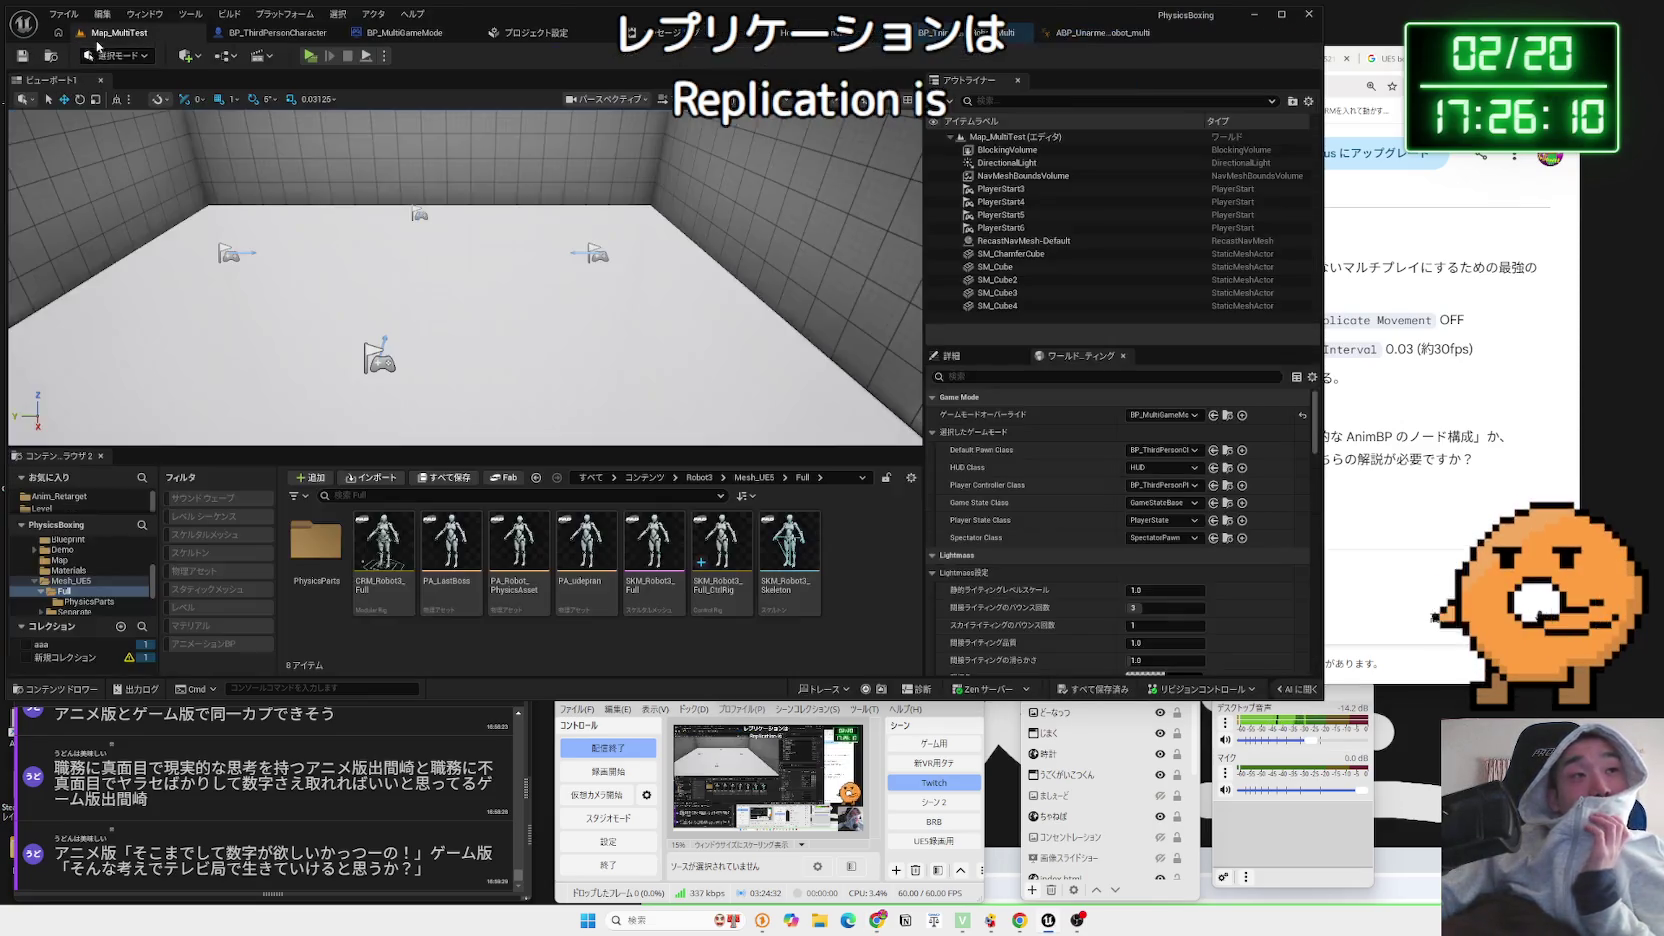
Start the server-and-client Play session and focus the Client 1 game window
left_click(308, 56)
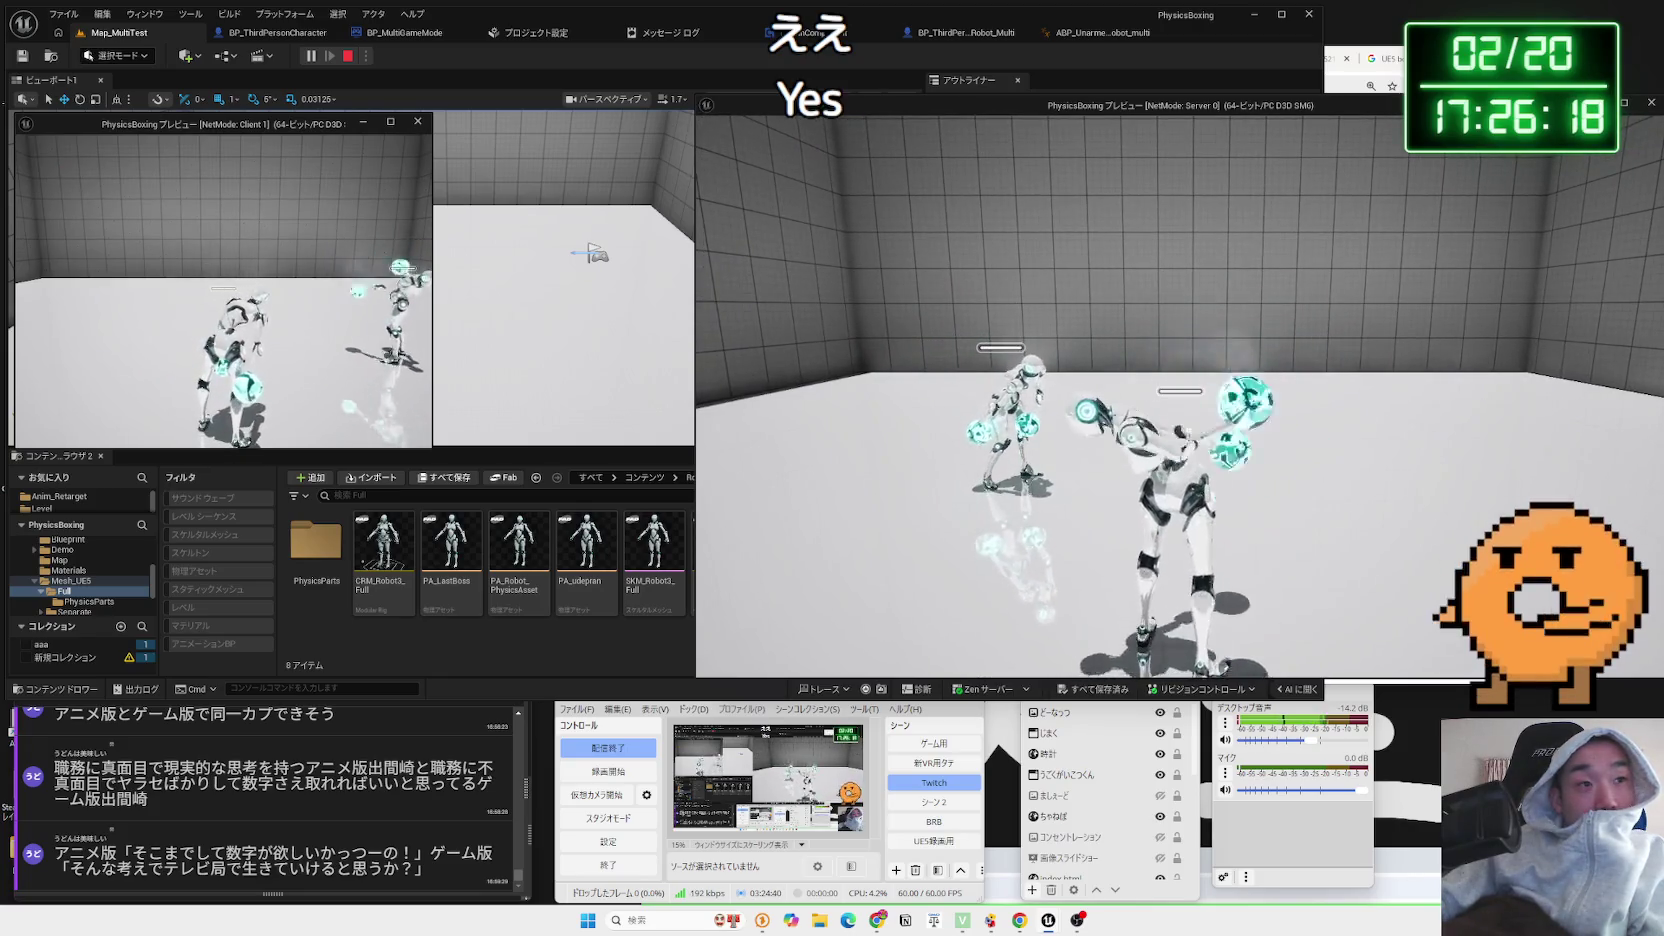
key("alt+Tab")
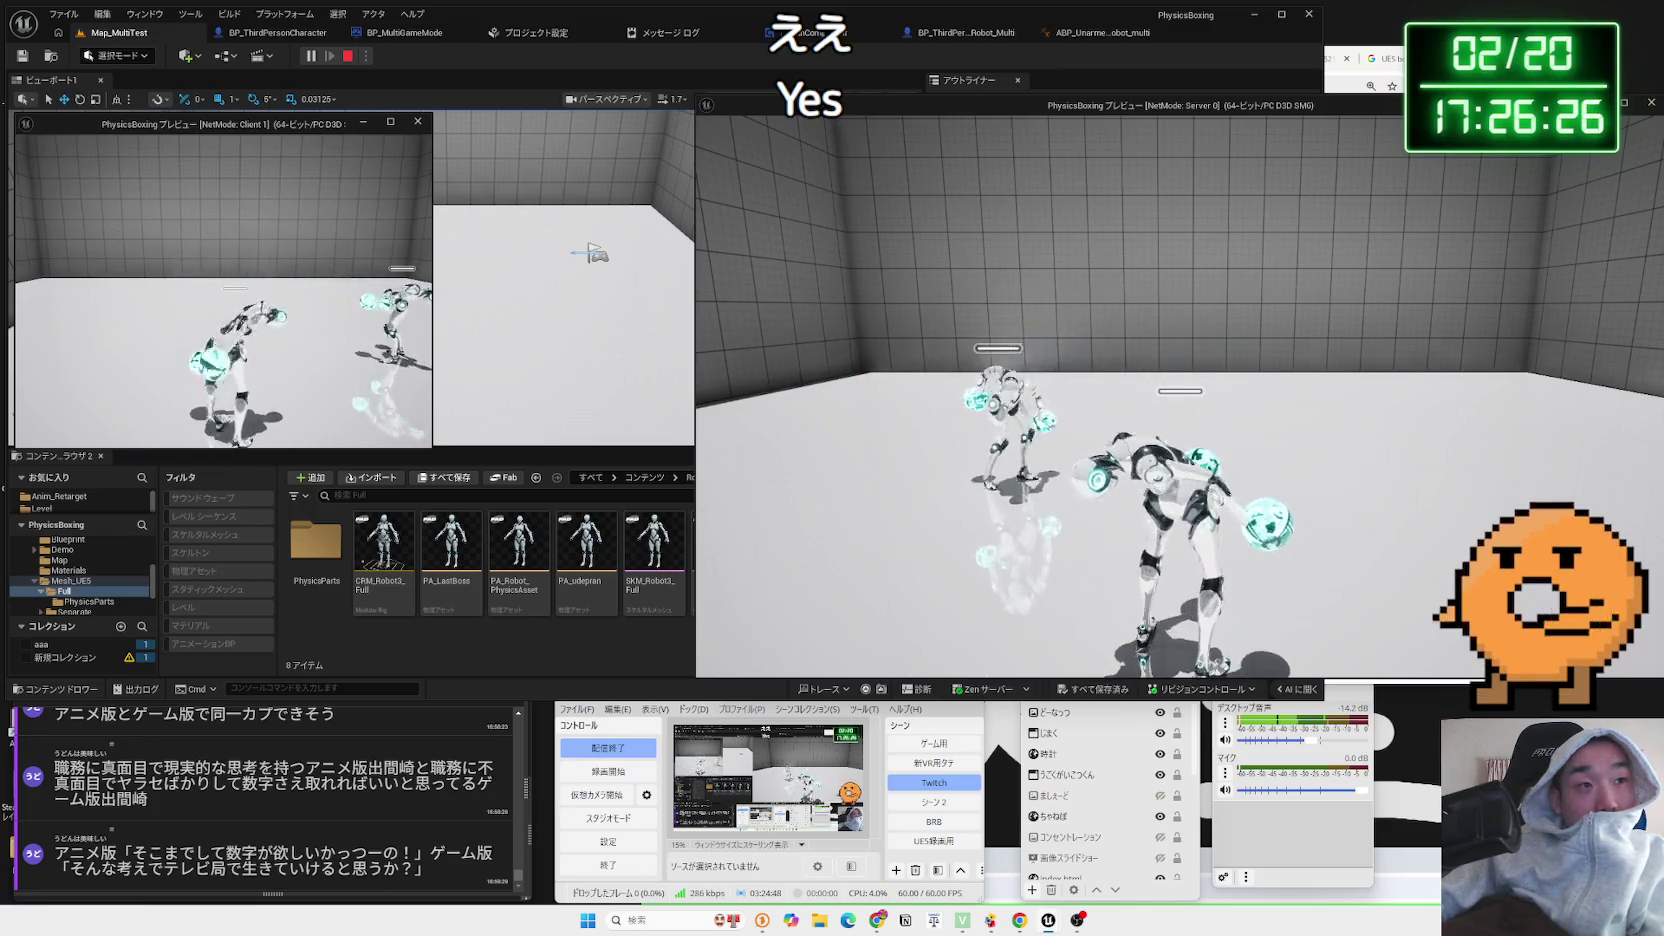
key("alt+Tab")
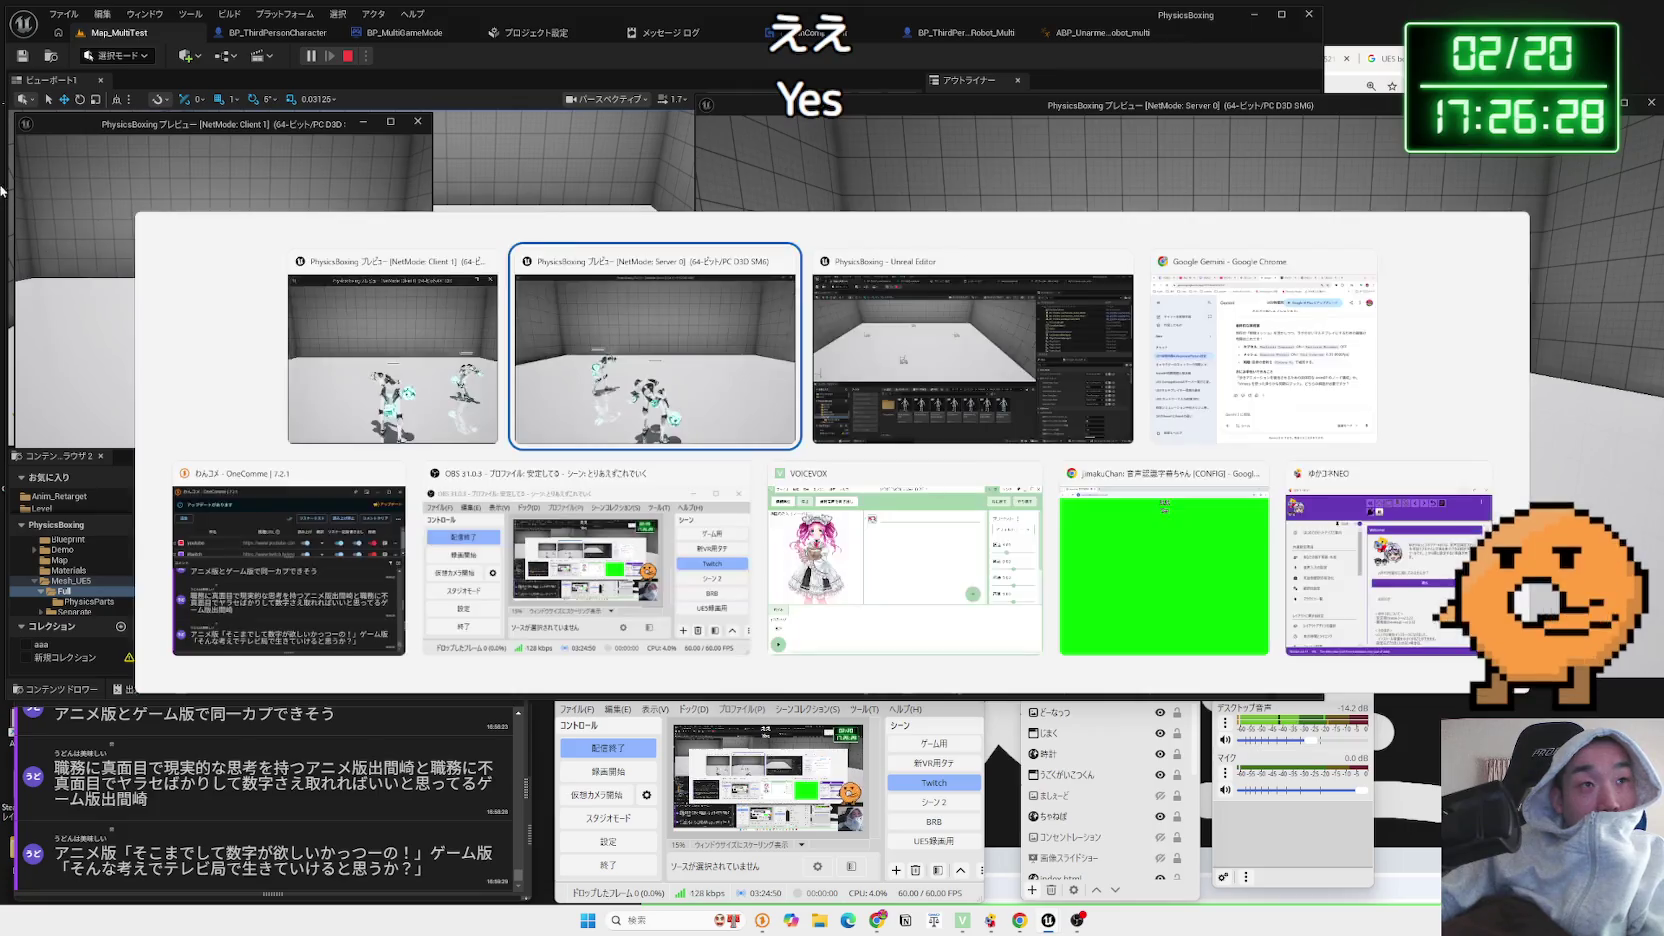
left_click(415, 330)
In the client's pause menu Options, set Video Frame Rate Limit to 30 and apply
key("Escape")
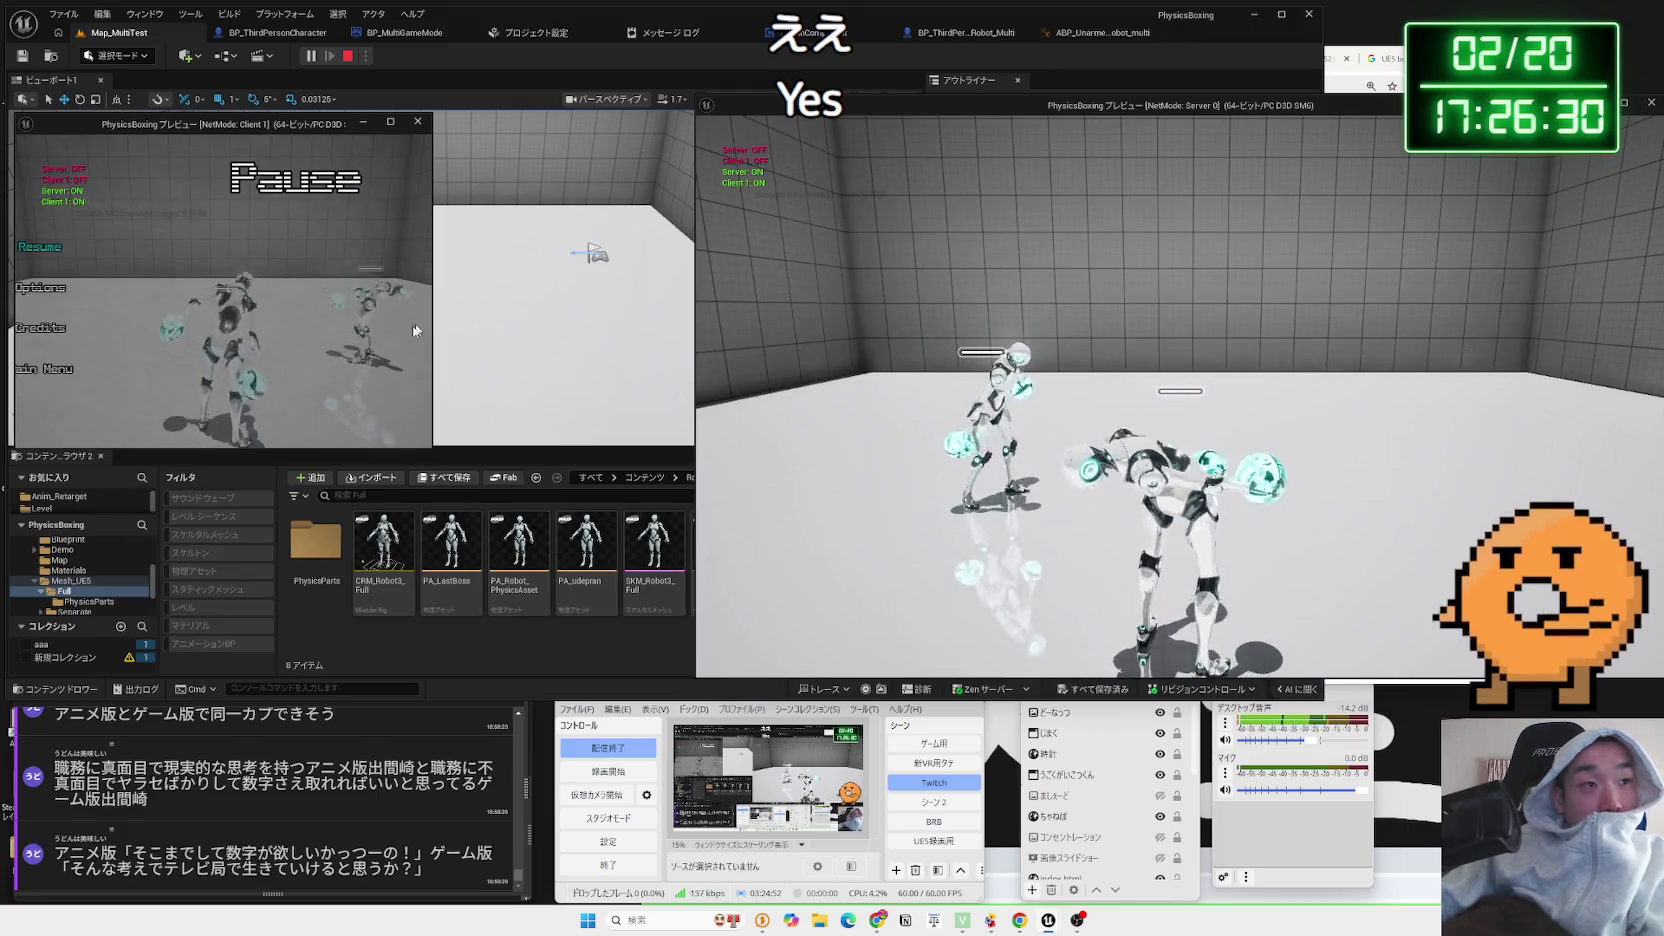
left_click(40, 287)
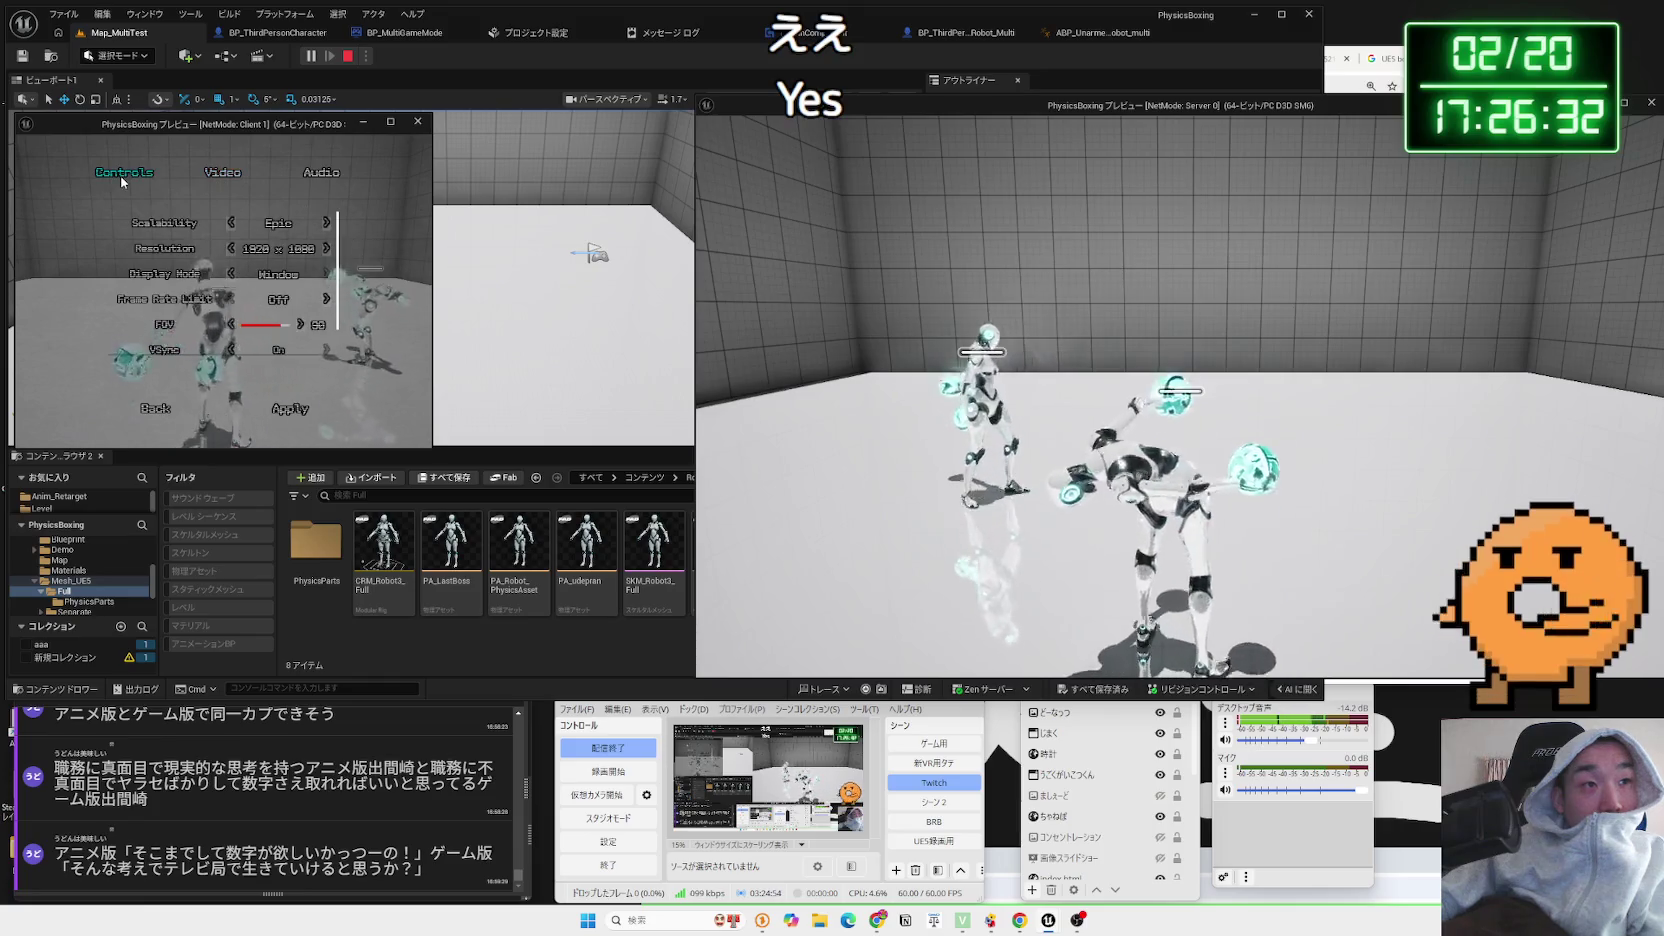
left_click(148, 410)
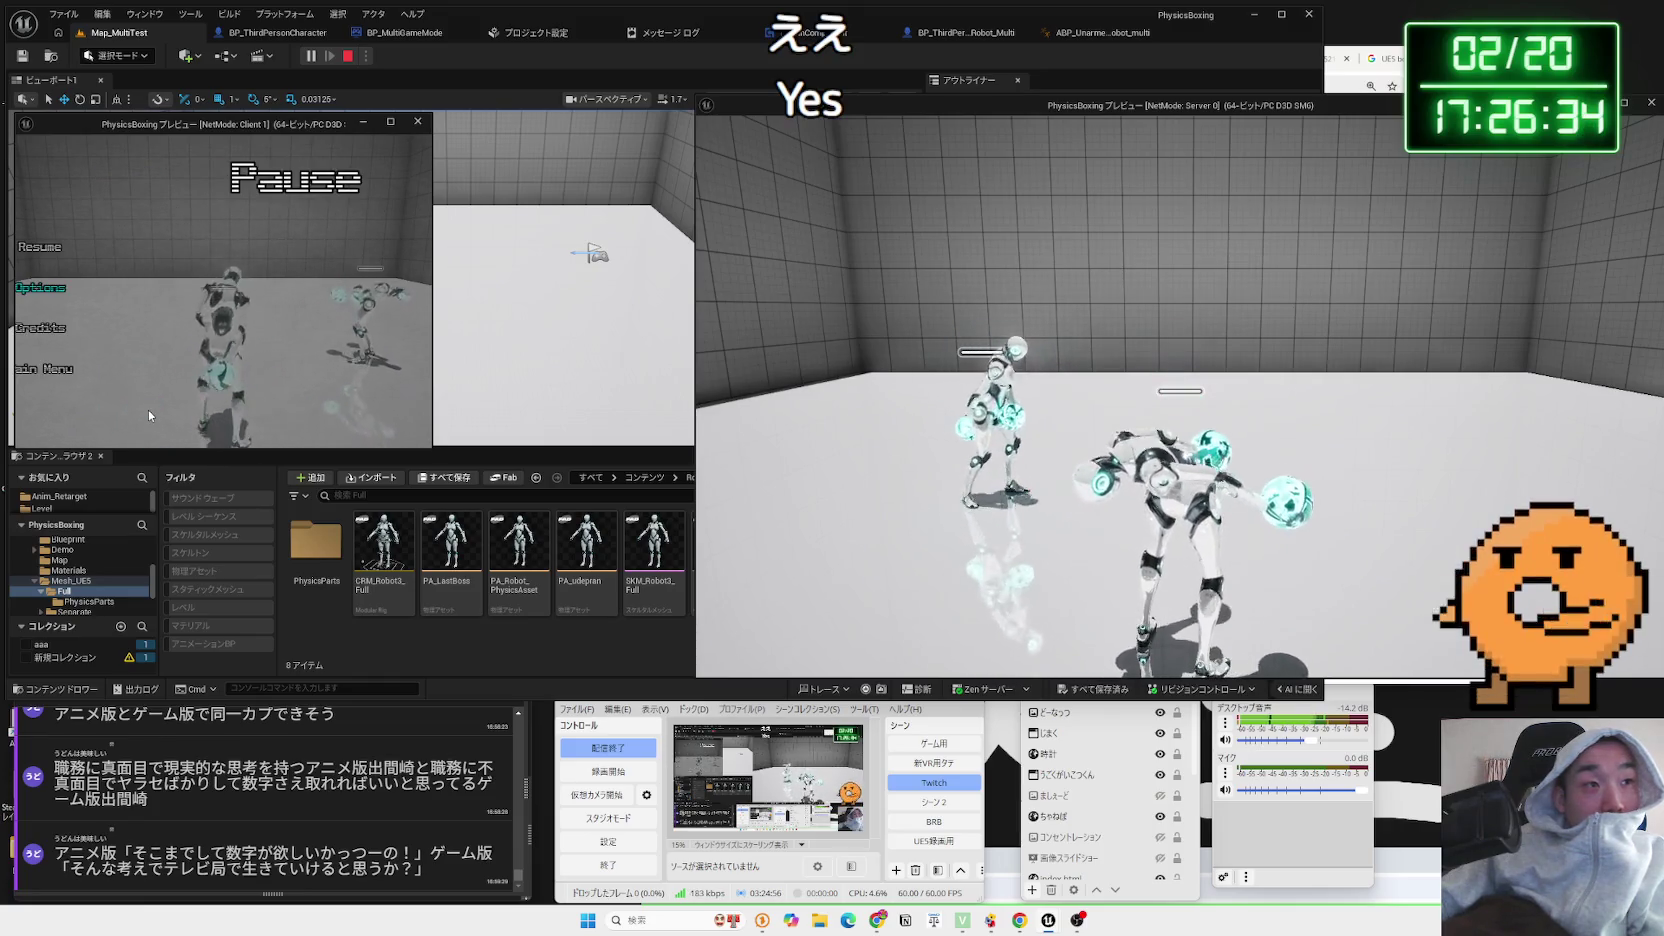
left_click(46, 290)
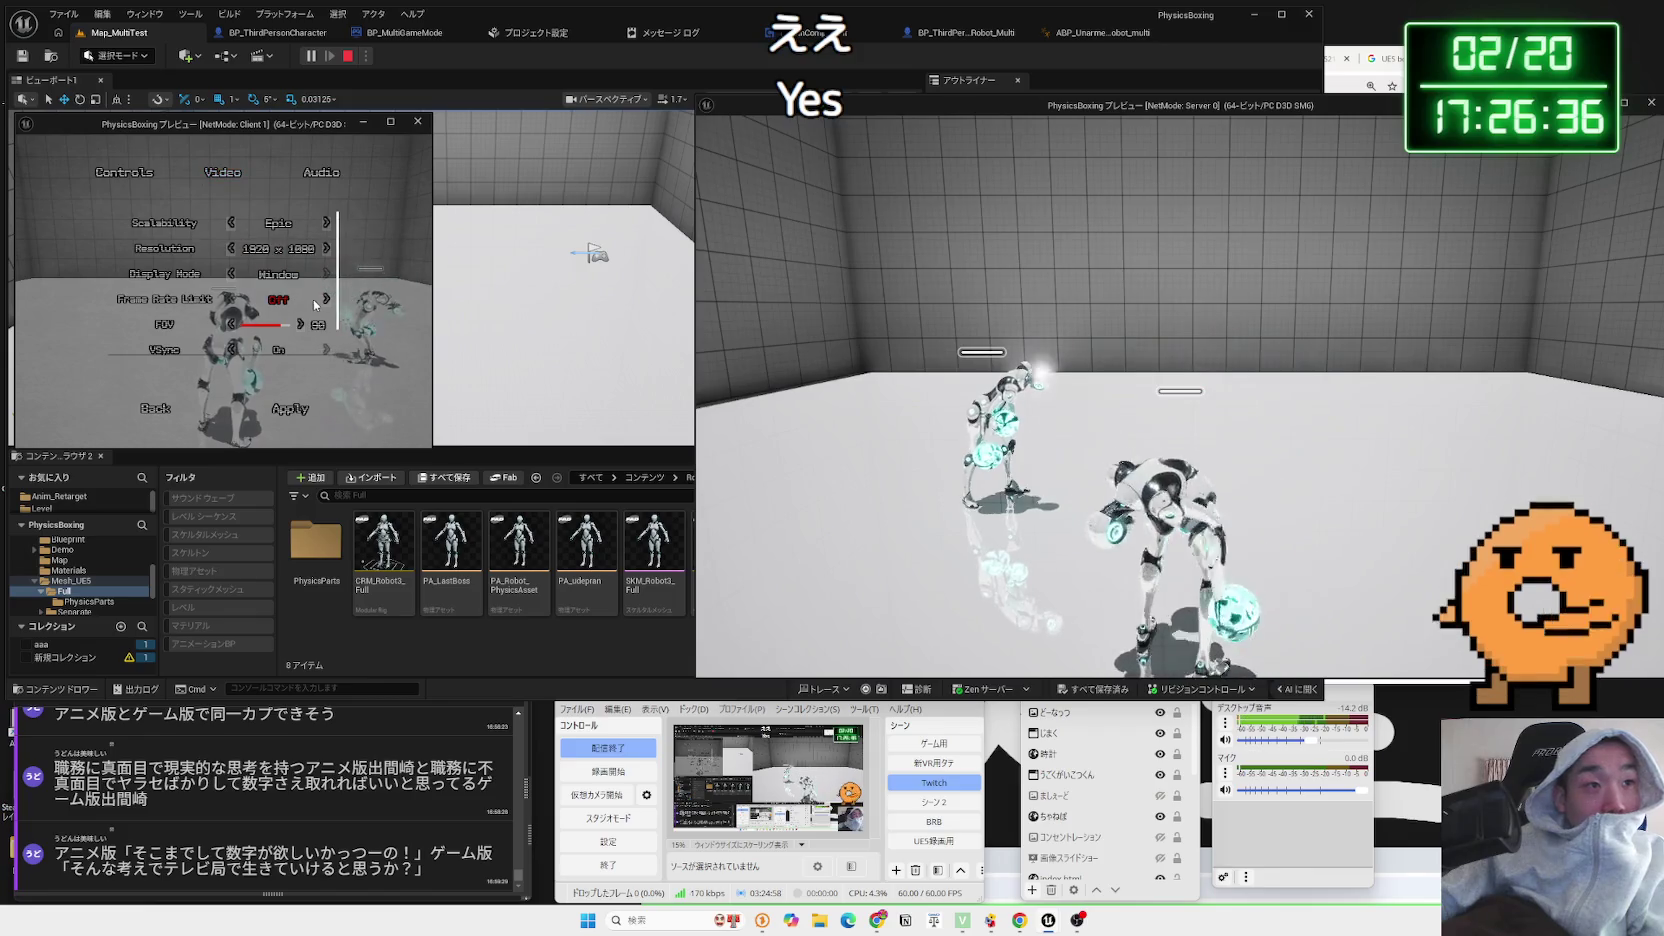
left_click(326, 300)
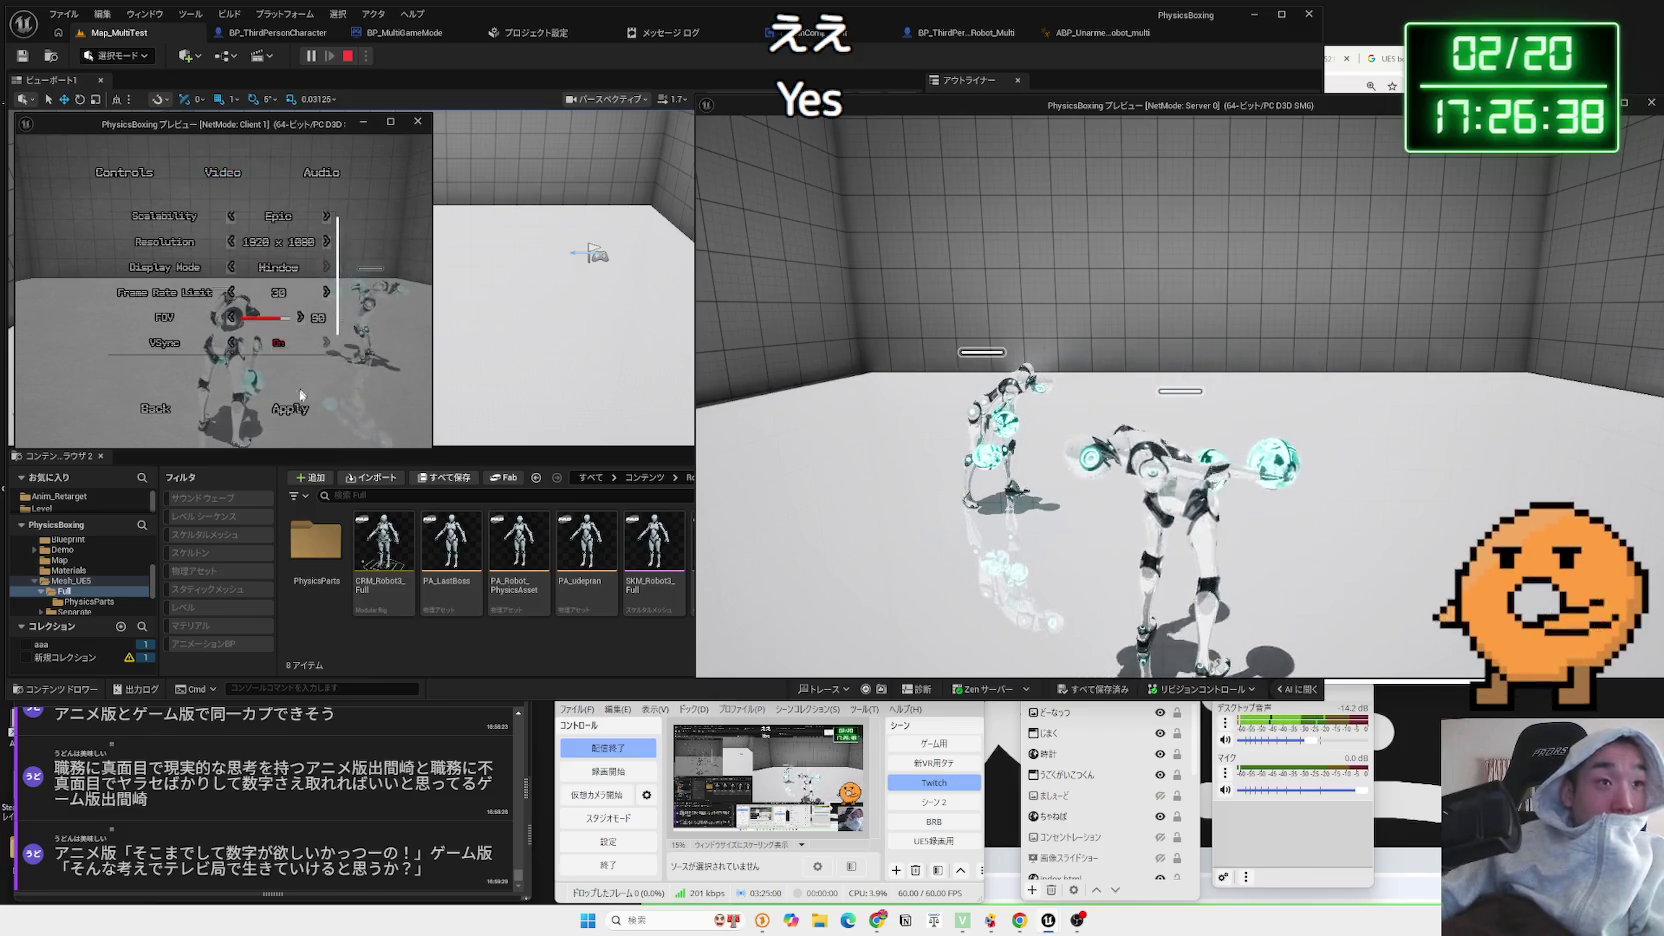
left_click(290, 408)
left_click(689, 719)
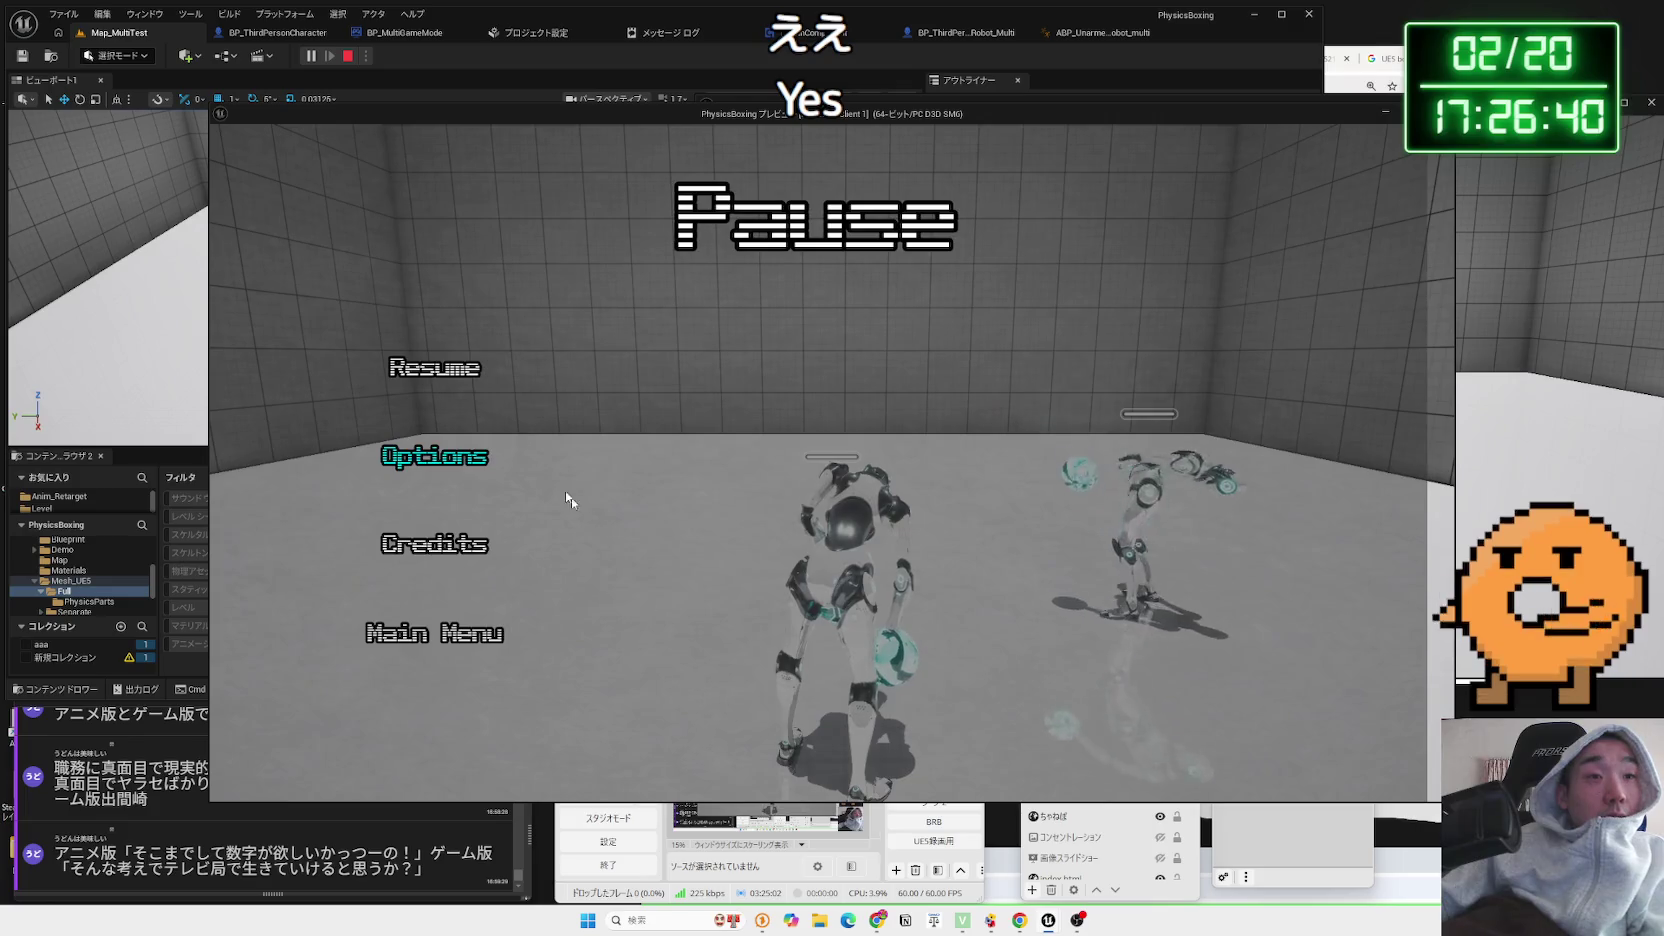
Resume play, recheck the client's video settings, watch the boxing robots move, then stop the test
left_click(436, 368)
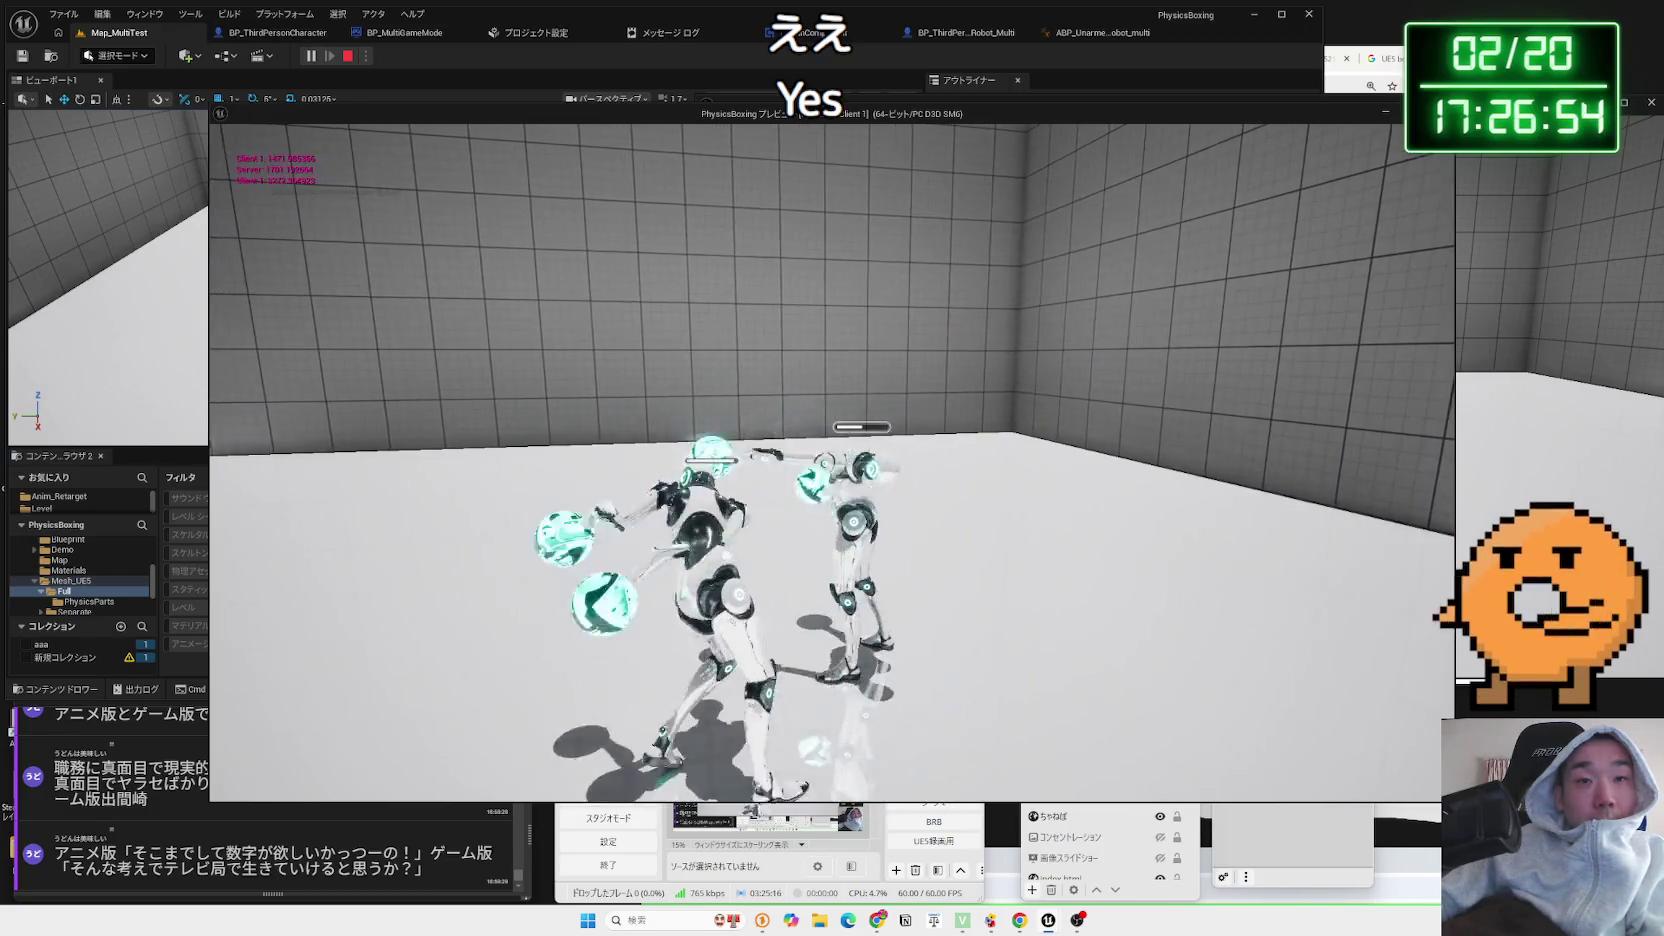
key("Escape")
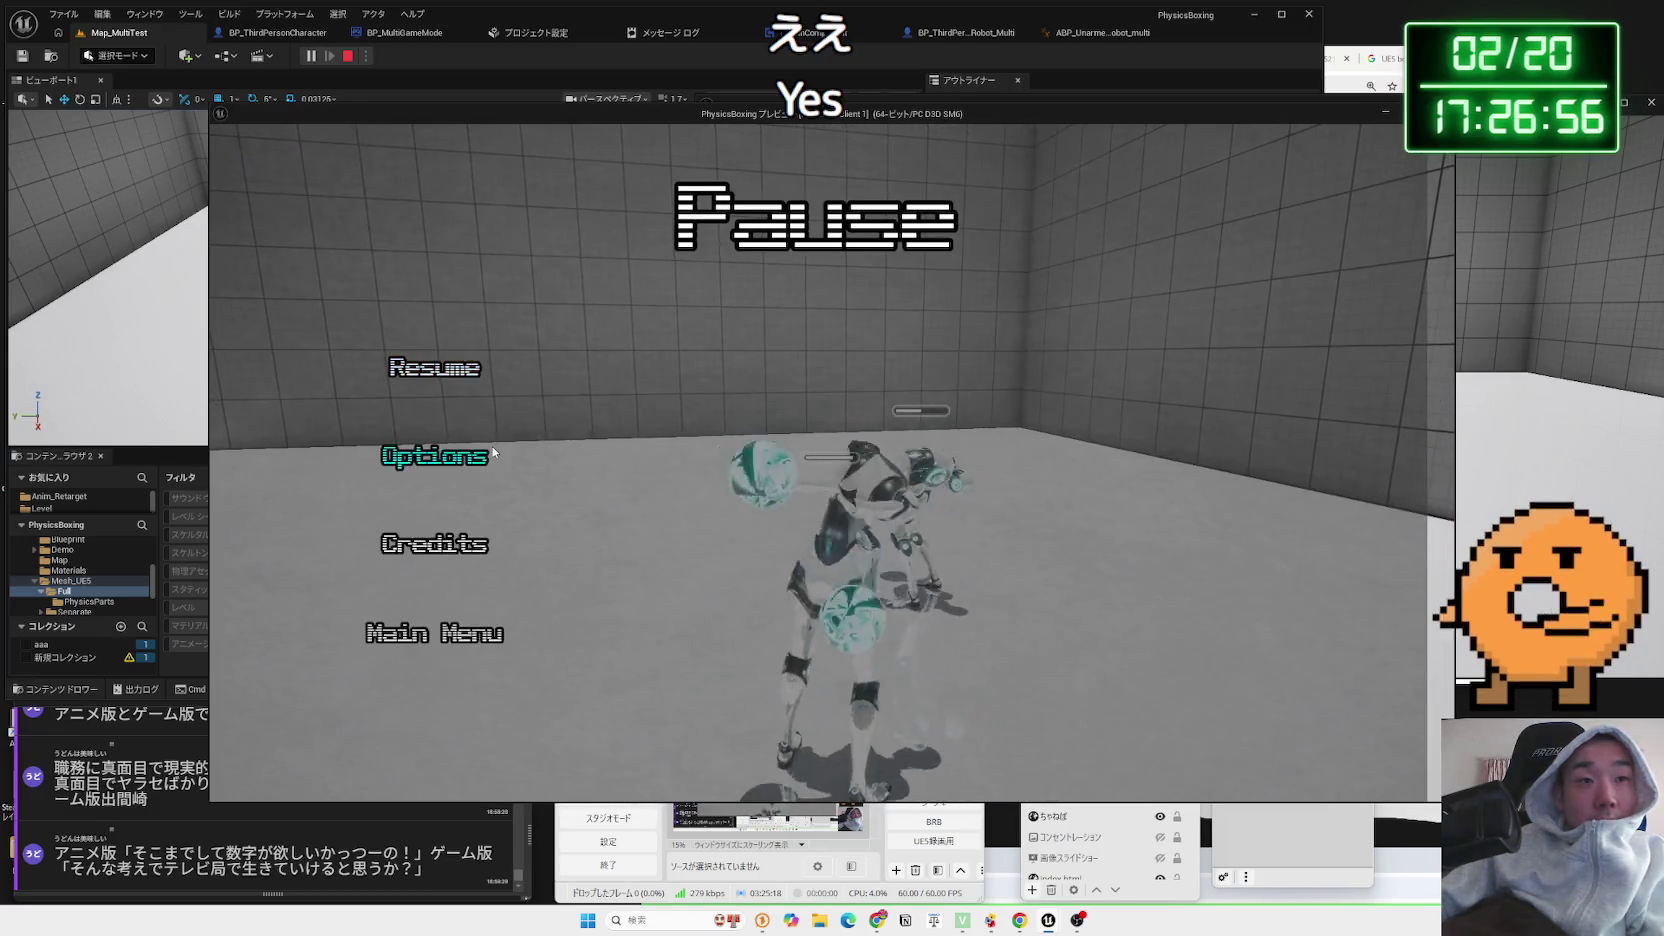
left_click(434, 456)
left_click(830, 207)
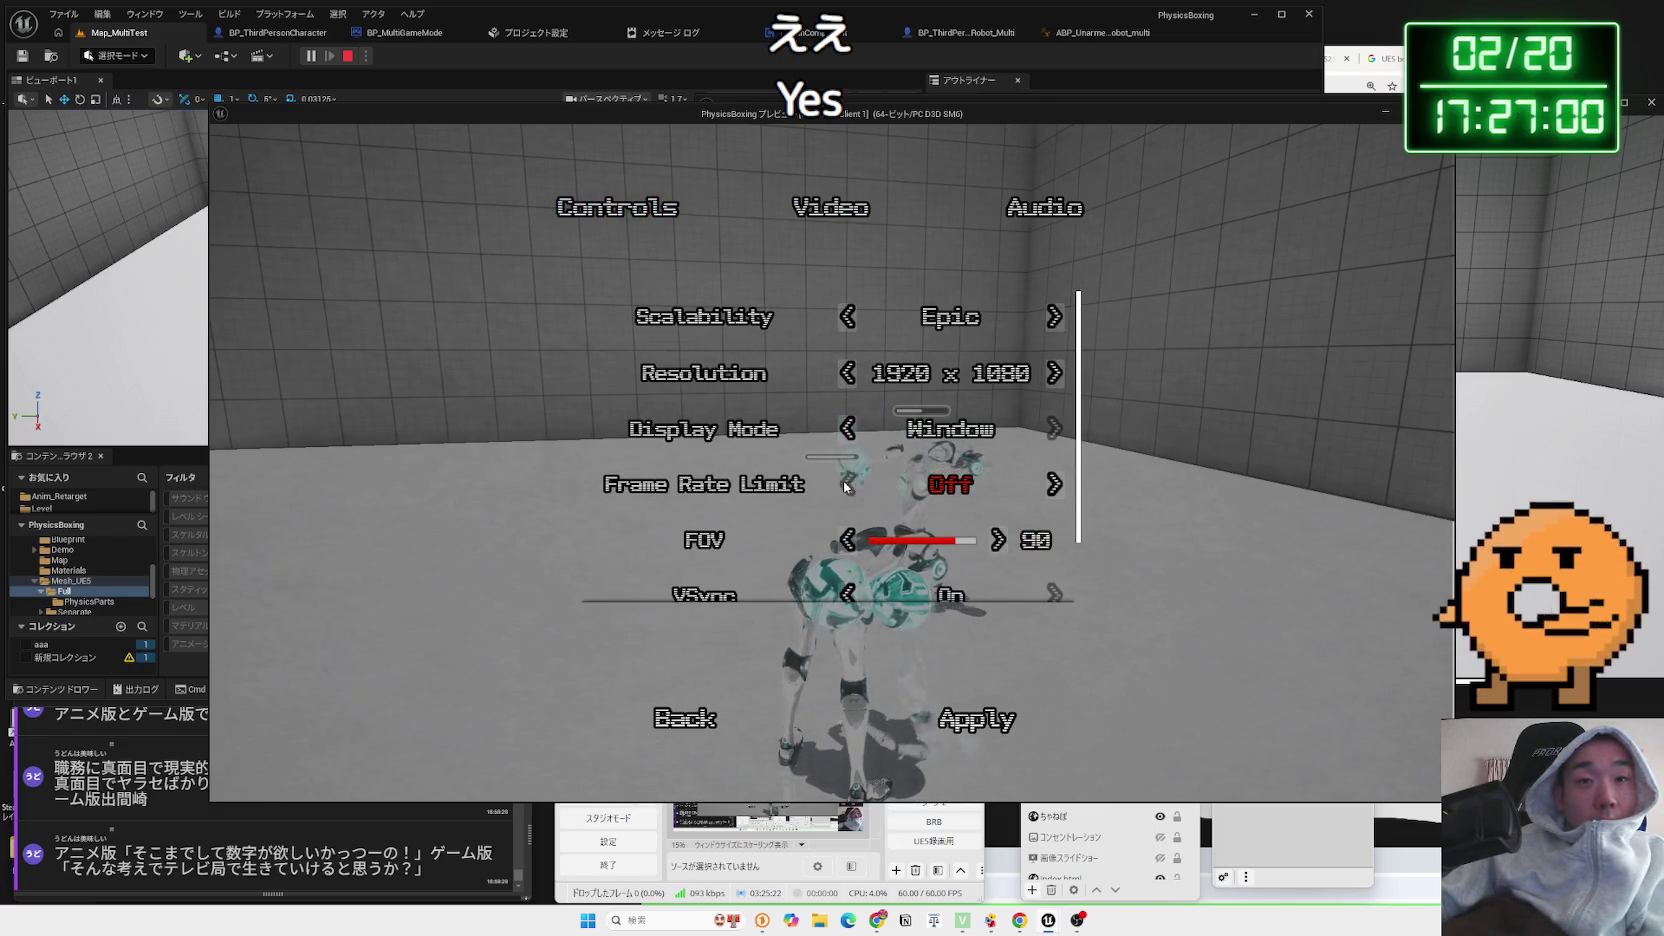
scroll(845, 487, "down", 1)
left_click(683, 719)
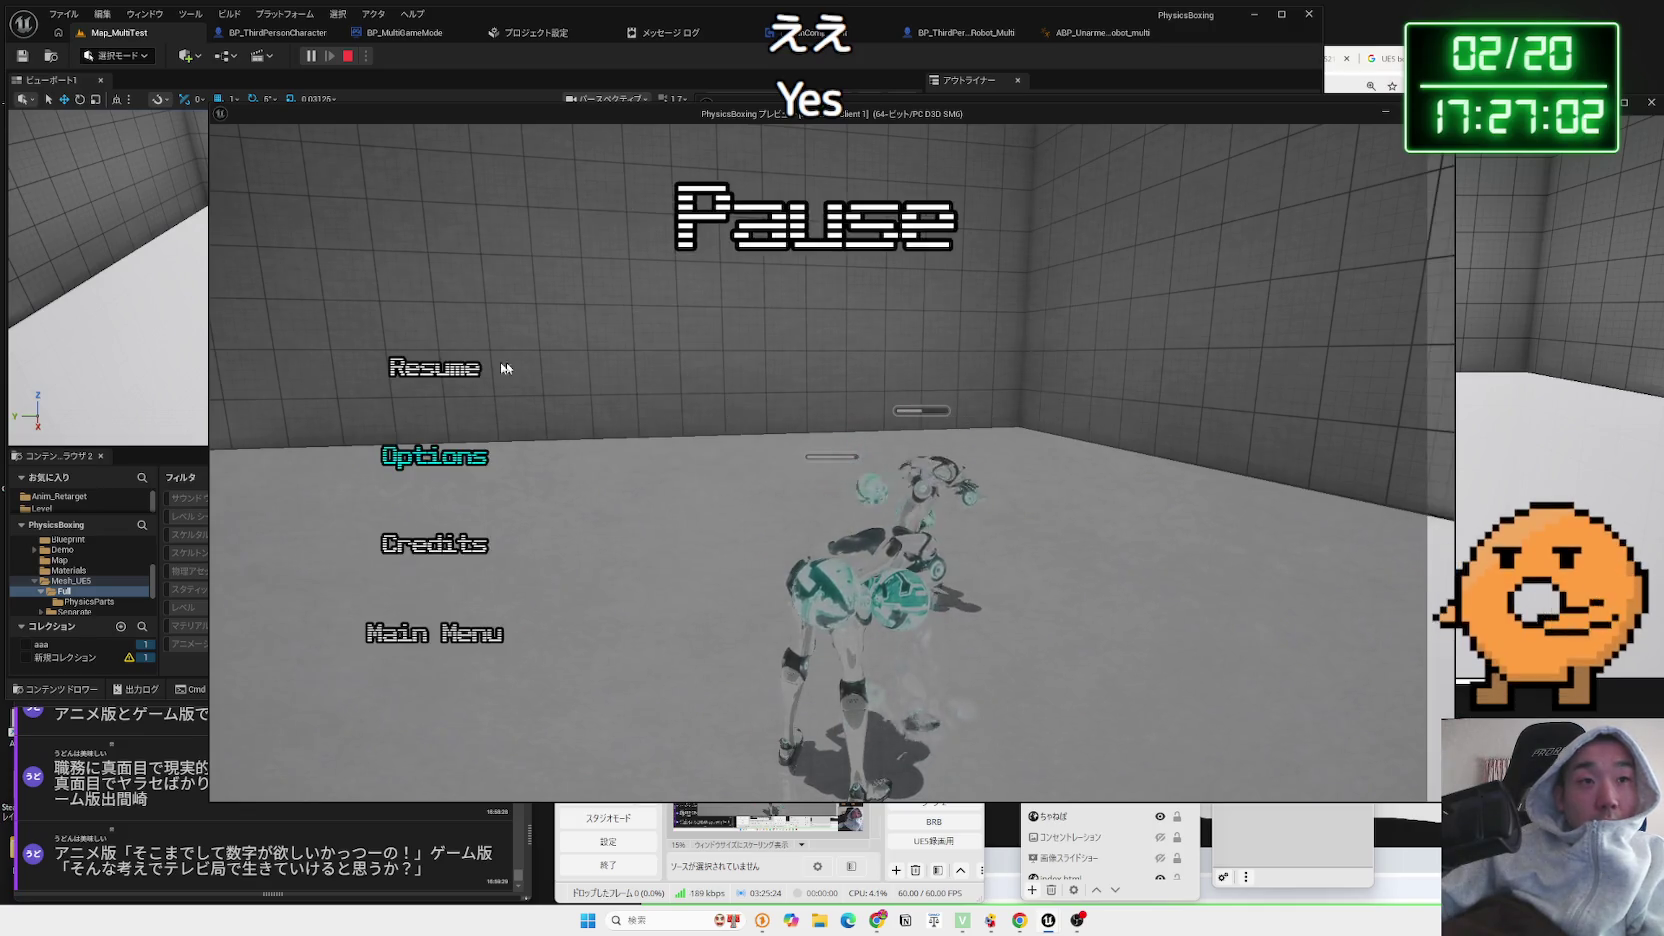
key("Escape")
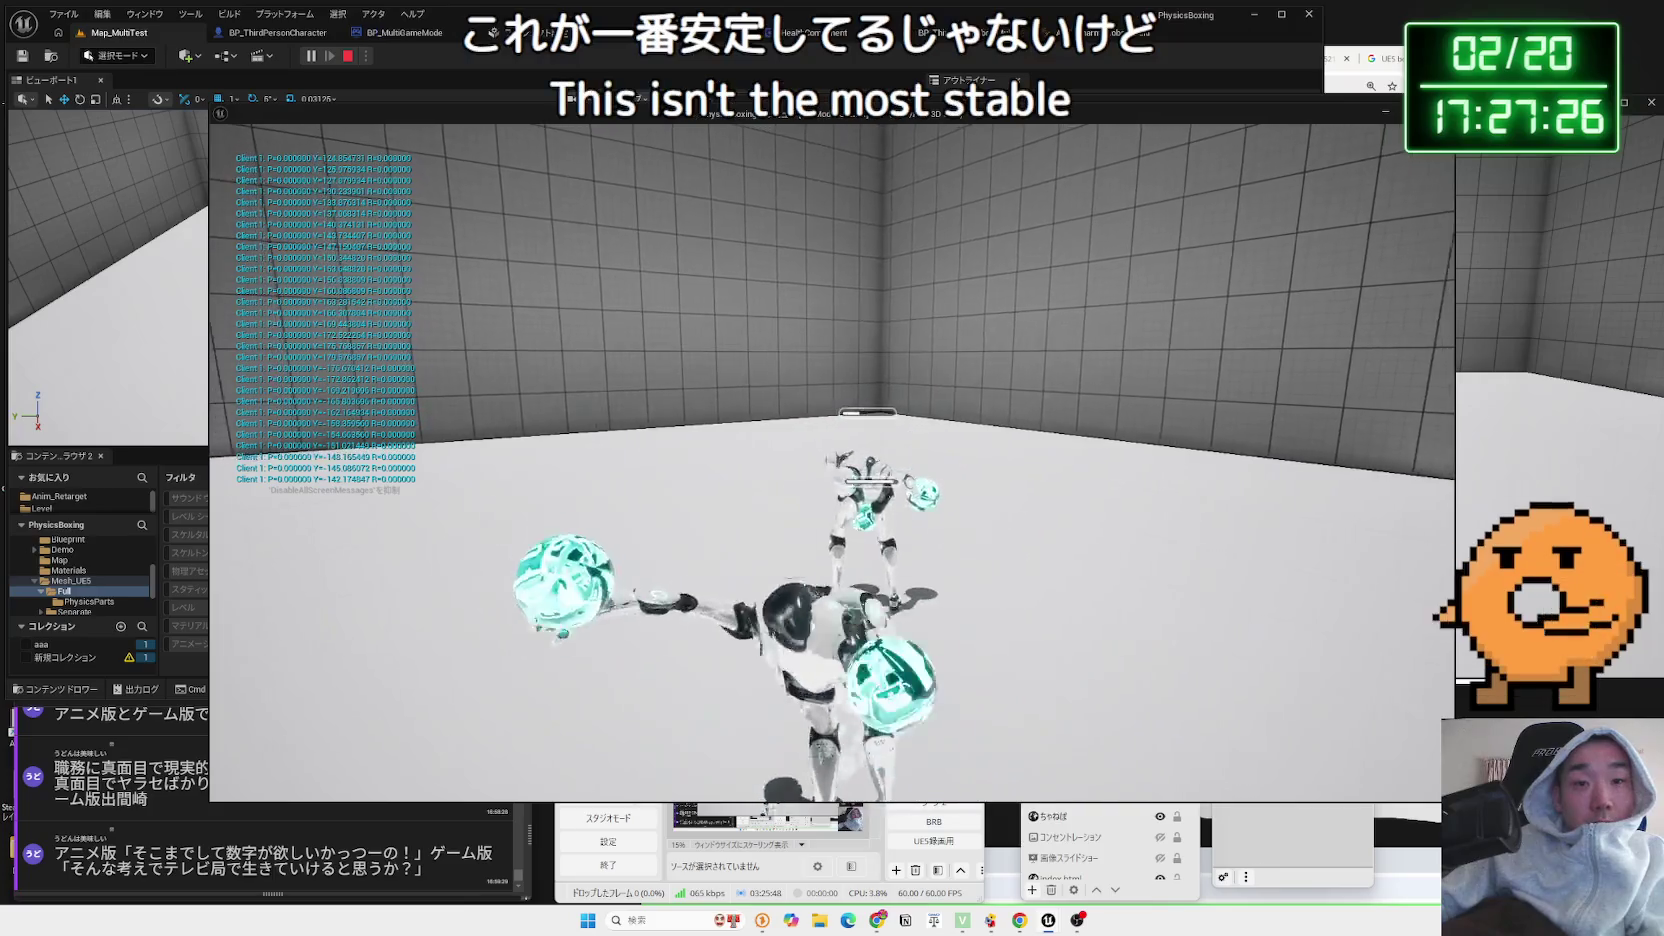
key("Escape")
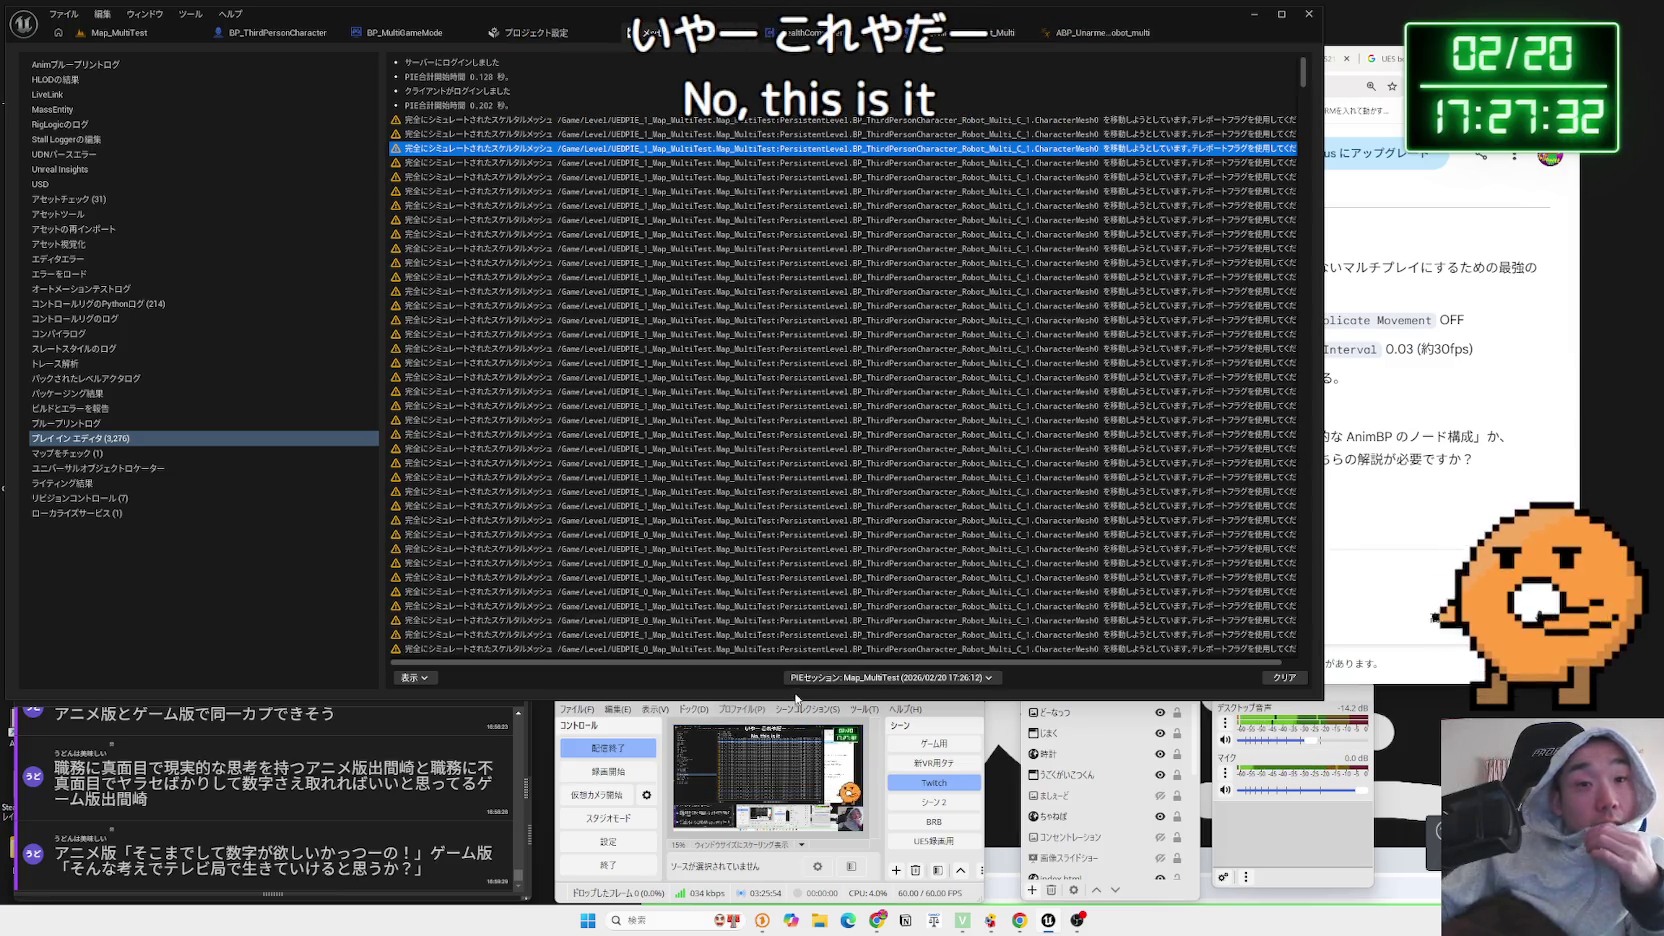
Bring the Gemini chat window in front of Unreal's message log
left_click(1357, 389)
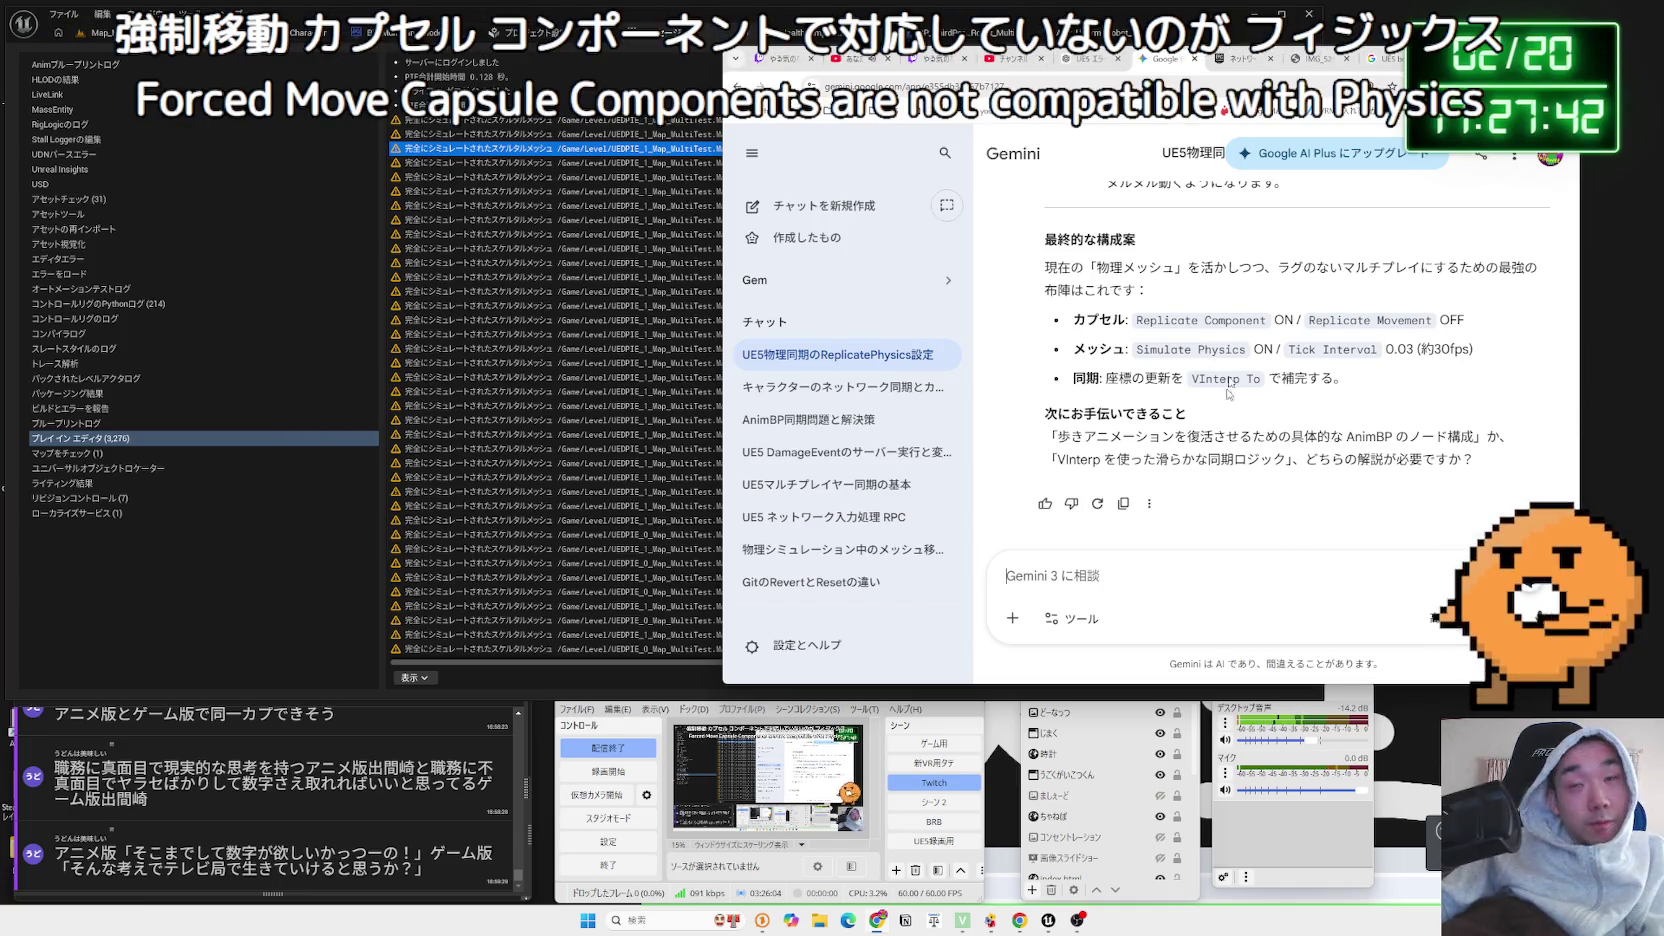
Start a new Gemini chat, begin drafting the UE5 Physics and Character Movement question, then go to YouTube Studio
left_click(810, 205)
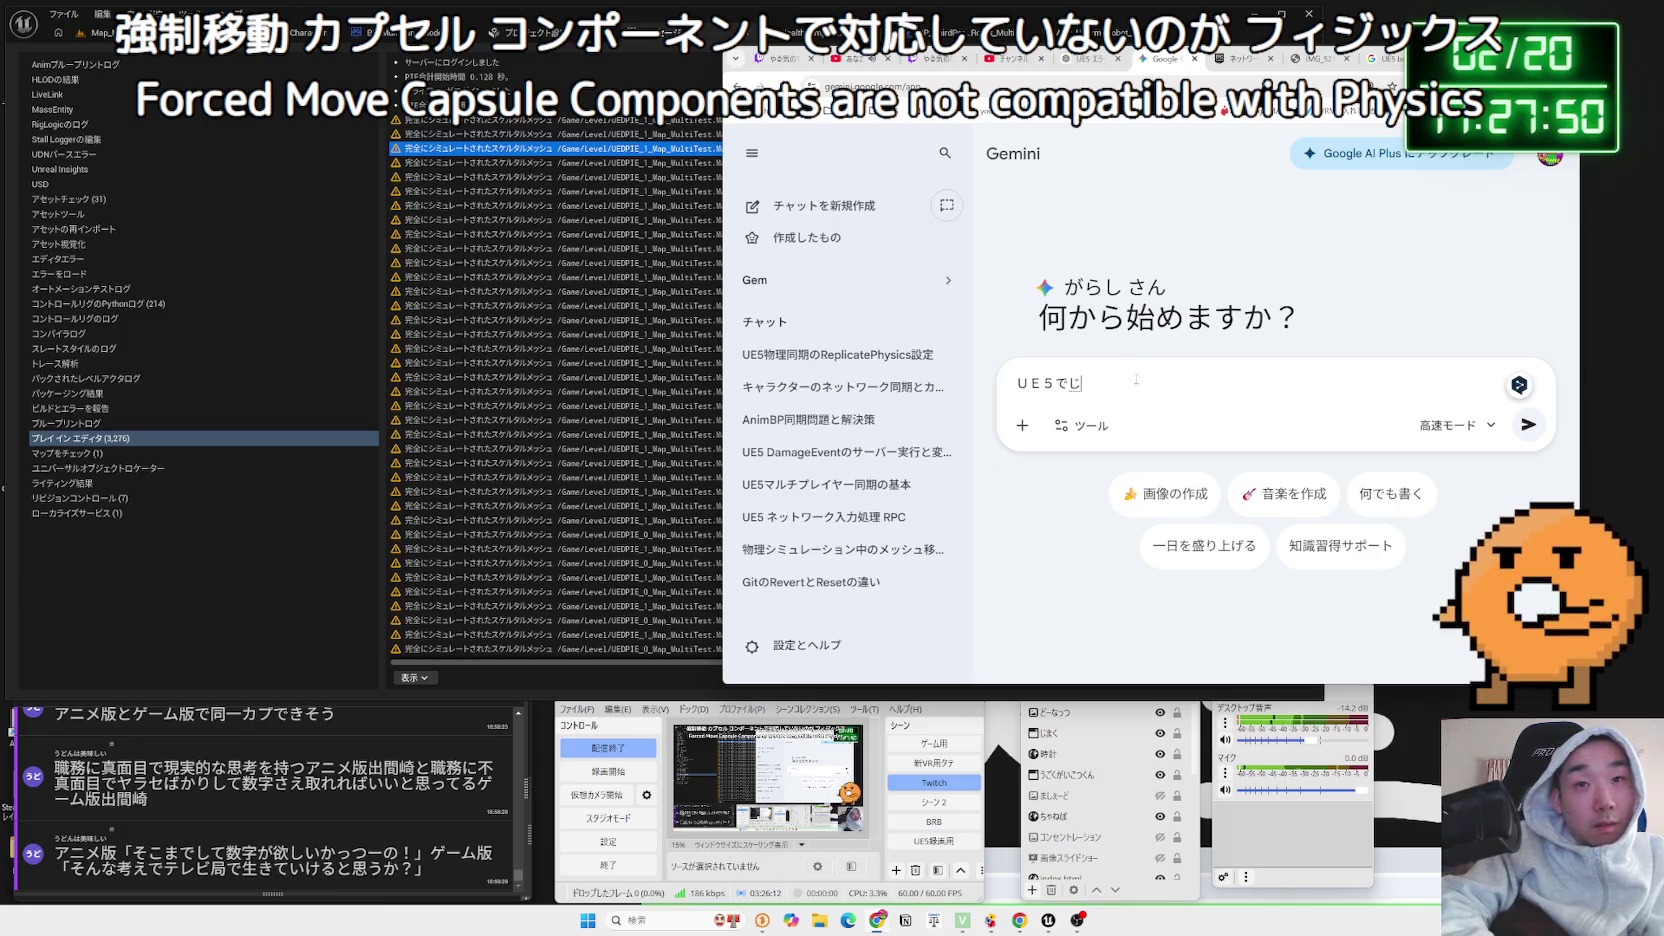
type("cs")
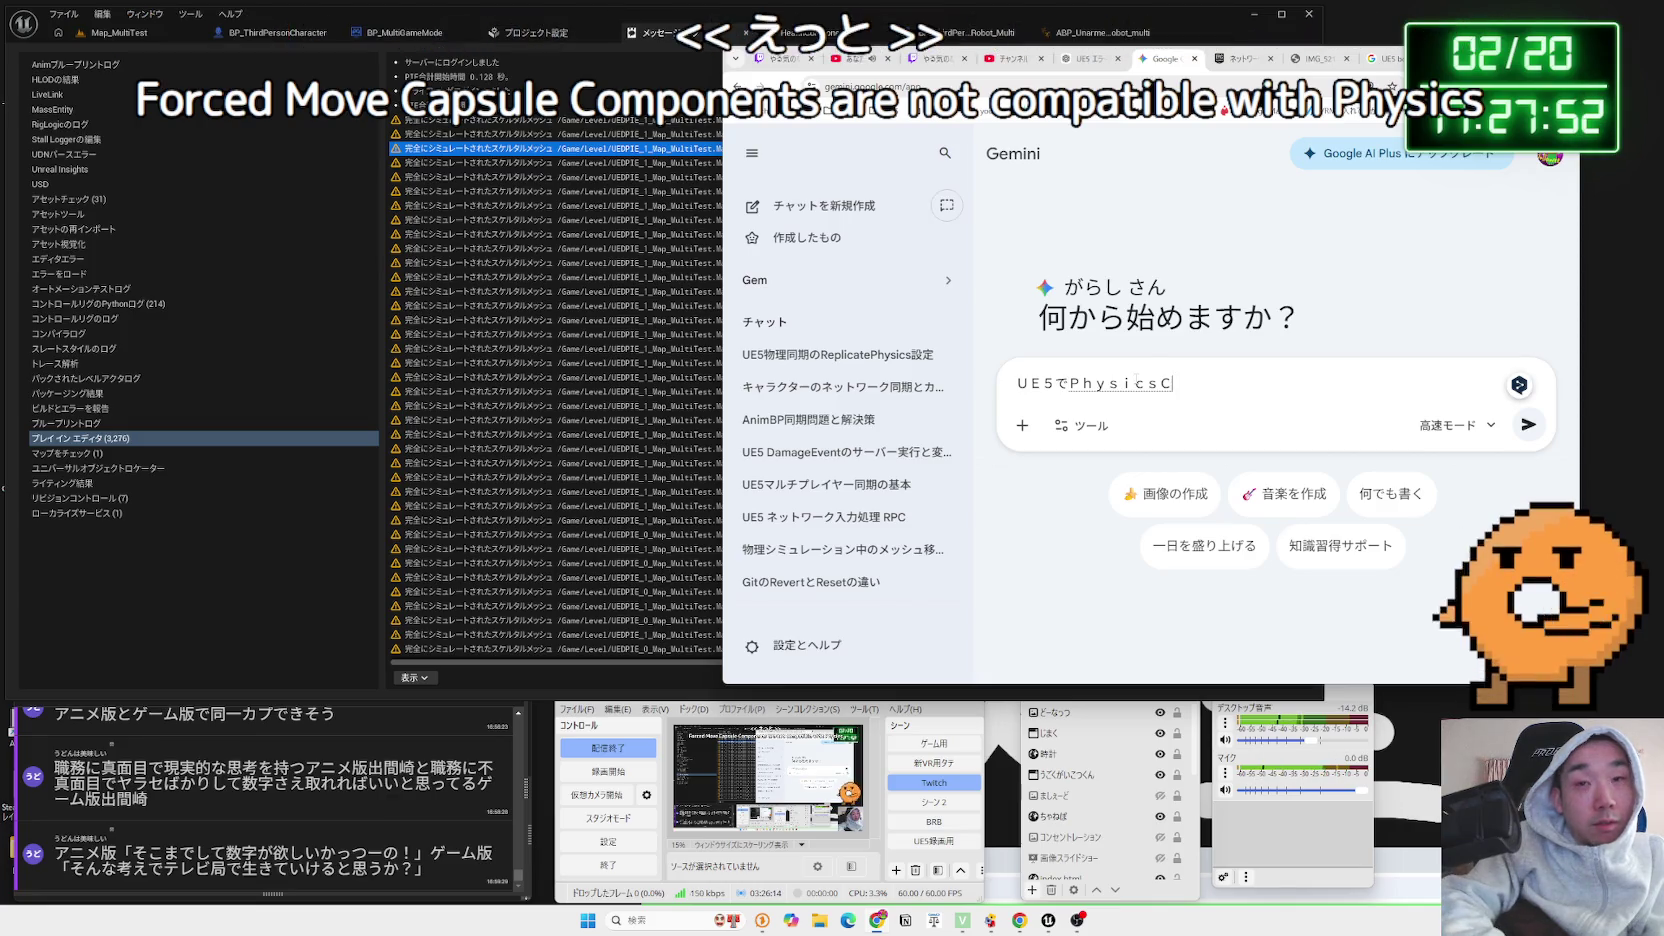
key("BackSpace")
key("BackSpace")
type("とＣｈａｒａｃｔｏｒｍｏｖｅｍｅｎｔのいいとこどり")
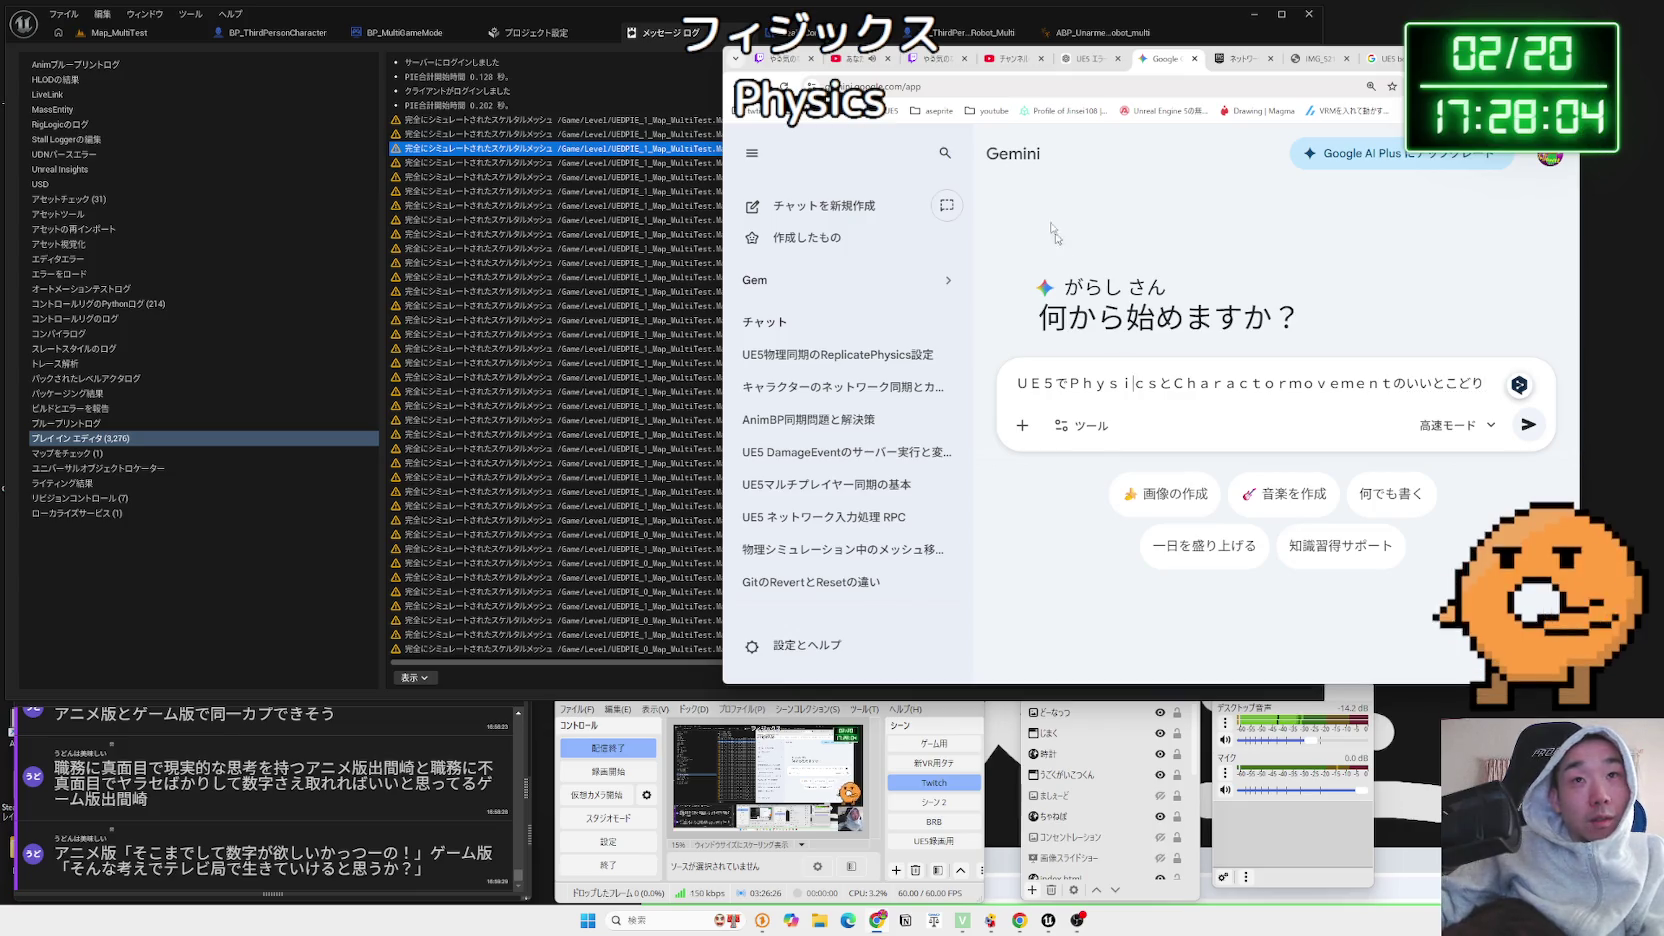
left_click(1004, 62)
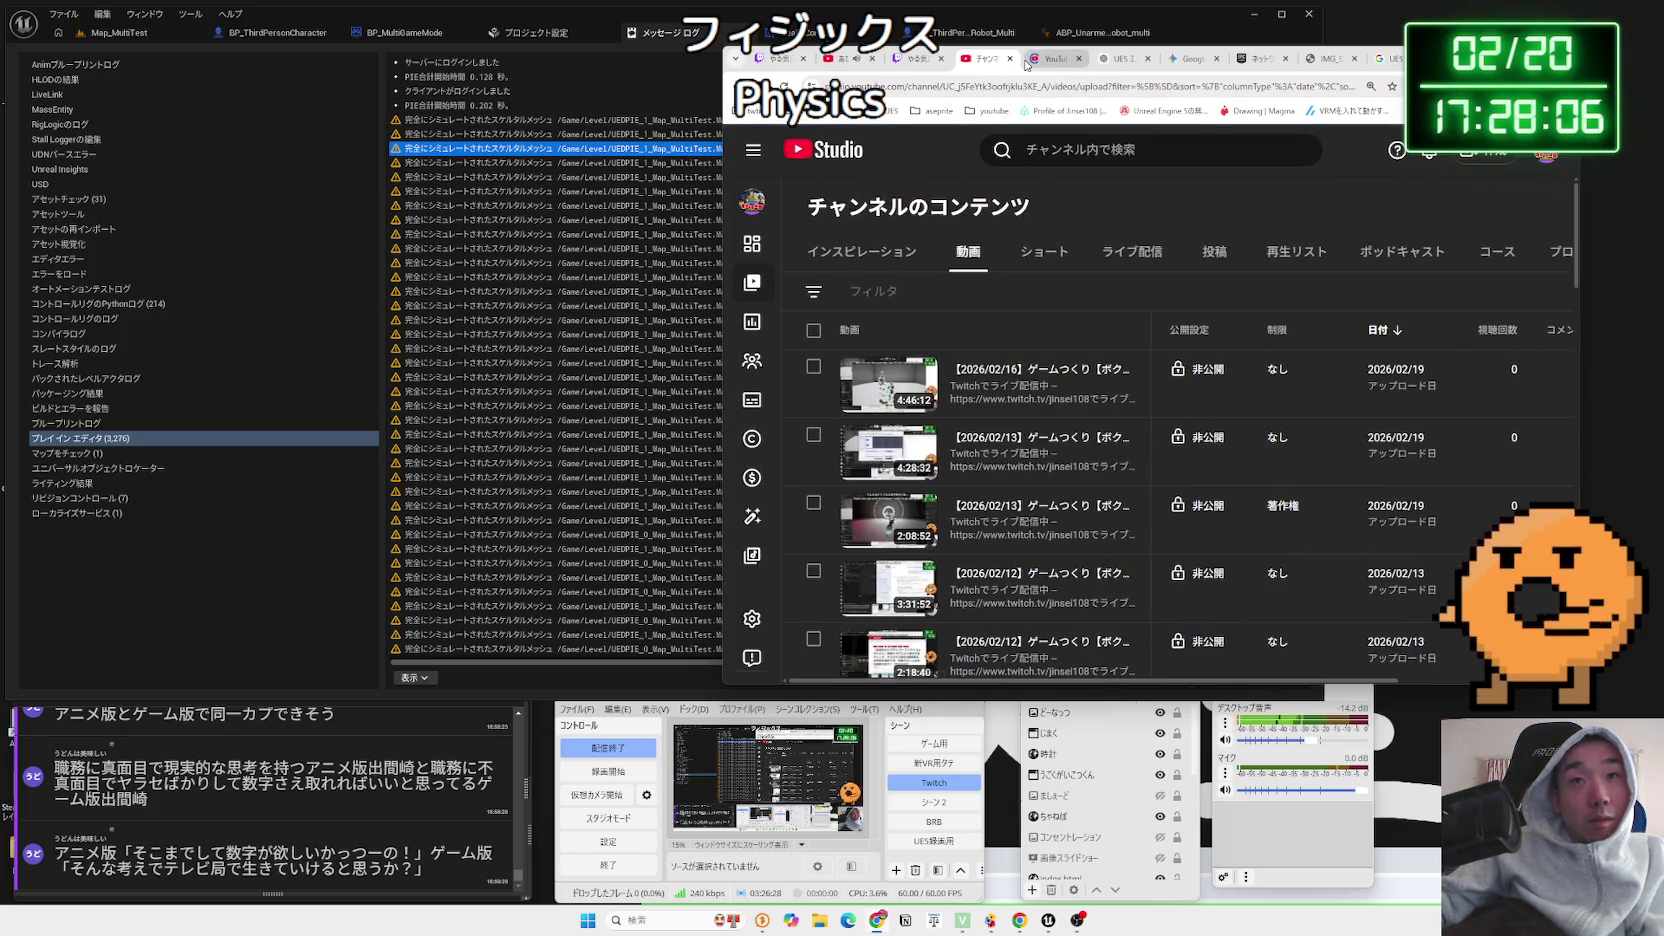
left_click(918, 60)
left_click(985, 58)
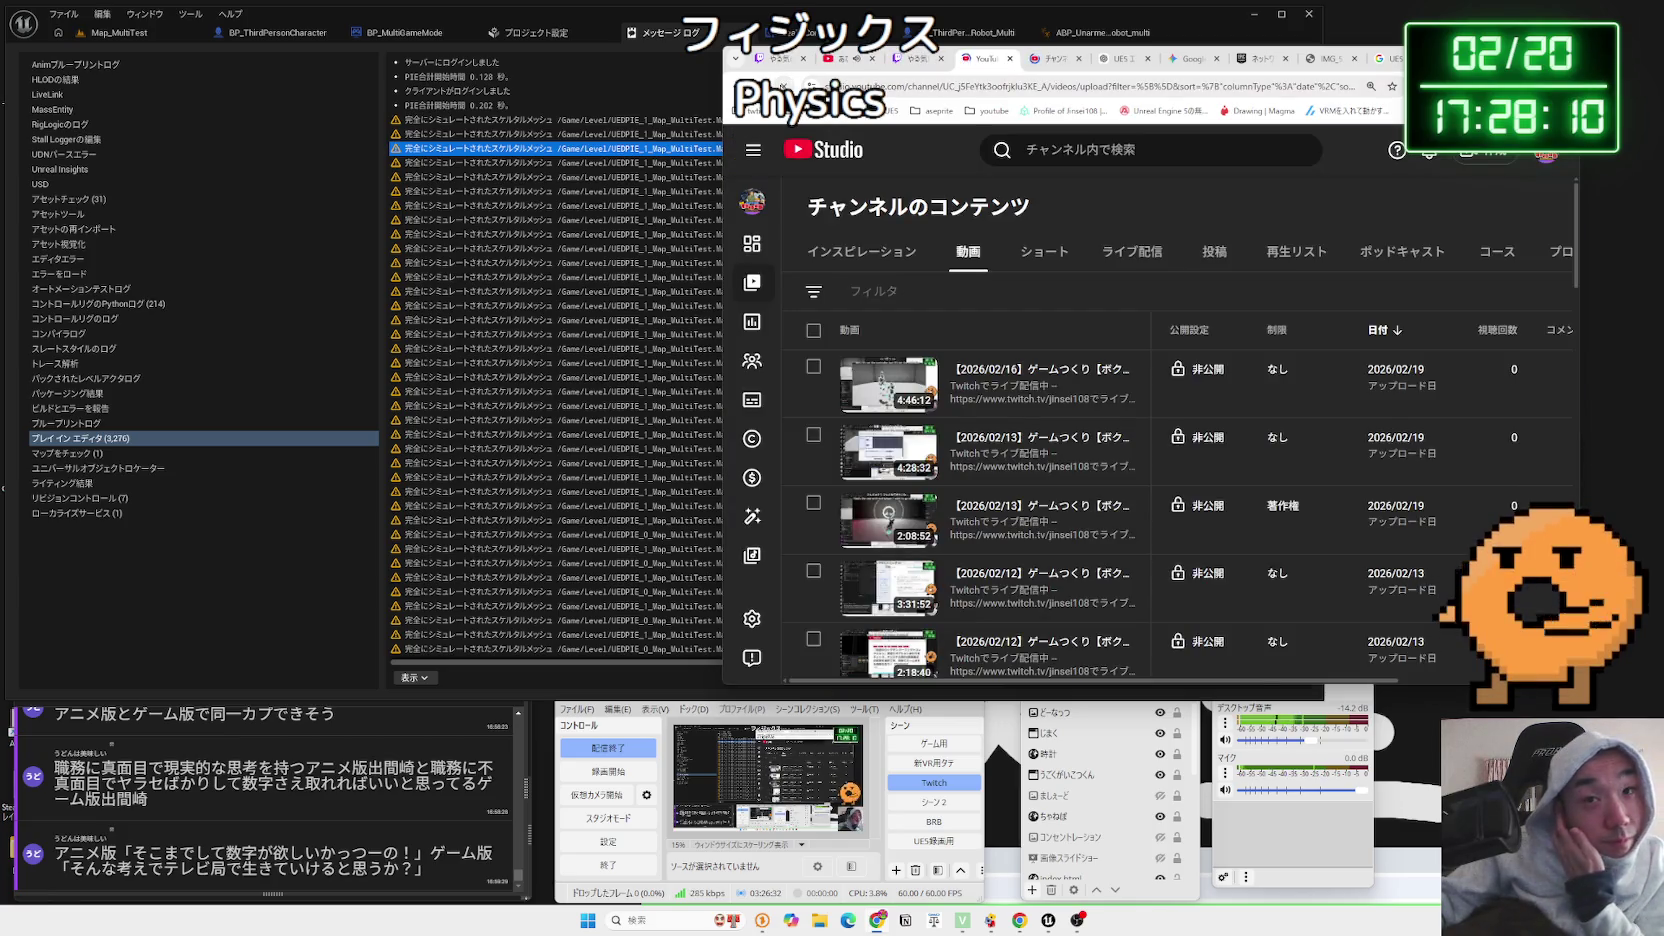
left_click(783, 86)
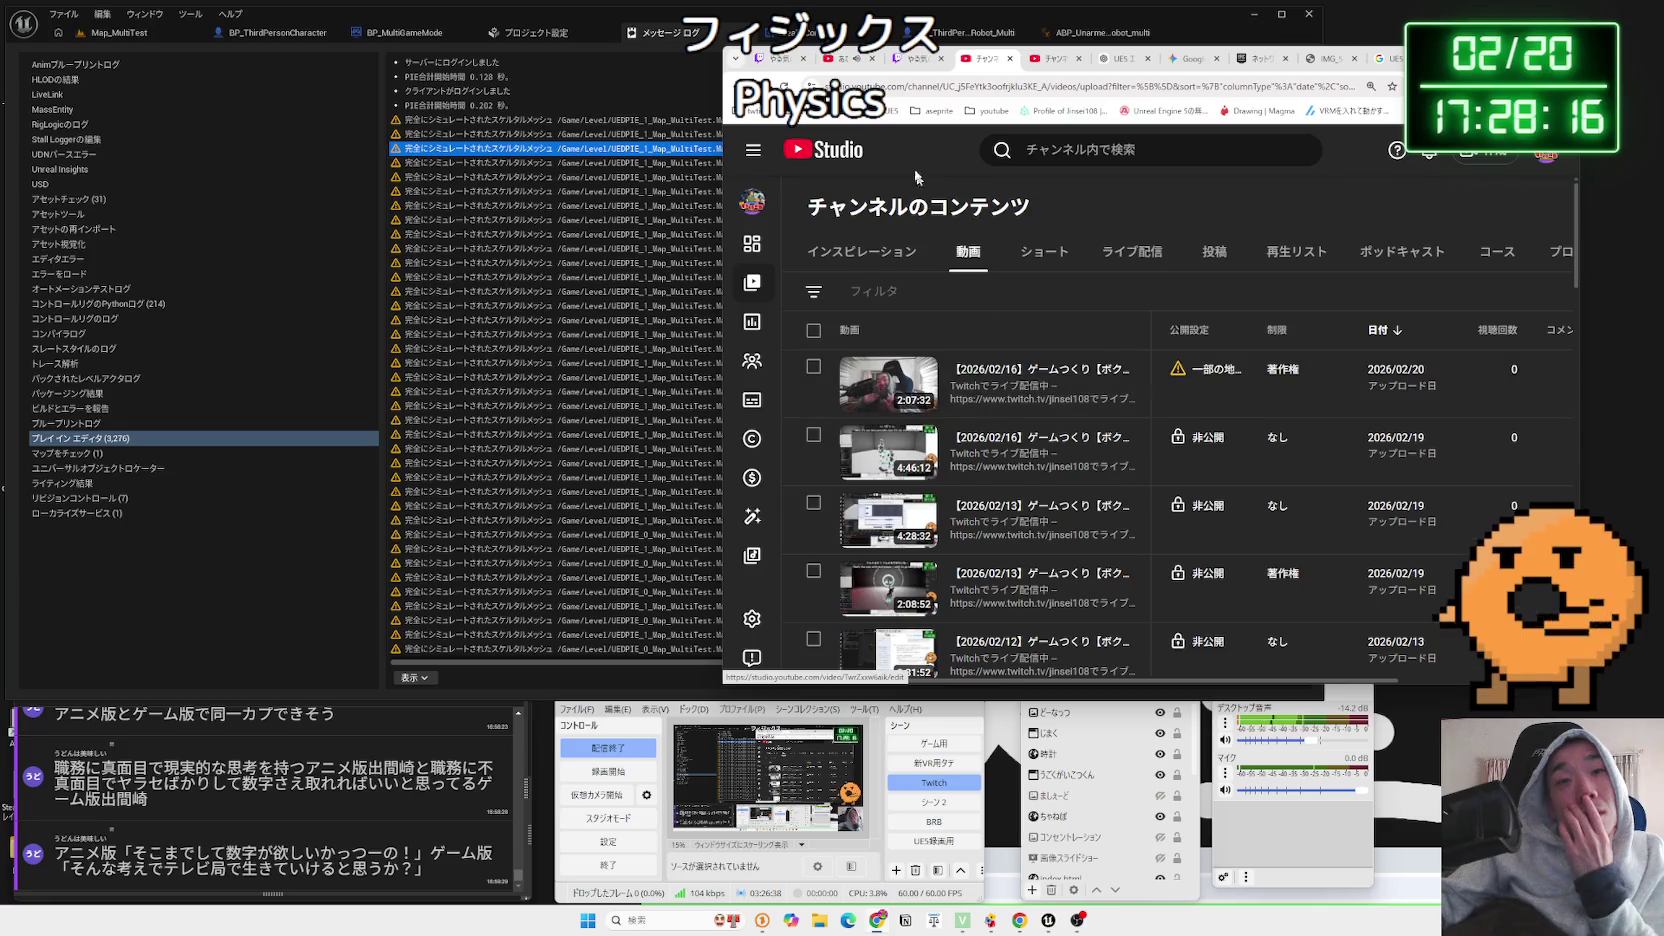
Check Twitch's Export to YouTube form for the 2026/02/18 stream, cancel it, and open the Studio dashboard
left_click(907, 62)
scroll(1227, 446, "down", 5)
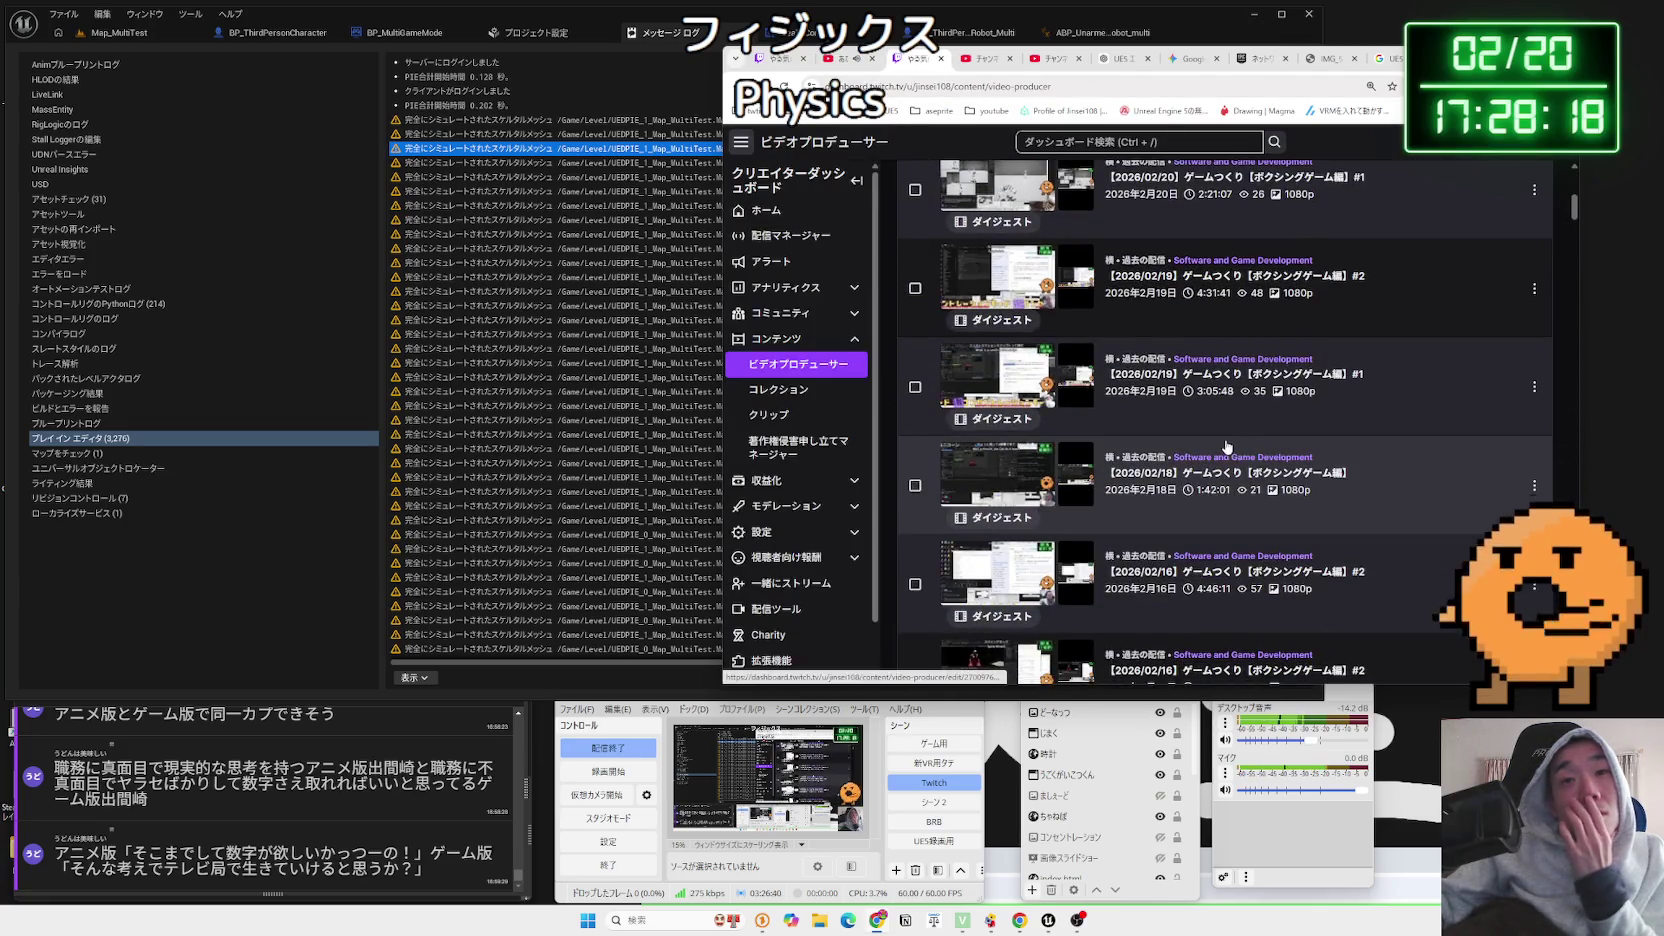
scroll(1243, 472, "down", 2)
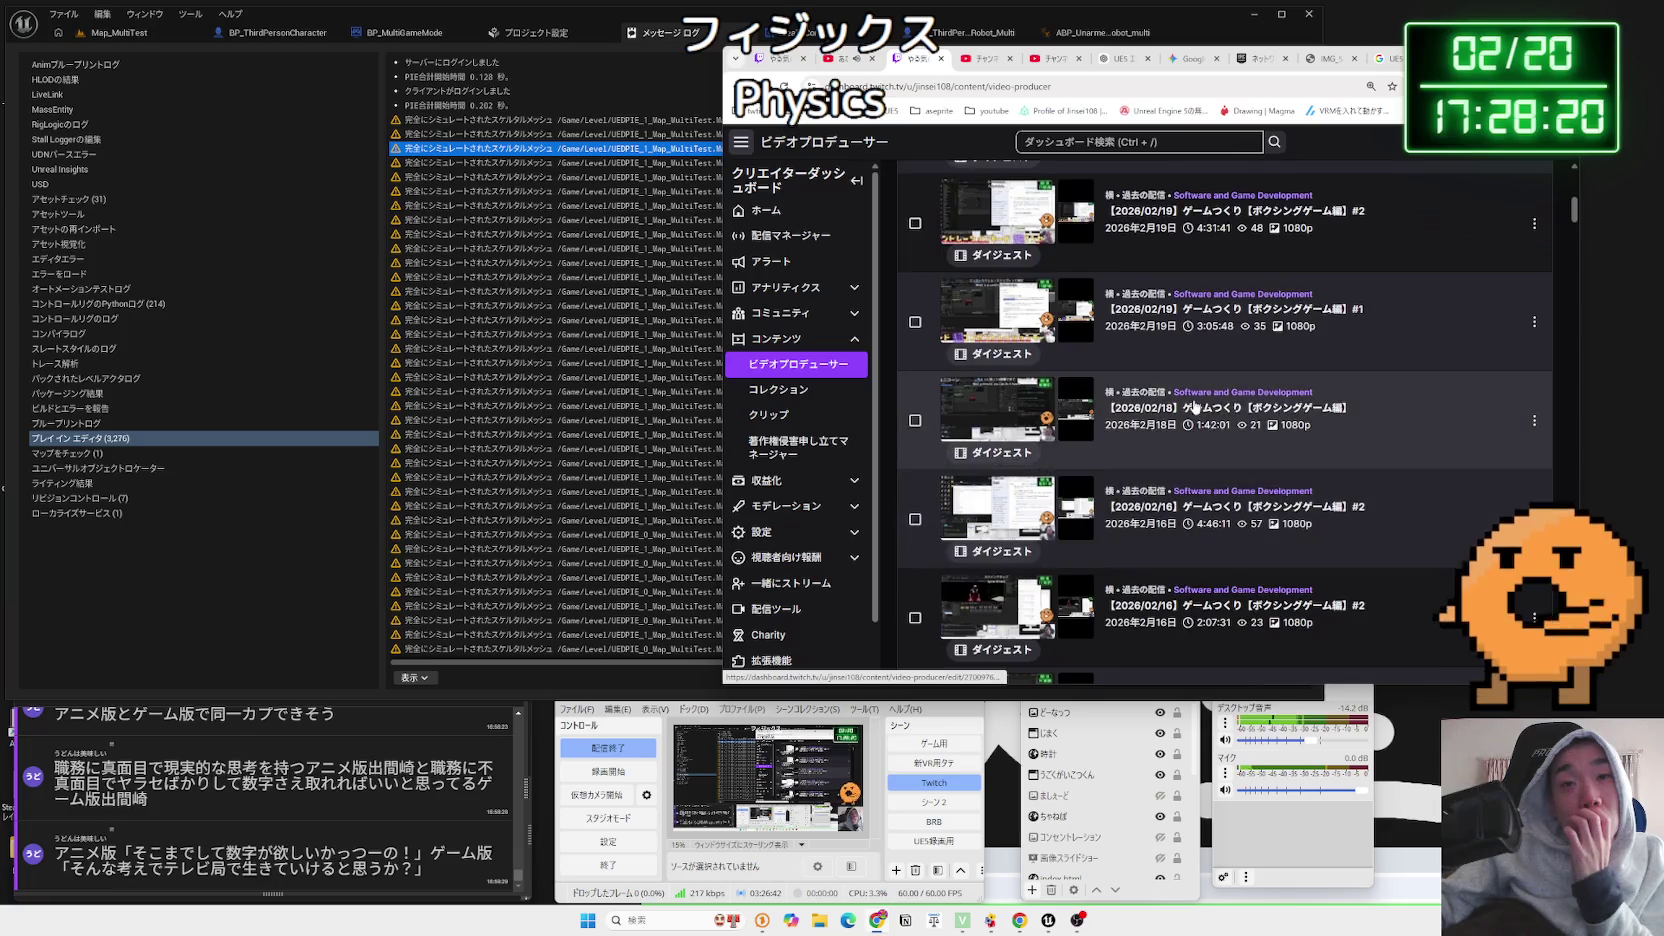
left_click(1535, 424)
left_click(1445, 563)
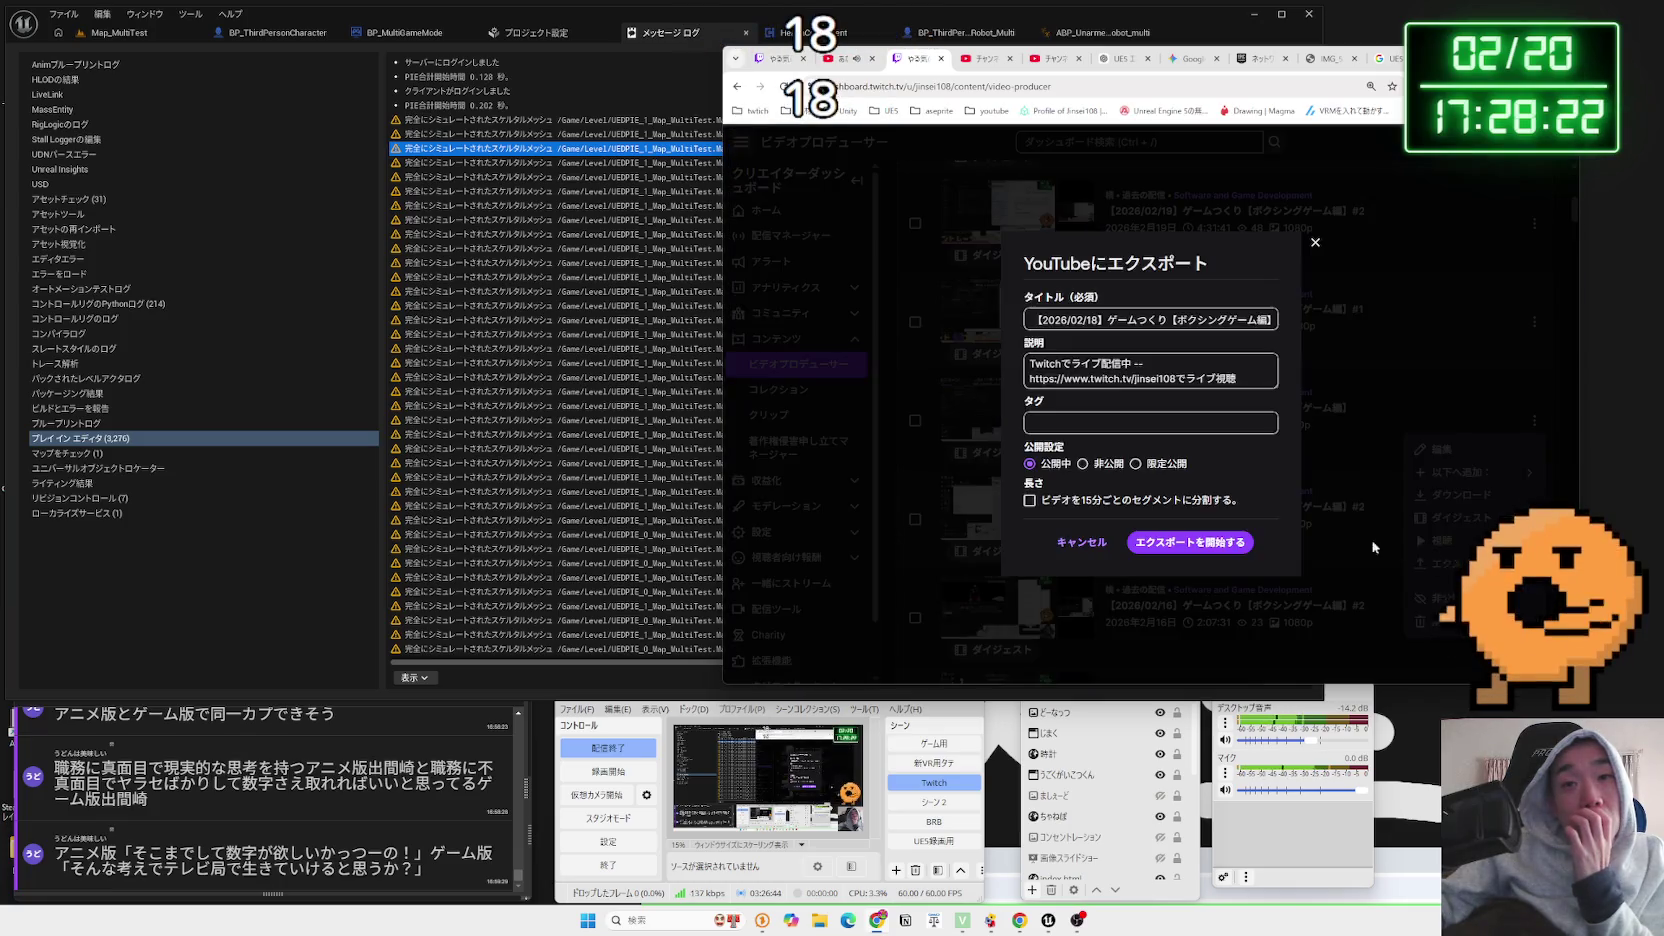
key("Escape")
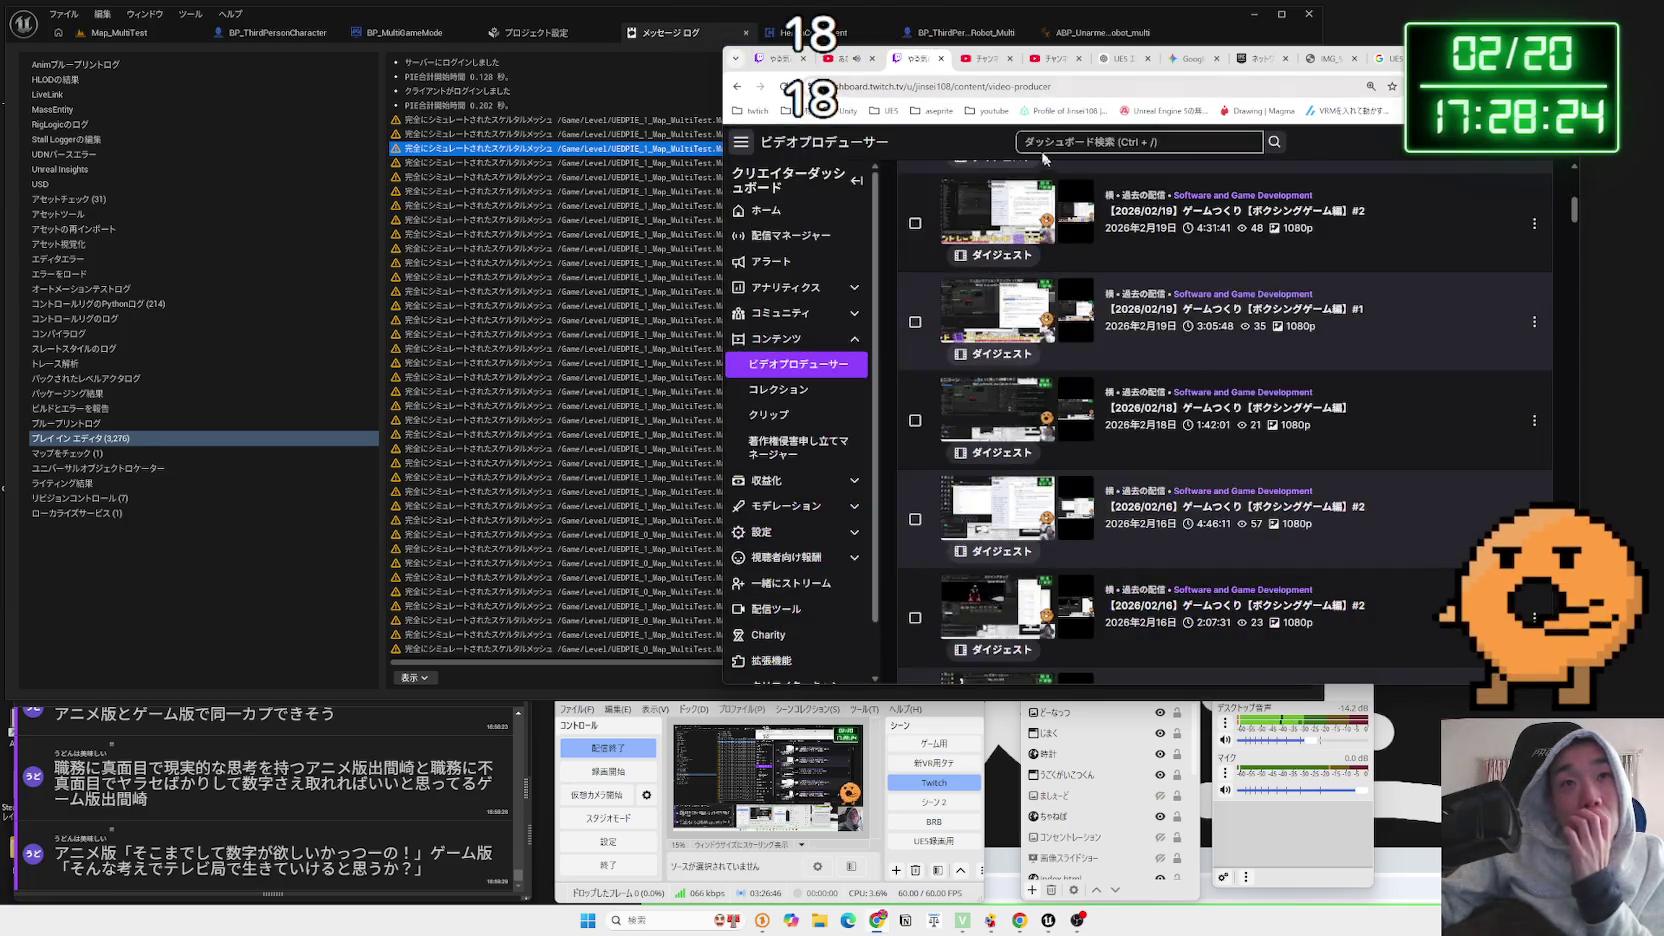
left_click(986, 58)
left_click(1033, 62)
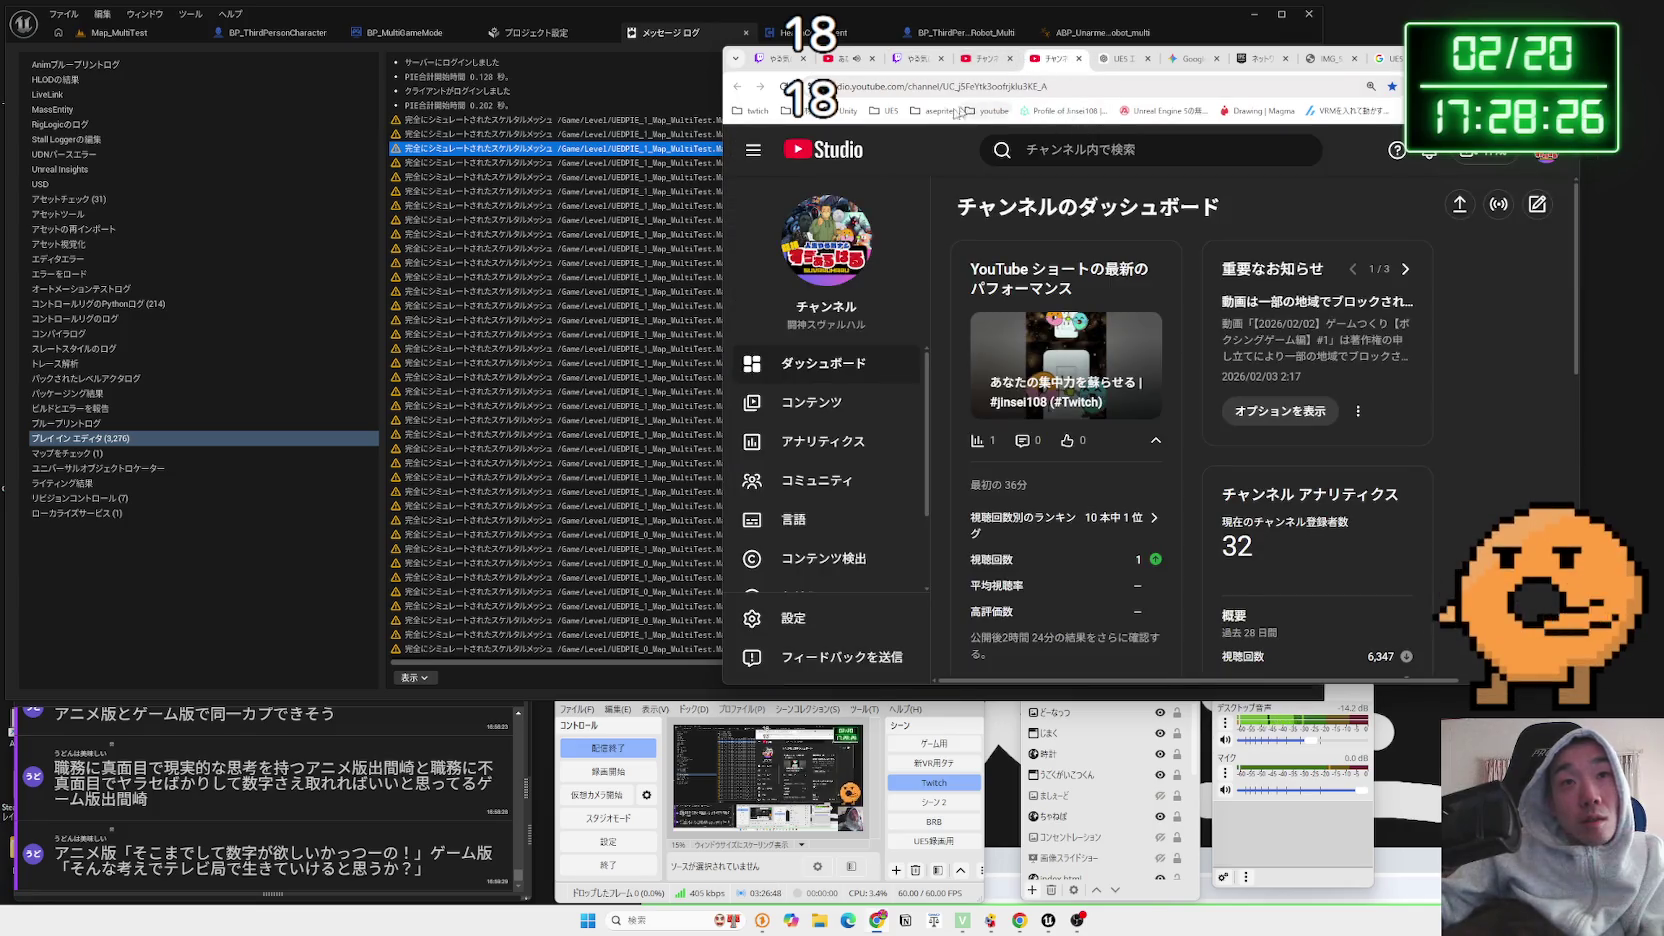
Open the channel's public YouTube page from the account menu's チャンネル entry
left_click(967, 59)
left_click(1050, 62)
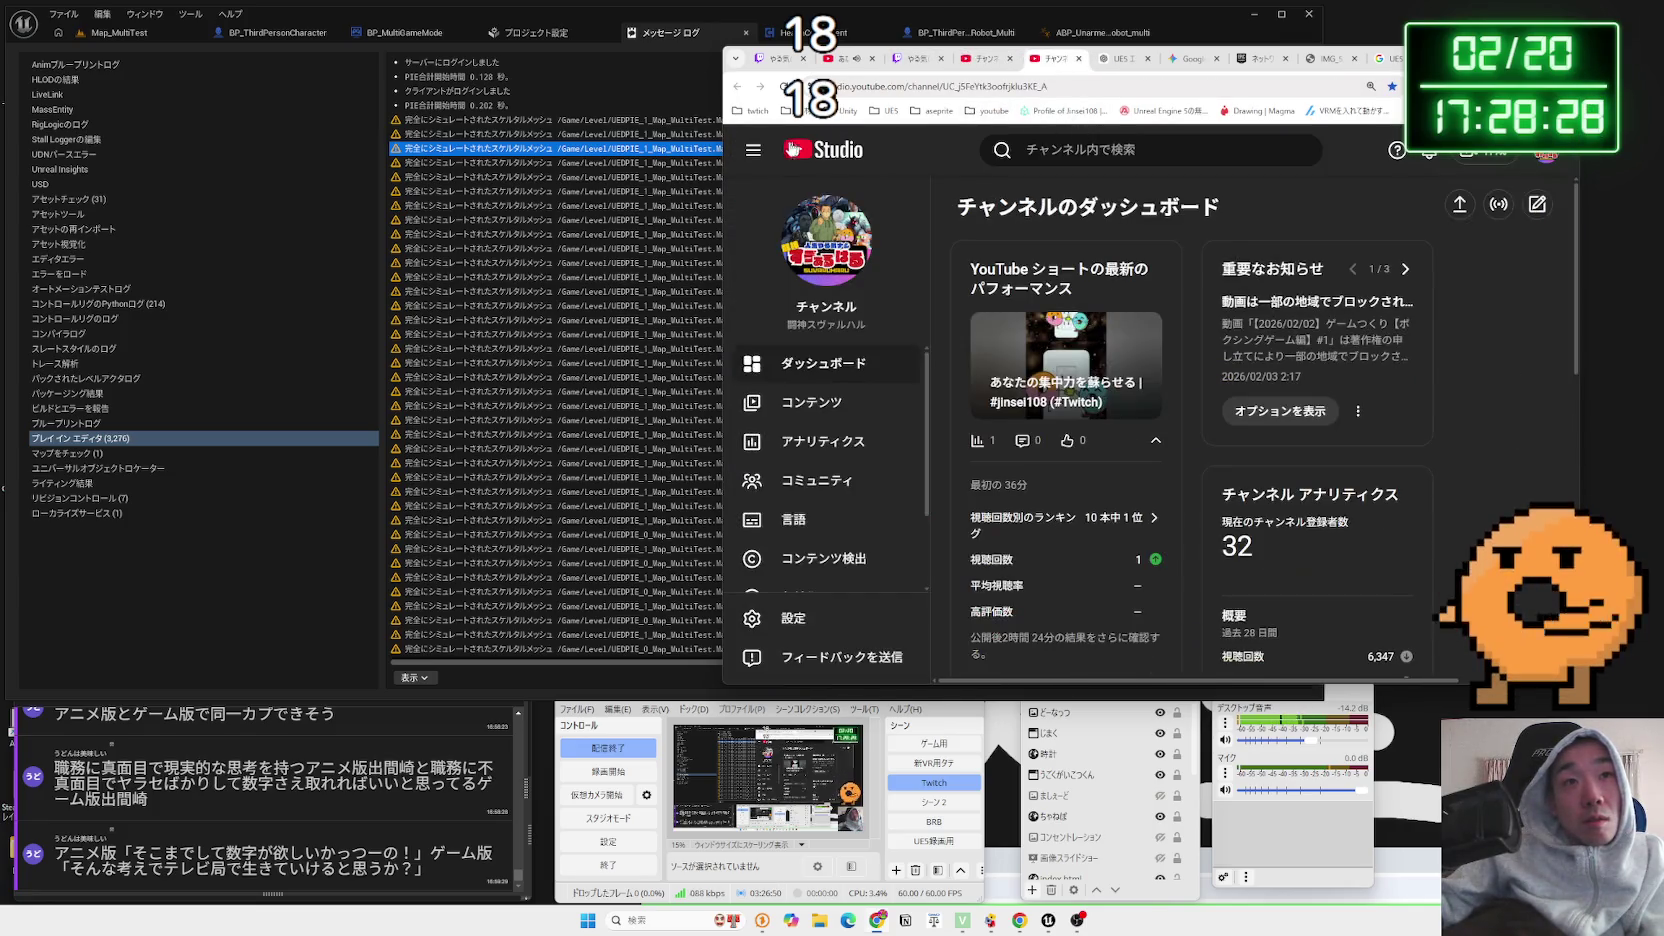
left_click(1545, 160)
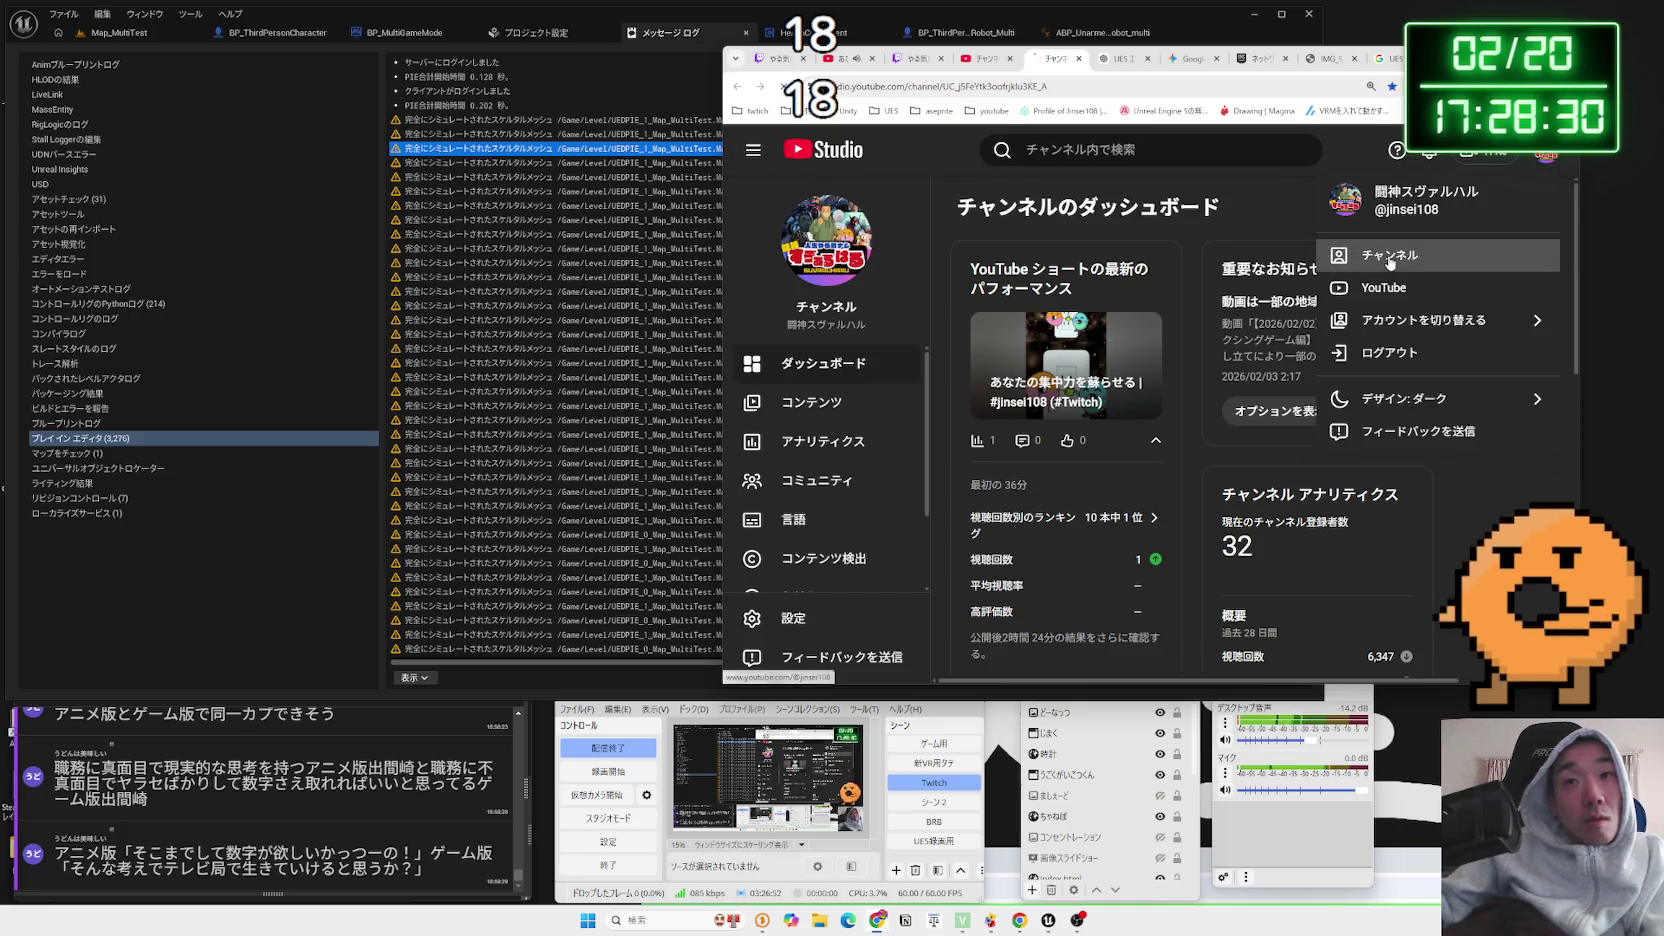
left_click(1390, 258)
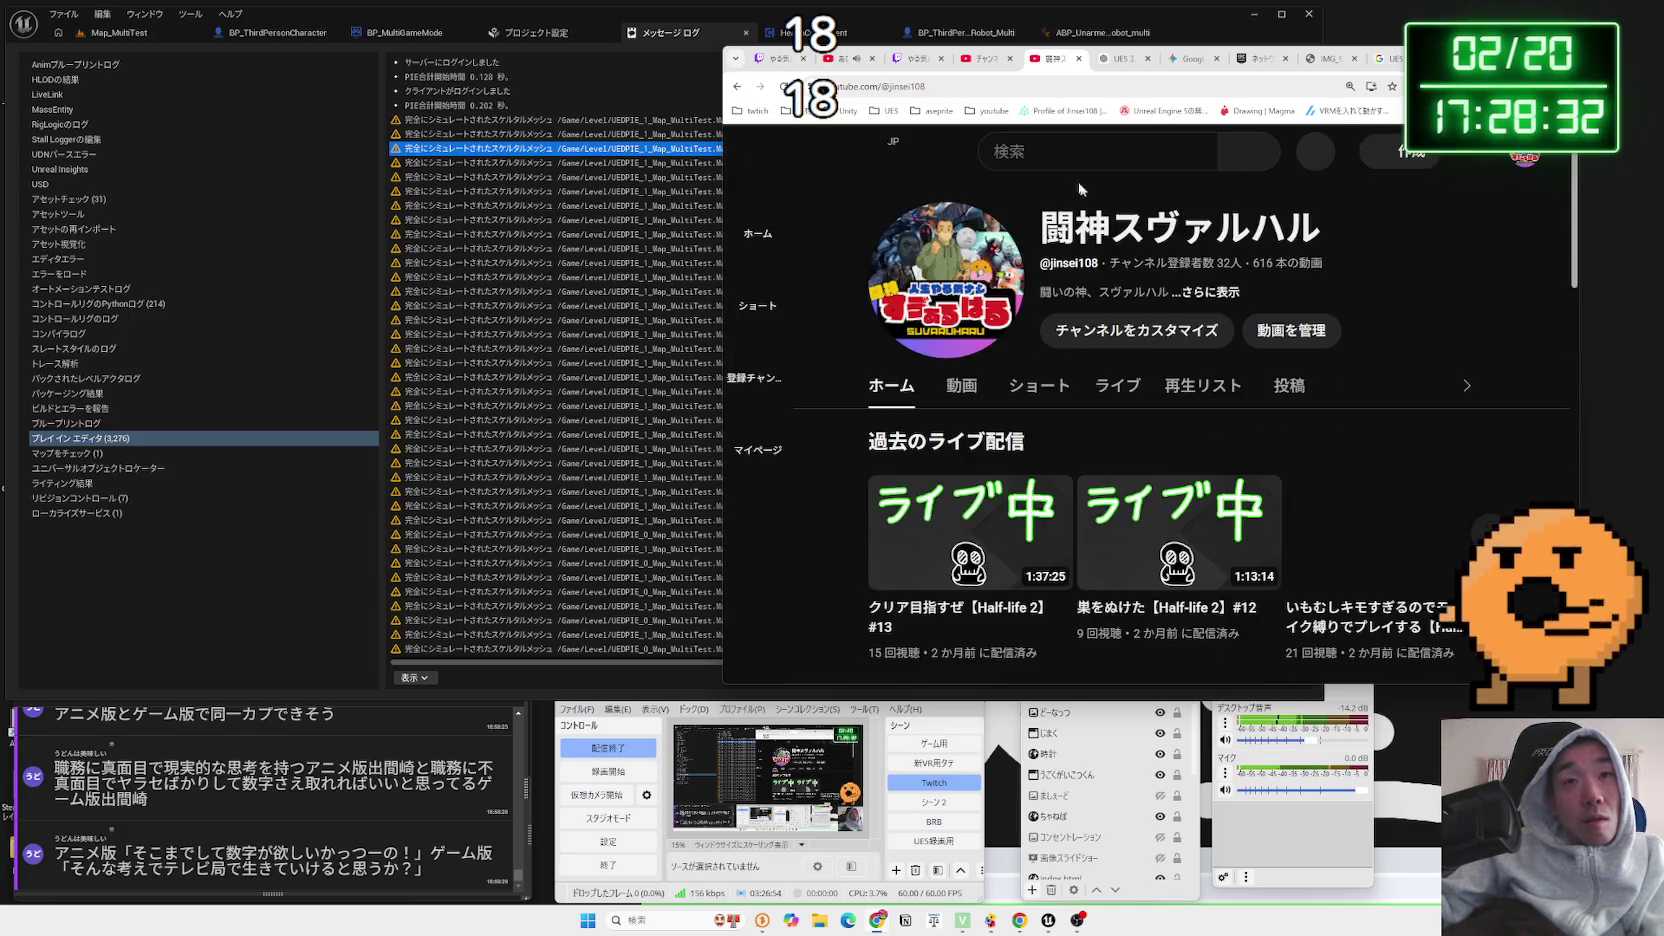
left_click(1081, 166)
Search YouTube for 'character movement physics' and skim the results
type("v")
key("BackSpace")
key("Zenkaku_Hankaku")
type("characto")
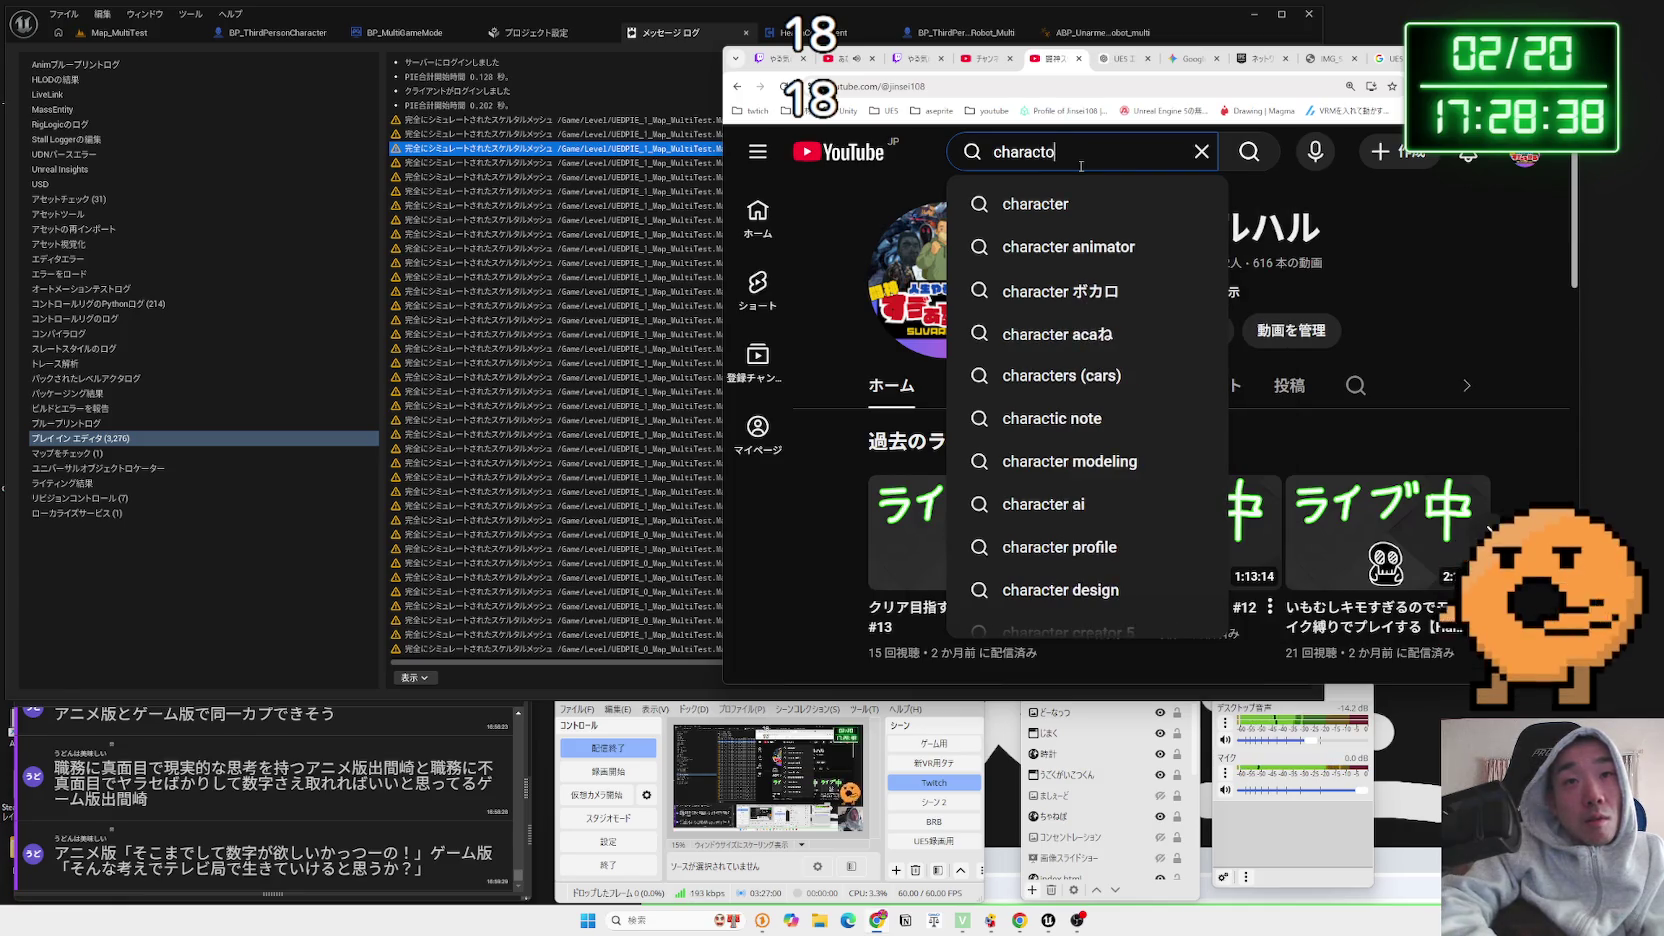
key("BackSpace")
type("er movement")
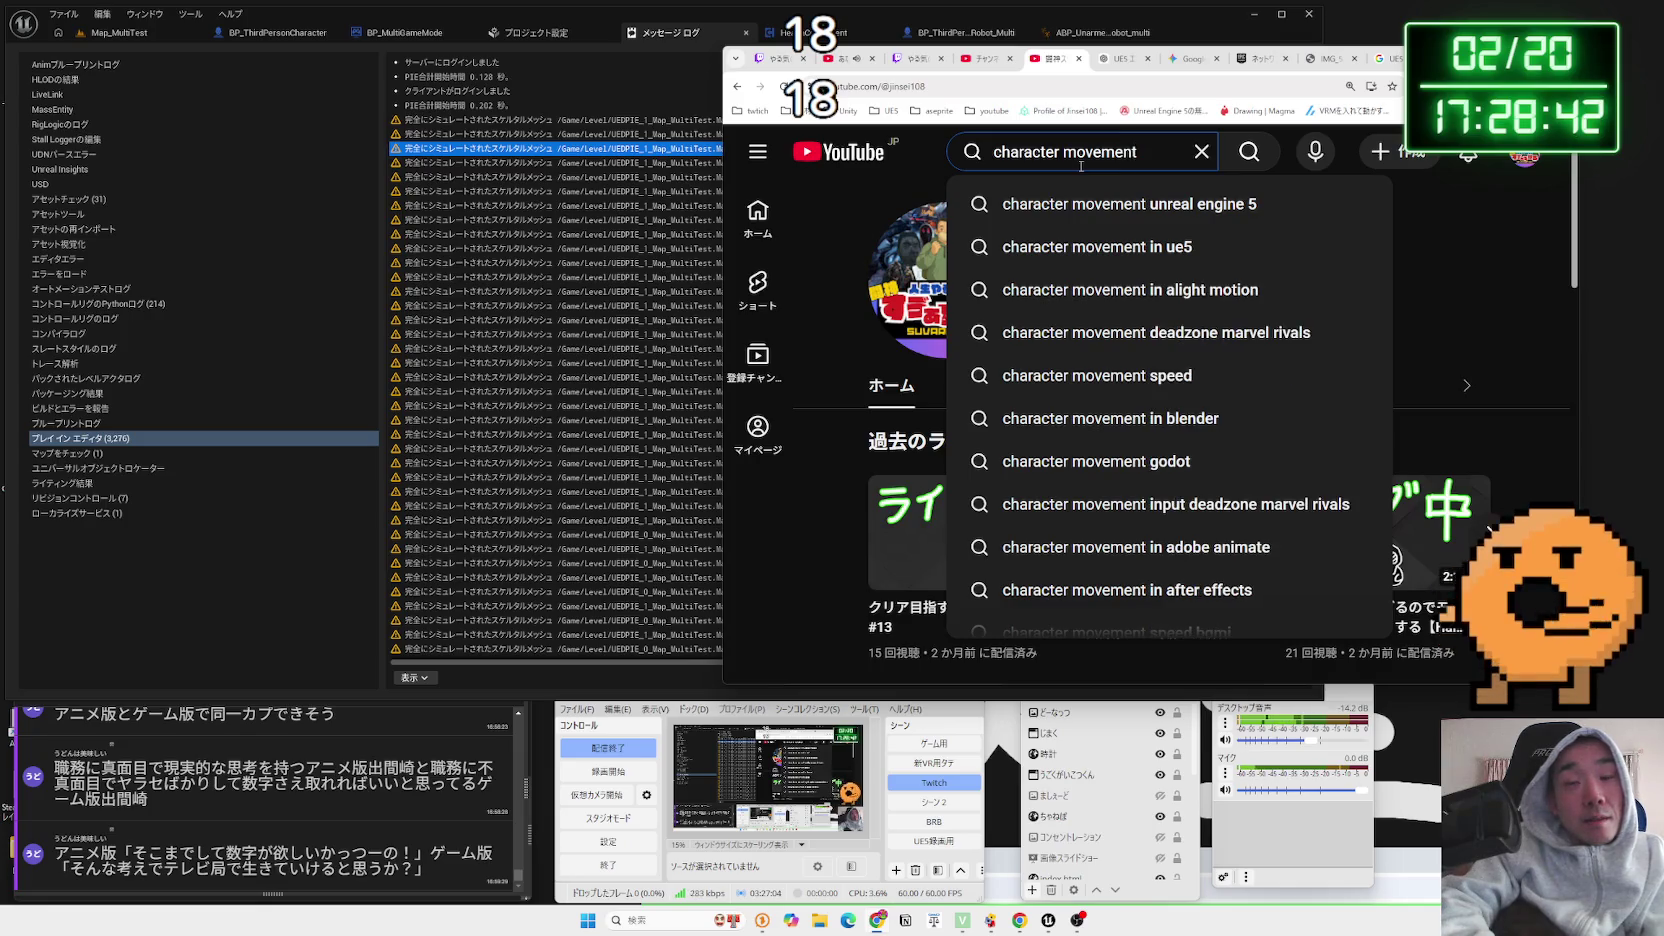
type(" physics")
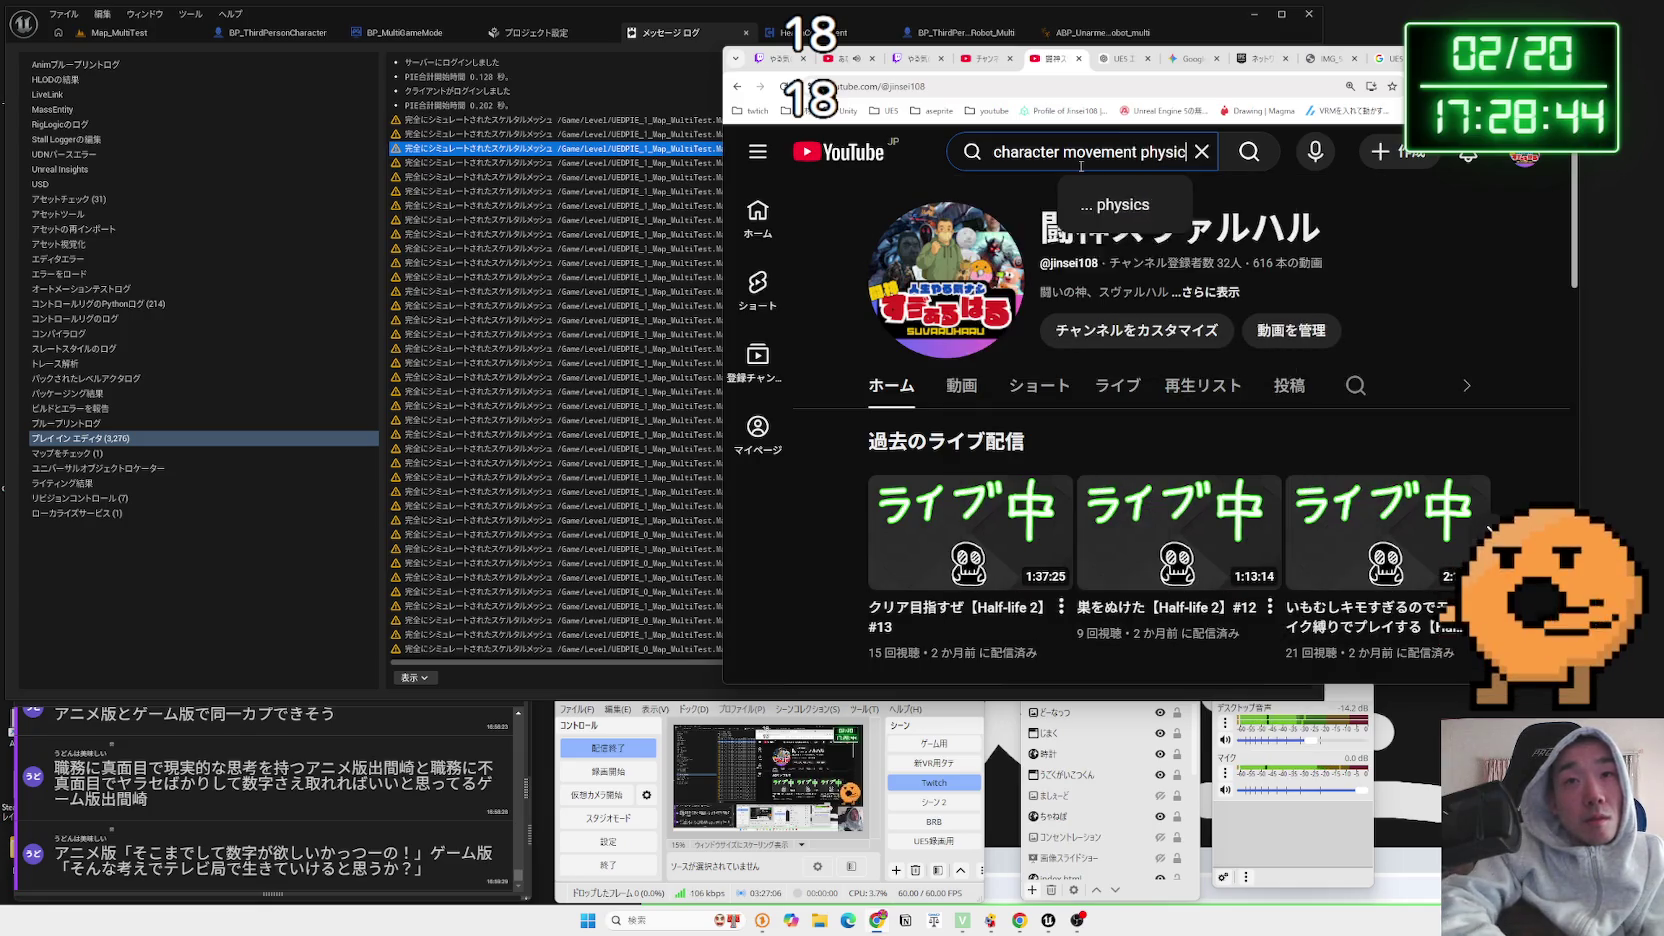
key("Return")
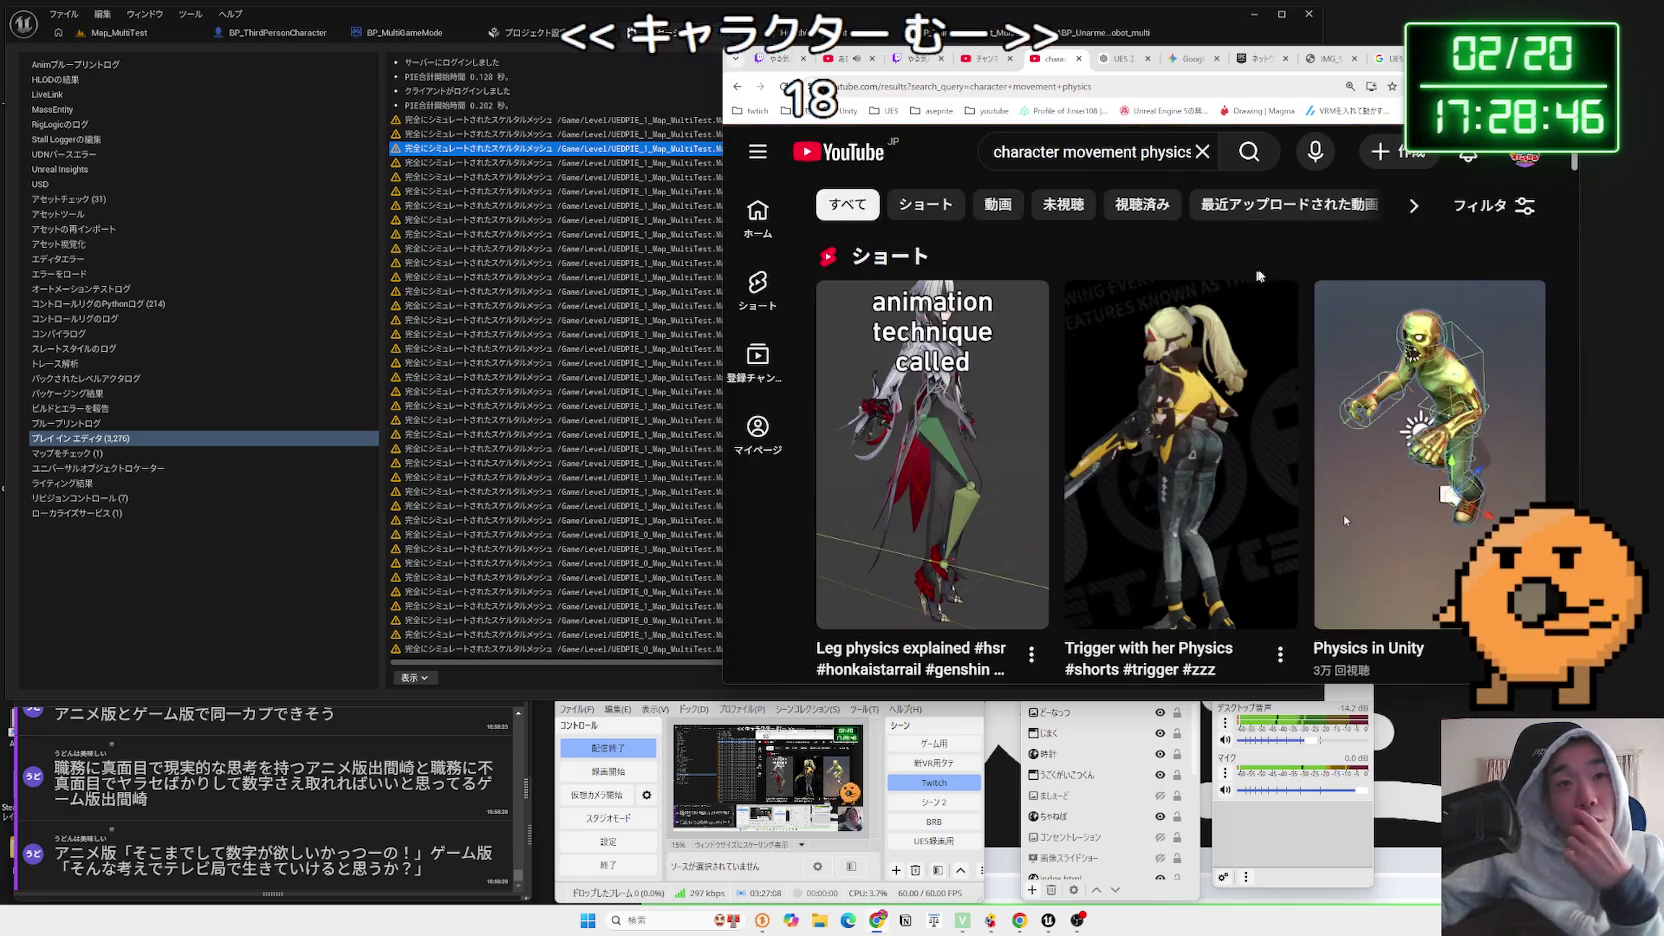
scroll(1191, 259, "down", 3)
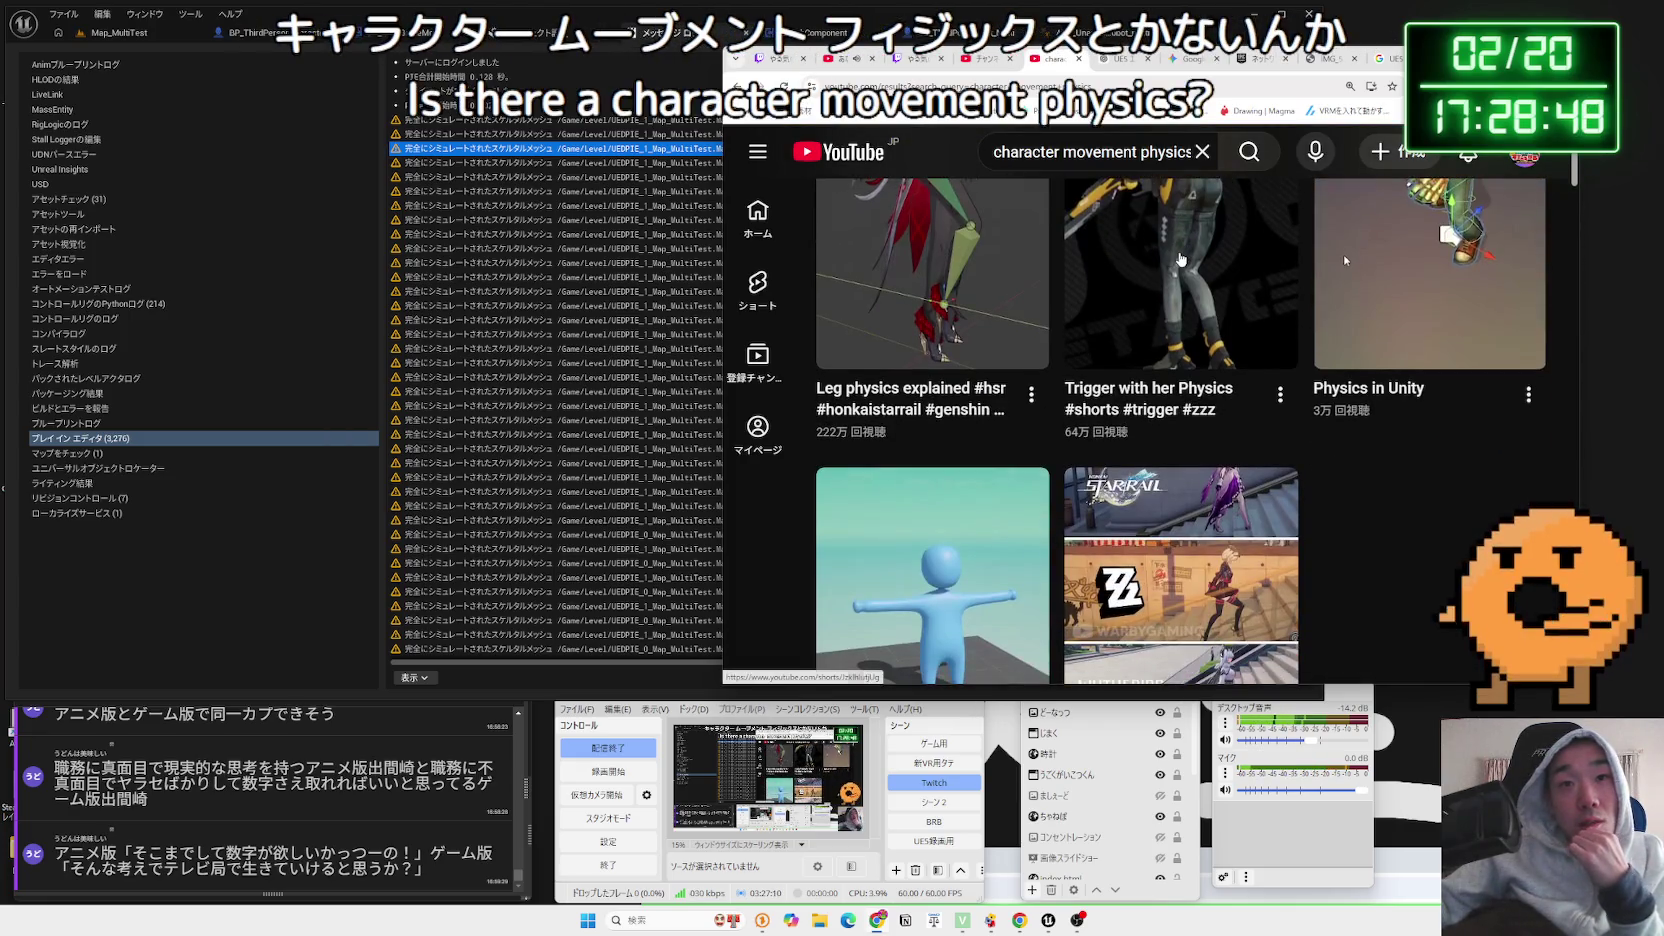
scroll(1180, 259, "up", 2)
scroll(1180, 259, "down", 4)
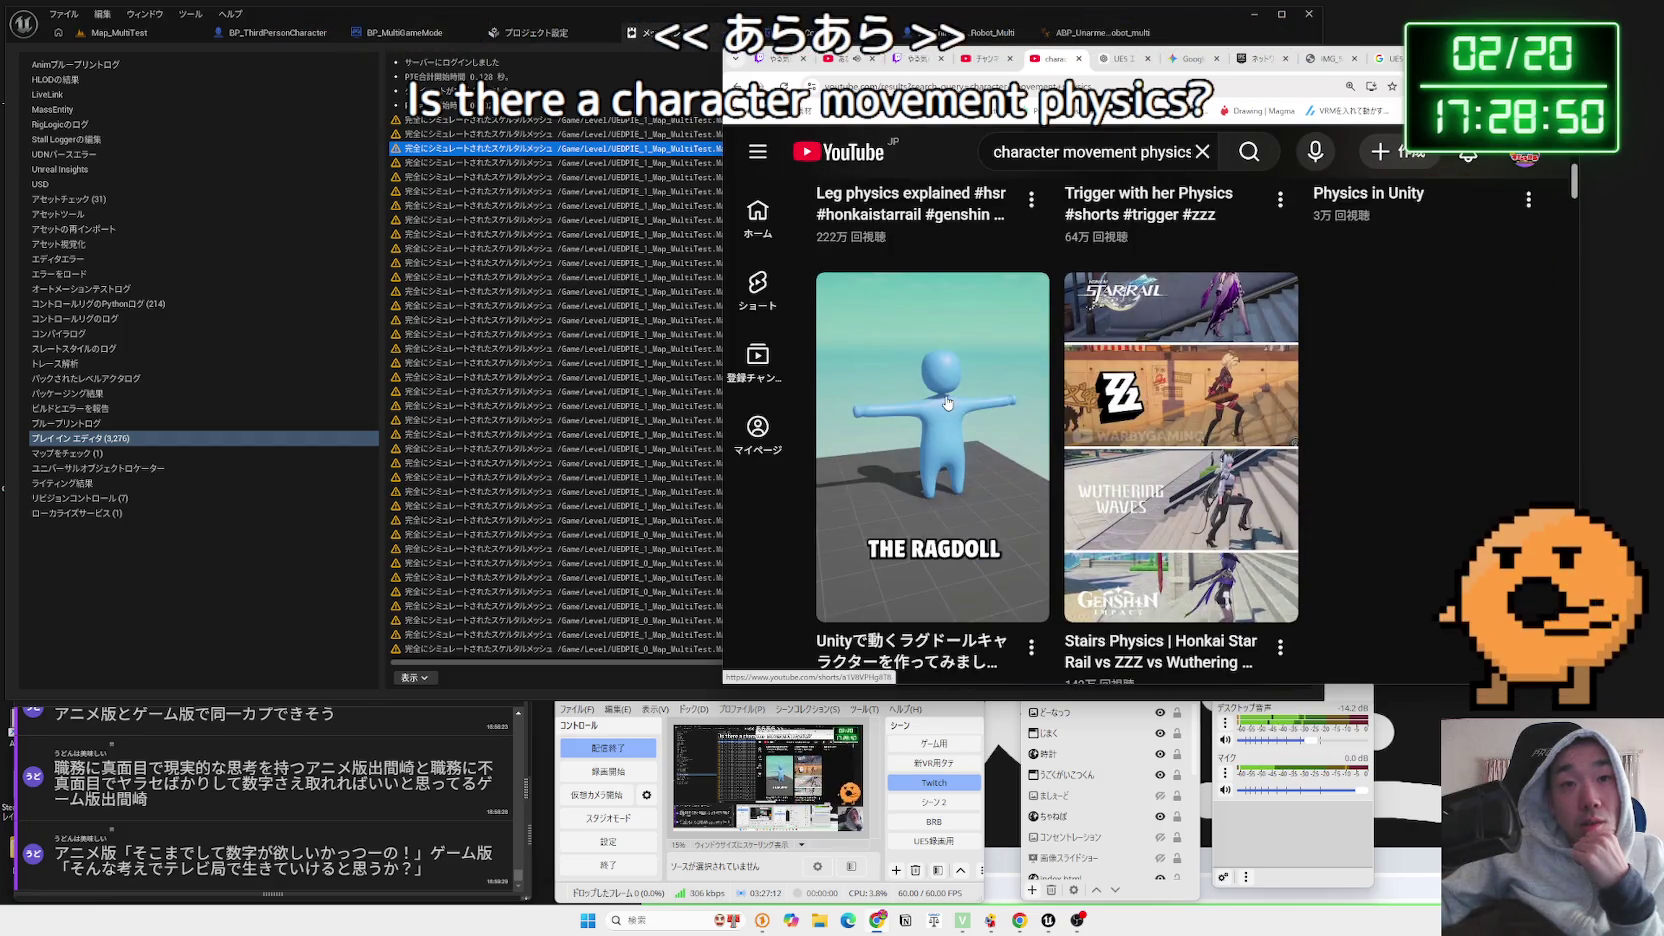
scroll(947, 397, "down", 1)
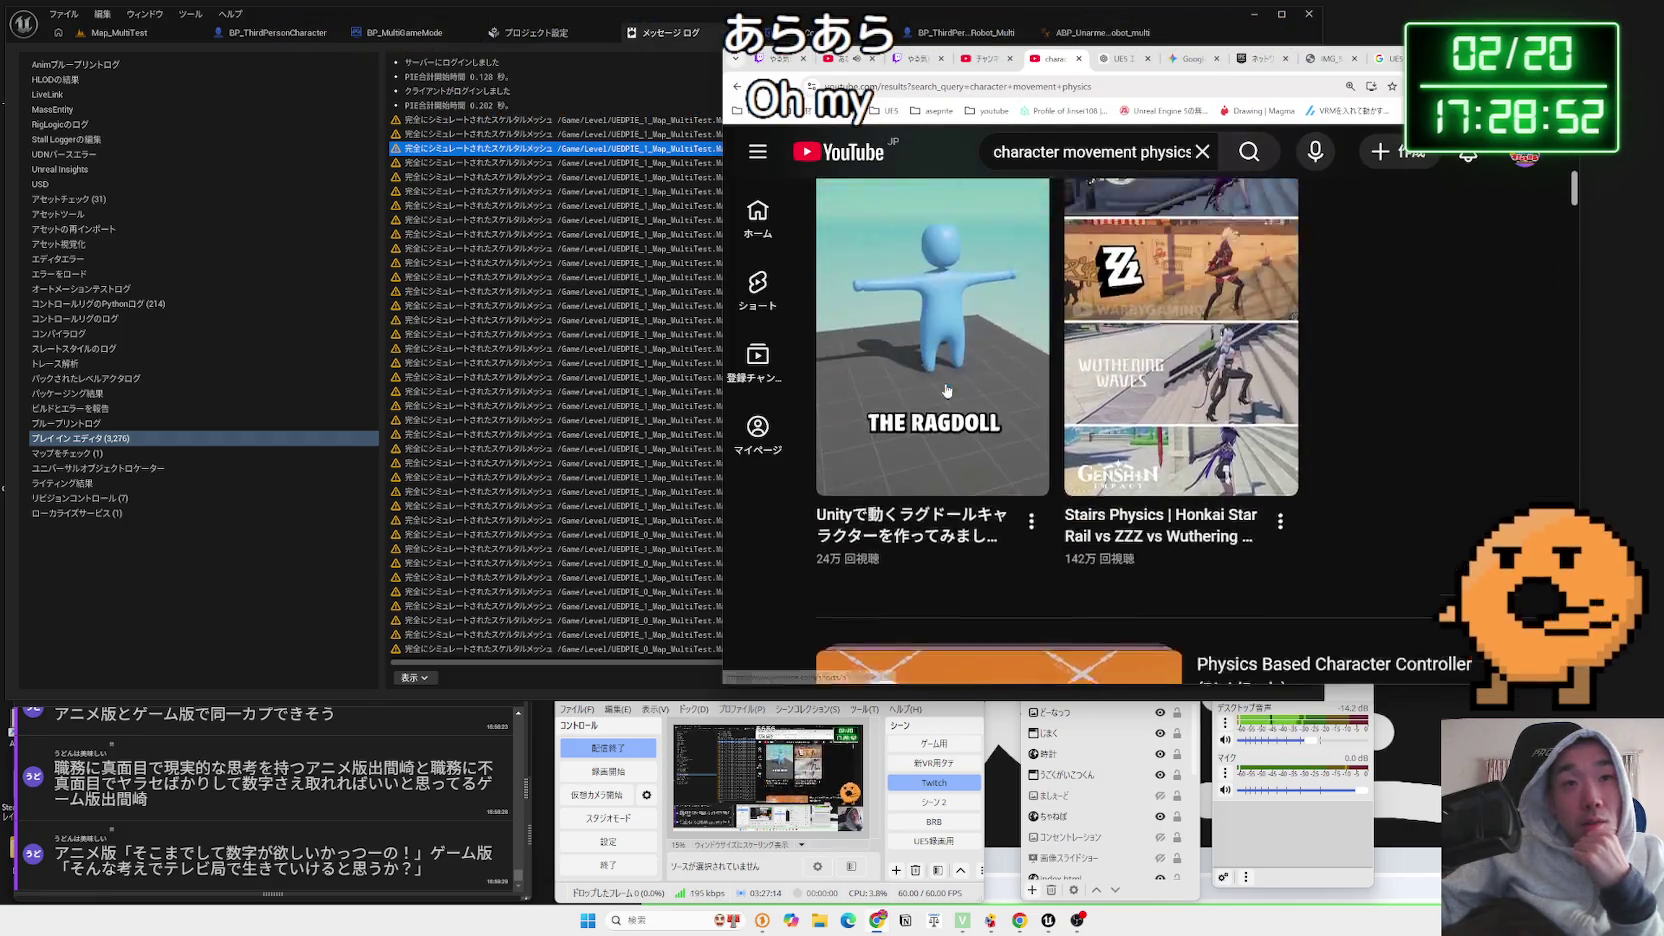
Watch the ragdoll character Short and read its comments before returning to the results
left_click(953, 380)
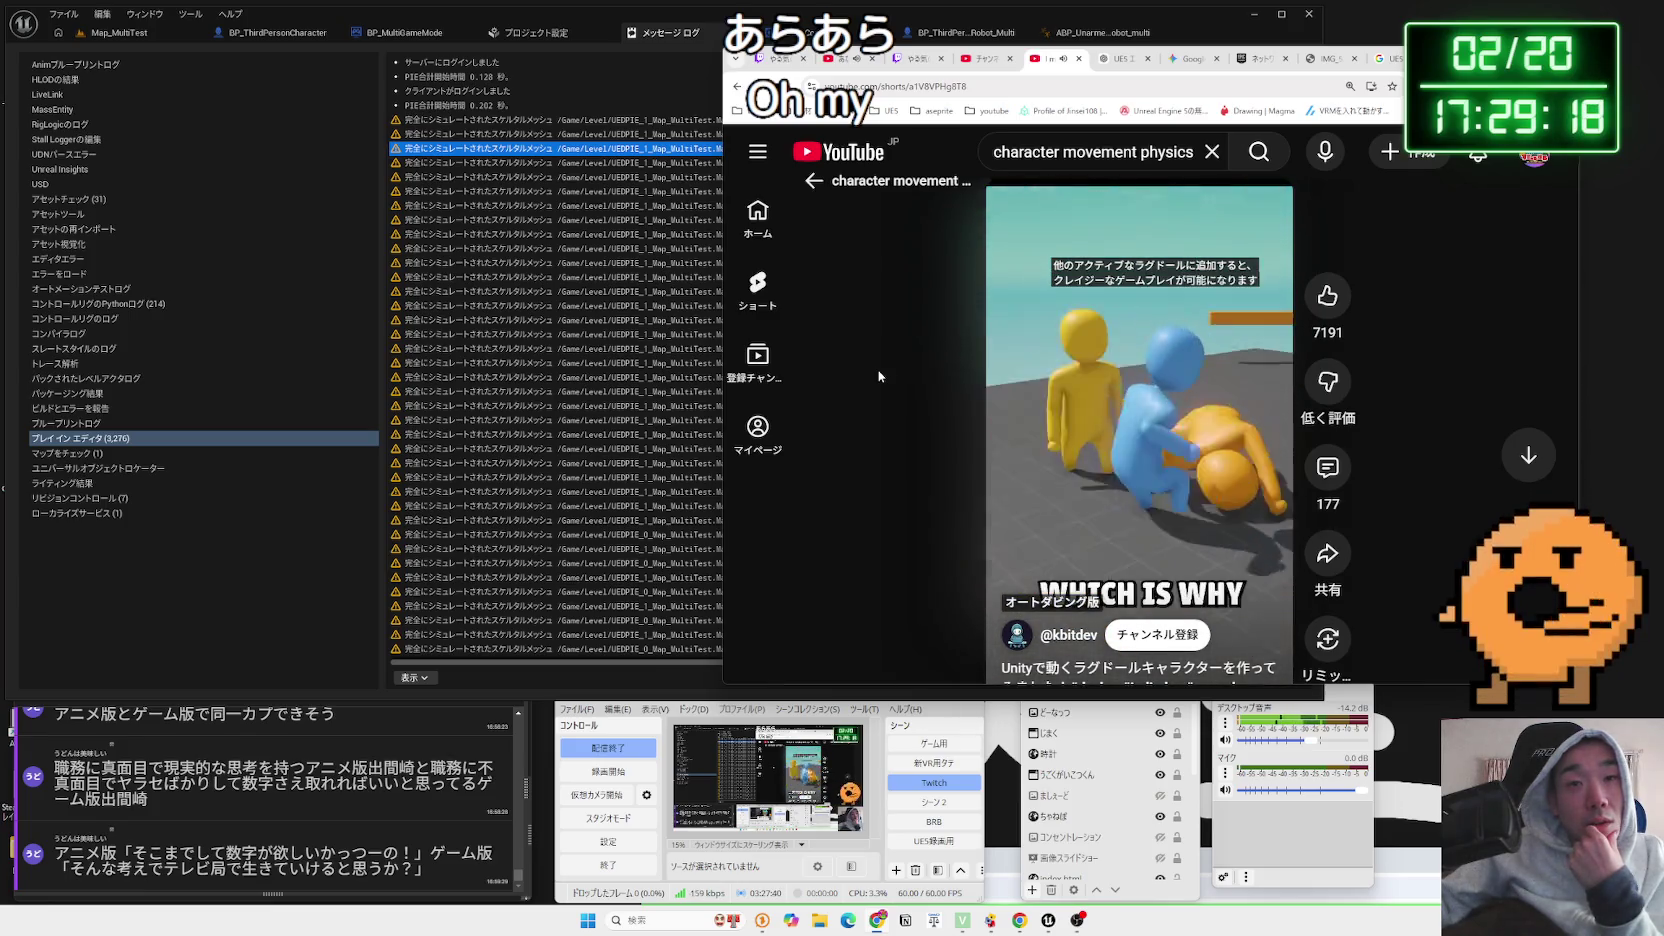
left_click(1328, 467)
scroll(1315, 334, "down", 2)
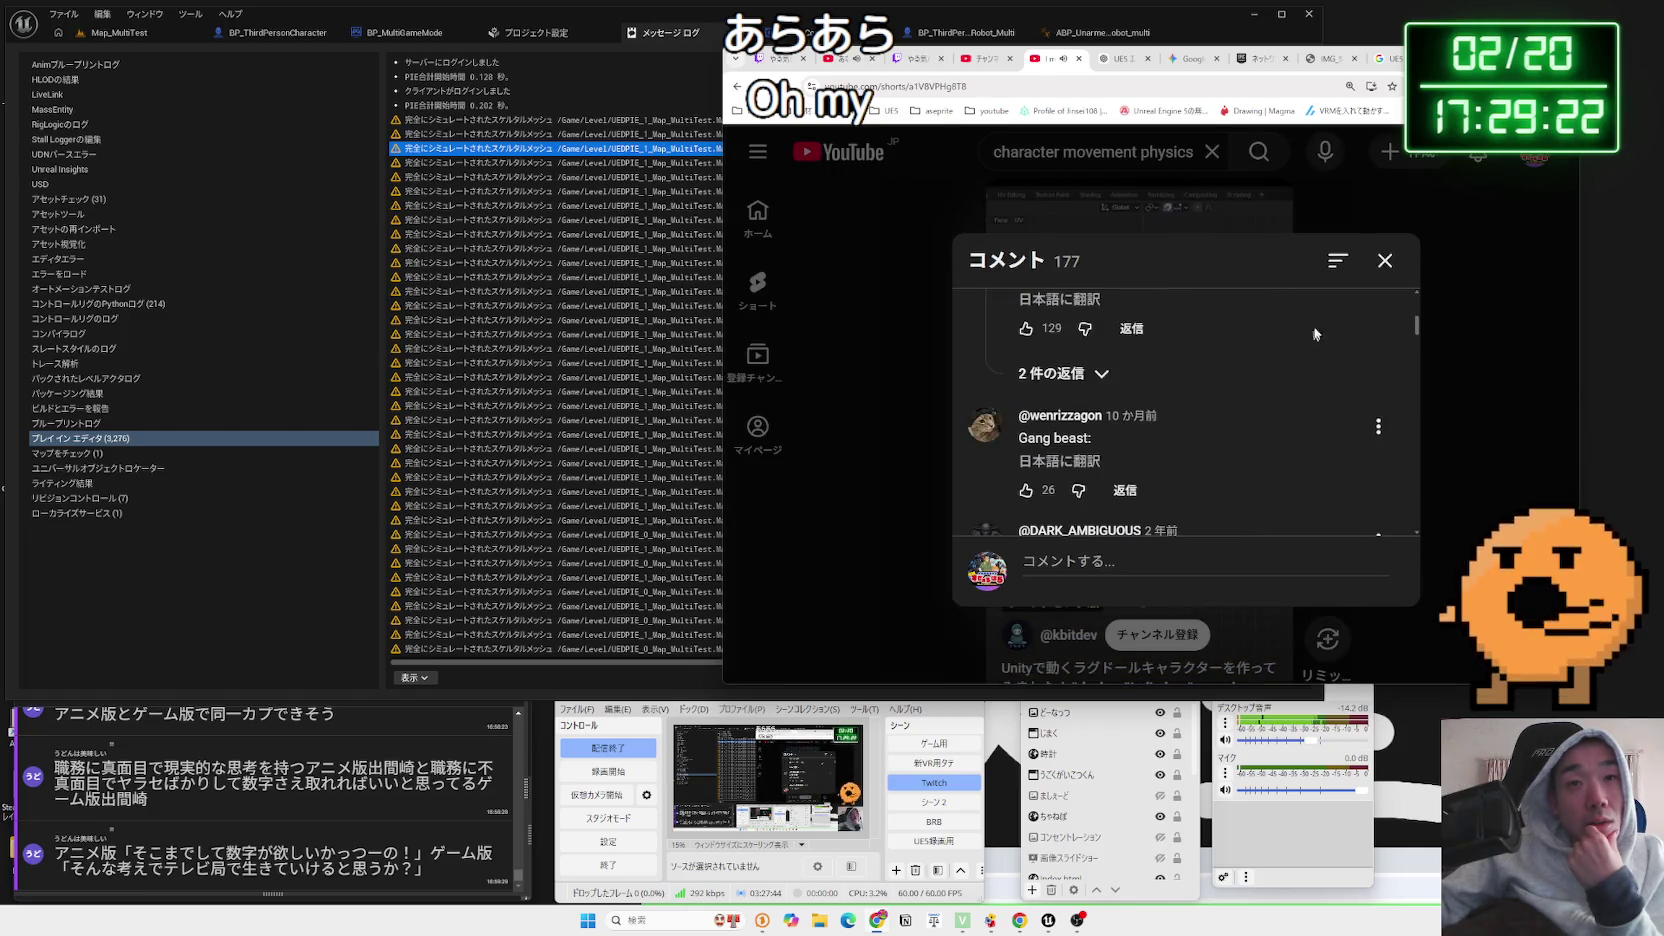
left_click(1386, 264)
key("alt+Left")
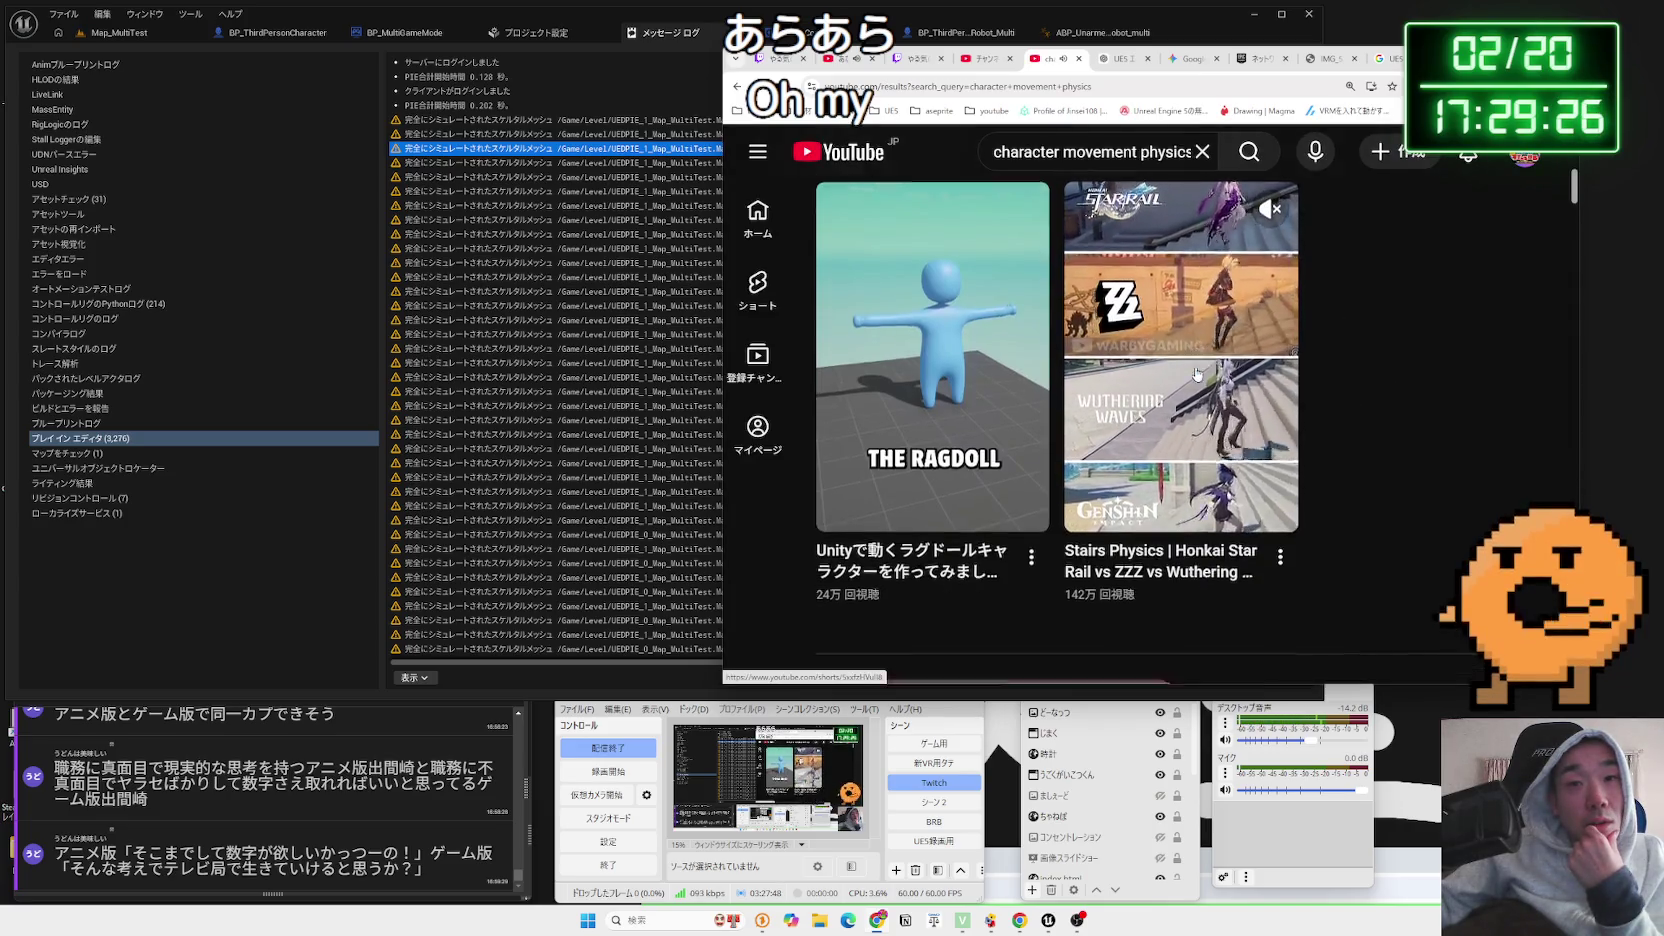
Scroll further through the search results, then select the search box to edit the query
scroll(1197, 374, "down", 3)
scroll(1197, 374, "down", 1)
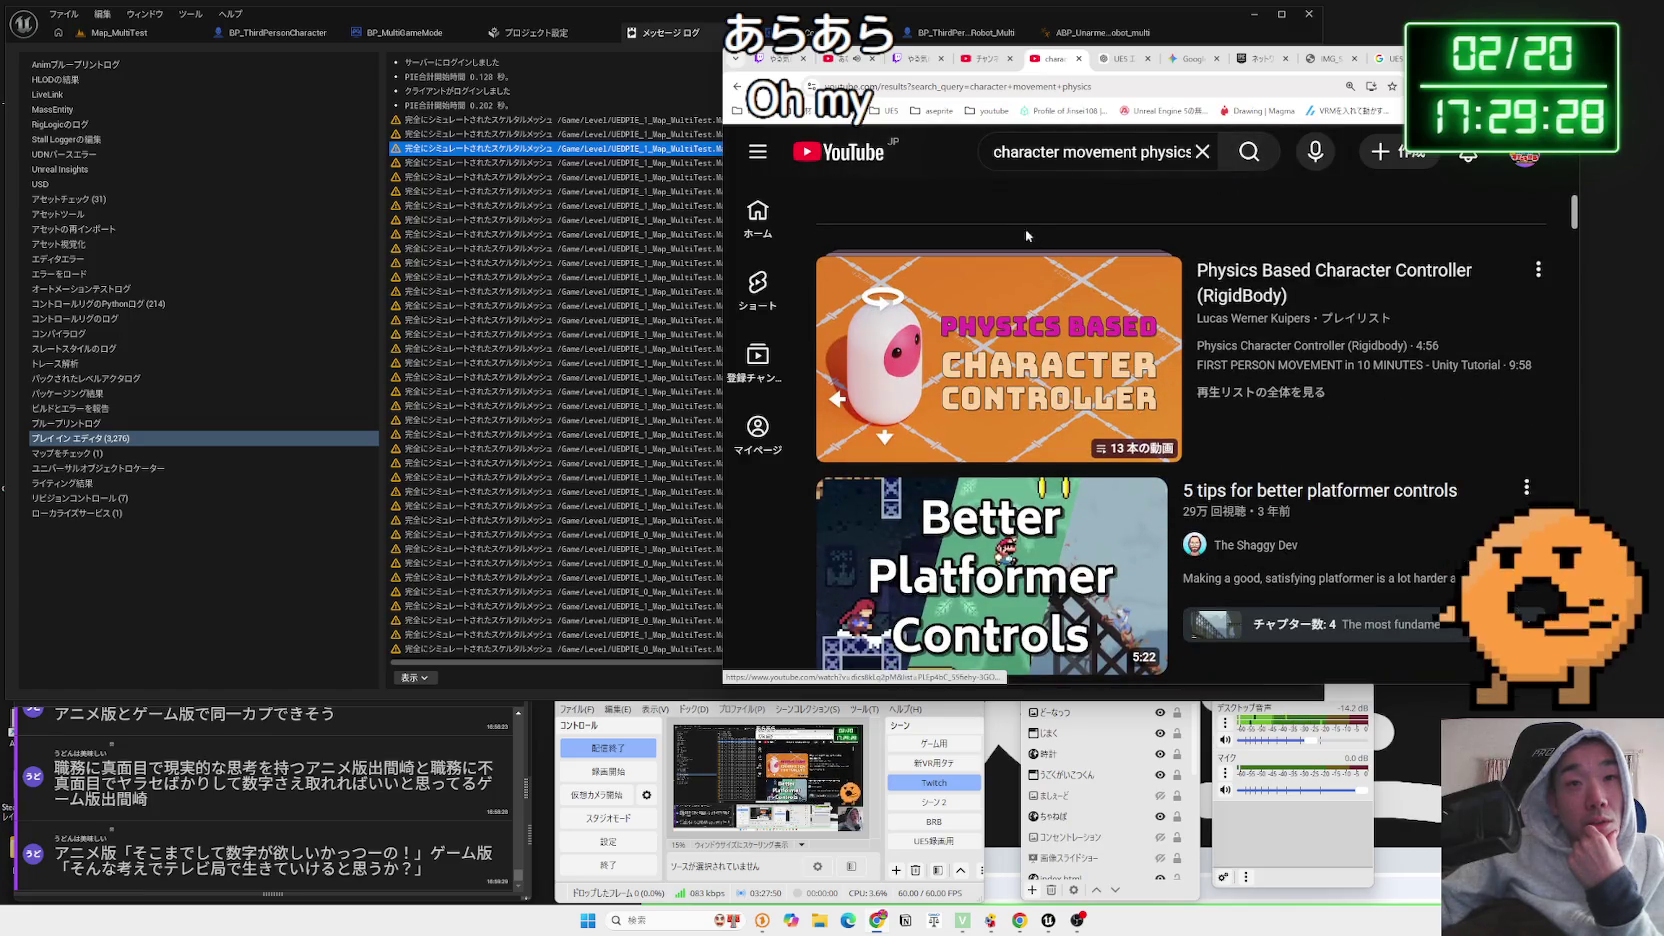
mouse_move(1053, 325)
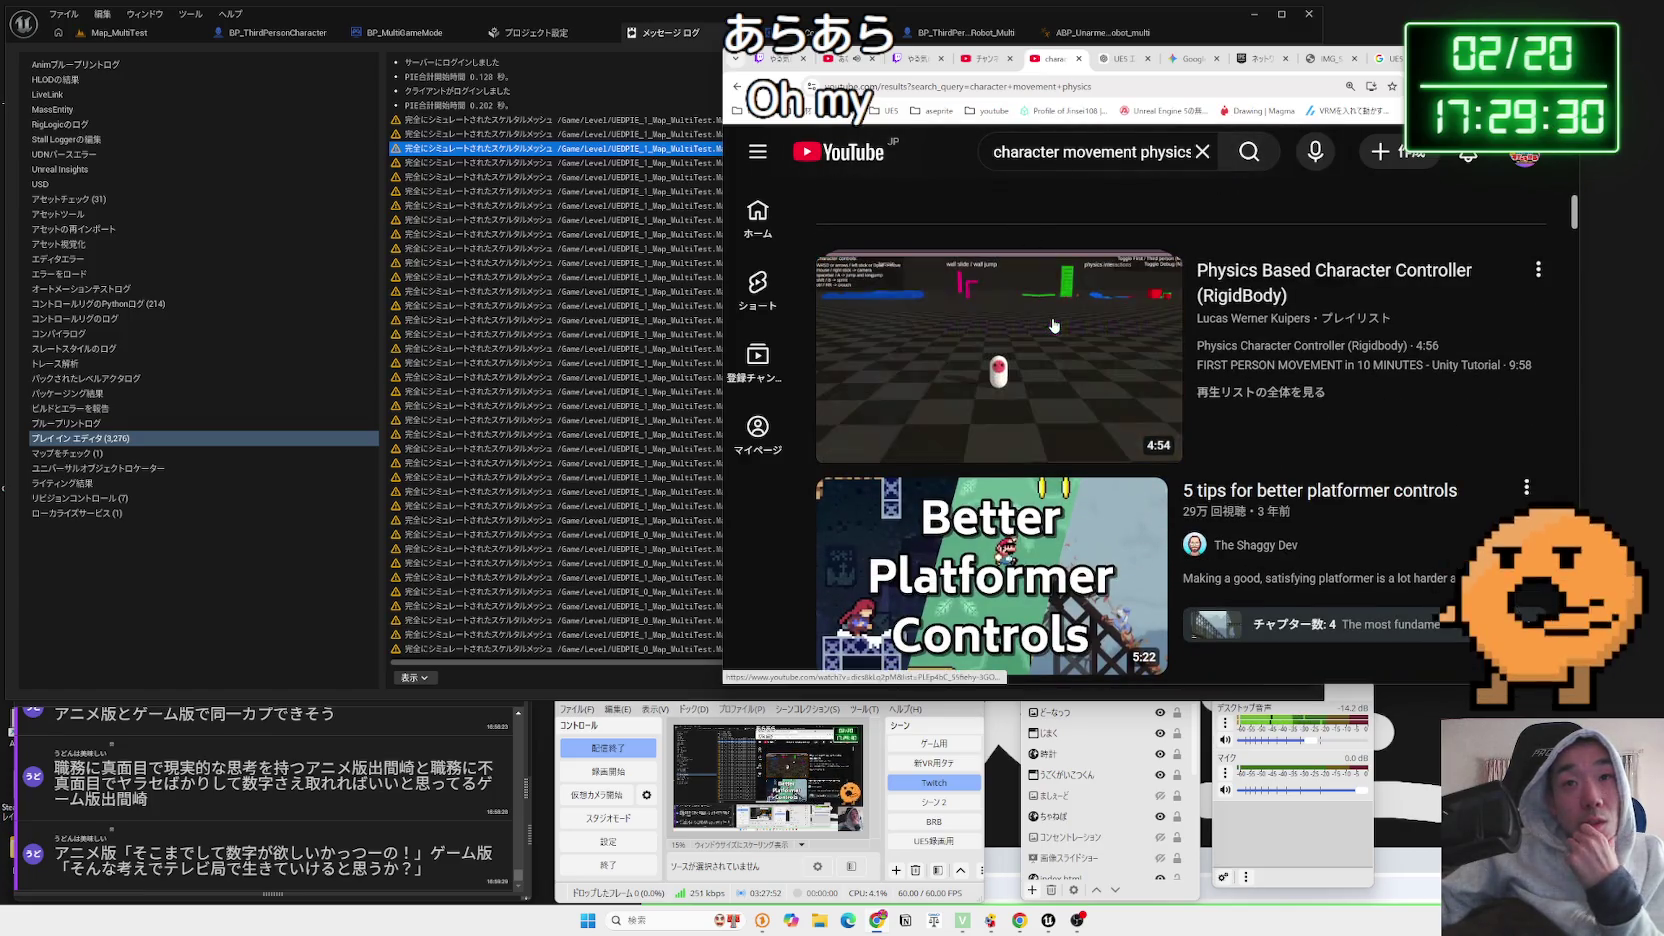
left_click(1053, 152)
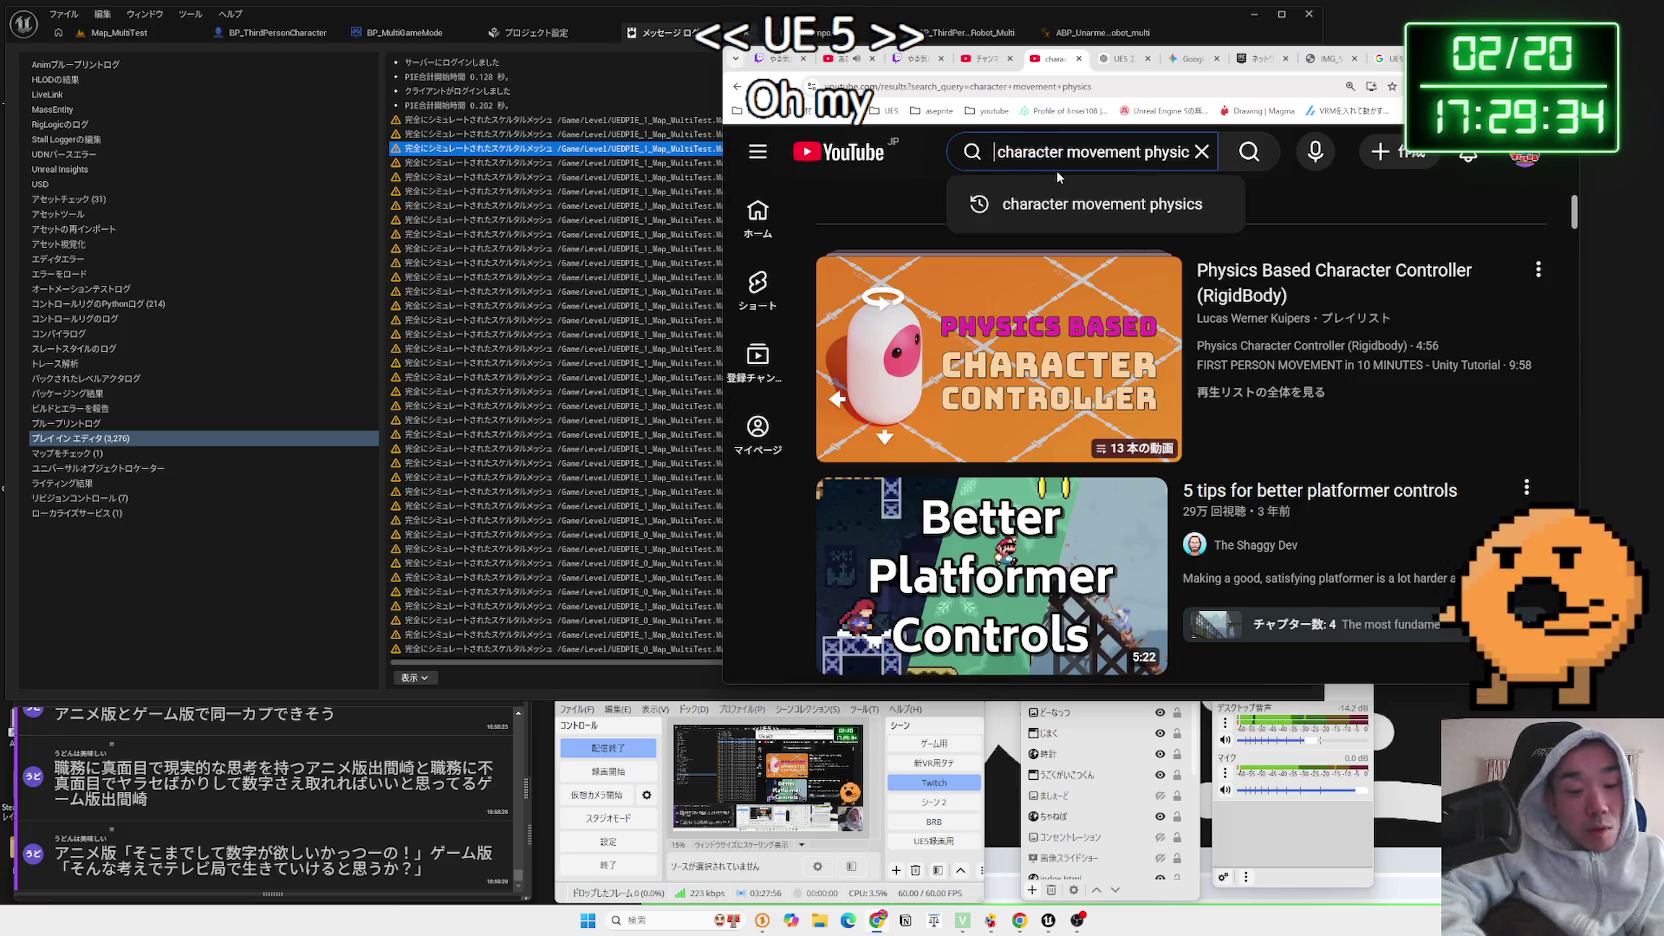
Search 'UE5 character movement physics' and briefly watch the ragdoll reactions Short
type("UE5")
key("Return")
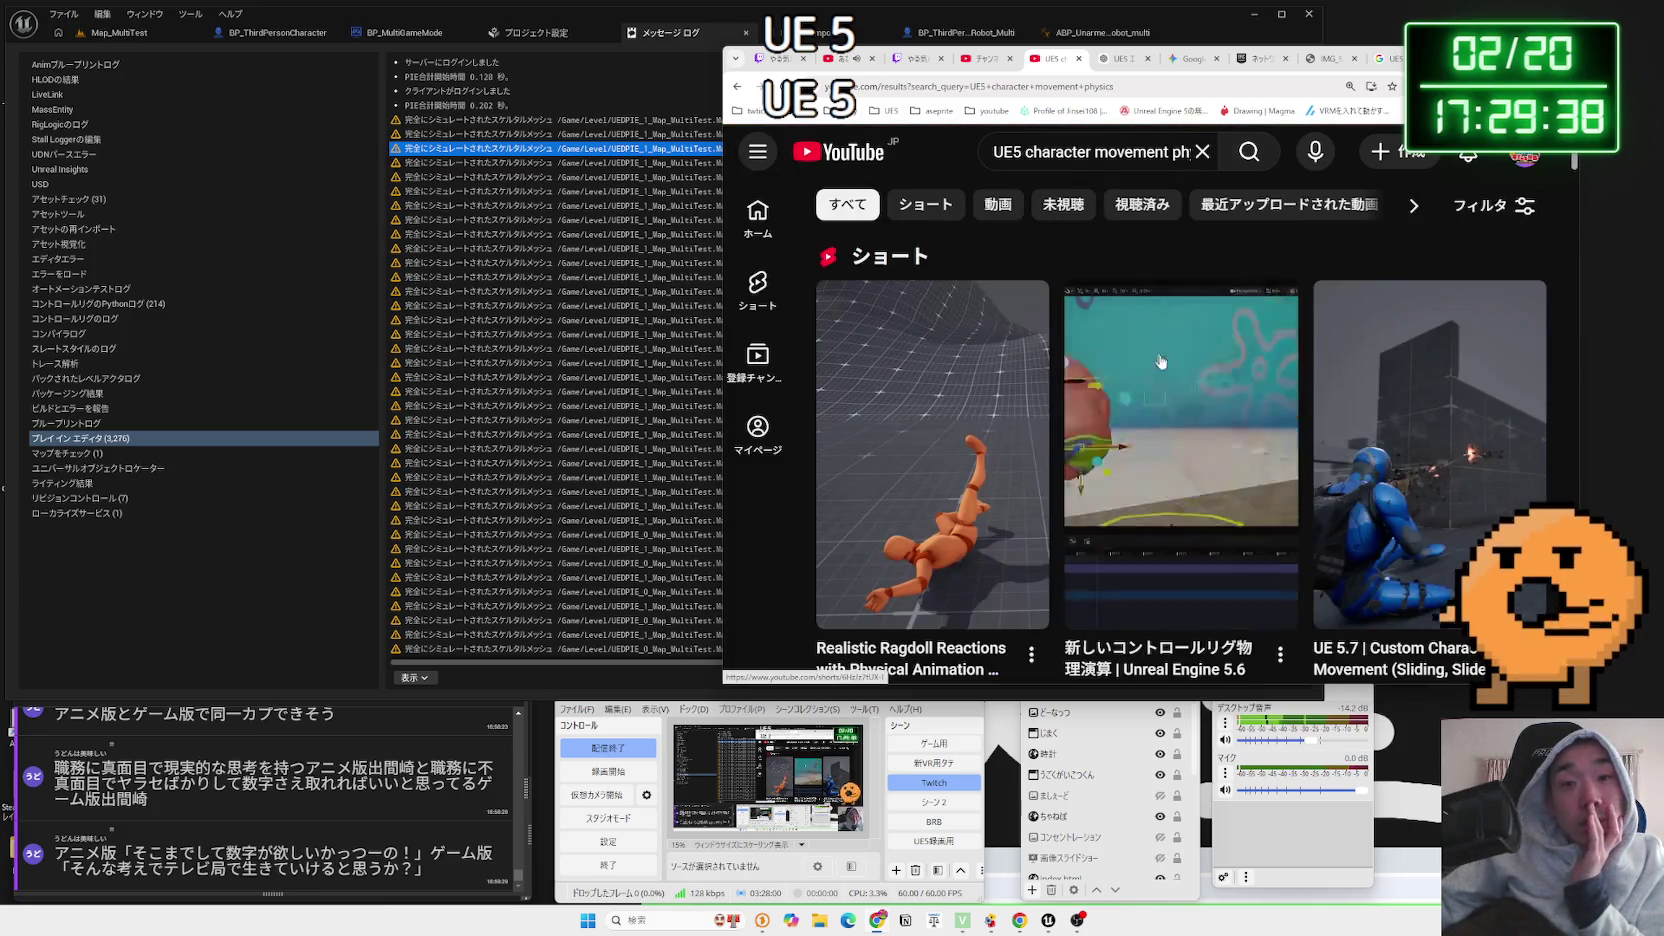
left_click(956, 373)
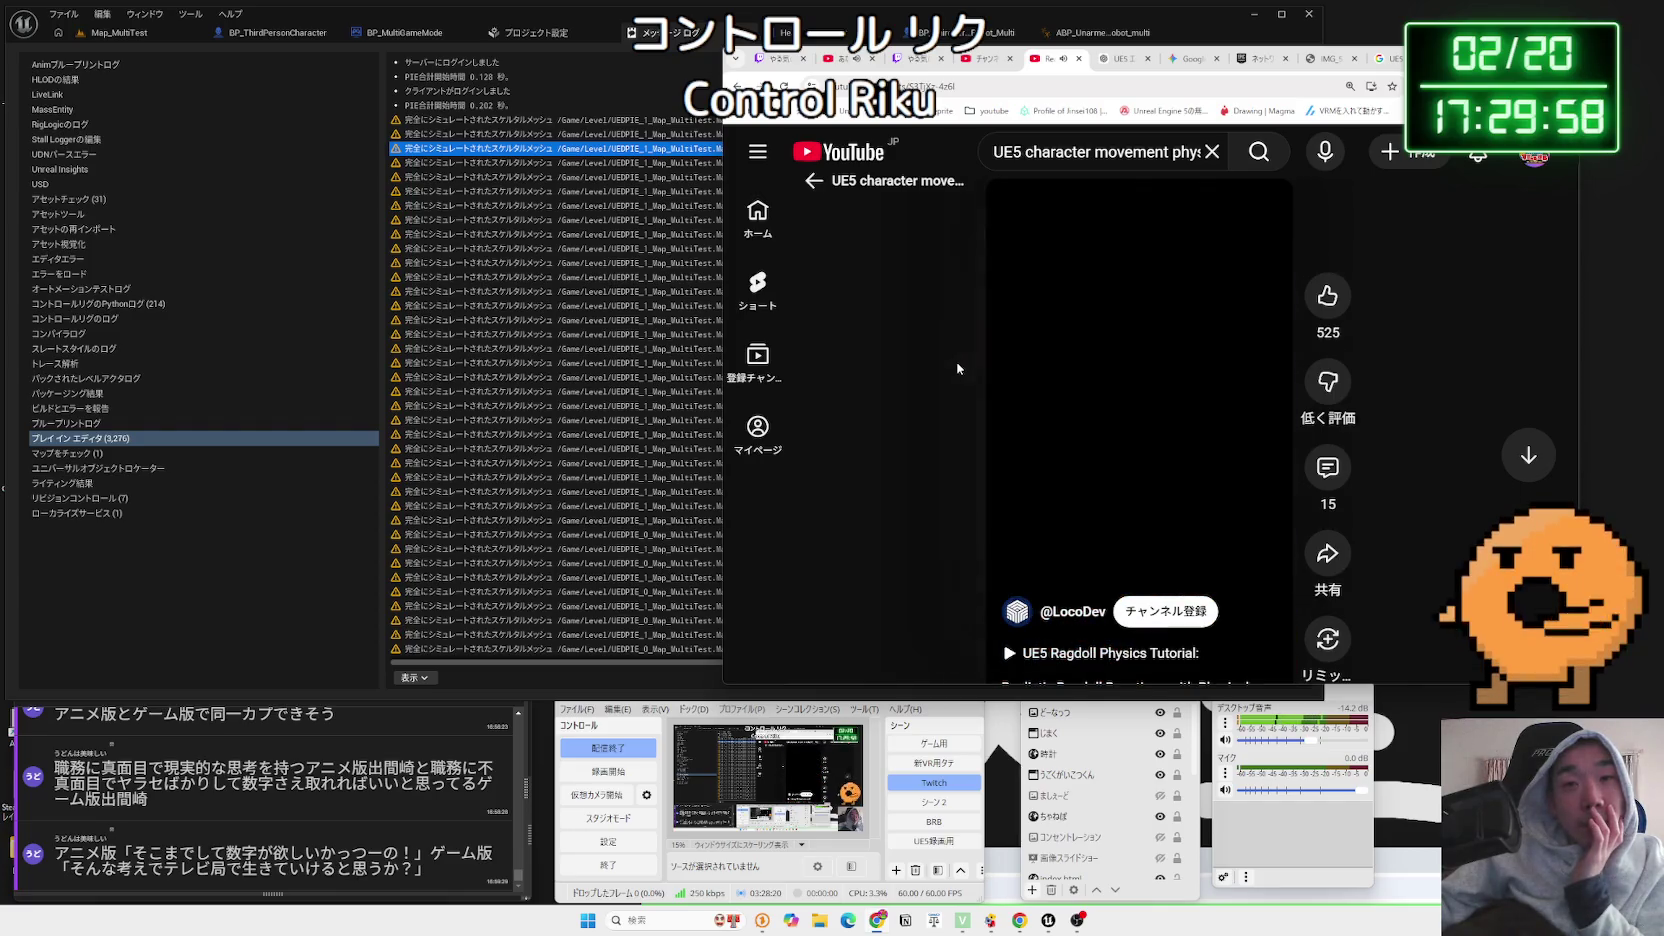
key("alt+Left")
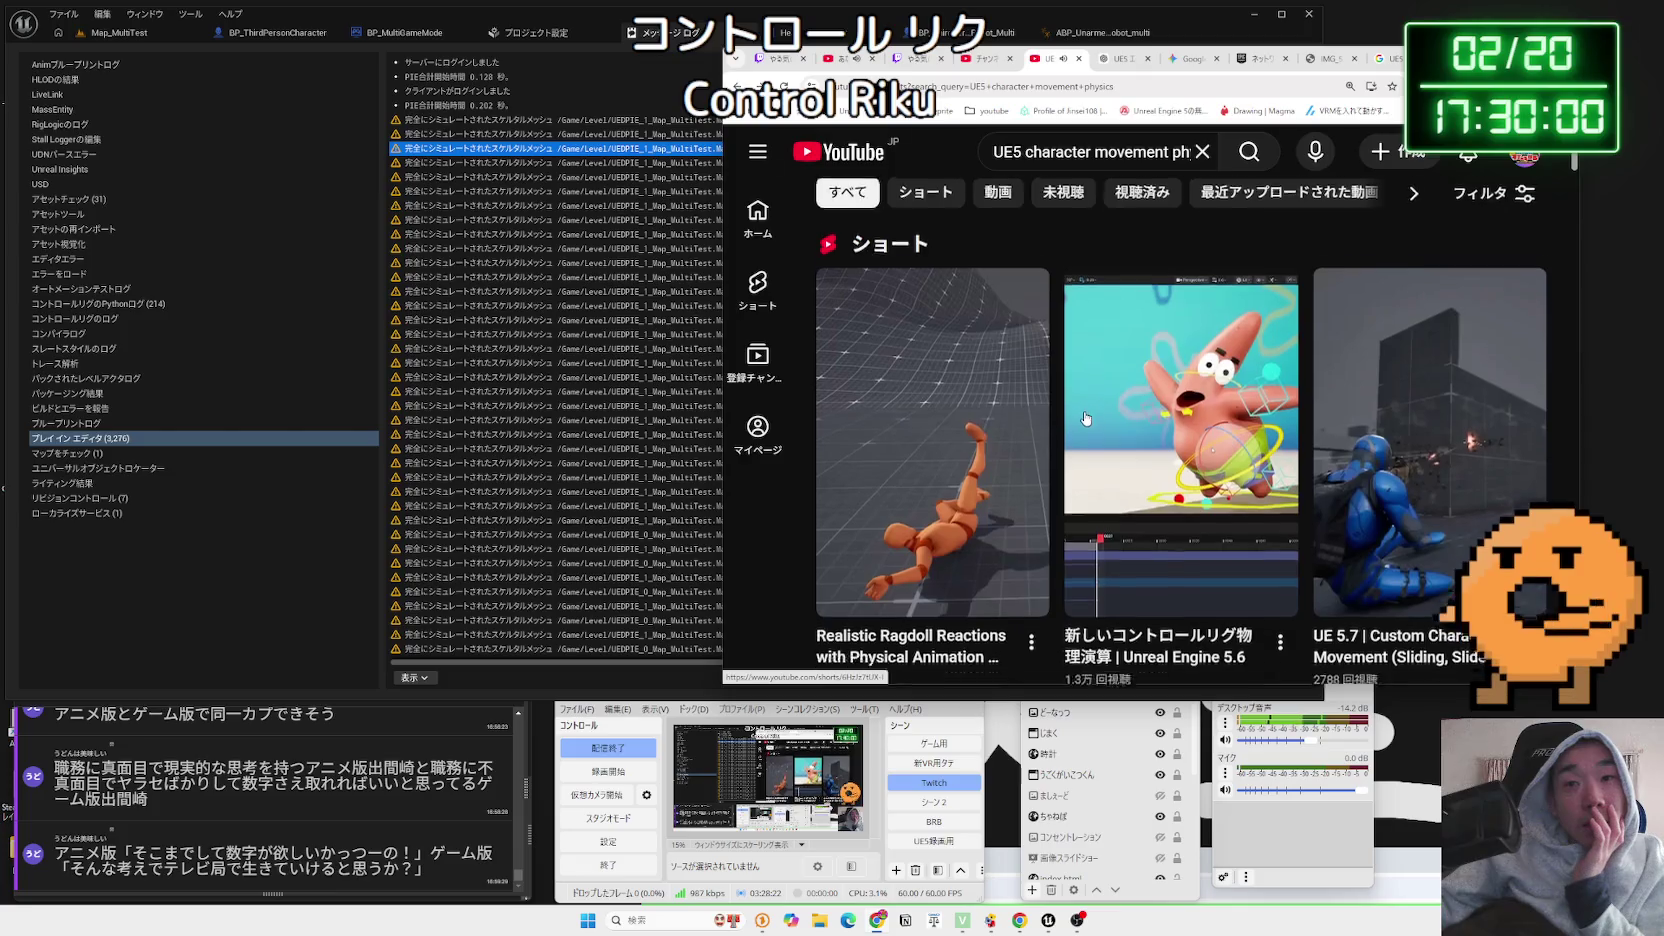
Scroll through the UE5 character movement physics videos and Shorts
scroll(1180, 414, "down", 5)
scroll(1180, 414, "down", 2)
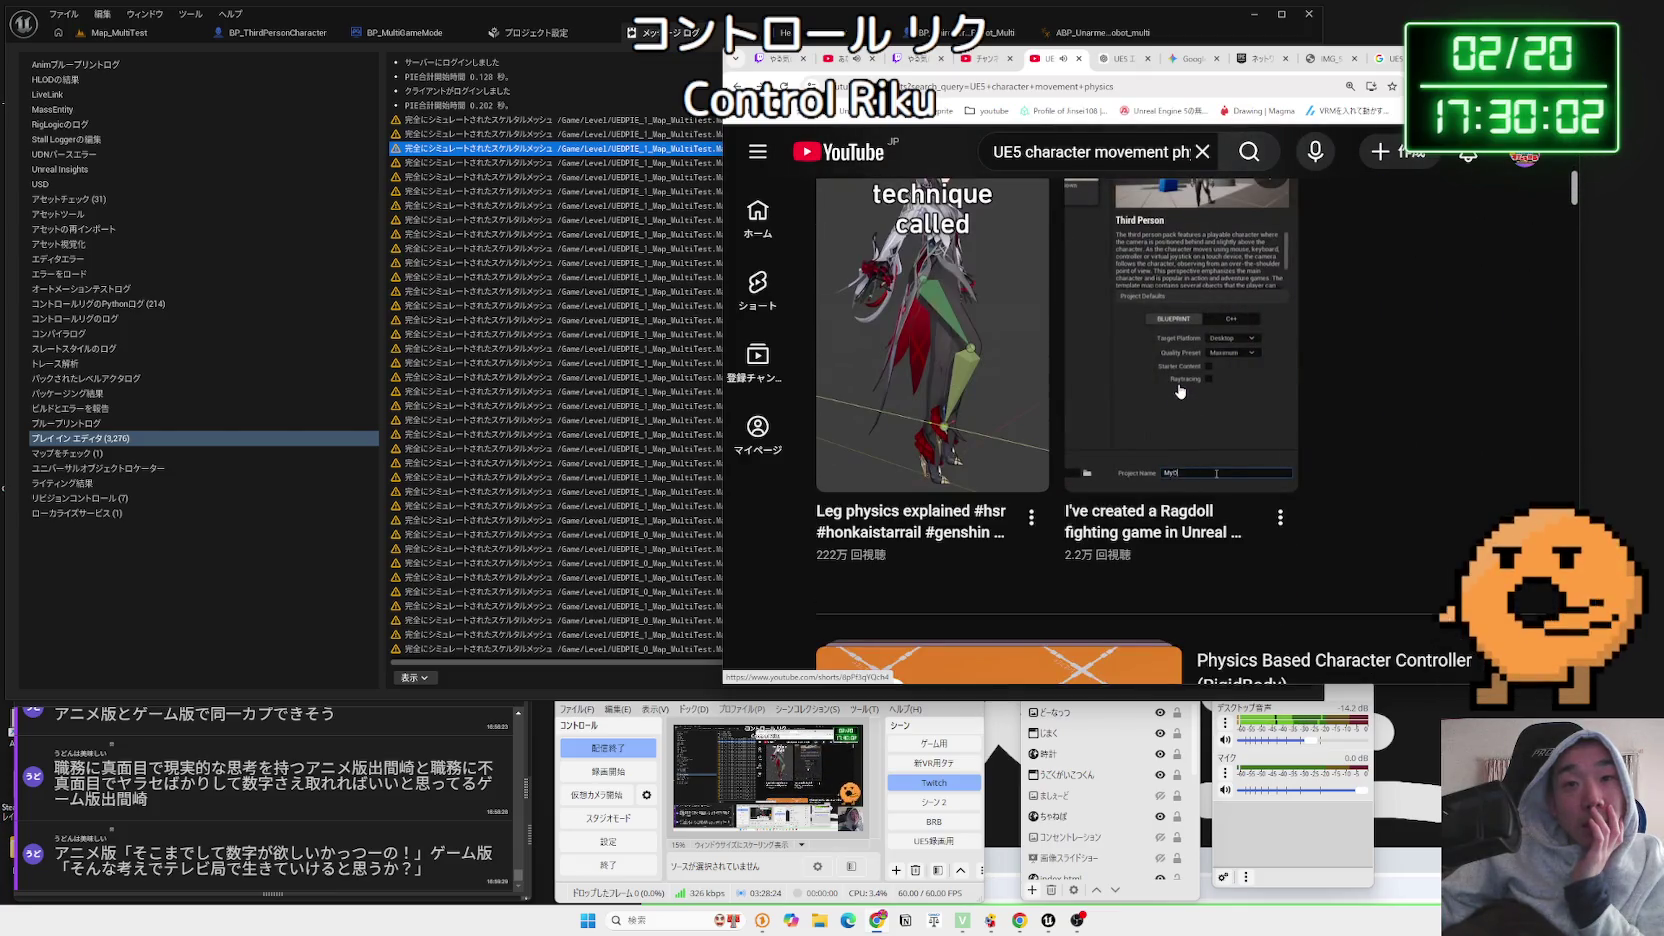
scroll(1012, 386, "down", 5)
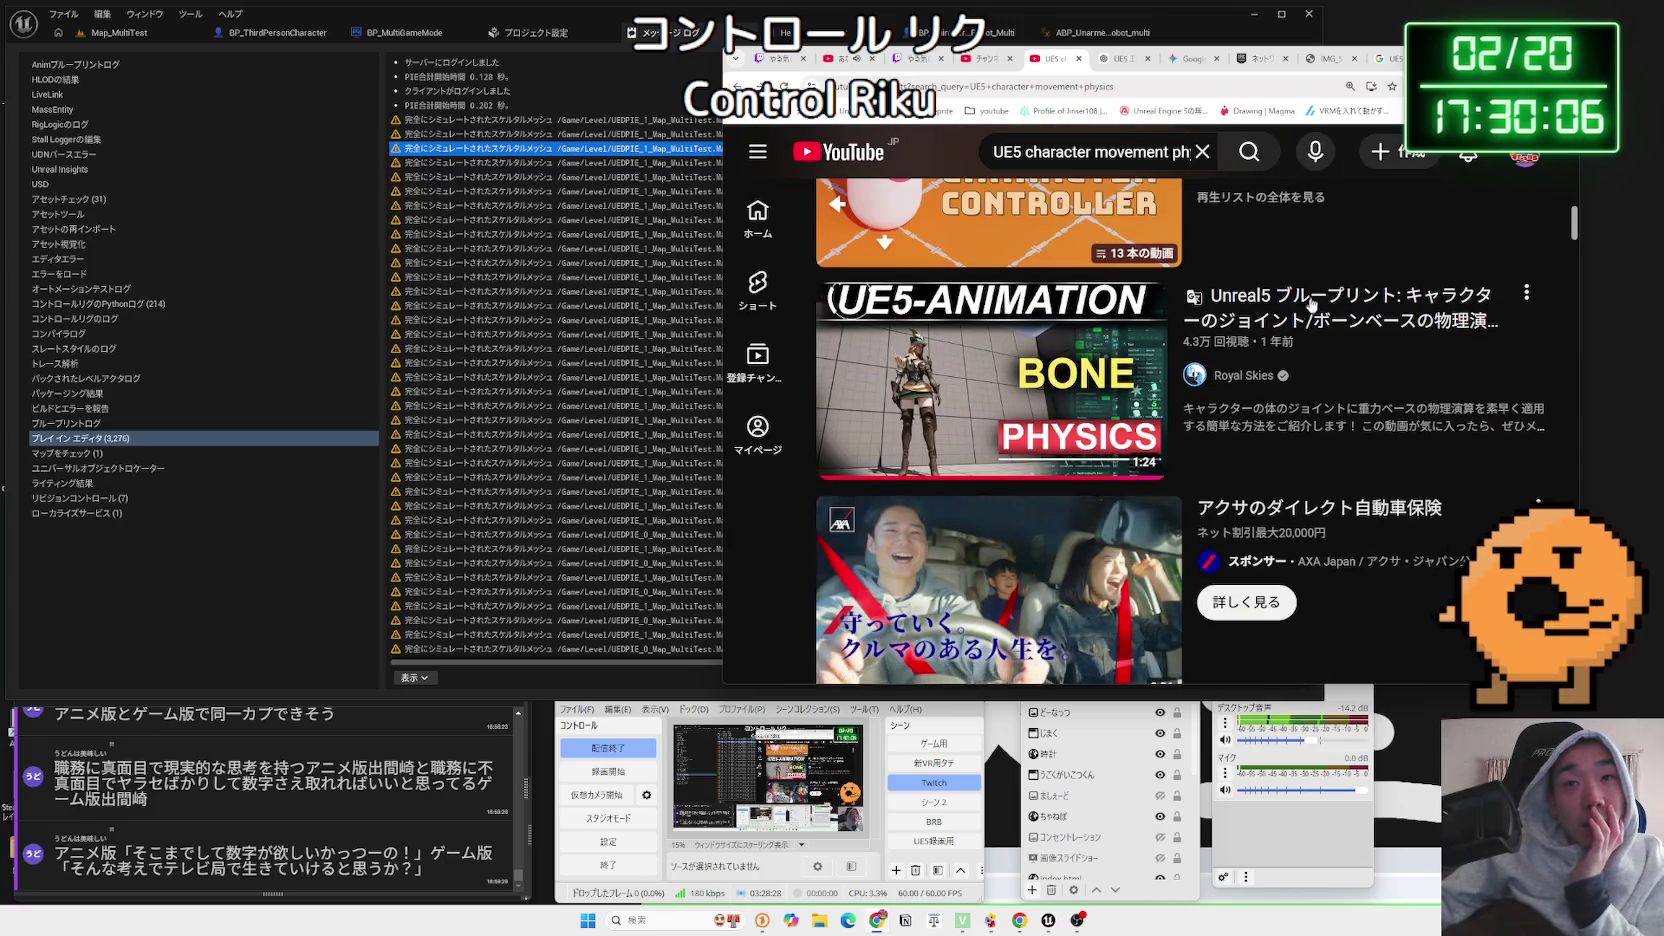
mouse_move(1308, 310)
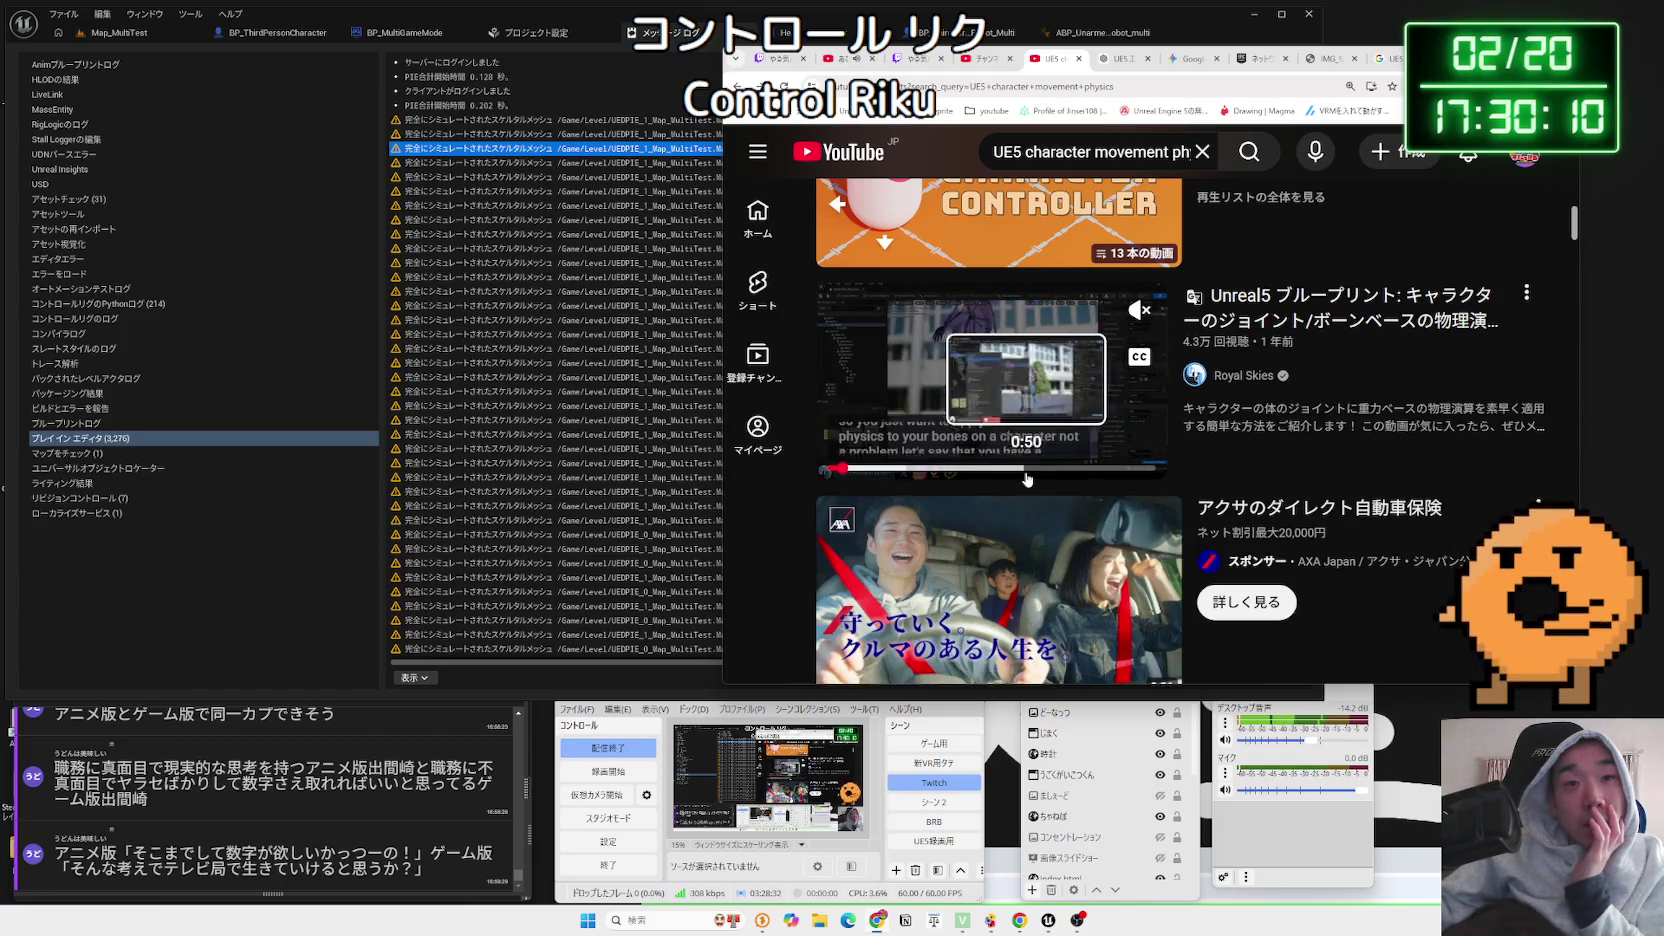
scroll(1096, 372, "down", 3)
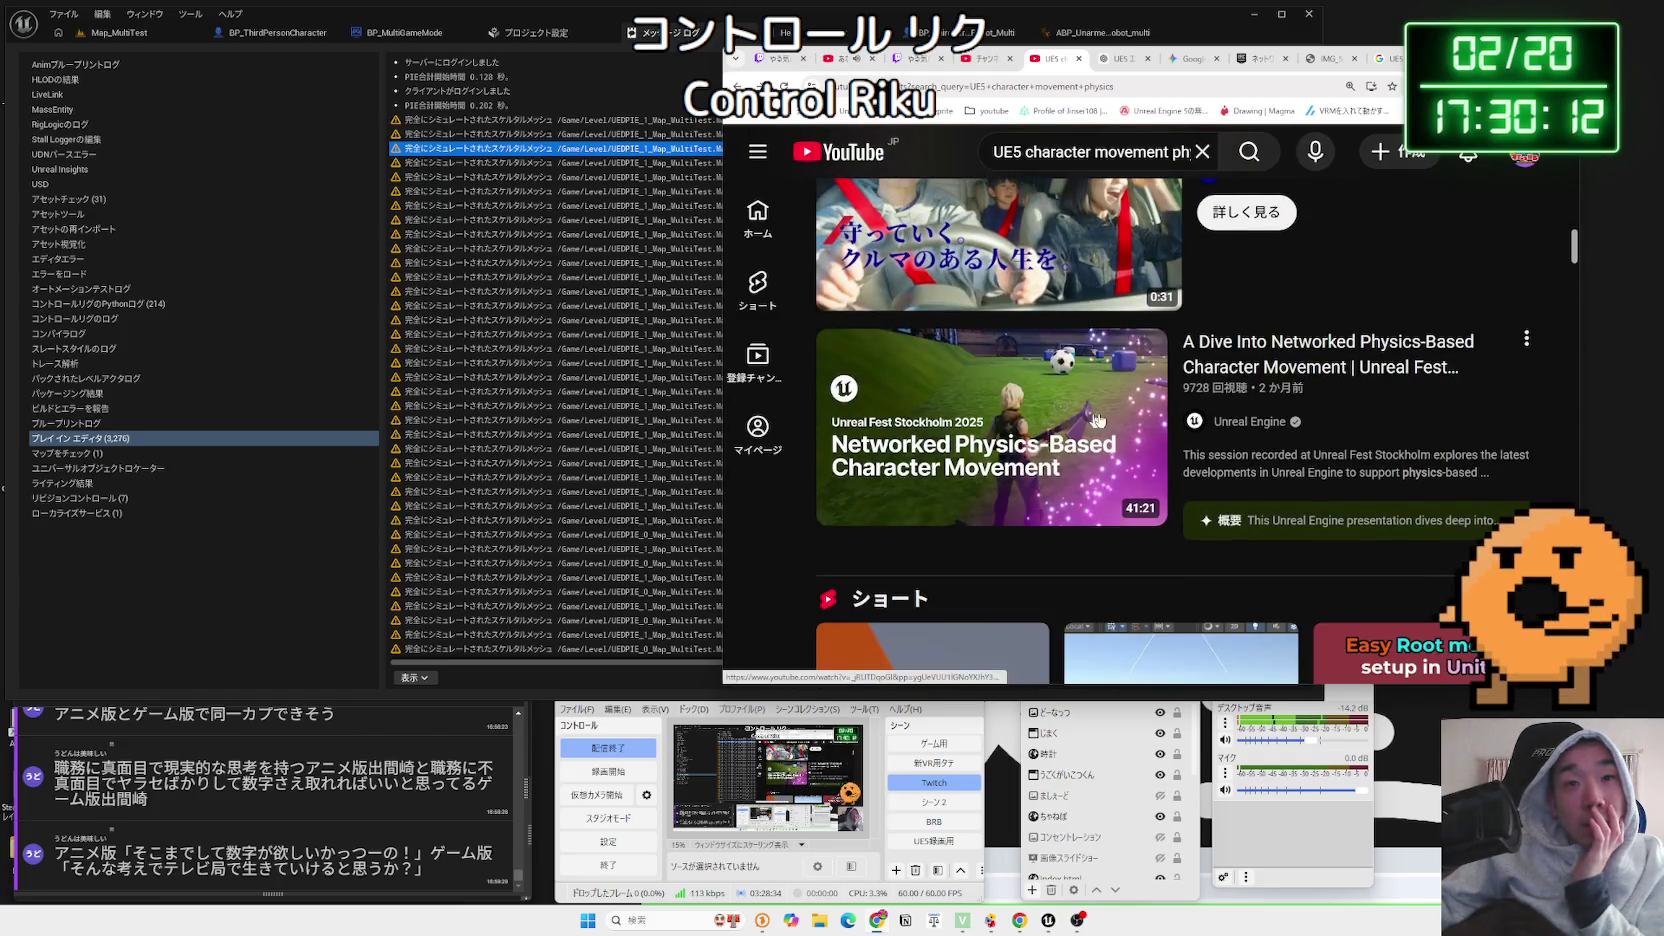
scroll(1069, 408, "down", 3)
mouse_move(1147, 387)
mouse_move(997, 387)
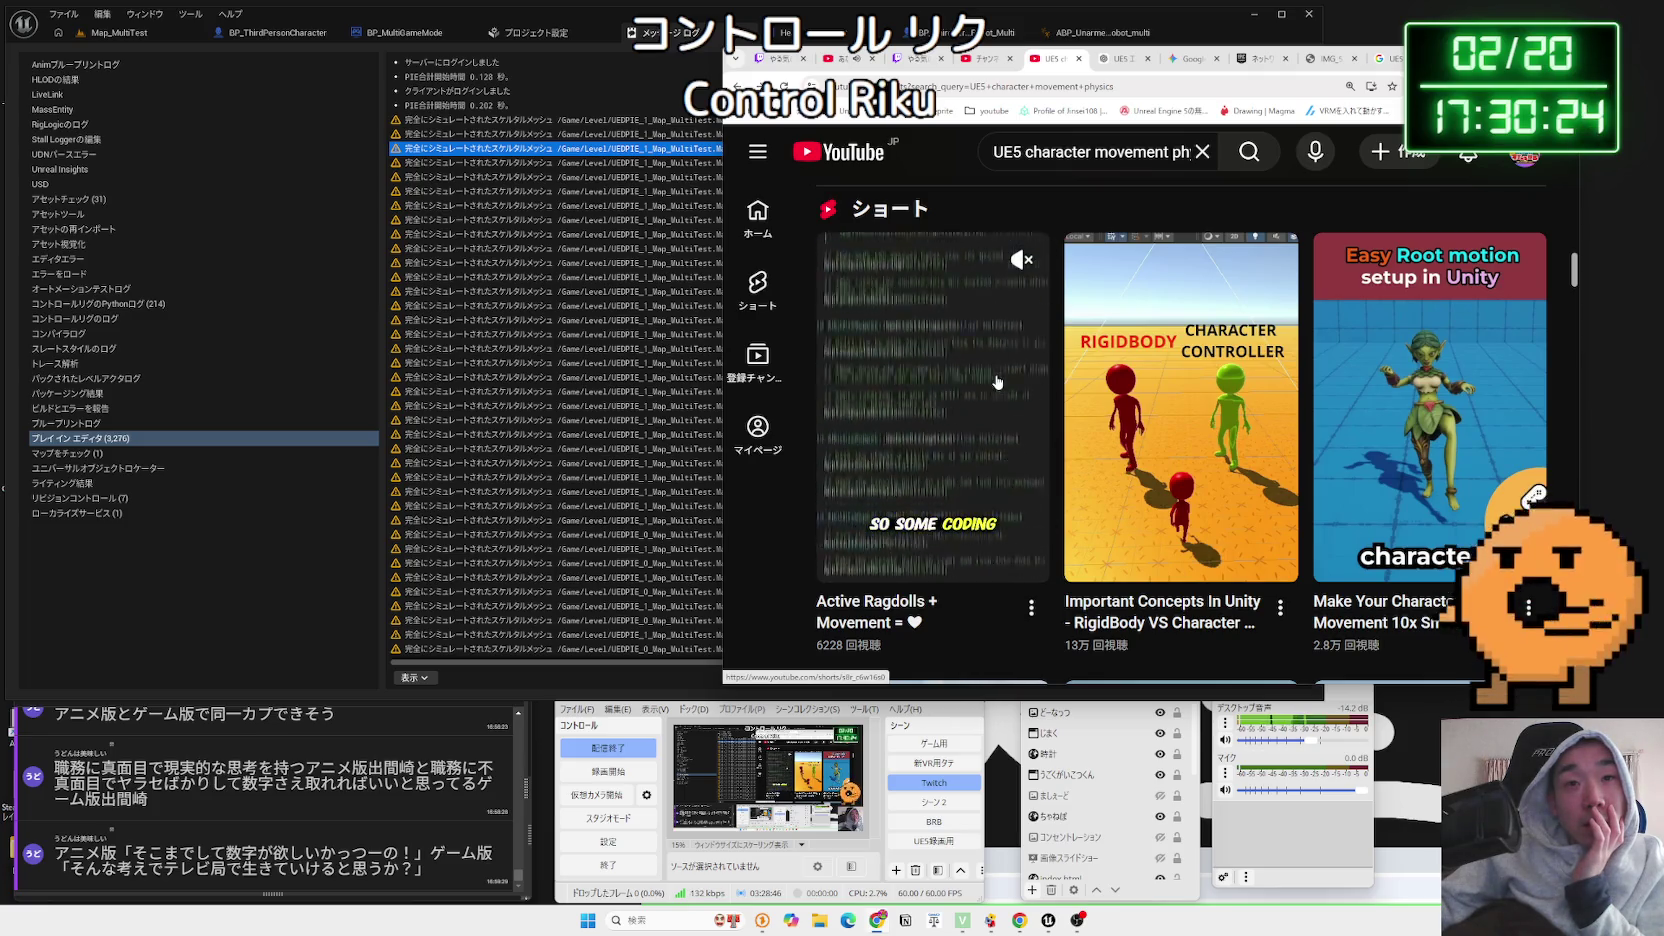
scroll(997, 382, "down", 5)
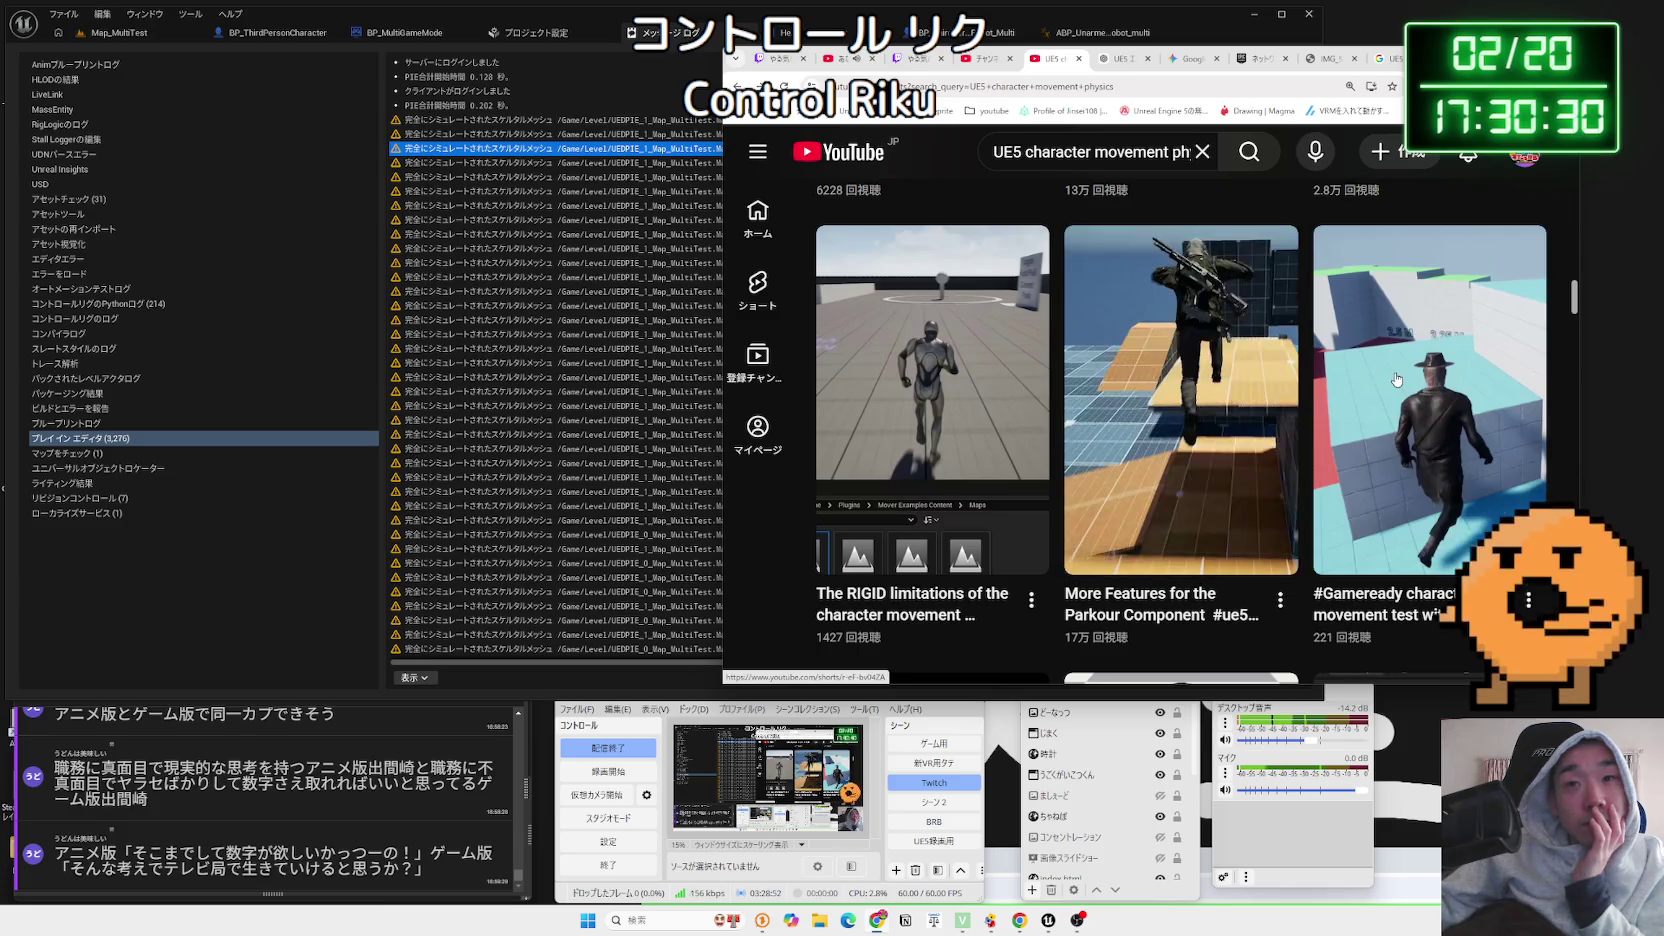
scroll(1396, 380, "down", 3)
scroll(1396, 380, "down", 2)
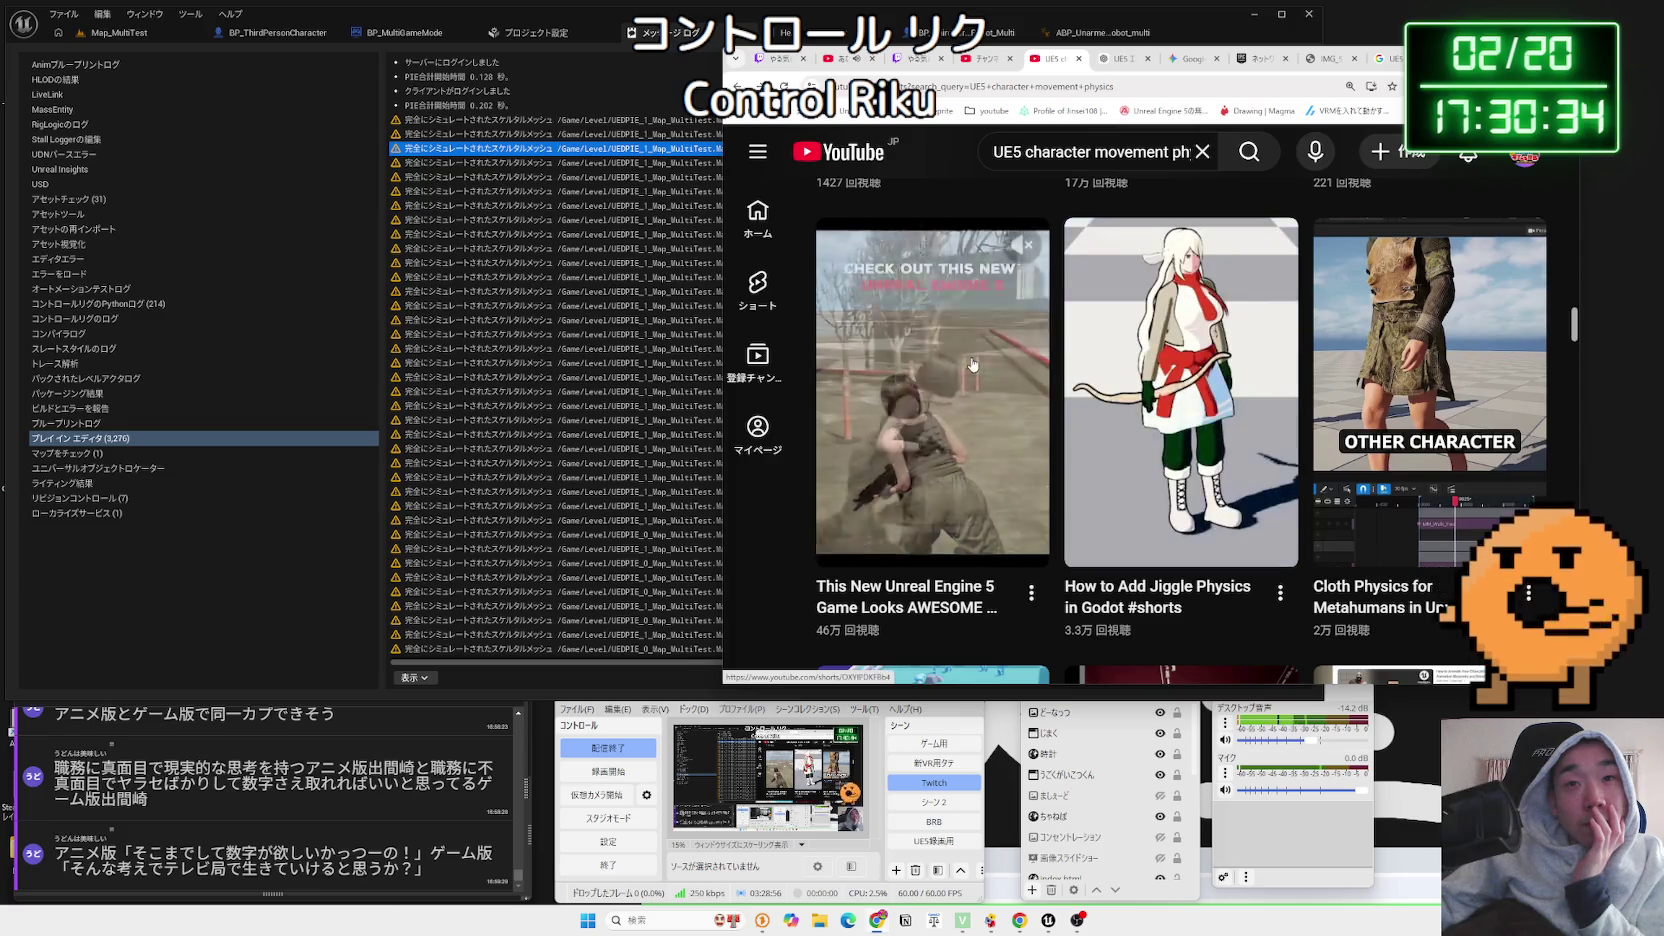
scroll(972, 364, "down", 4)
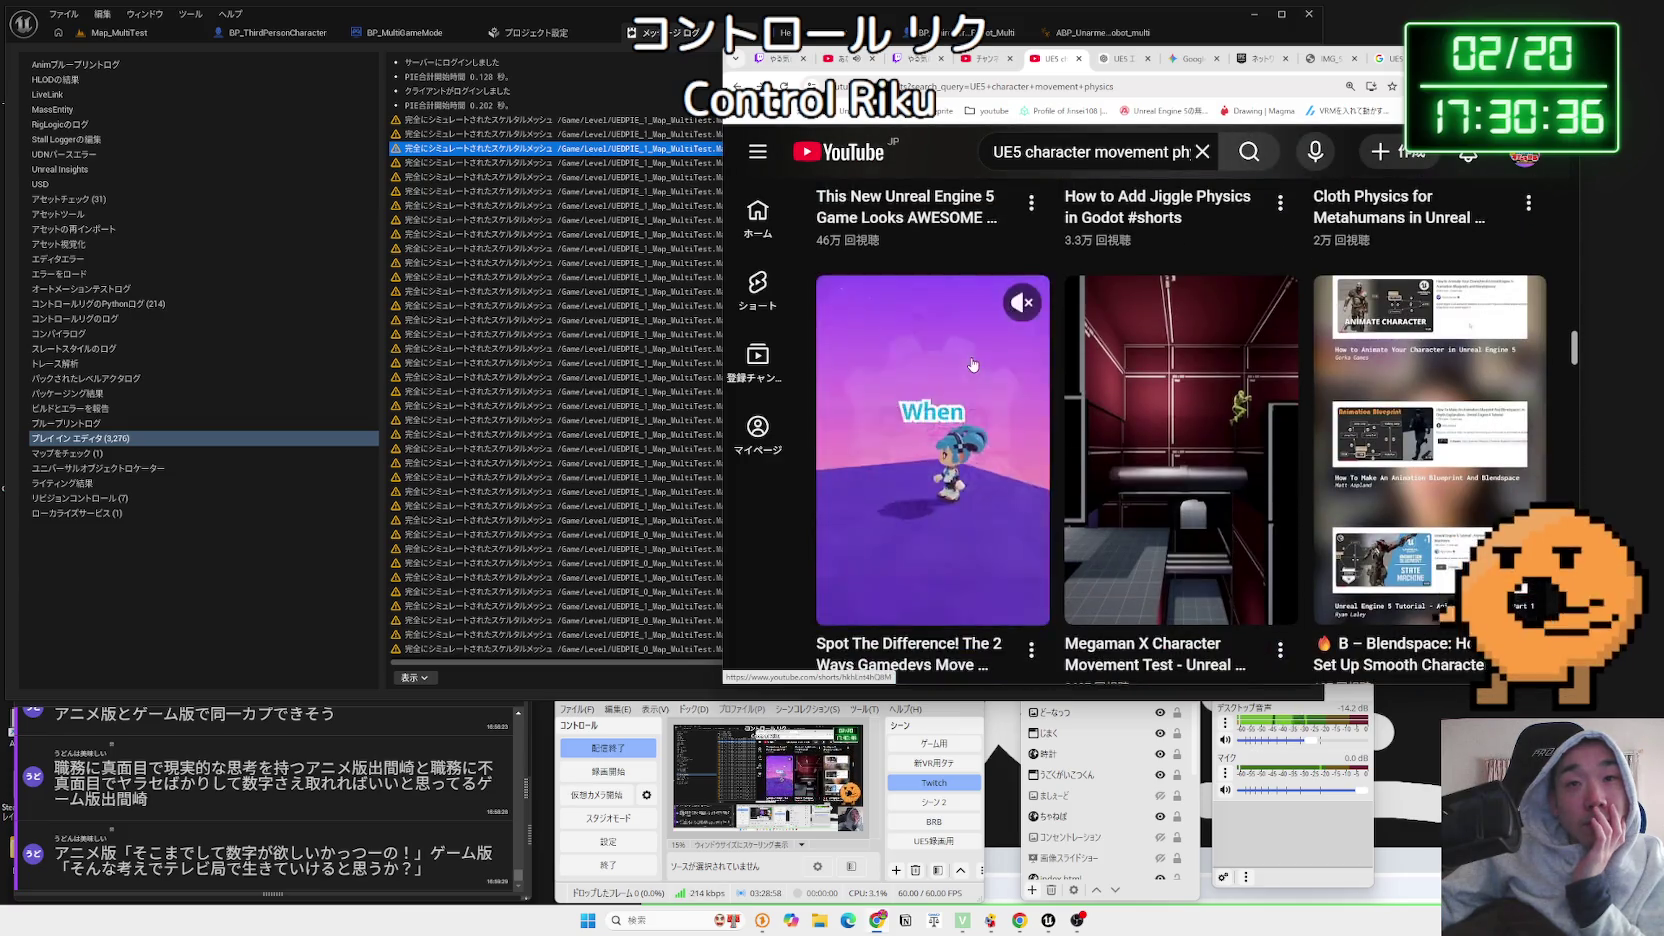
scroll(972, 364, "down", 6)
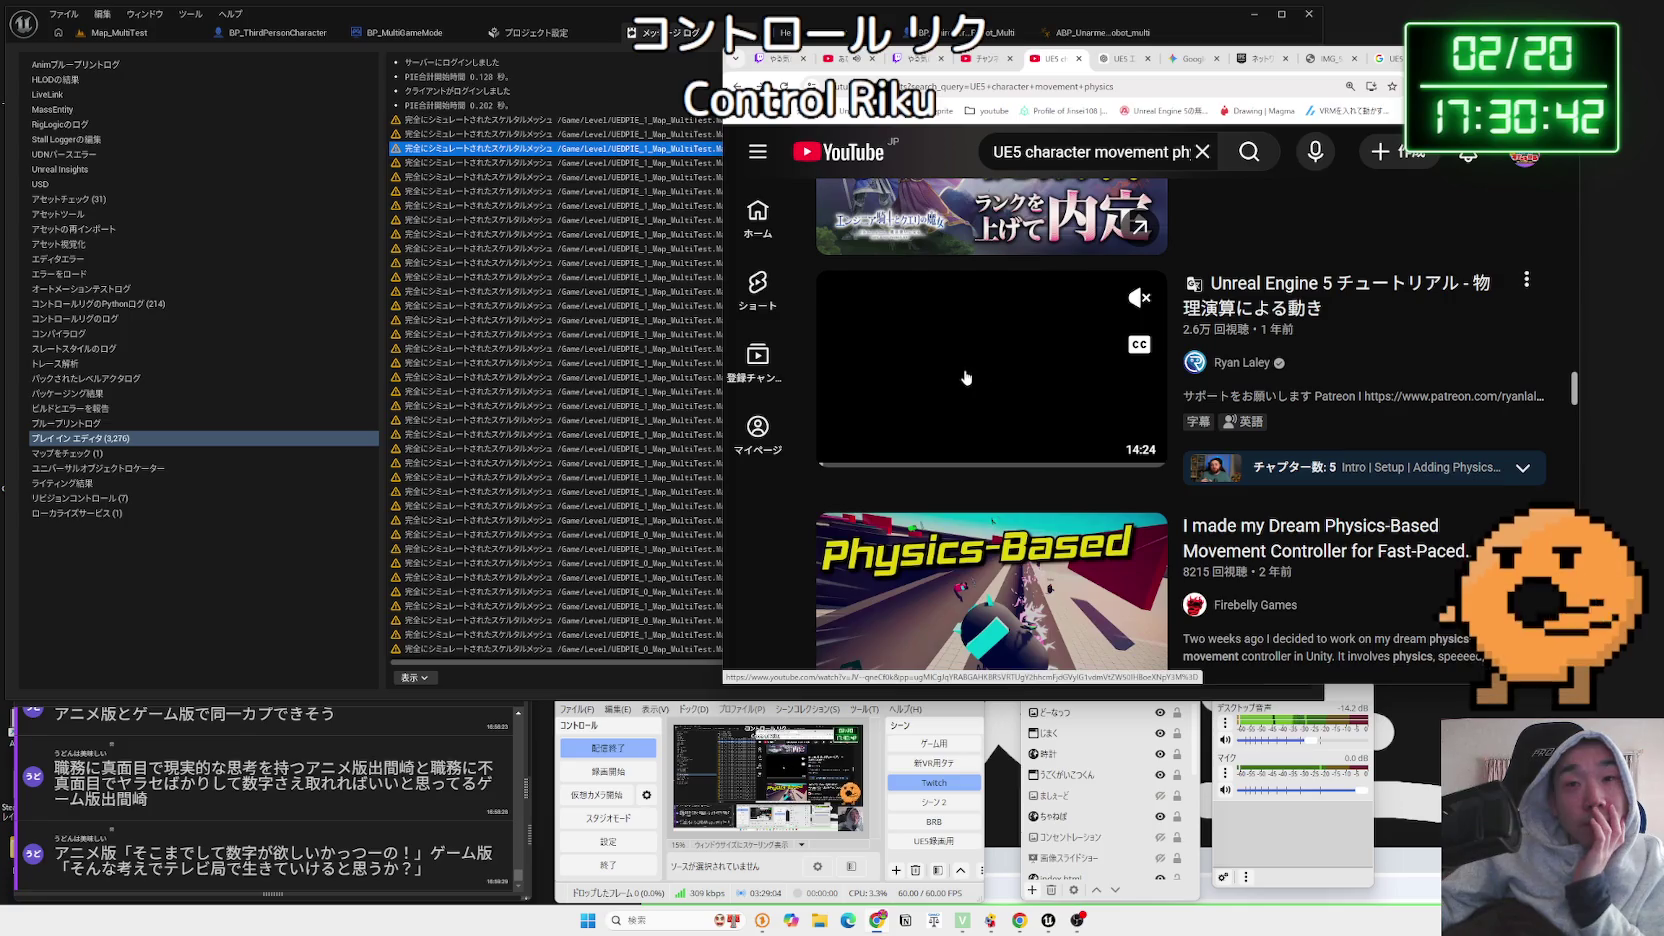
scroll(1100, 365, "down", 3)
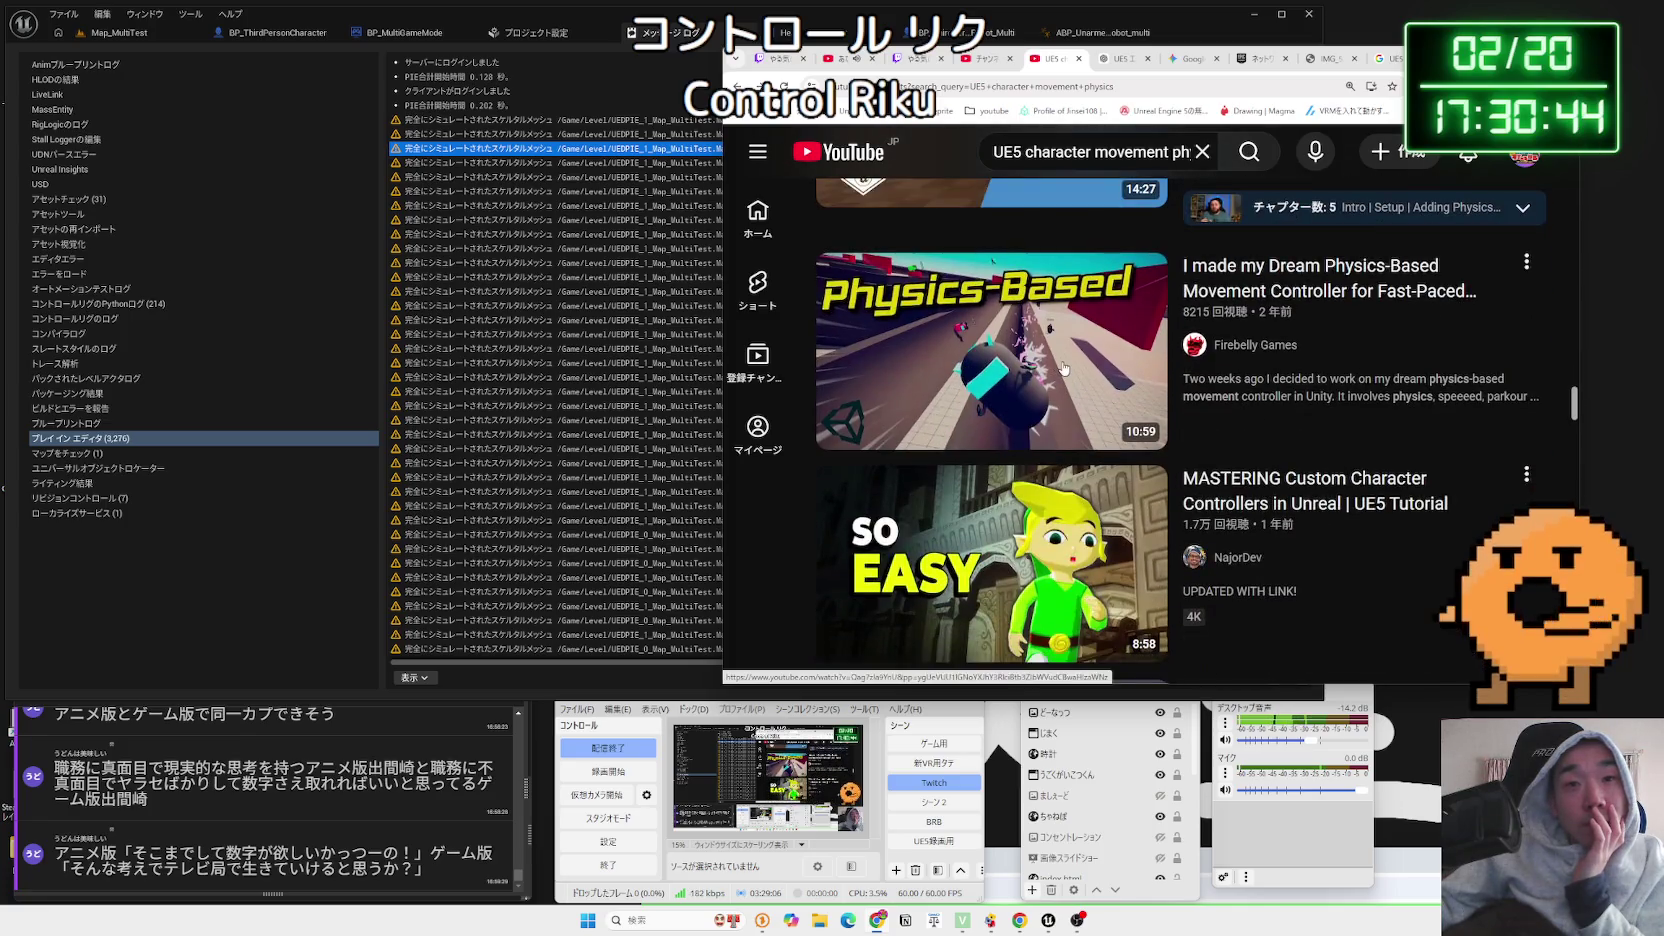
scroll(1267, 360, "down", 2)
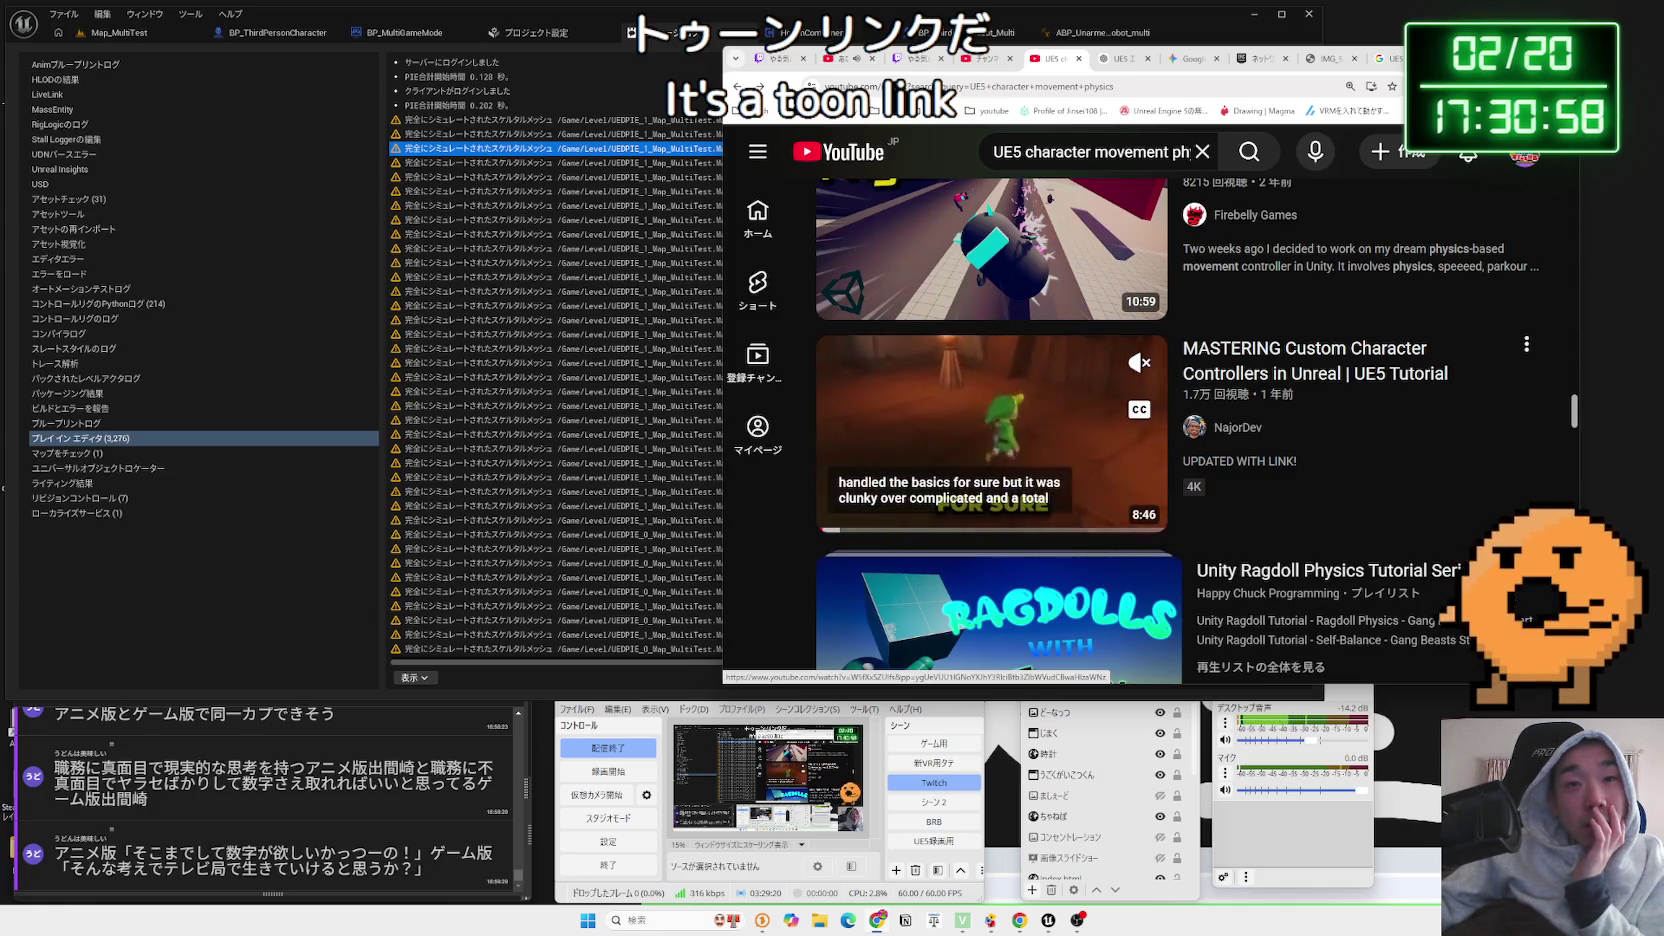
scroll(1092, 372, "up", 1)
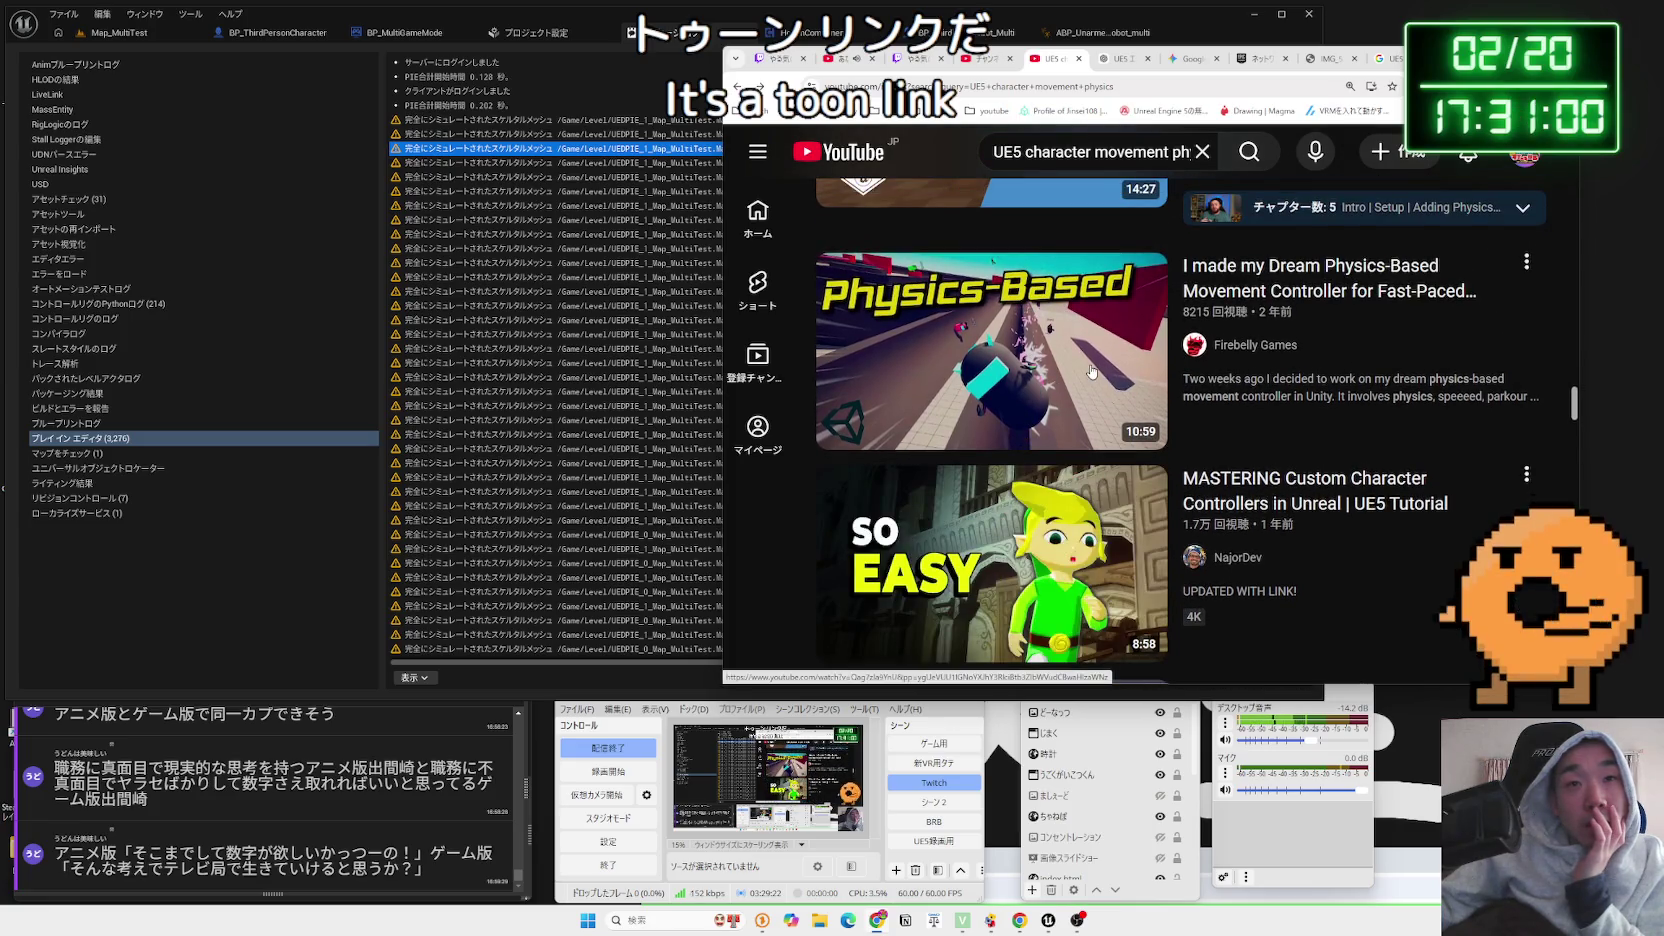
mouse_move(1000, 311)
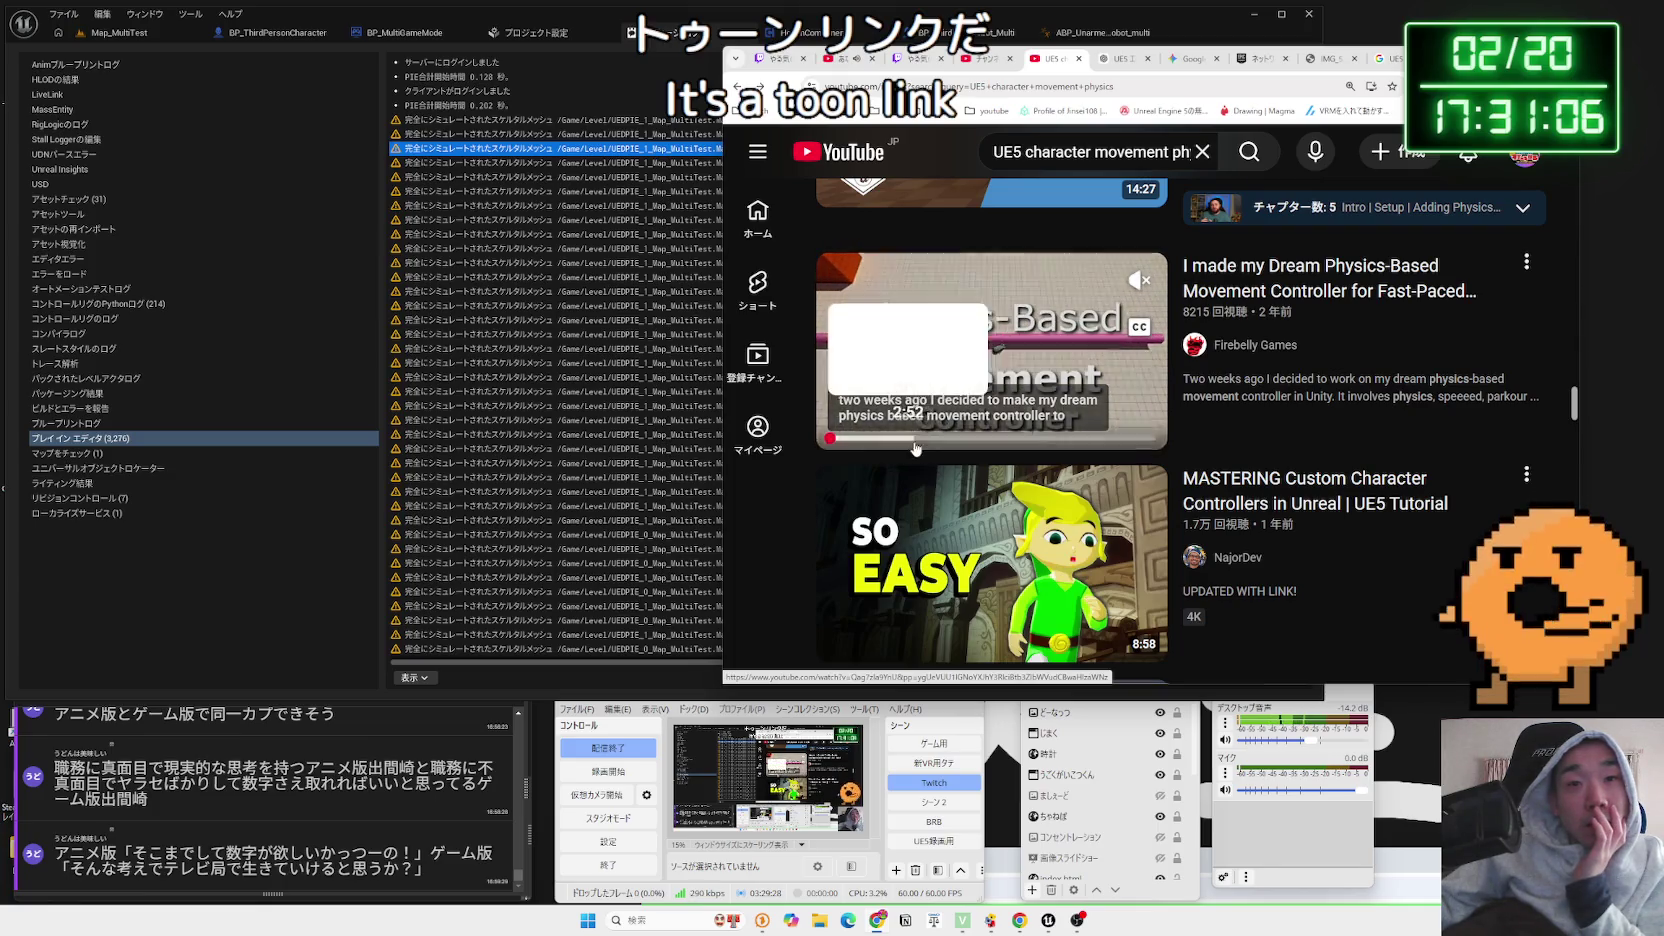
left_click(993, 440)
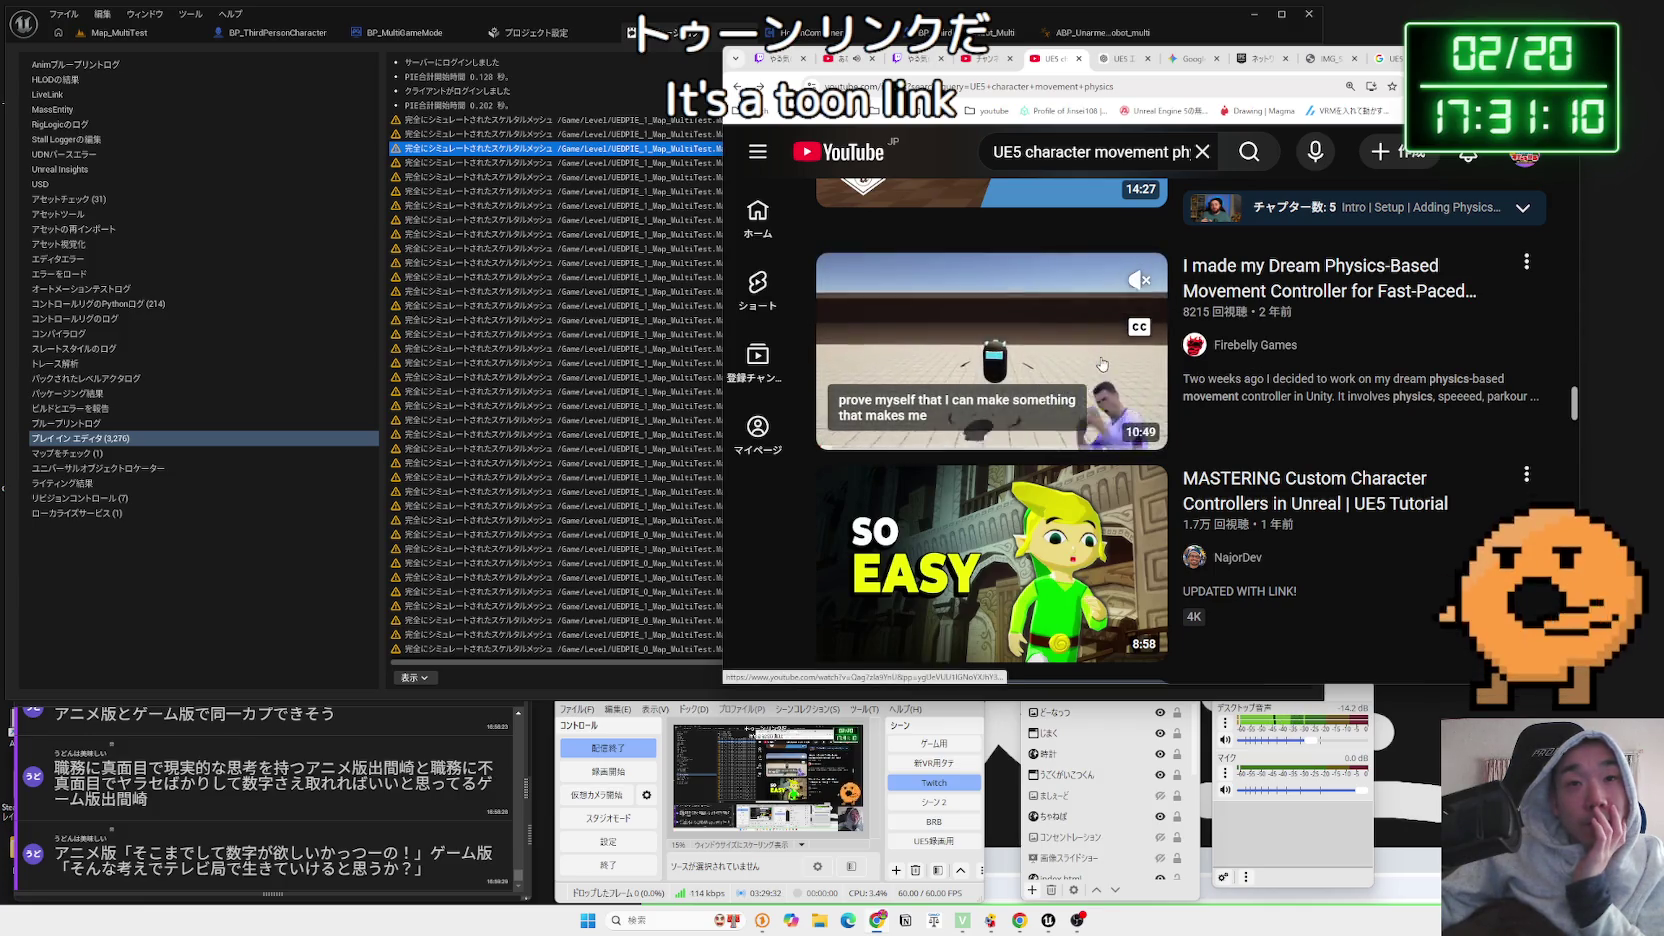
scroll(1102, 364, "down", 5)
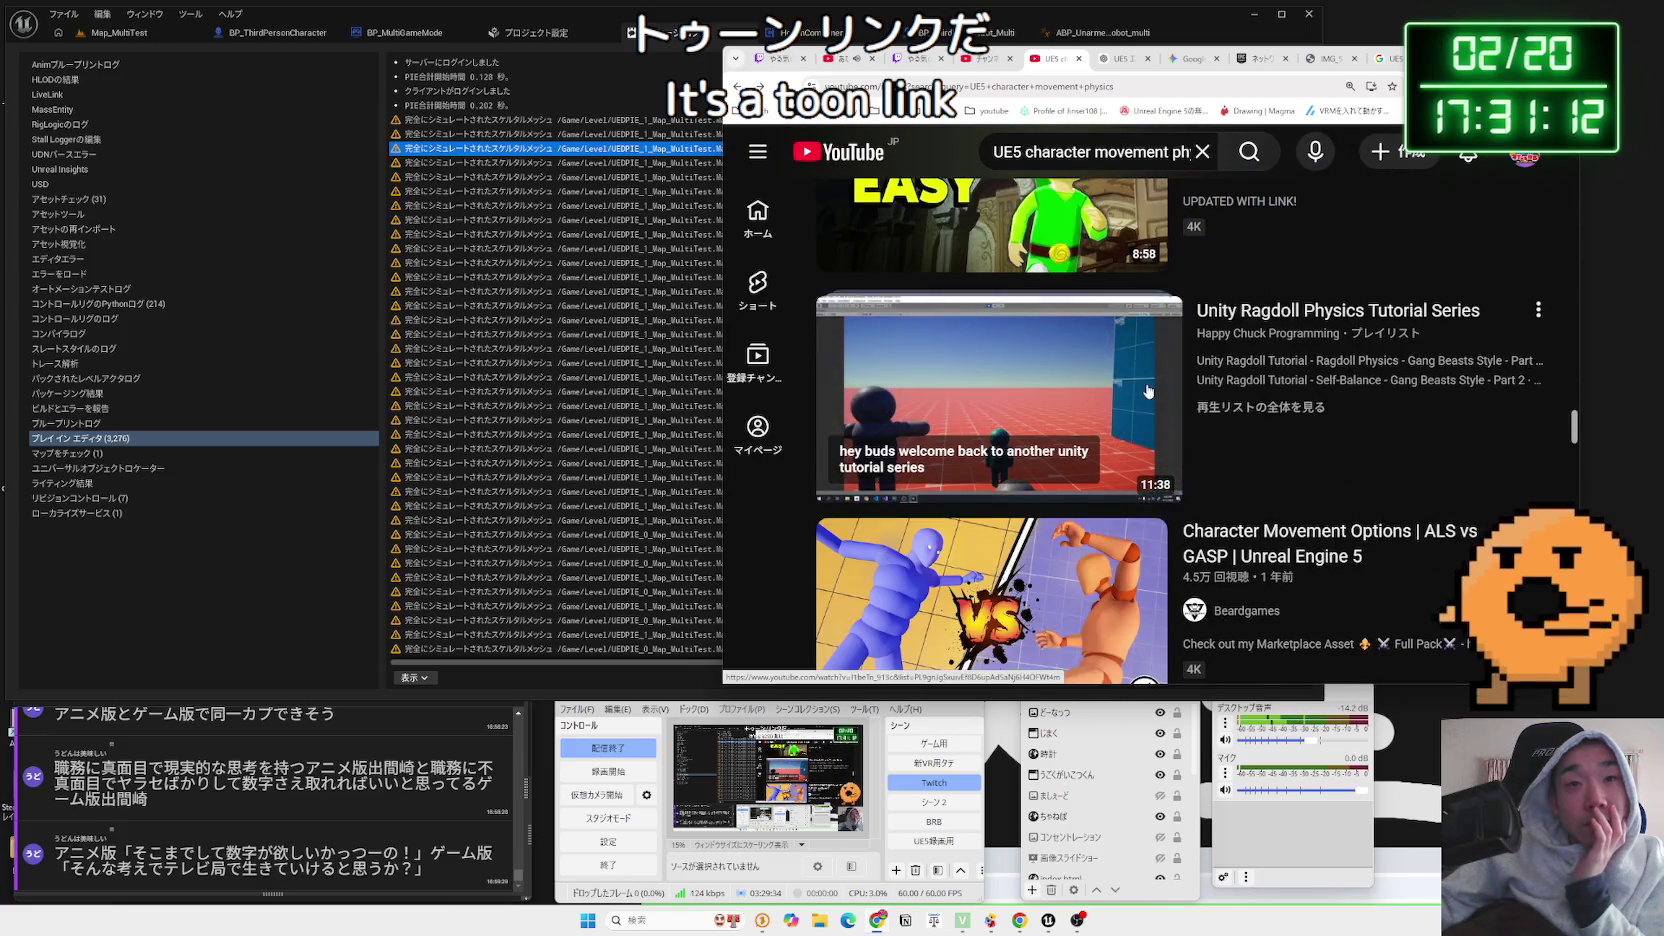
scroll(988, 410, "down", 2)
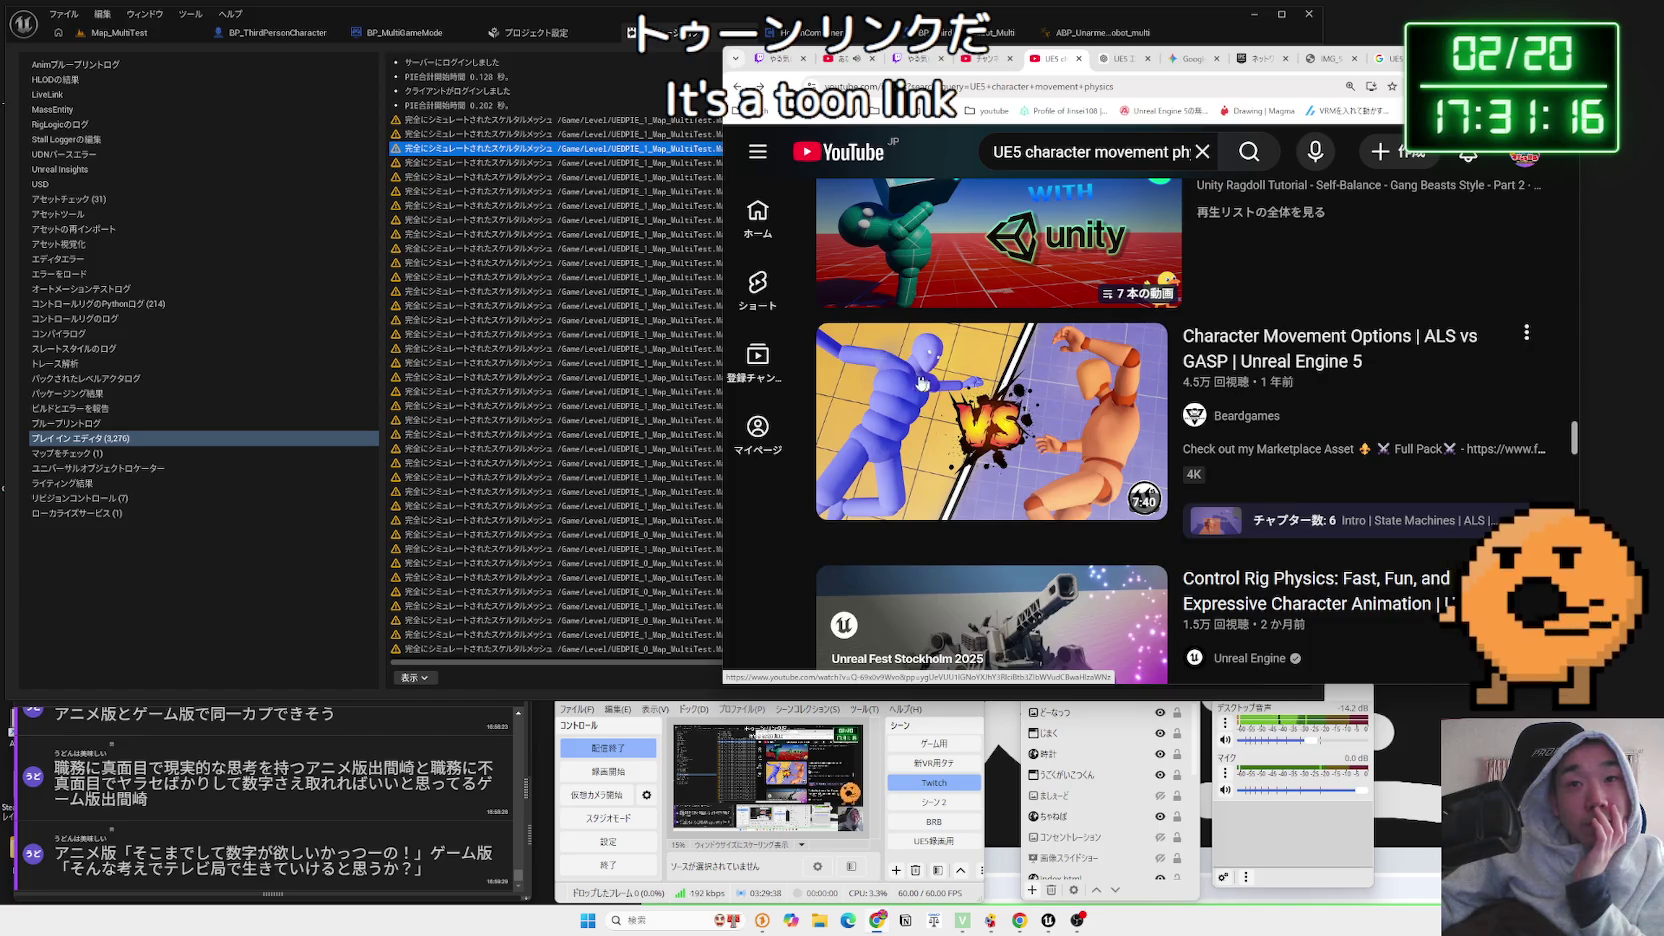
mouse_move(905, 398)
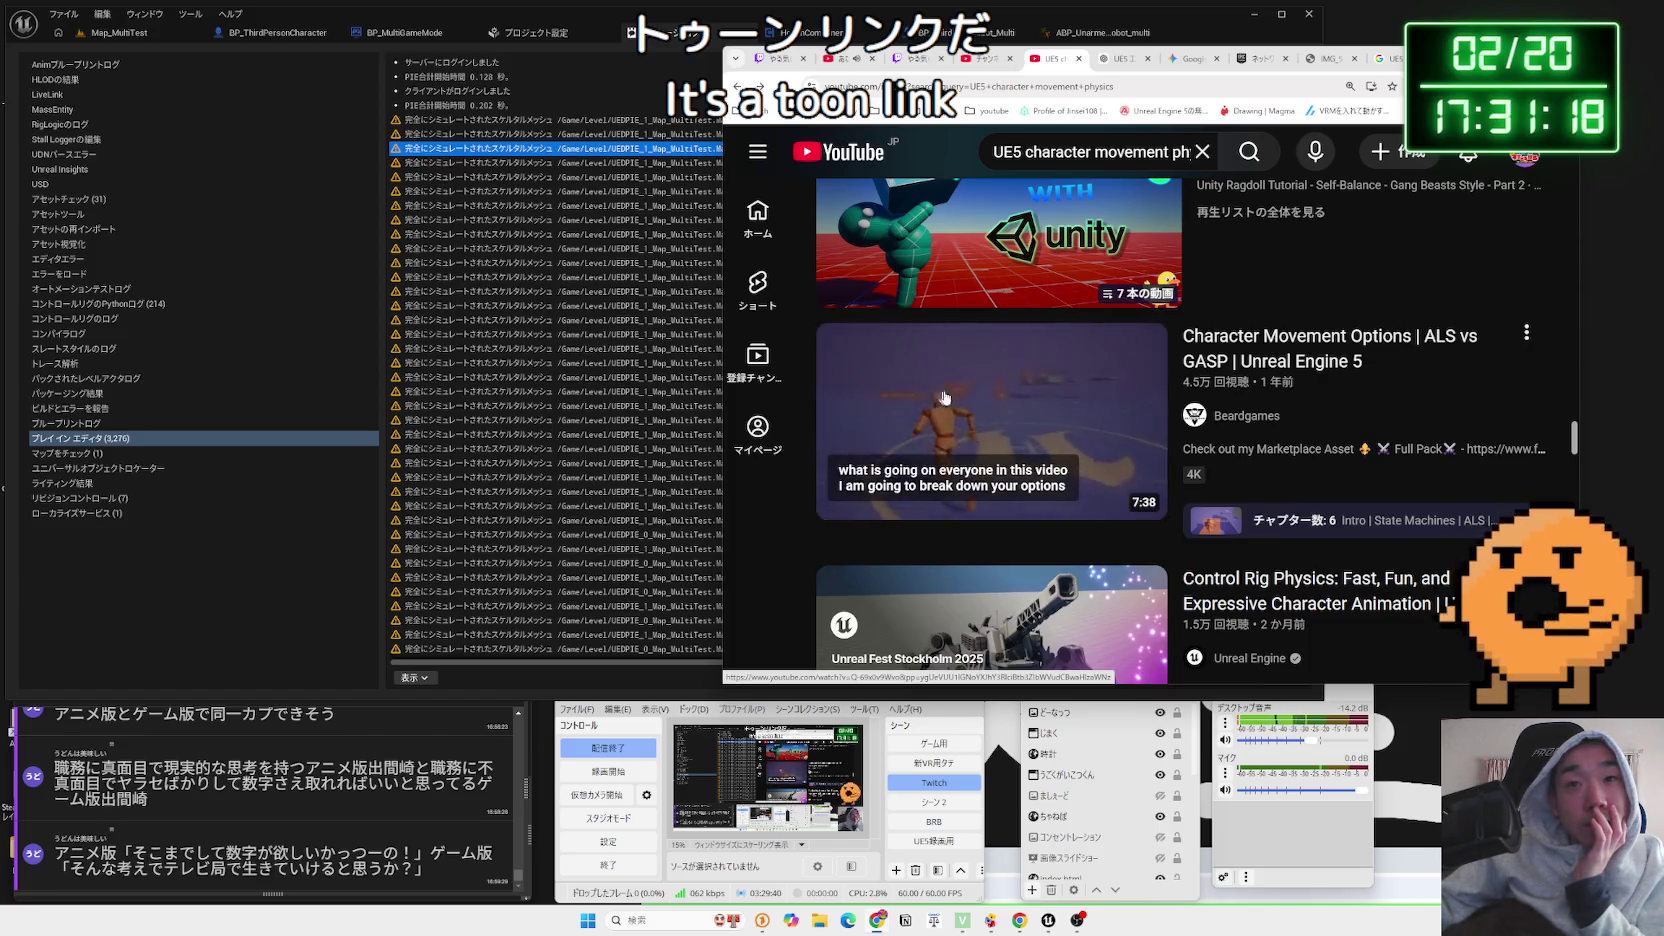
scroll(967, 392, "down", 3)
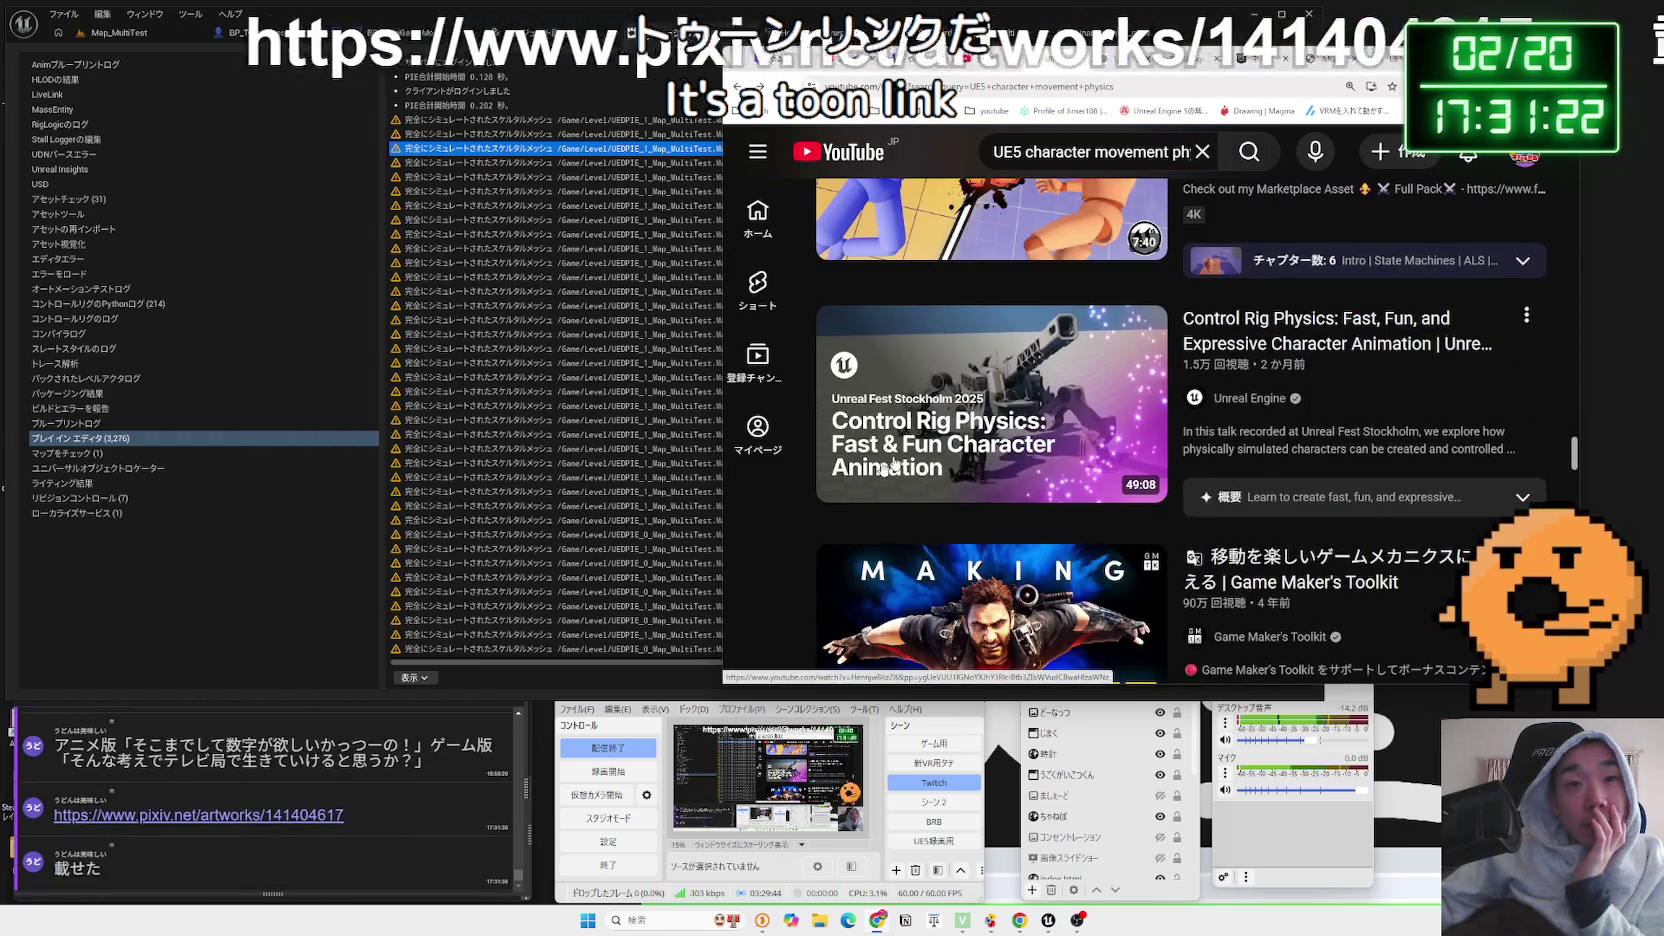
left_click(199, 815)
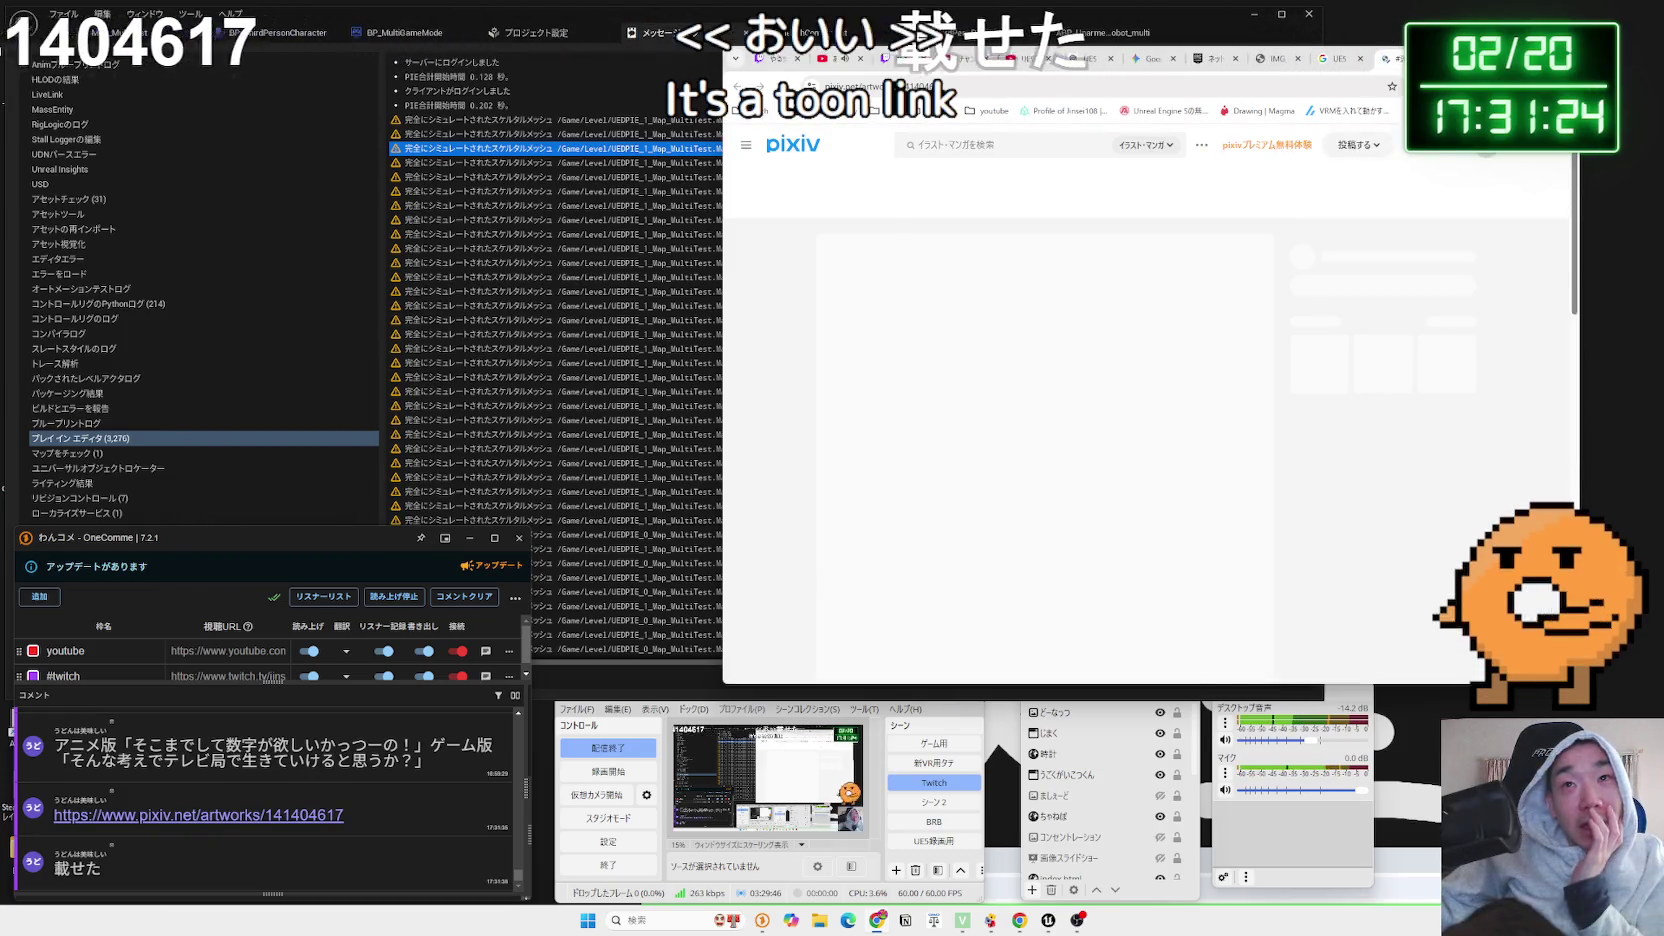
Expand the pixiv artwork post to show all its drawings and scroll into them
scroll(1029, 545, "down", 3)
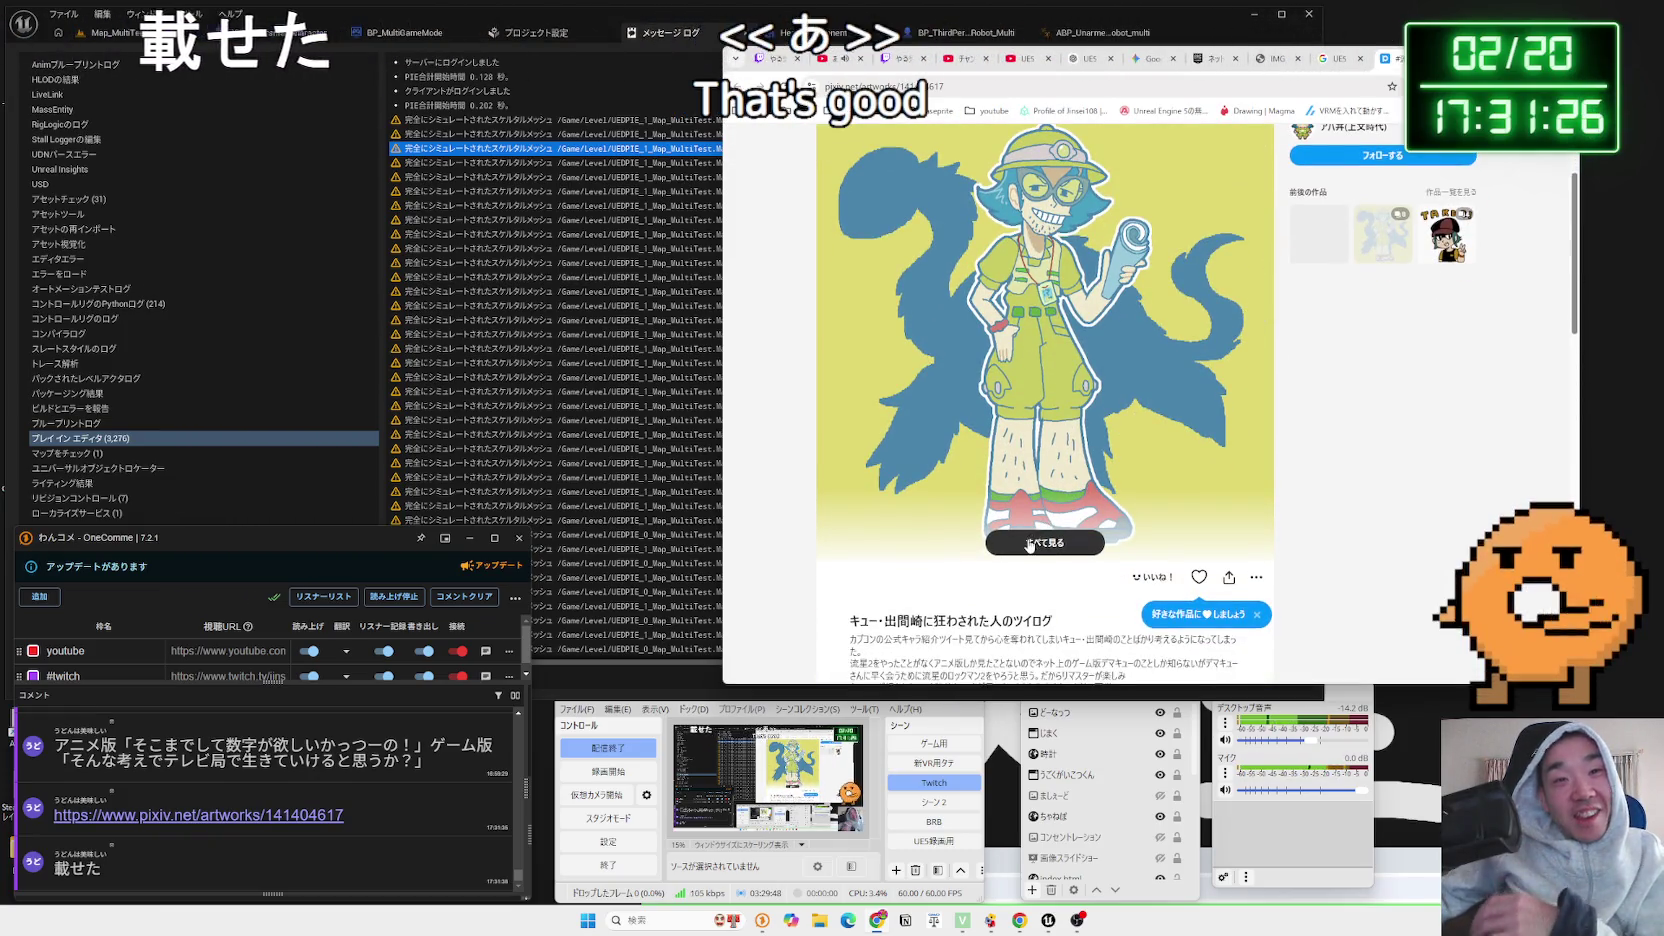
left_click(1029, 545)
scroll(1030, 500, "down", 3)
scroll(1031, 470, "up", 5)
scroll(1031, 452, "down", 4)
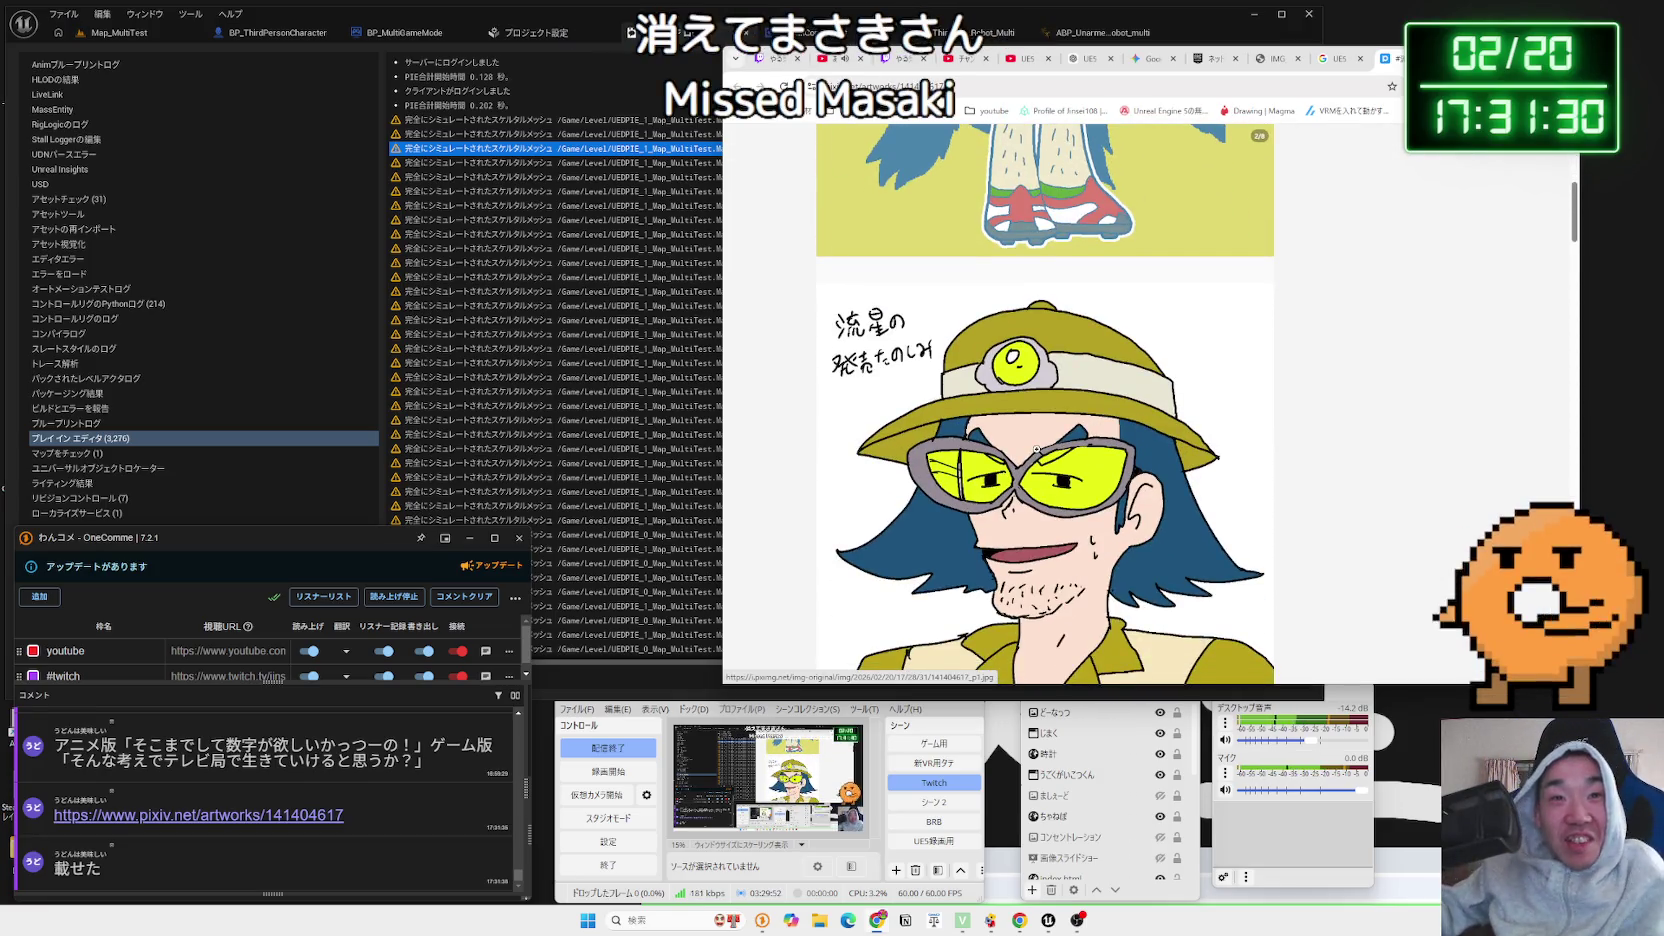
scroll(1037, 449, "down", 3)
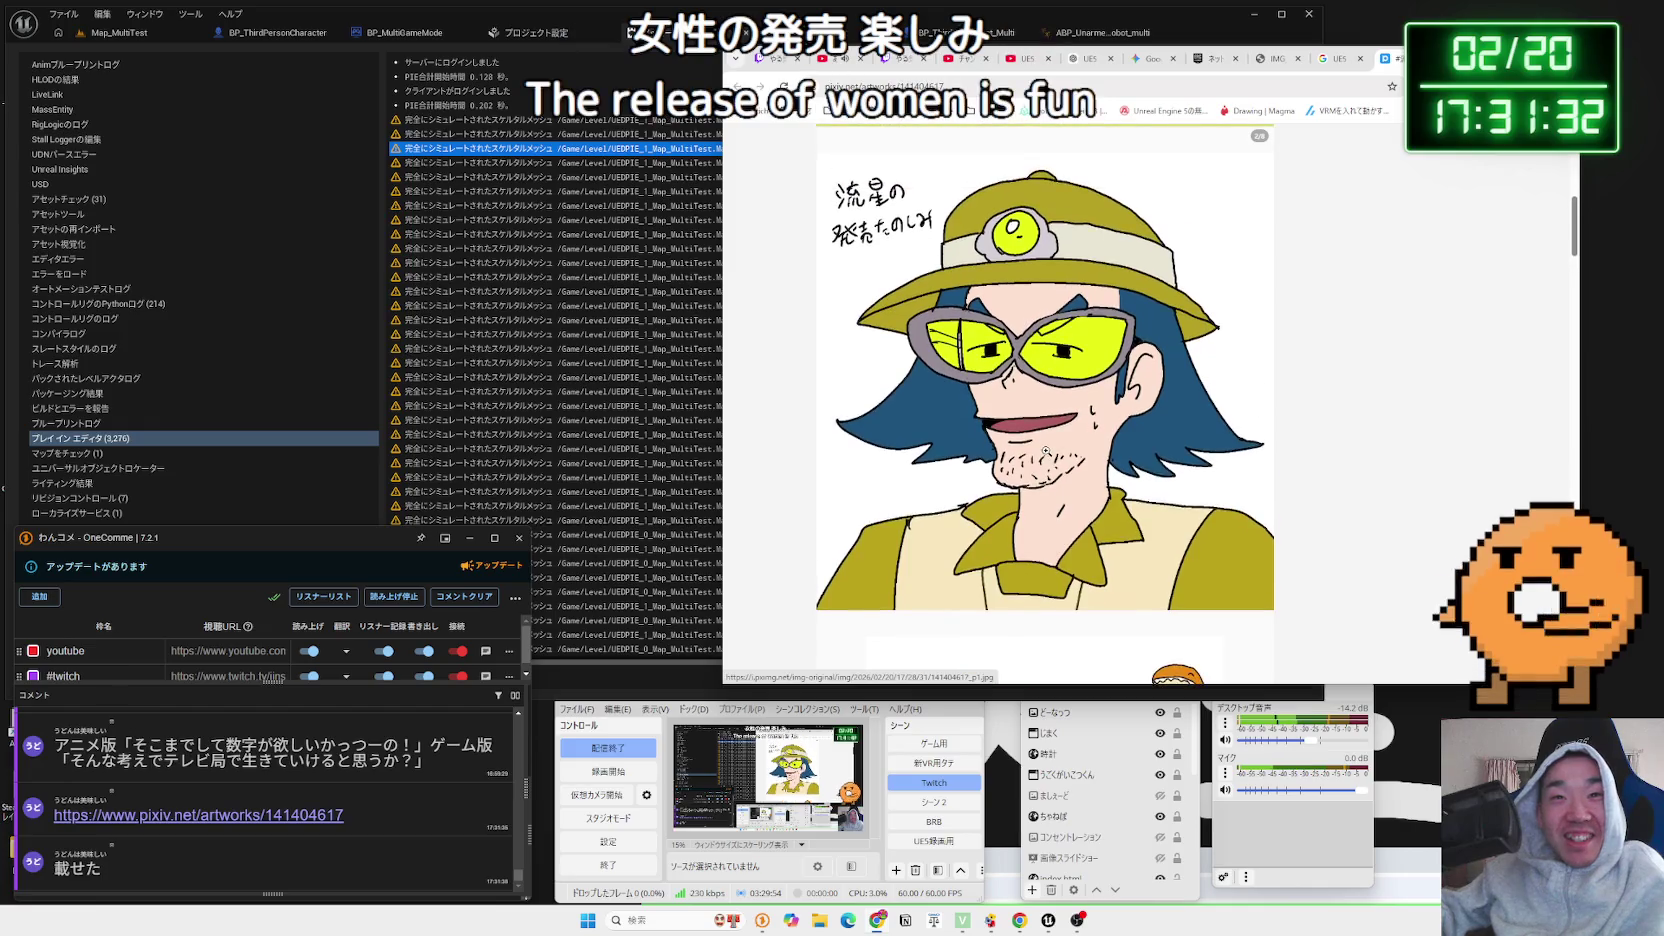
scroll(1045, 453, "down", 4)
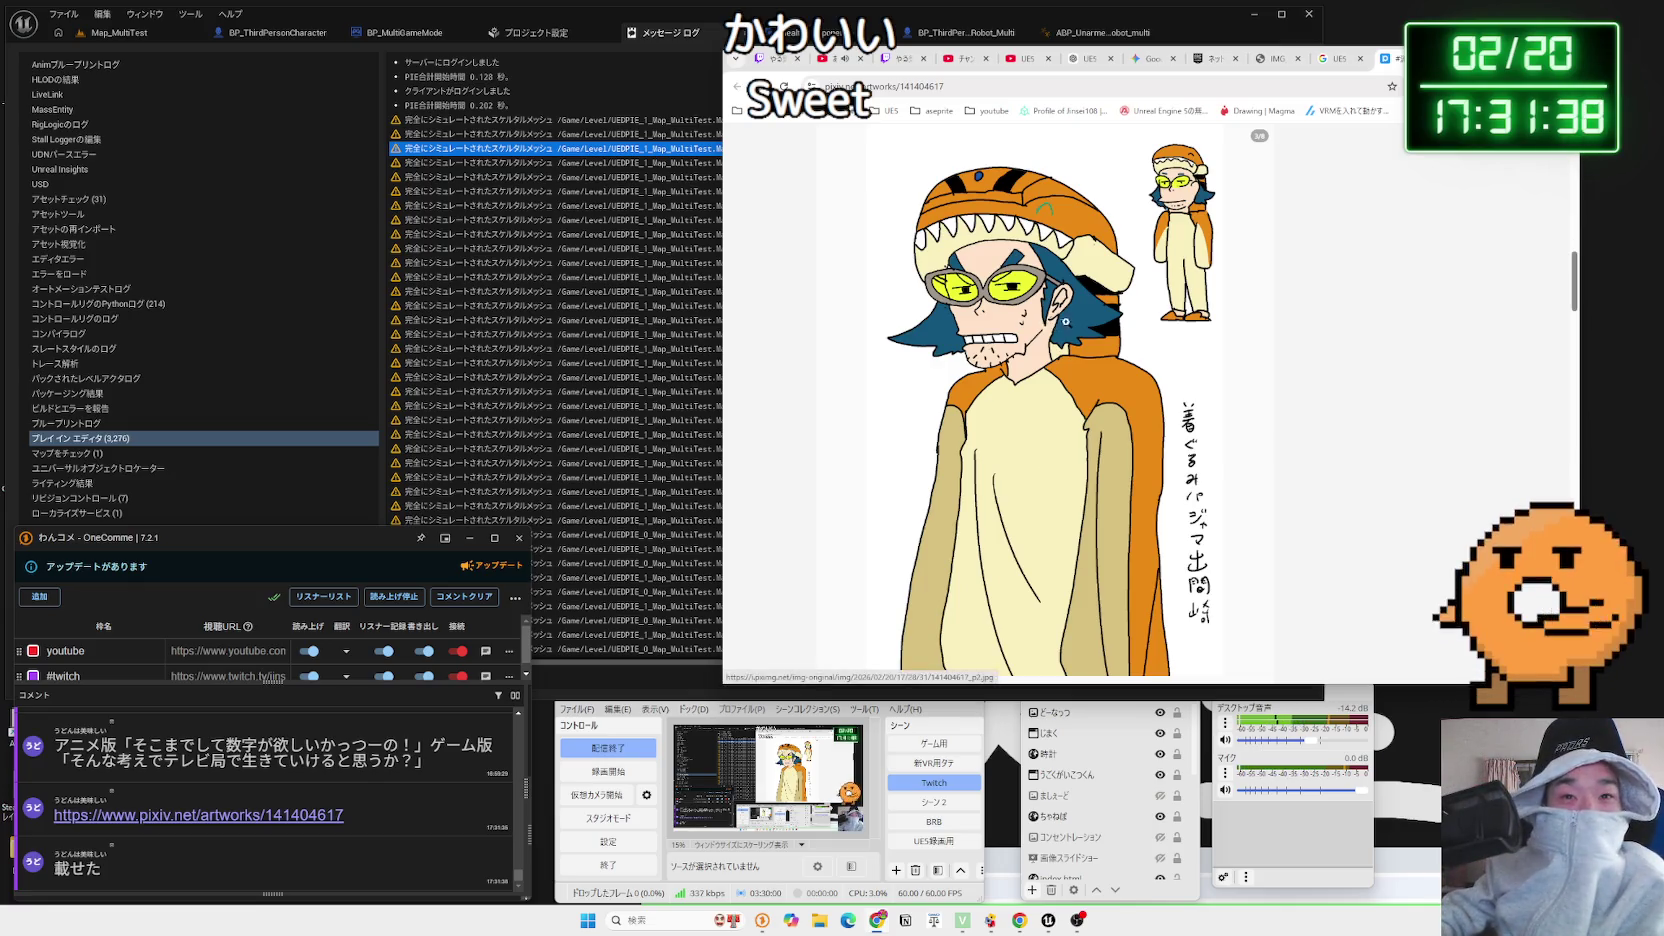
scroll(1087, 272, "down", 5)
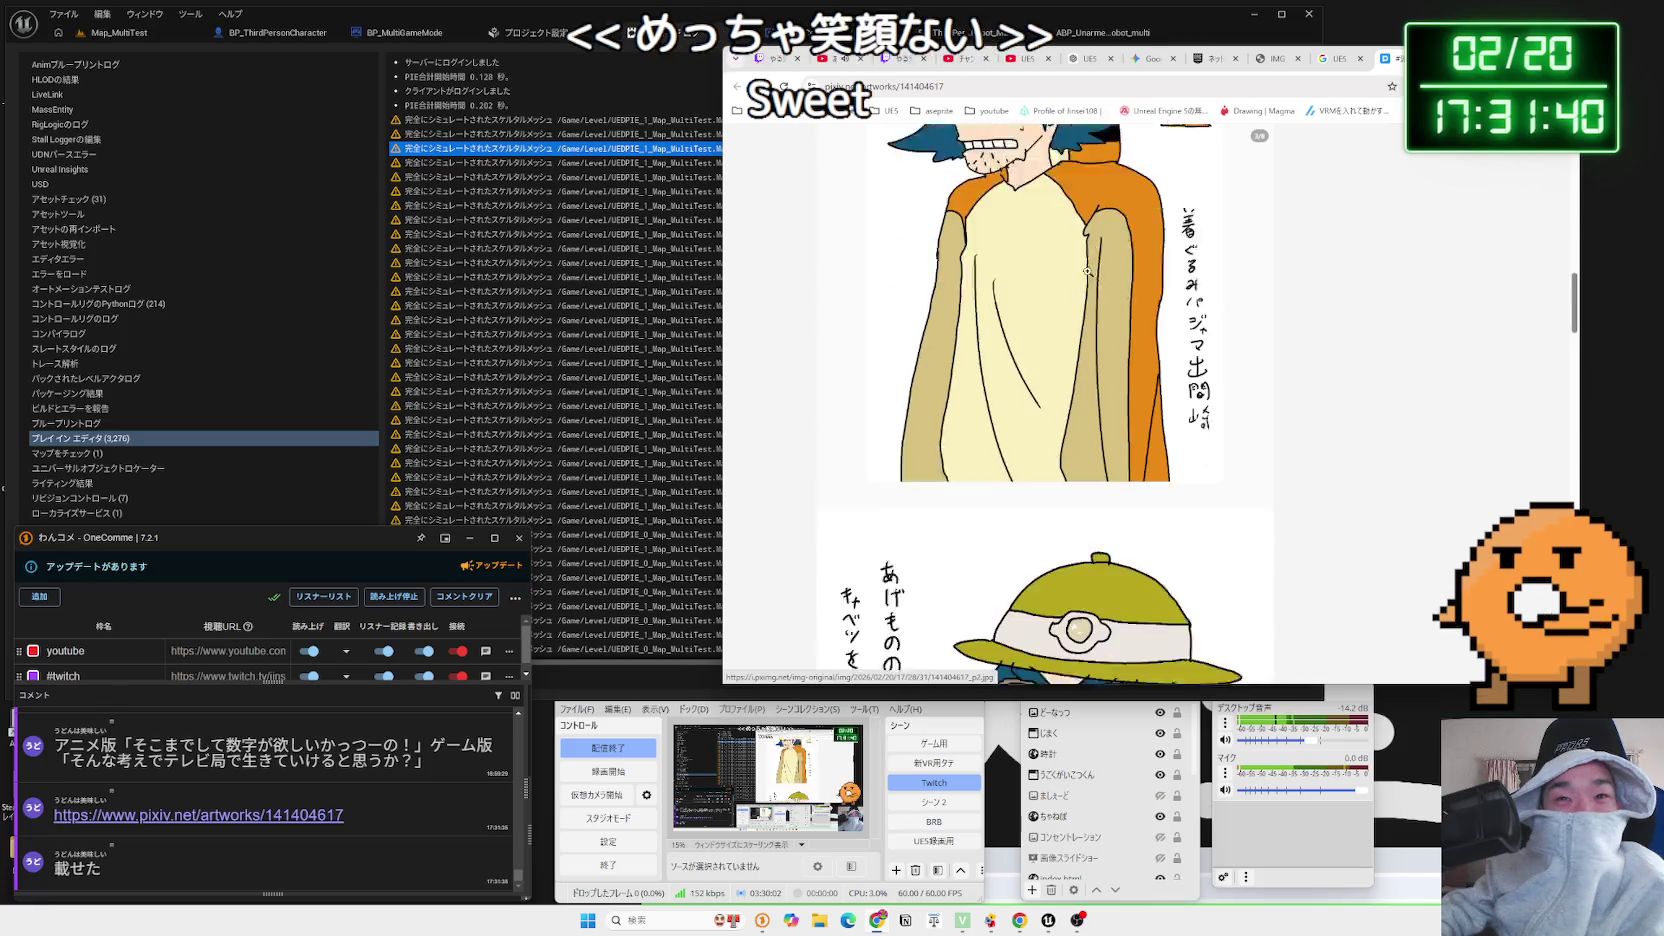
scroll(1088, 271, "down", 4)
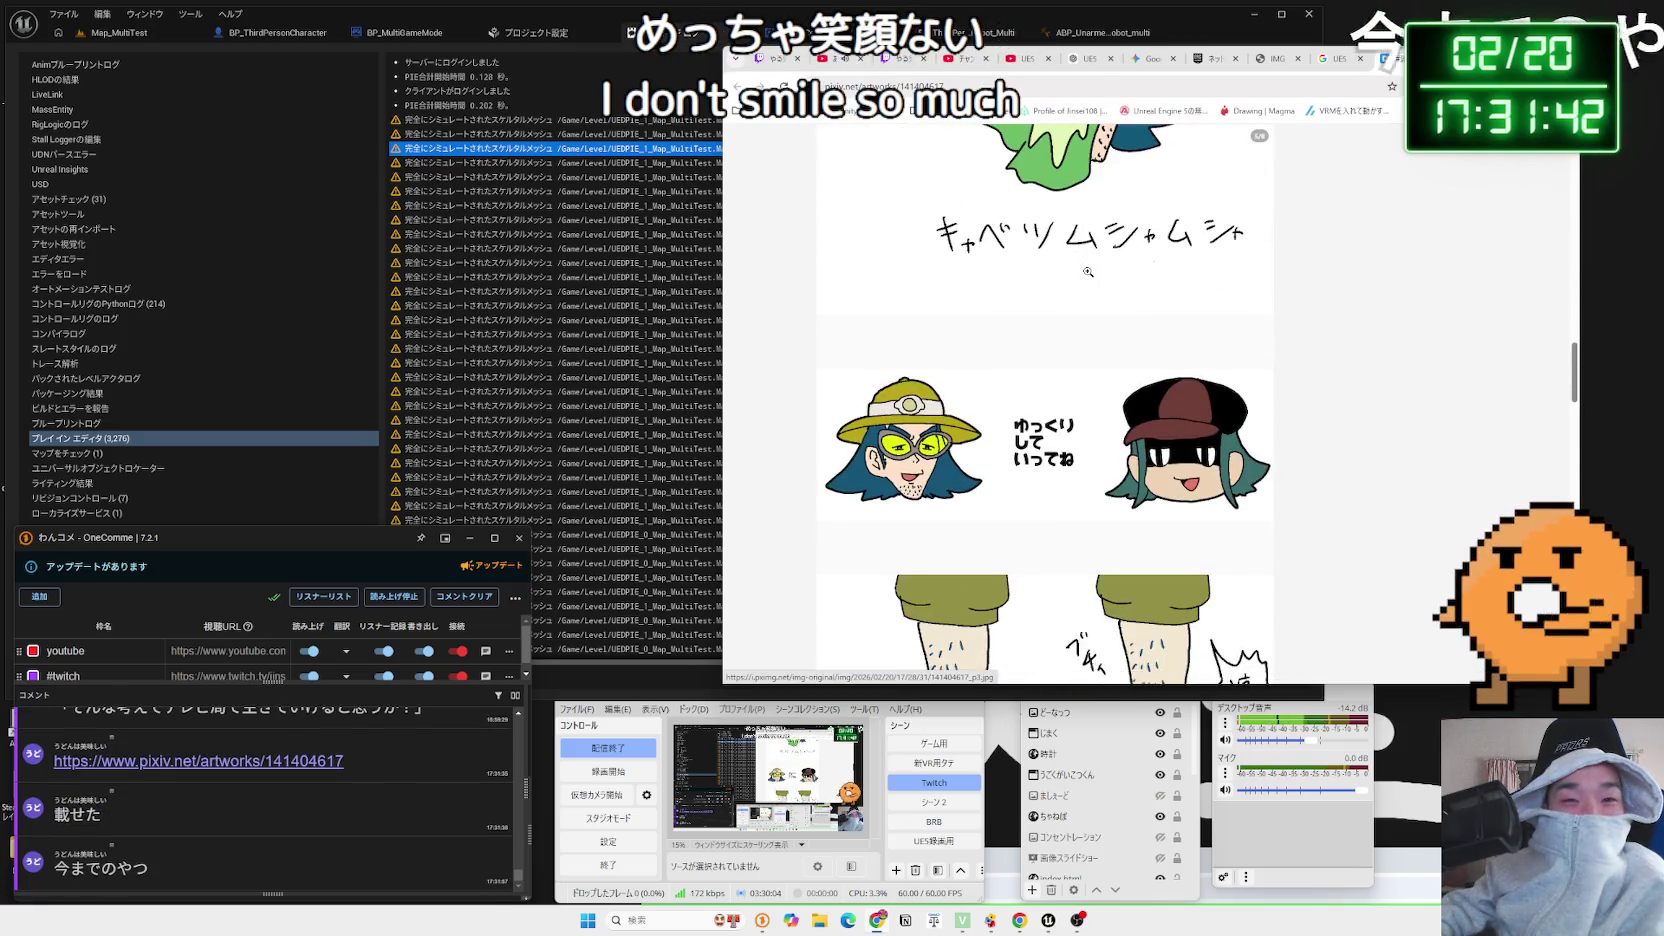
Scroll past the remaining drawings to the description, then back up to the first illustration
scroll(1088, 271, "up", 4)
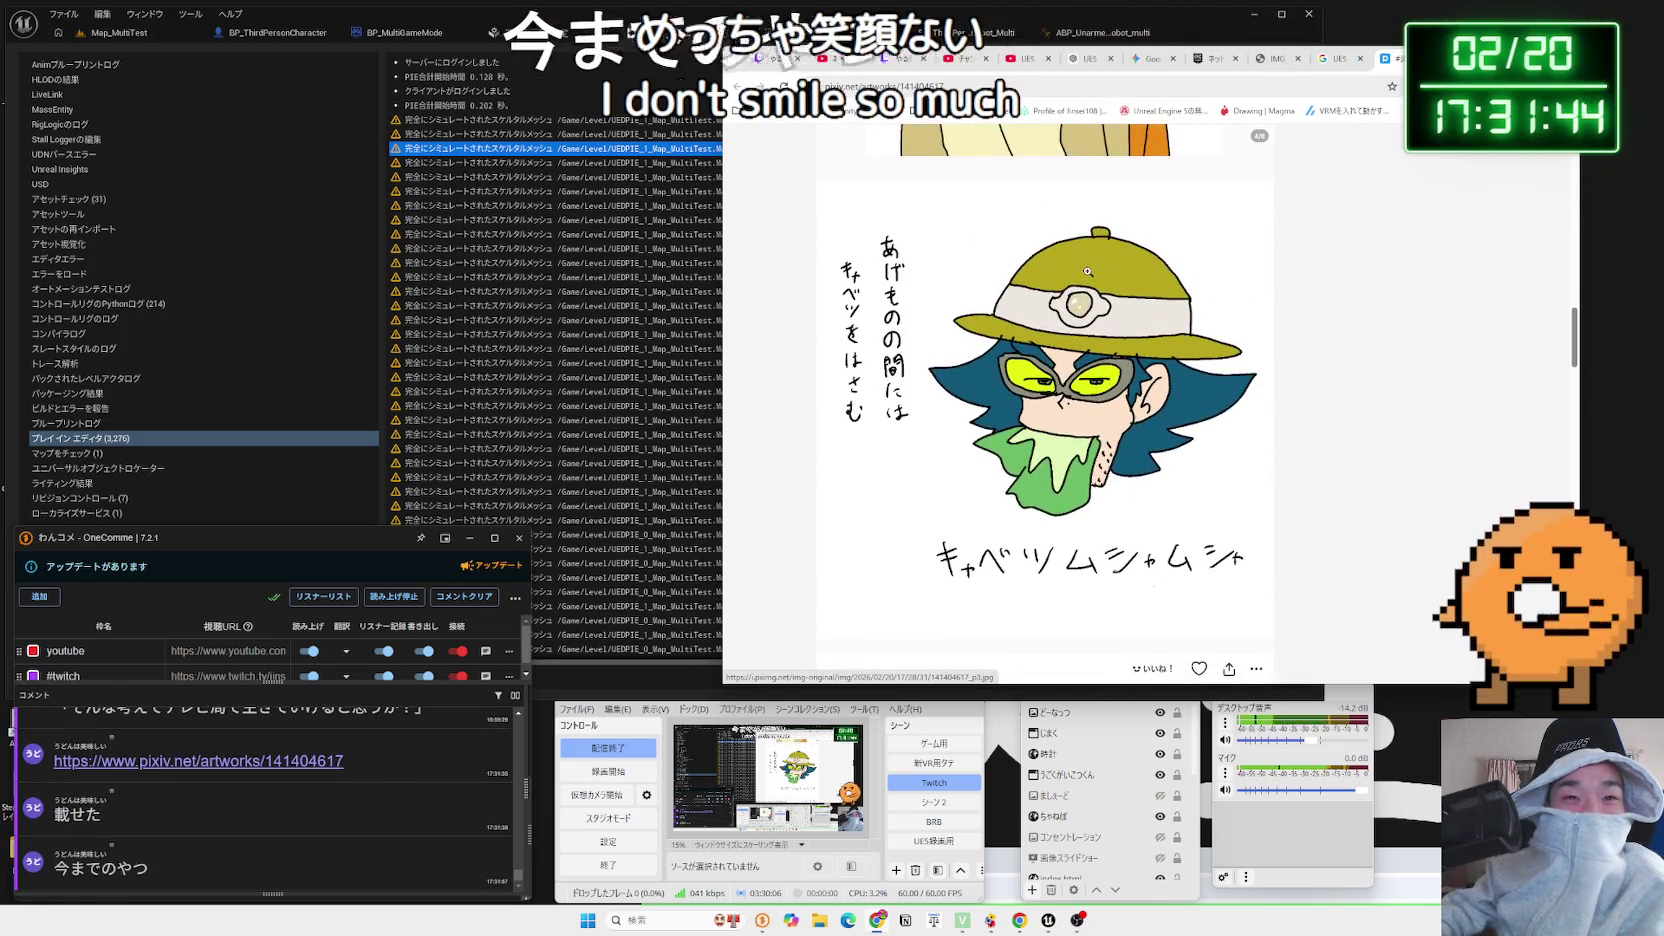
scroll(1062, 332, "down", 5)
scroll(1062, 332, "down", 3)
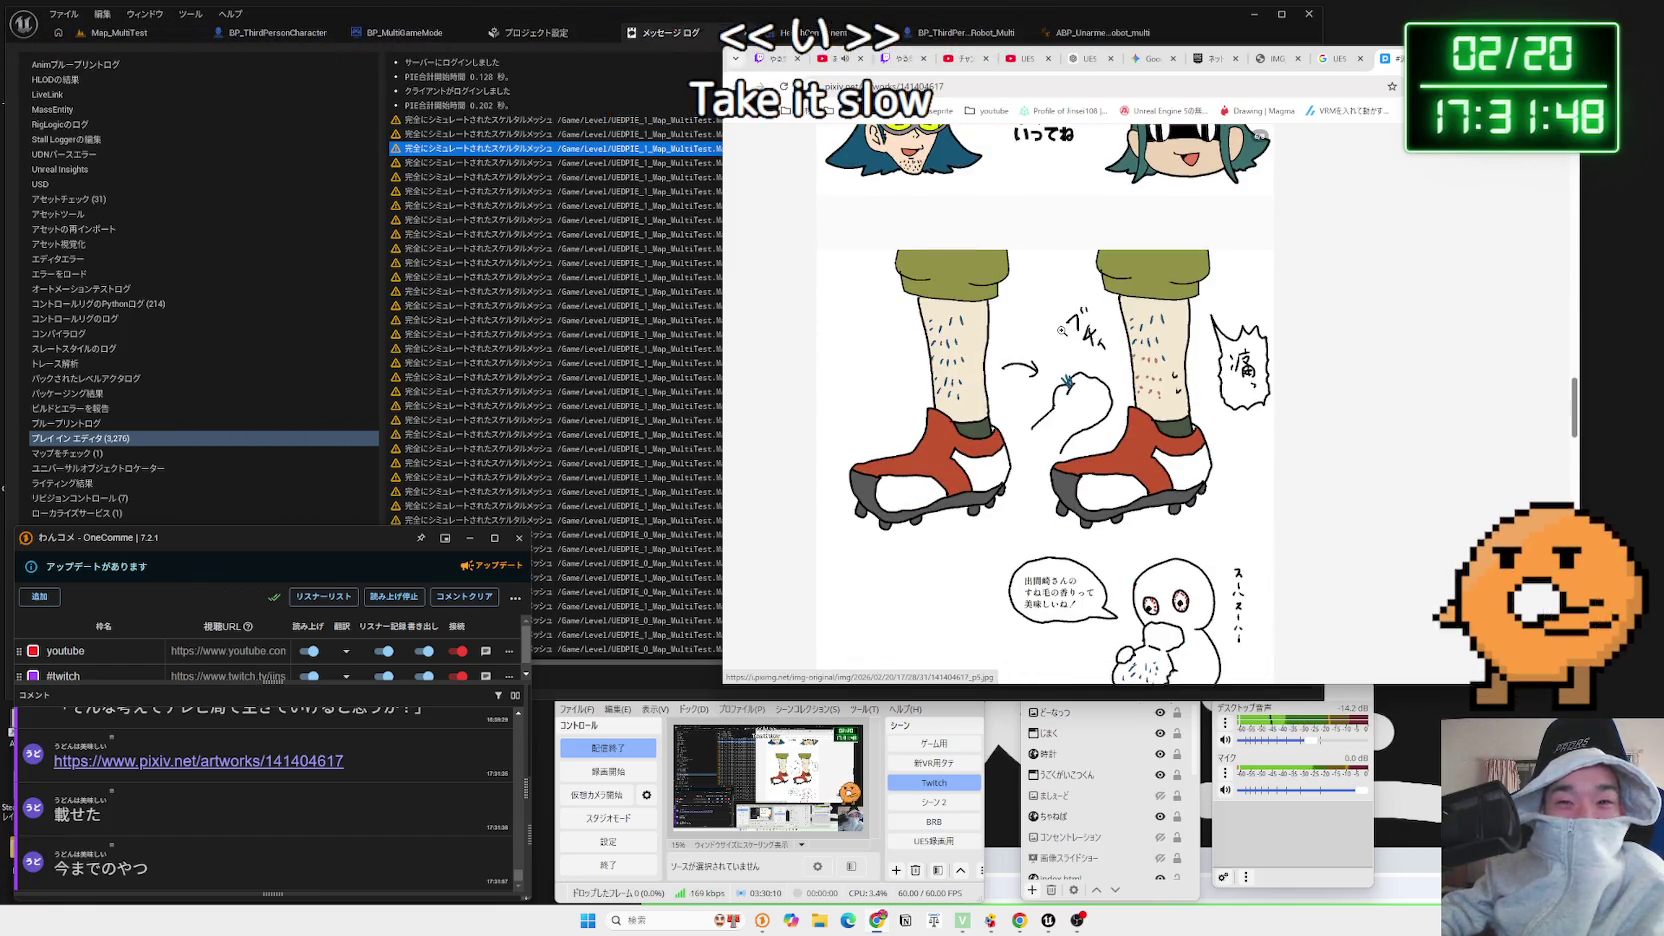
scroll(1062, 330, "down", 2)
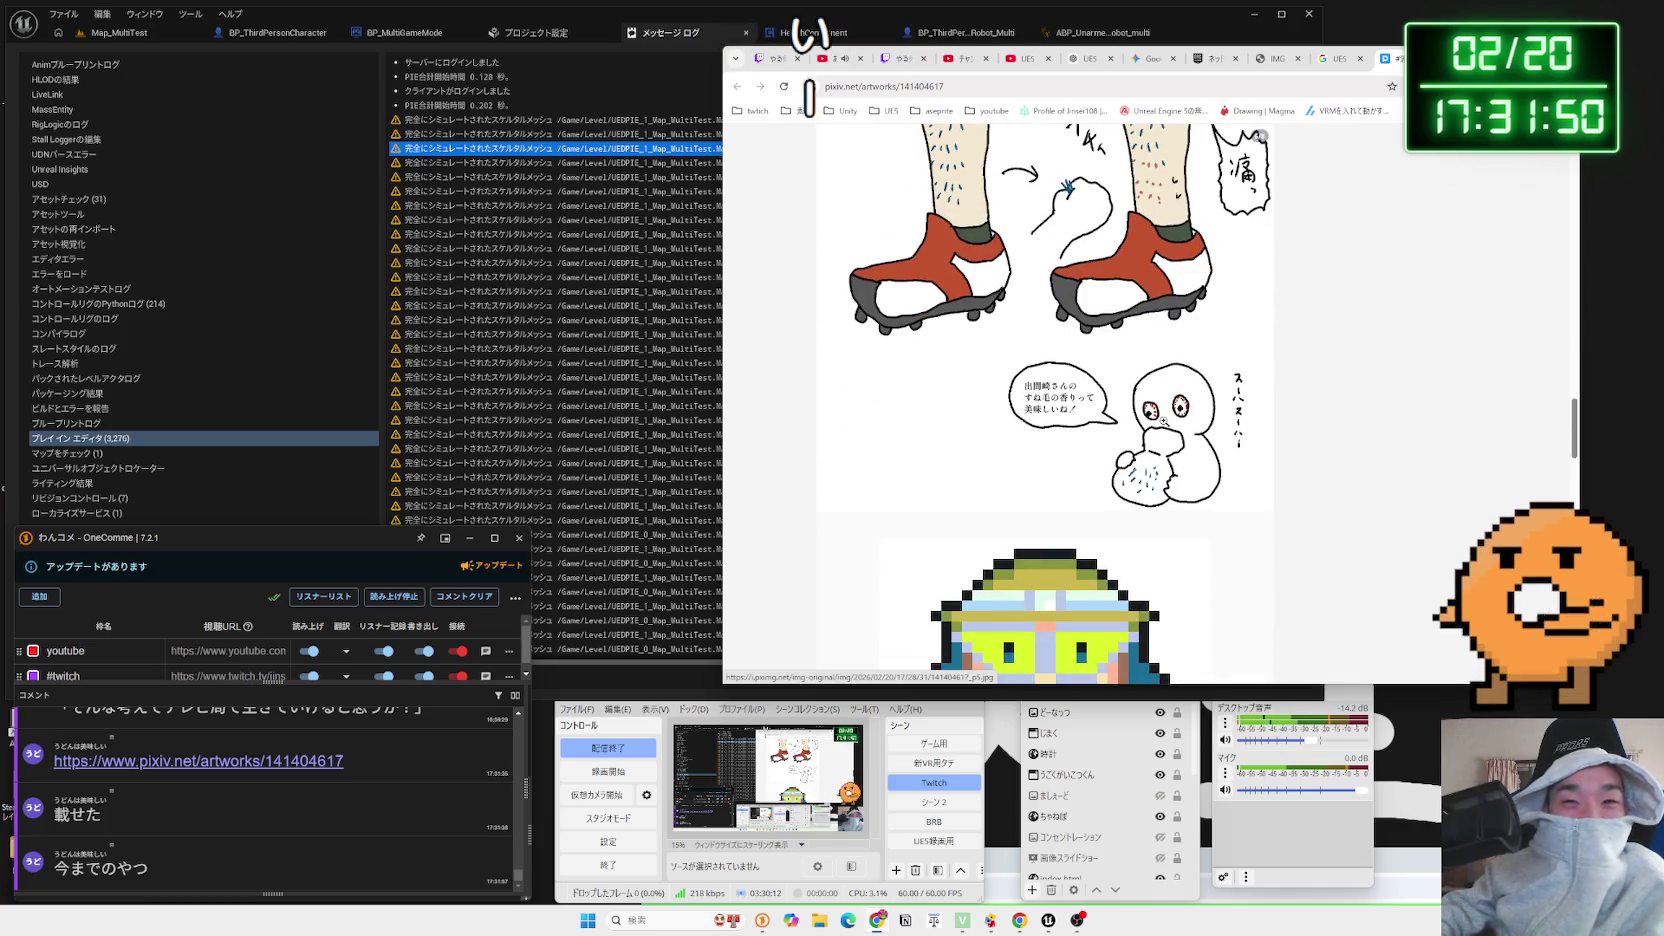
scroll(1163, 422, "down", 4)
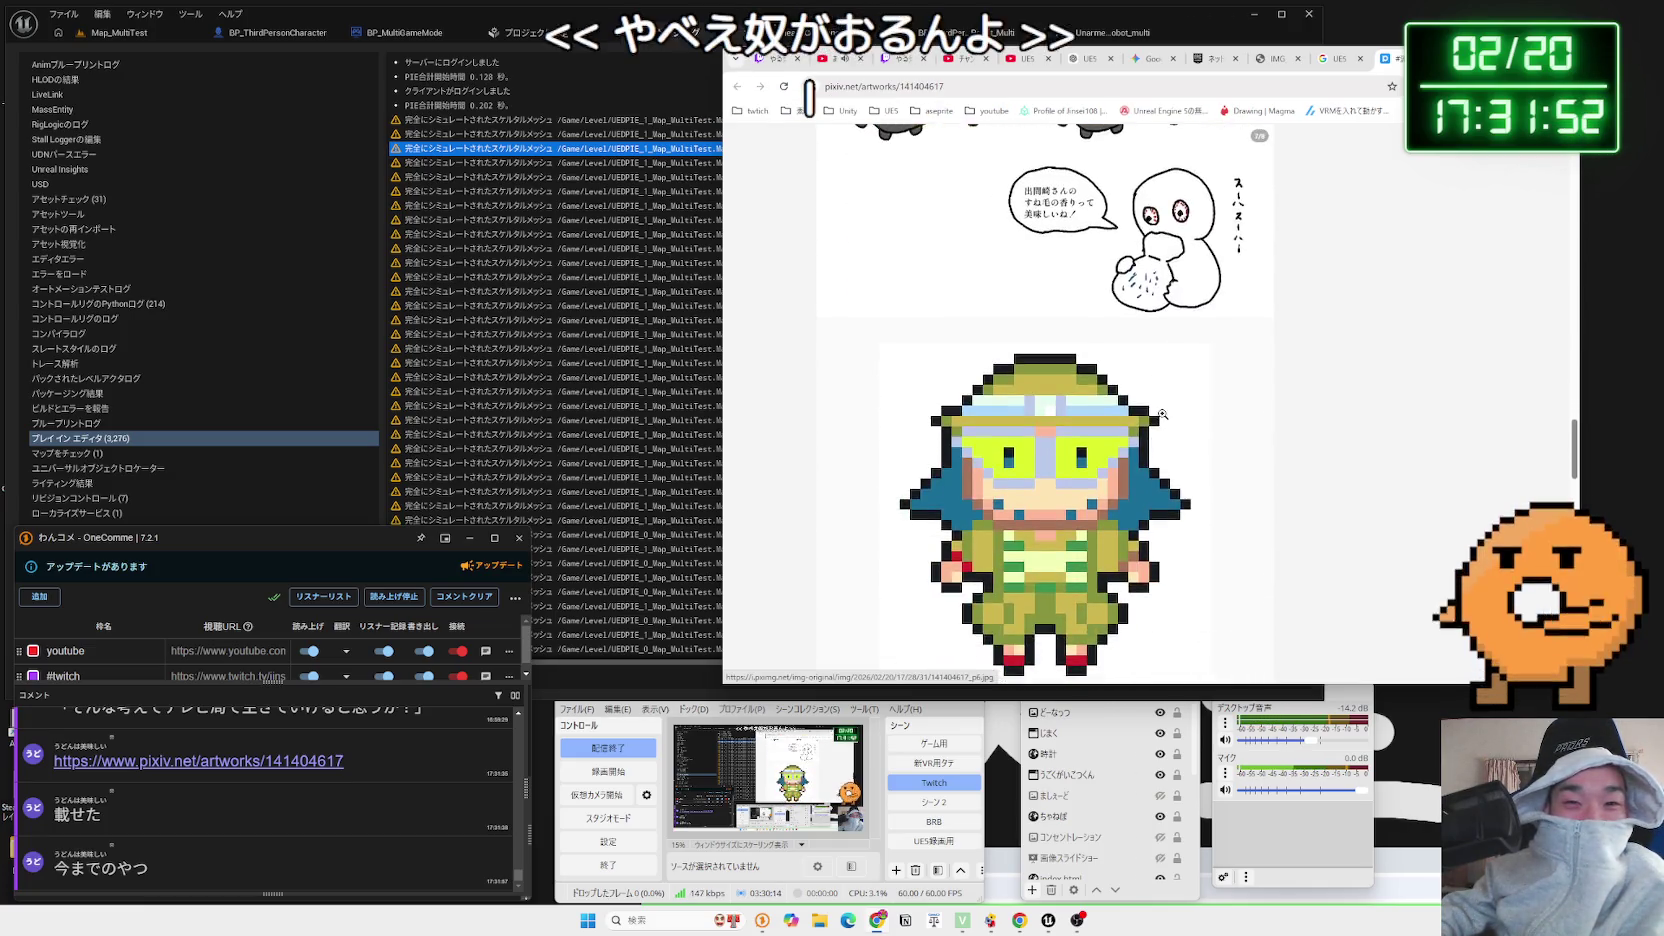
scroll(1162, 413, "up", 1)
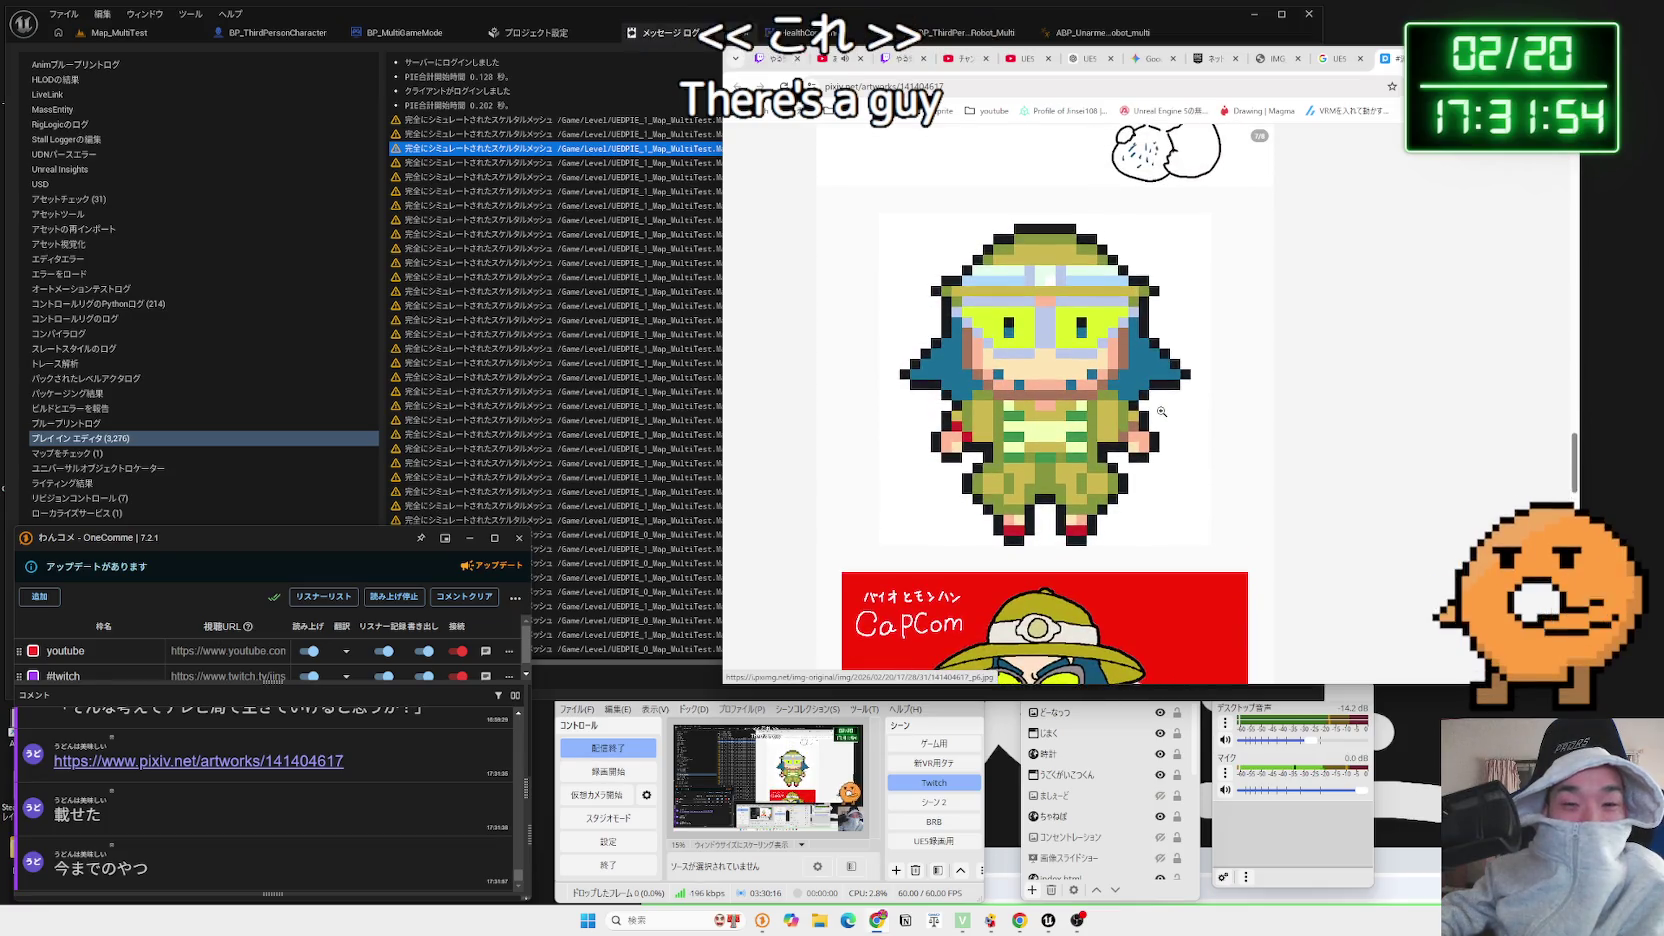
scroll(1162, 411, "down", 4)
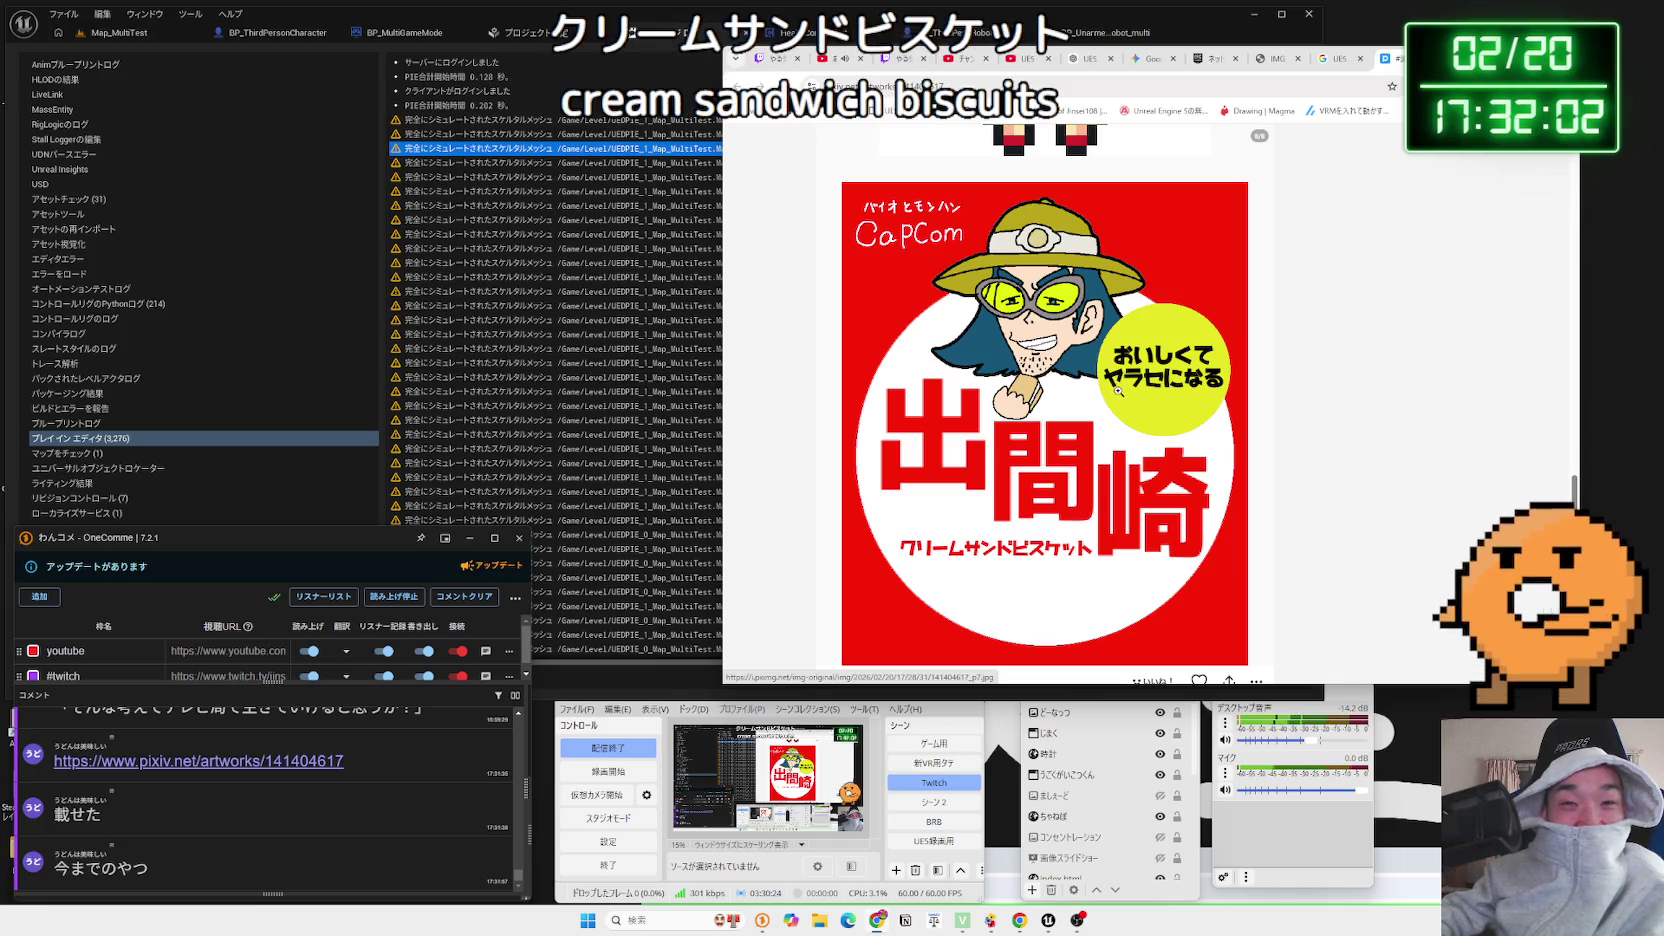
scroll(1116, 388, "down", 3)
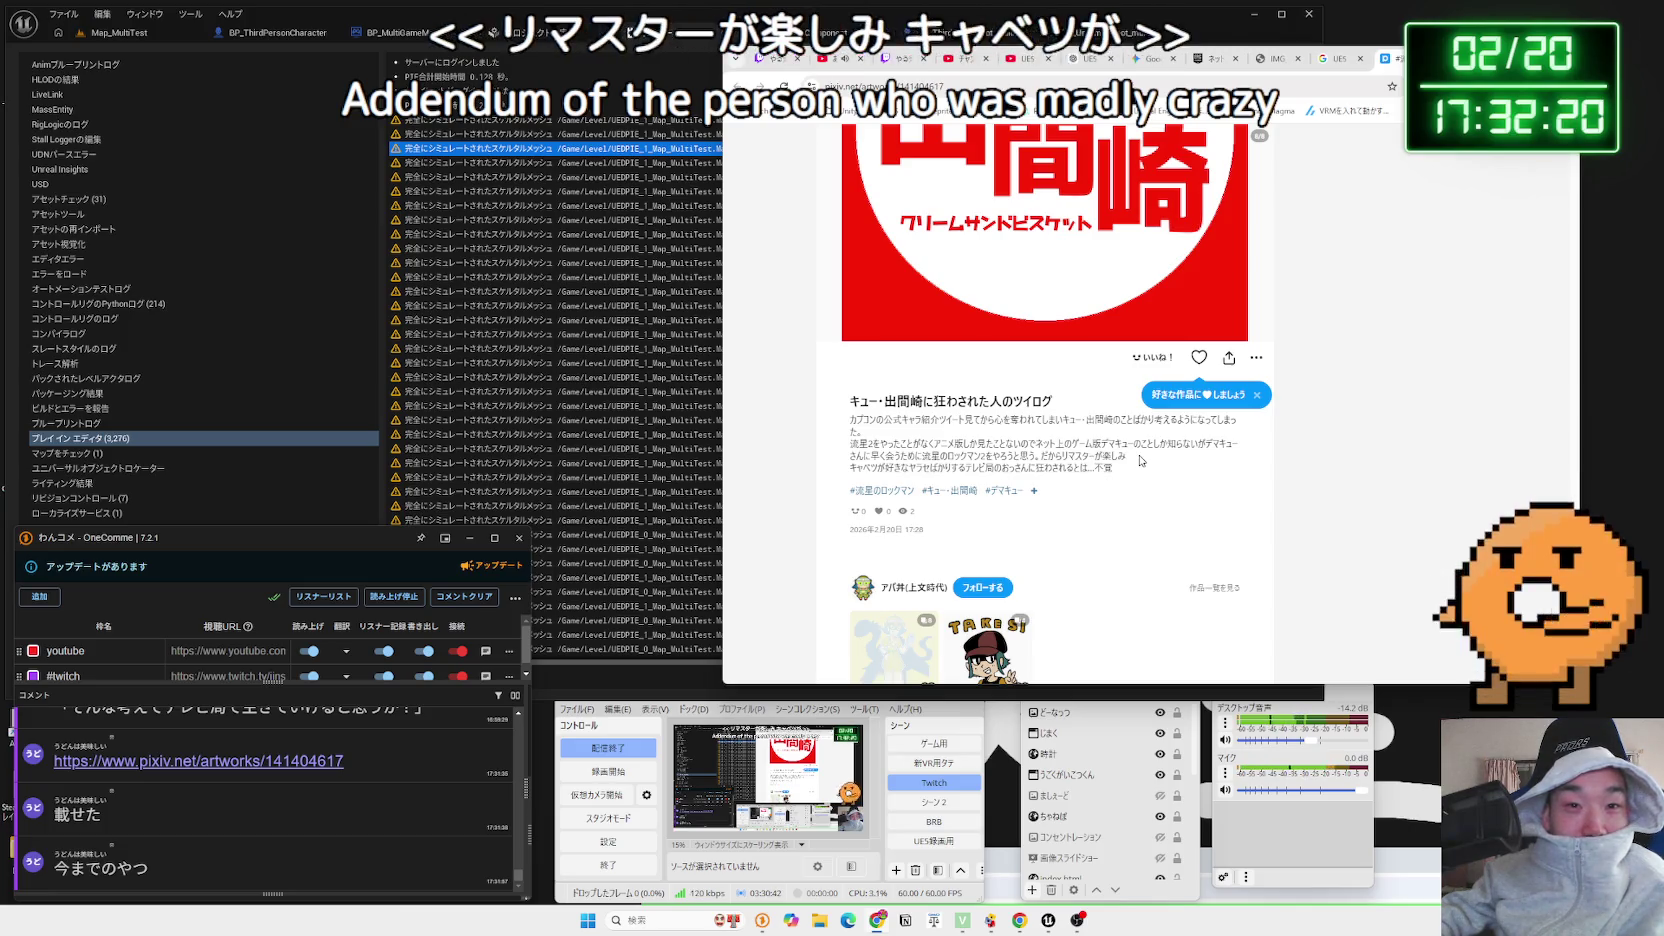
scroll(1145, 460, "down", 1)
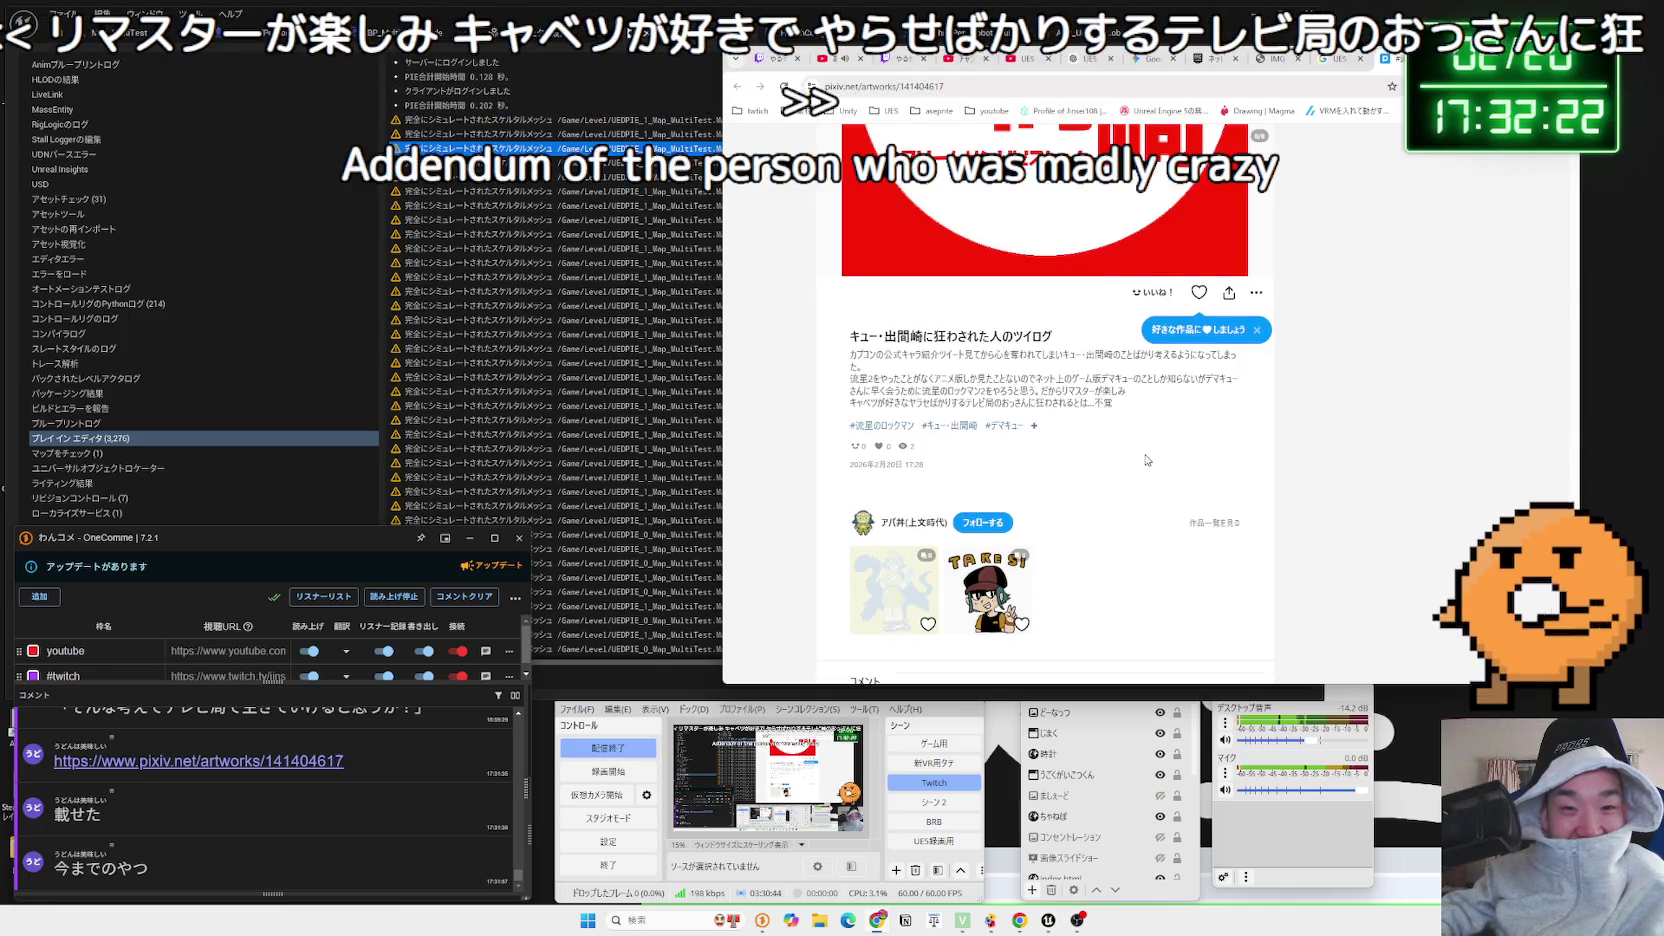
scroll(1147, 460, "down", 3)
scroll(1126, 445, "up", 5)
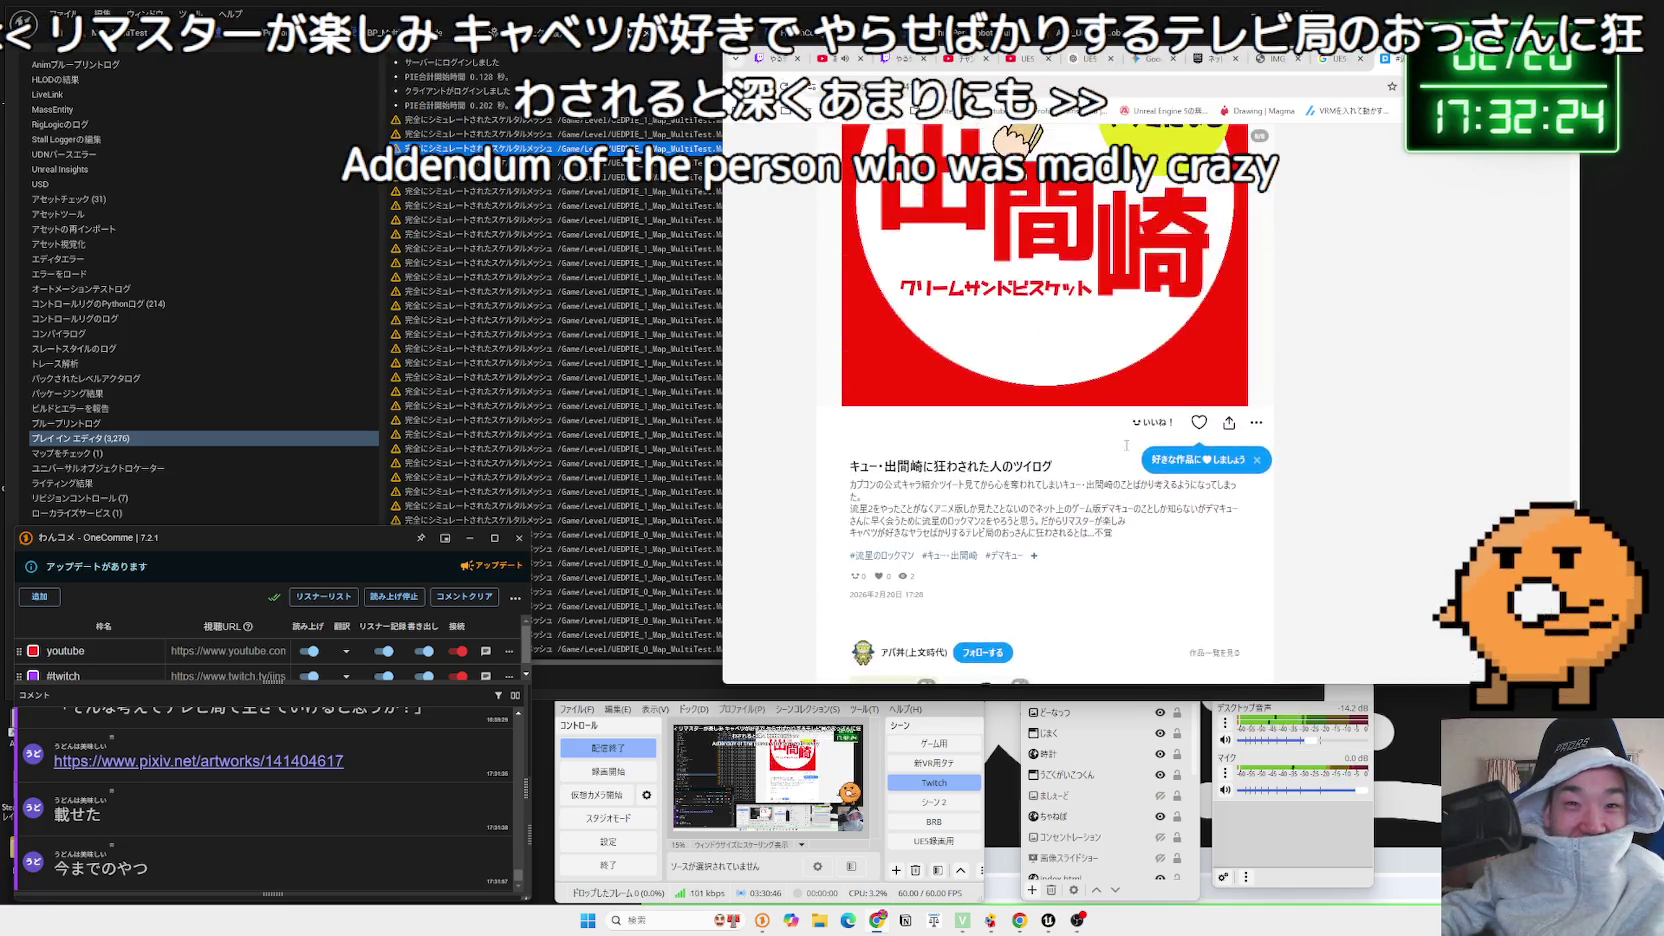
scroll(1126, 445, "up", 15)
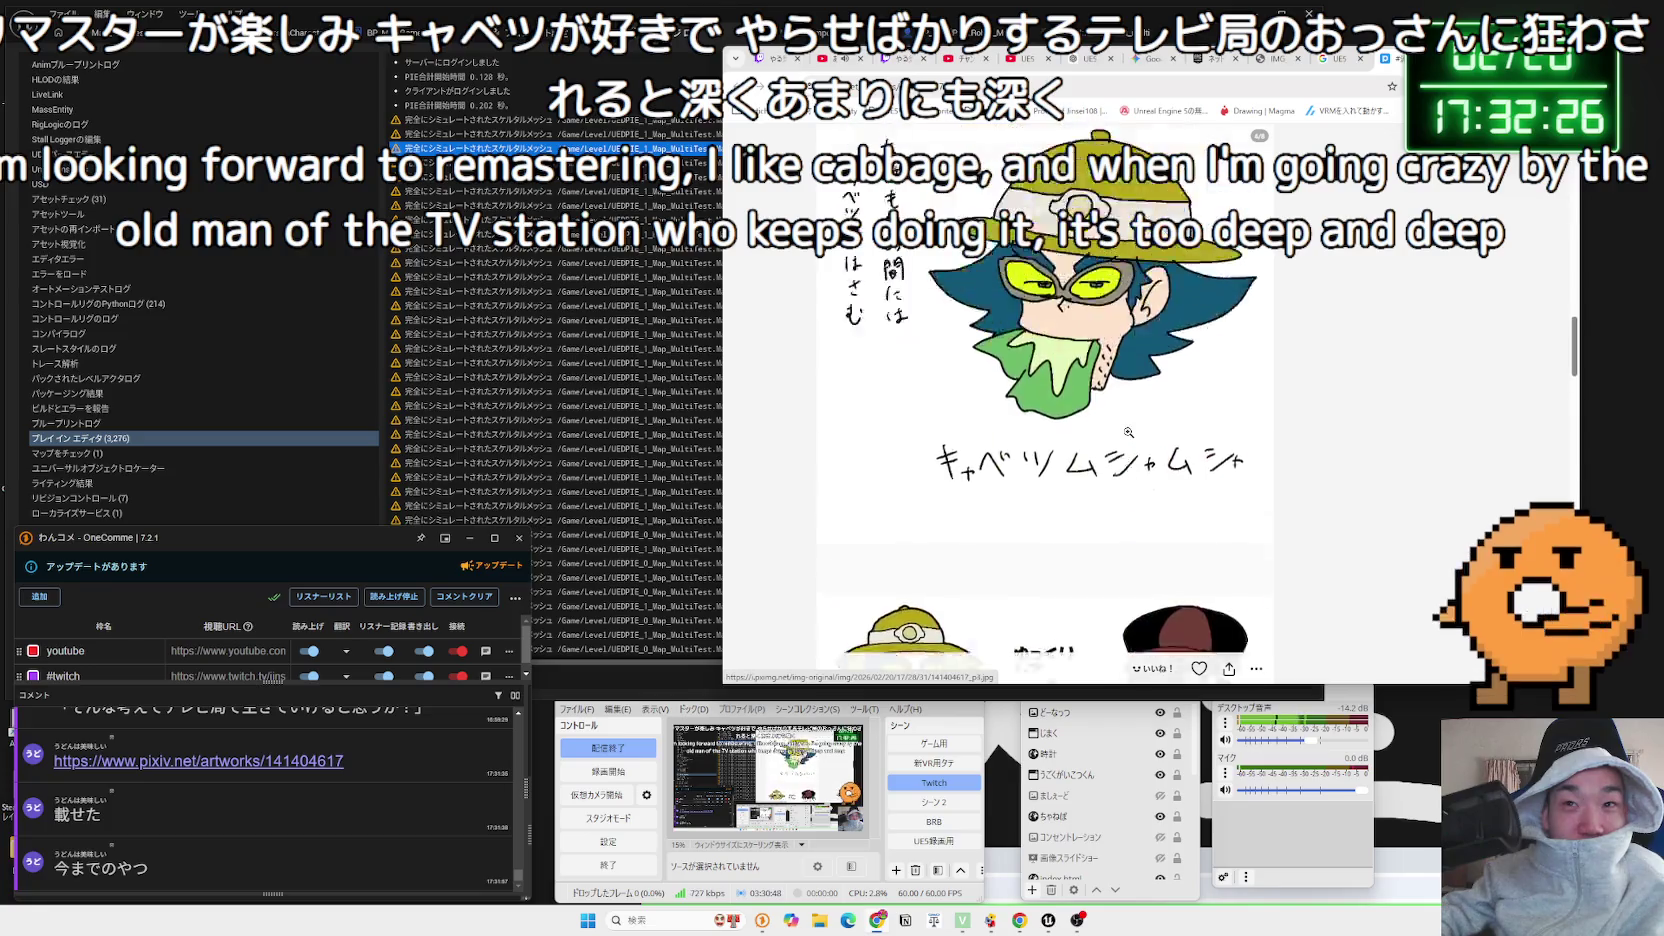
scroll(1128, 432, "up", 15)
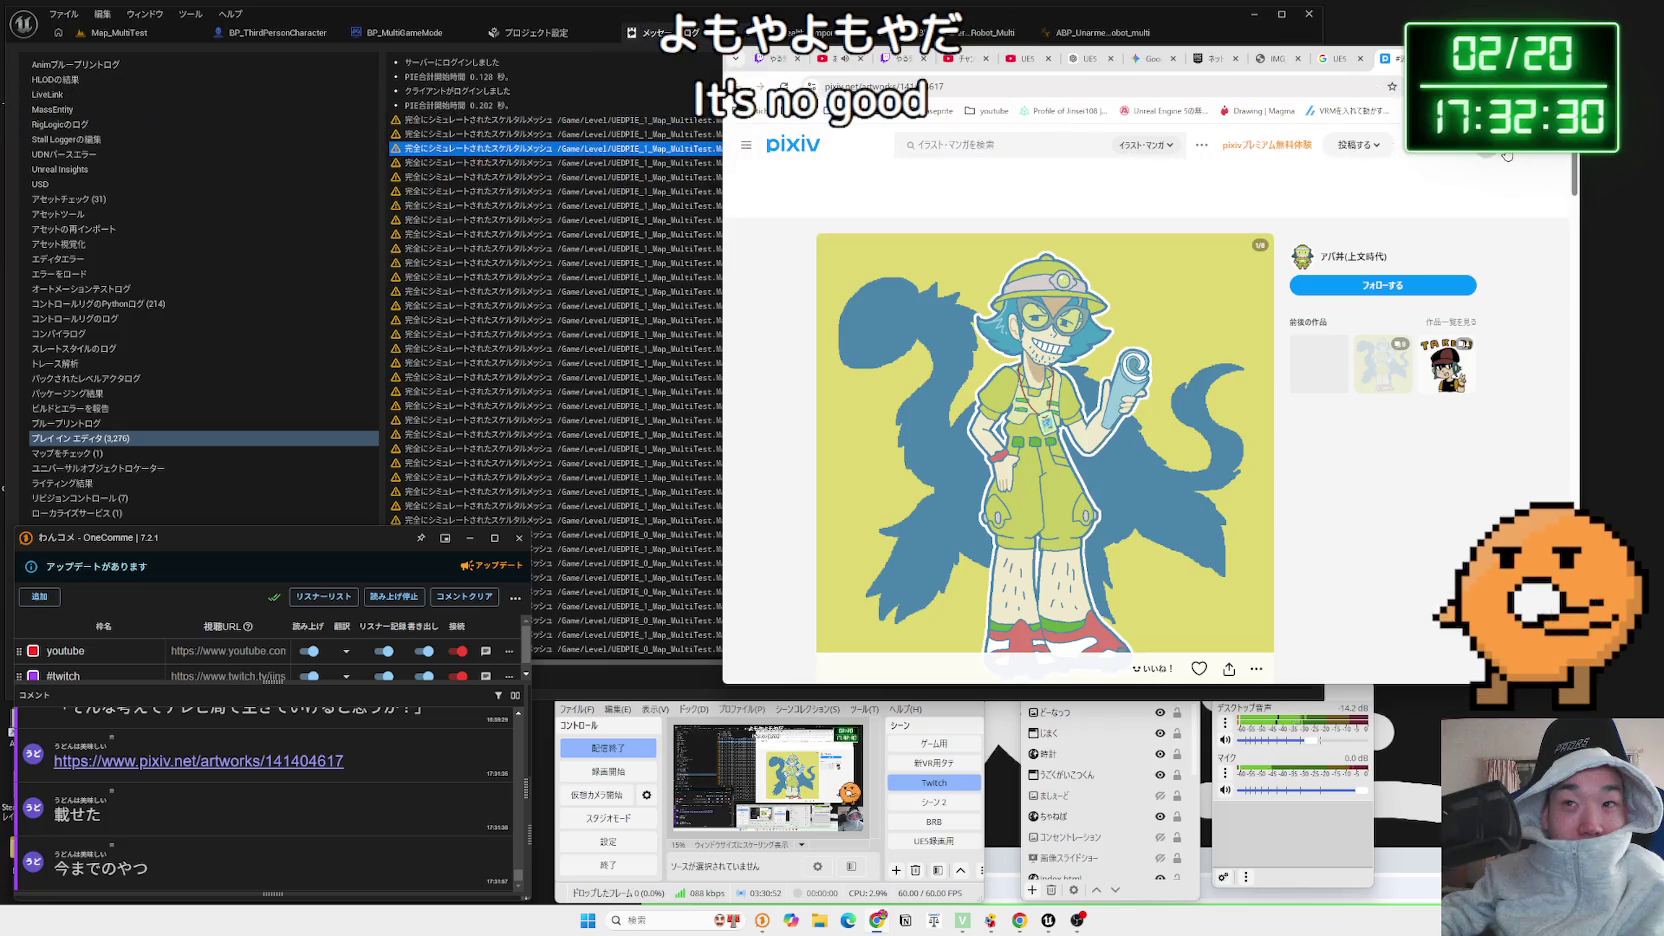
Open and close the pixiv account menu, then return to Epic's networked physics docs
left_click(1507, 155)
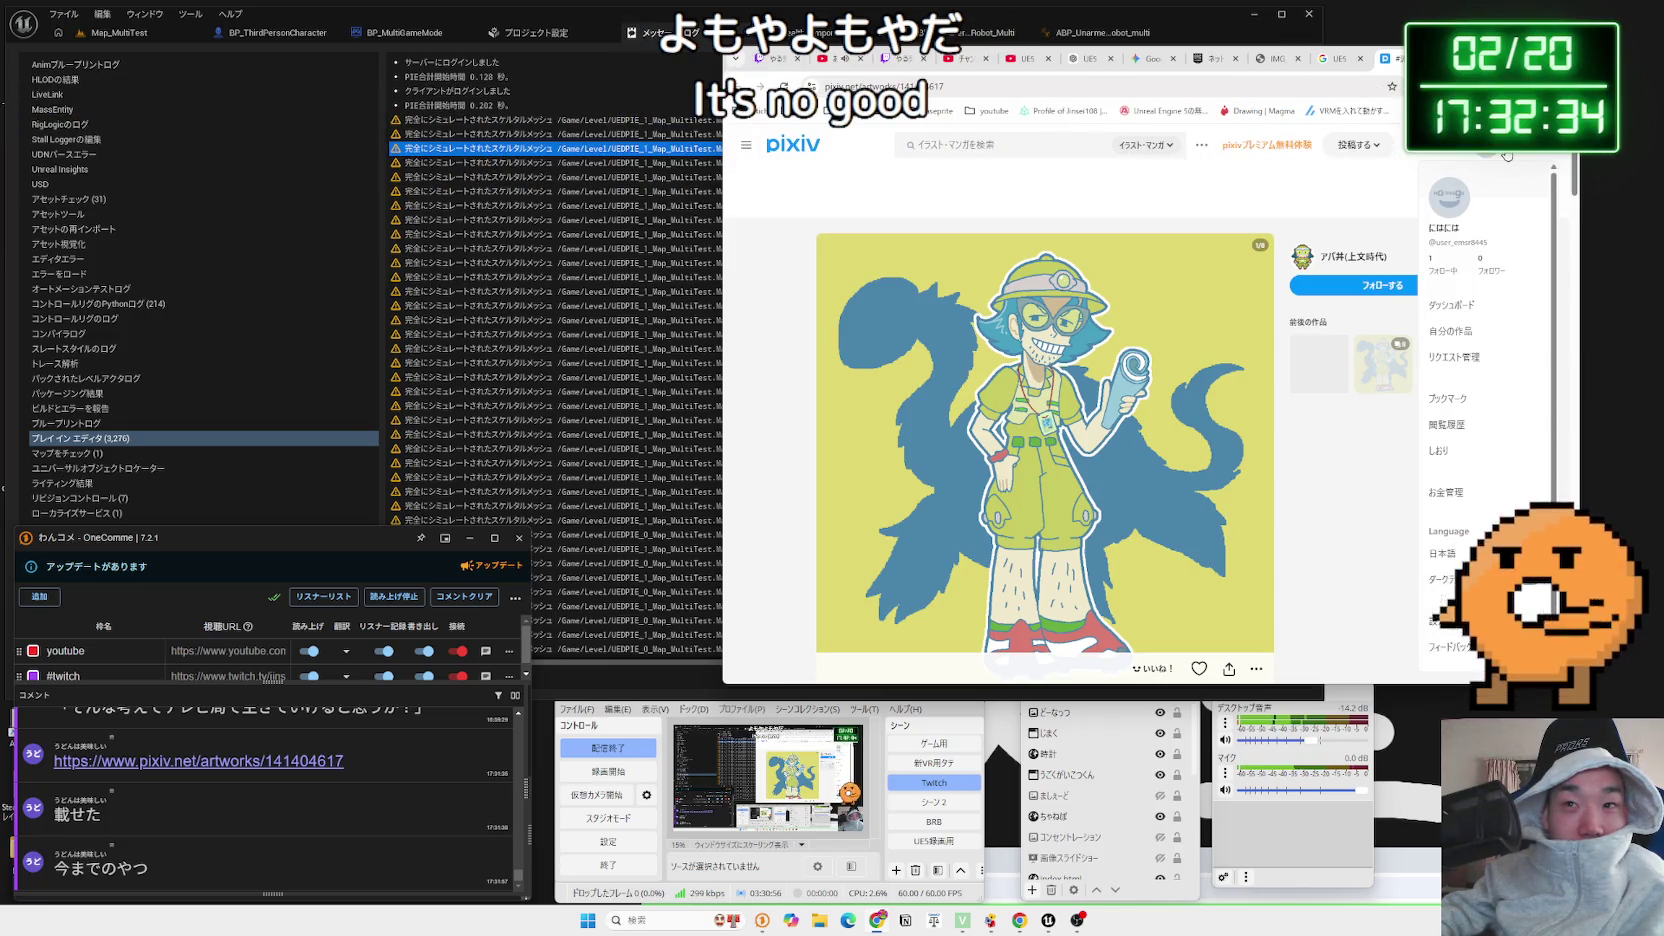
left_click(1507, 155)
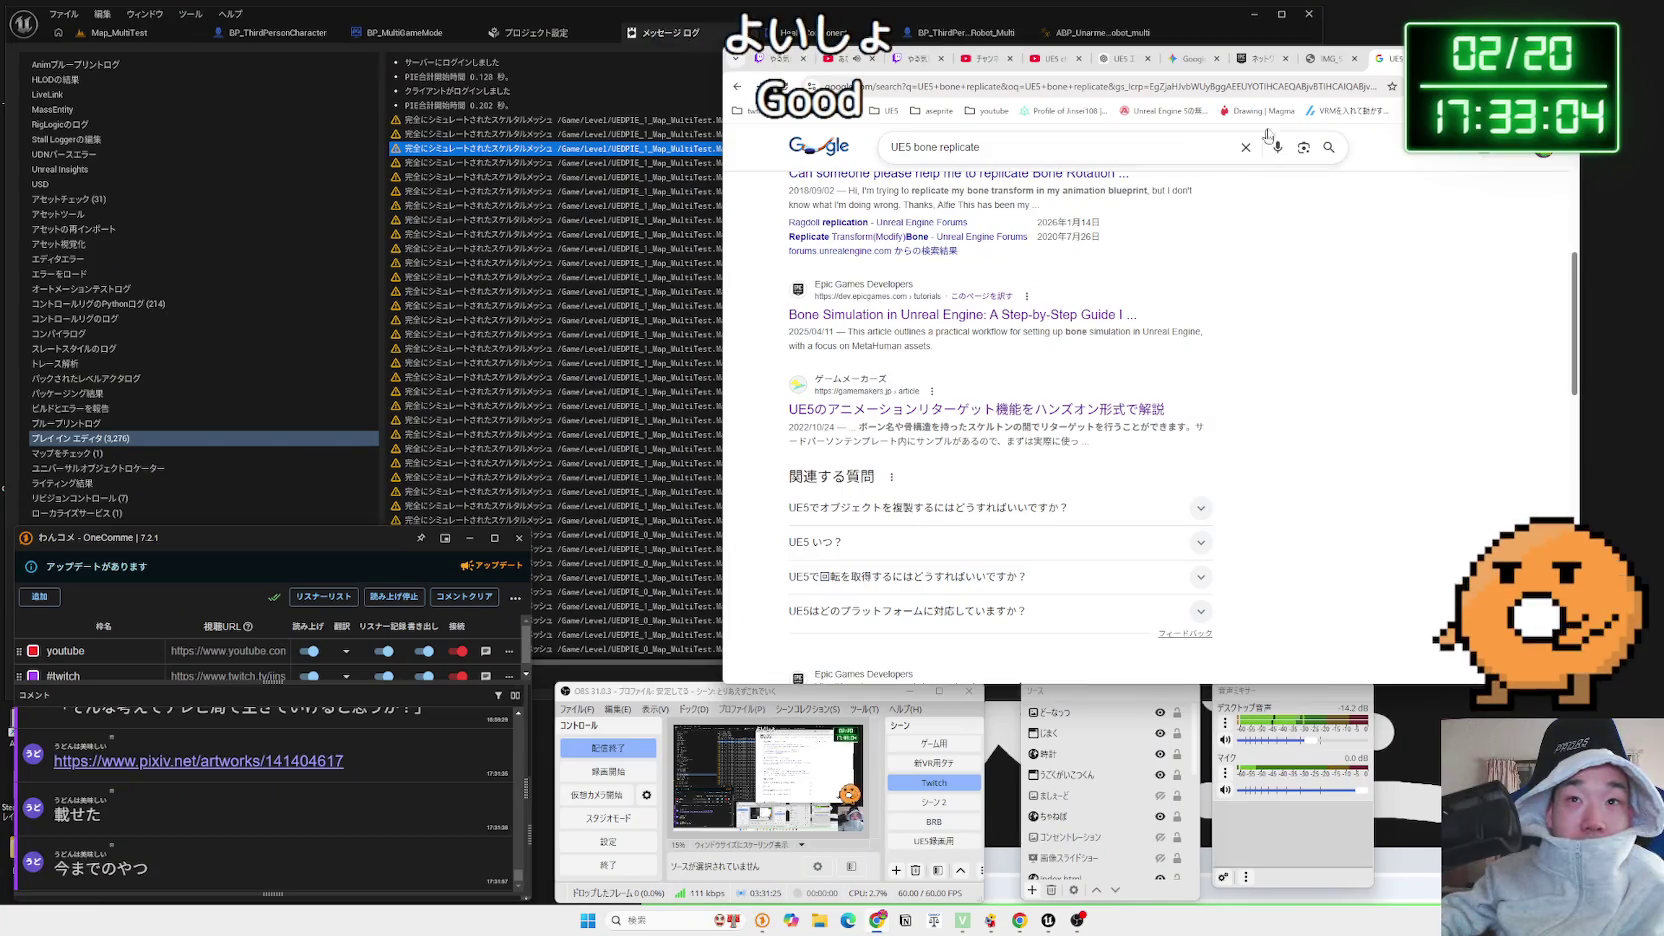
left_click(1253, 60)
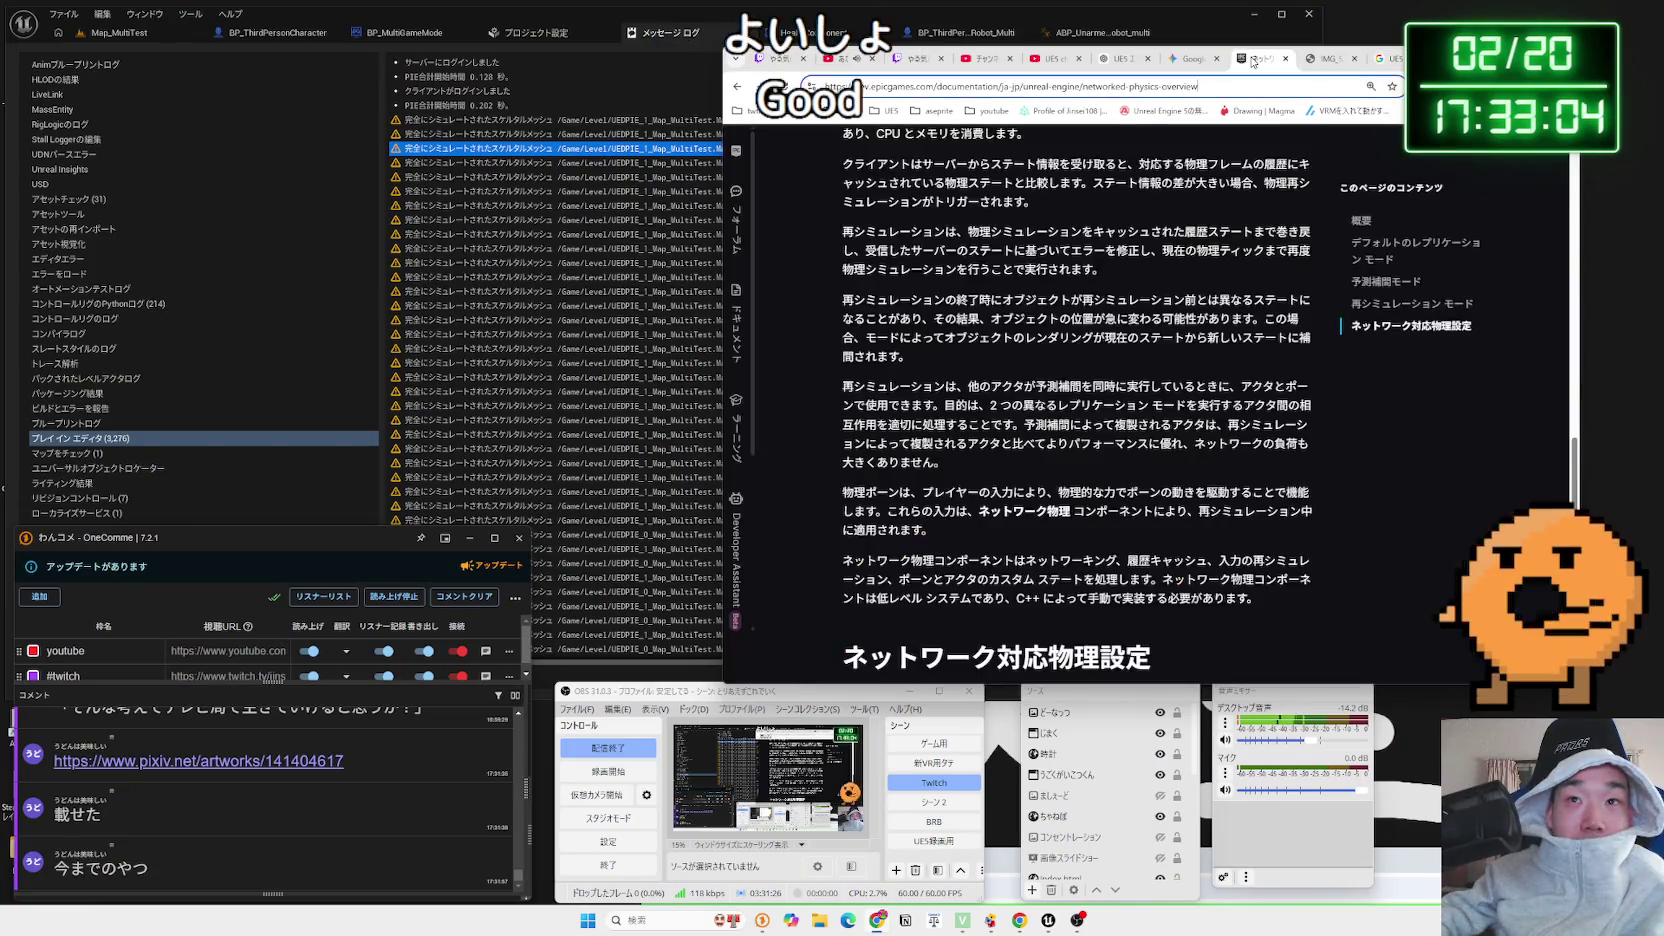
Check the ChatGPT answer, reread Gemini's UE5物理同期のReplicatePhysics設定 chat, then open a new tab
left_click(1178, 60)
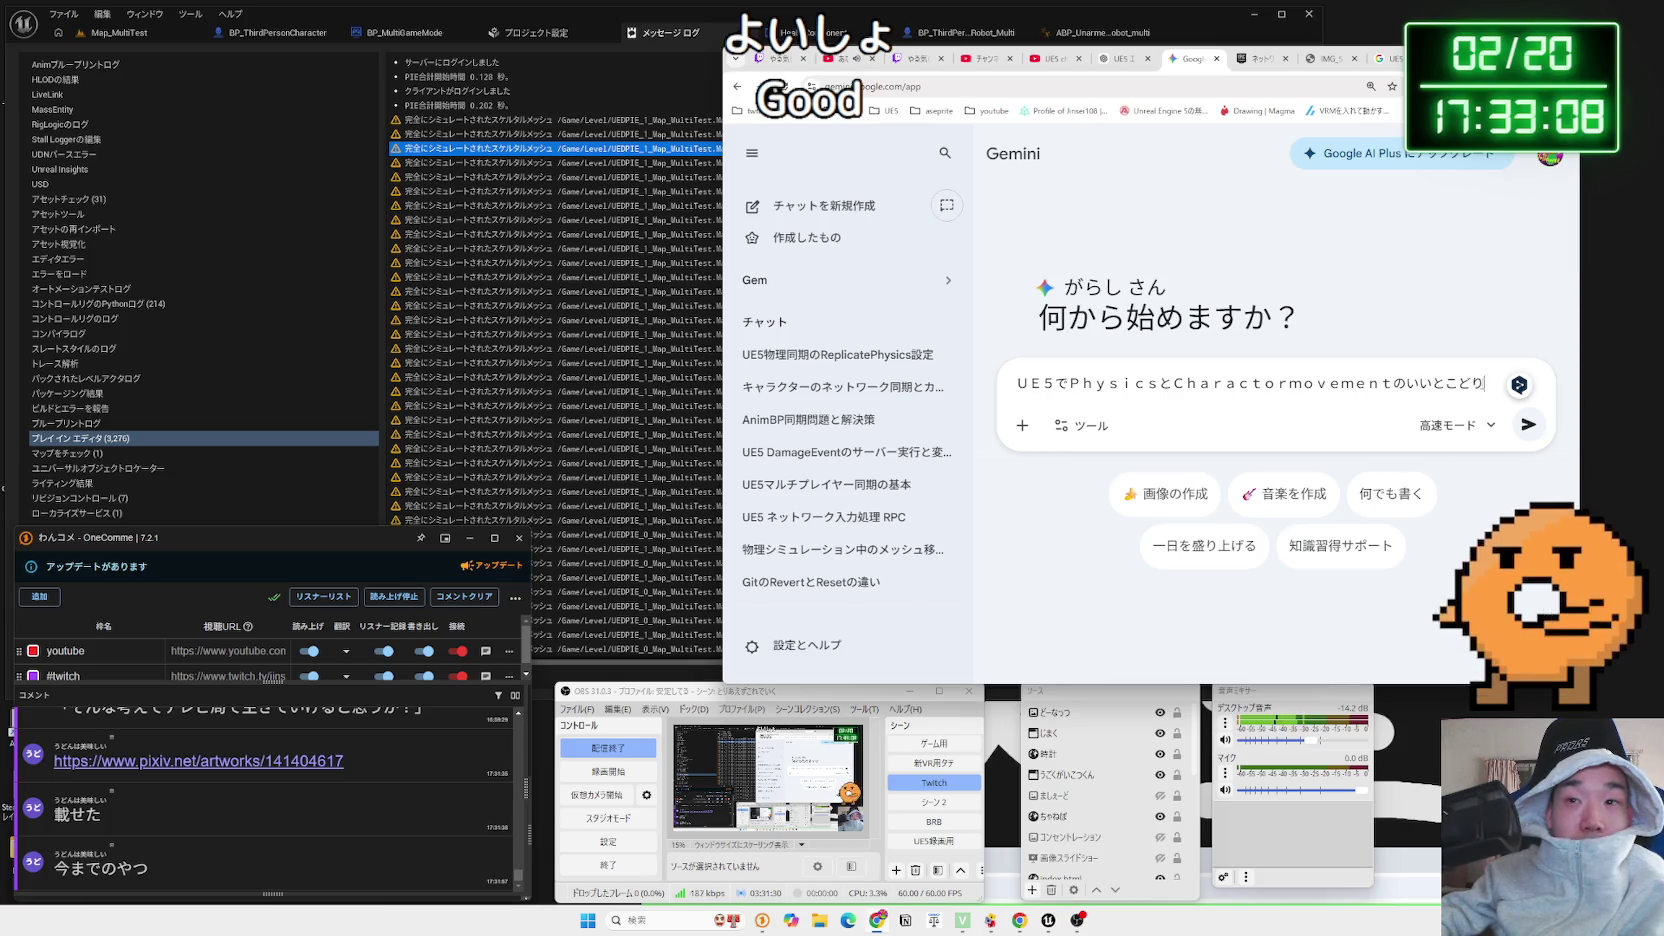
left_click(1121, 60)
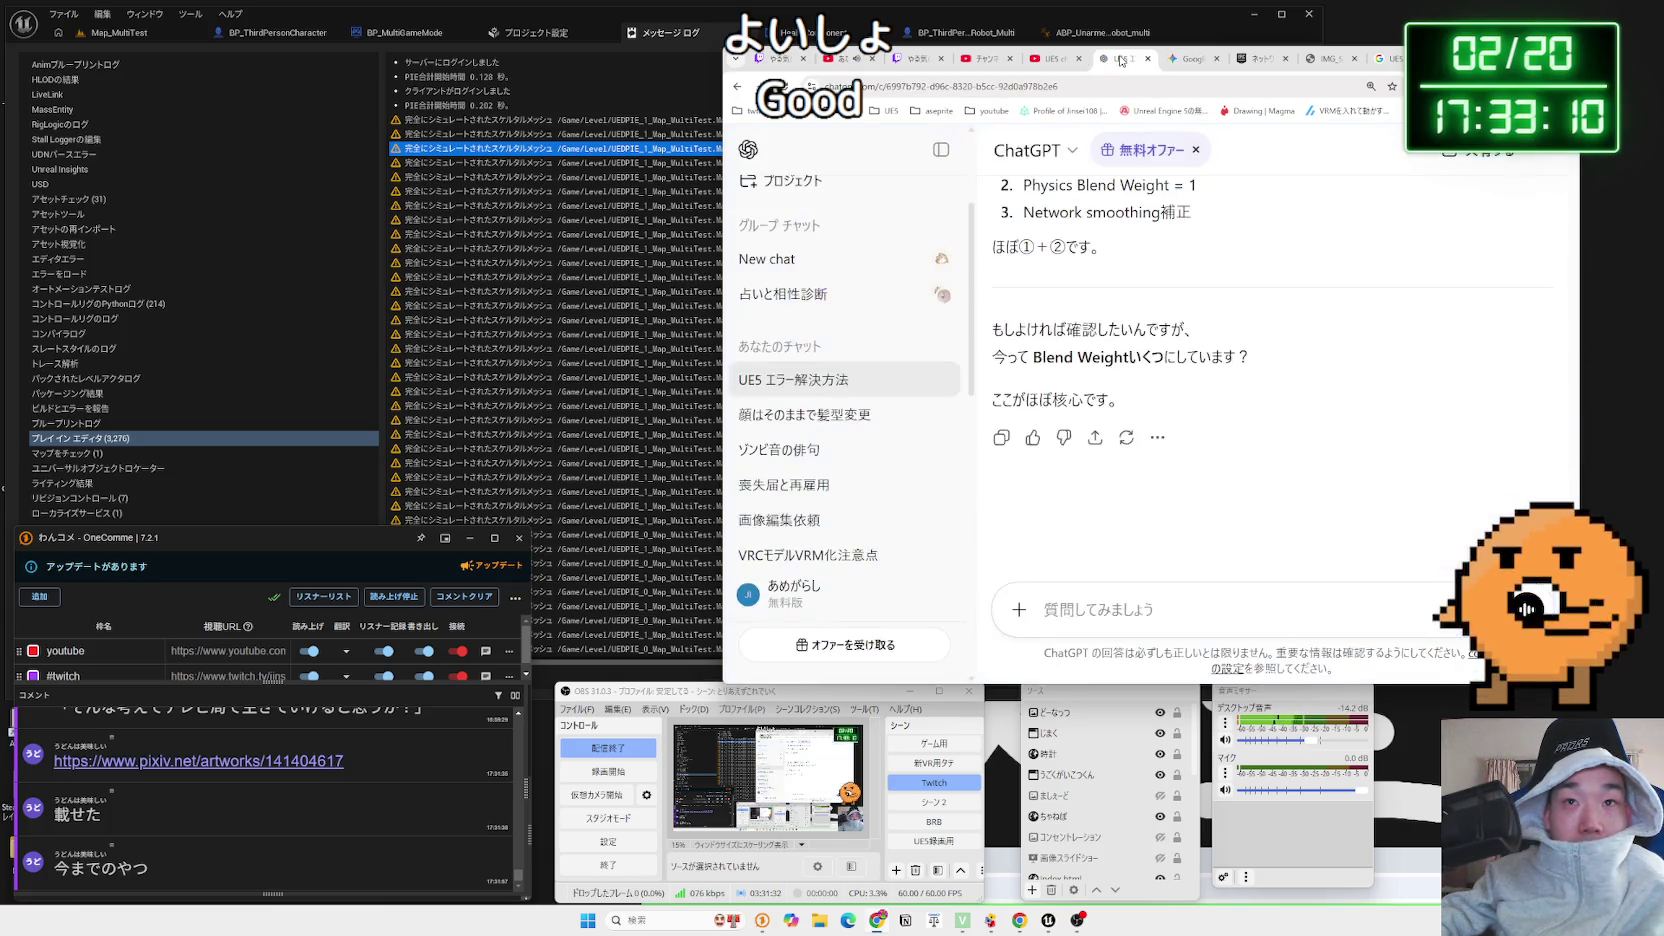
scroll(1163, 350, "up", 10)
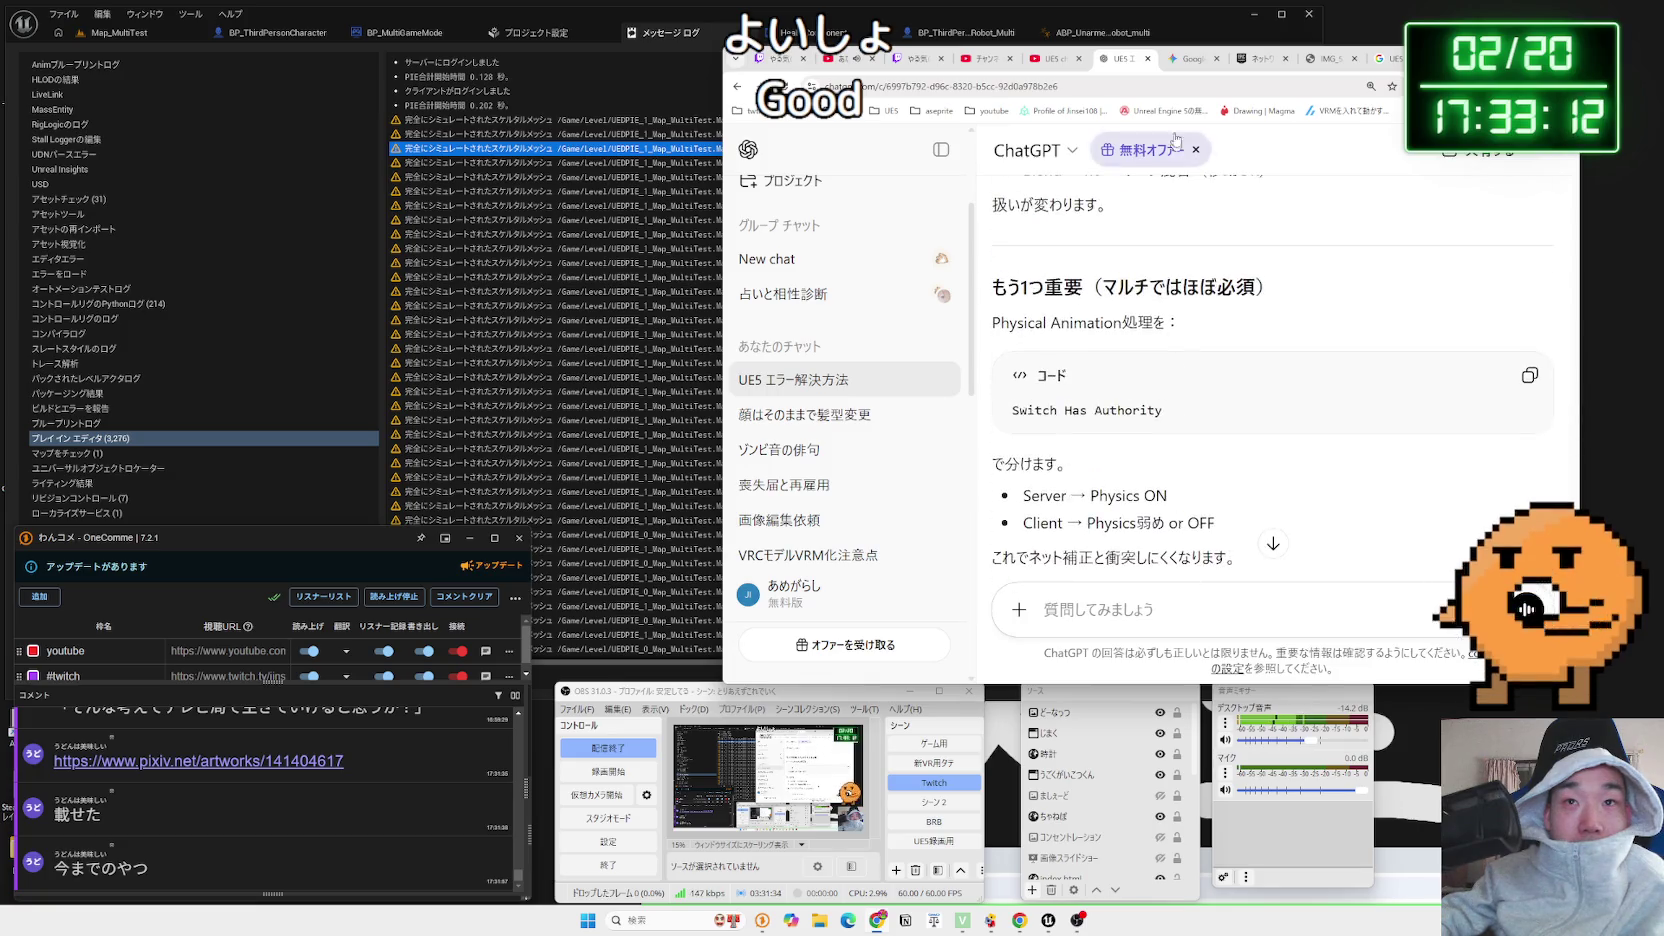
left_click(1185, 58)
left_click(830, 354)
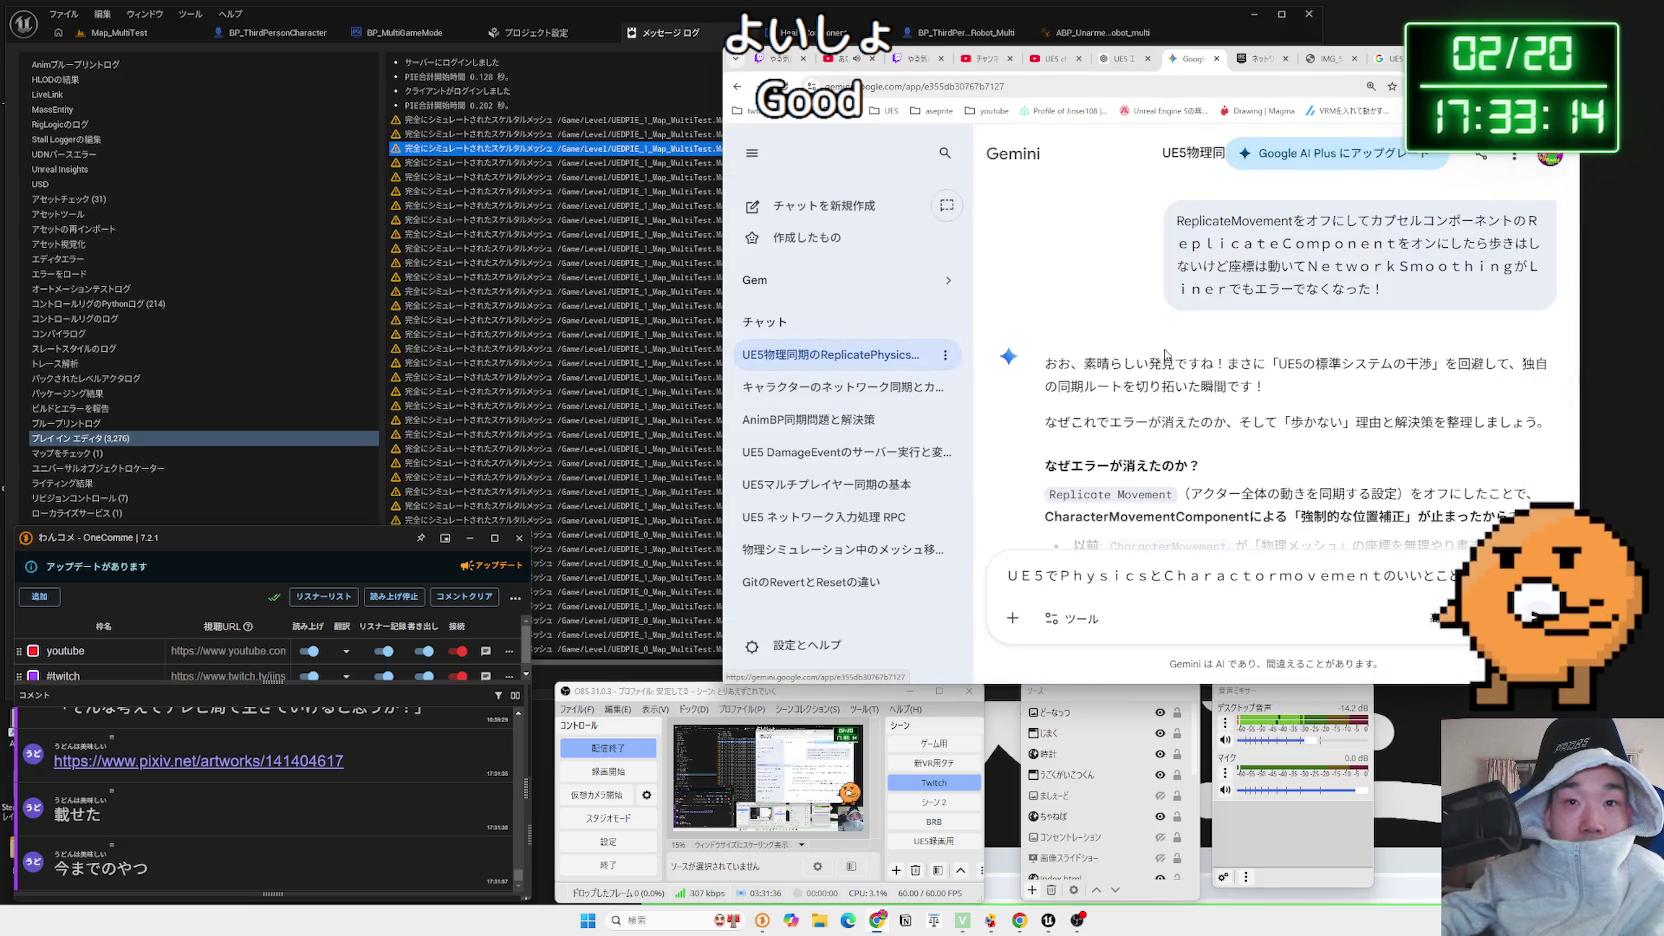
scroll(1218, 355, "down", 10)
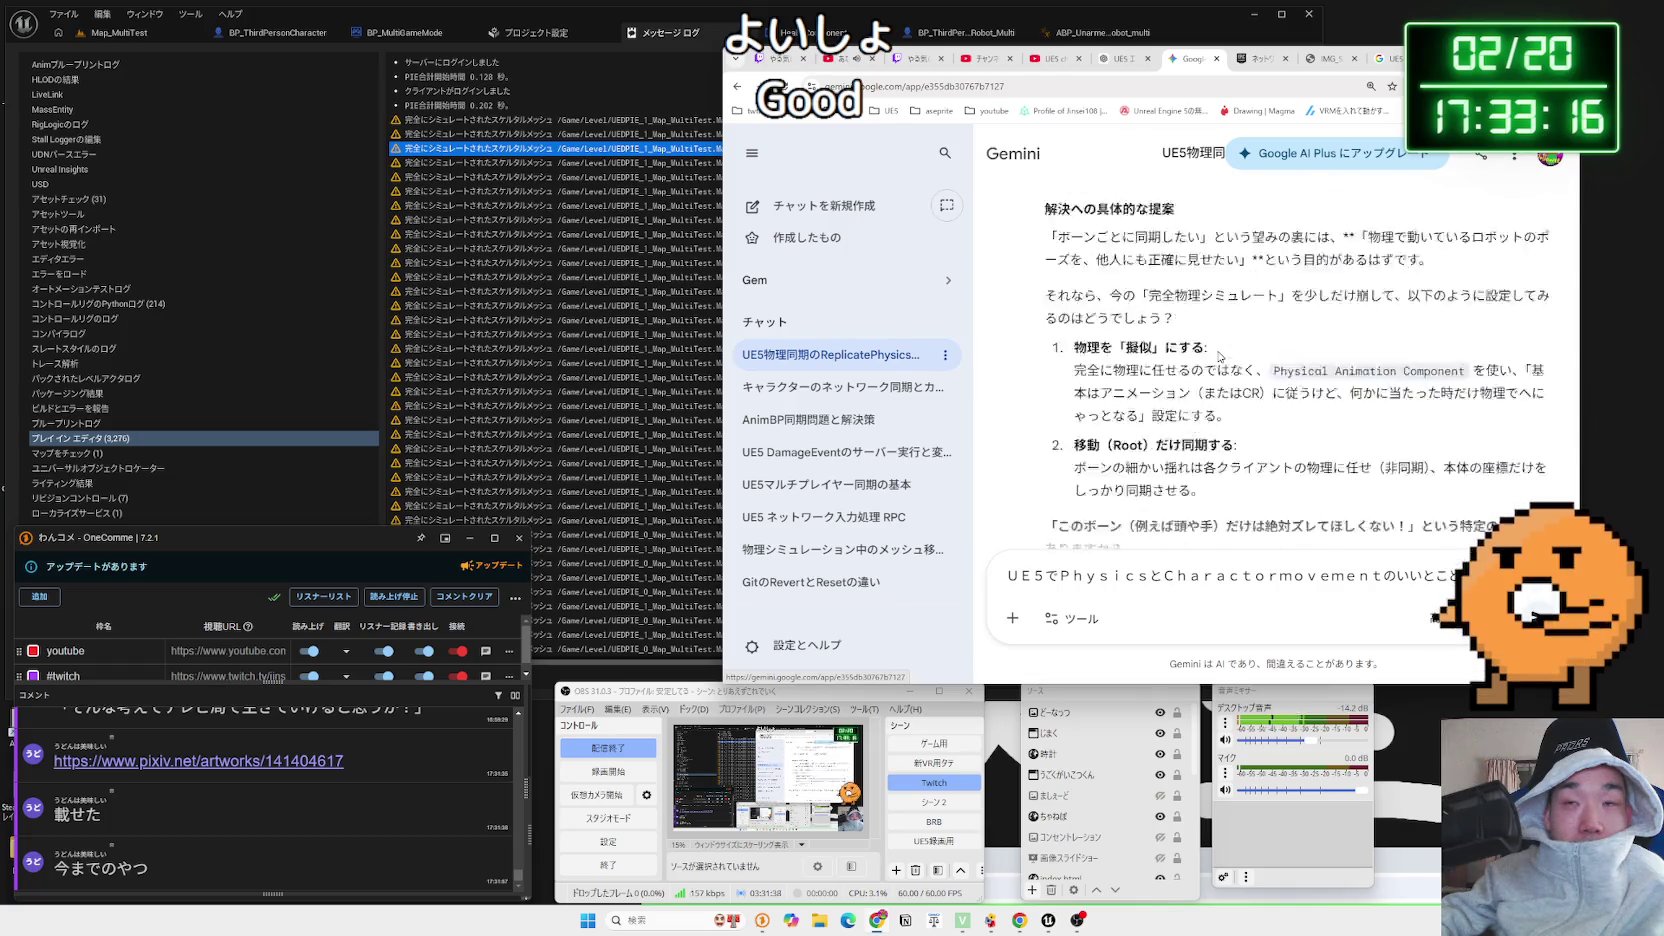
key("ctrl+t")
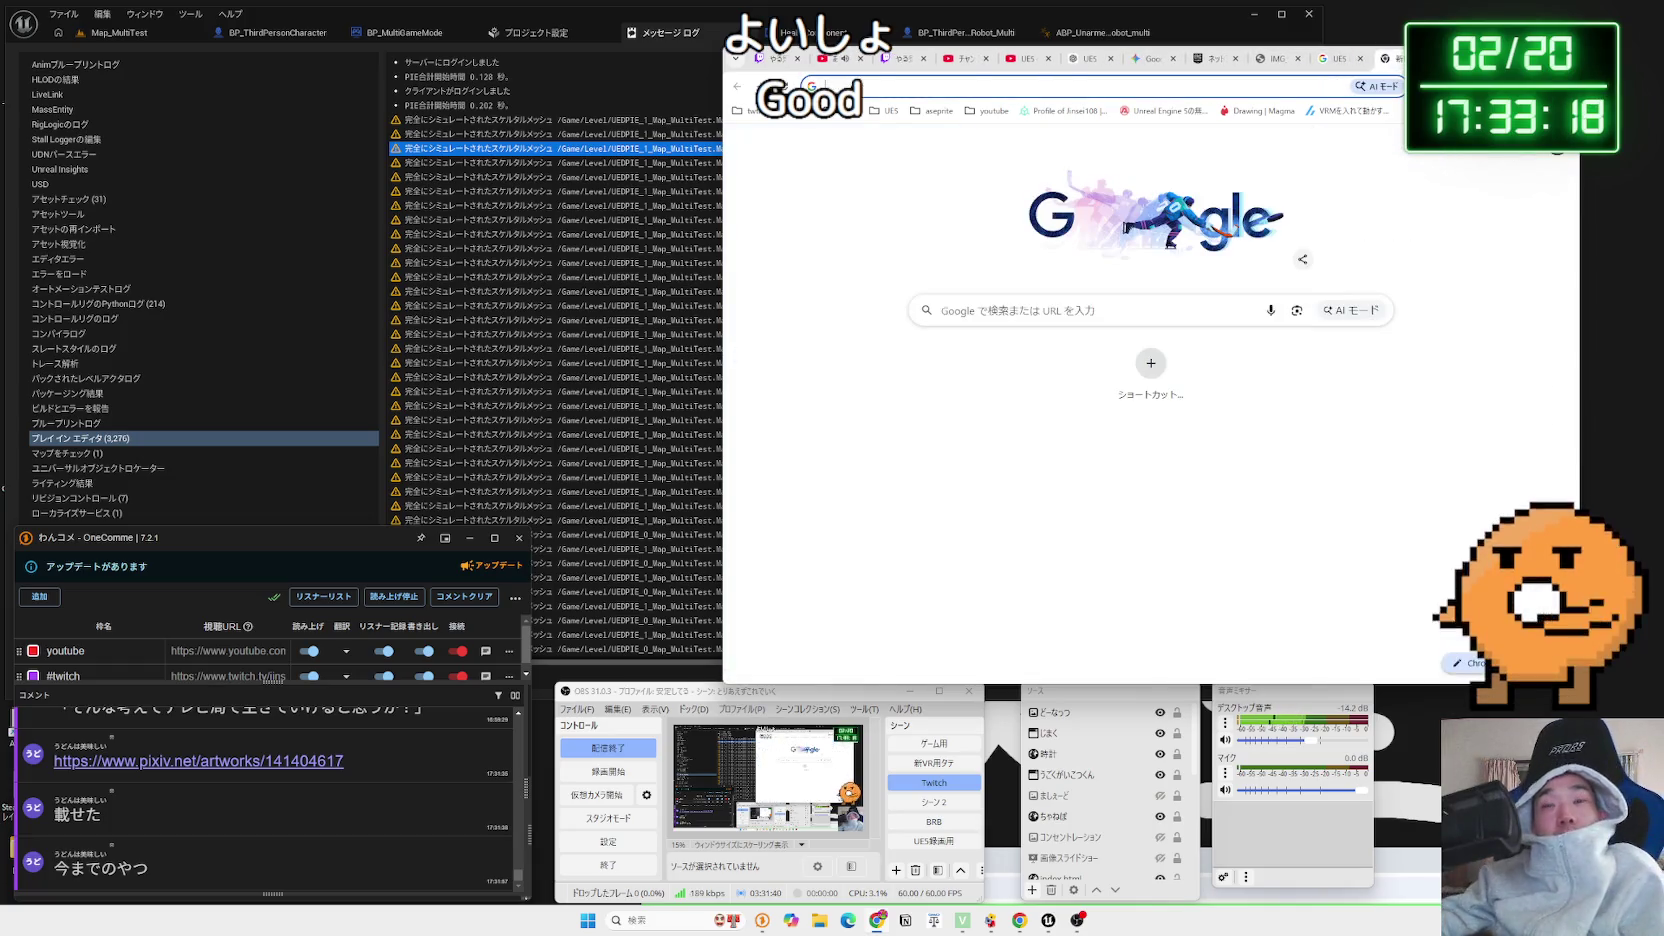
Search Google for 'UE5 エラー出たままパッケージ化' from the address bar using Japanese input
type("UE5study.com")
key("Return")
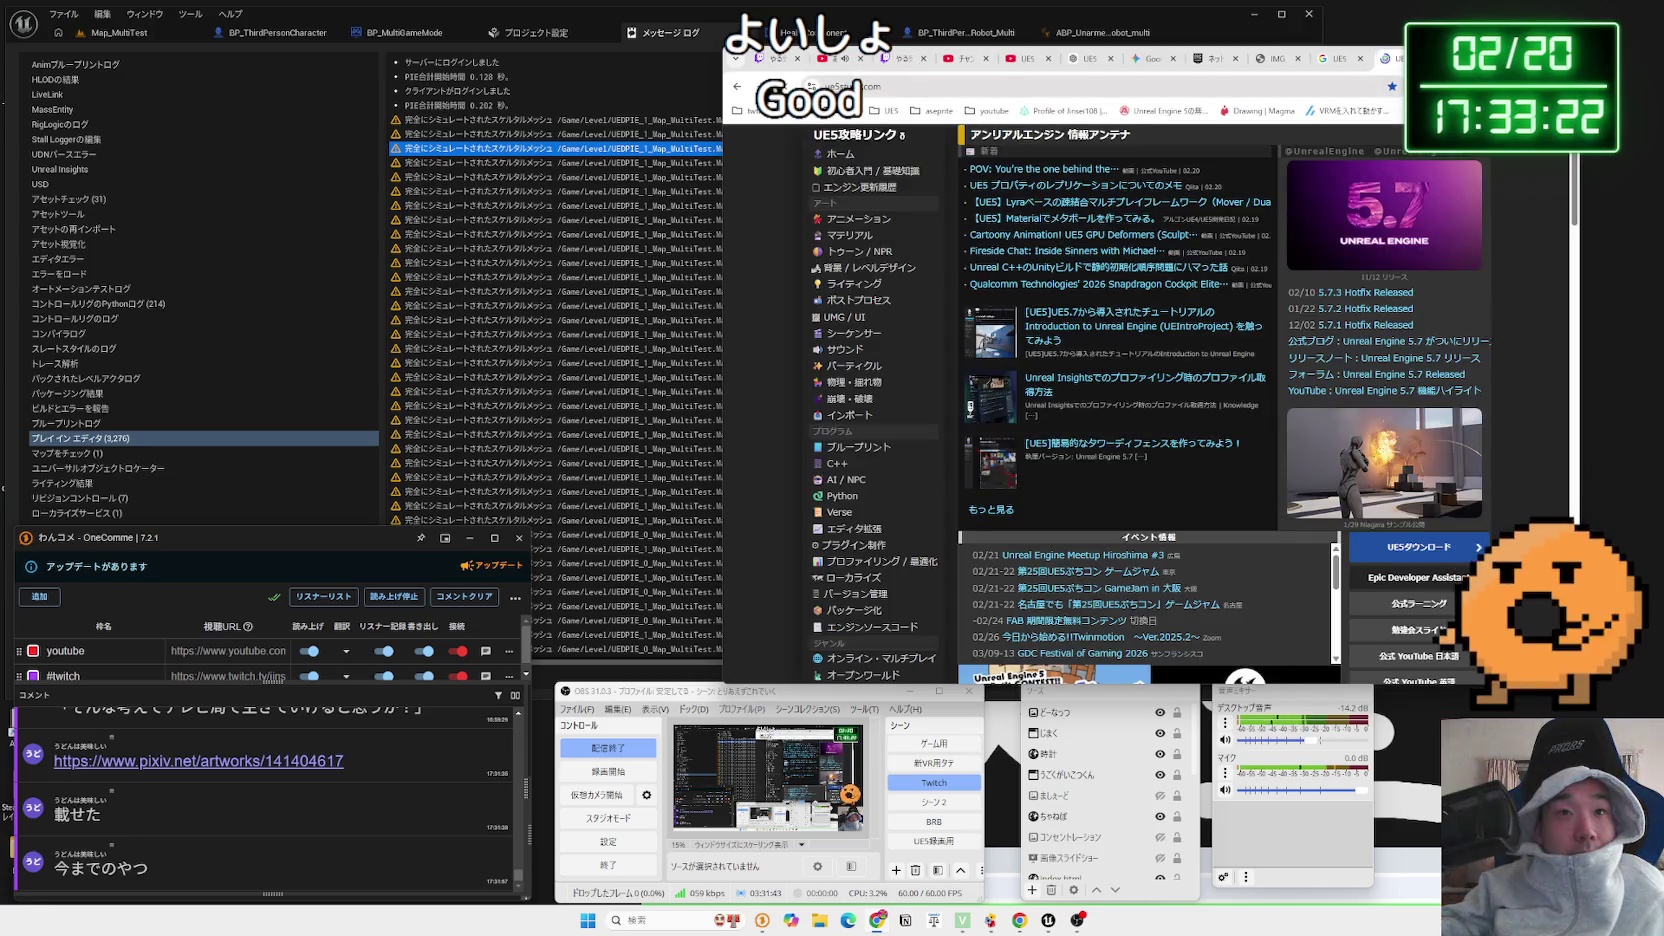
left_click(922, 90)
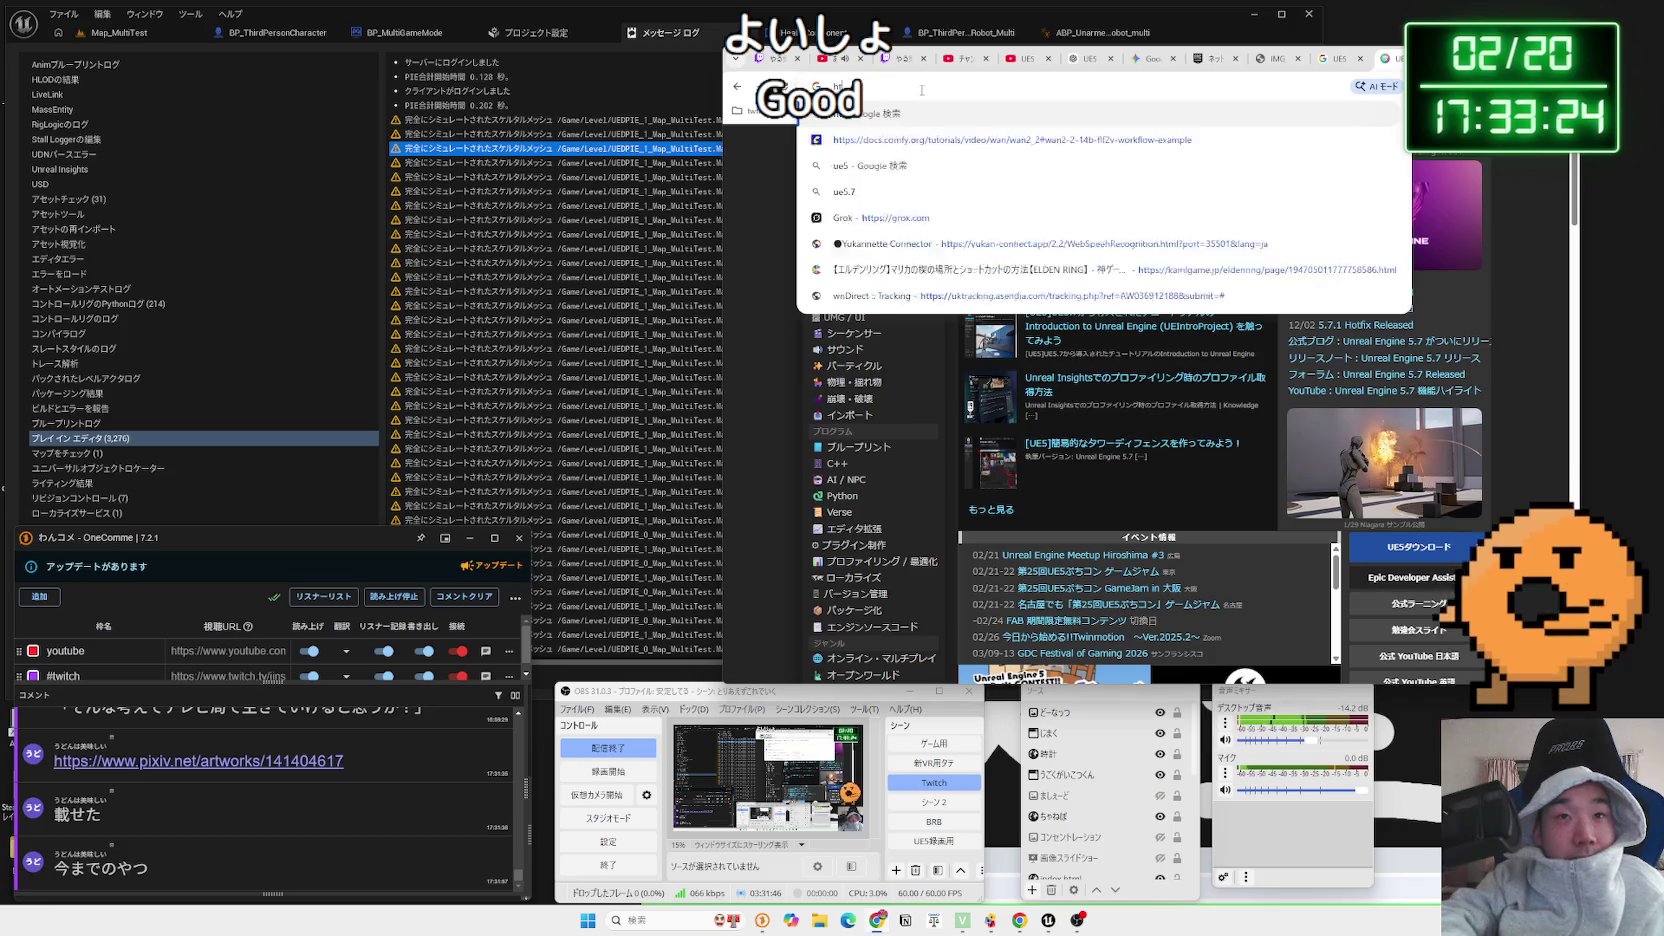
type("UE5")
key("Delete")
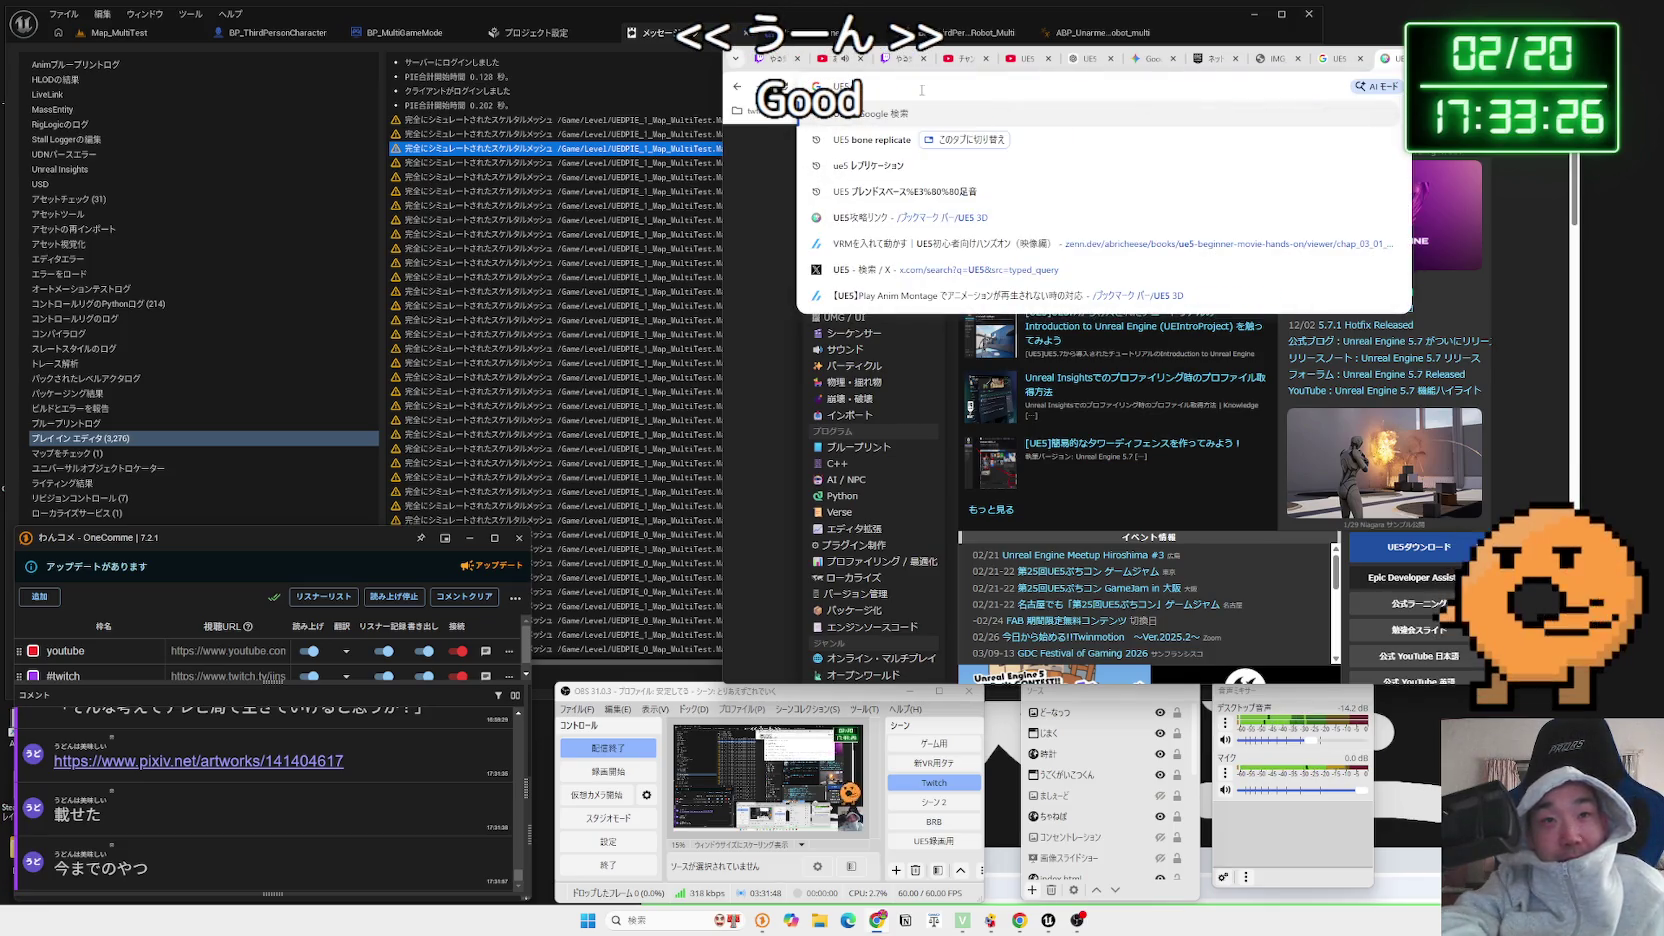
key("Zenkaku_Hankaku")
type("エラー")
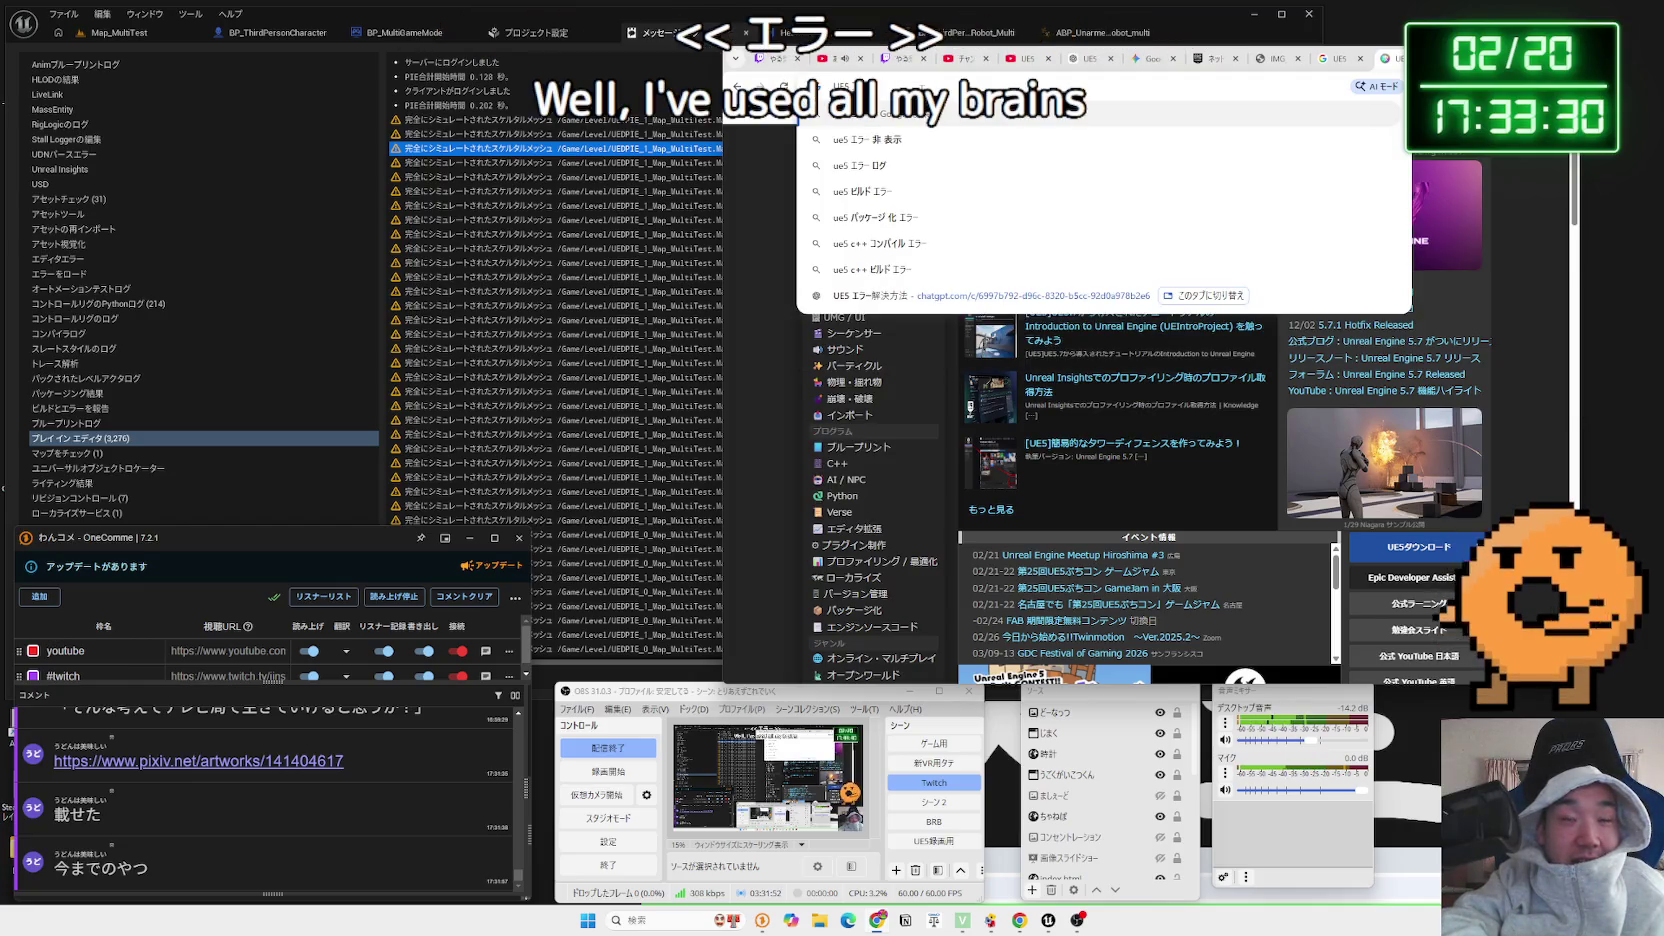
key("BackSpace")
key("BackSpace")
key("BackSpace")
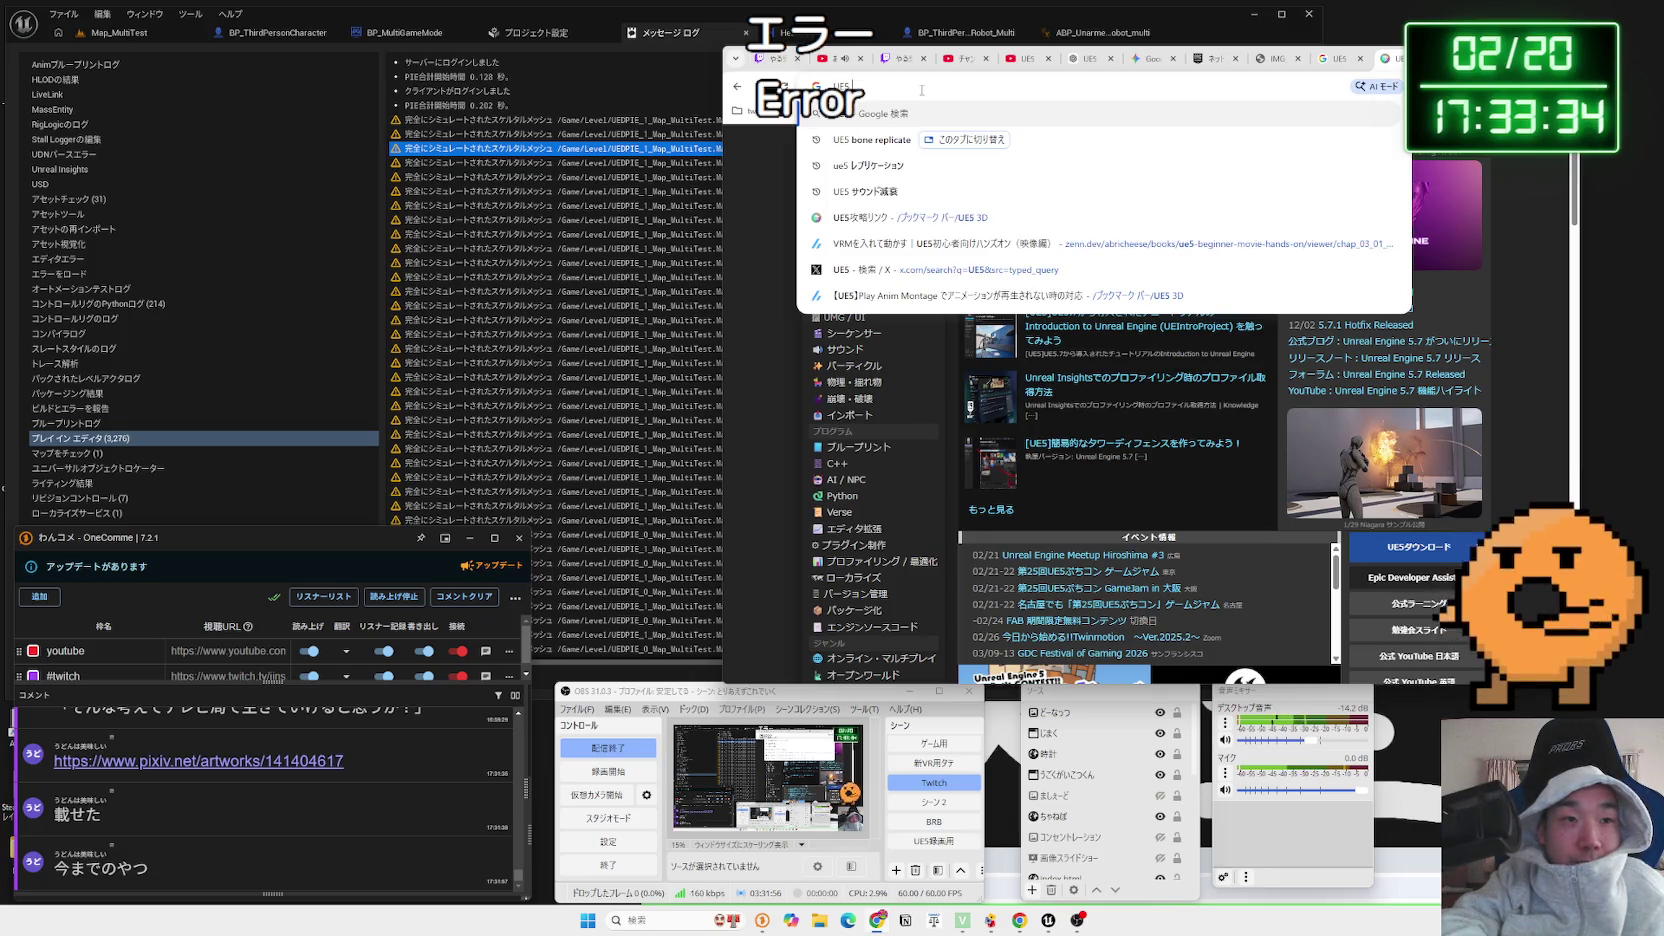
type("えらーでた")
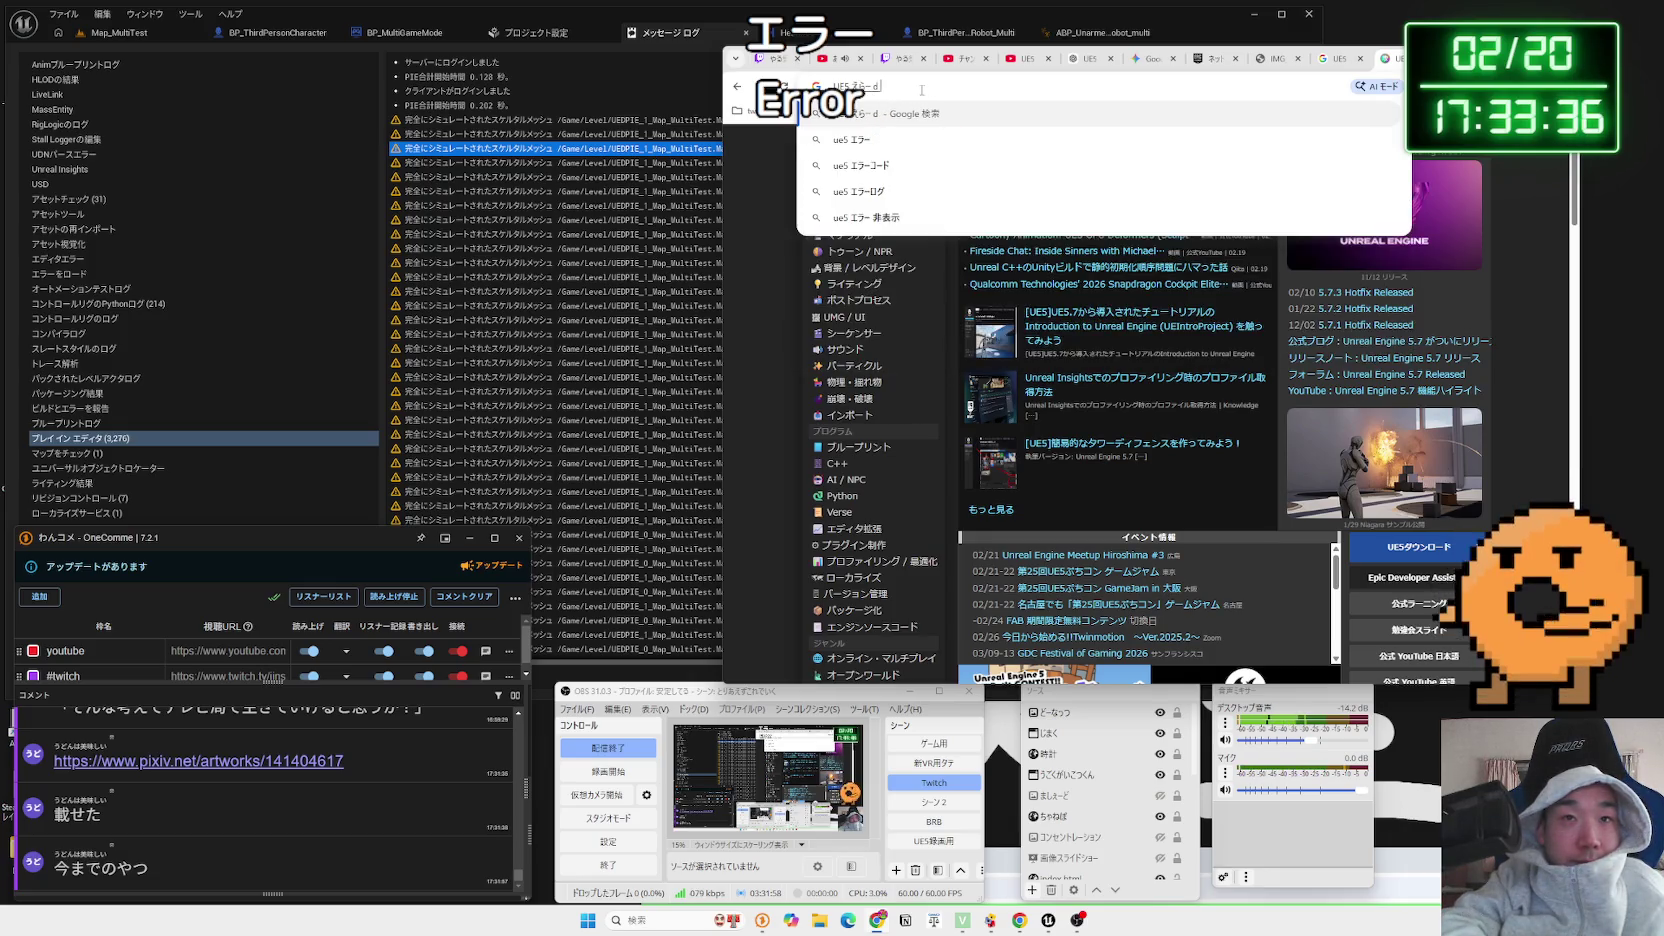
type("まま")
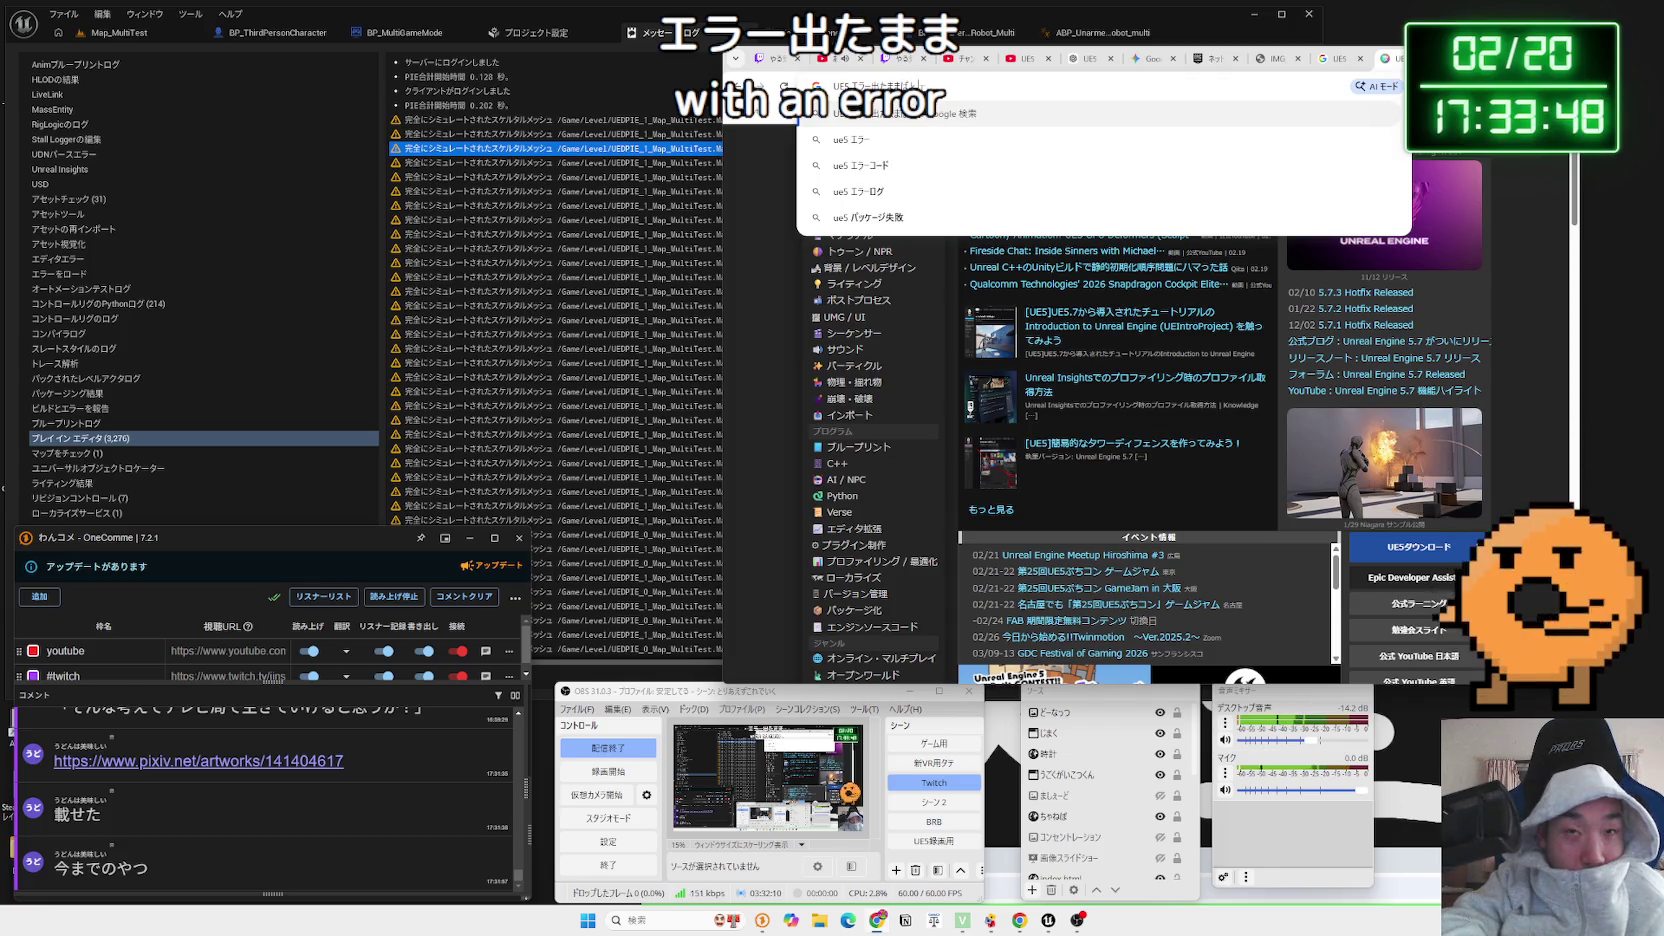
type("パッケージ化")
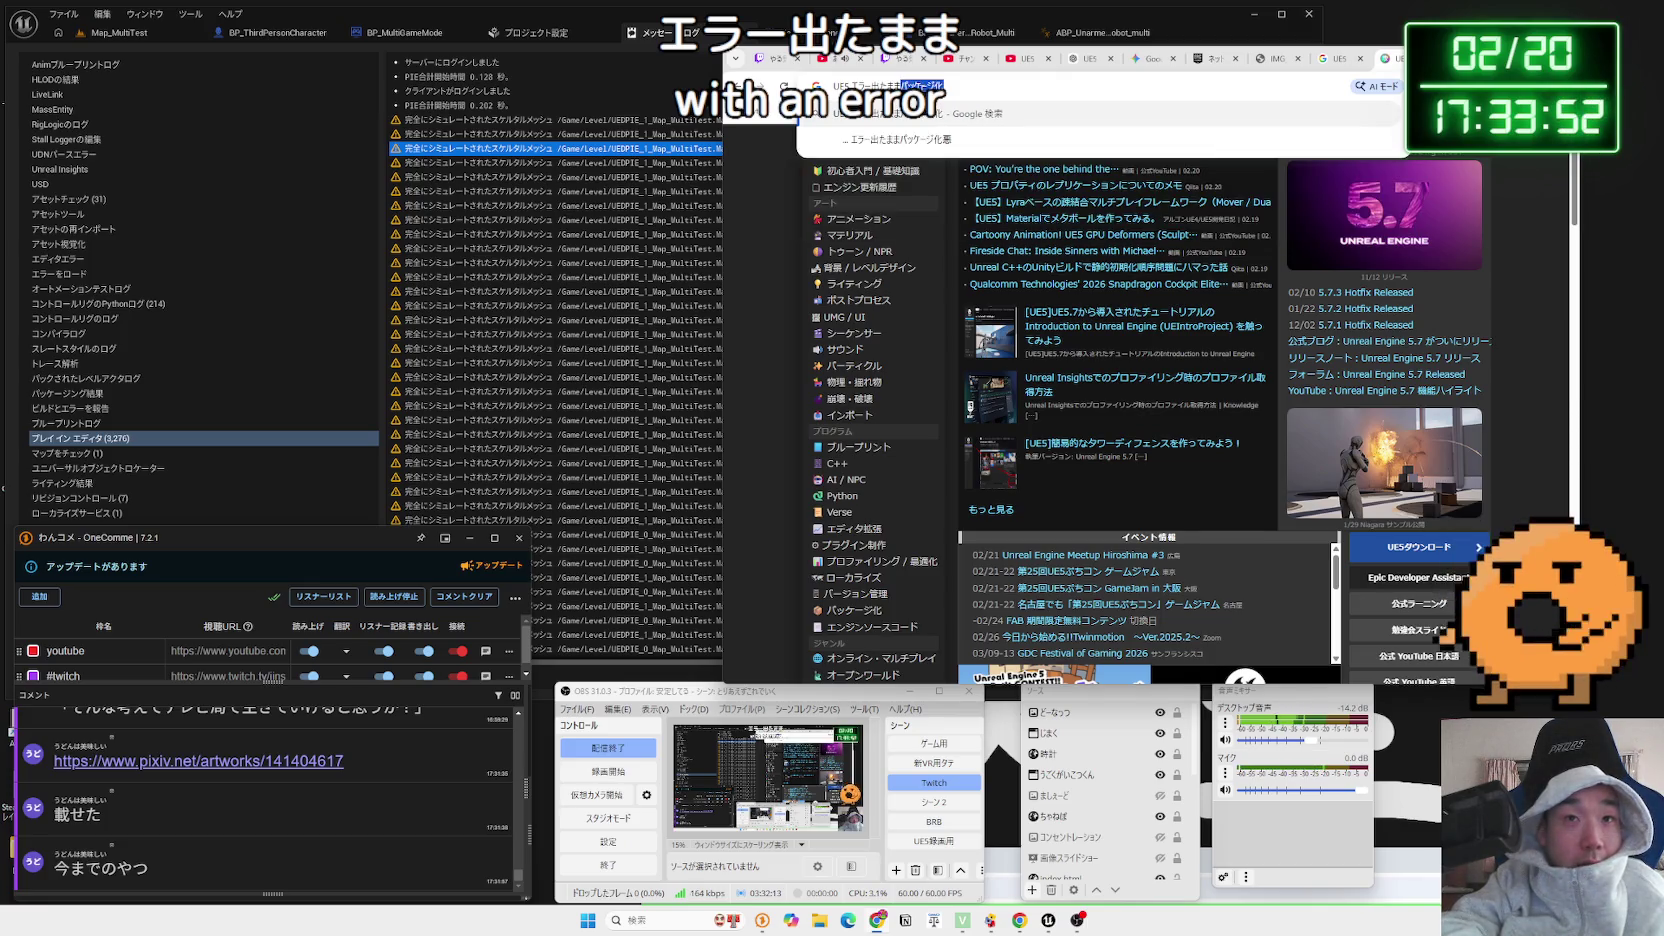
key("Return")
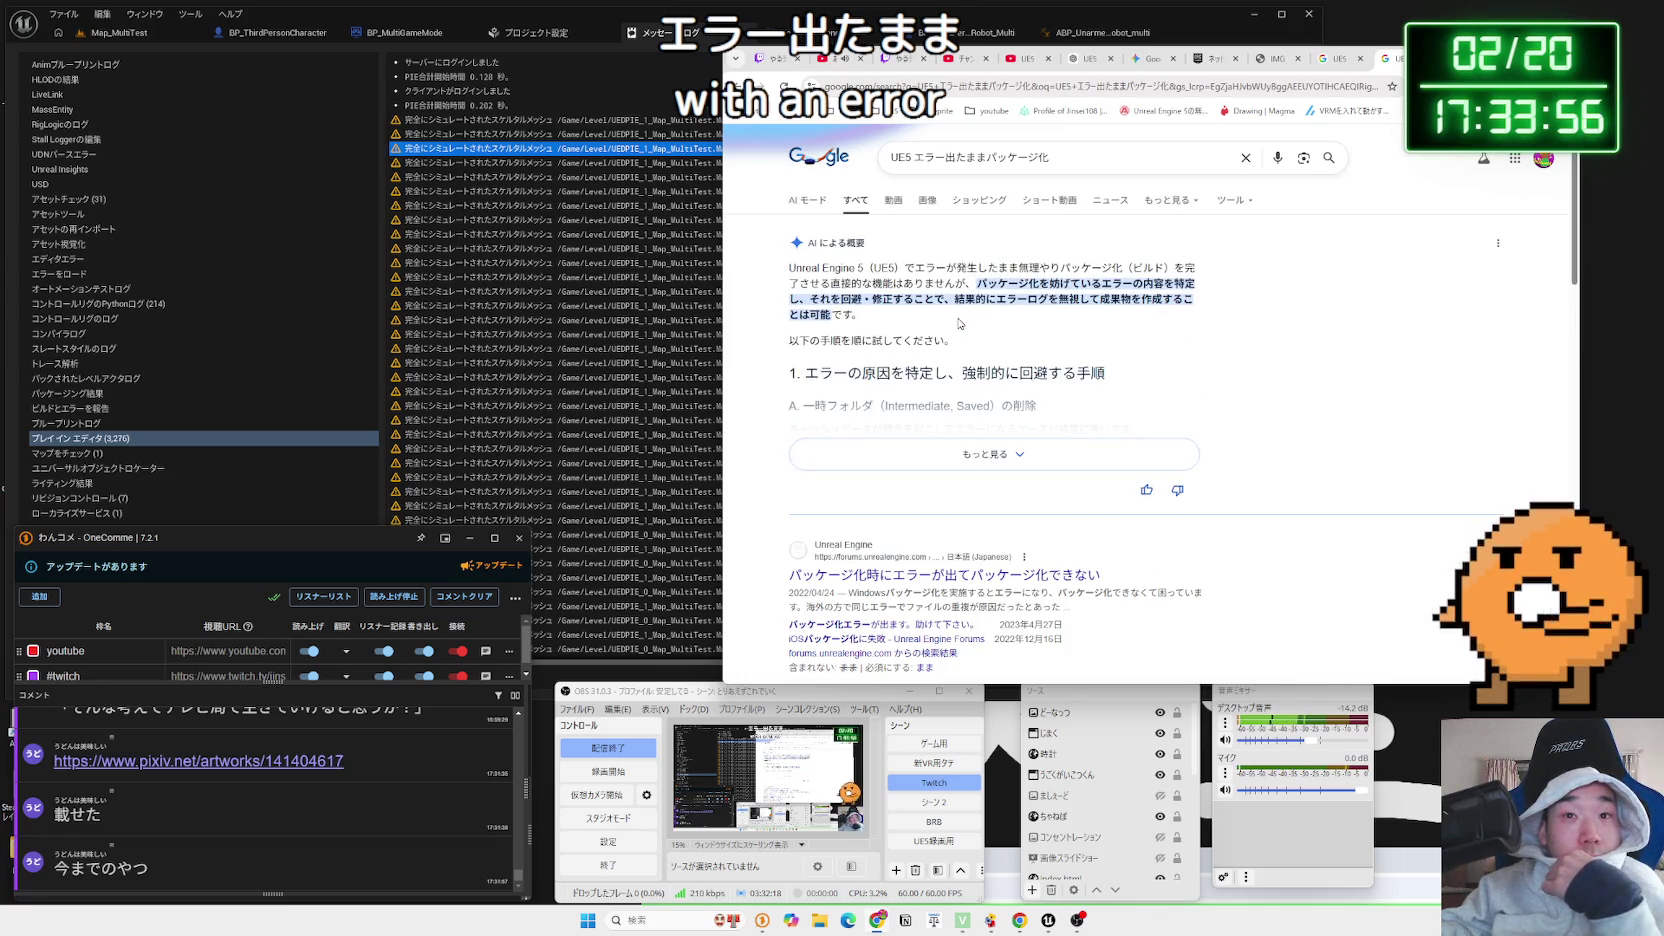
Open the Ci-en article on UE5 packaging errors and warnings and read through it
scroll(958, 323, "down", 5)
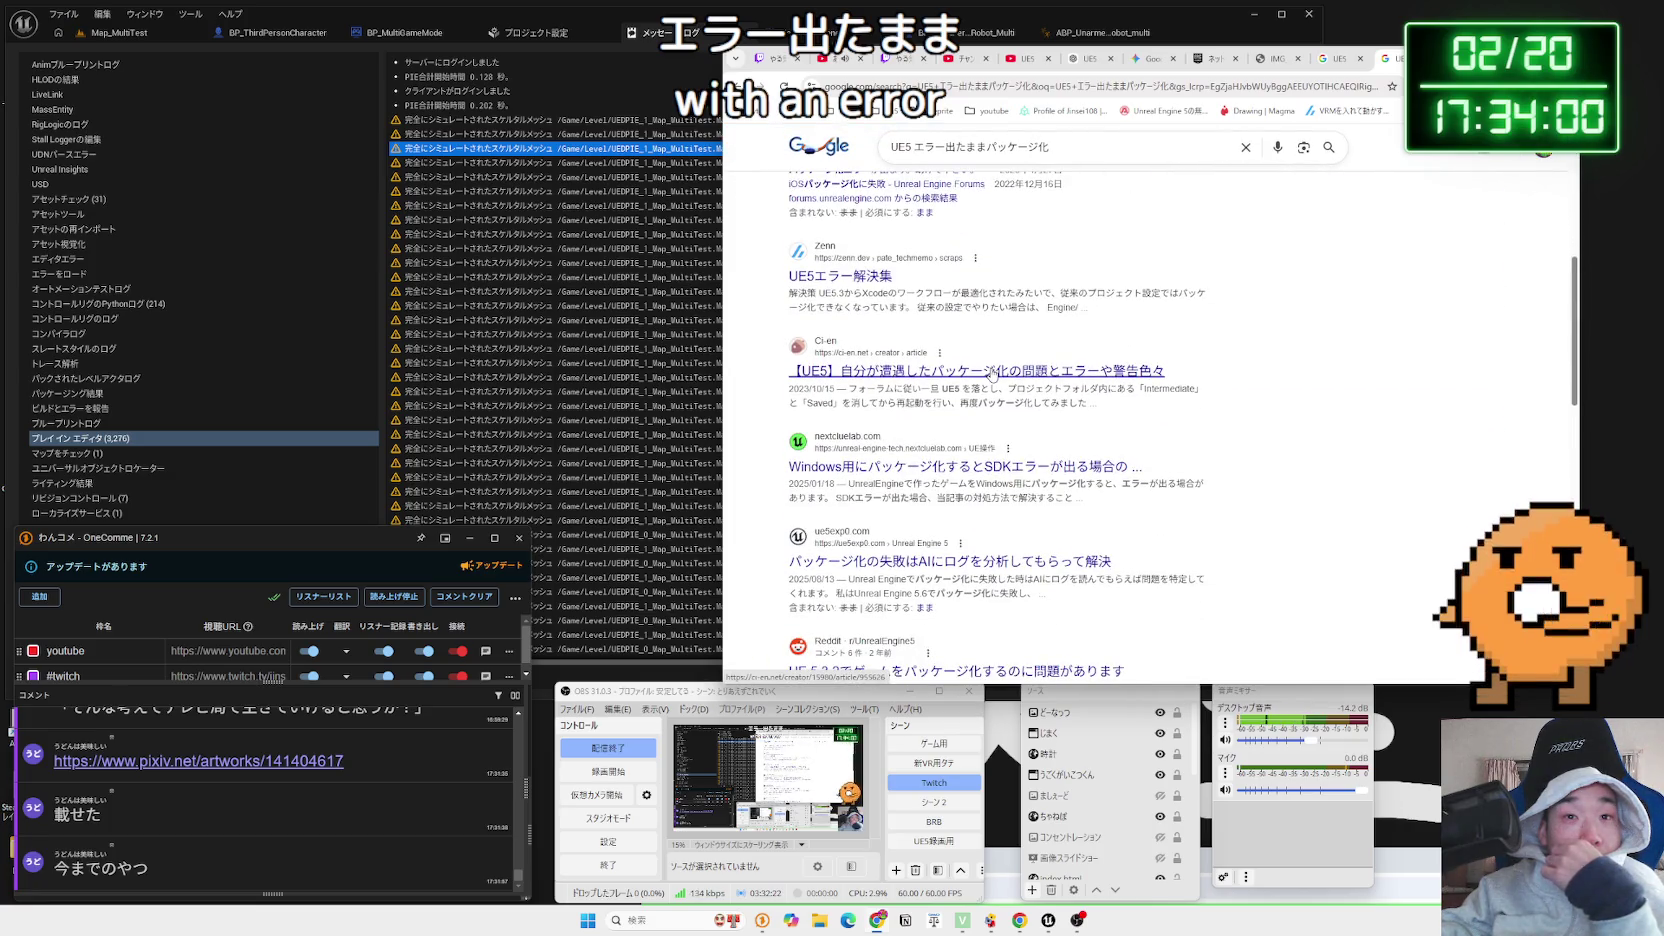
left_click(1122, 372)
scroll(1083, 366, "down", 10)
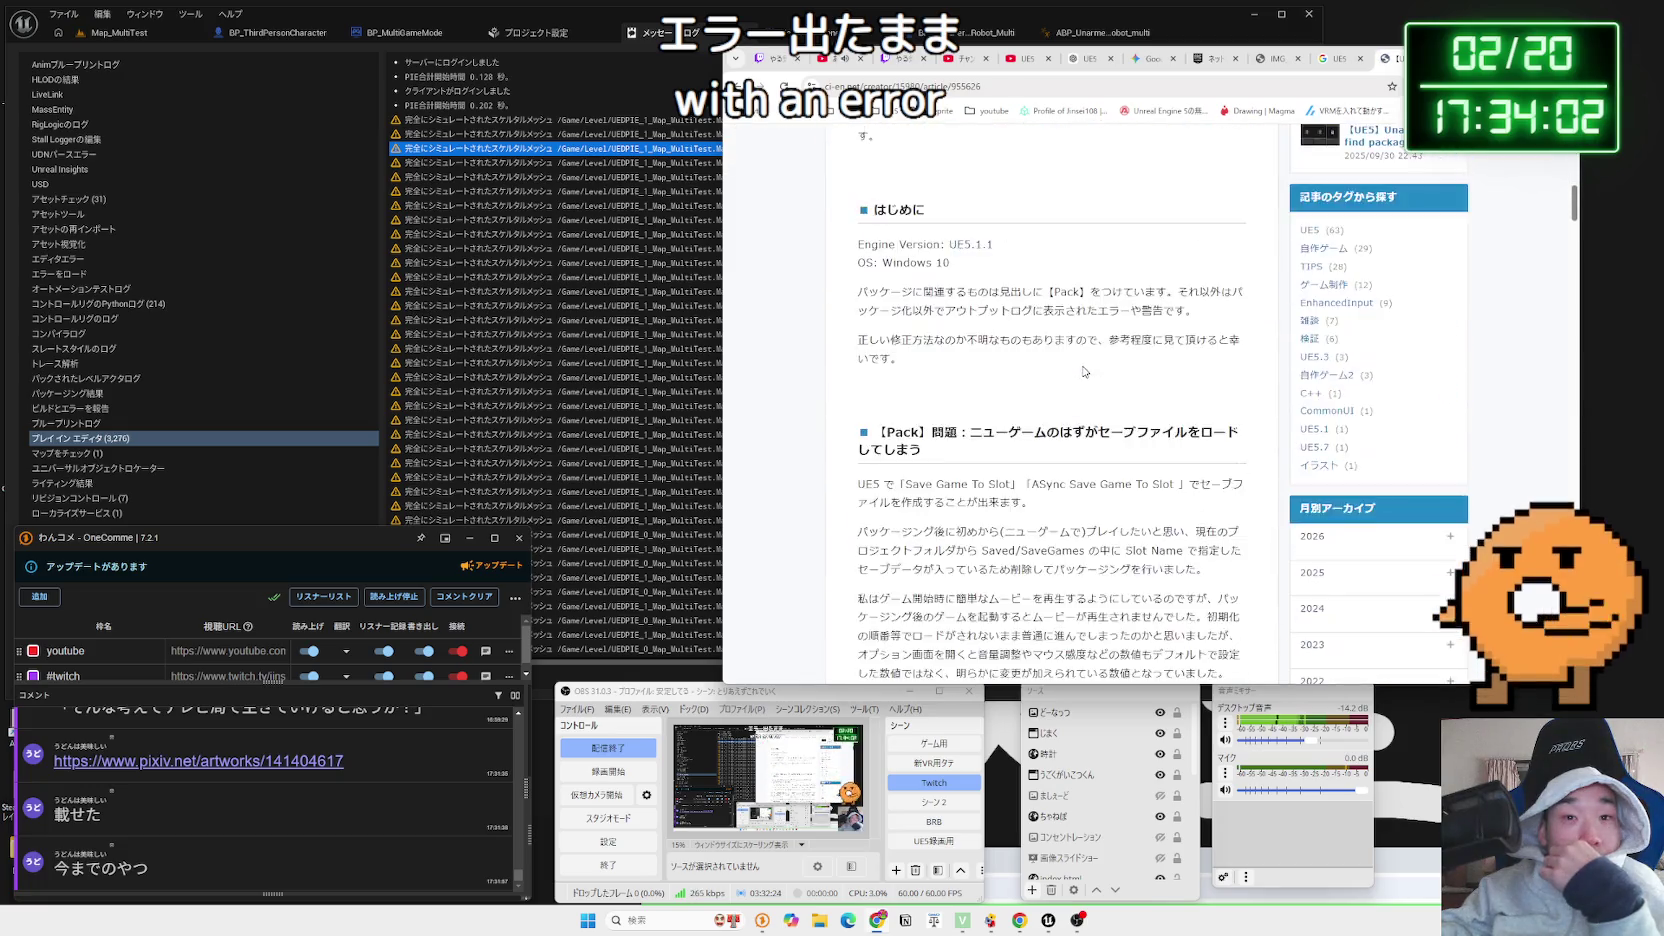
scroll(1083, 366, "down", 10)
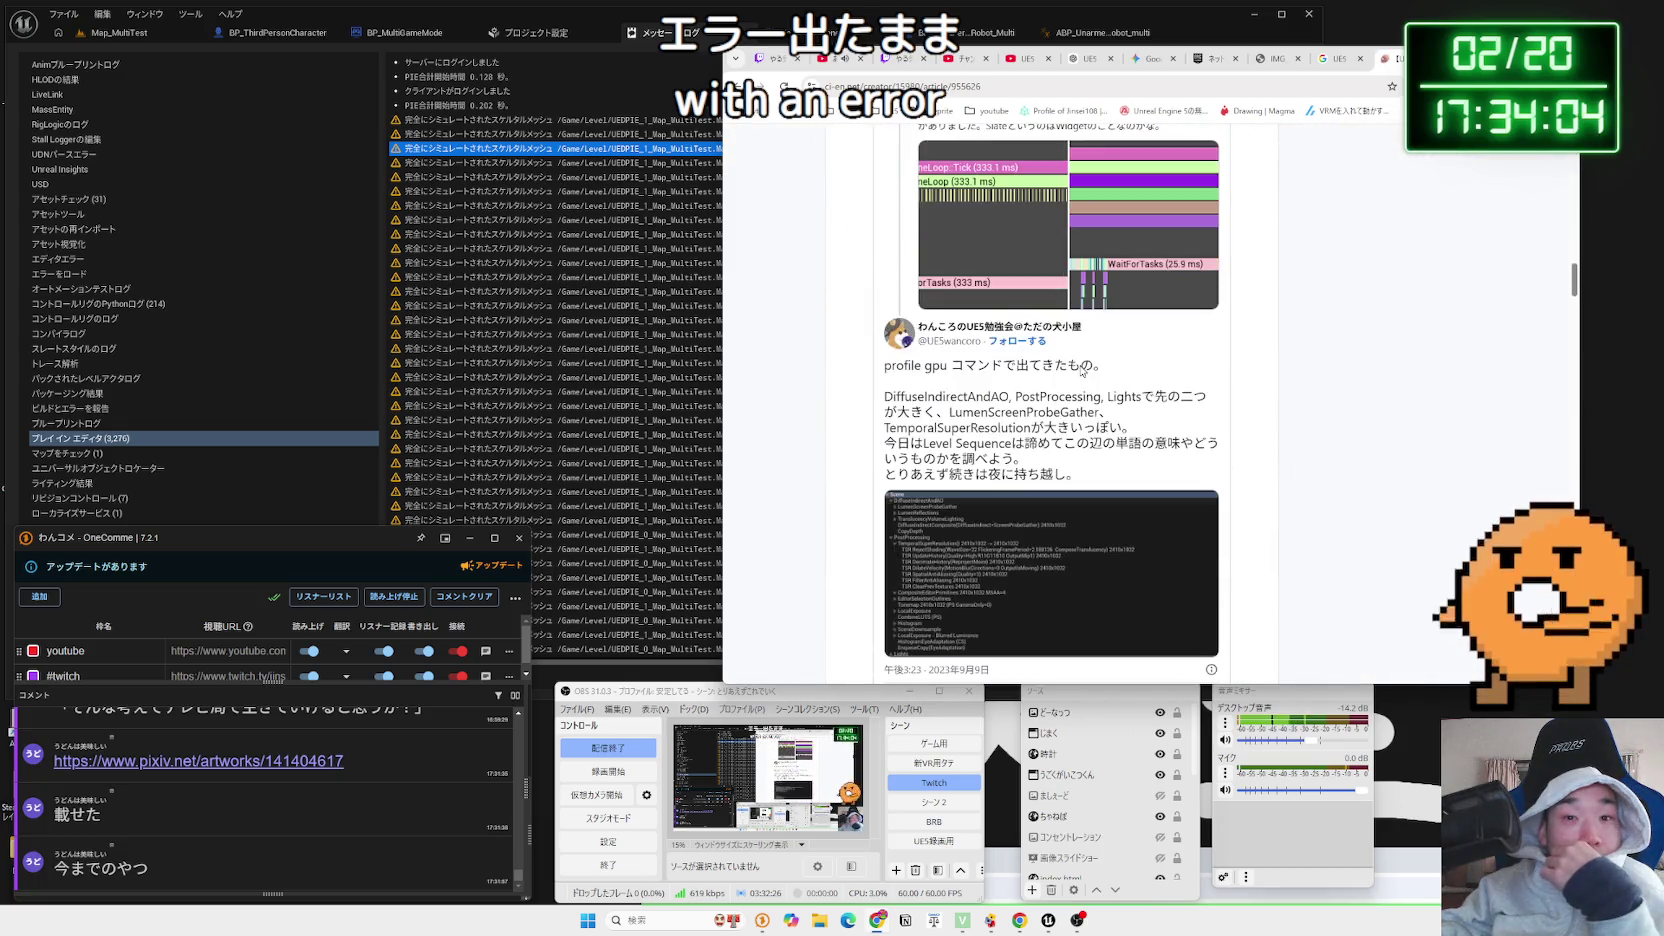
scroll(1083, 370, "up", 4)
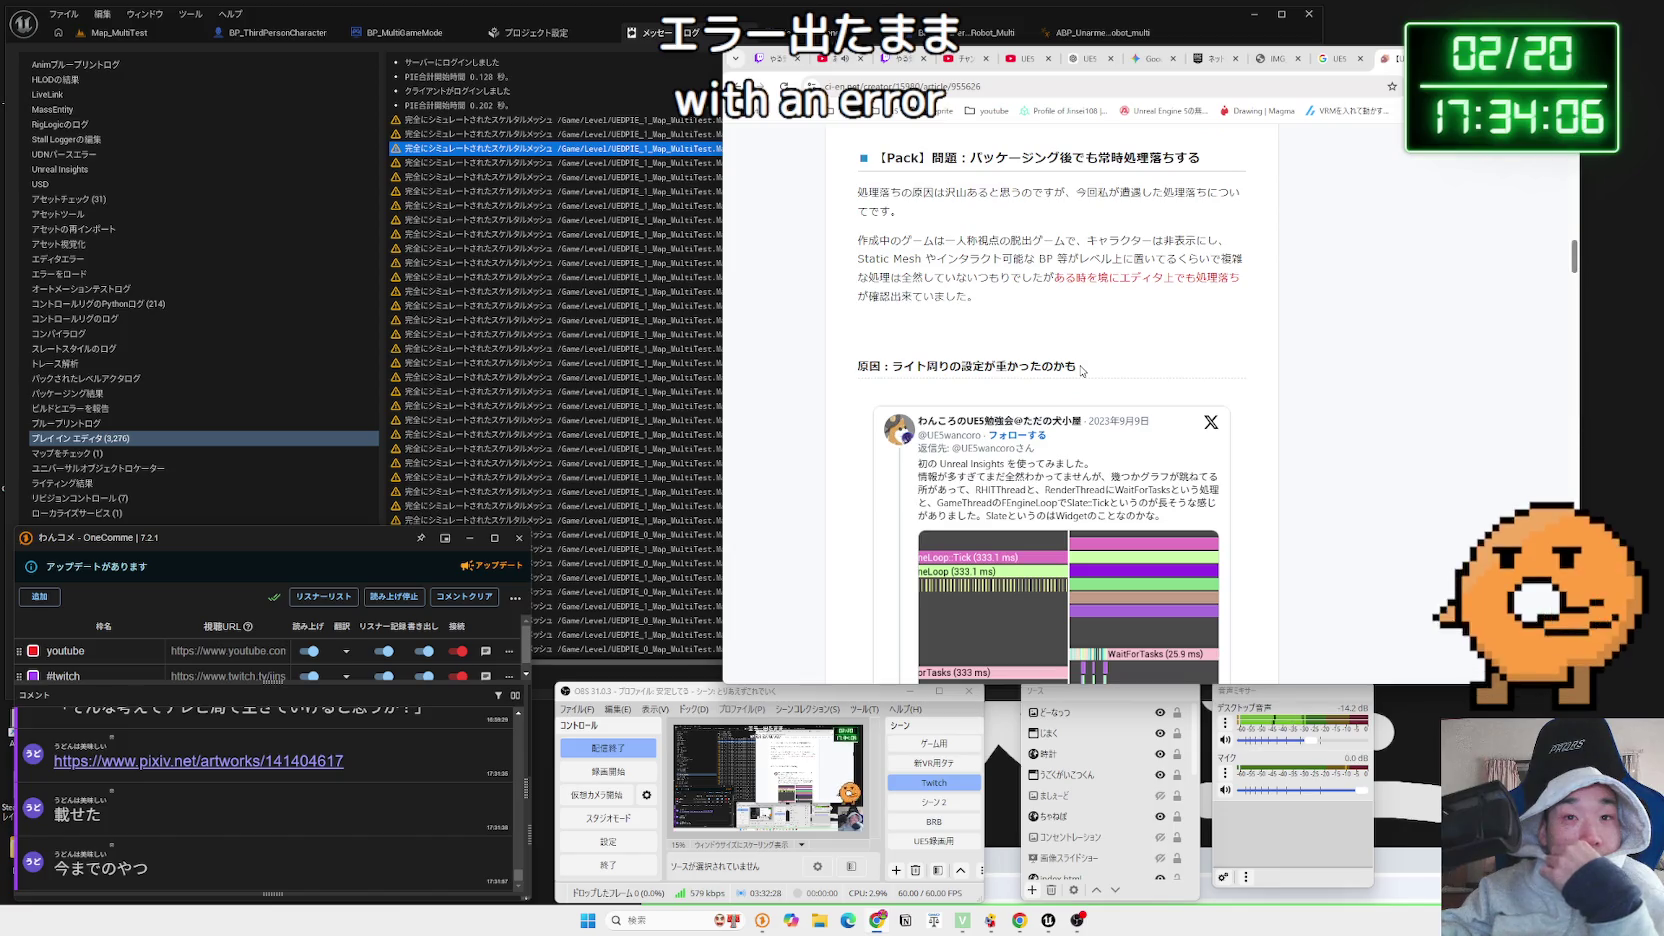
scroll(1082, 370, "up", 2)
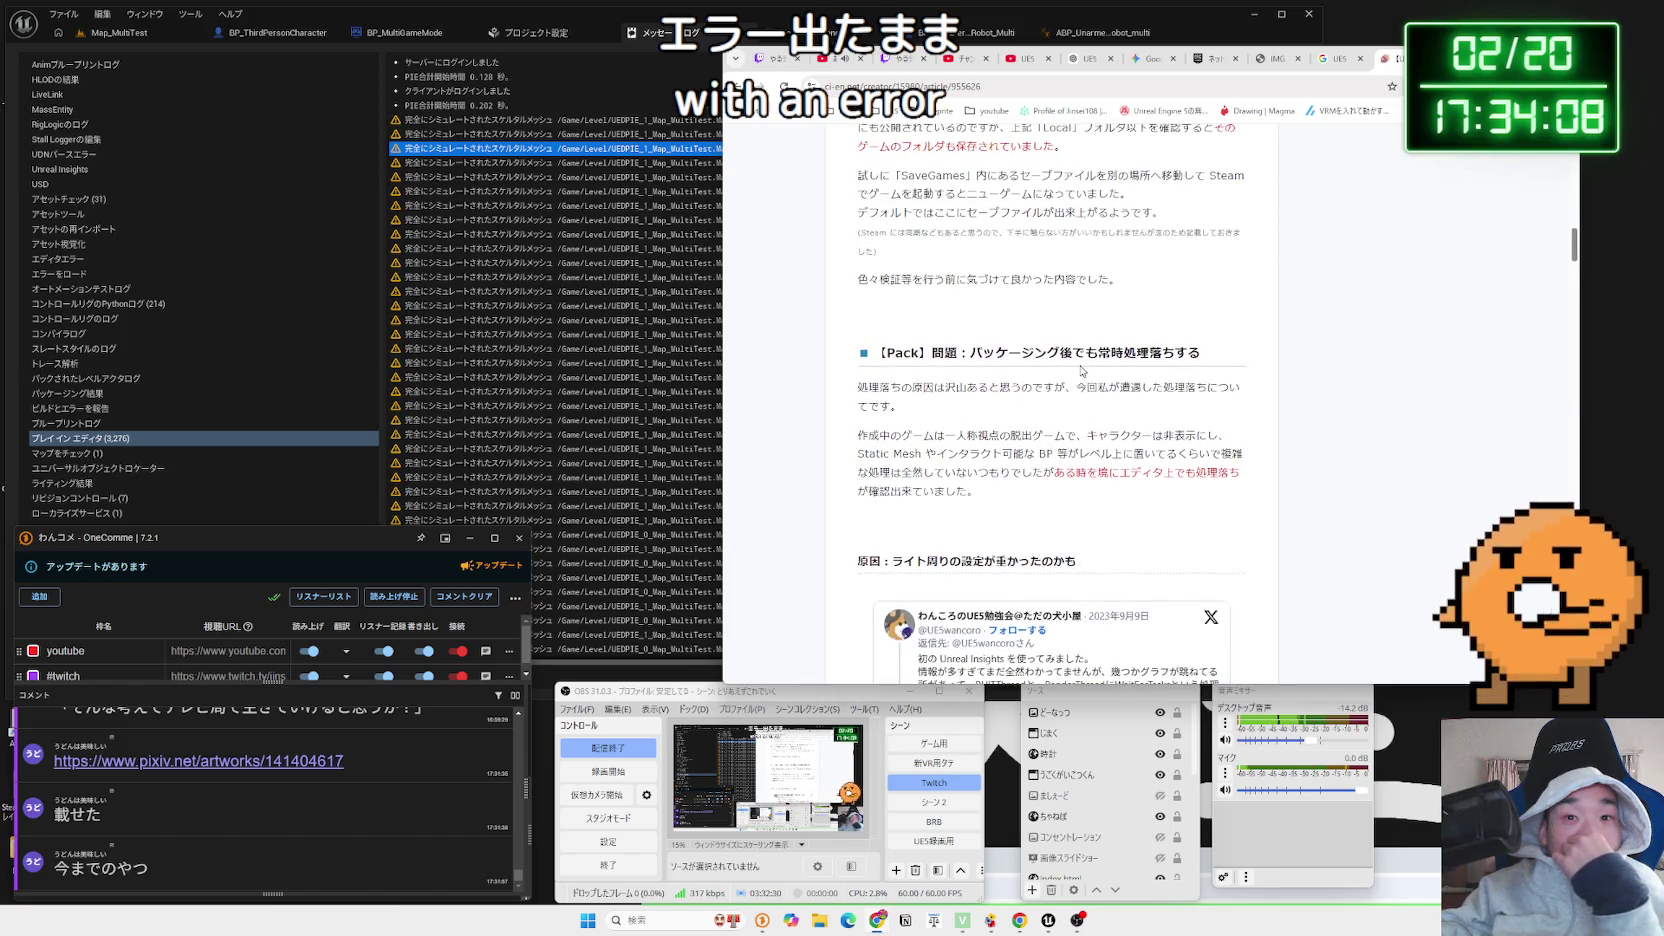
scroll(1081, 372, "down", 10)
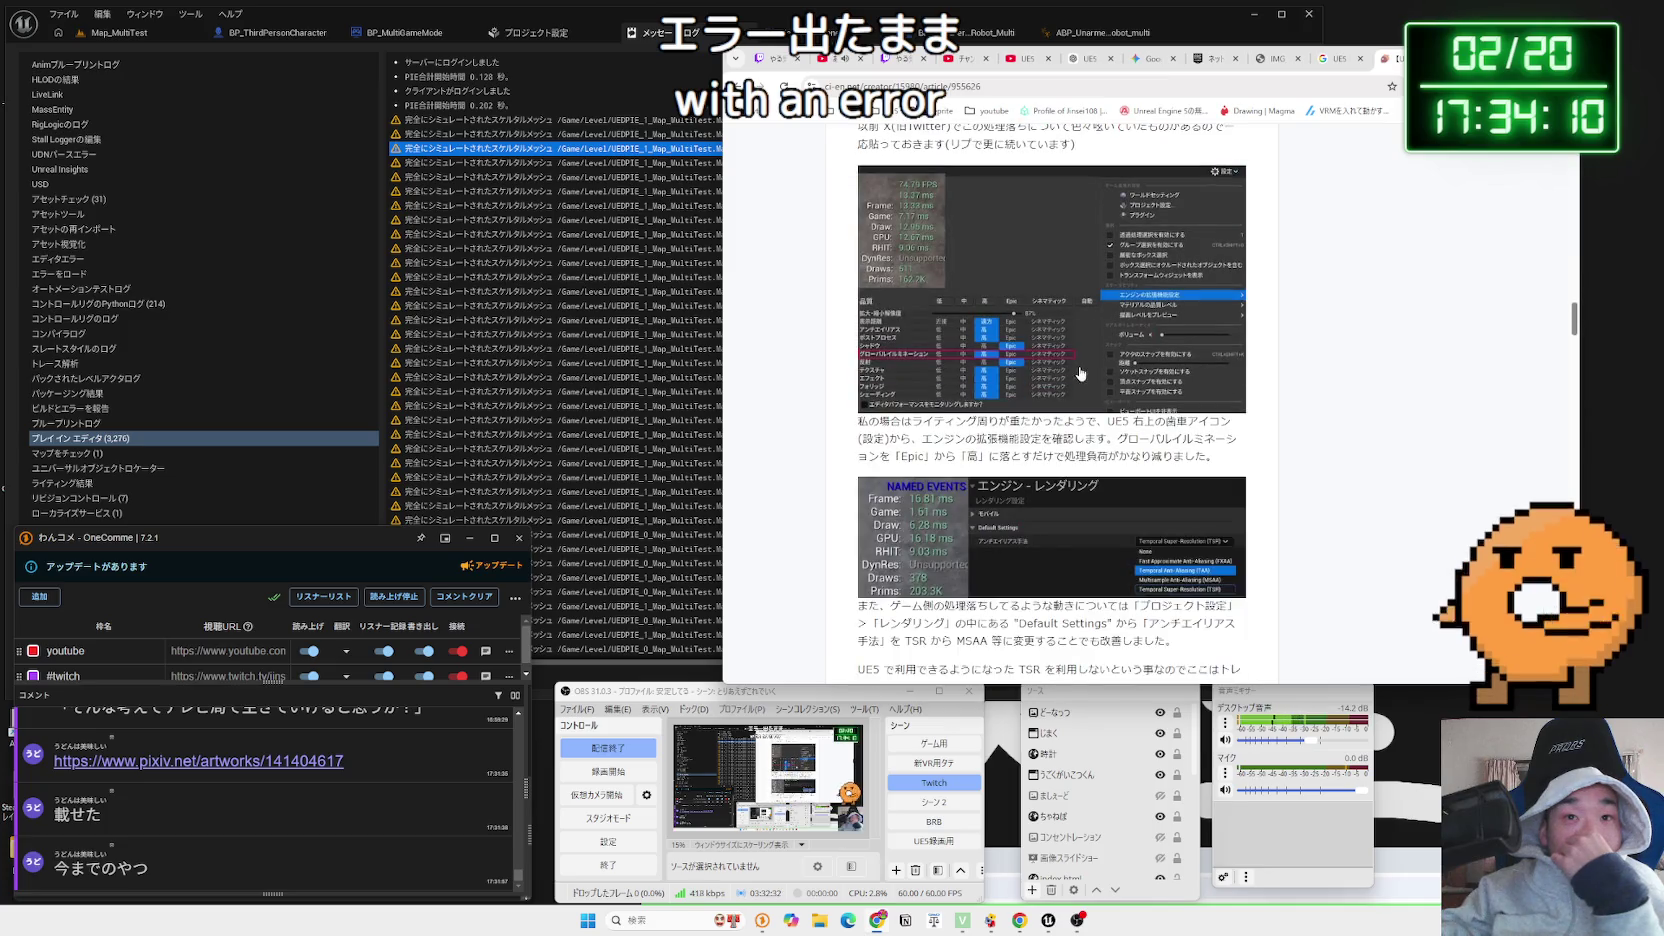
scroll(1080, 373, "down", 5)
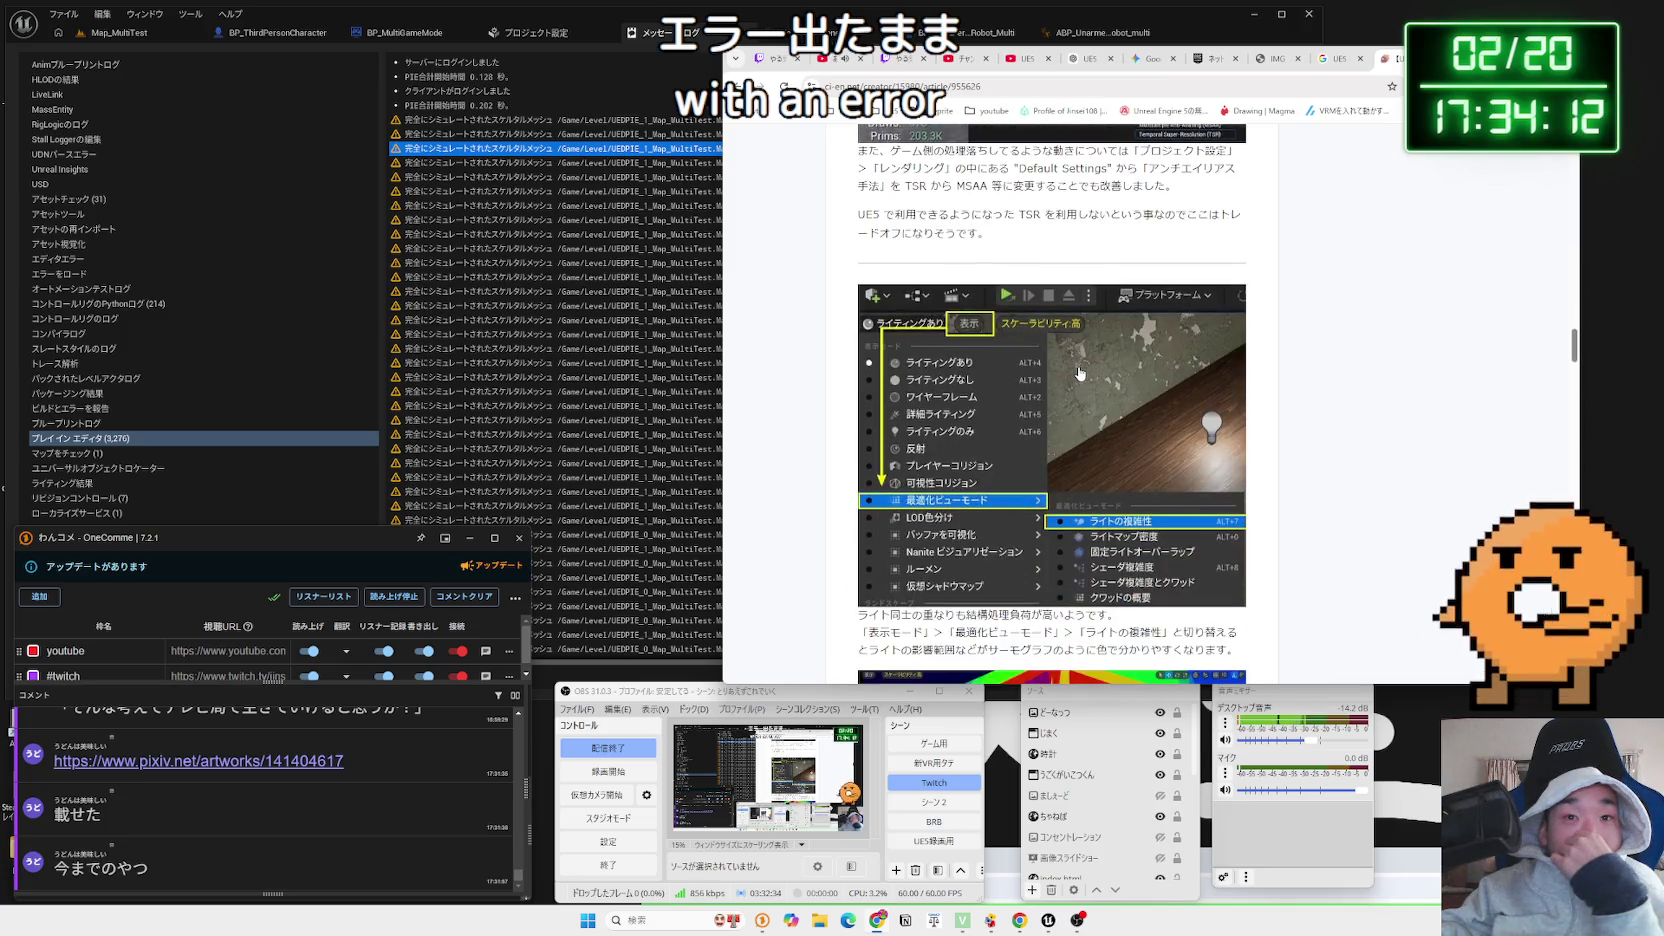
scroll(1080, 373, "down", 12)
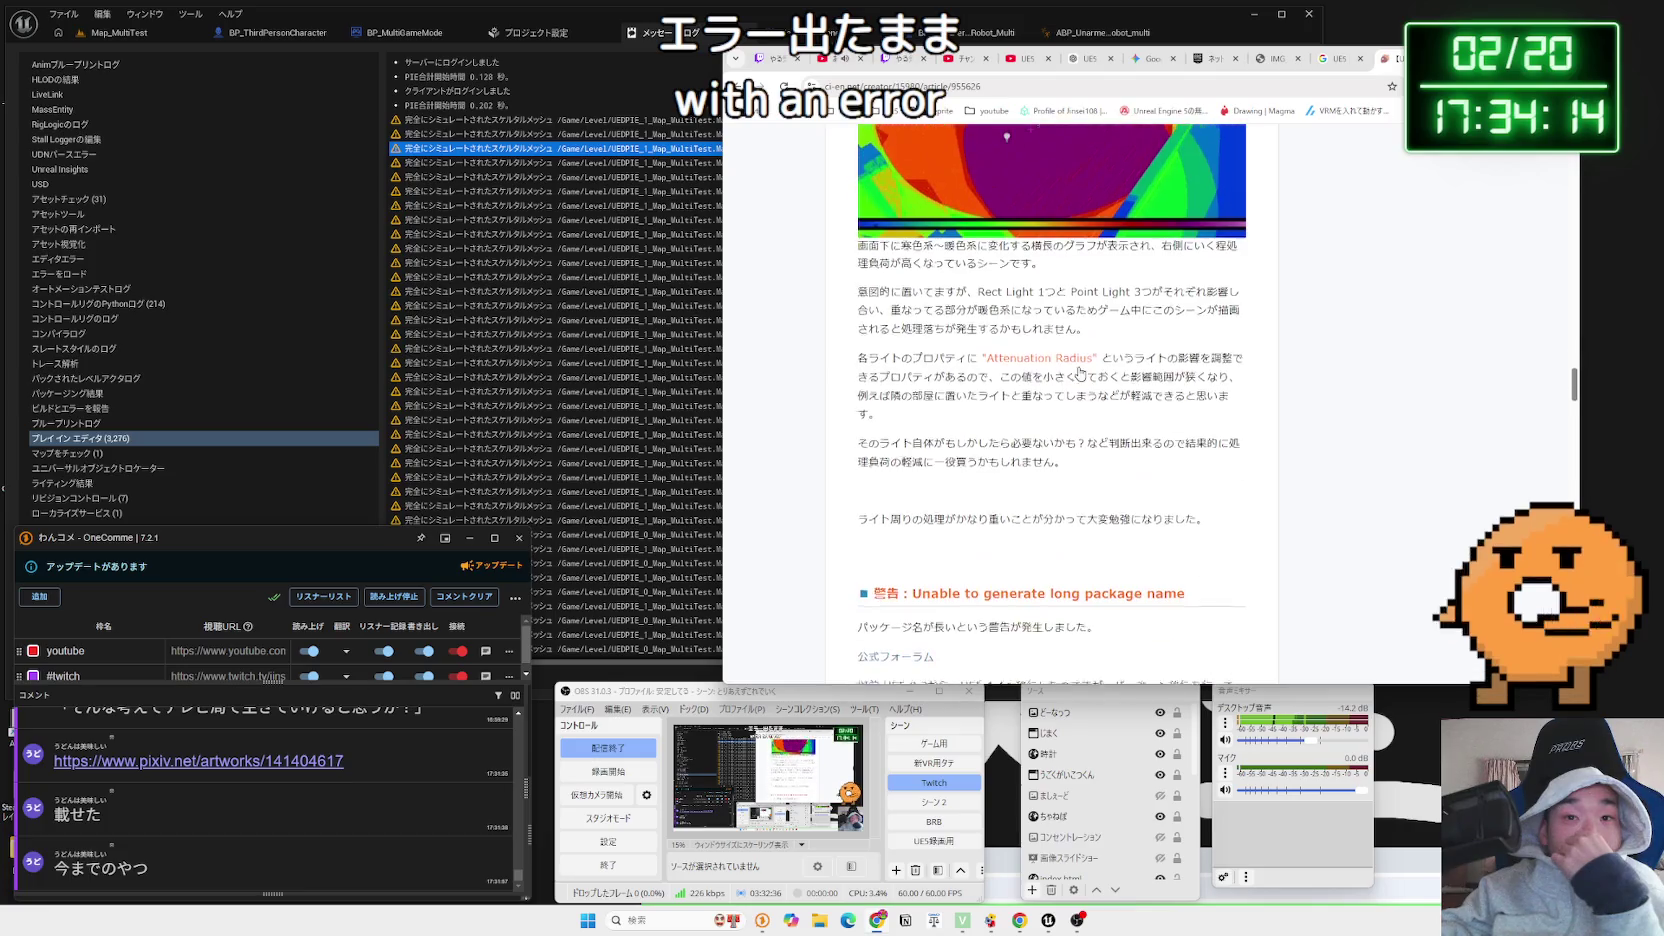
scroll(1080, 372, "down", 12)
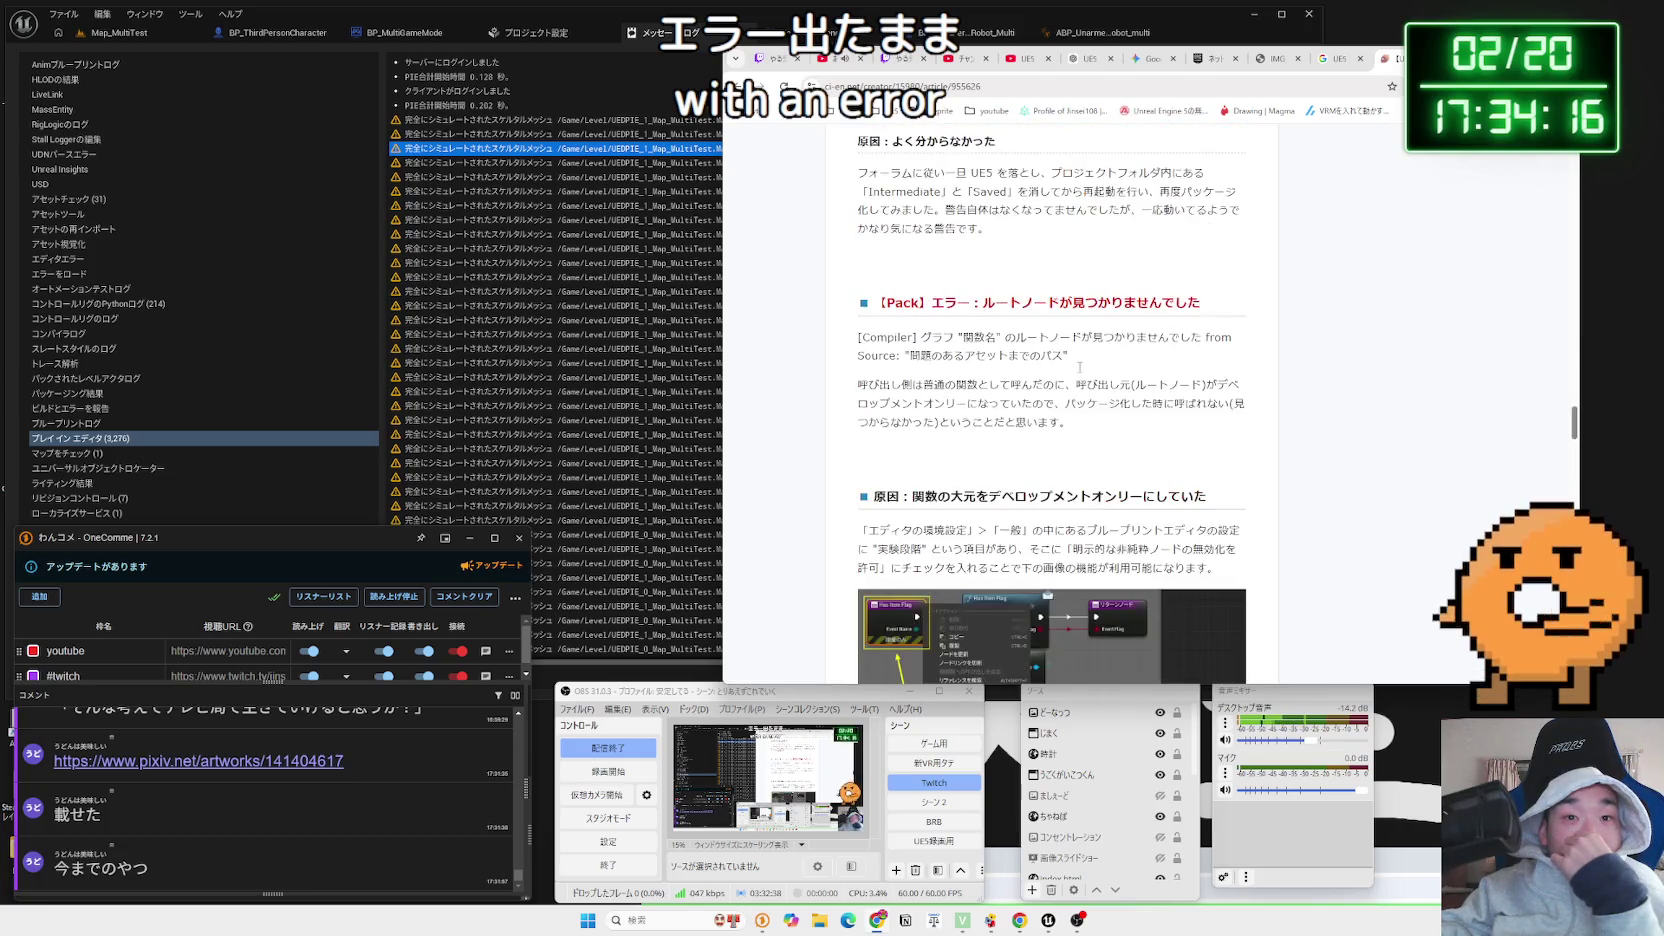
scroll(1080, 366, "down", 4)
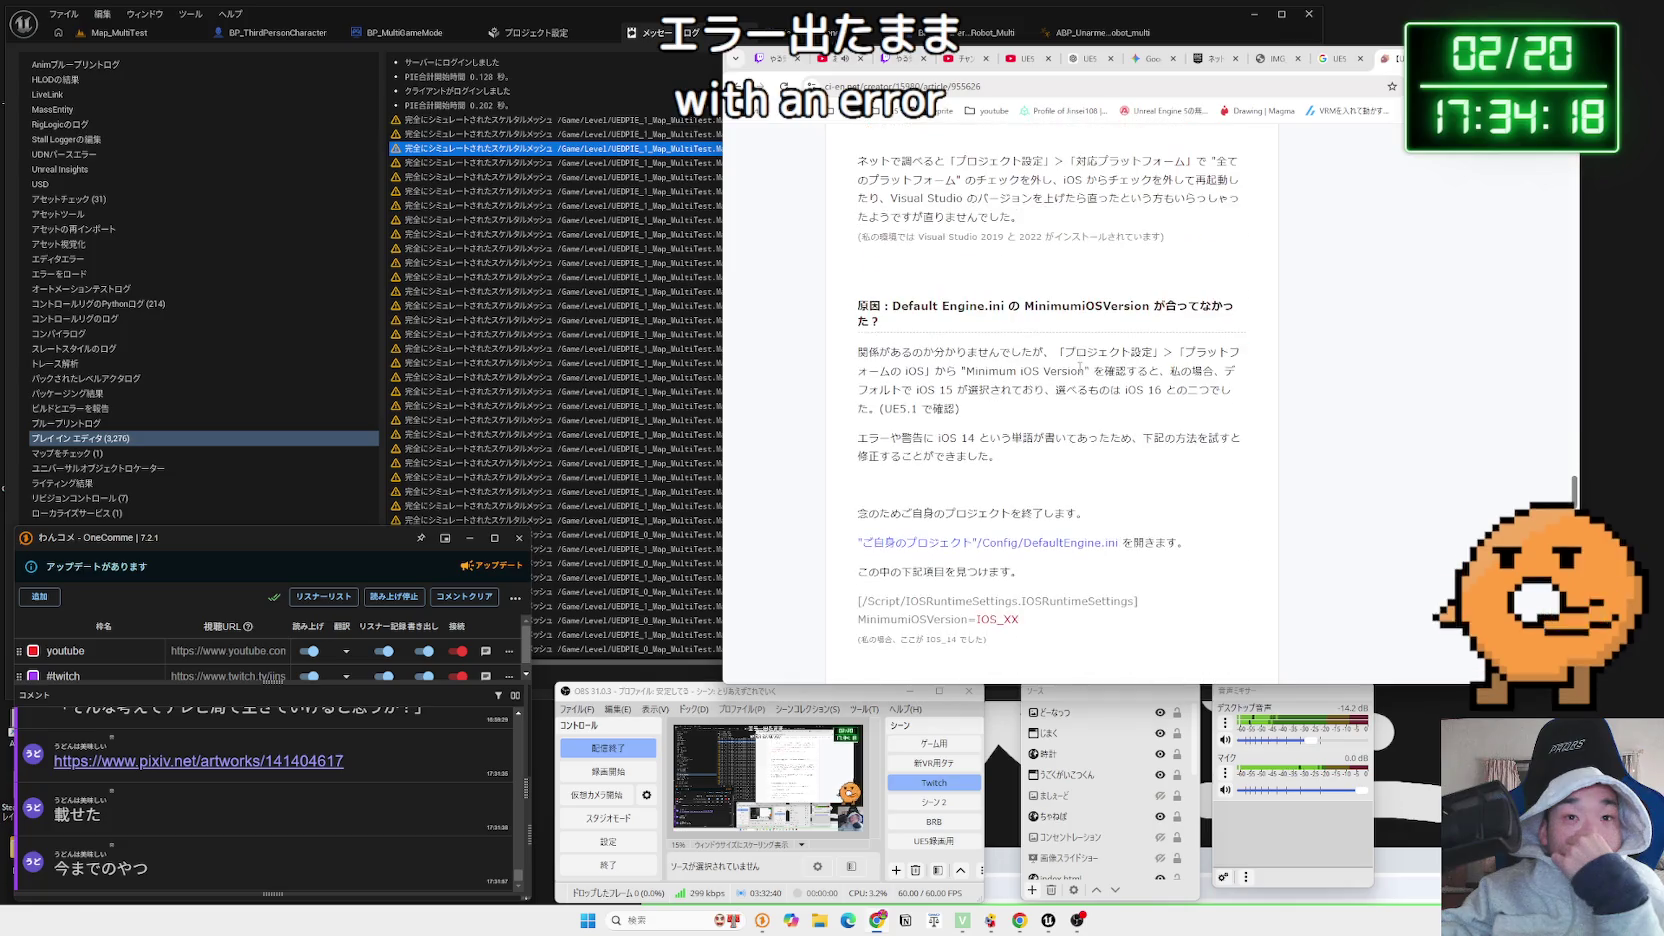
Go back to the packaging-error results, scroll them, and close that tab
key("alt+Left")
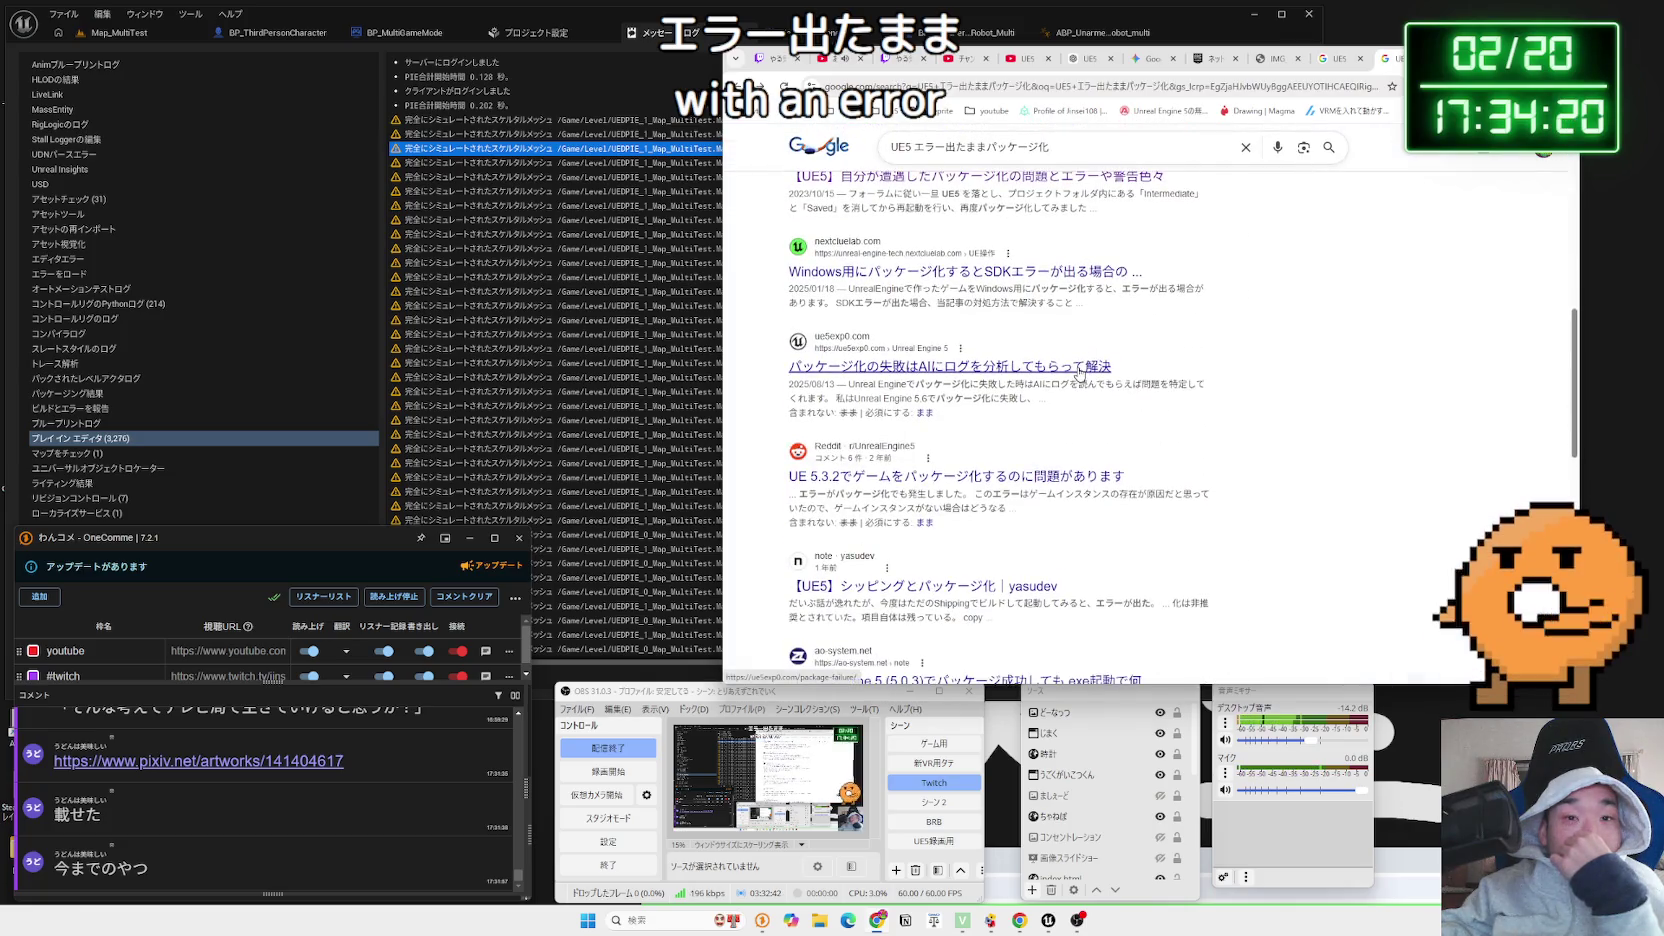
scroll(1080, 373, "down", 5)
scroll(1080, 373, "down", 10)
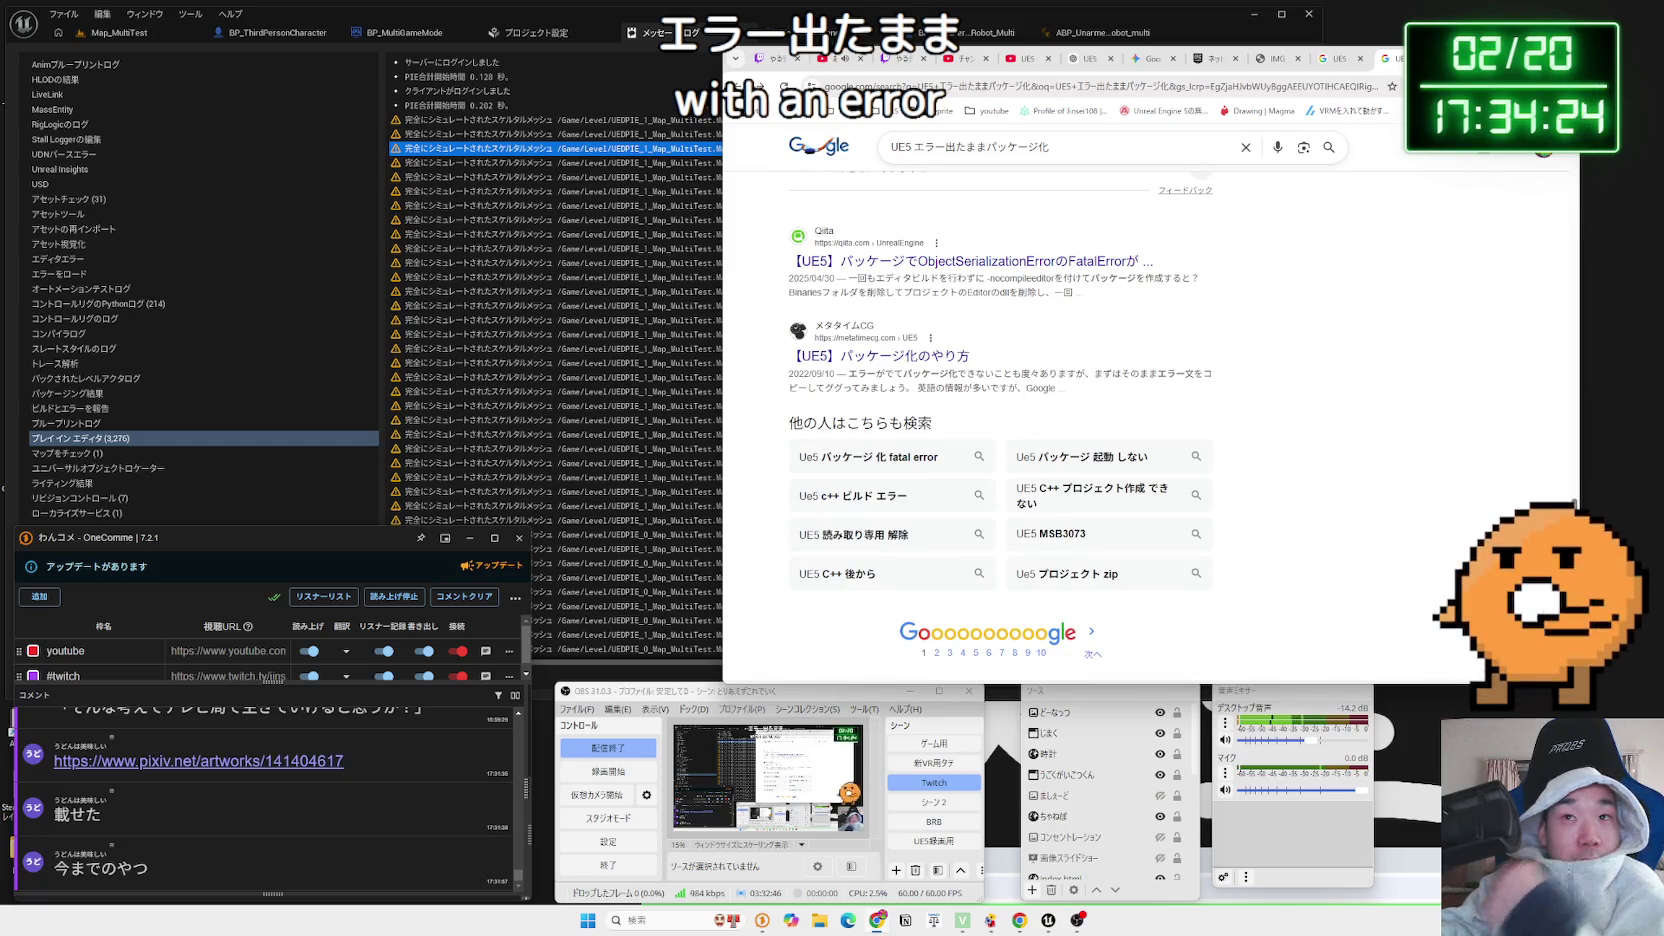
key("ctrl+w")
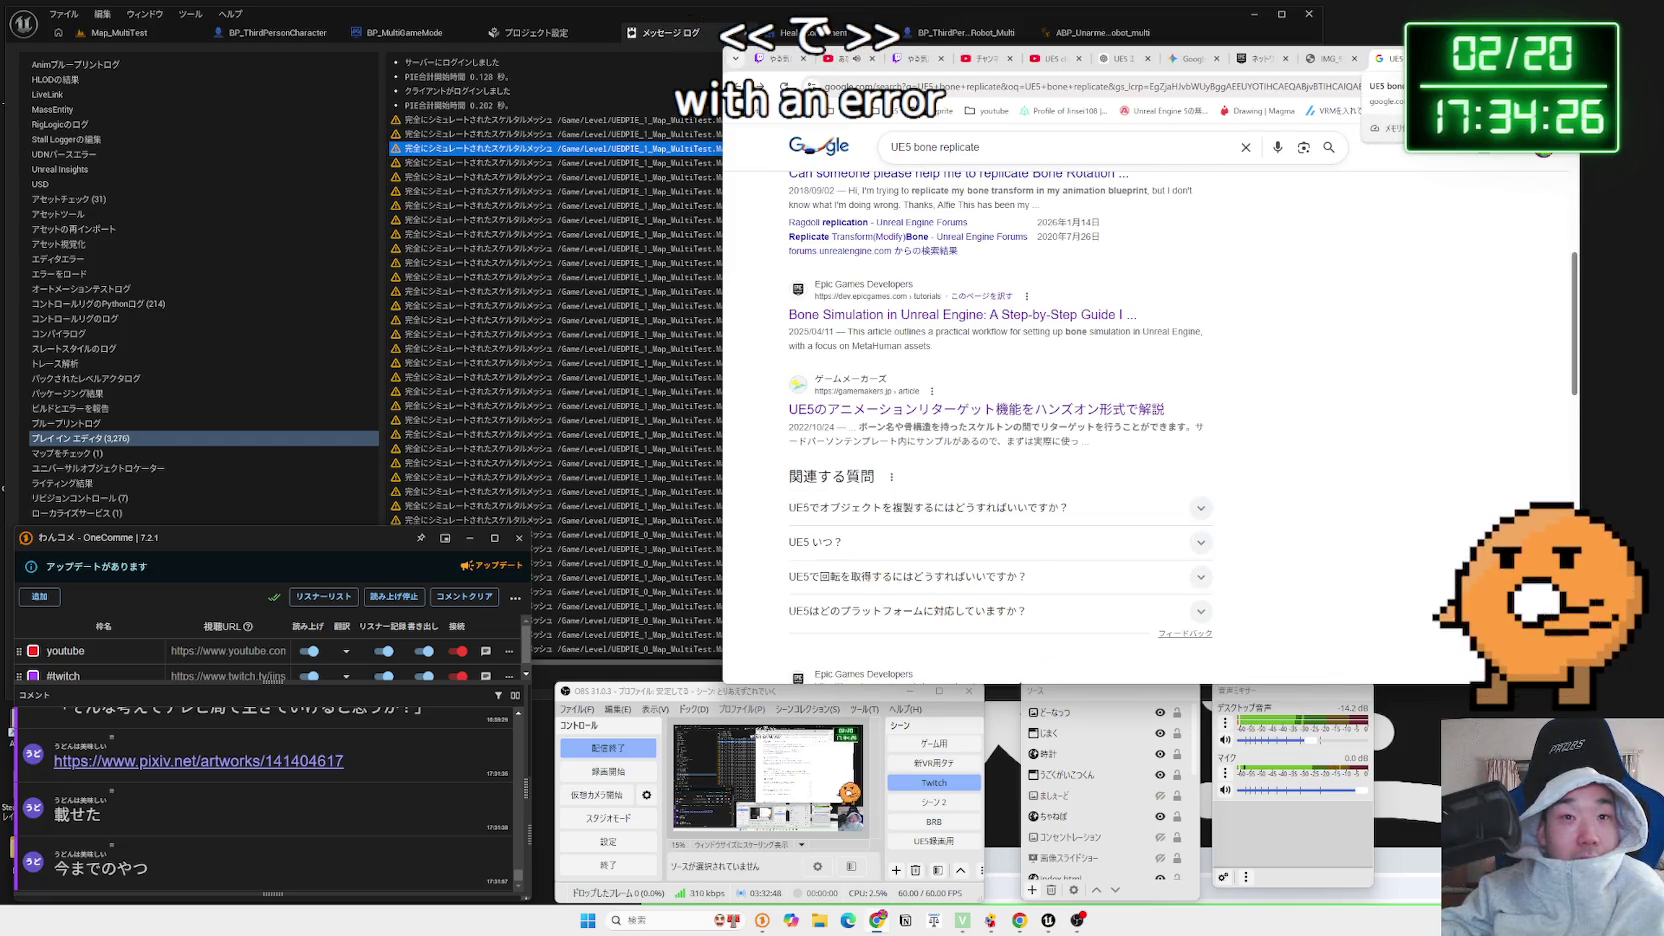
Filter 'UE5 bone replicate' results to videos and play Pitchfork Academy's character-model replication tutorial
scroll(1217, 315, "up", 5)
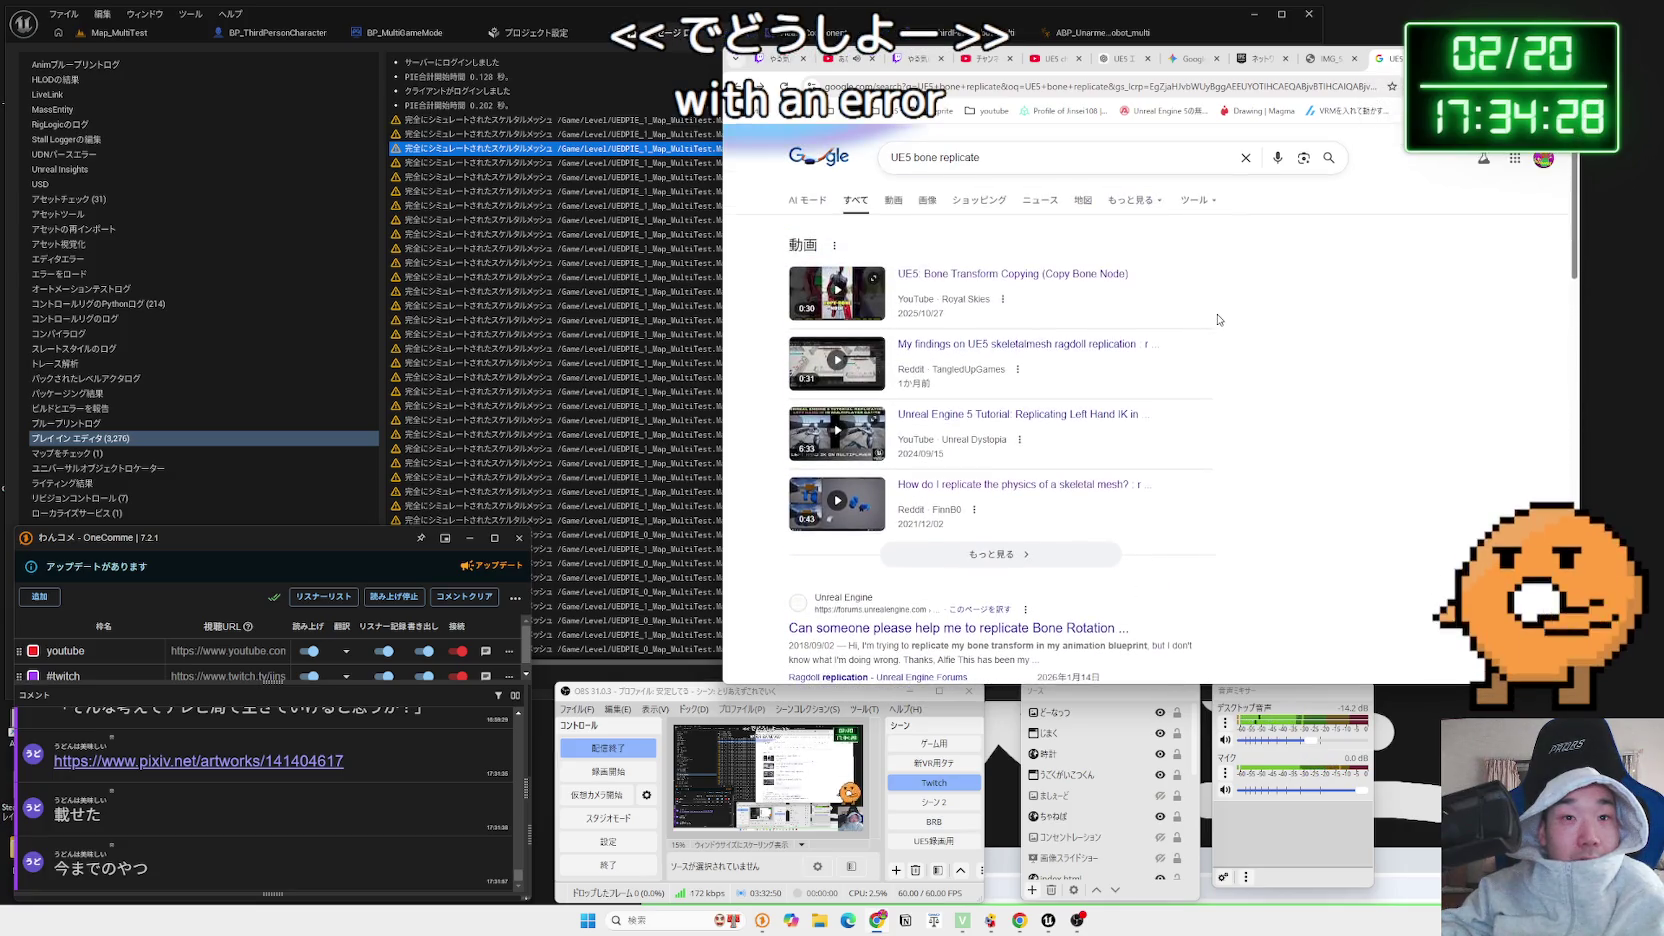
left_click(893, 200)
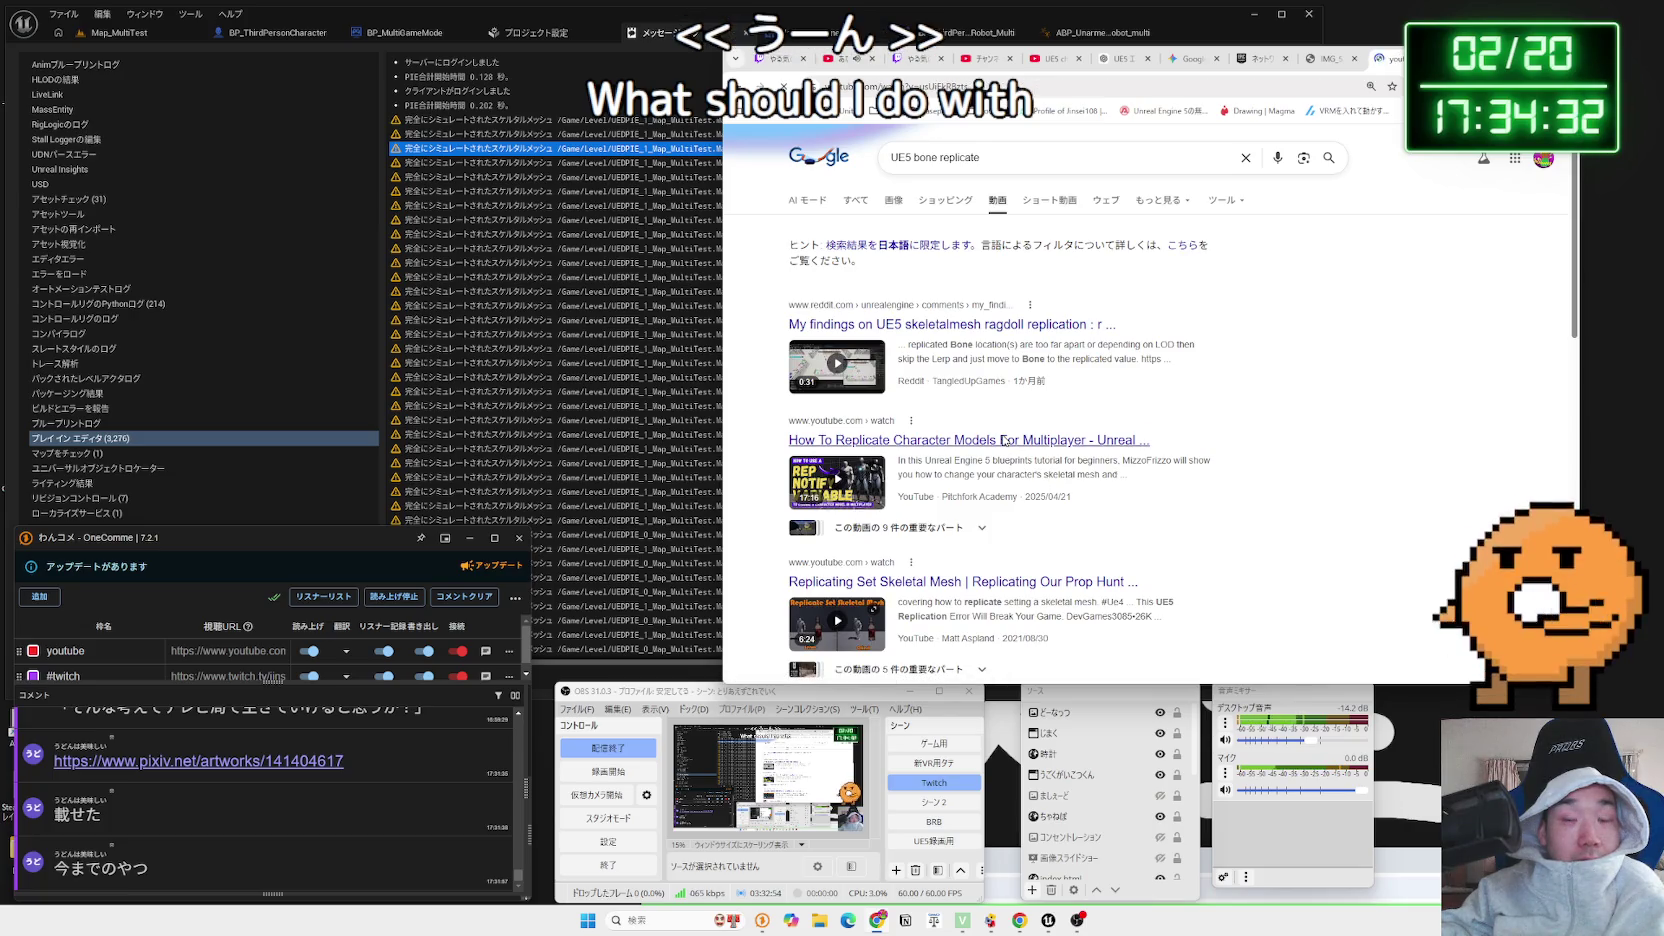
left_click(1003, 440)
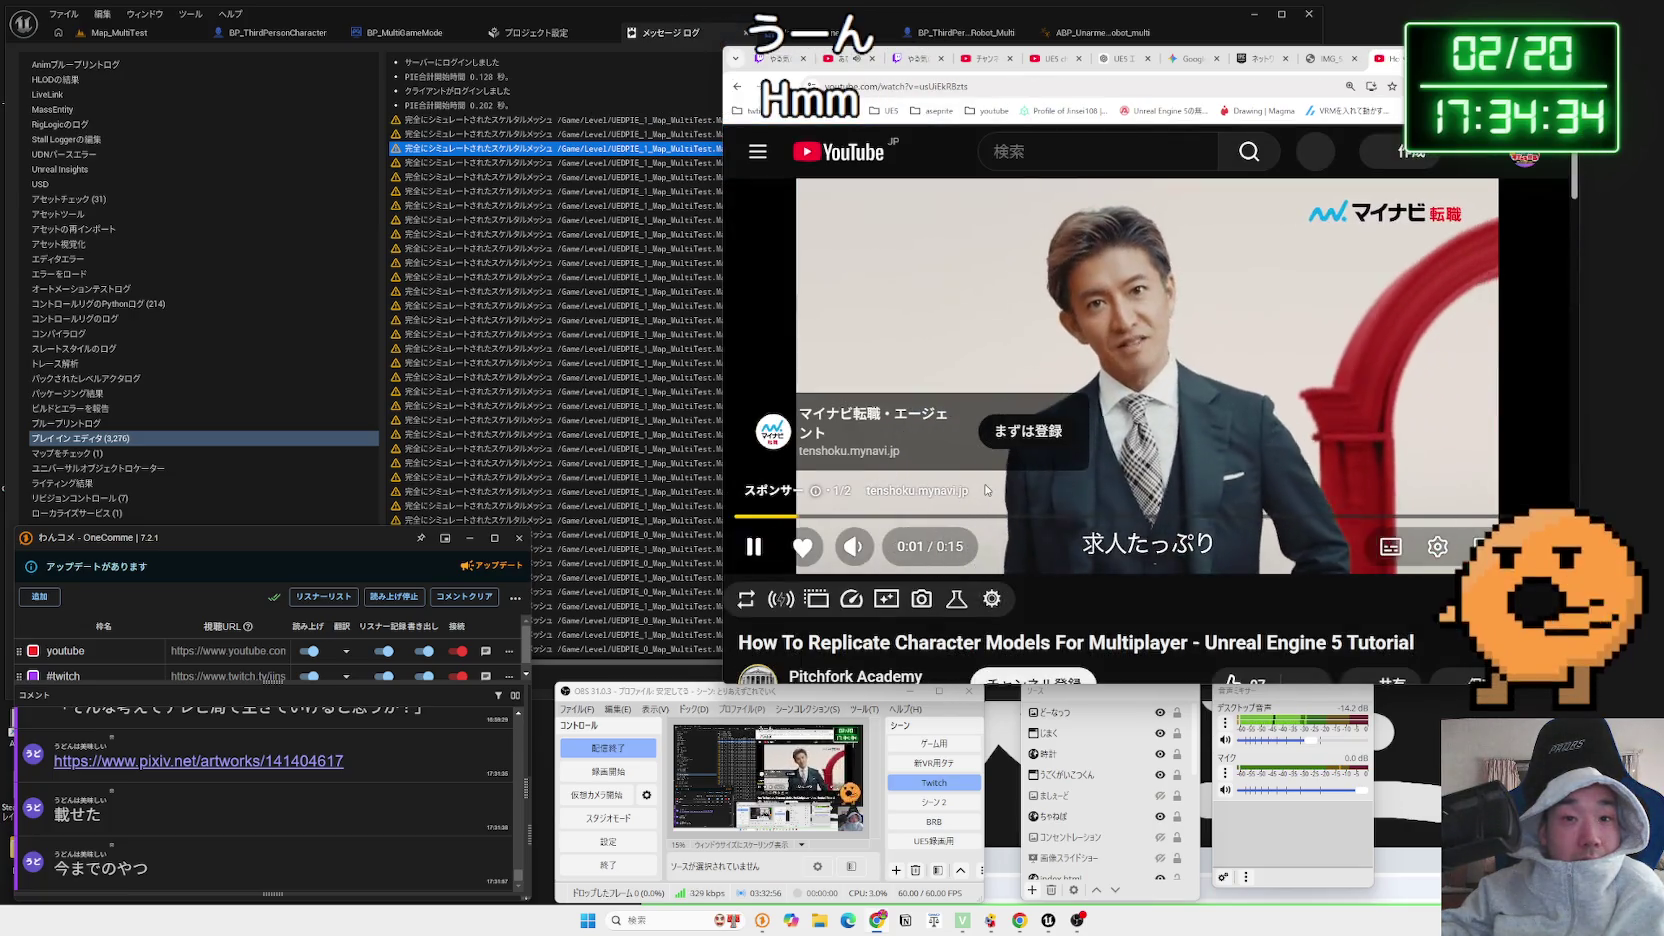
scroll(1028, 487, "down", 3)
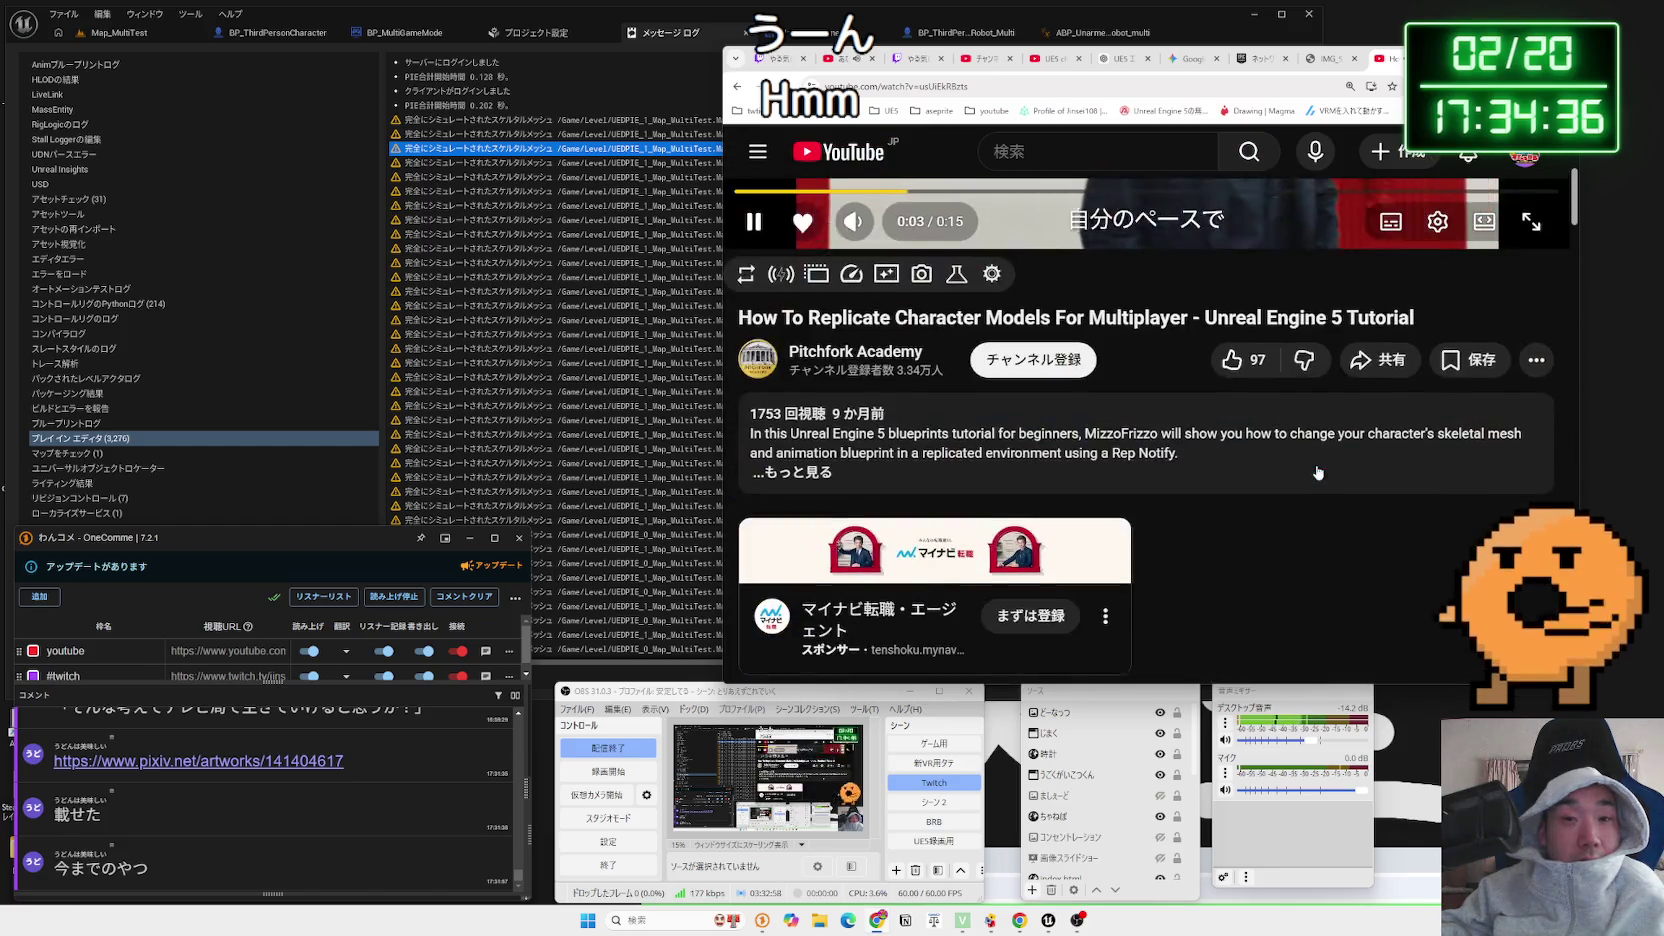
scroll(1317, 471, "up", 3)
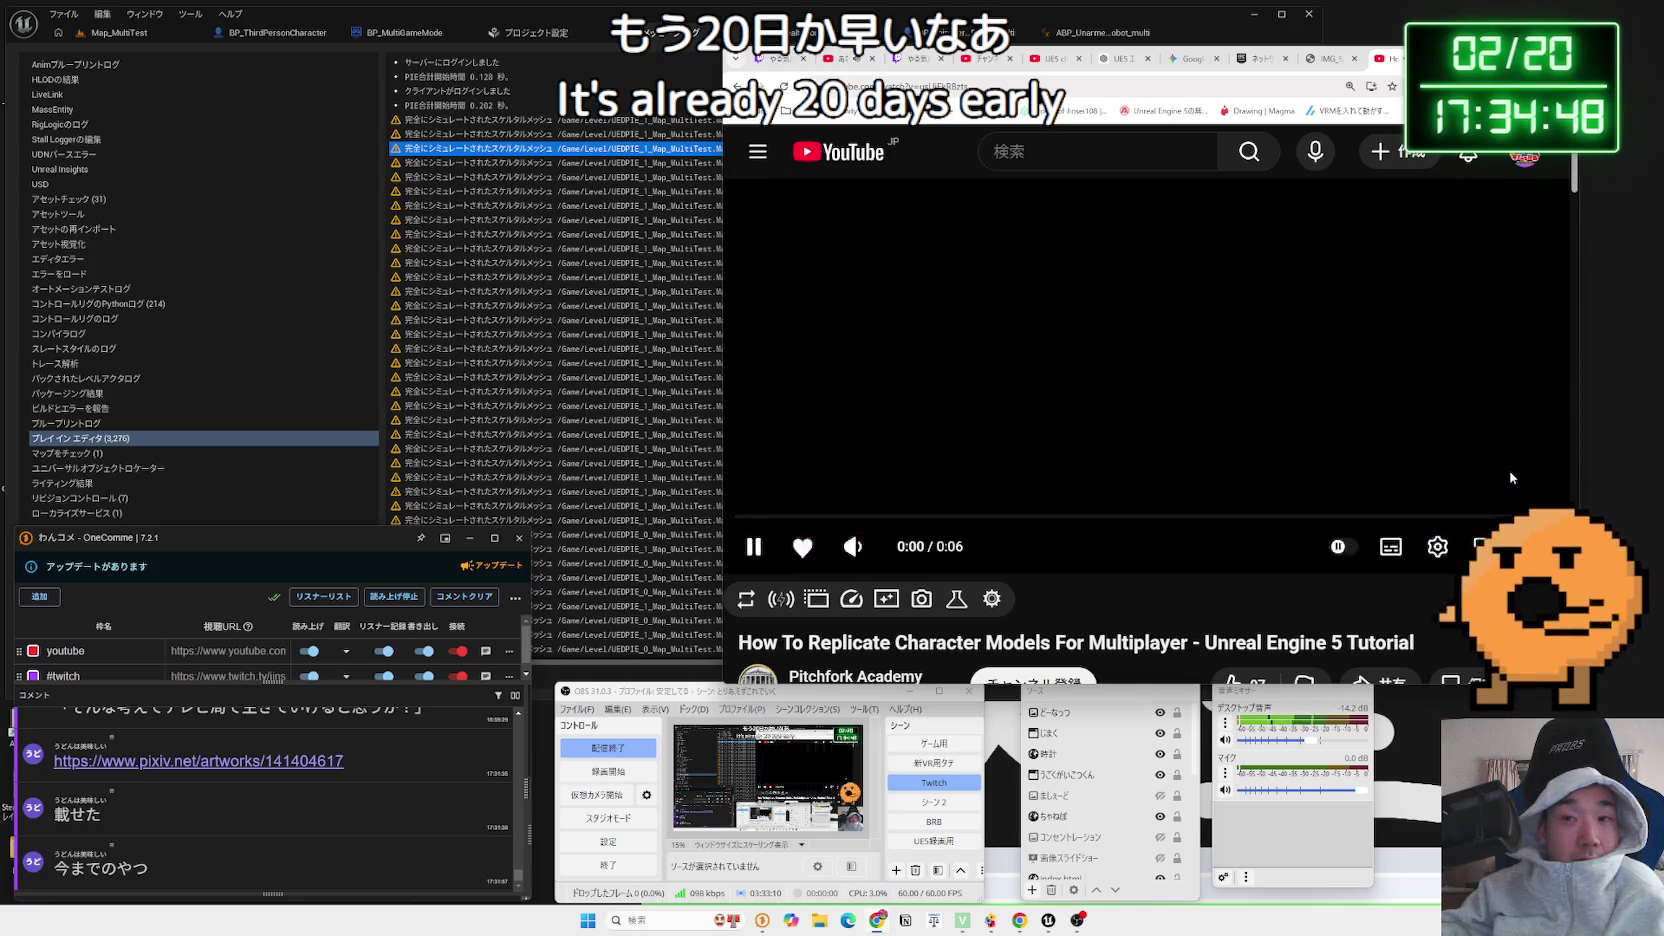
scroll(1483, 477, "down", 4)
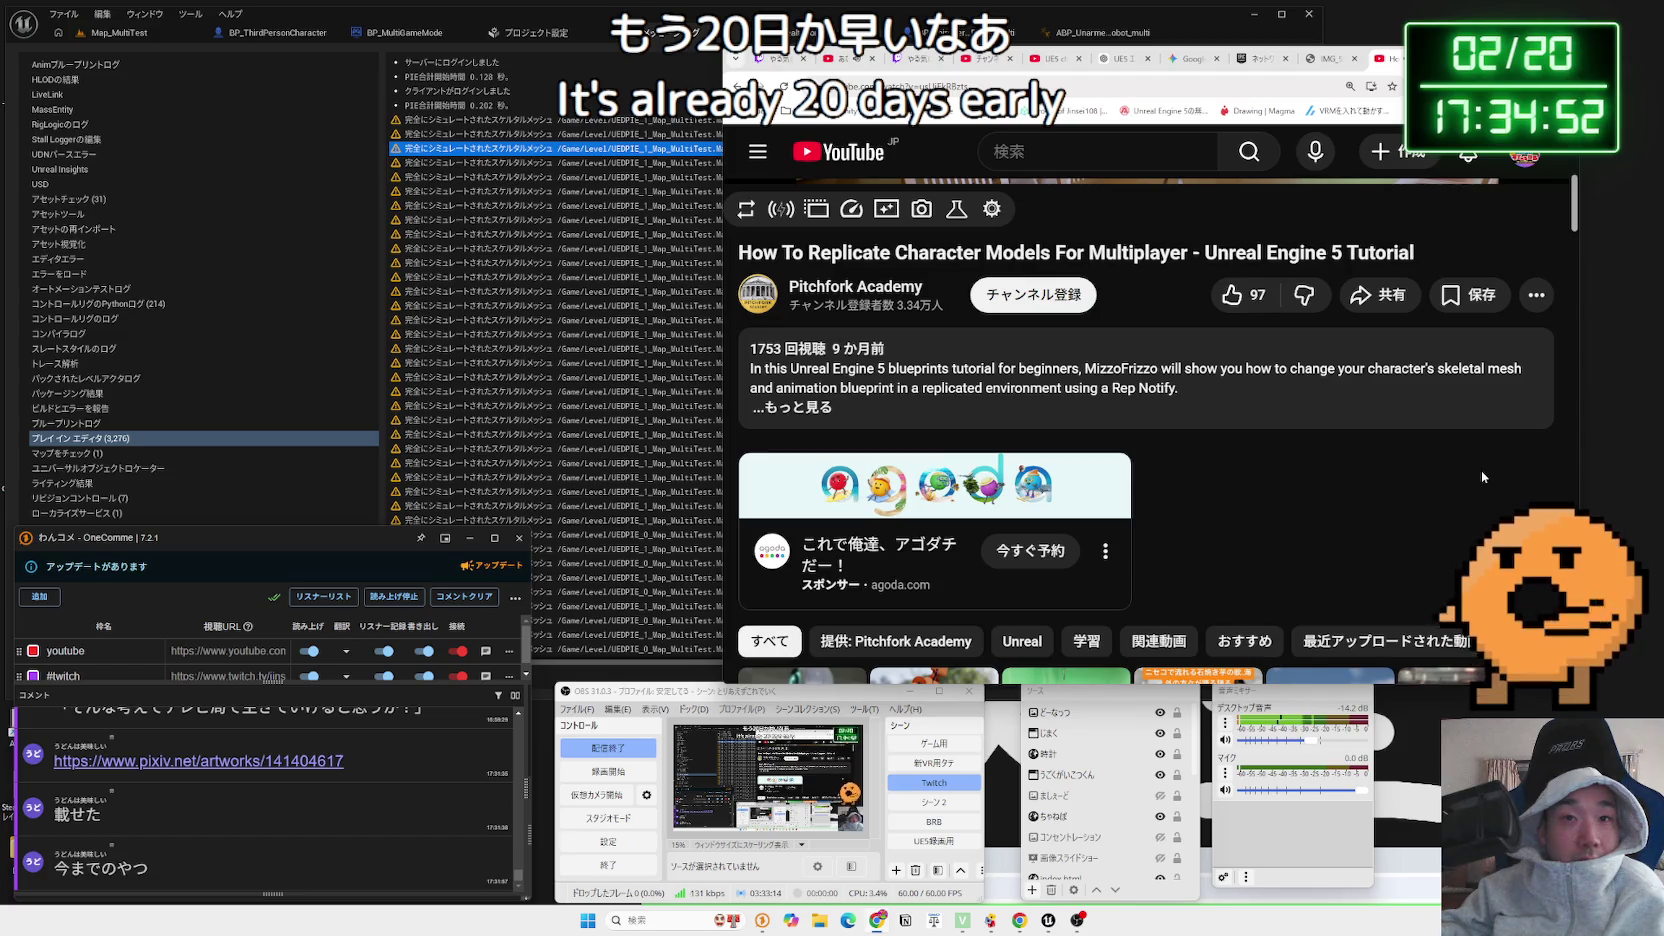
scroll(1482, 476, "up", 3)
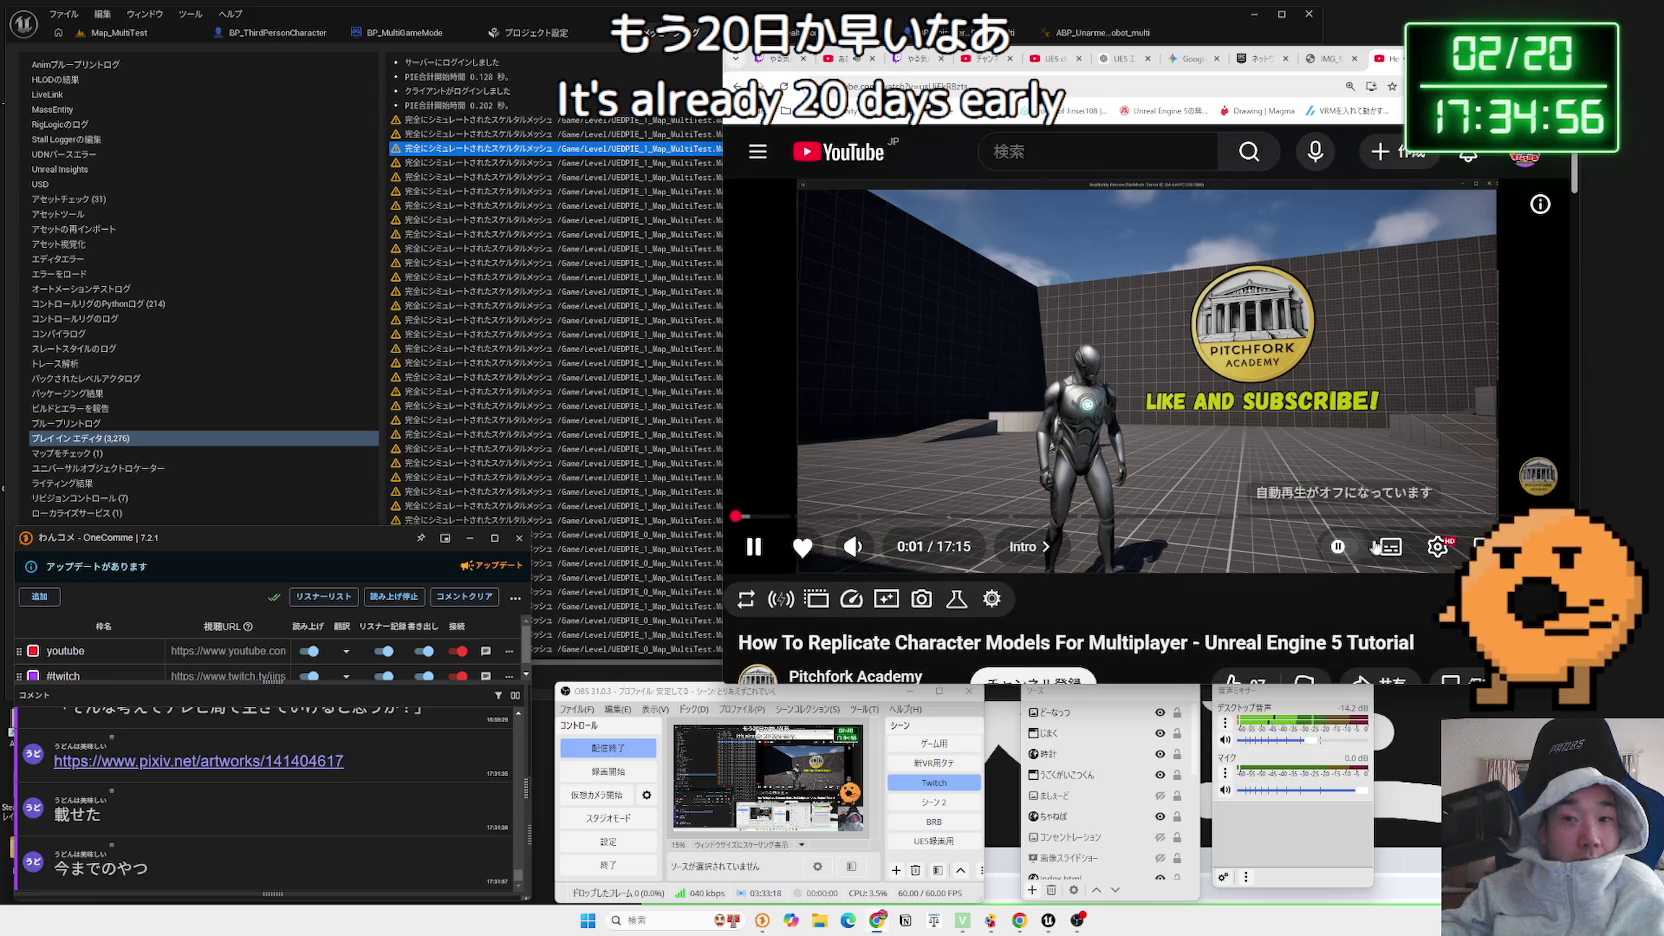
Turn on Japanese auto-captions and skip through the tutorial in 5-second jumps to about 5:24
key("c")
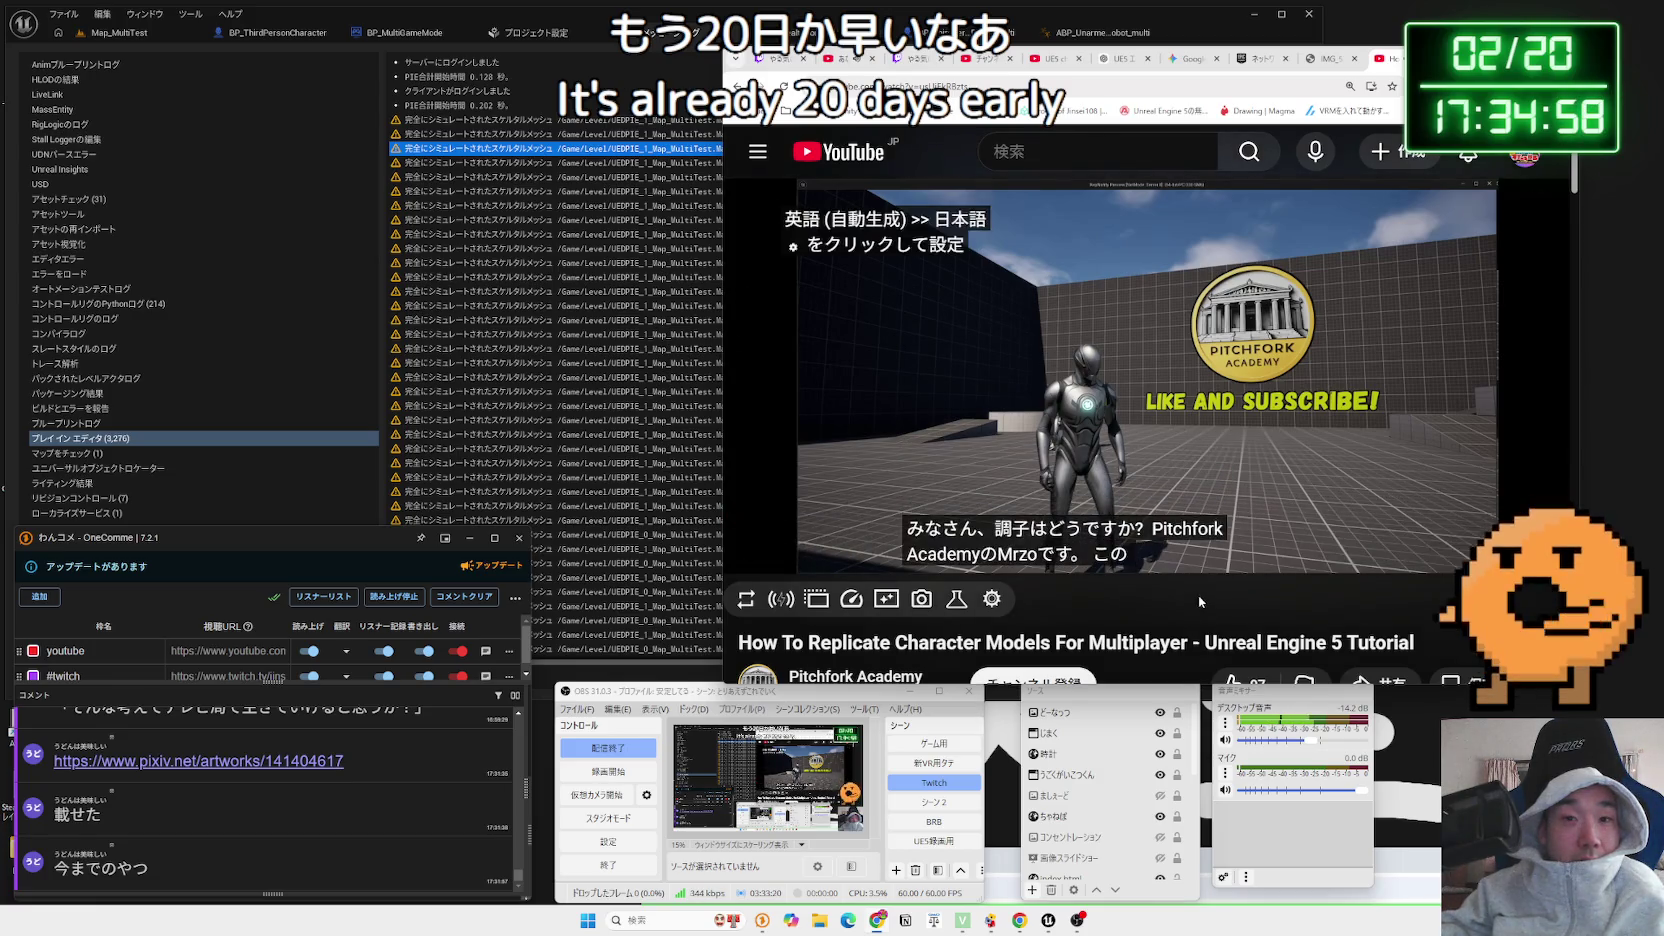
key("Right")
key("Right")
key("Right")
key("Right")
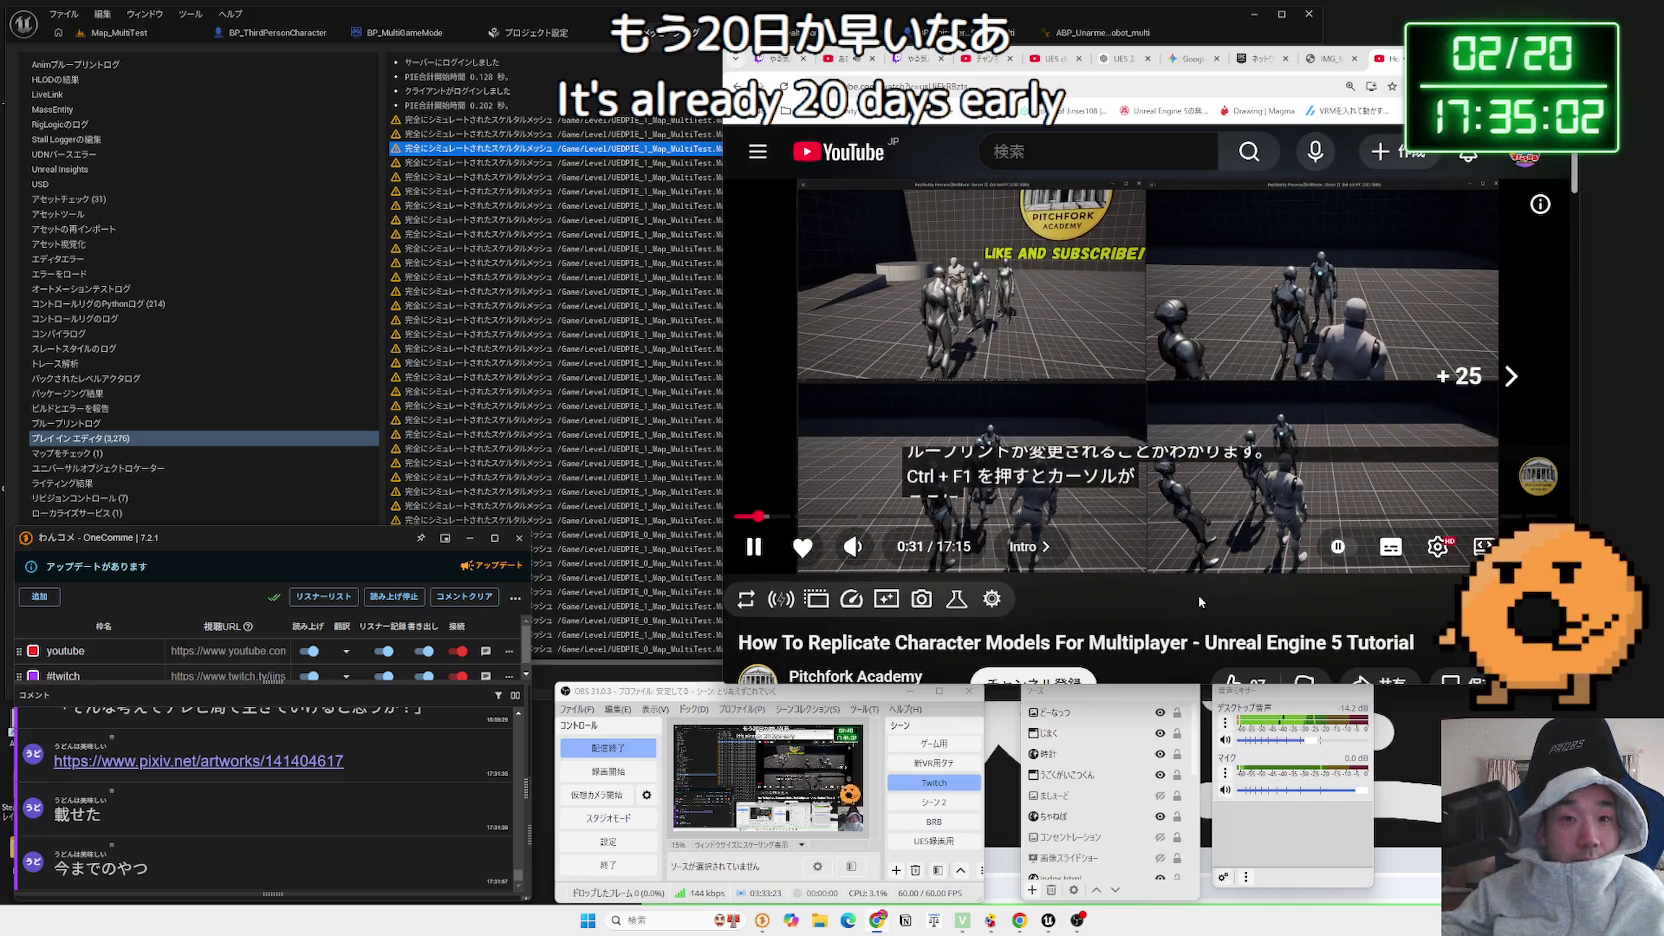
key("Right")
key("Right")
key("Right")
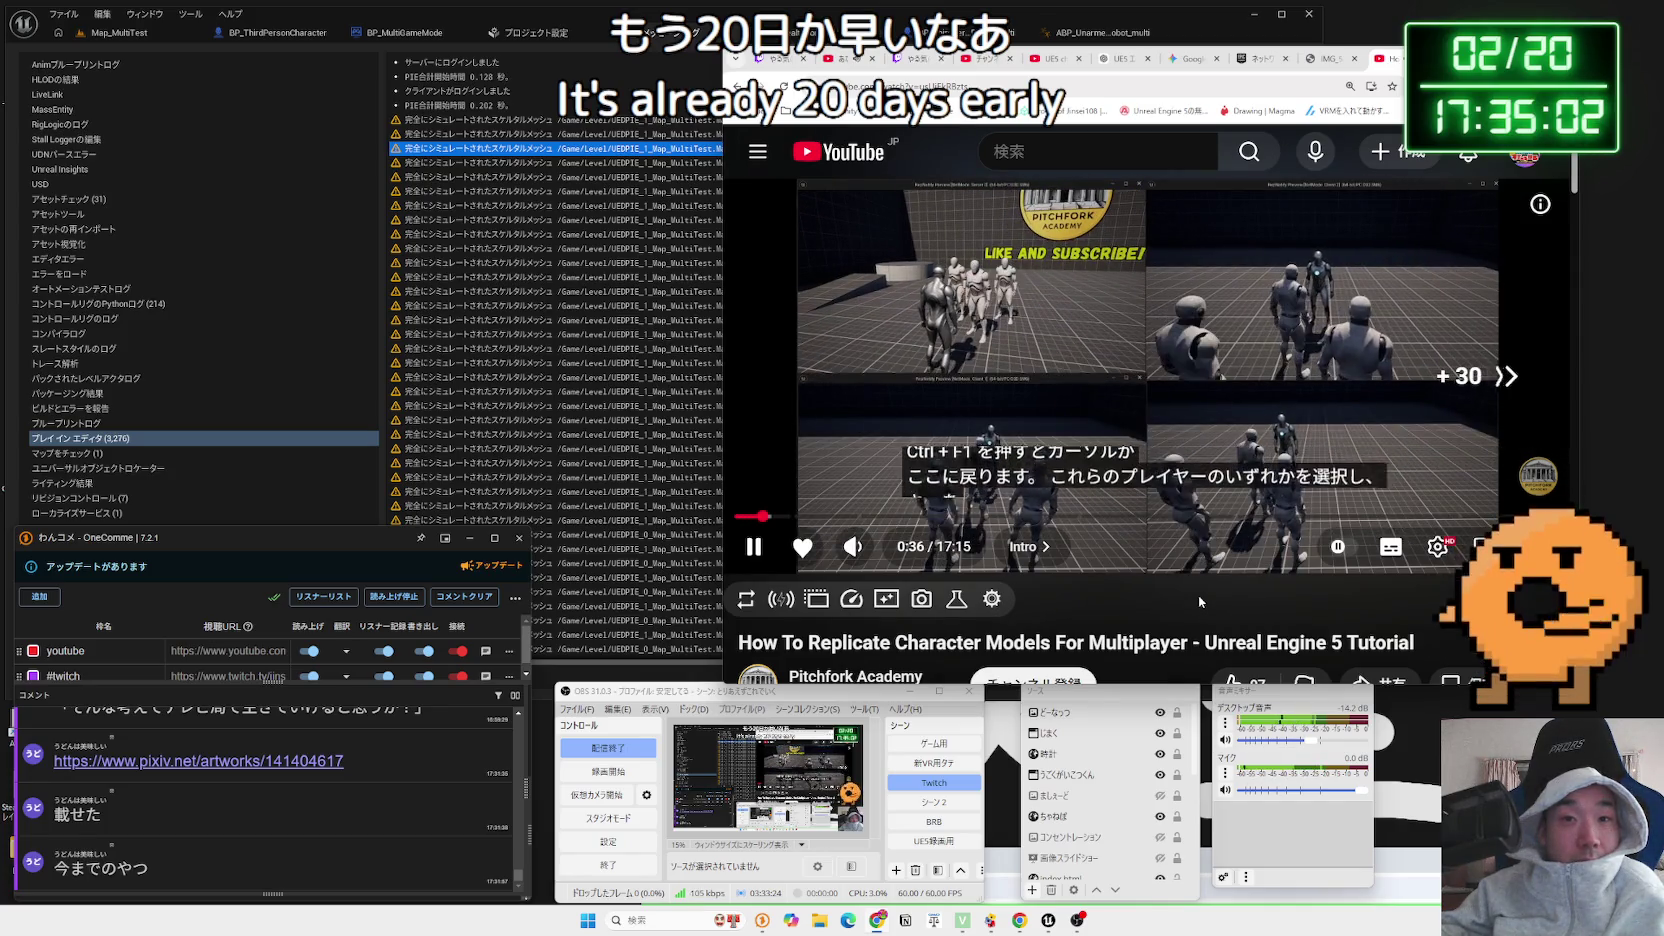
key("Right")
key("Right")
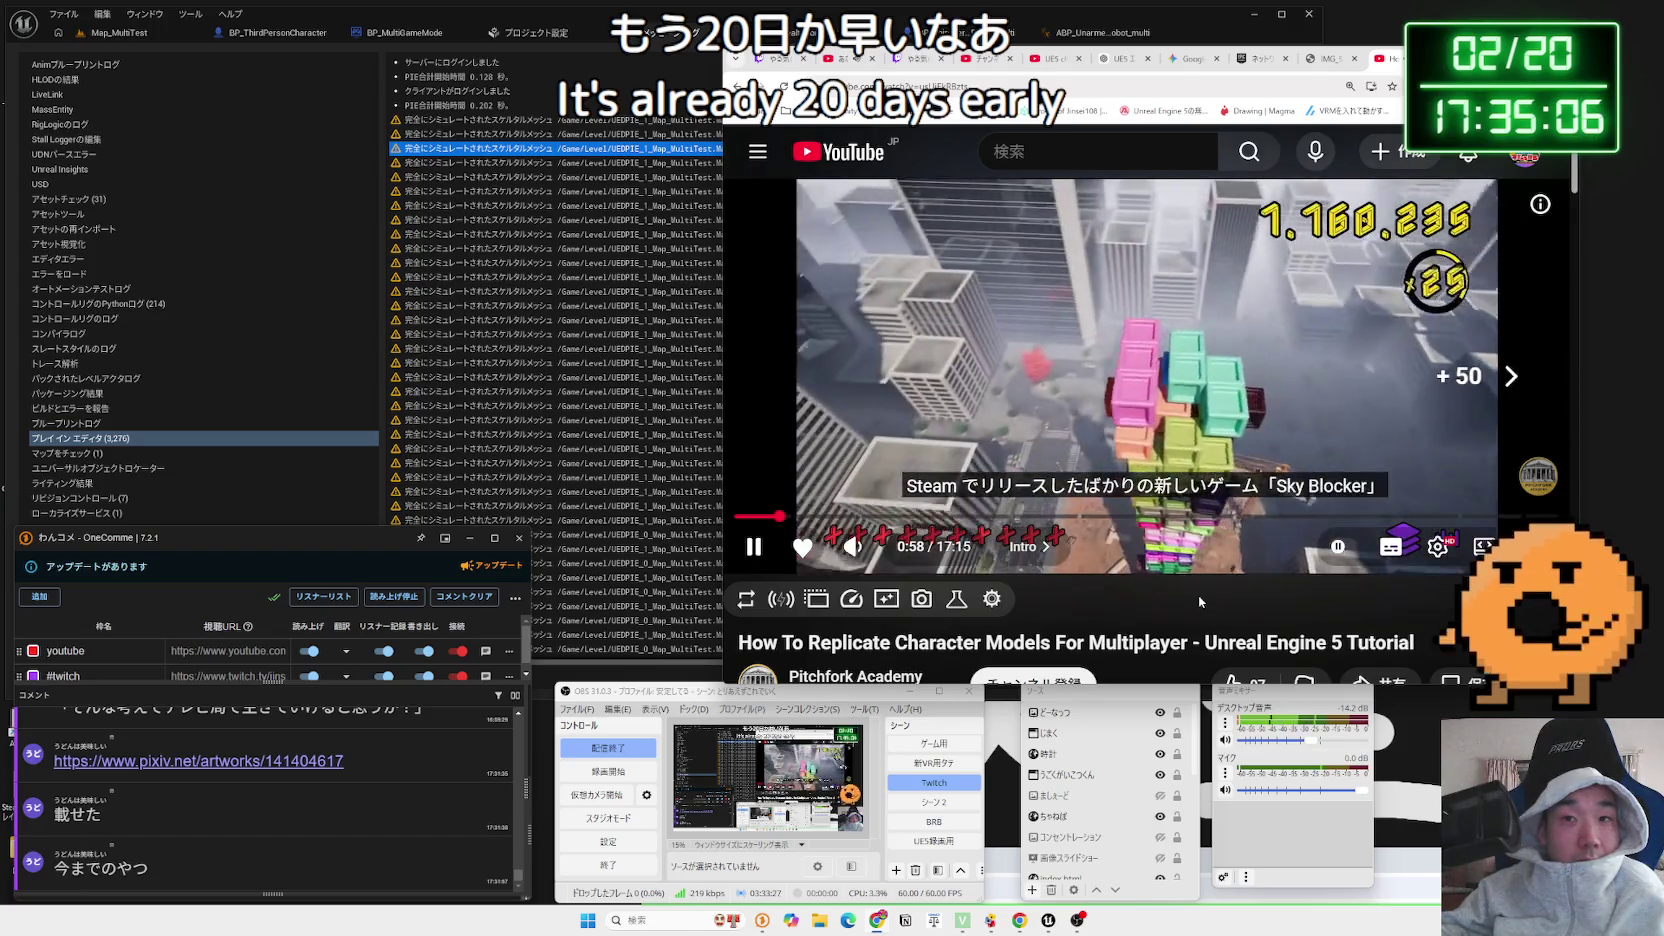
key("Right")
key("Right")
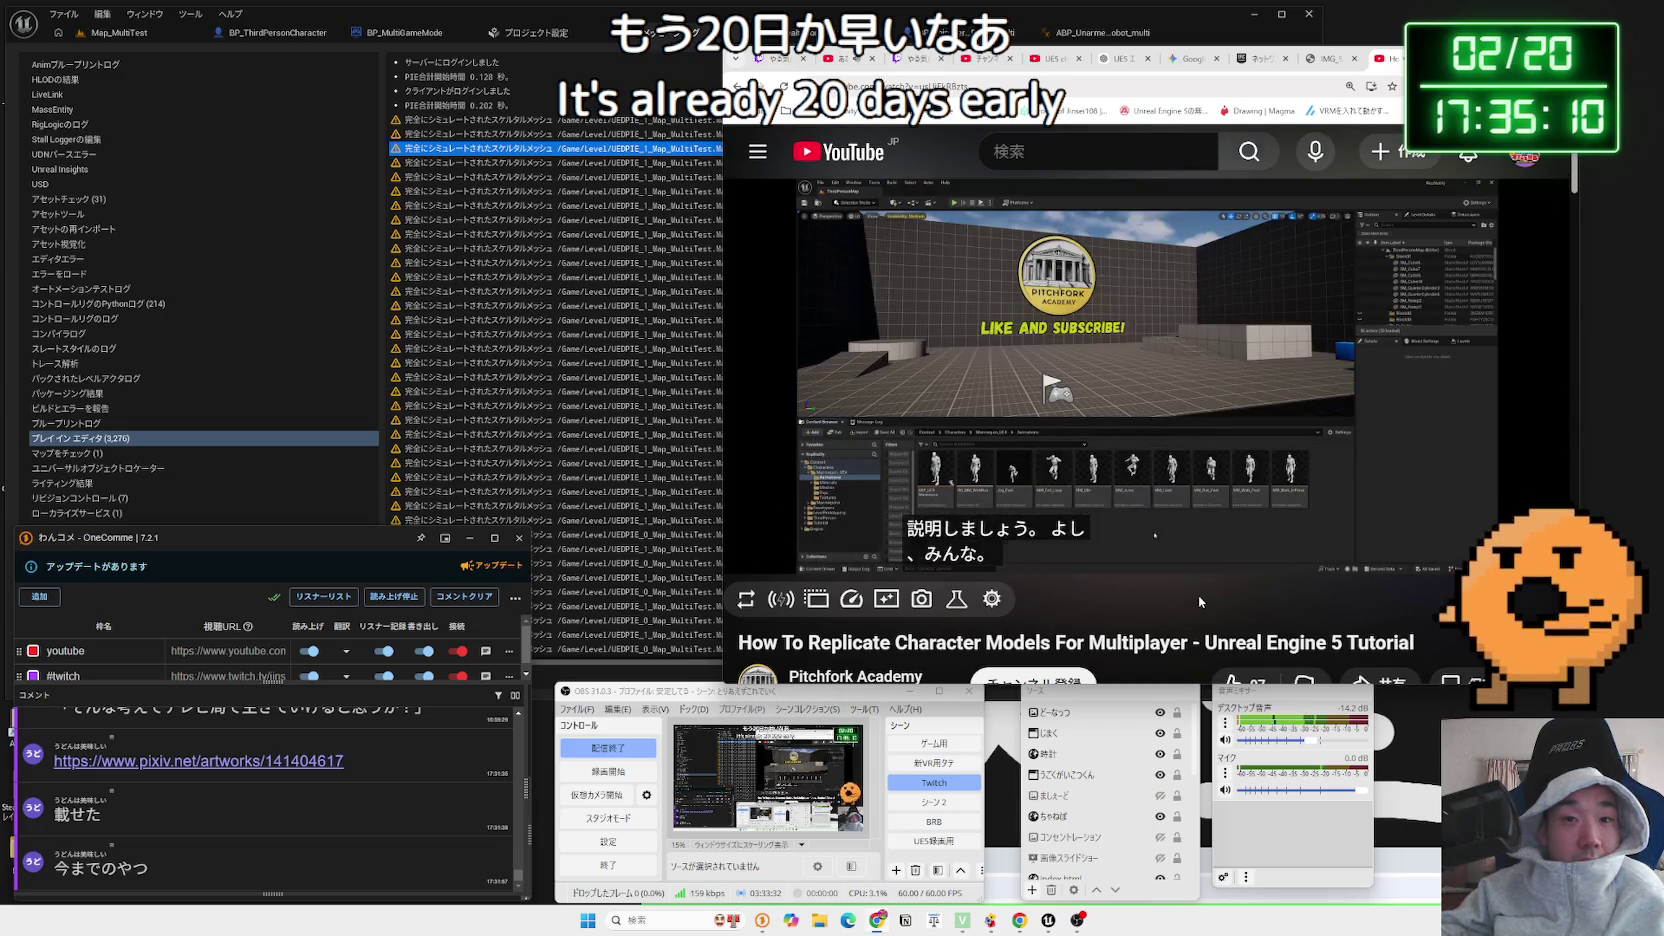
key("Right")
key("Right")
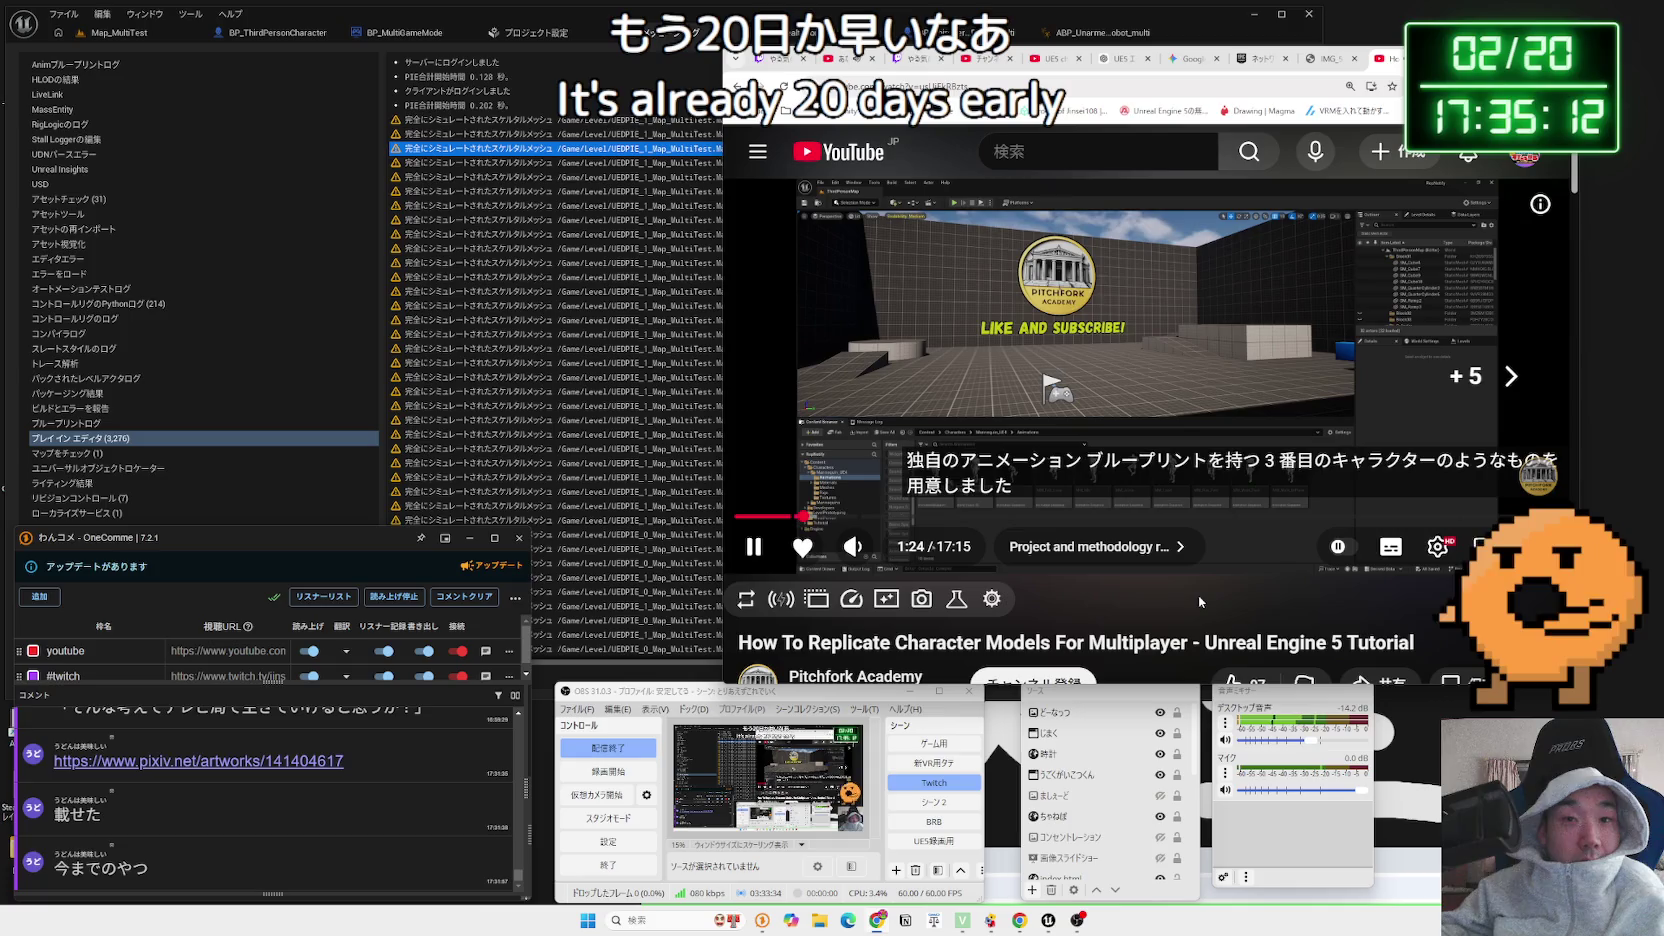
key("Right")
key("Right")
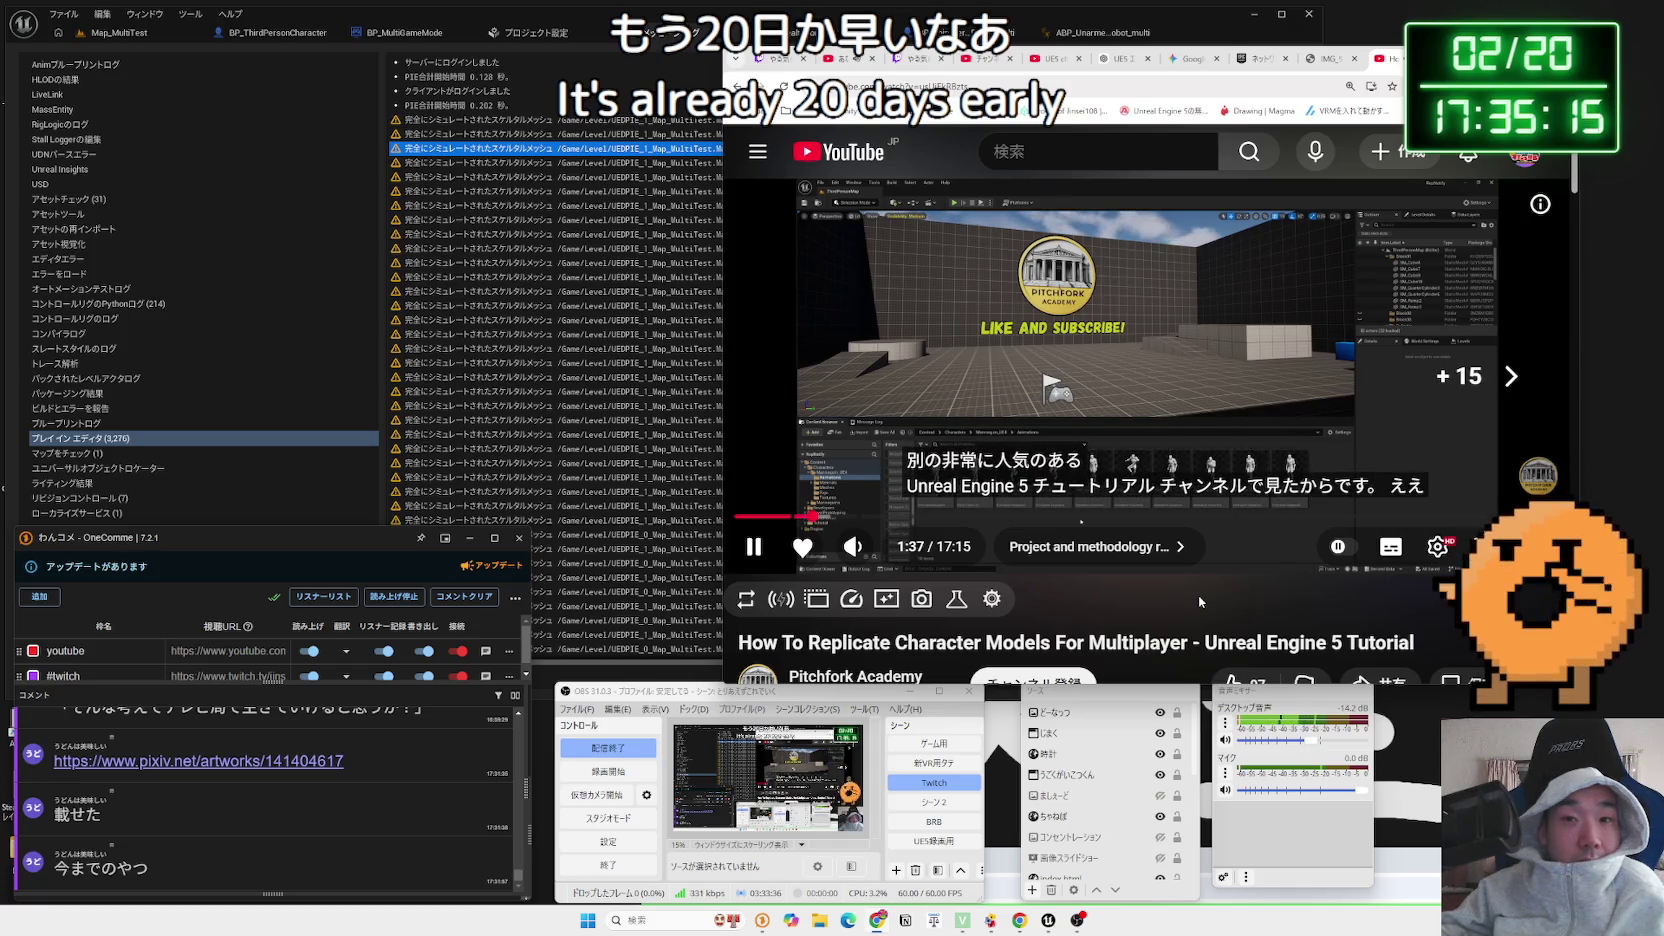
key("Right")
key("Right")
key("Right")
key("Right")
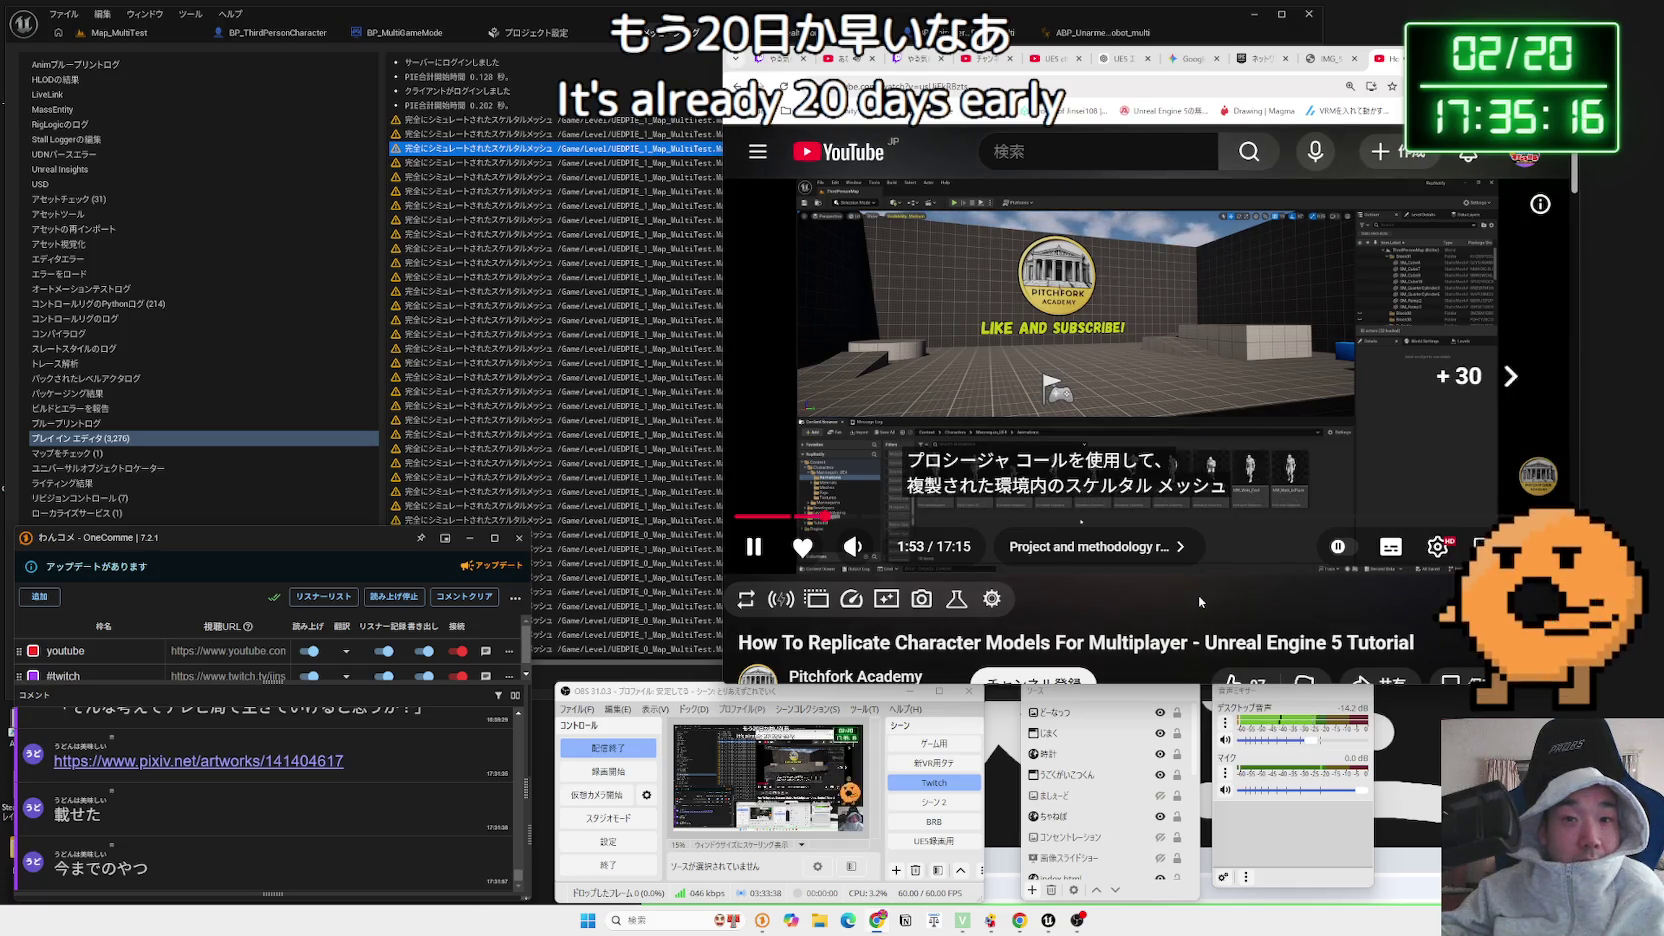
key("Right")
key("Right")
key("Left")
key("Right")
key("Right")
key("Right")
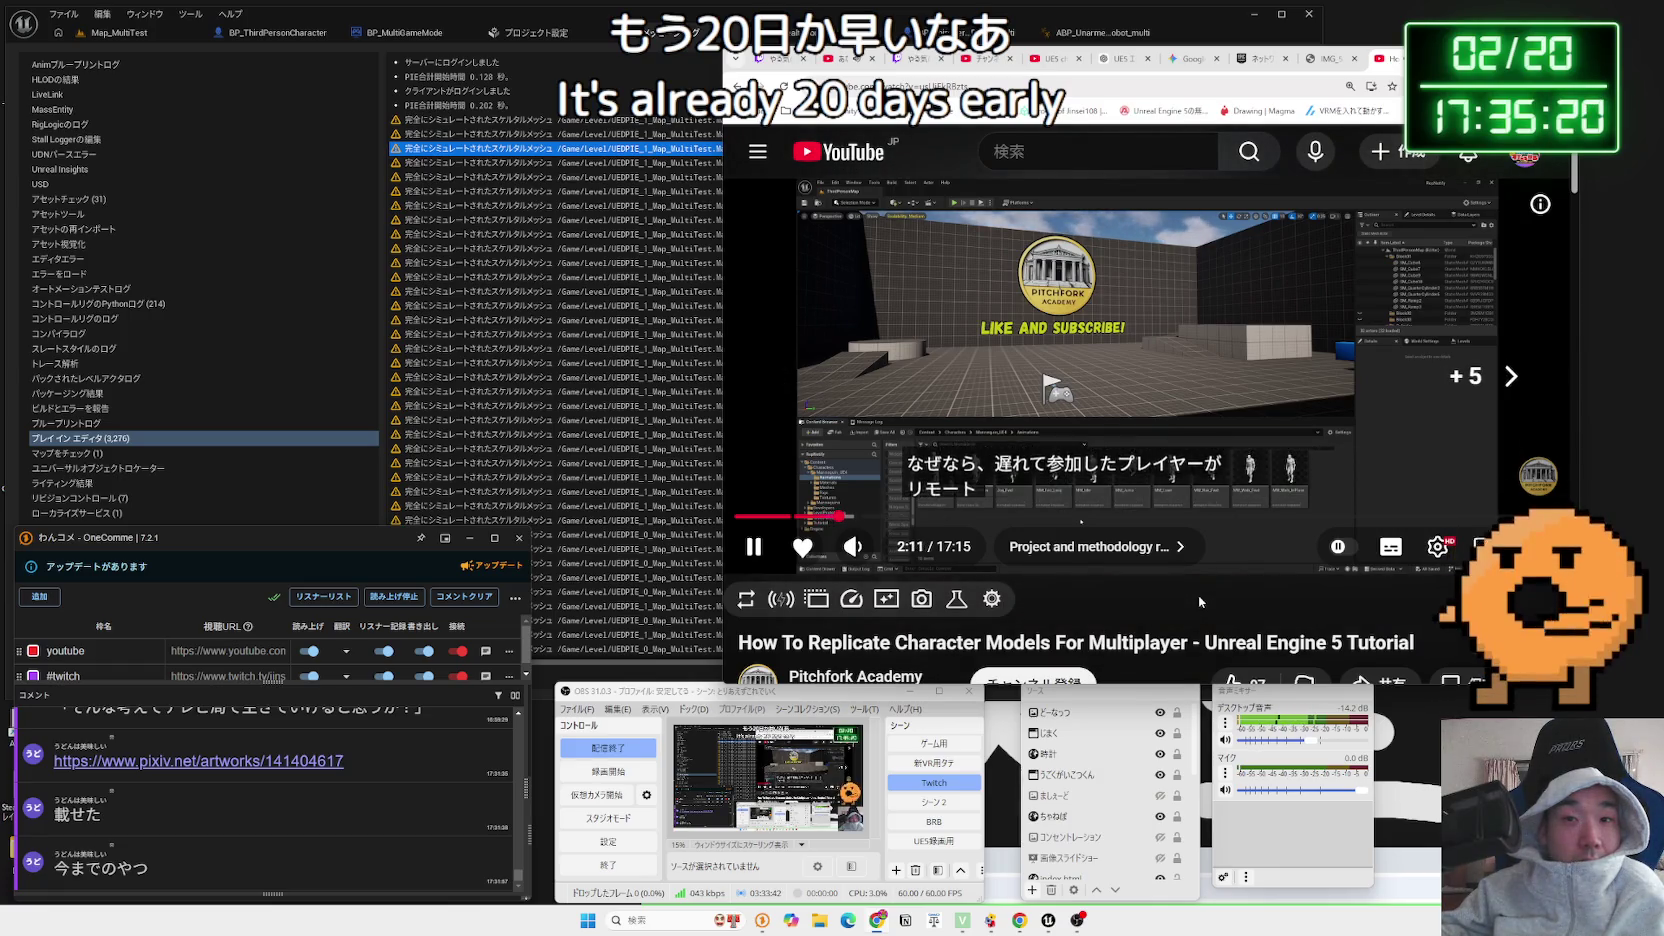
key("Right")
key("Right")
key("Right")
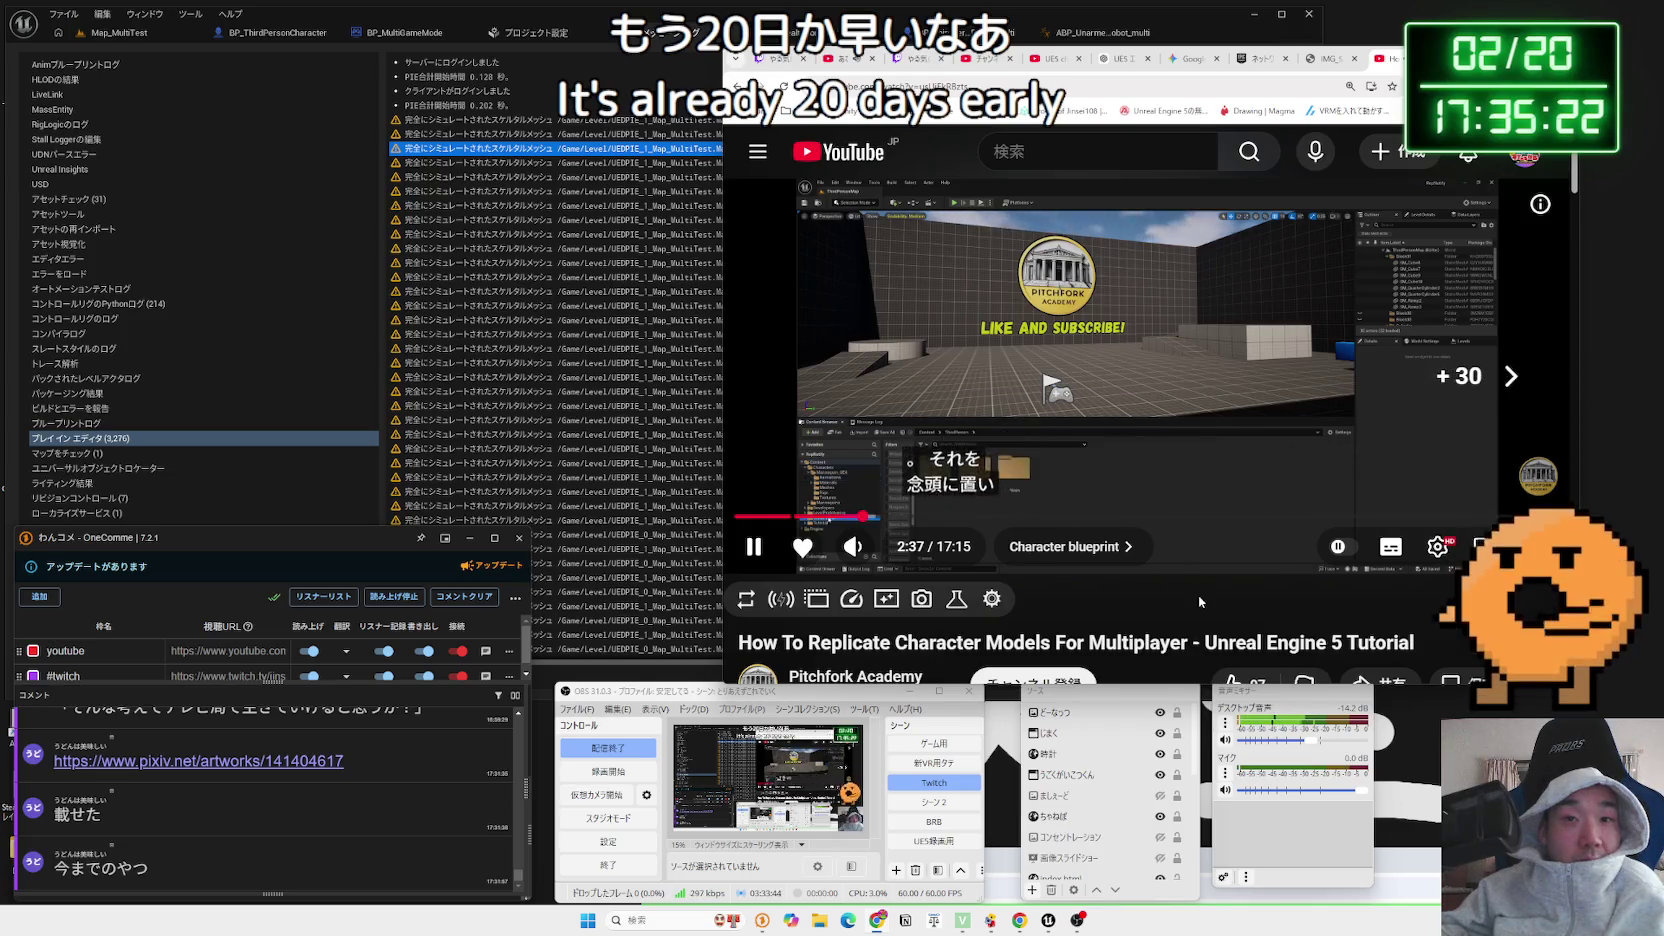
key("Right")
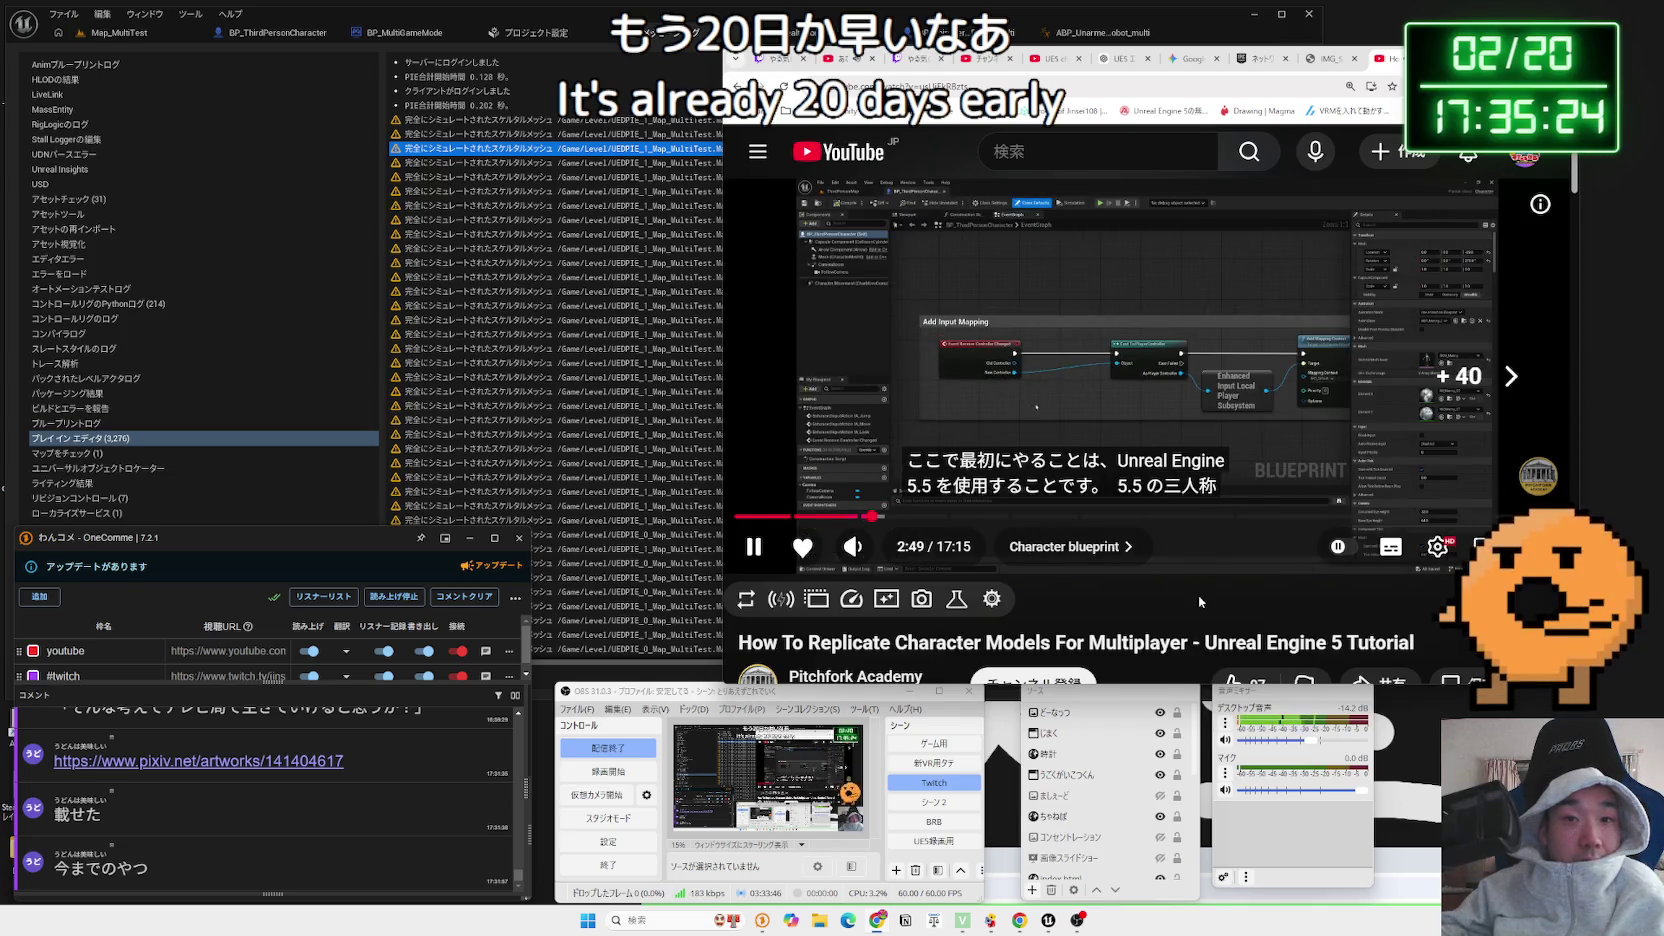
key("Right")
key("Right")
key("Right")
key("Right")
key("Right")
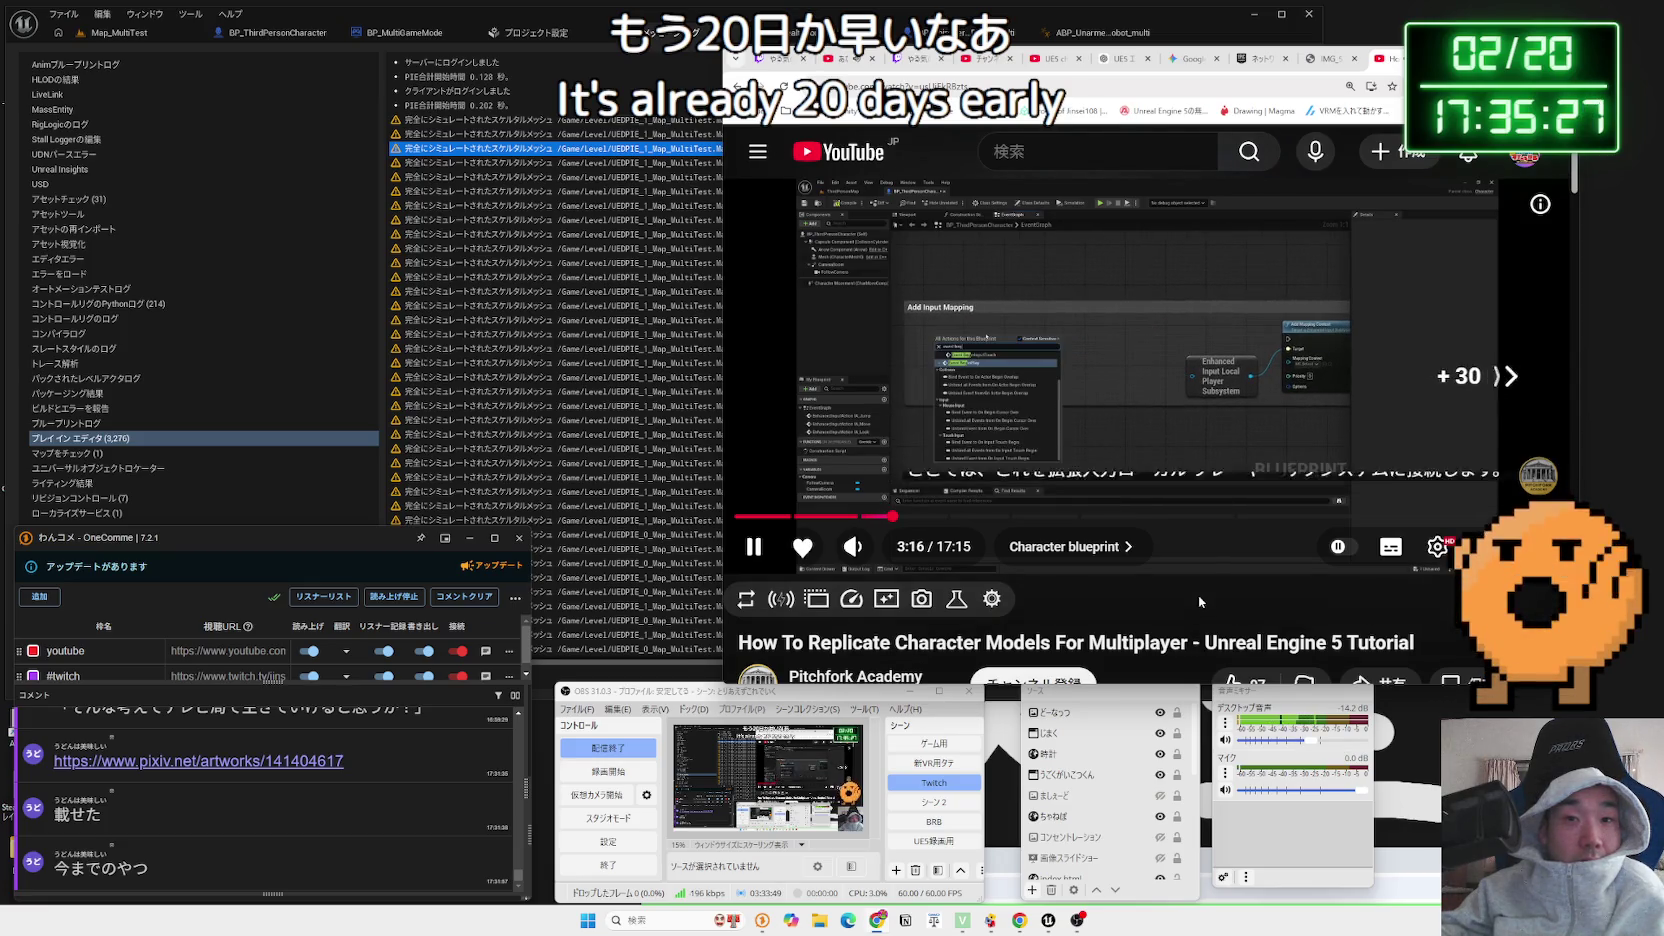
key("Right")
key("Right")
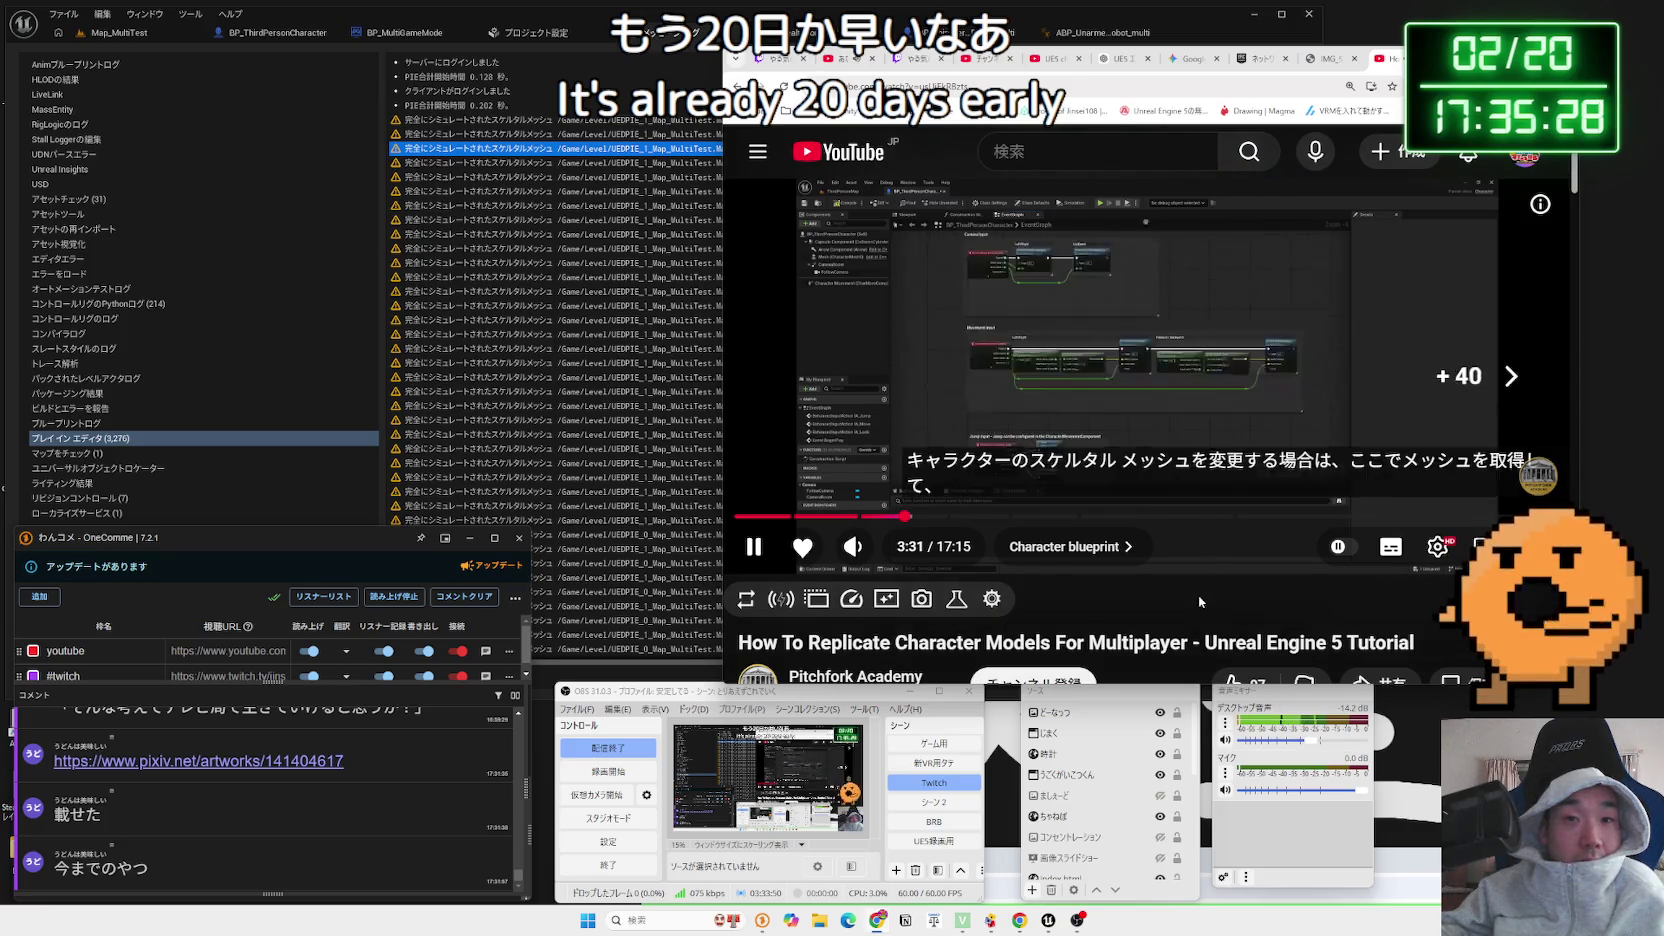
key("Right")
key("Right")
key("Right")
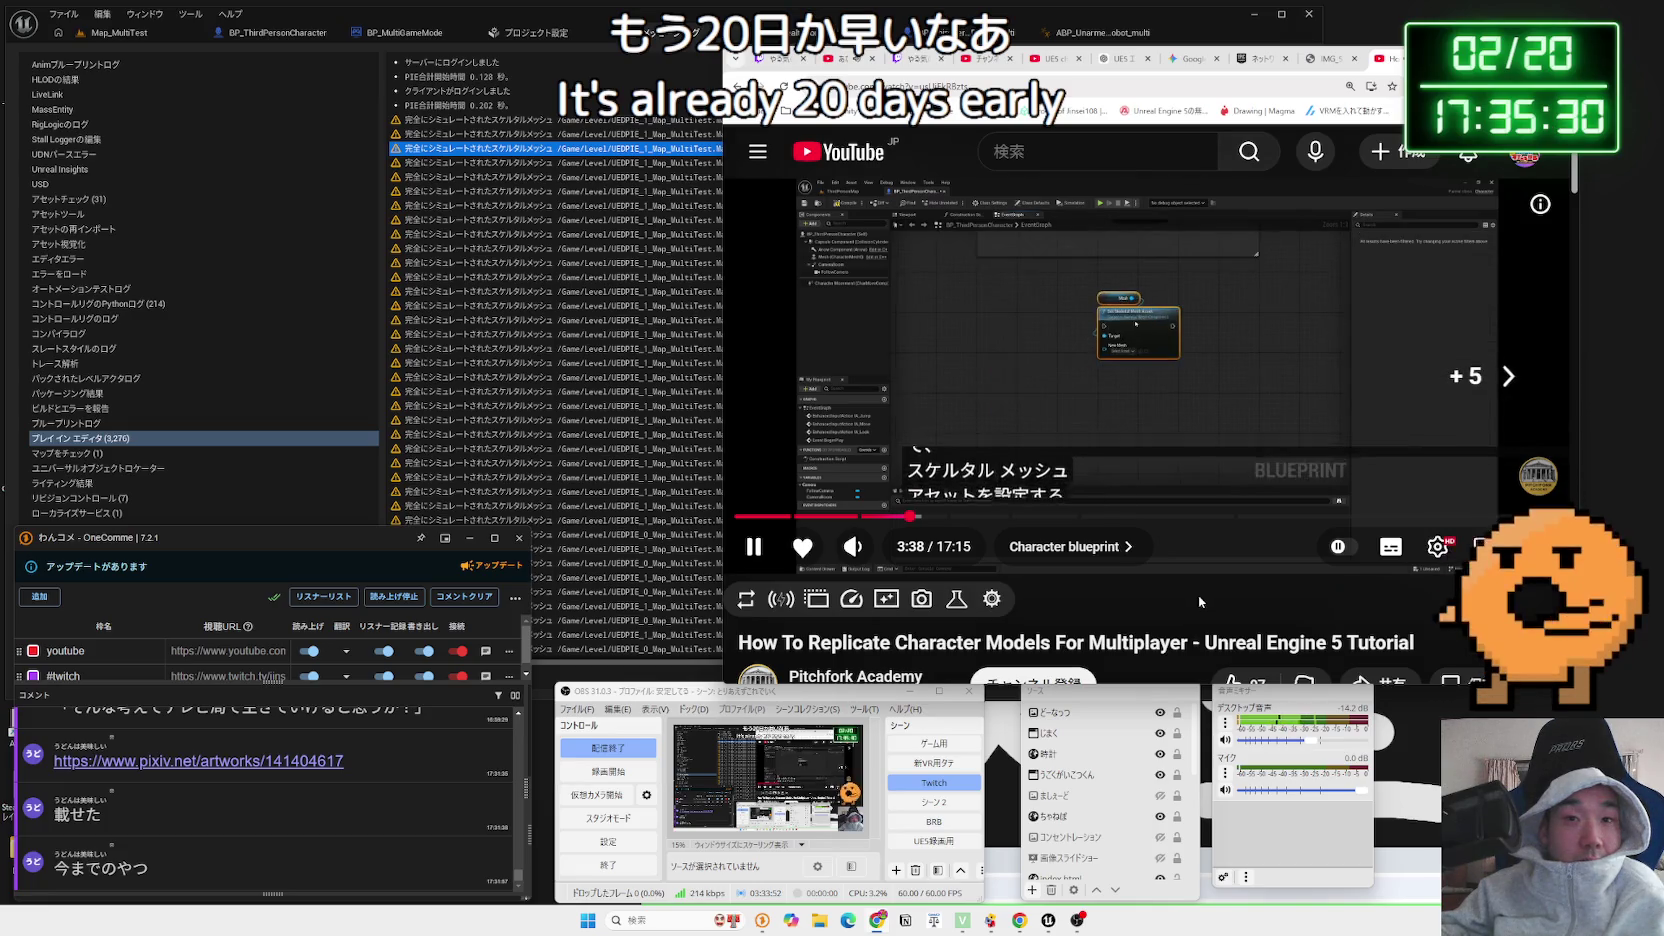
key("Right")
key("Right")
key("Right")
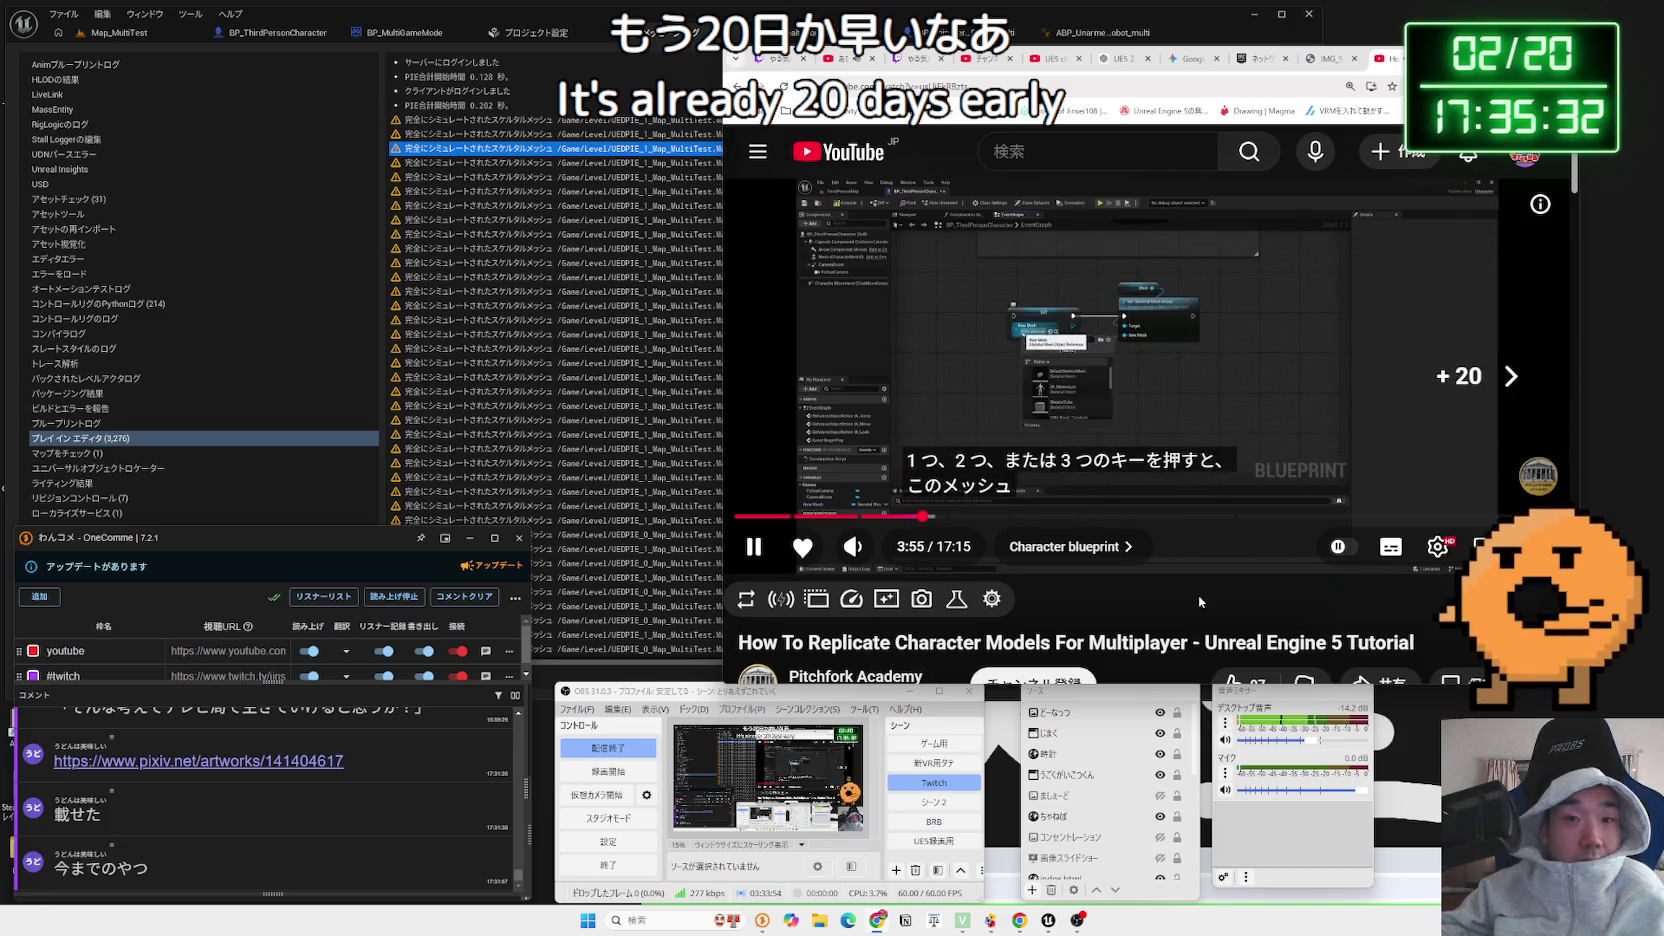
key("Right")
key("Right")
key("Right")
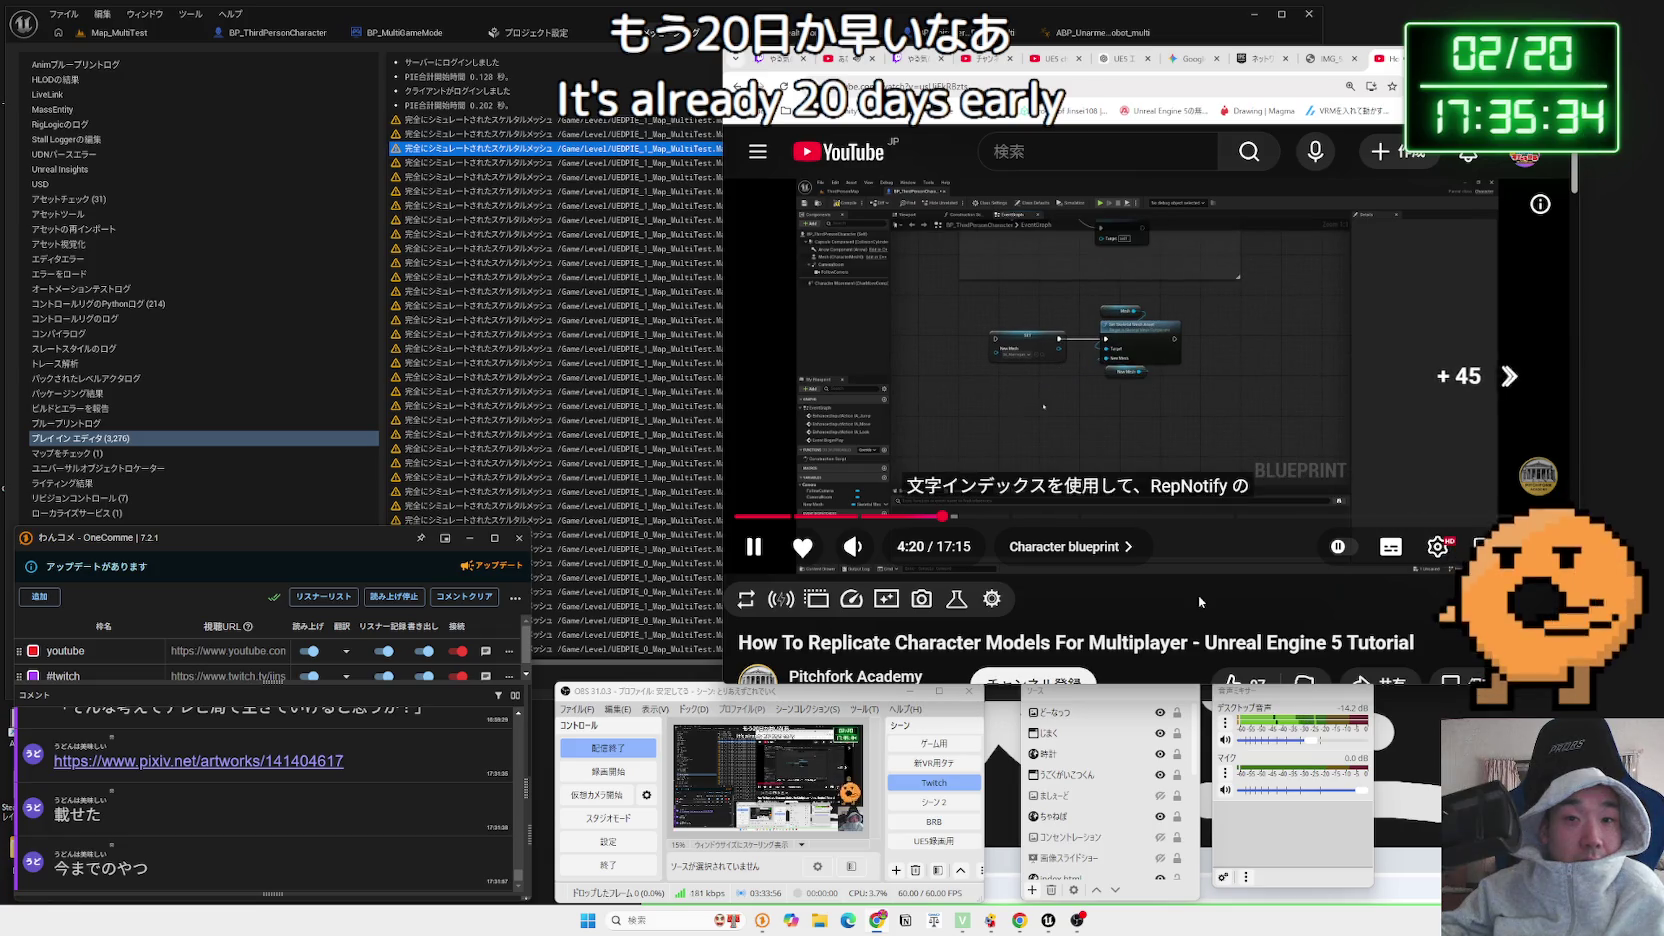
key("Right")
key("Right")
key("Right")
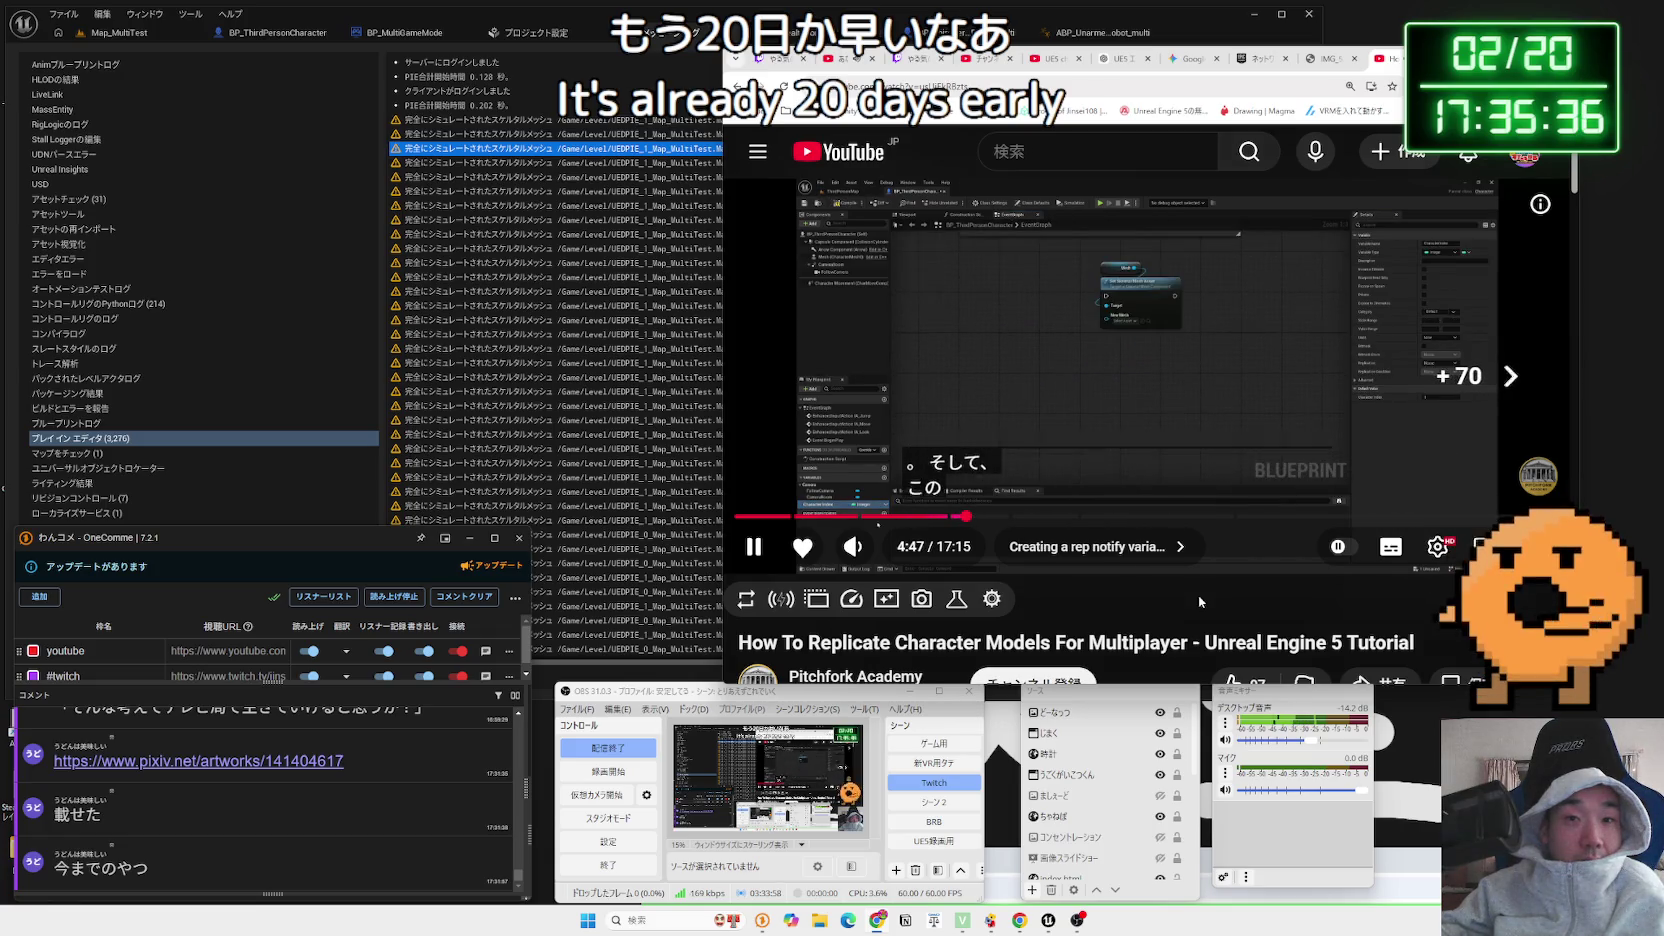
key("Right")
key("Right")
key("Right")
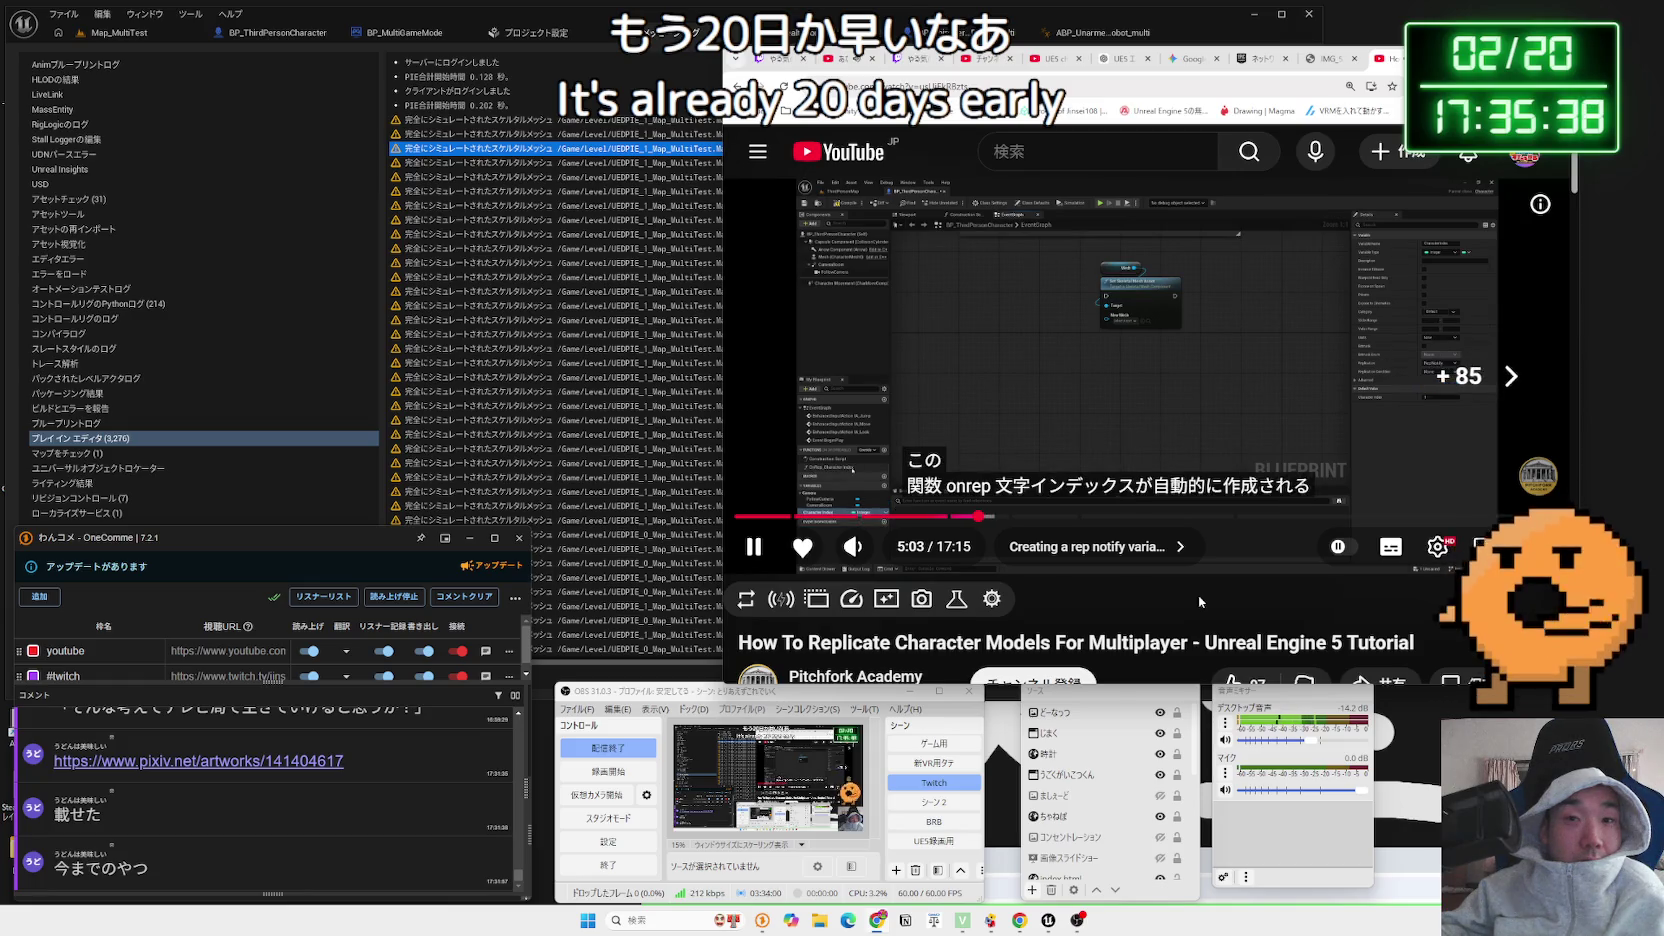
key("Right")
key("Right")
key("Right")
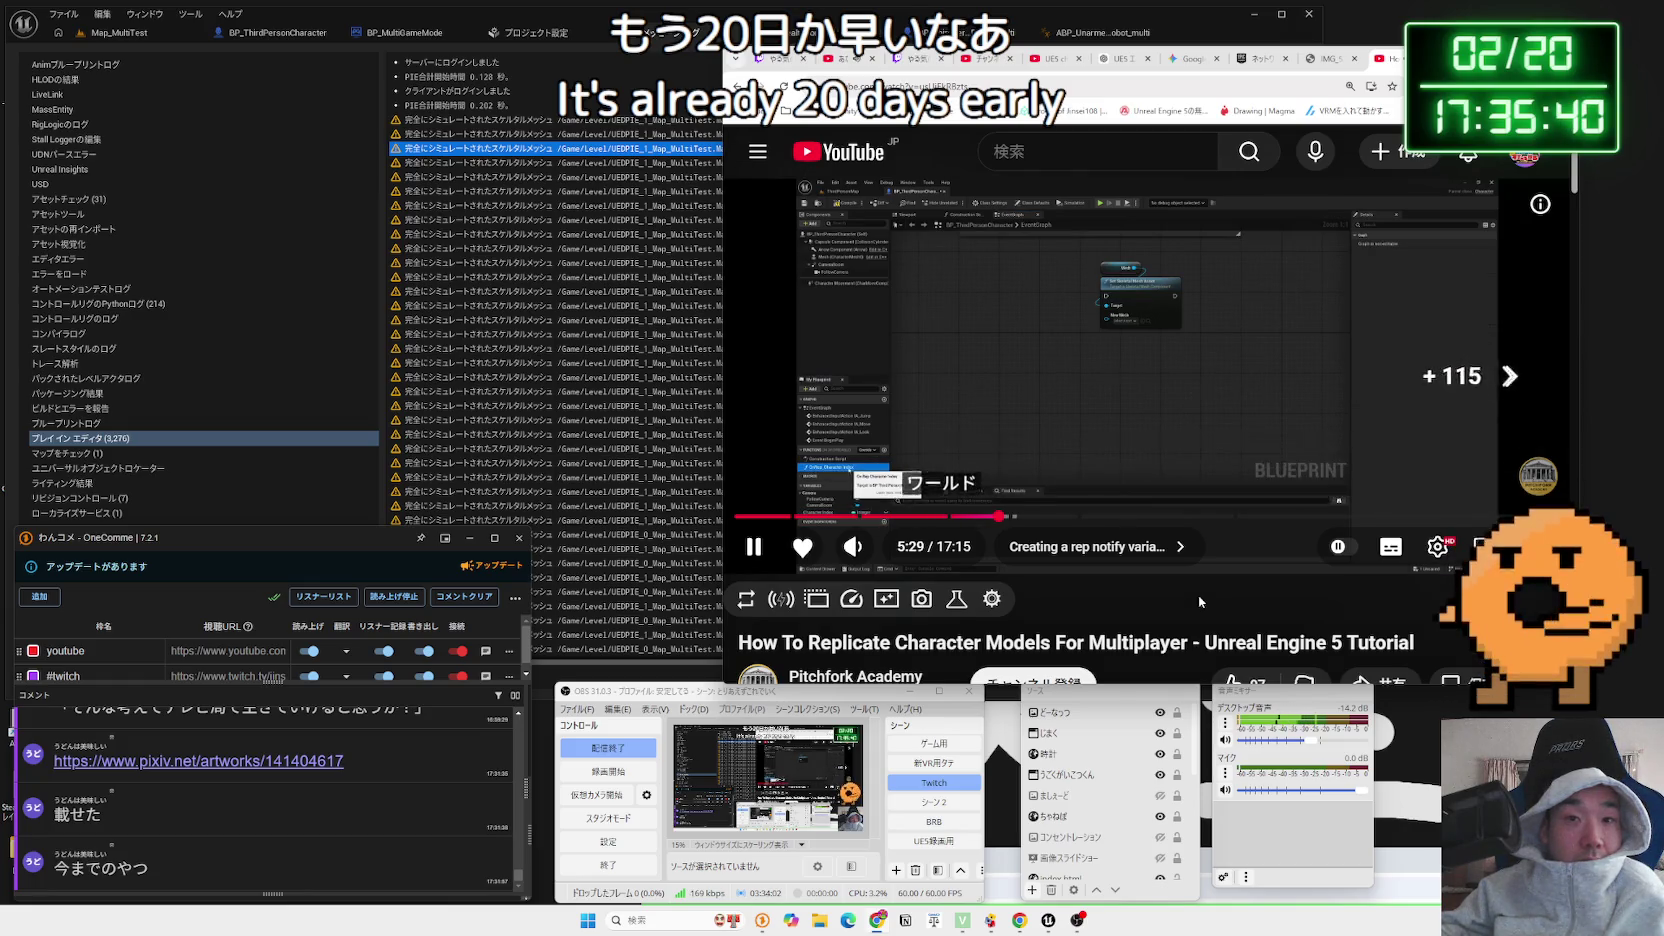
Jump along the progress bar from about 6:42 to 14:16, then return to the networked physics docs
left_click_drag(1037, 516, 1143, 519)
left_click(1148, 519)
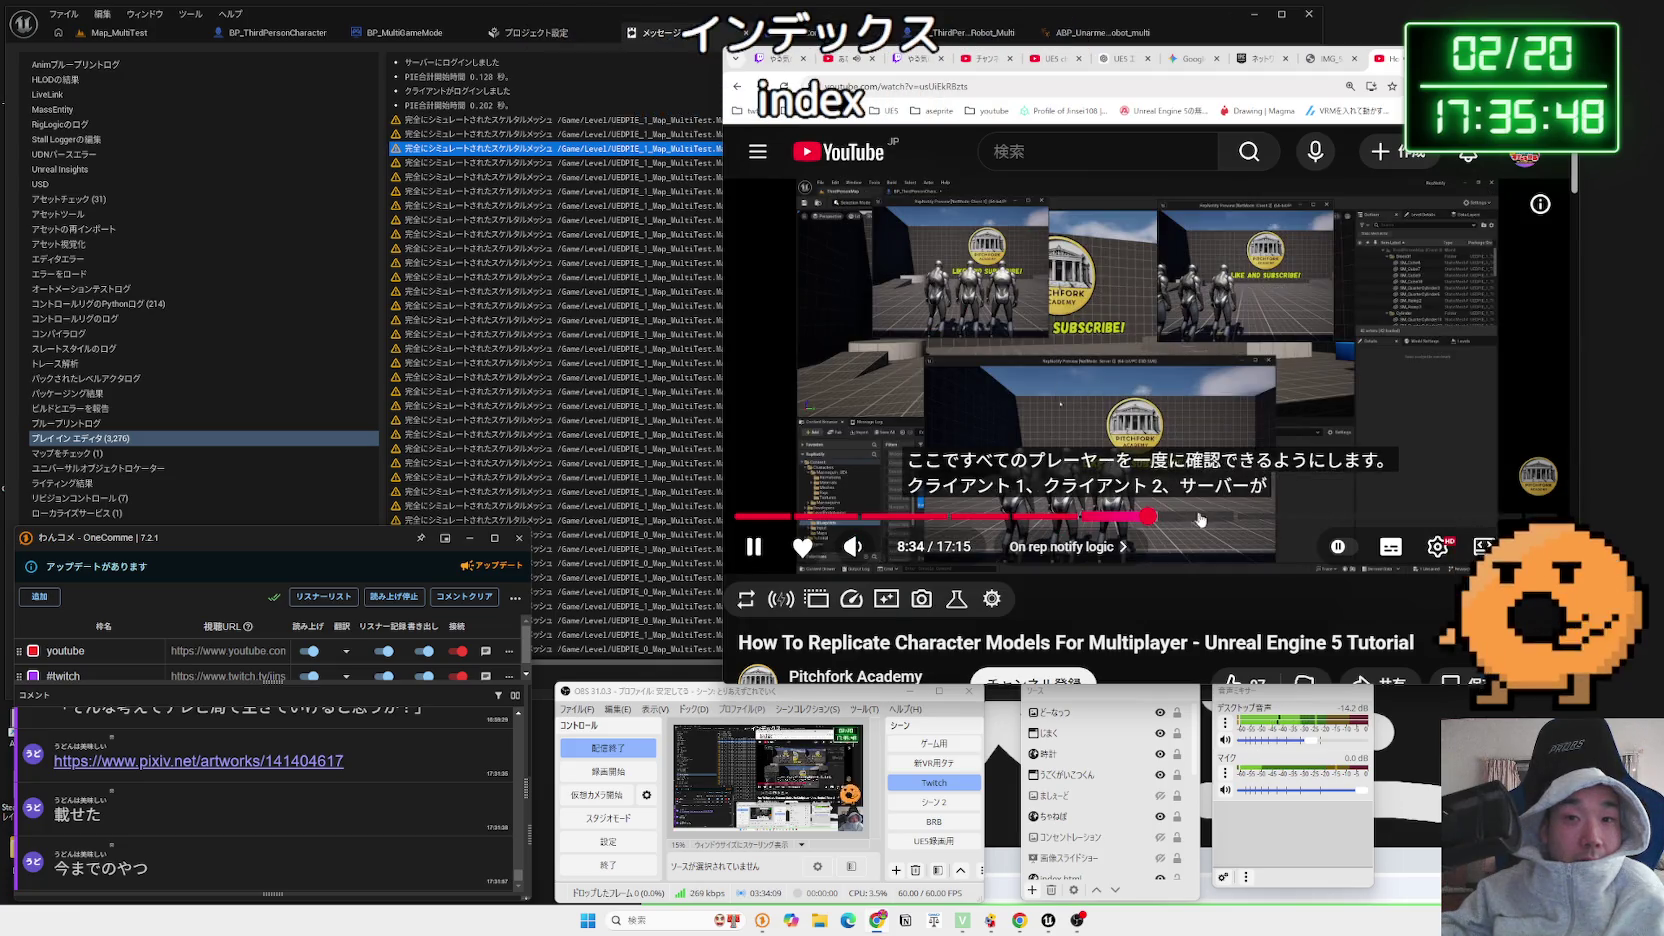
left_click(1200, 517)
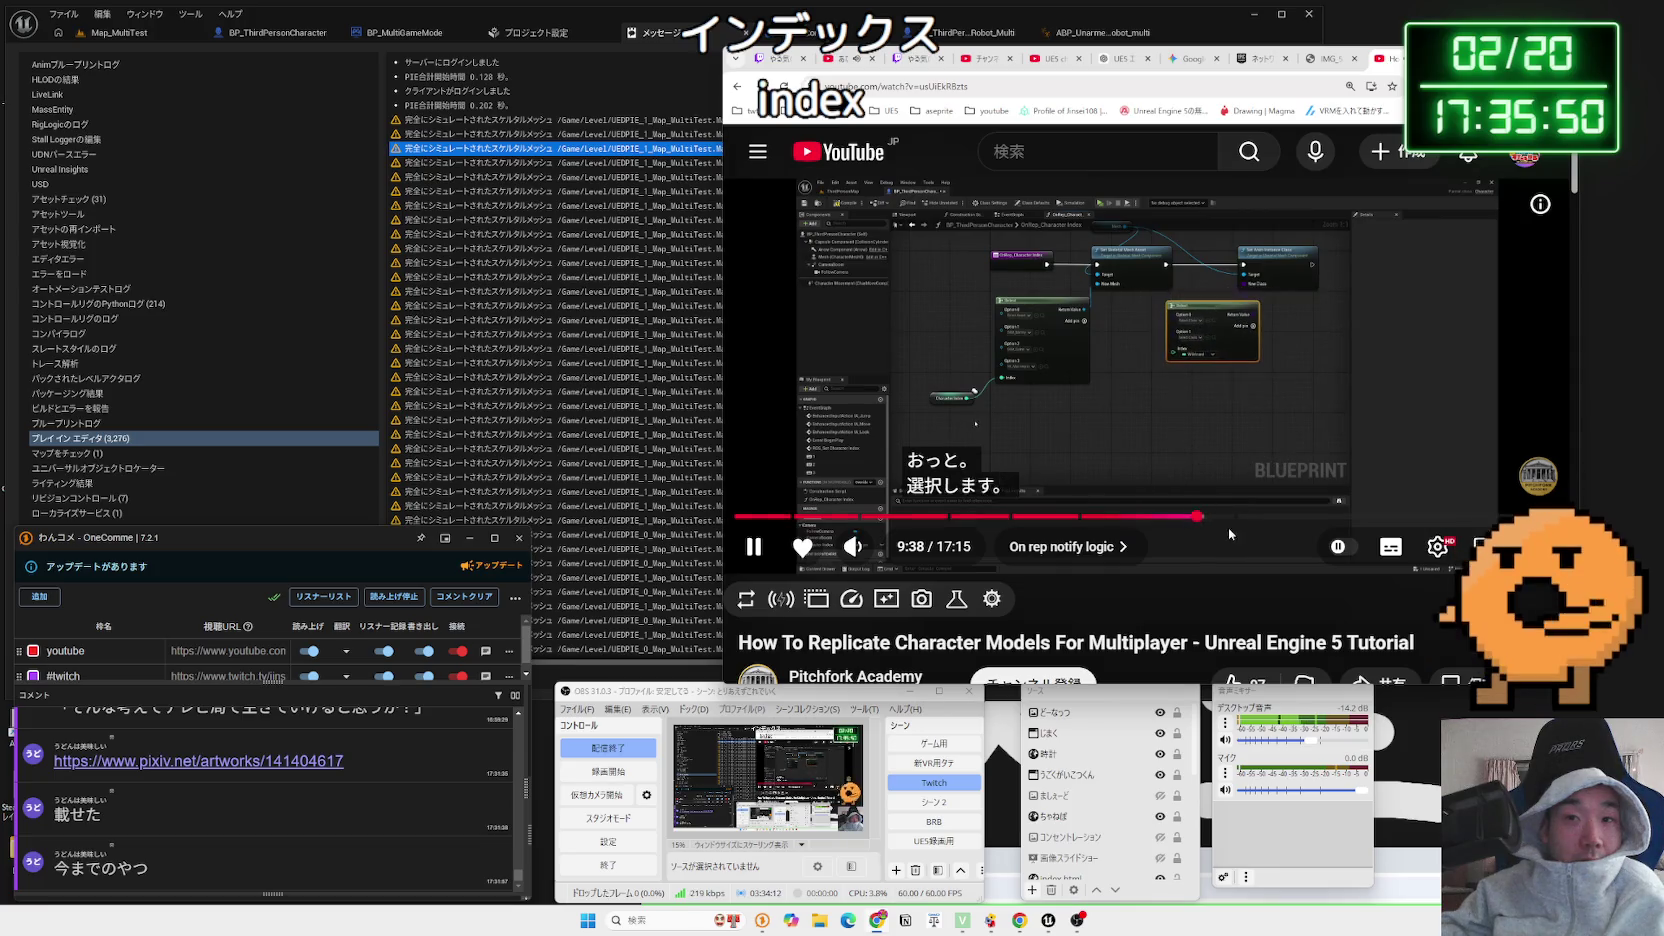
left_click(1237, 517)
left_click(1249, 517)
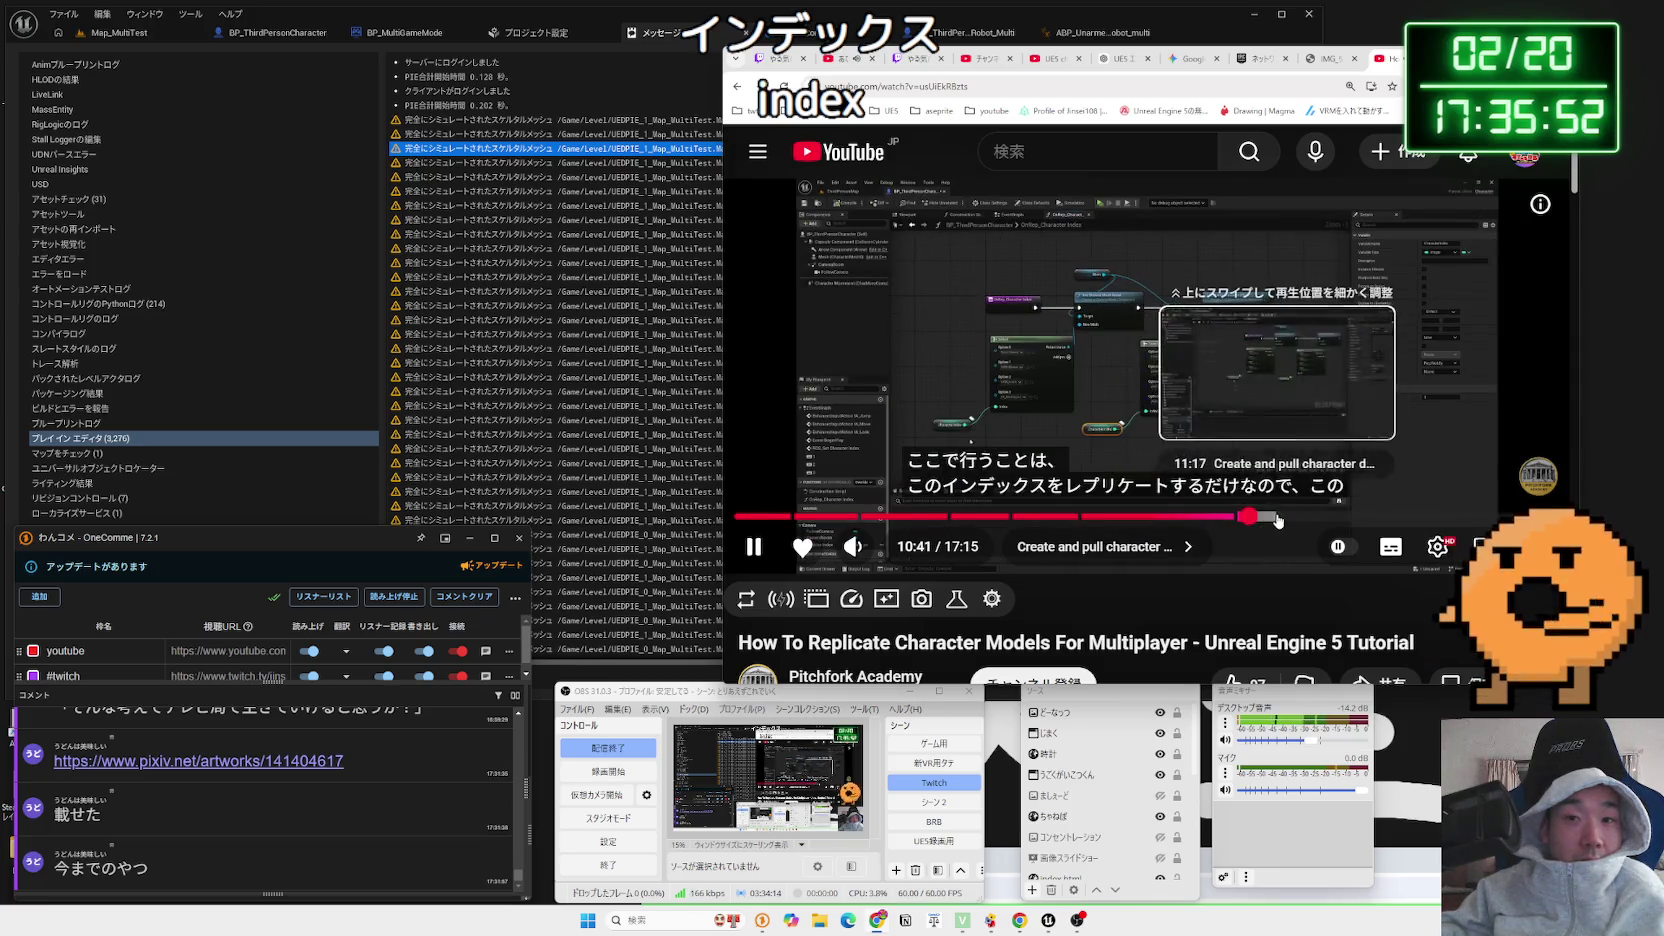
left_click(1277, 517)
left_click(1299, 517)
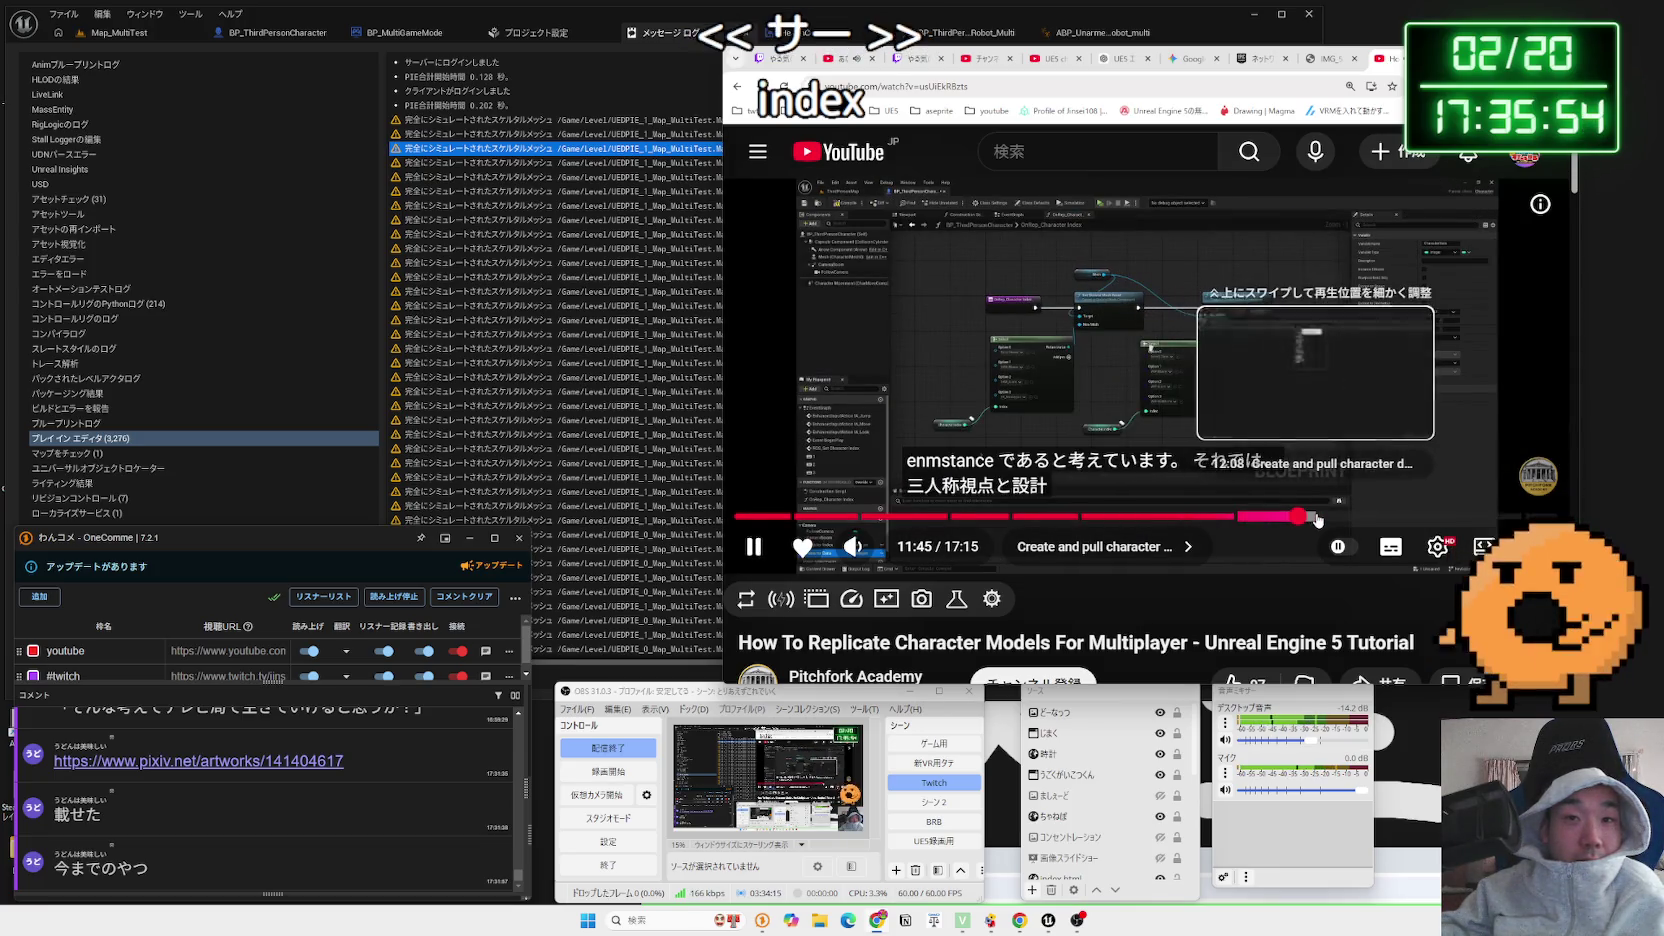
left_click(1317, 517)
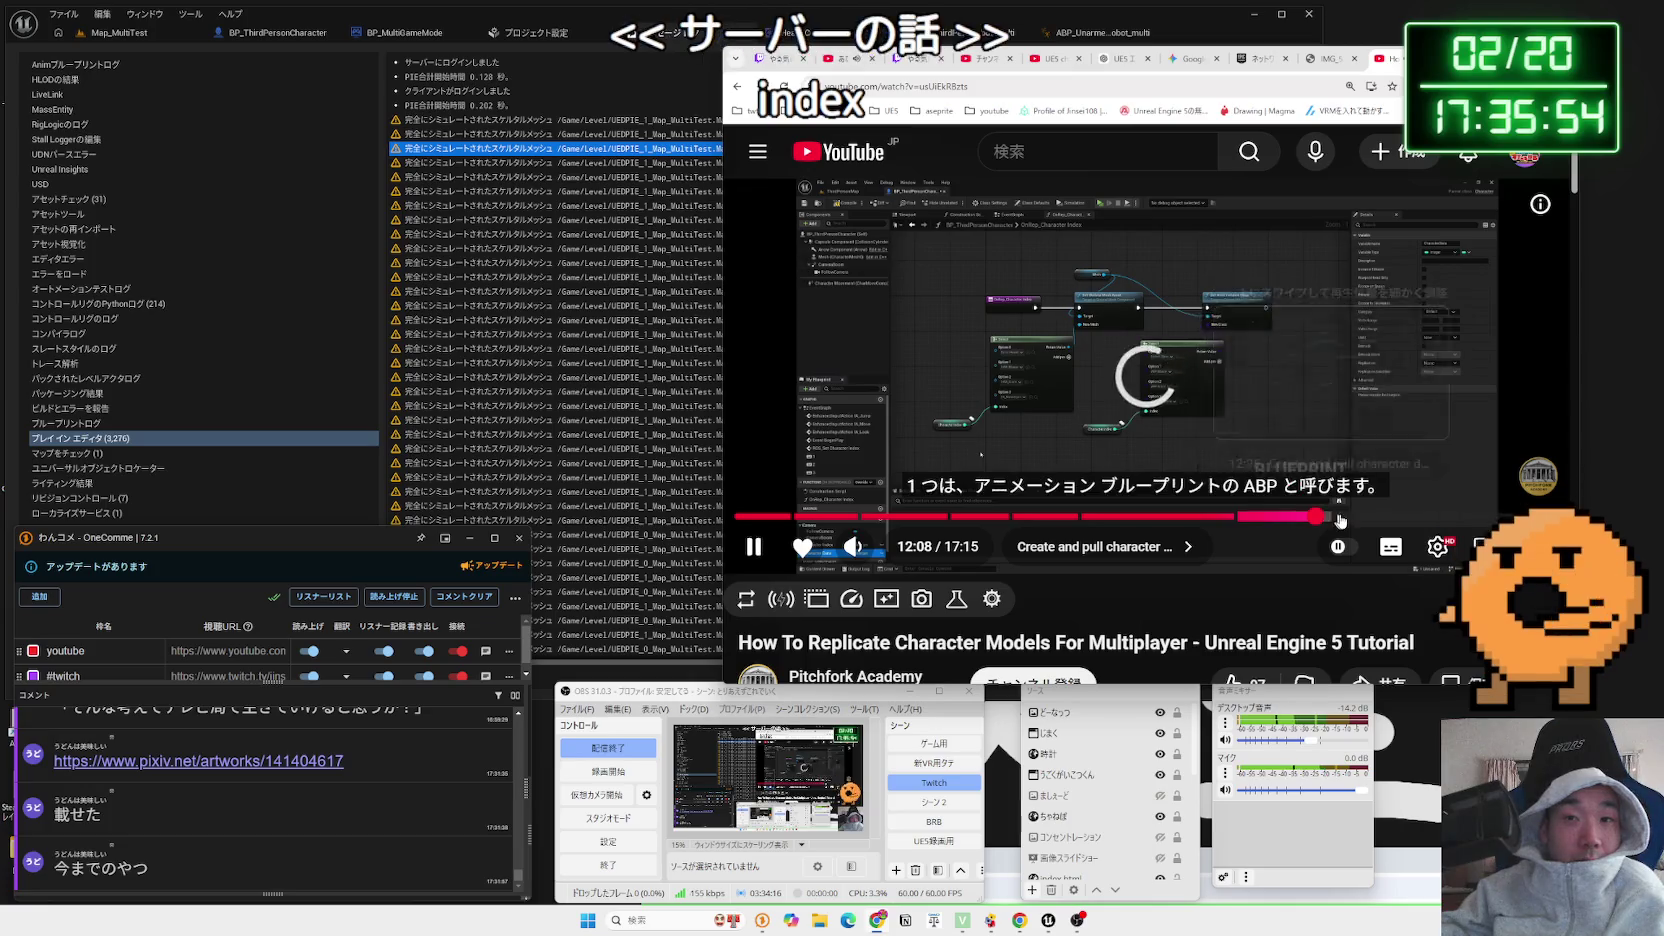
left_click(1343, 517)
left_click(1381, 517)
left_click(1418, 517)
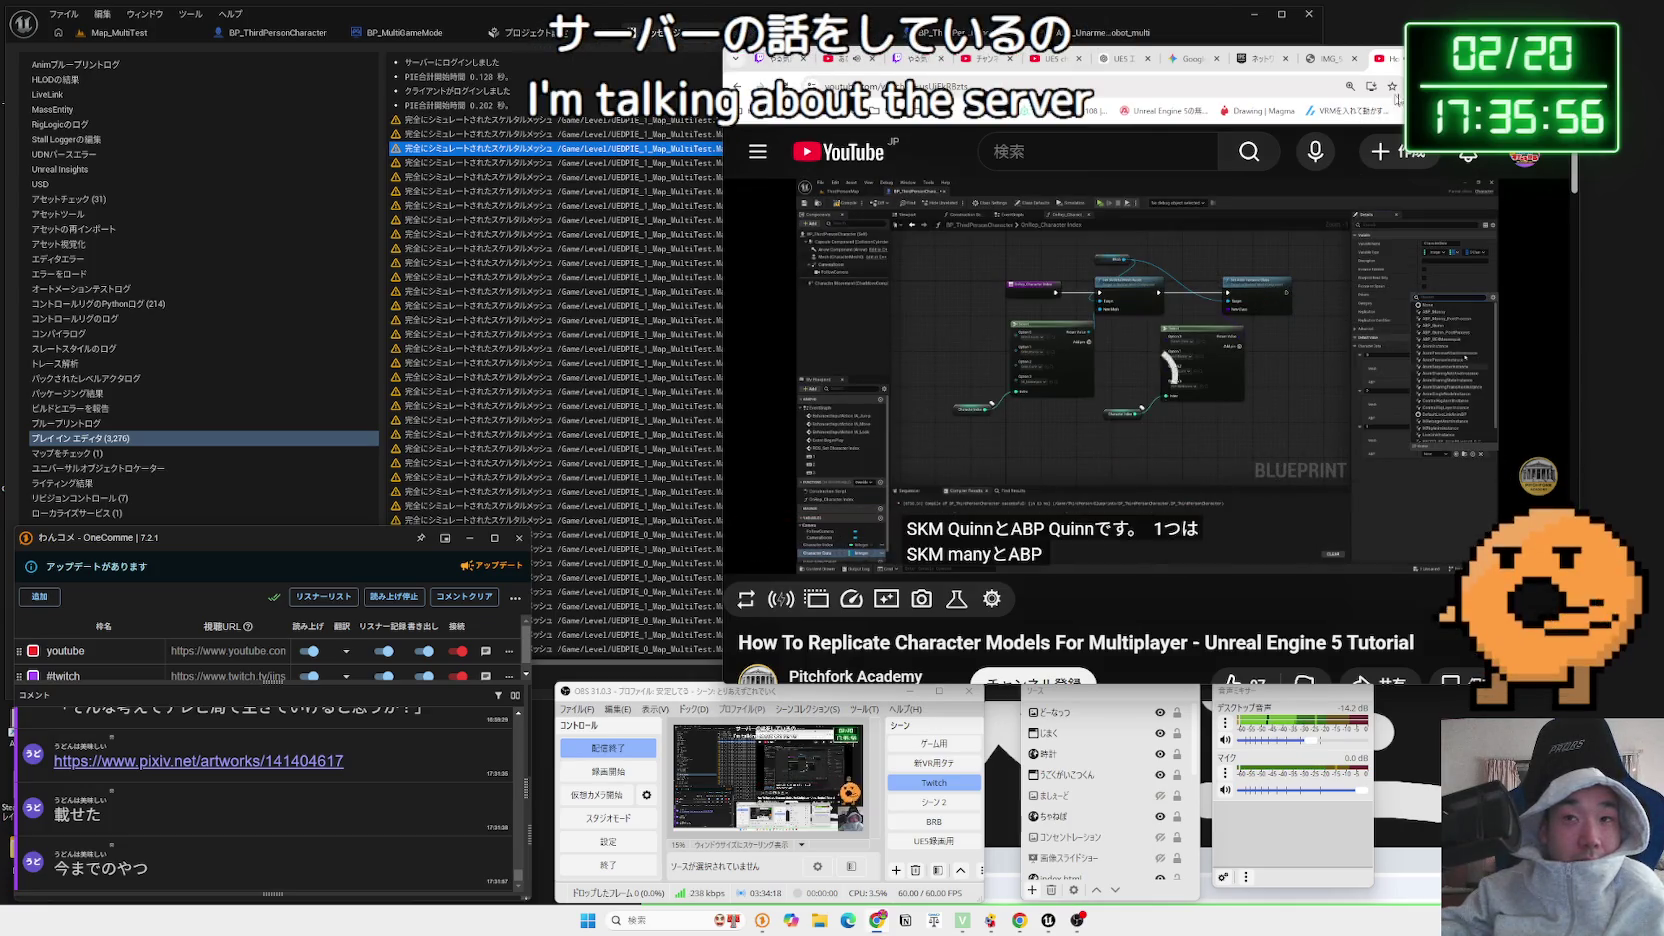
key("ctrl+w")
left_click(1310, 58)
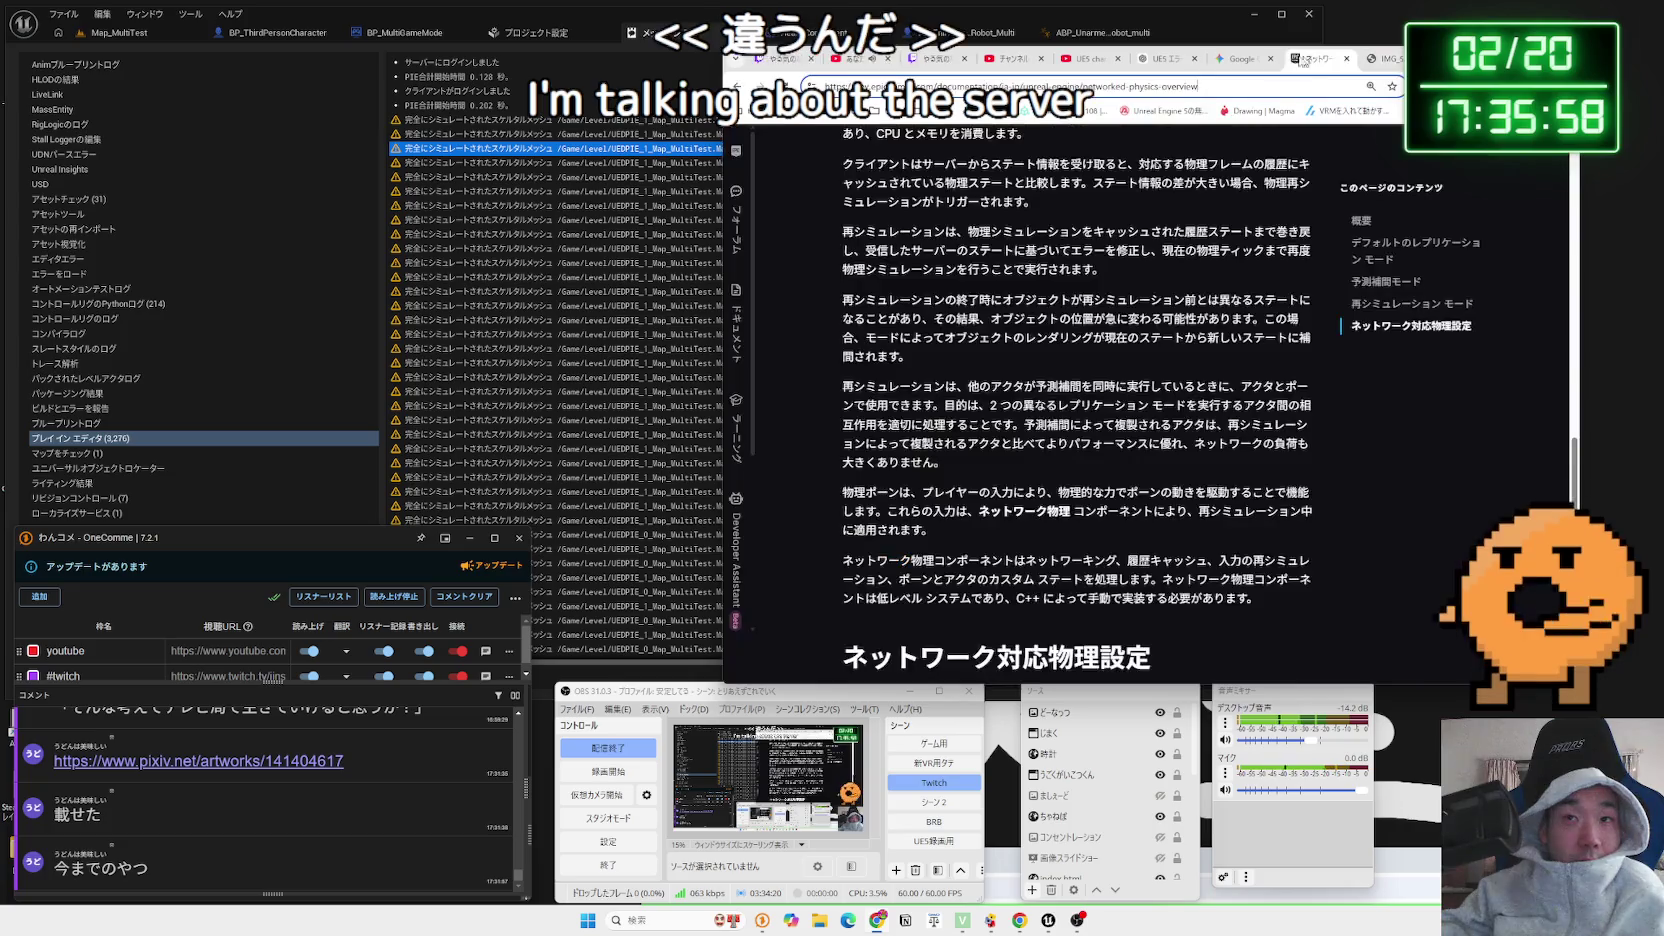
Glance at the physics docs and the ChatGPT UE5 errors chat, then return to YouTube results
left_click(1248, 60)
left_click(1156, 61)
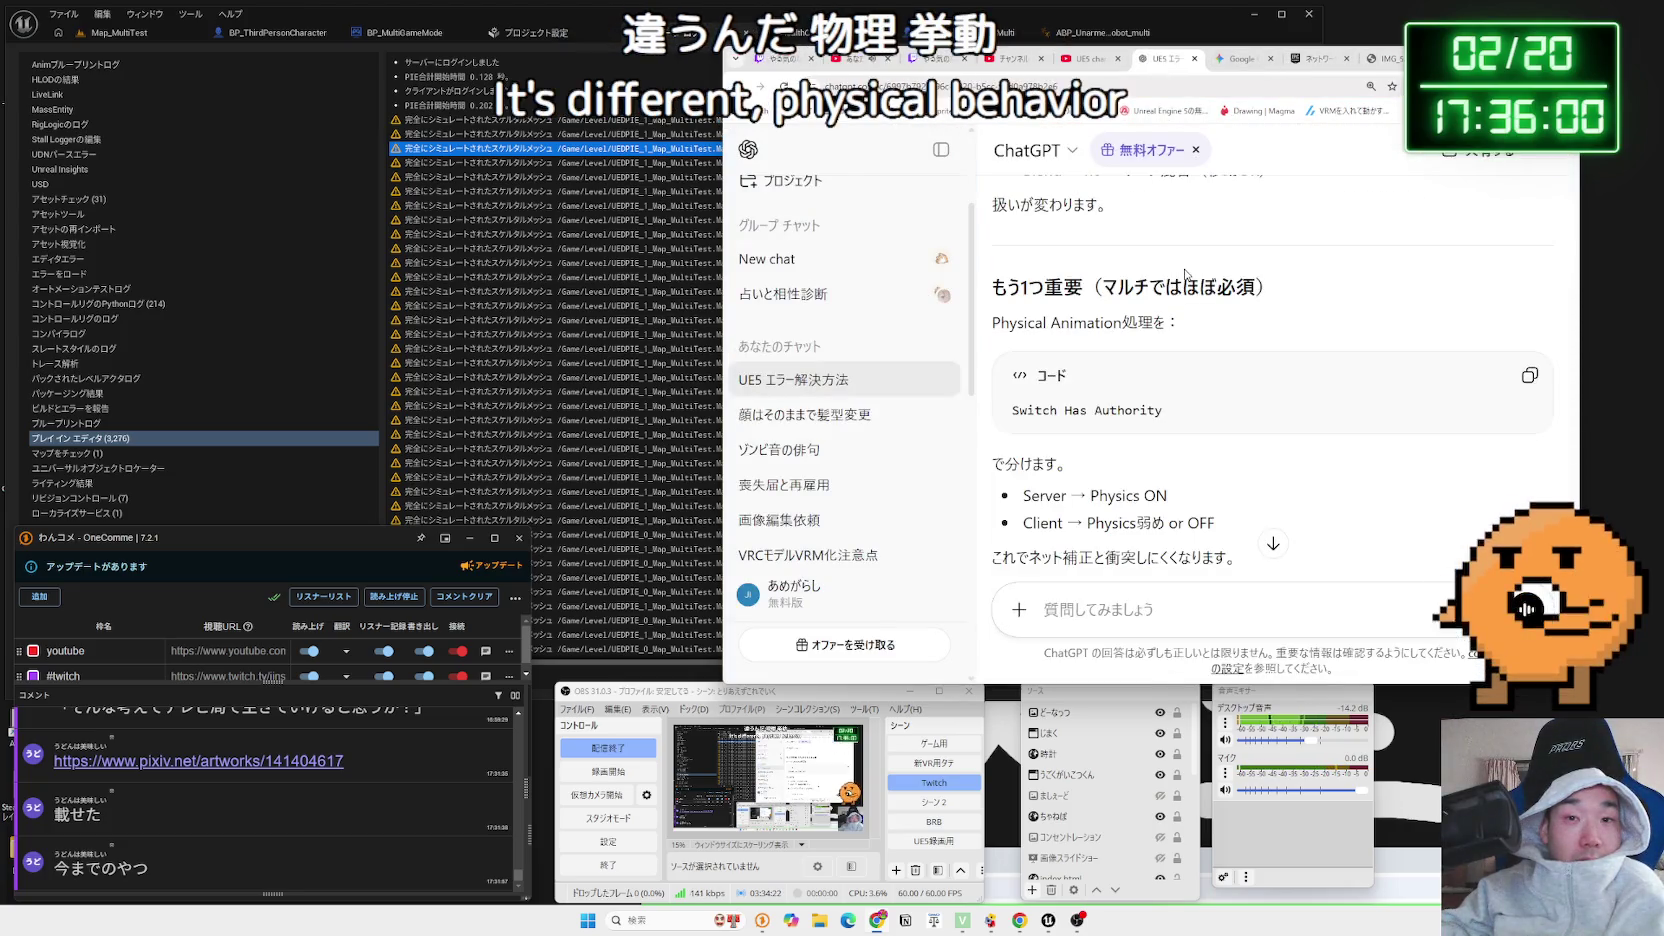
scroll(1185, 273, "down", 10)
left_click(1100, 62)
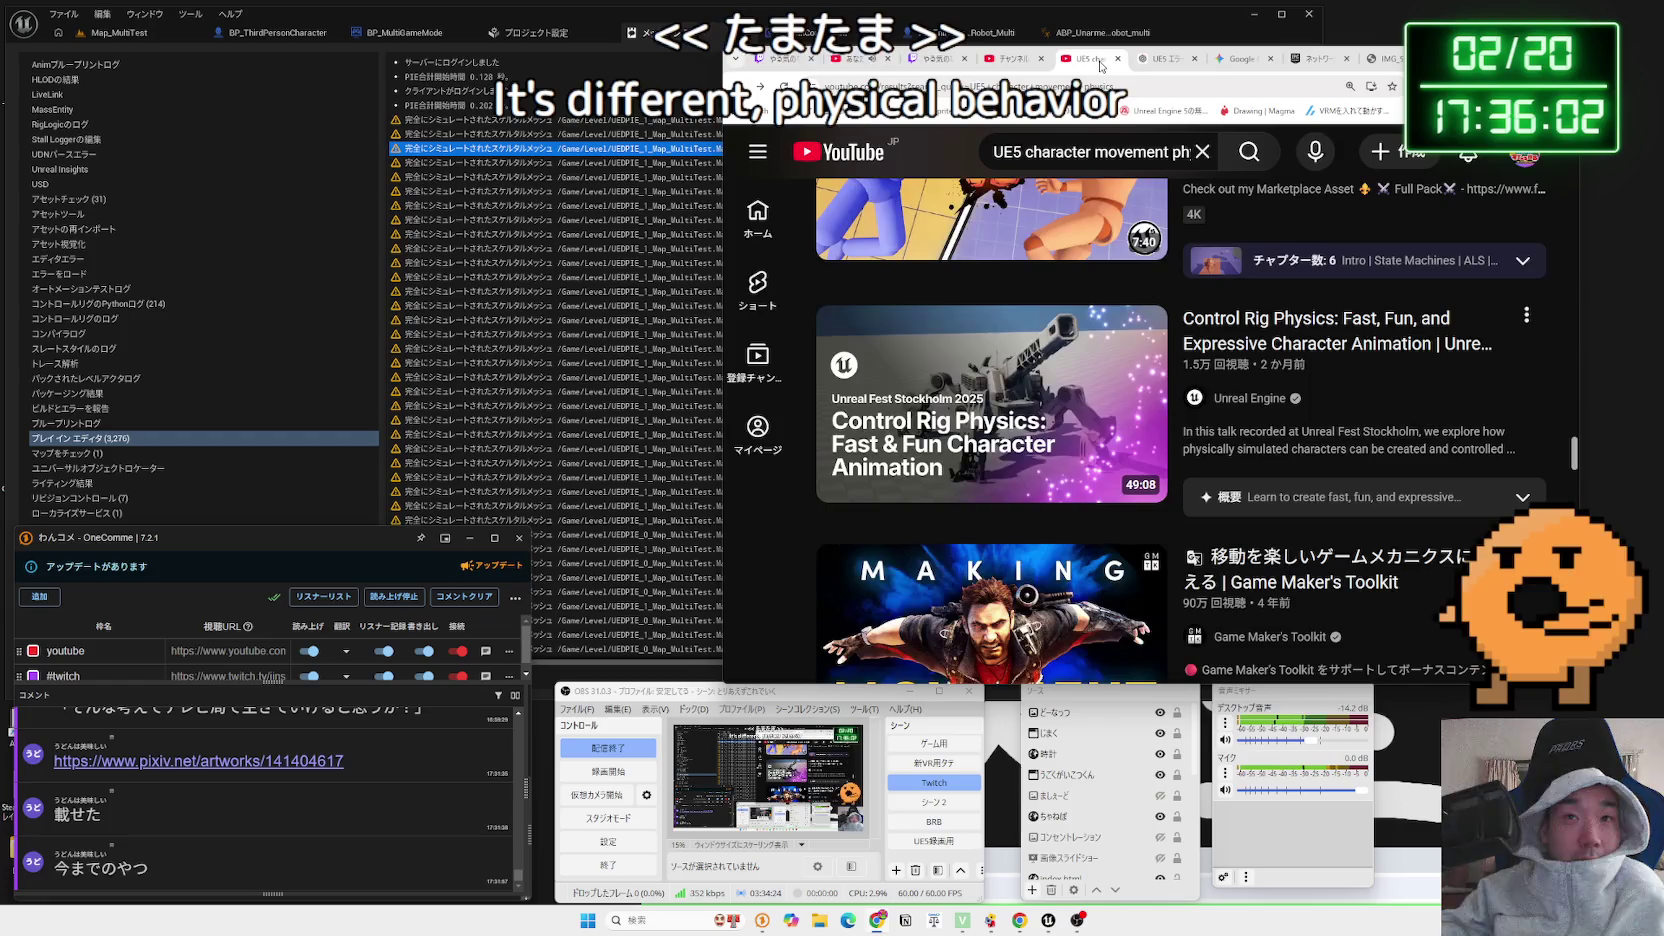
Open the Control Rig Physics talk and skim it from about 7:16 to 20:31
left_click(1261, 332)
left_click_drag(824, 515, 948, 518)
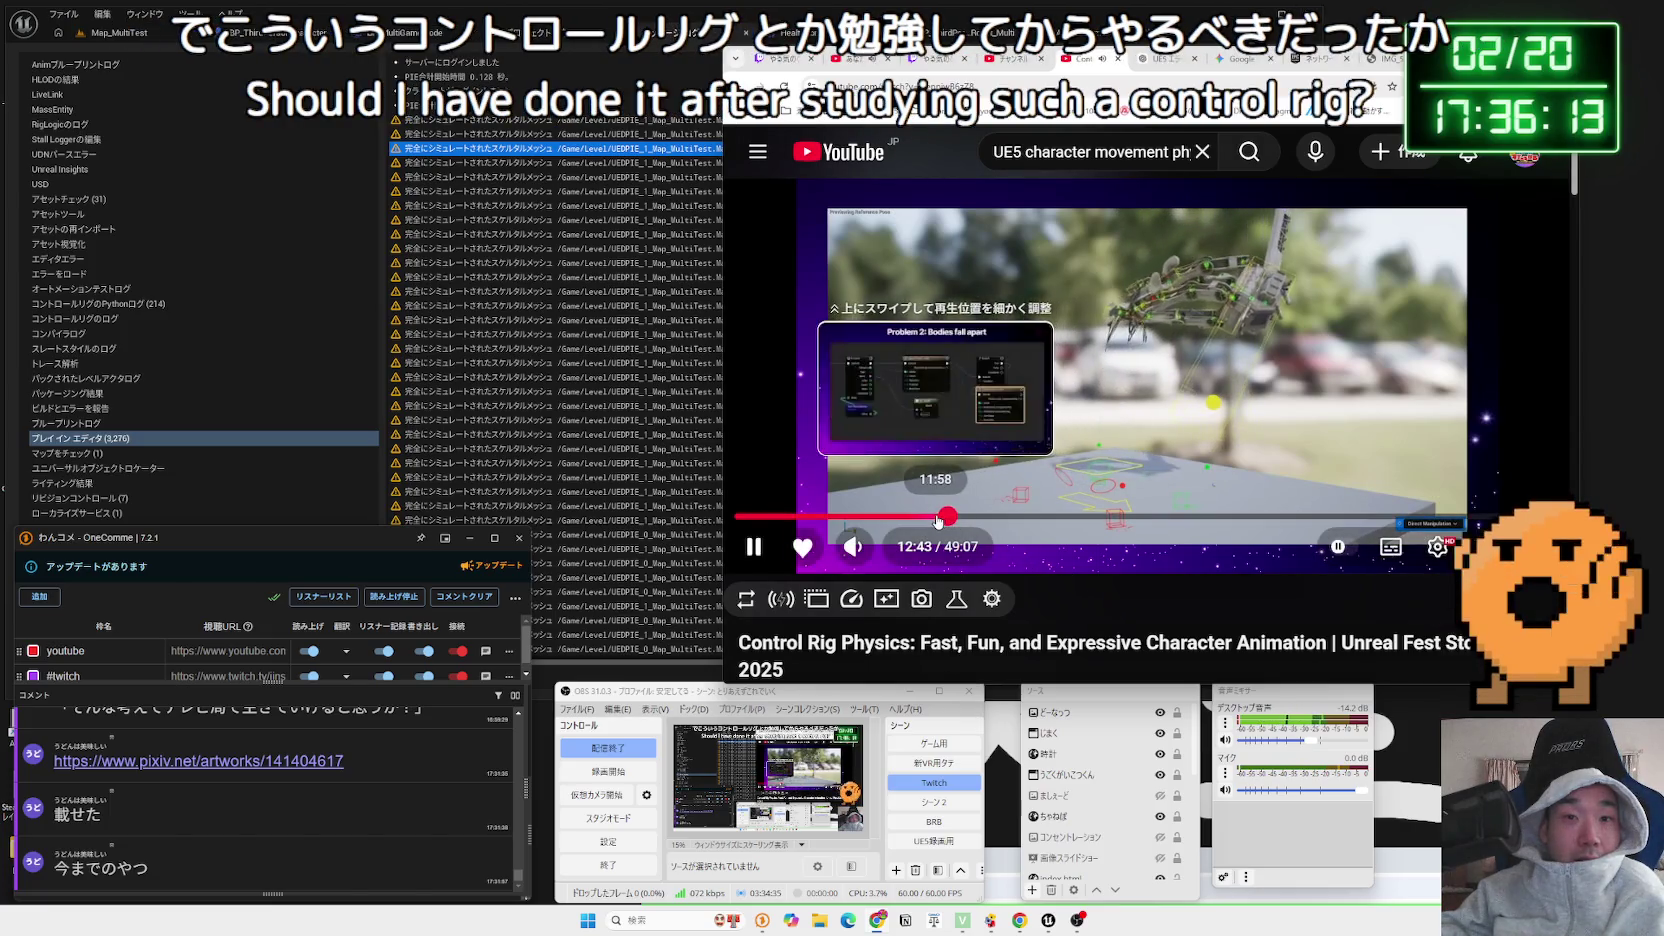
left_click(950, 518)
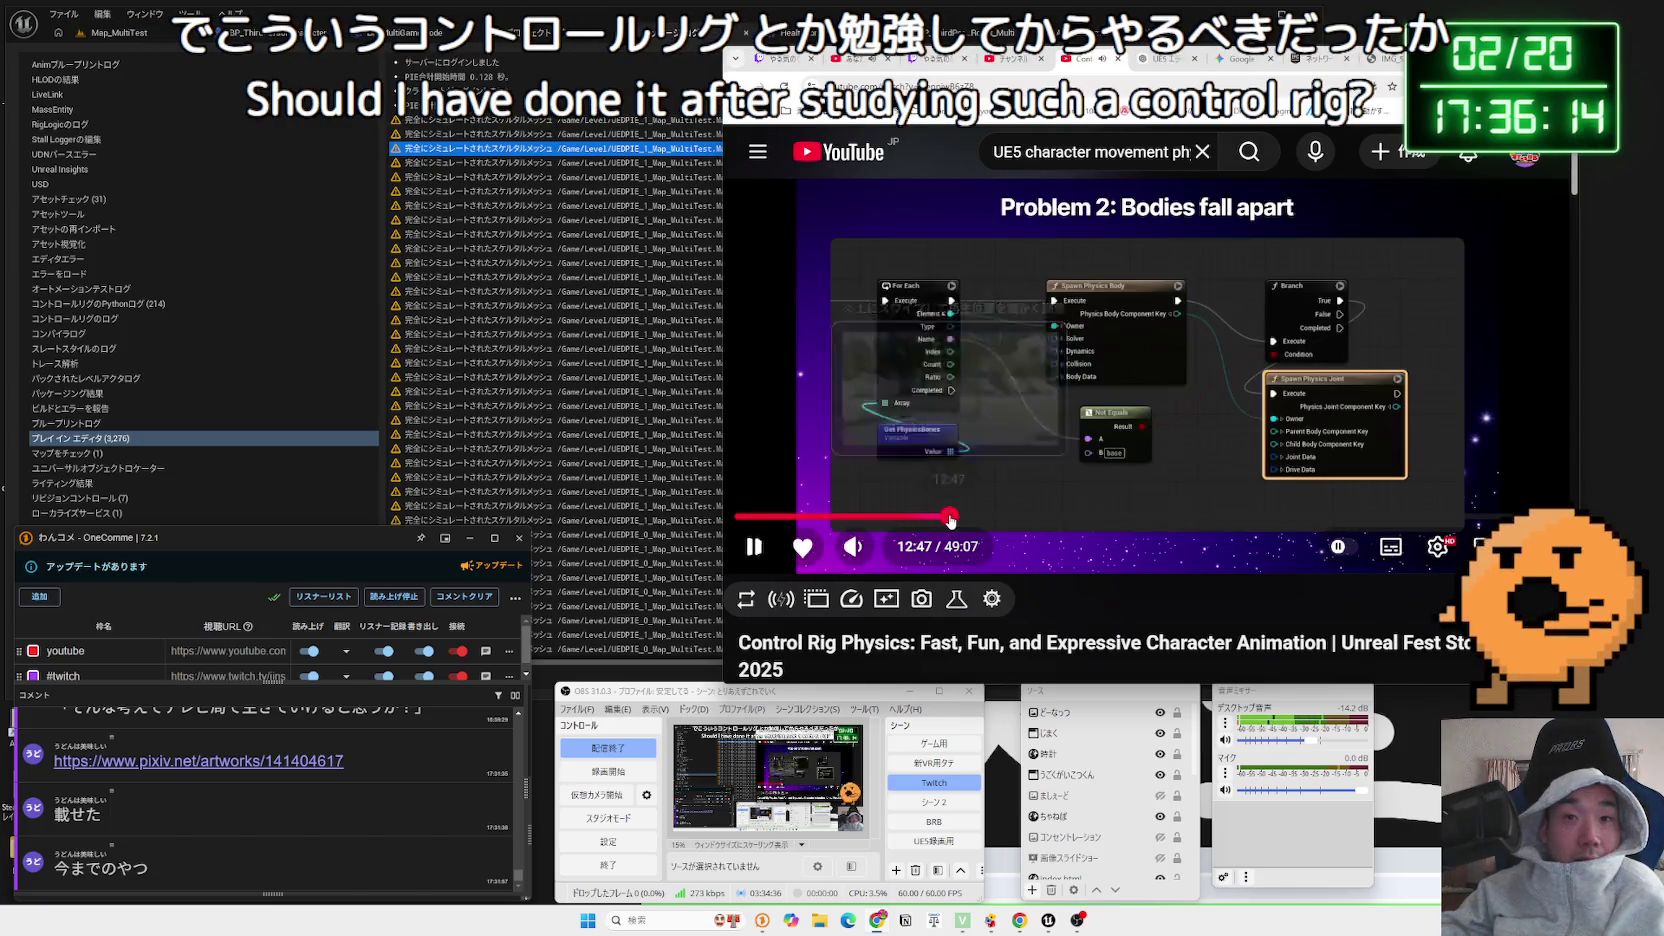
left_click(955, 518)
left_click(975, 518)
left_click_drag(993, 518, 1203, 520)
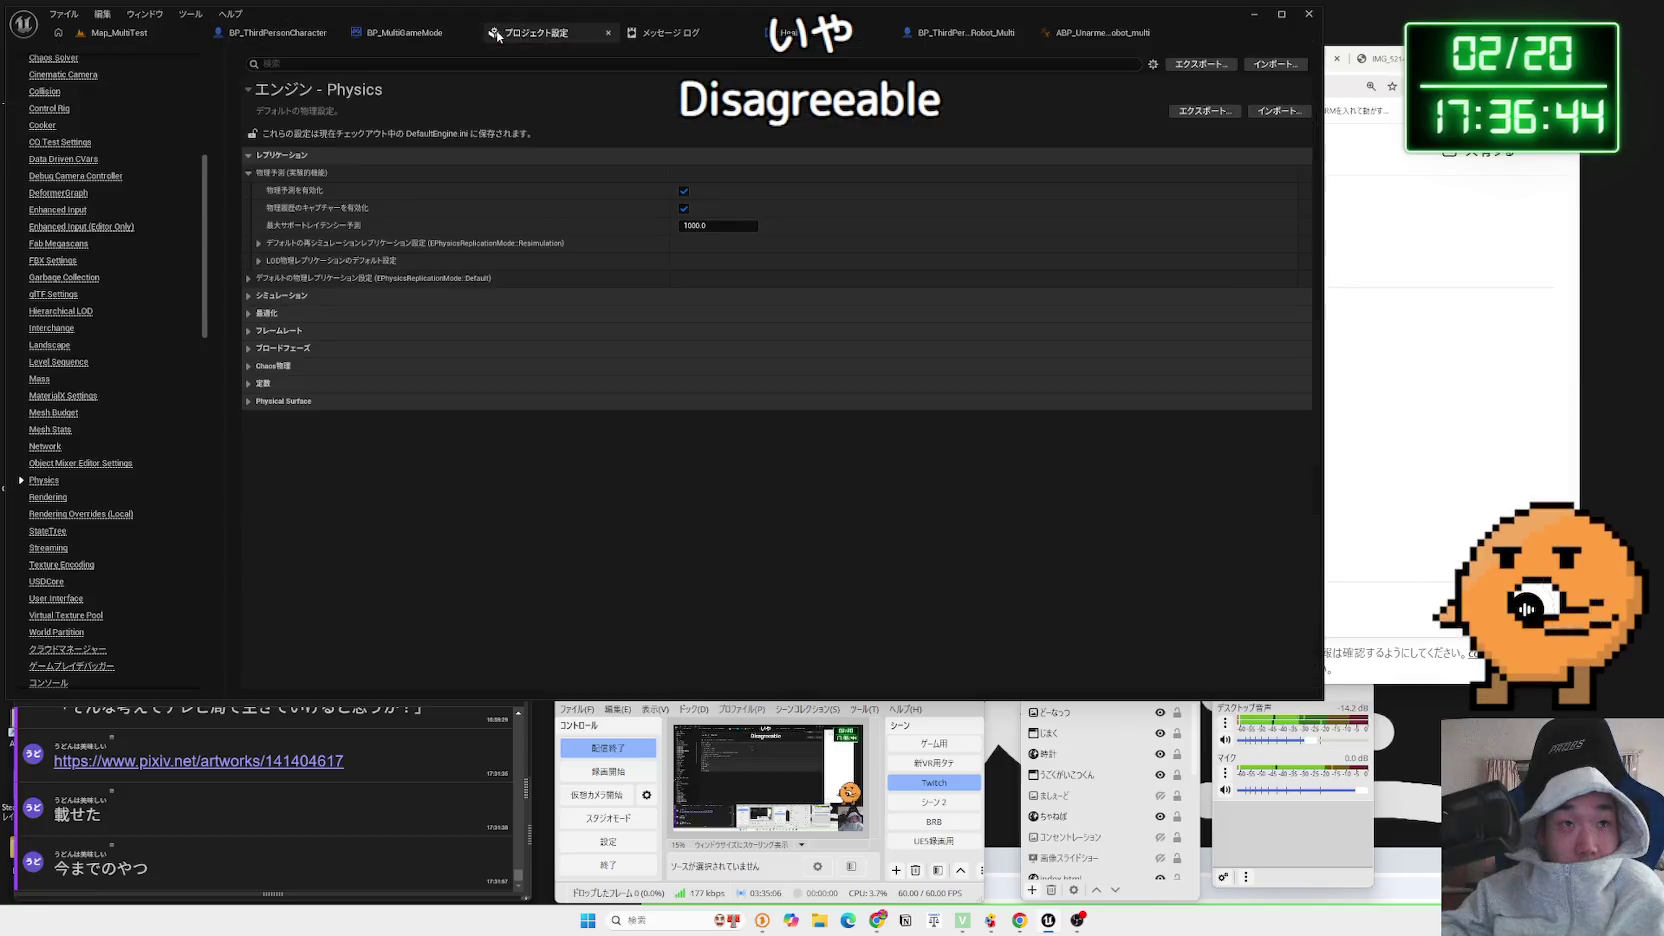
Open the robot character Blueprint and collapse the Nav Movement and Movement Capabilities groups
left_click(679, 33)
left_click(960, 33)
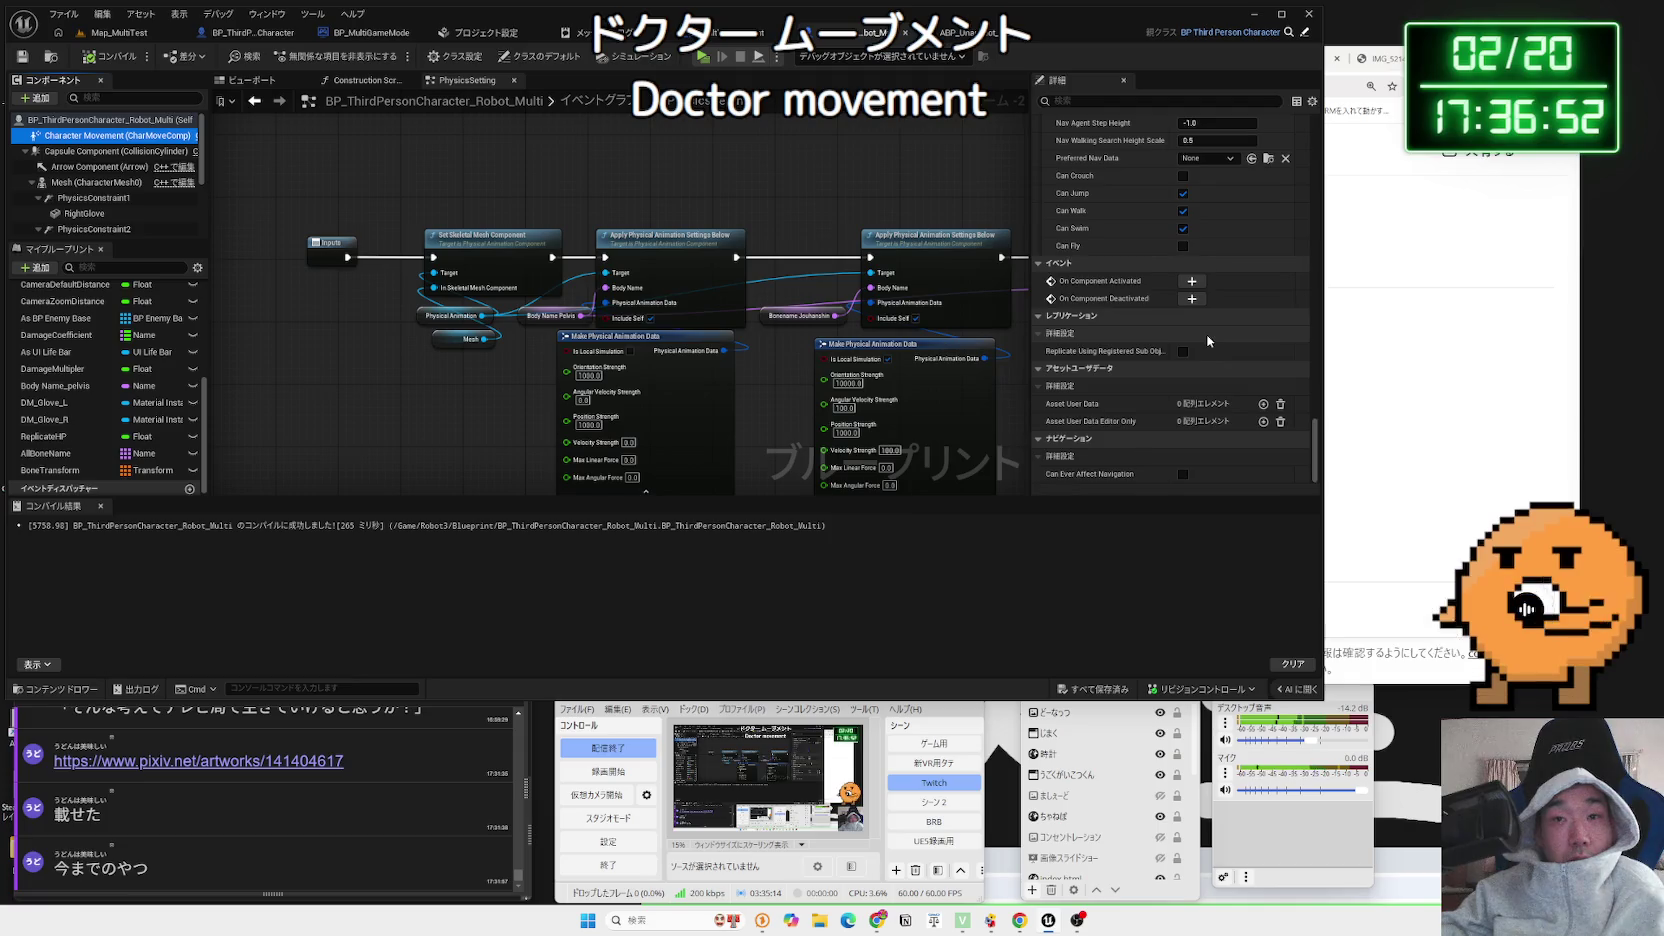
scroll(1208, 341, "up", 8)
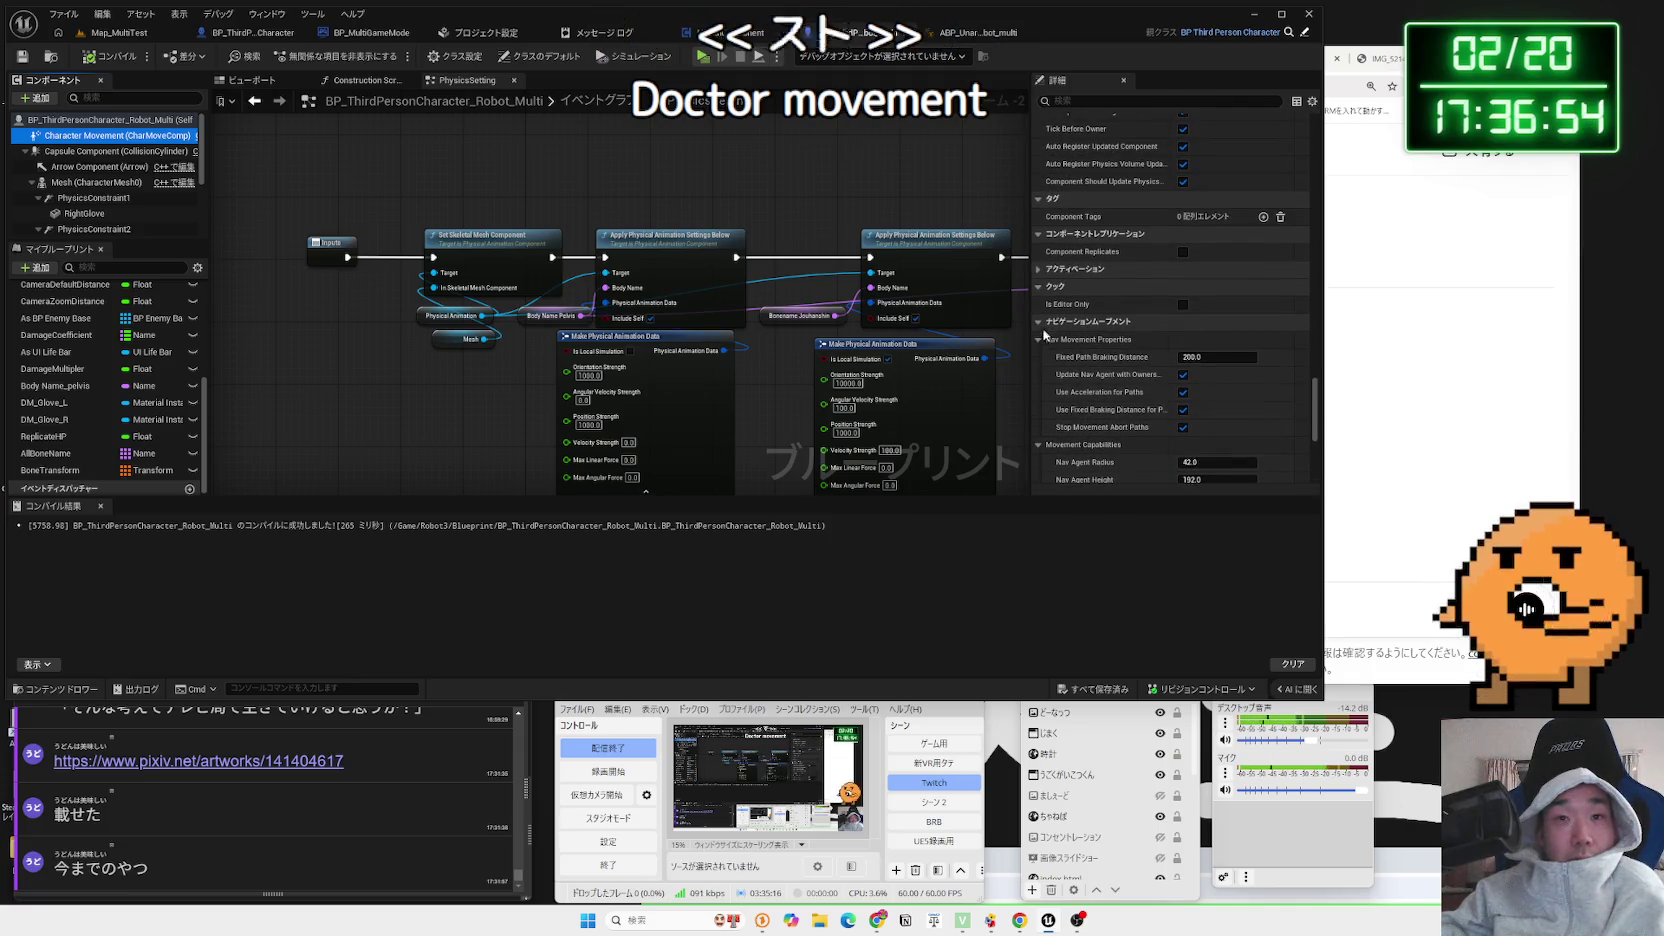
left_click(1039, 339)
left_click(1039, 357)
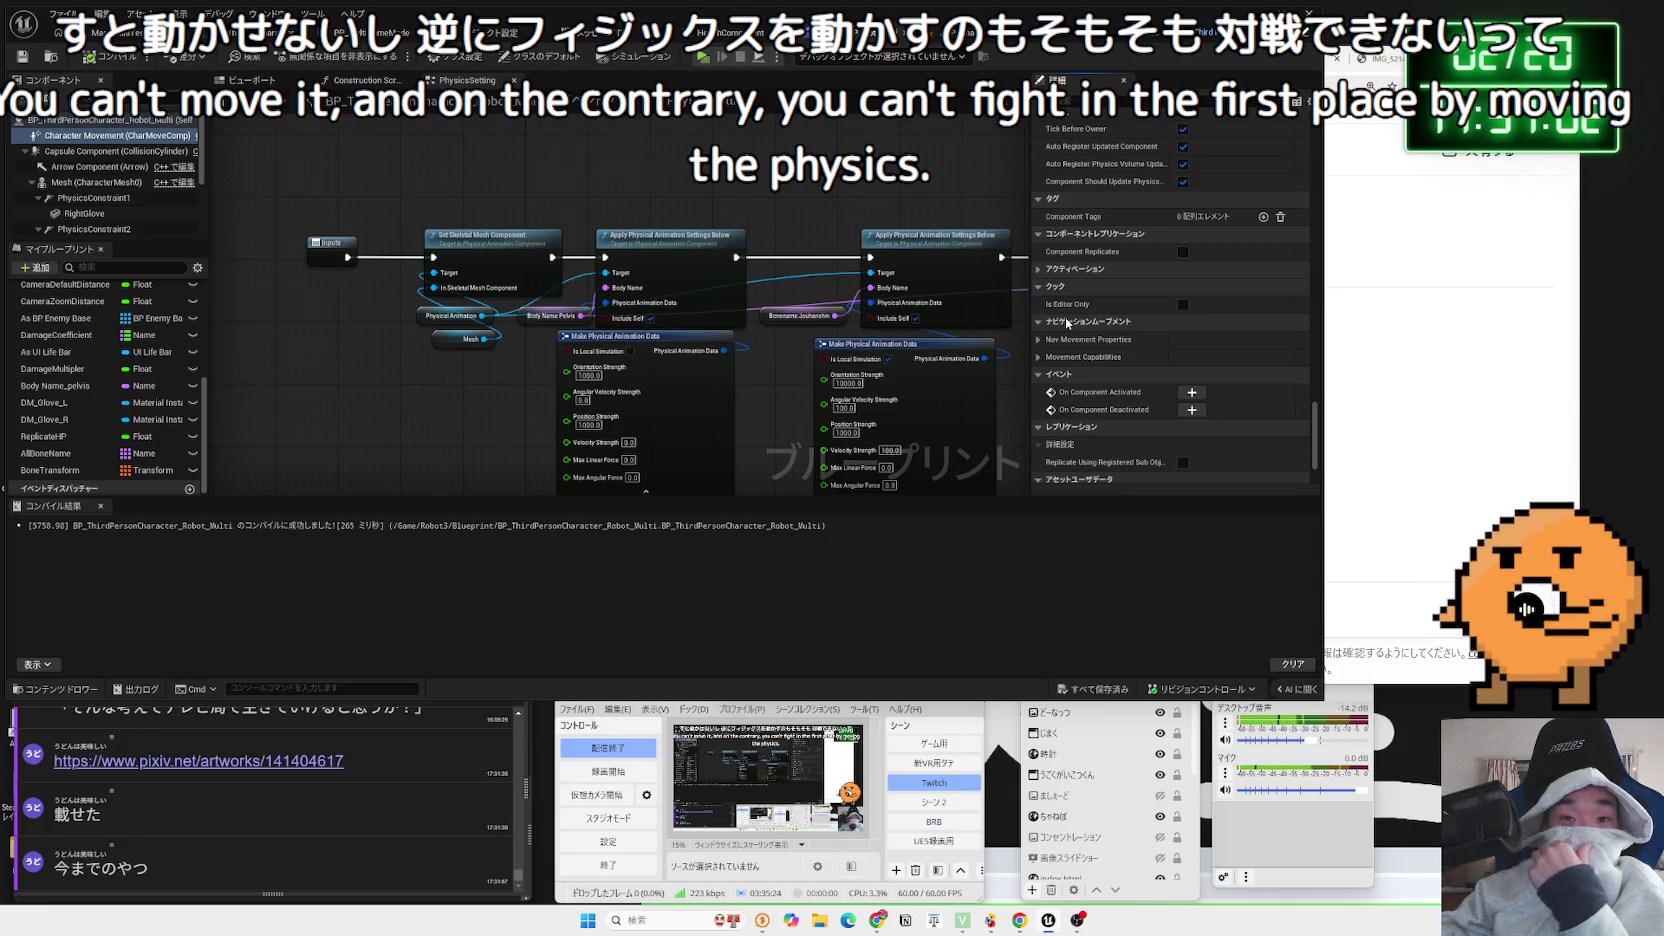
Review the Physics Interaction push-force and Network settings, then launch a multiplayer play test
scroll(1065, 309, "up", 5)
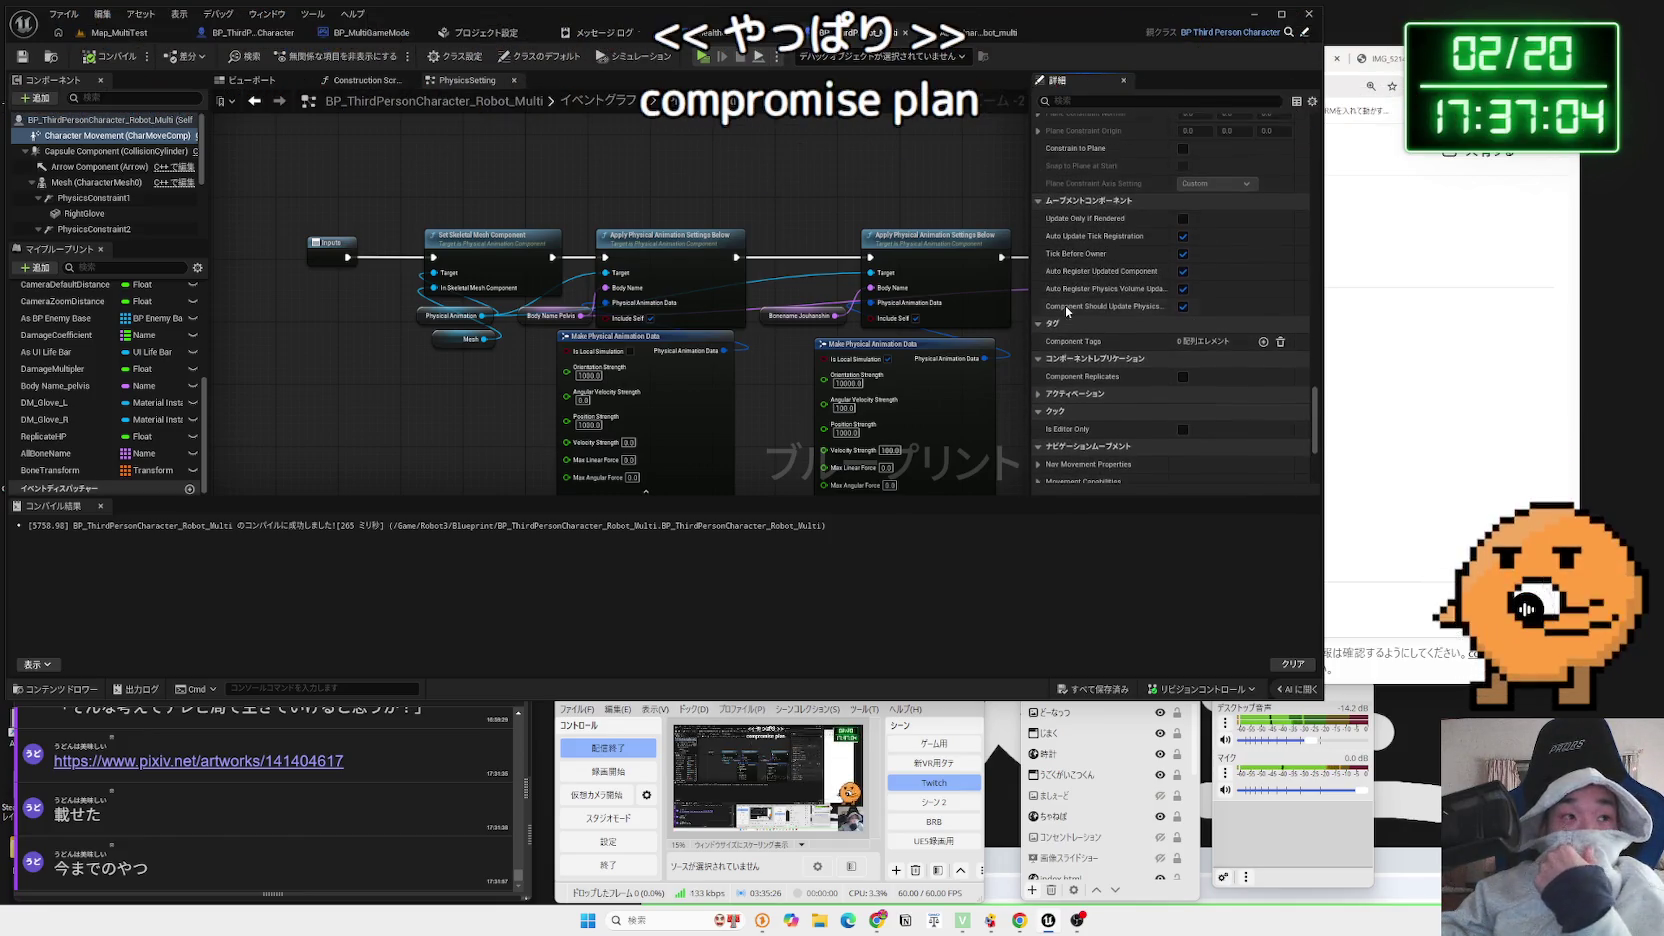
scroll(1065, 311, "up", 15)
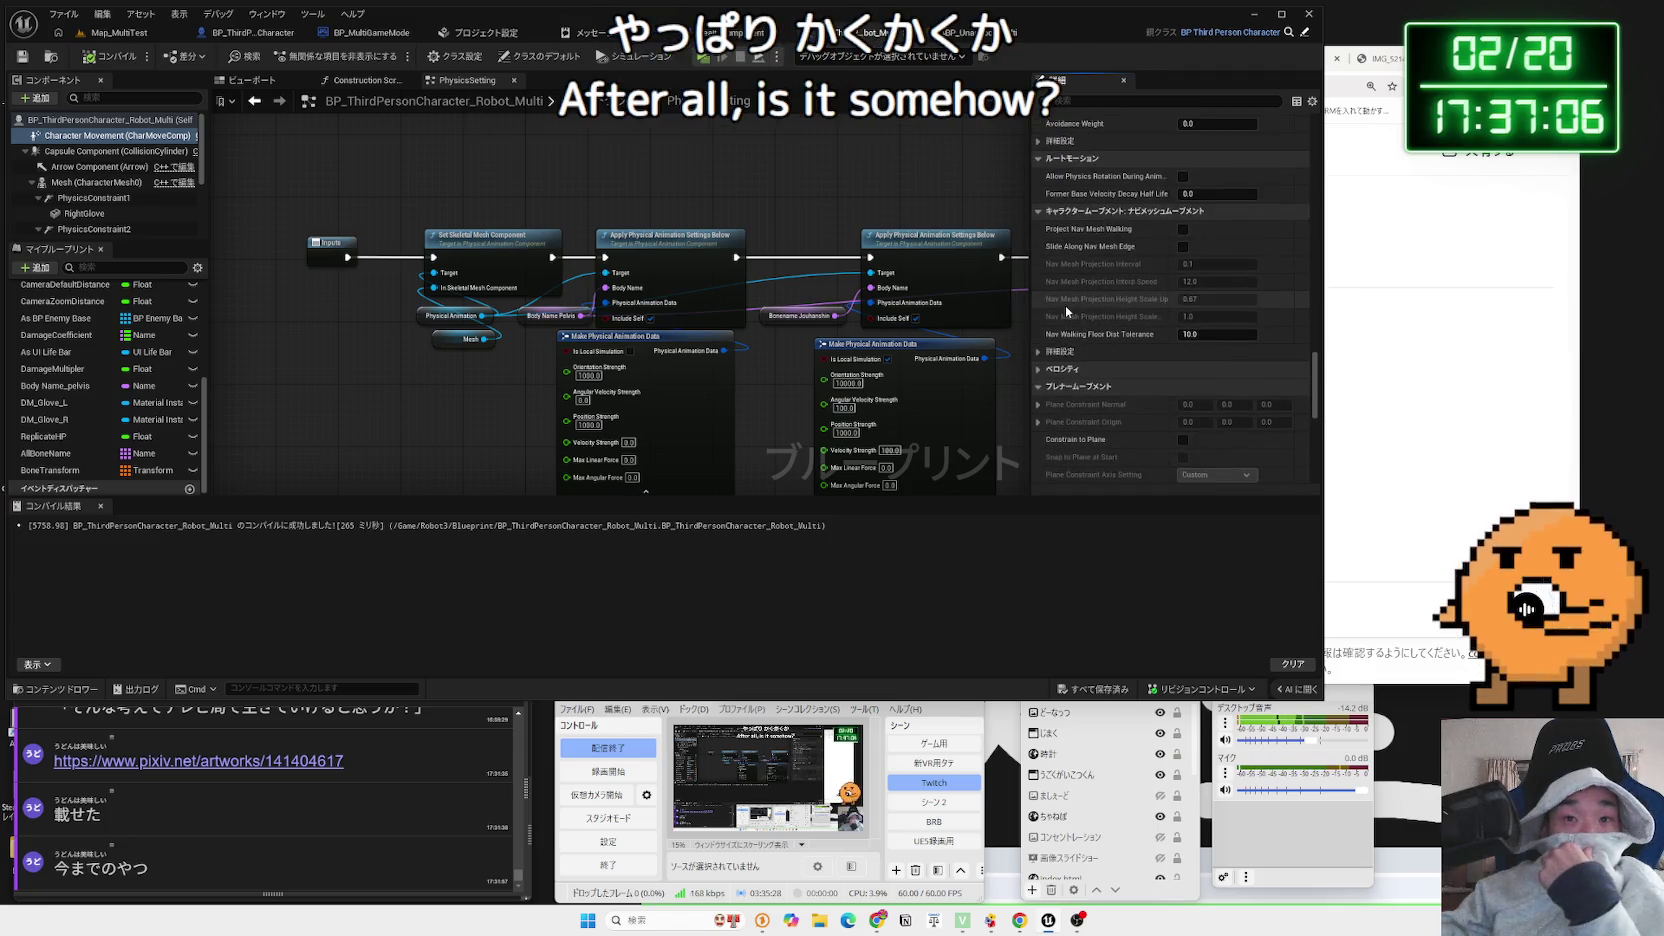
scroll(1065, 303, "down", 3)
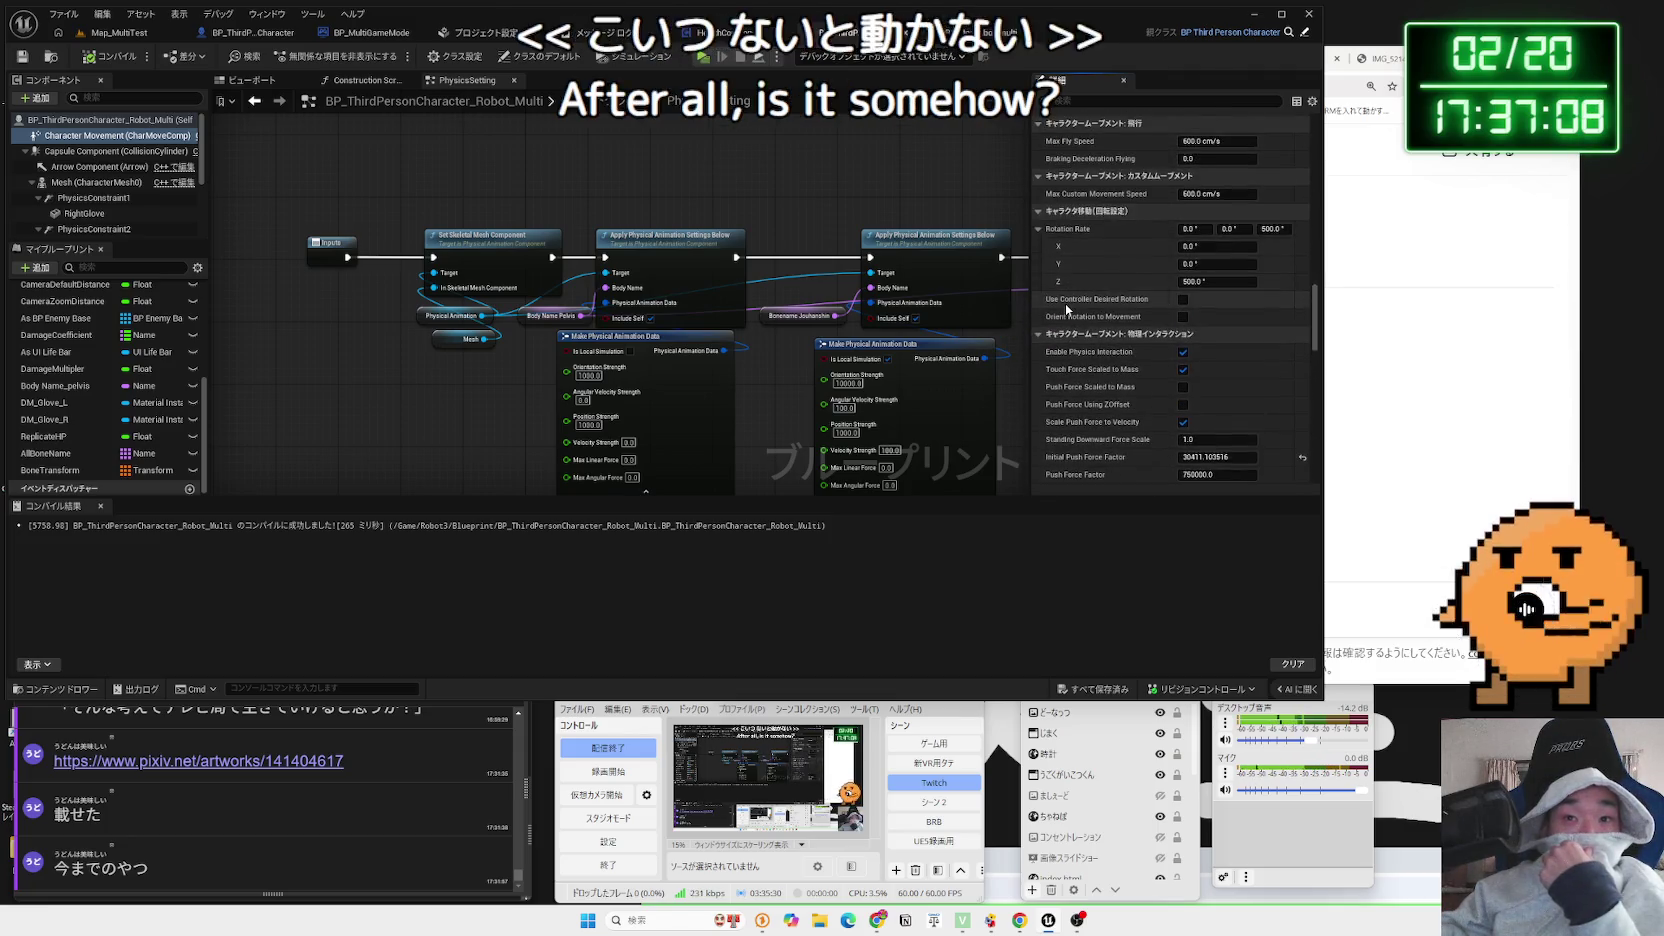
scroll(1065, 303, "down", 20)
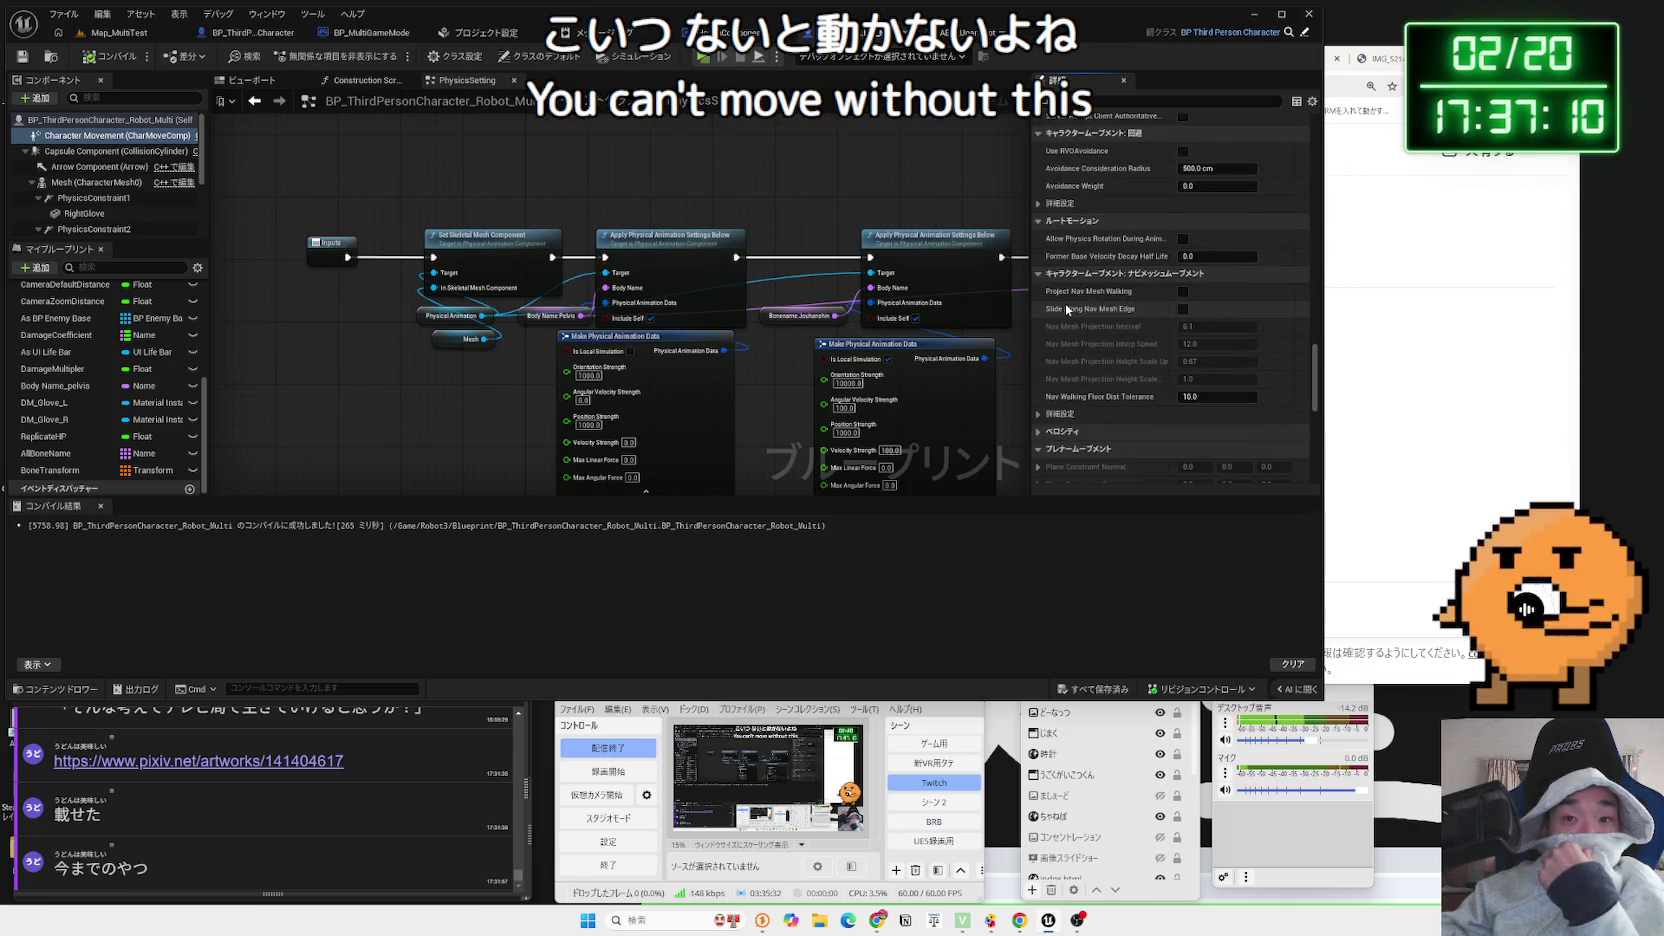
scroll(1065, 303, "down", 2)
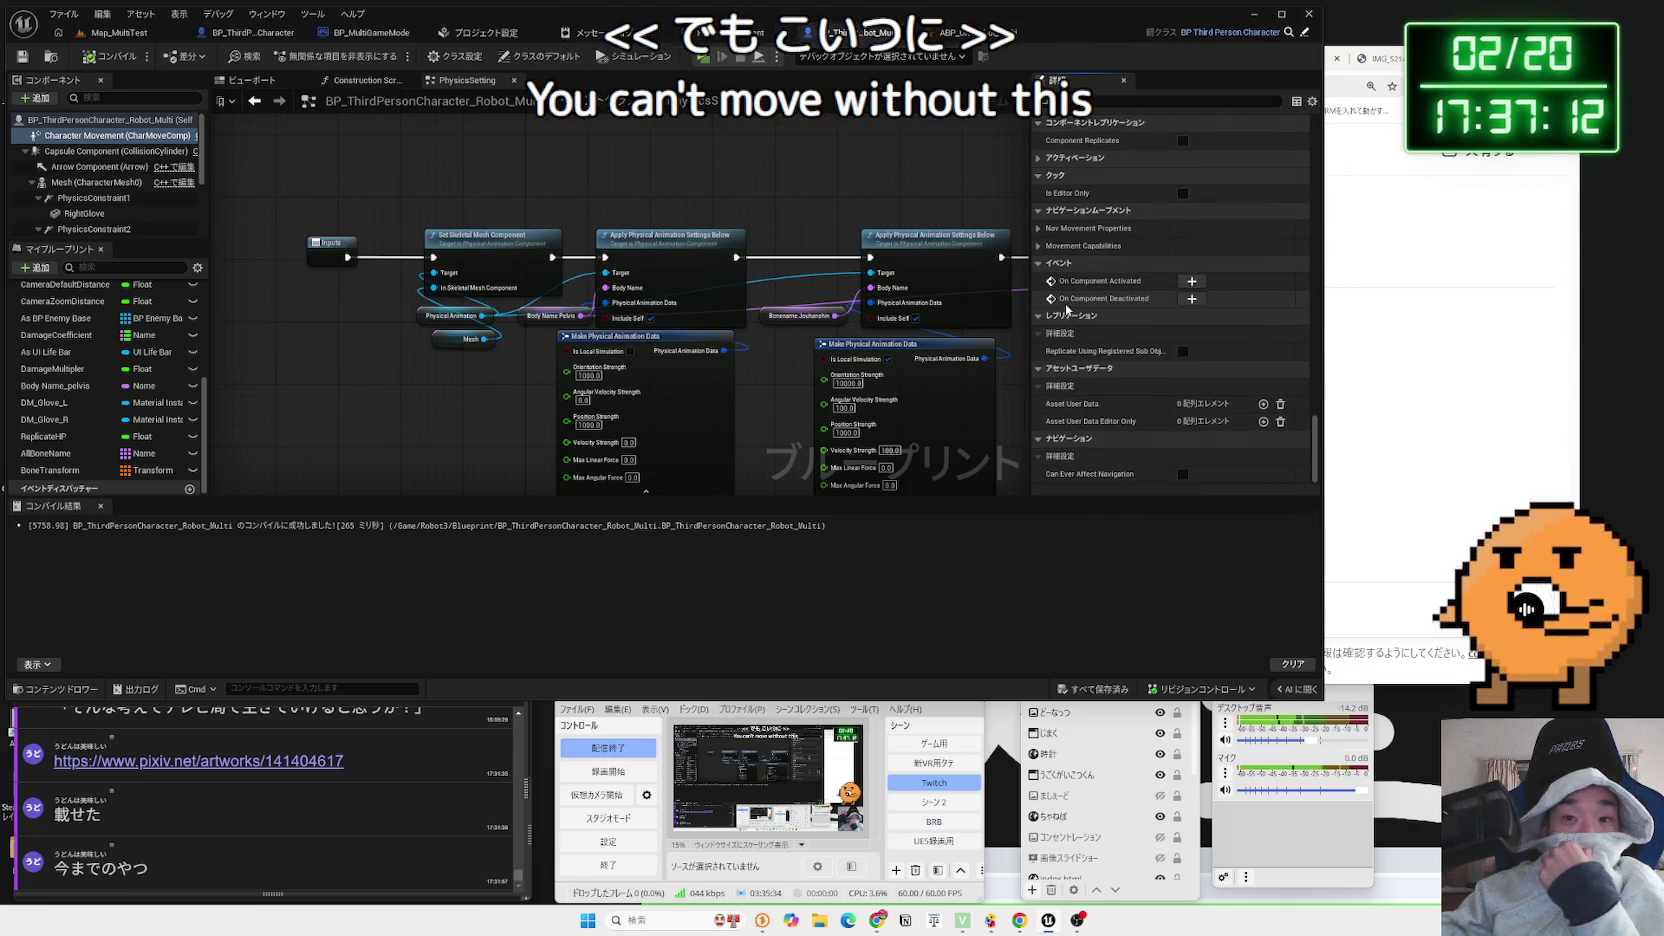
left_click_drag(1317, 434, 1229, 345)
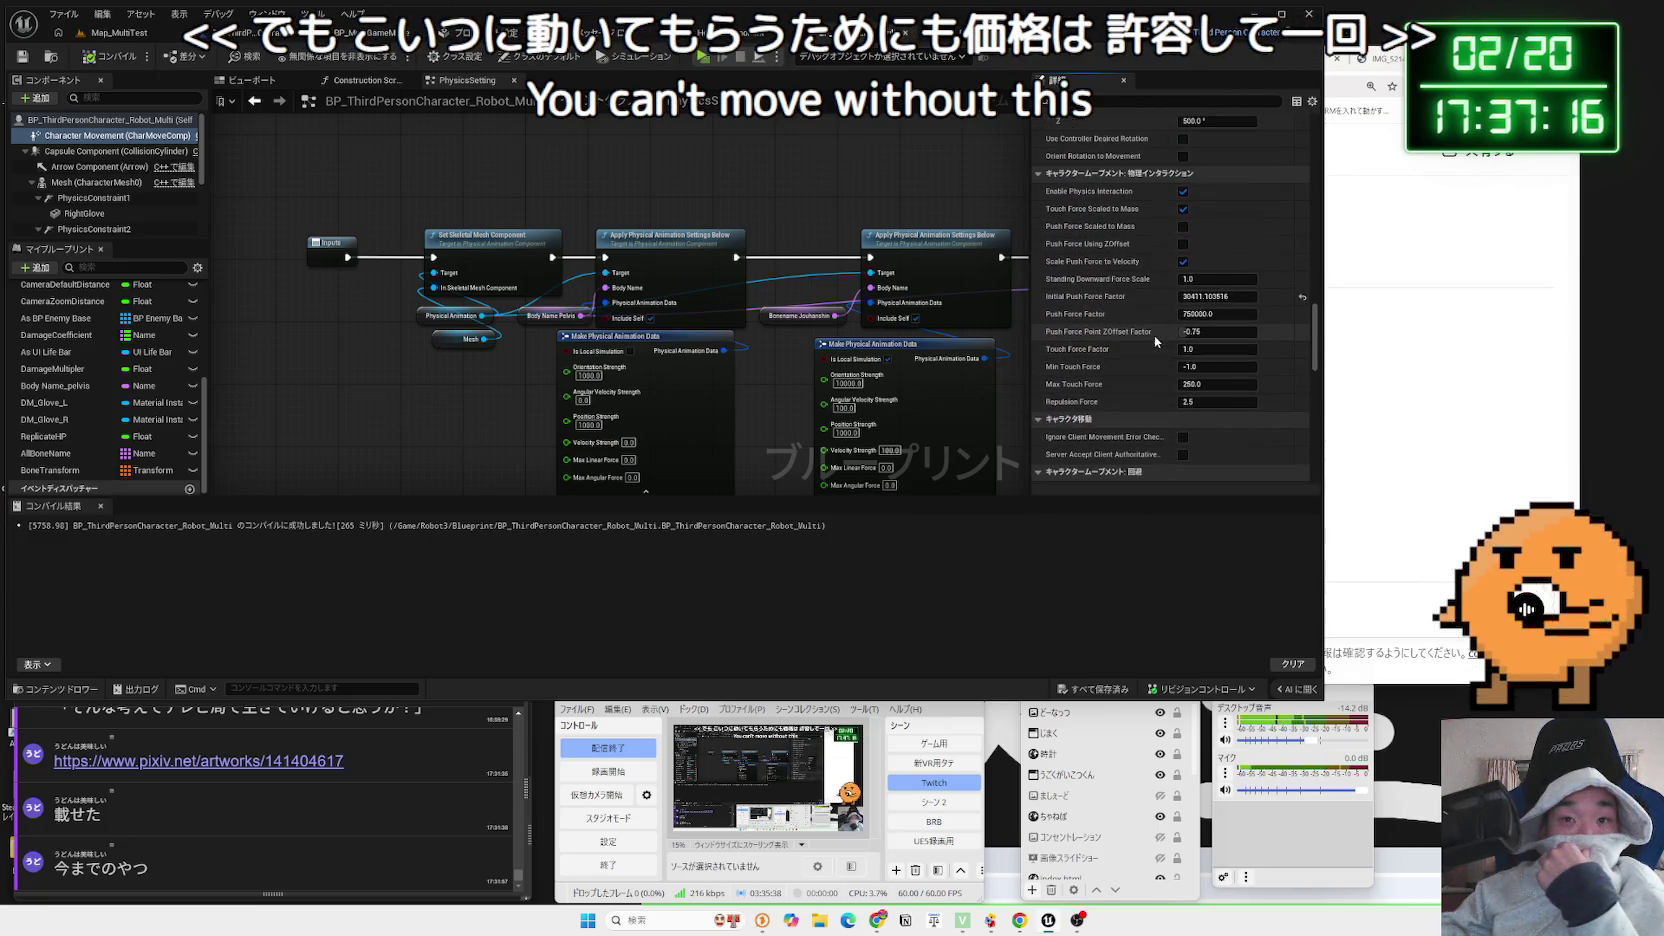
scroll(1180, 344, "up", 5)
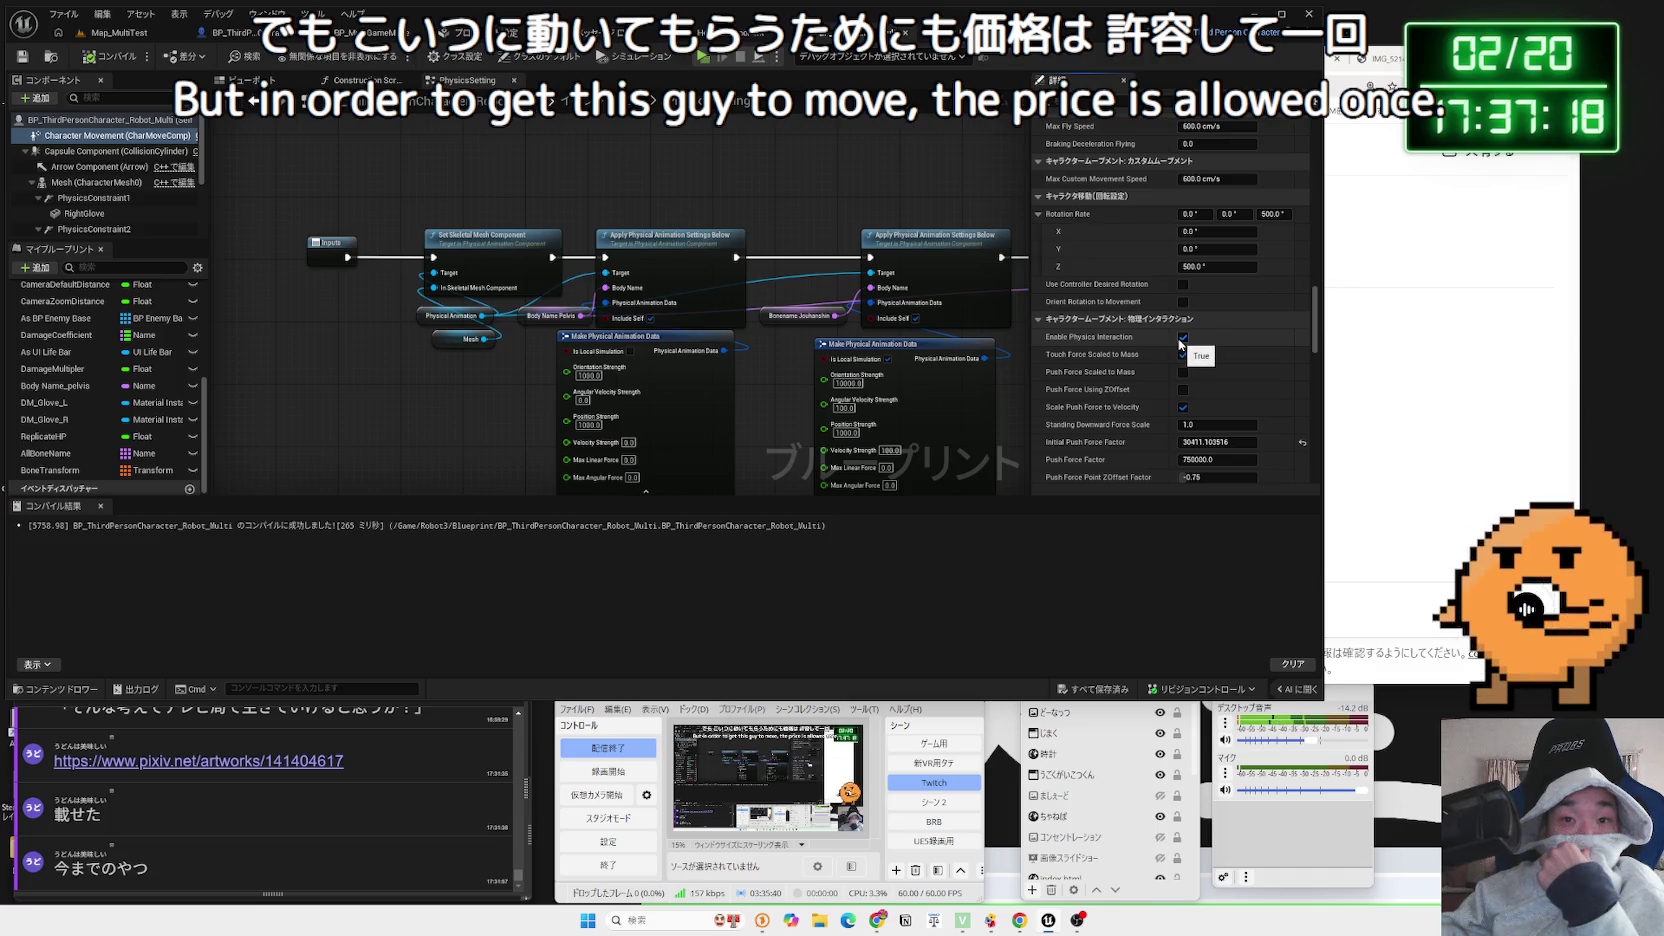
scroll(1180, 344, "up", 2)
scroll(1179, 344, "down", 3)
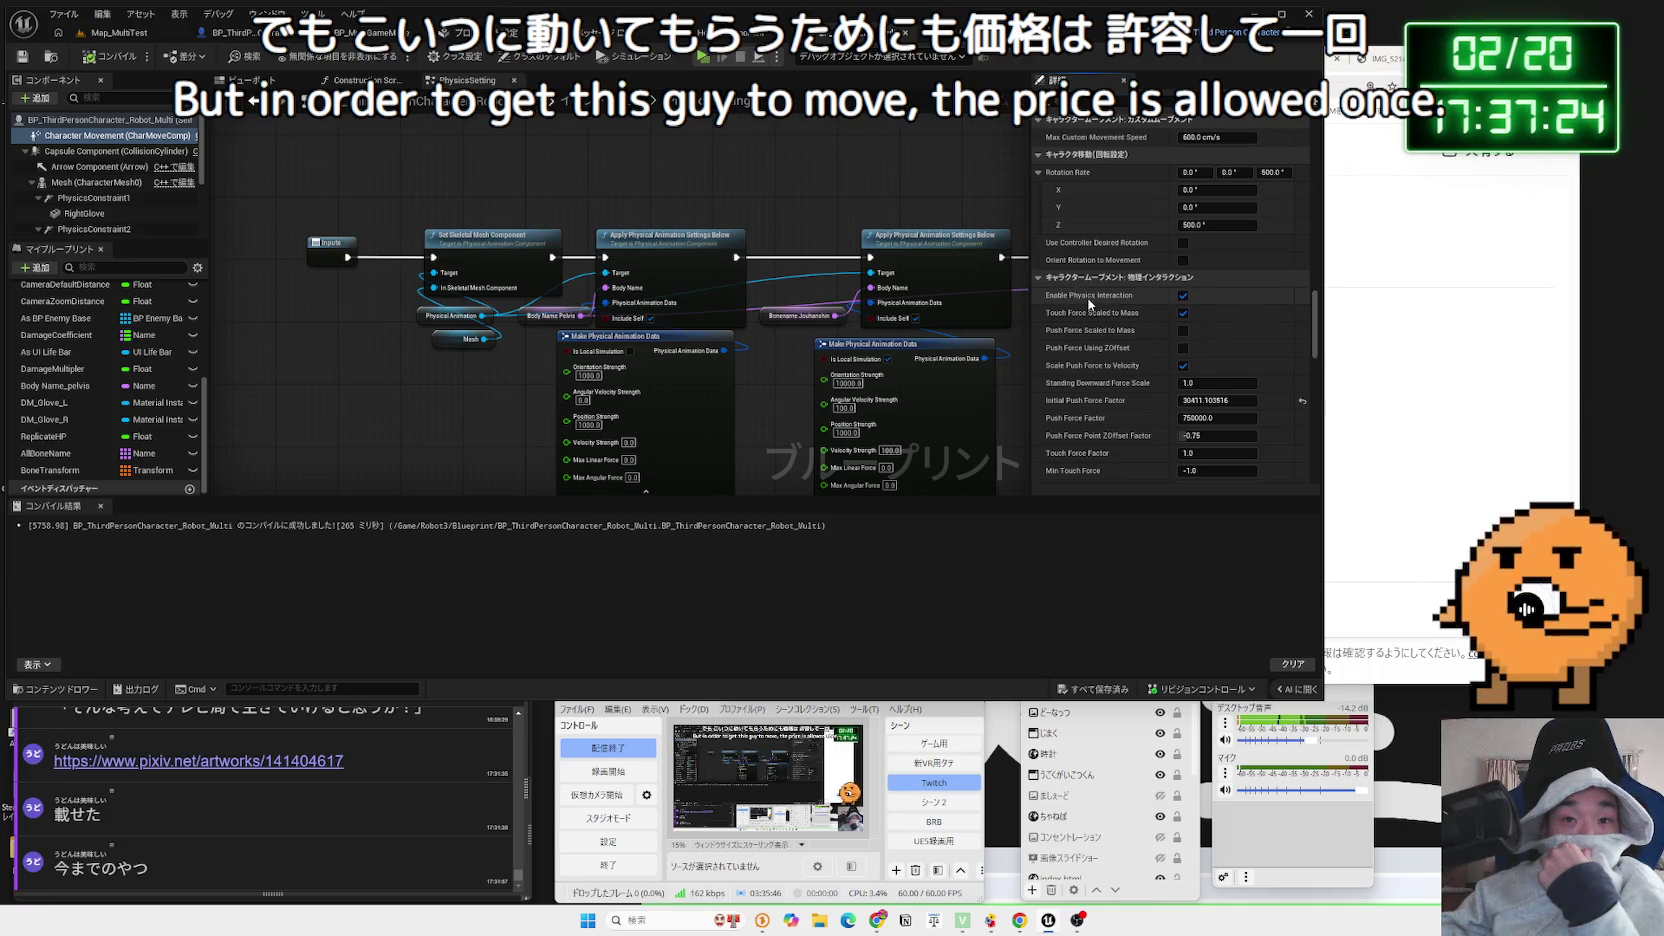
left_click_drag(1316, 347, 1313, 273)
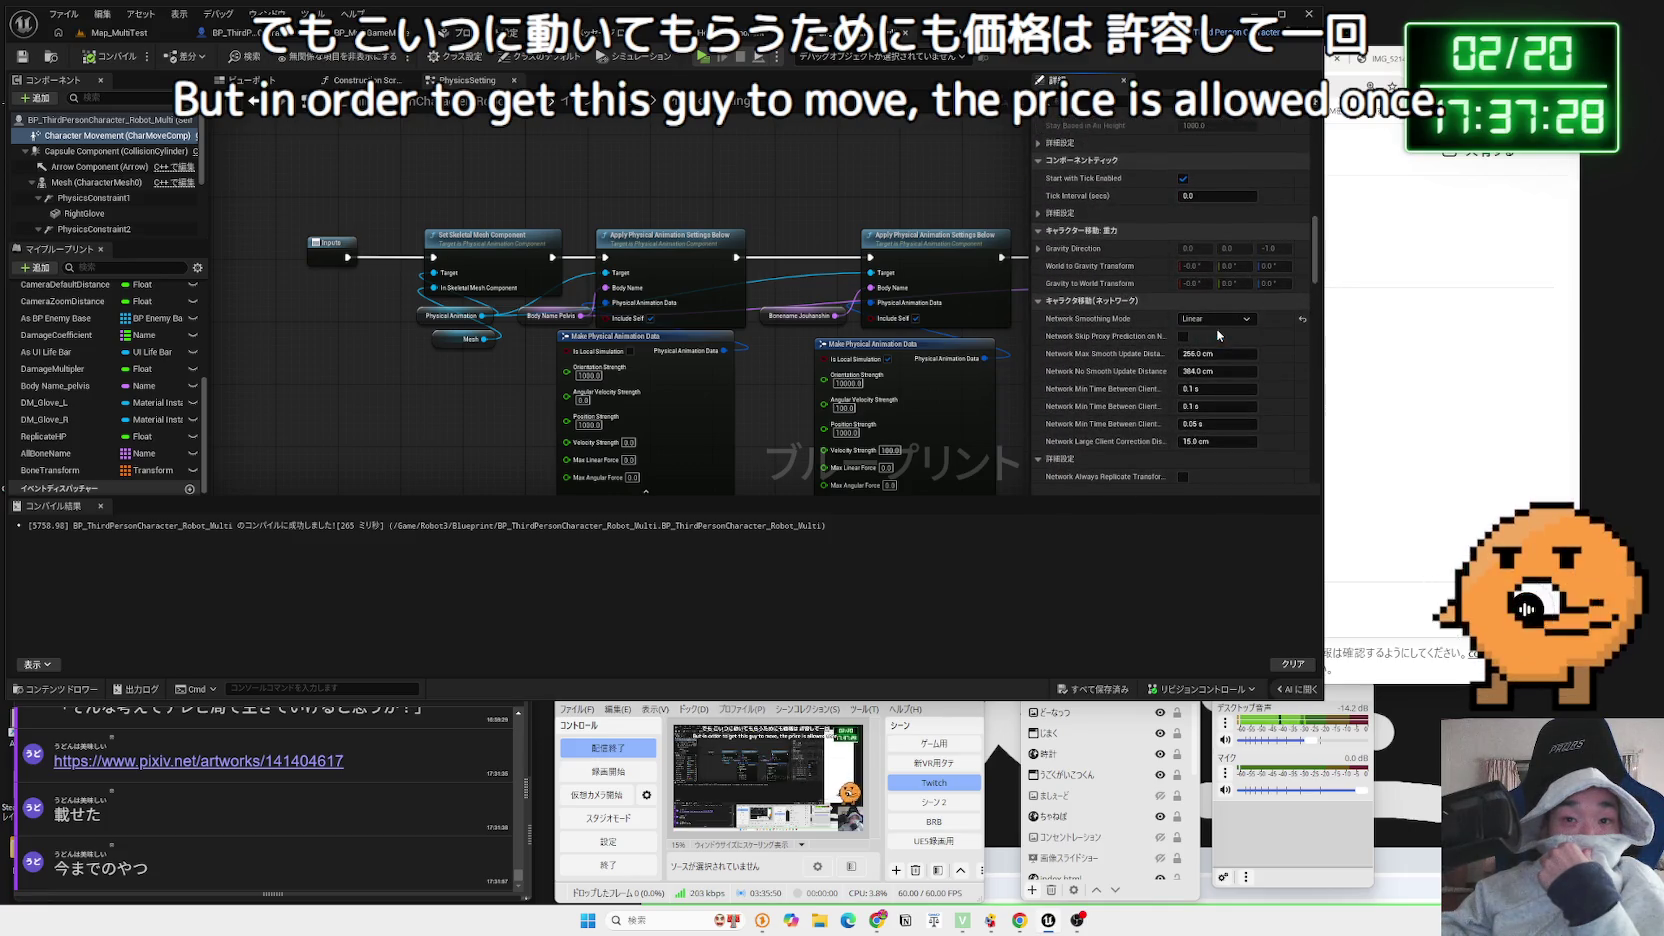
left_click(121, 34)
key("alt+p")
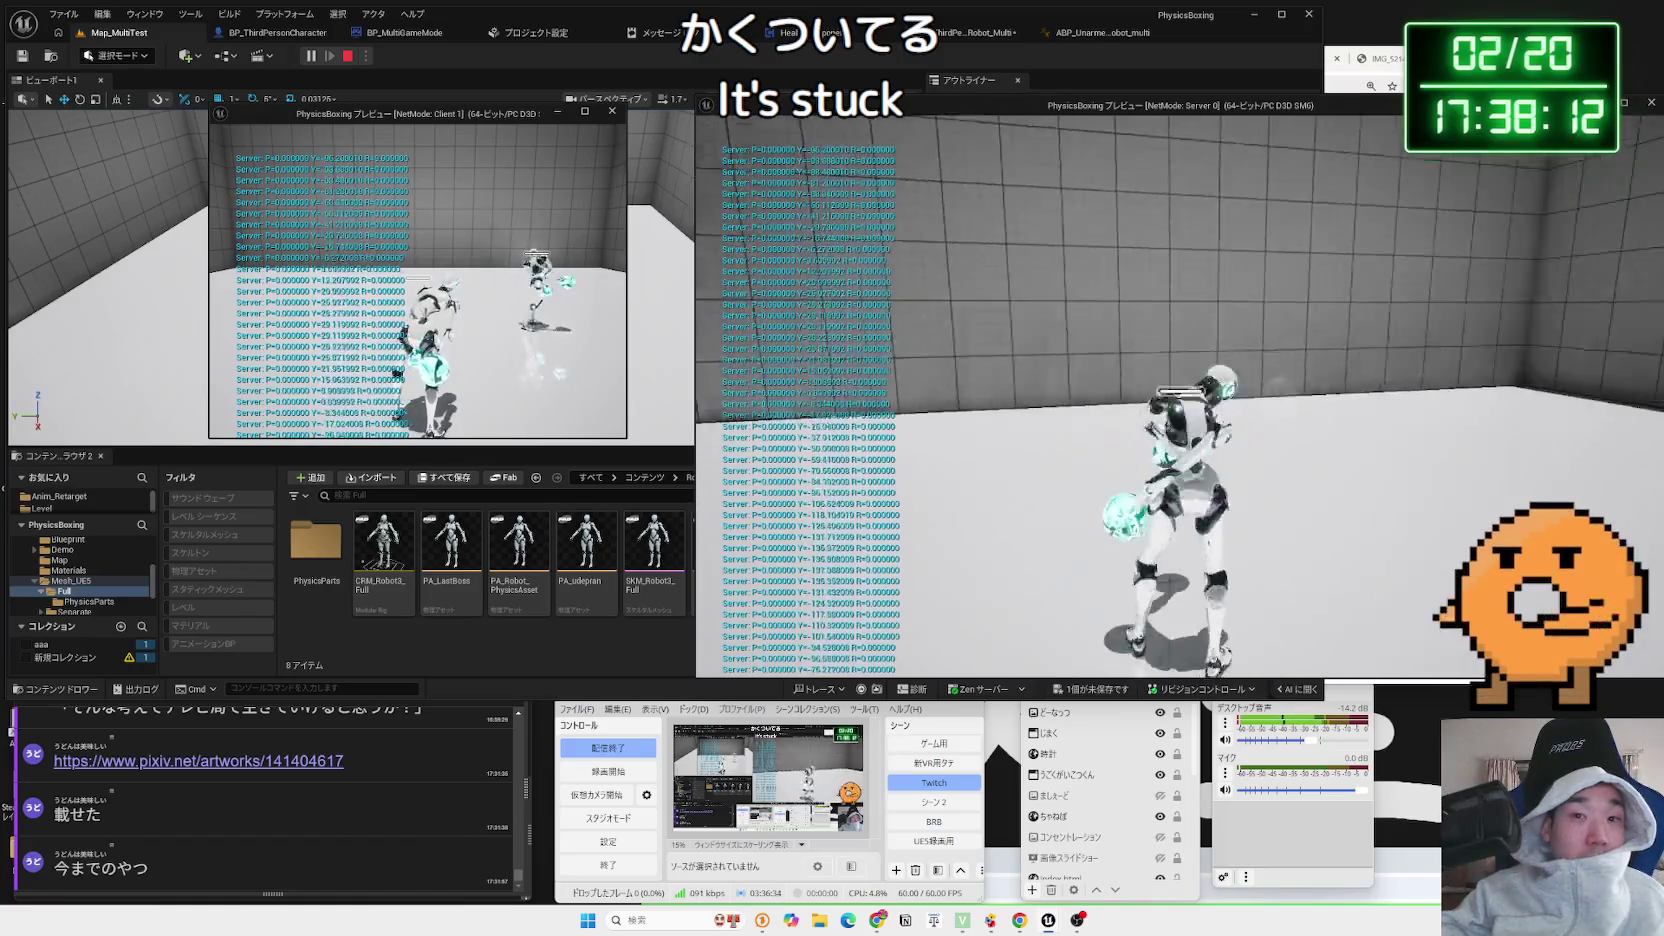
Watch the robots in the server and client windows, stop the session, and bring up the play options
key("alt+Tab")
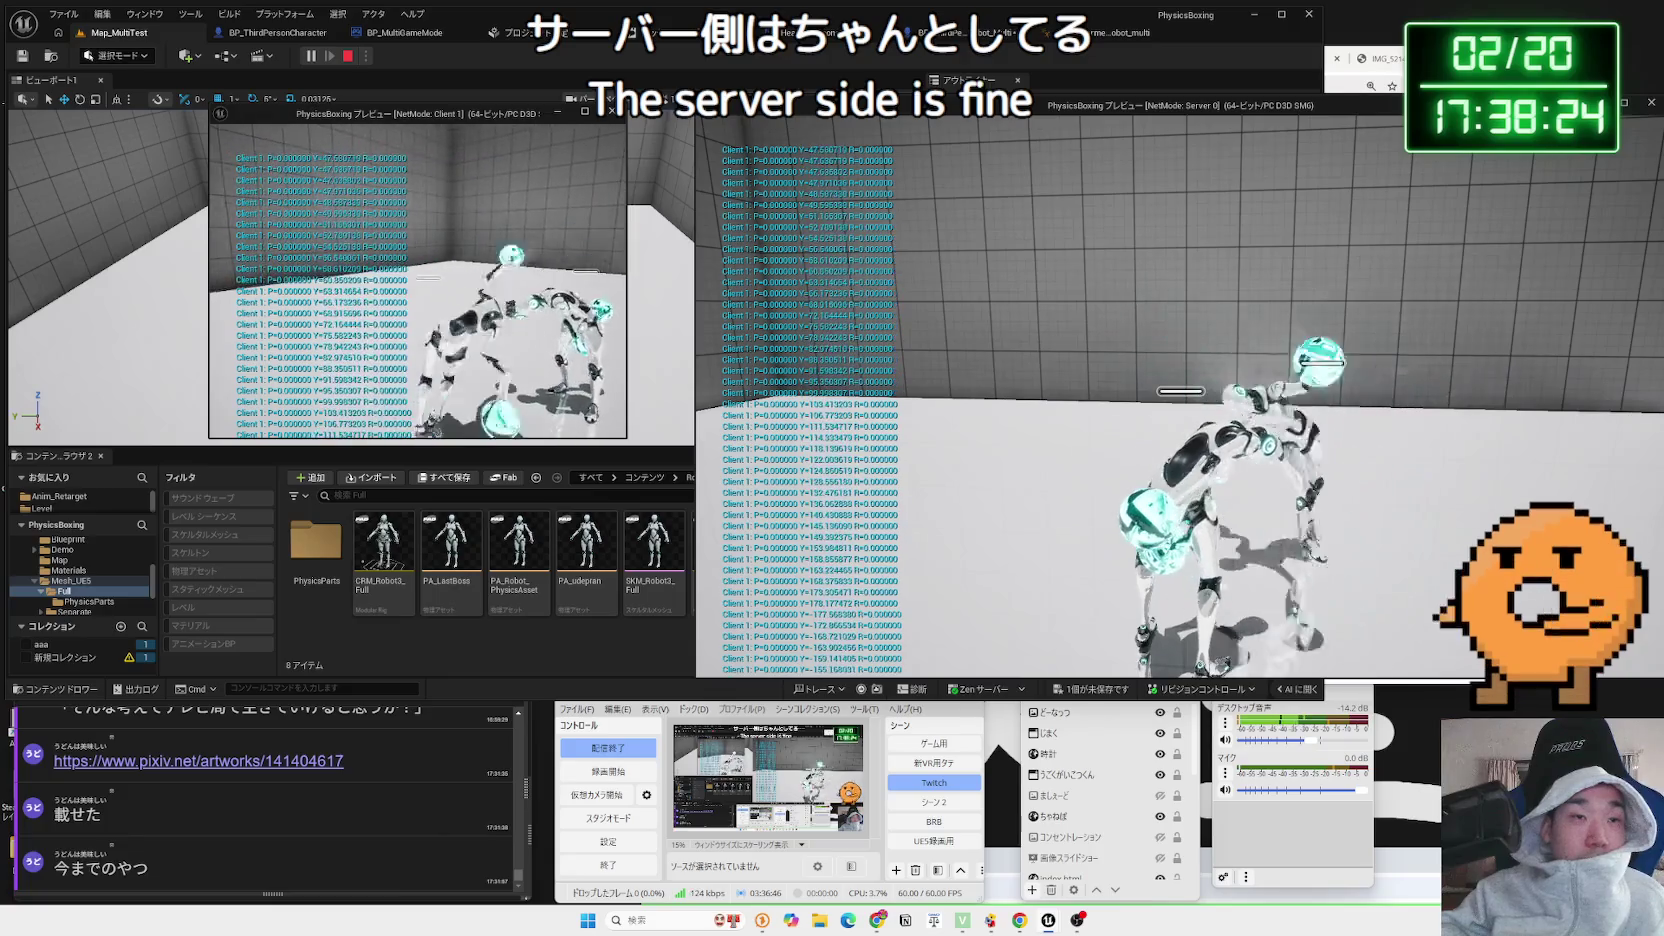
key("Escape")
left_click(384, 57)
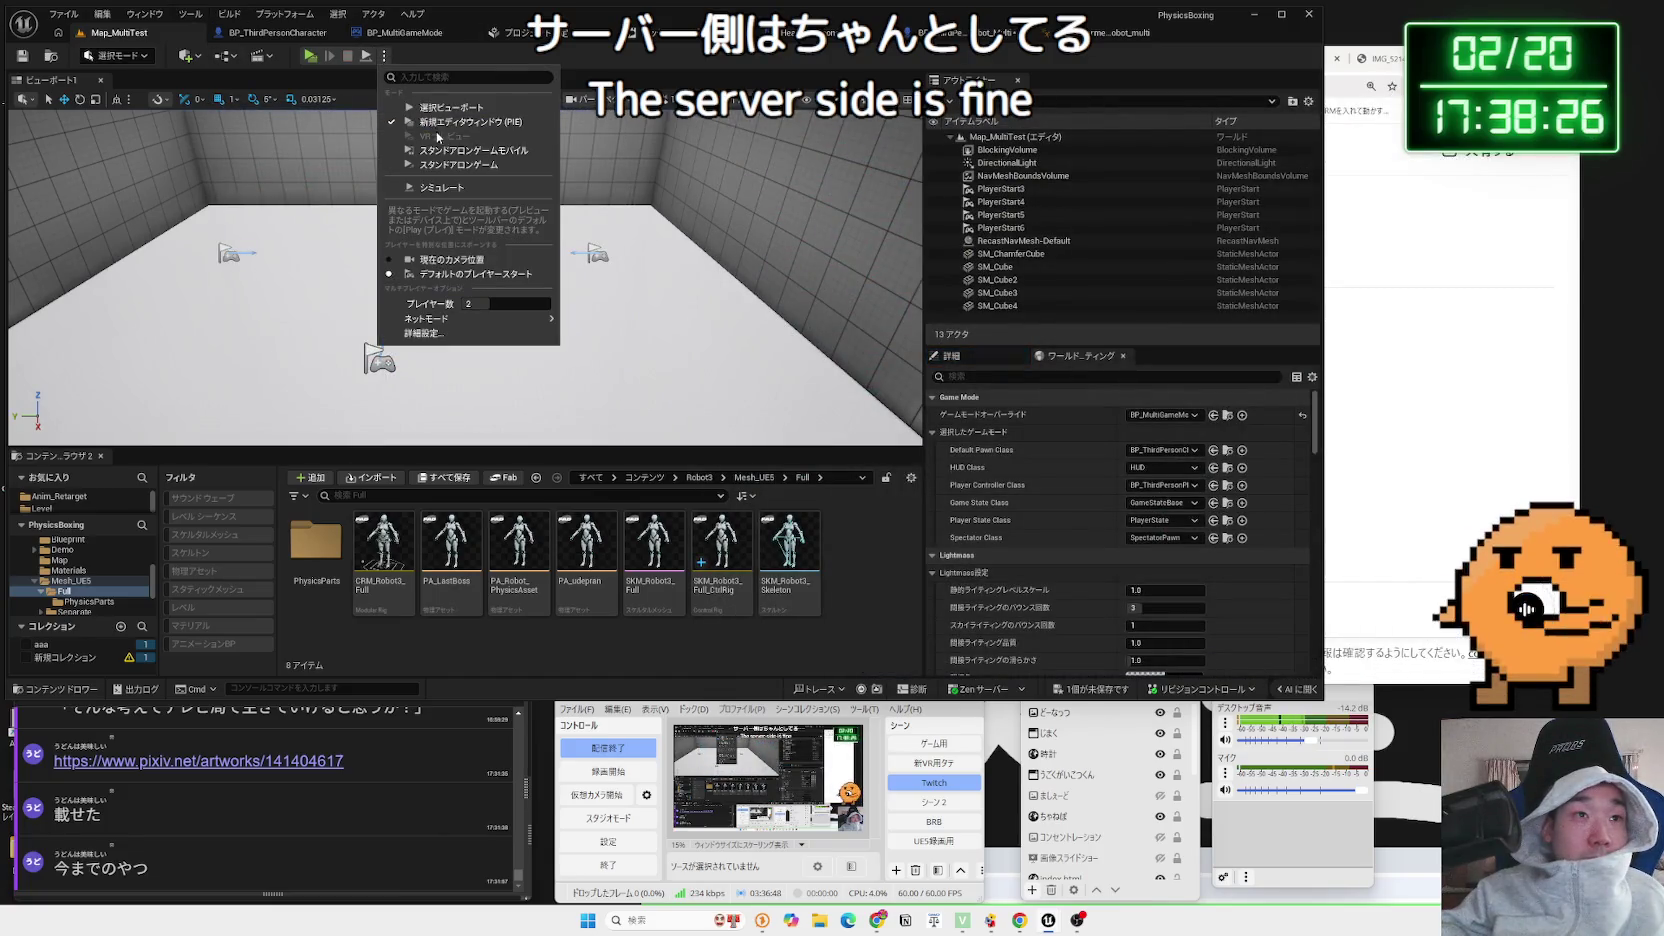
Run a 3-player test with a server and two clients, move the Client 2 window, then stop
left_click_drag(505, 298, 522, 297)
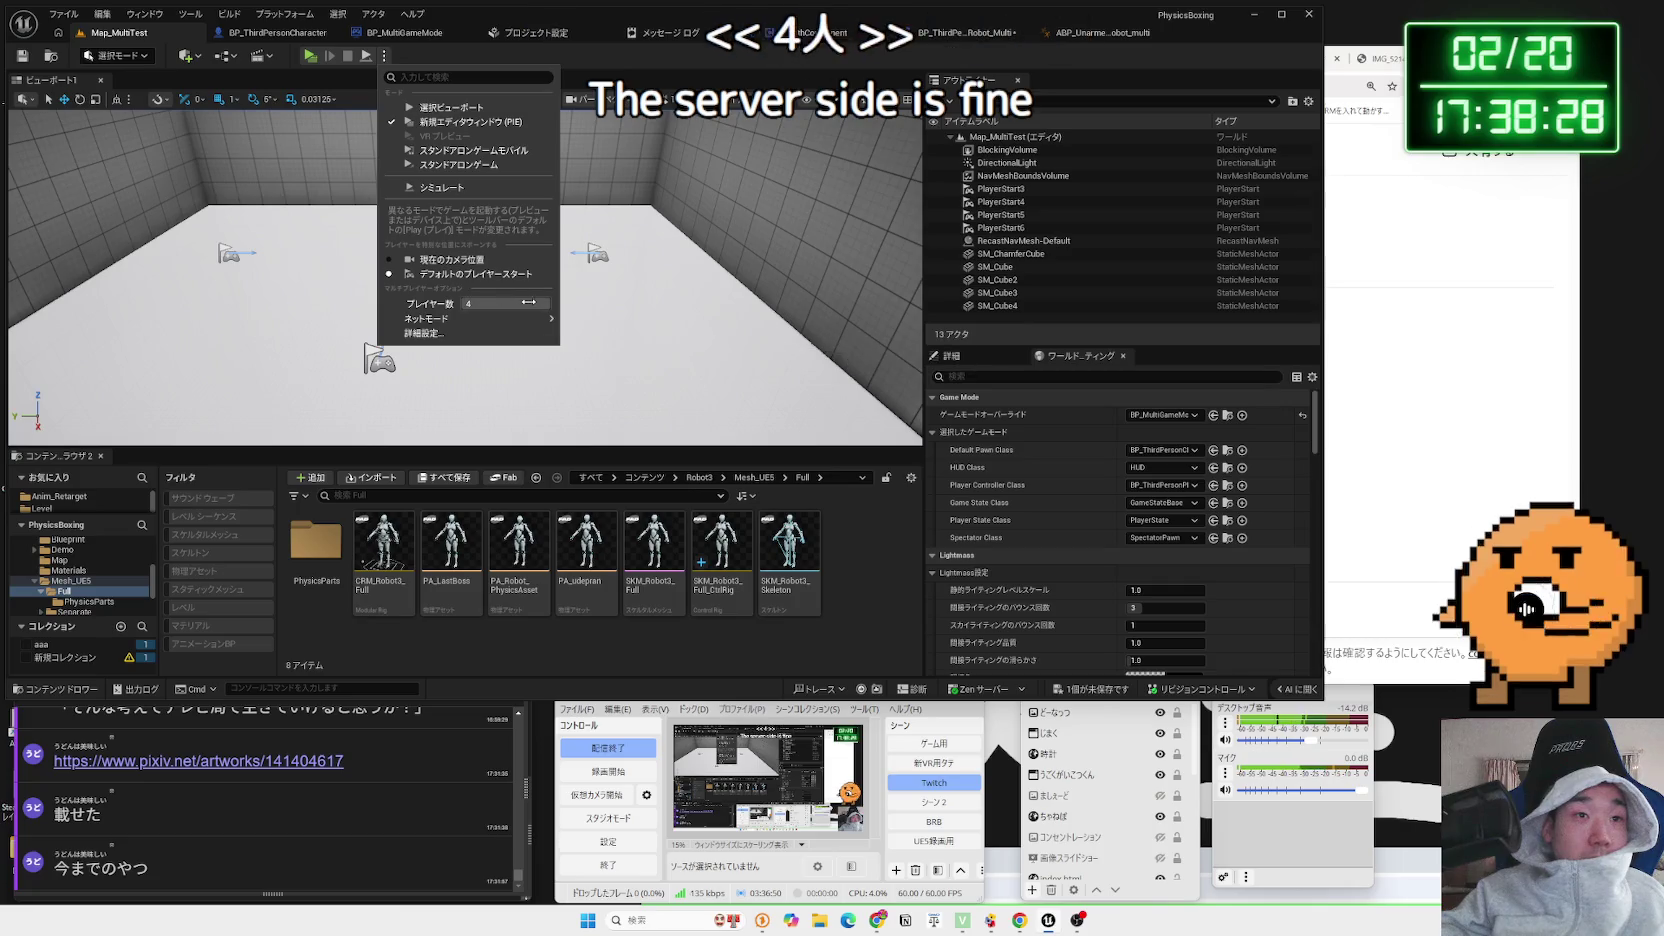
left_click(309, 57)
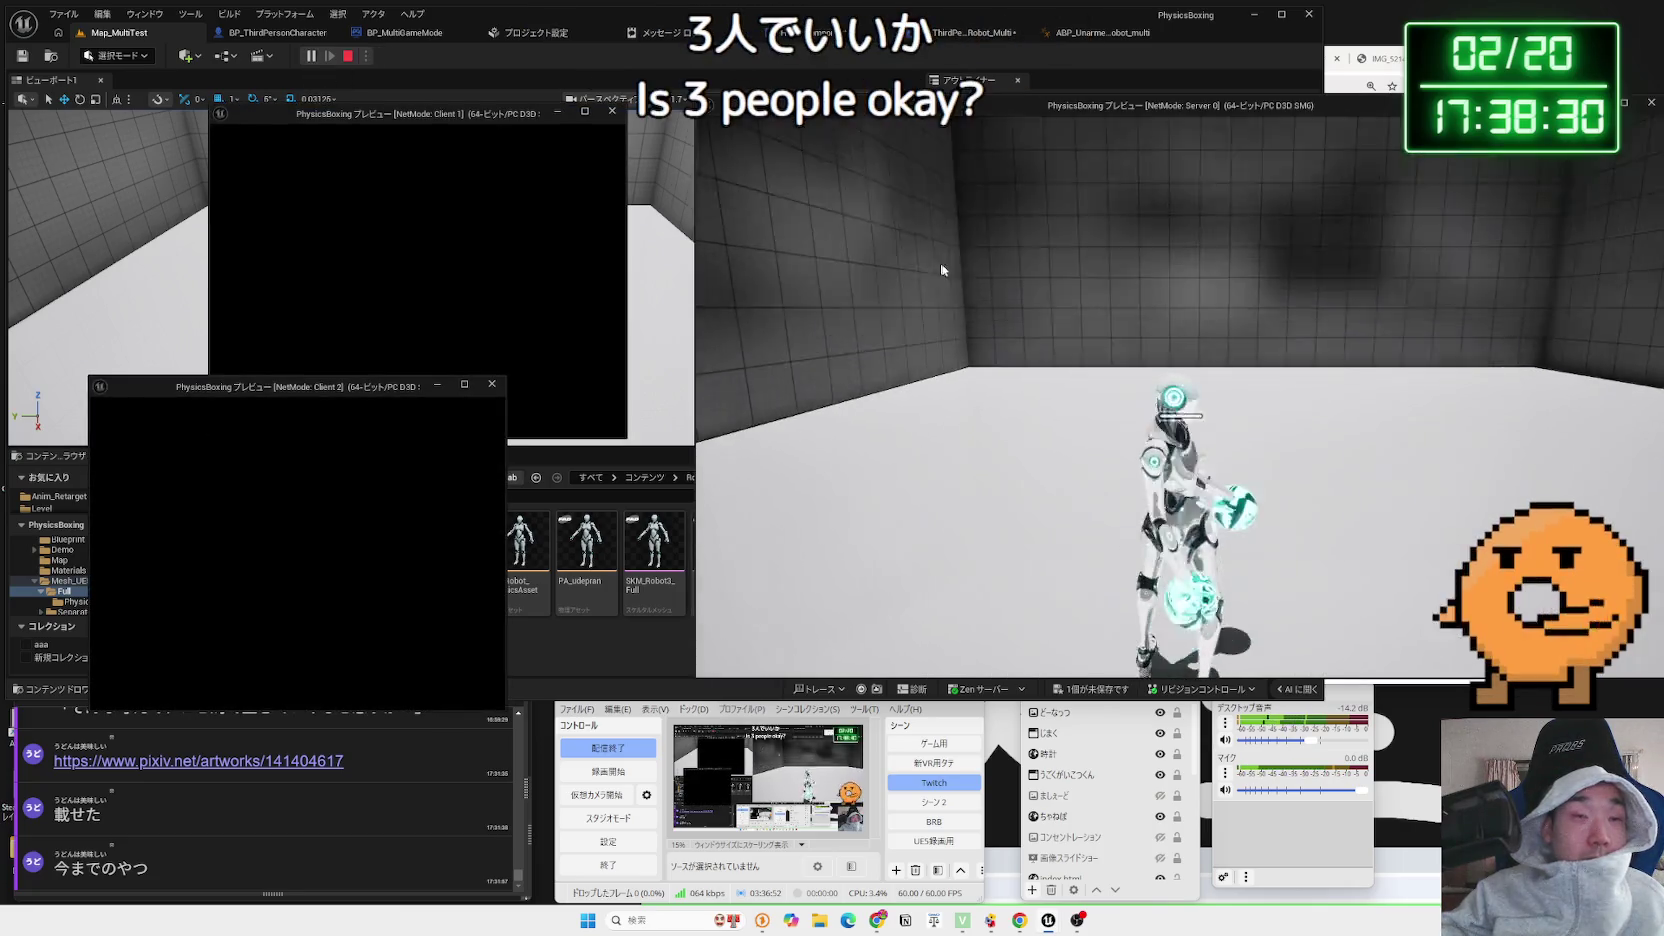
left_click_drag(347, 391, 415, 420)
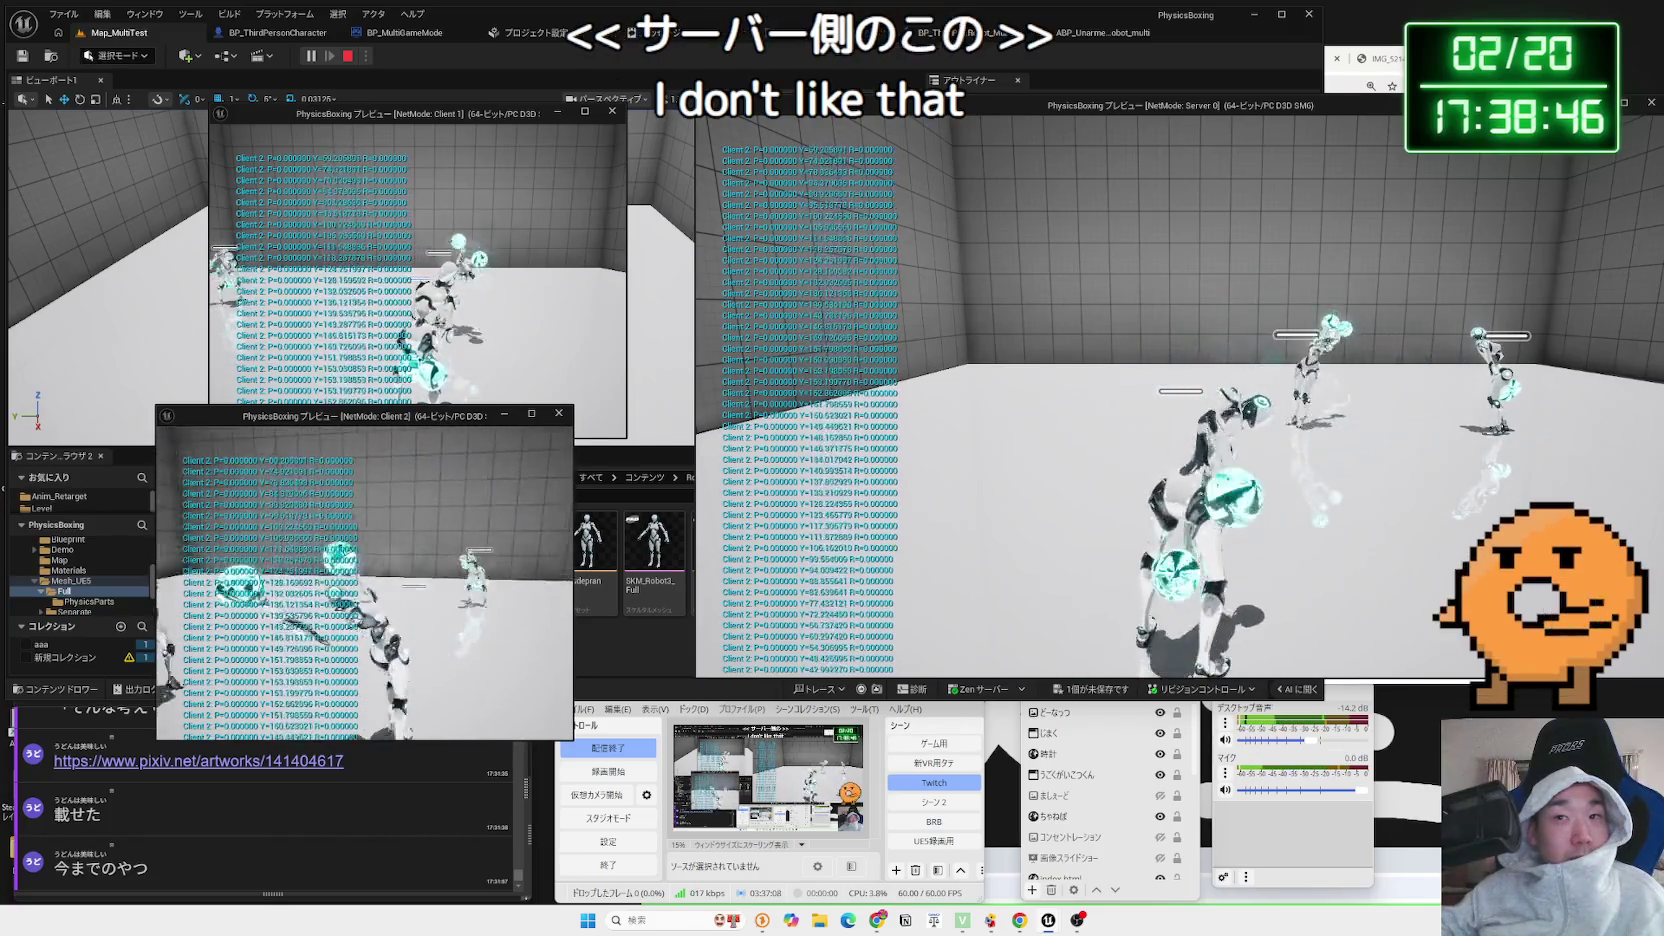
key("Escape")
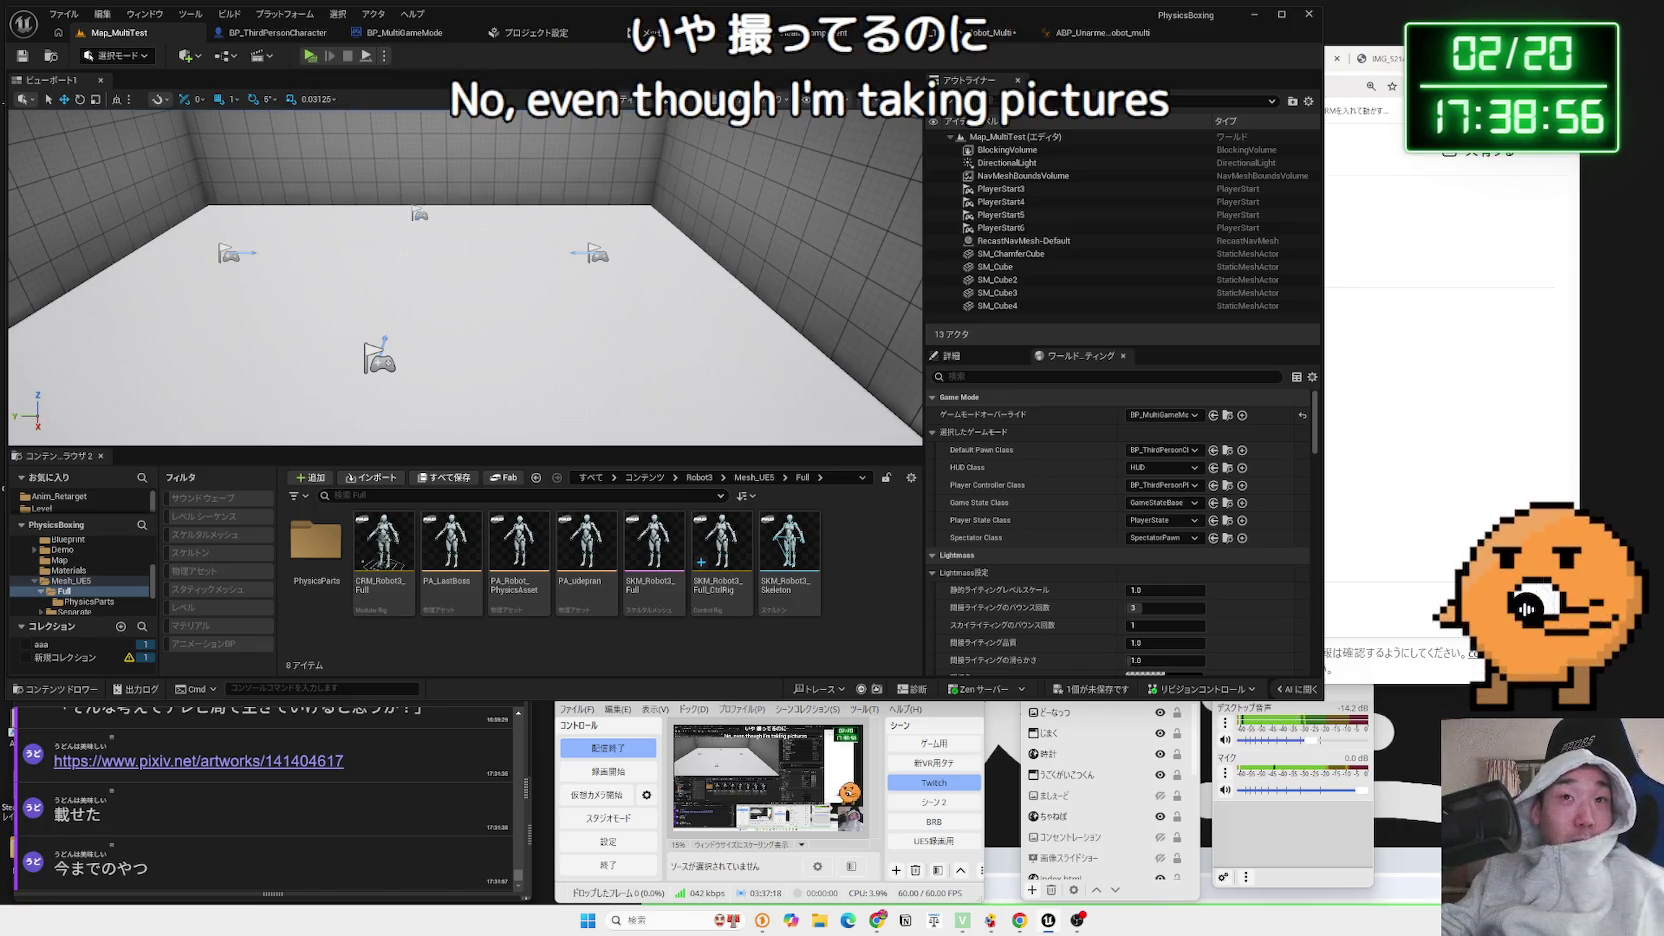
left_click(1452, 346)
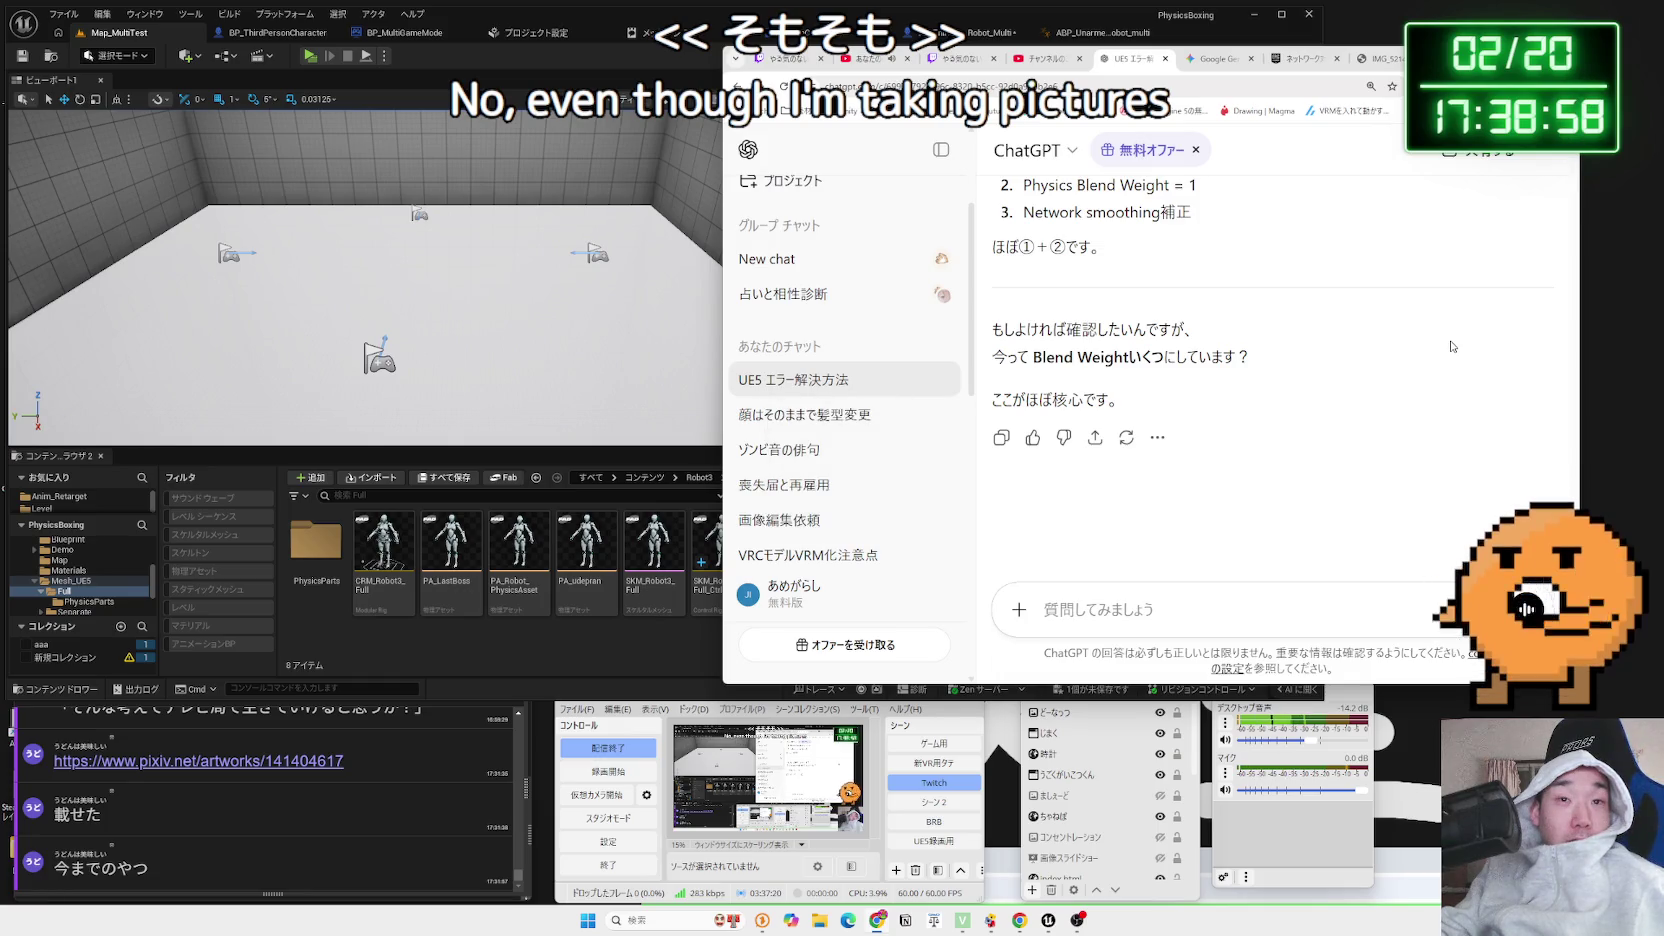
left_click(311, 60)
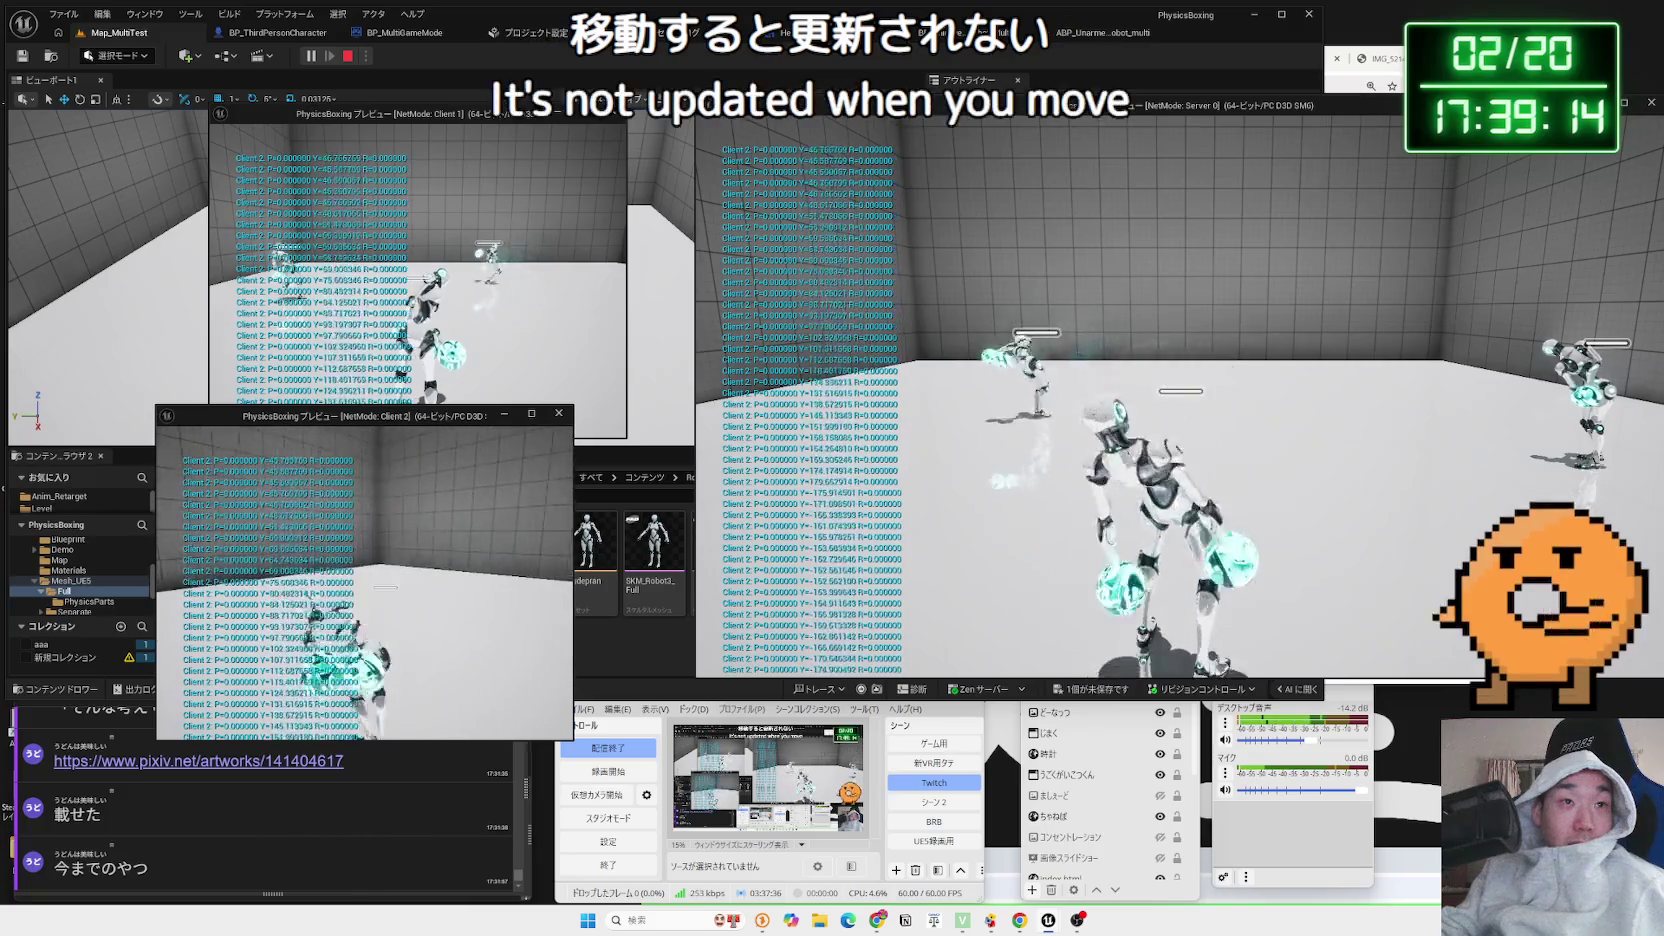
key("Escape")
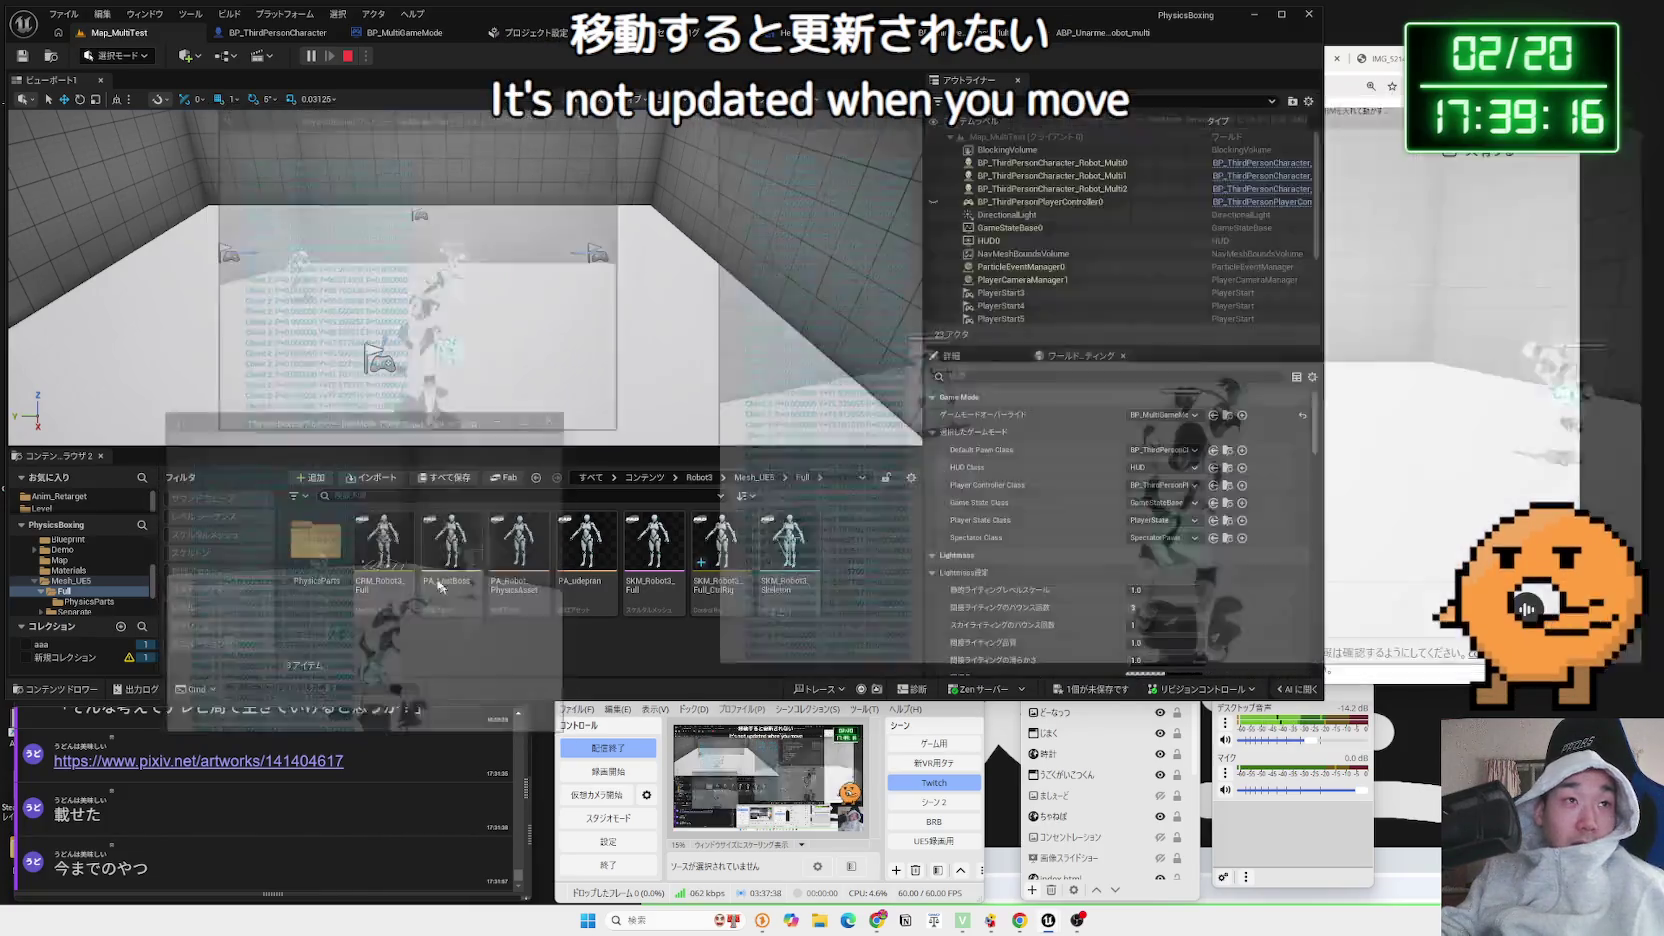
Tick Force on the Forward/Backward Add Movement Input in BP_ThirdPersonCharacter's Move function
left_click(285, 33)
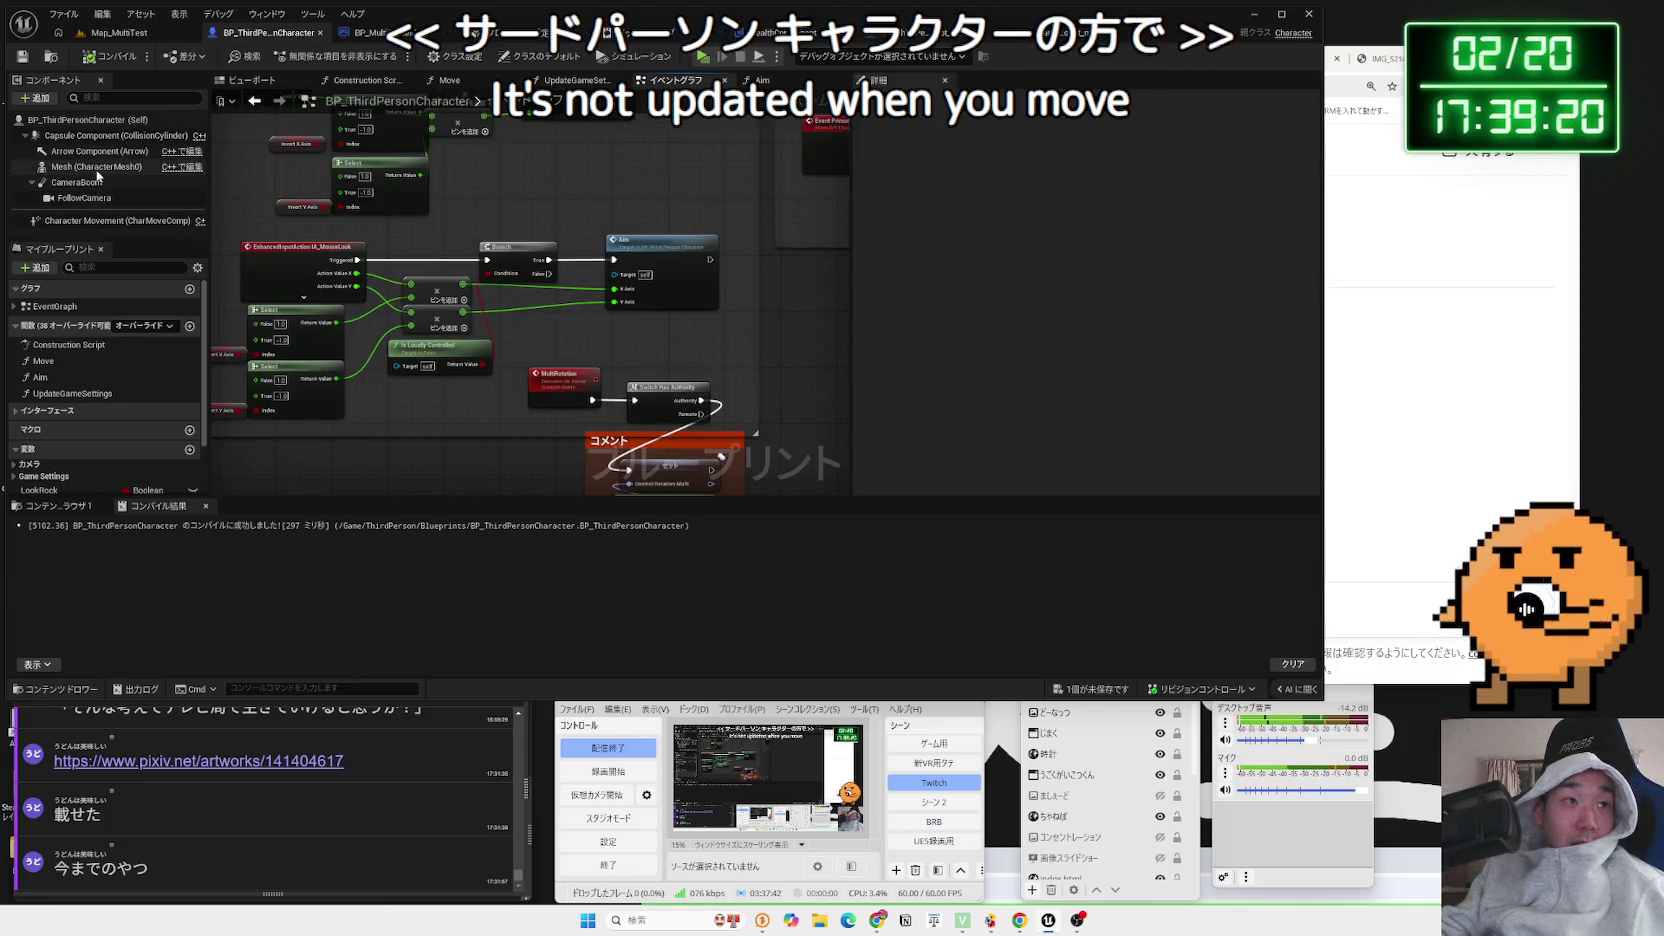
mouse_move(292, 201)
left_mouse_down()
mouse_move(410, 400)
mouse_move(429, 257)
mouse_move(450, 330)
mouse_move(487, 269)
left_mouse_up()
double_click(487, 269)
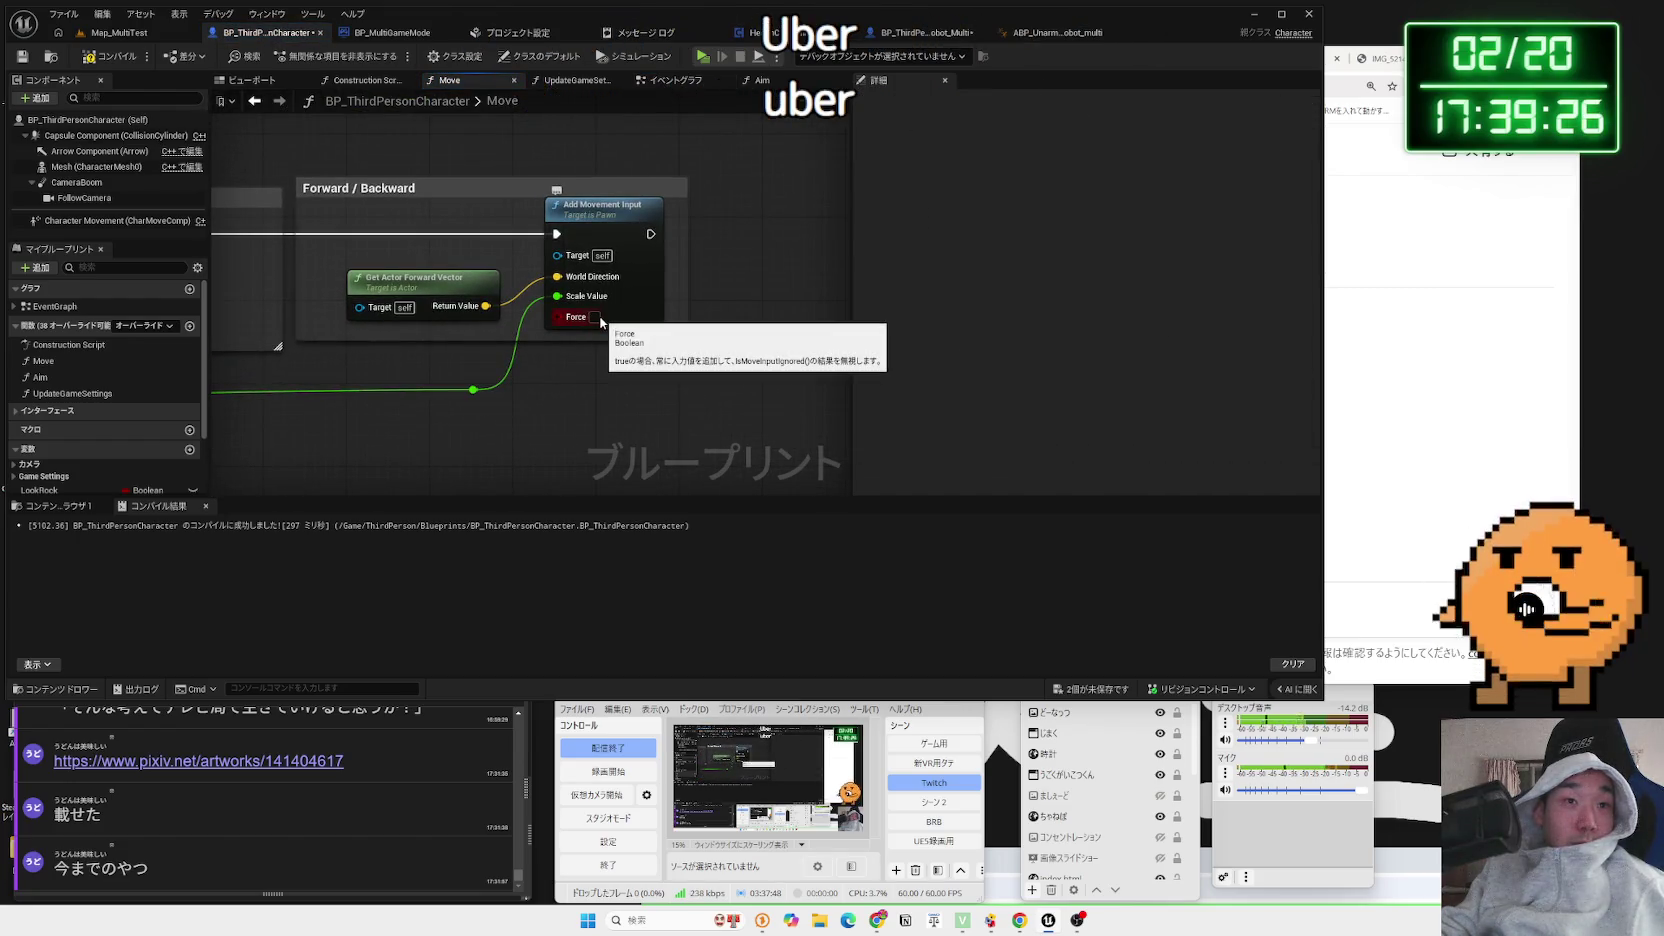
left_click(596, 317)
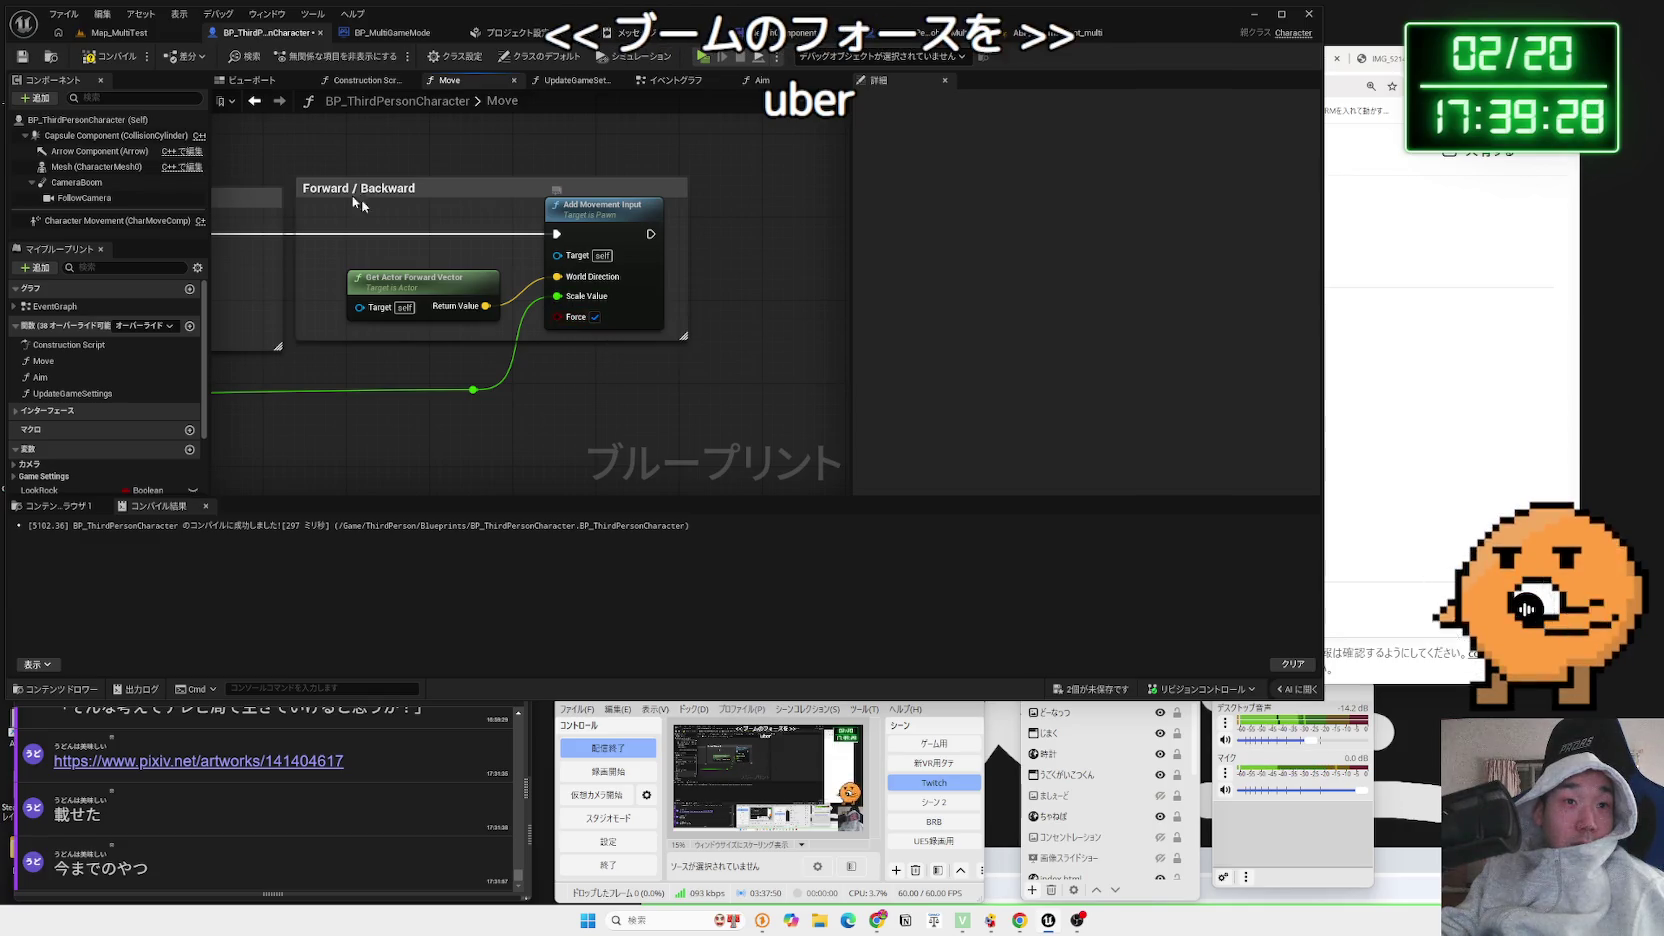
Play-test the three-player session with forced forward movement, then stop it
left_click(112, 34)
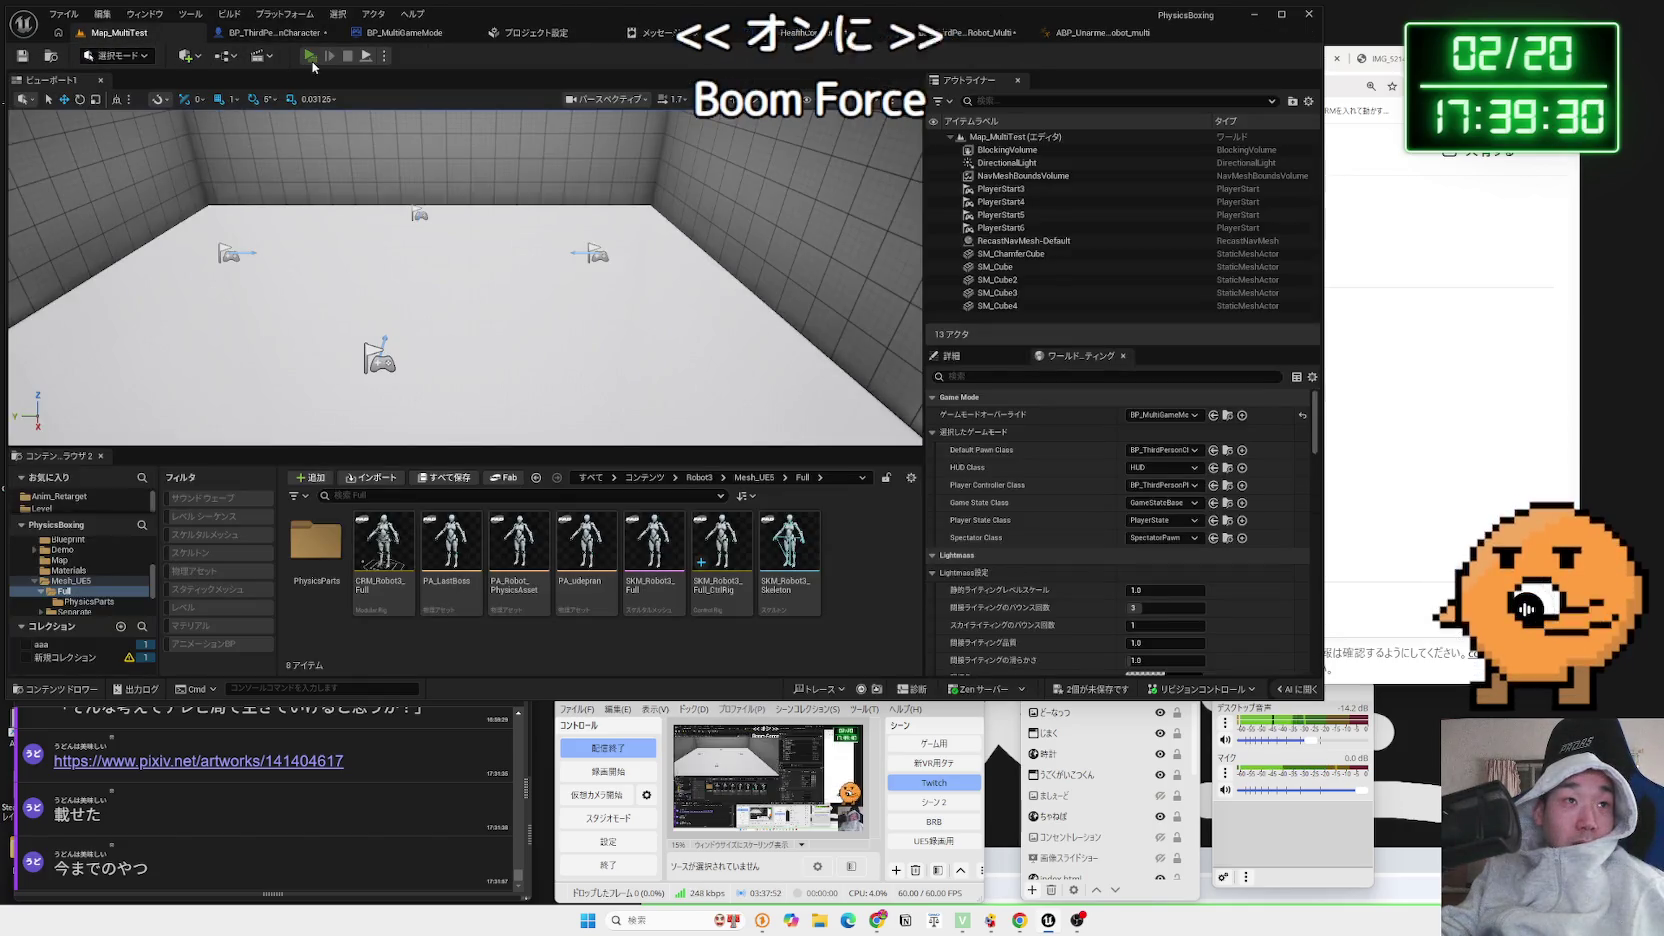
left_click(306, 56)
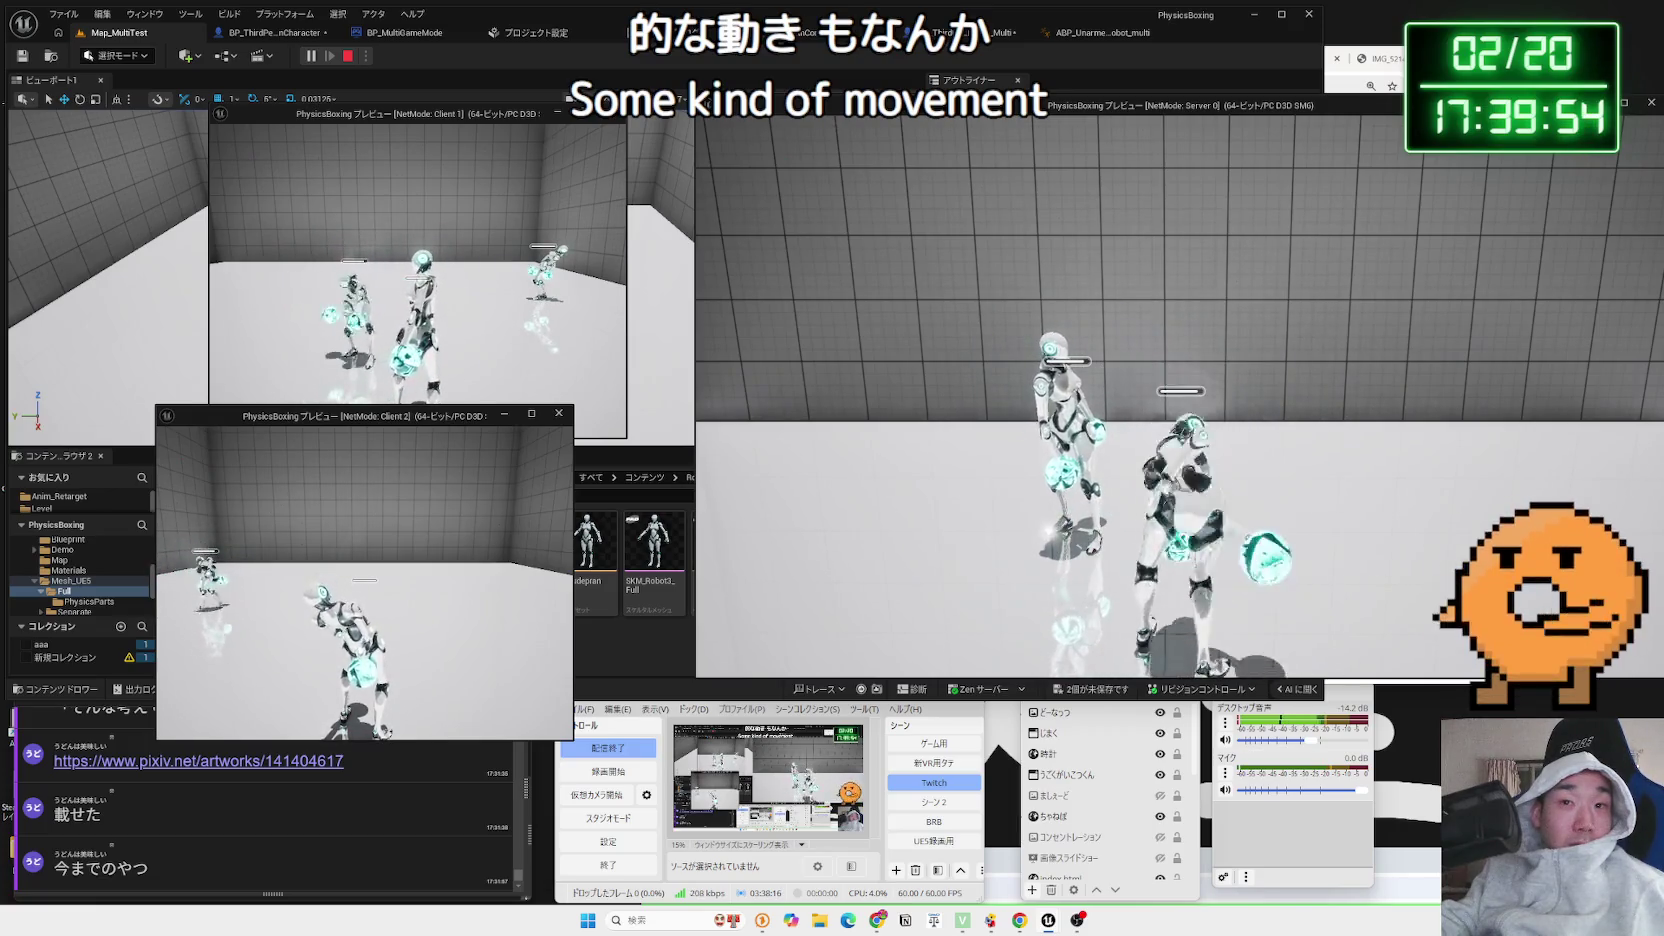
key("Escape")
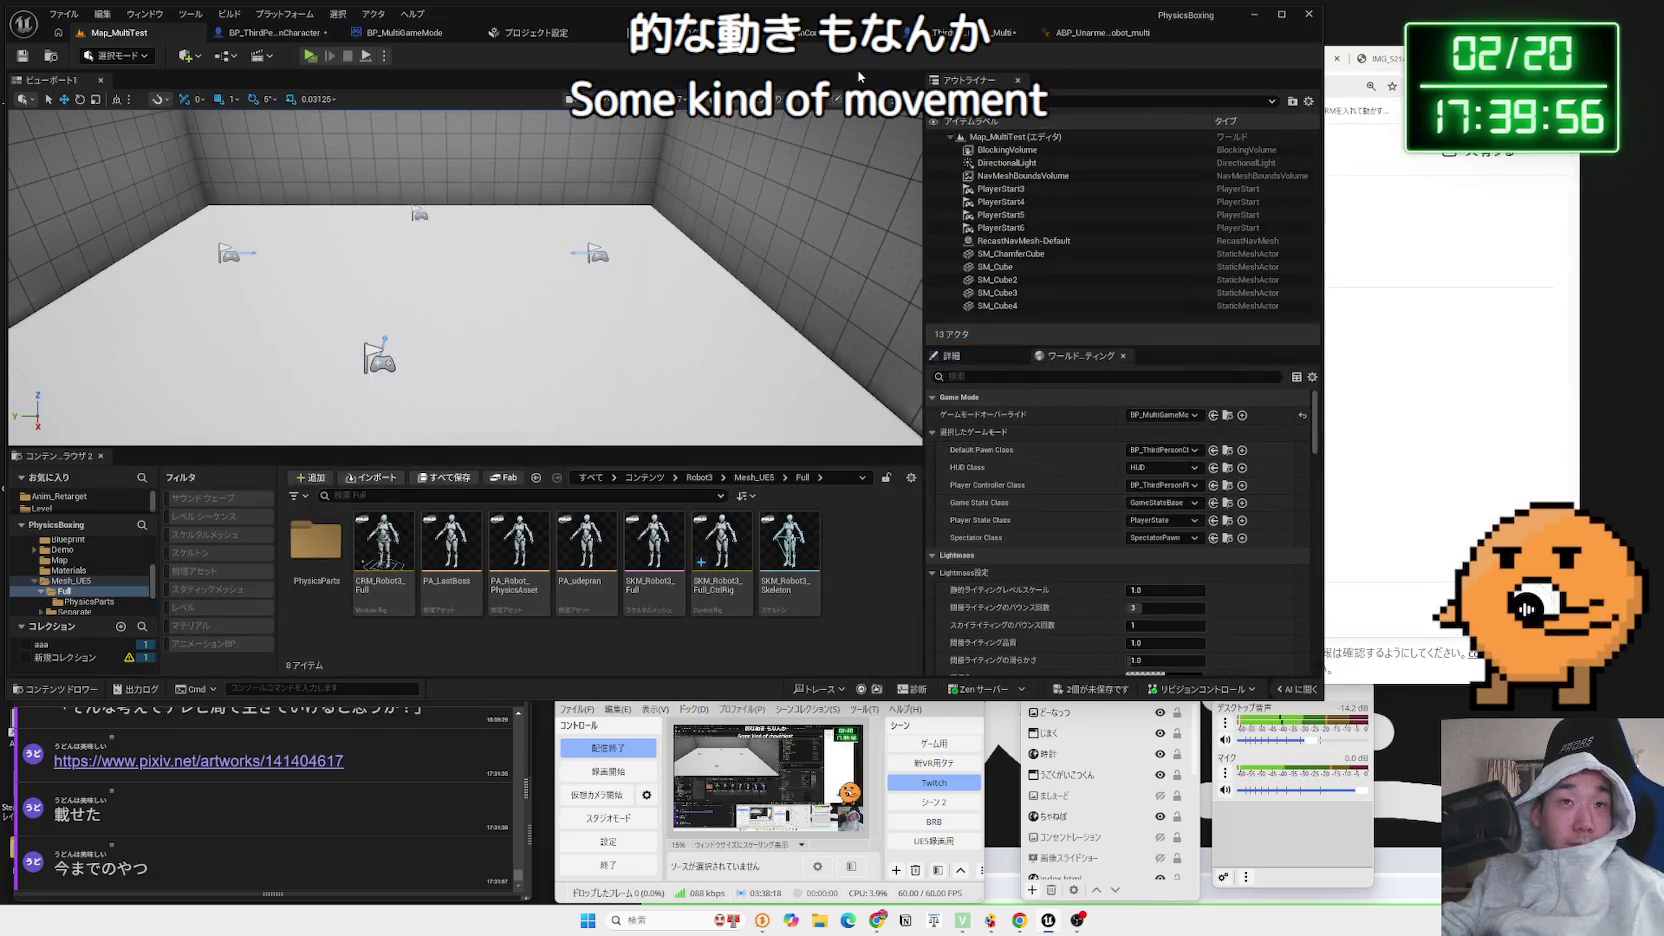
Untick Force on the Left/Right Add Movement Input and save the modified blueprint
left_click(1000, 32)
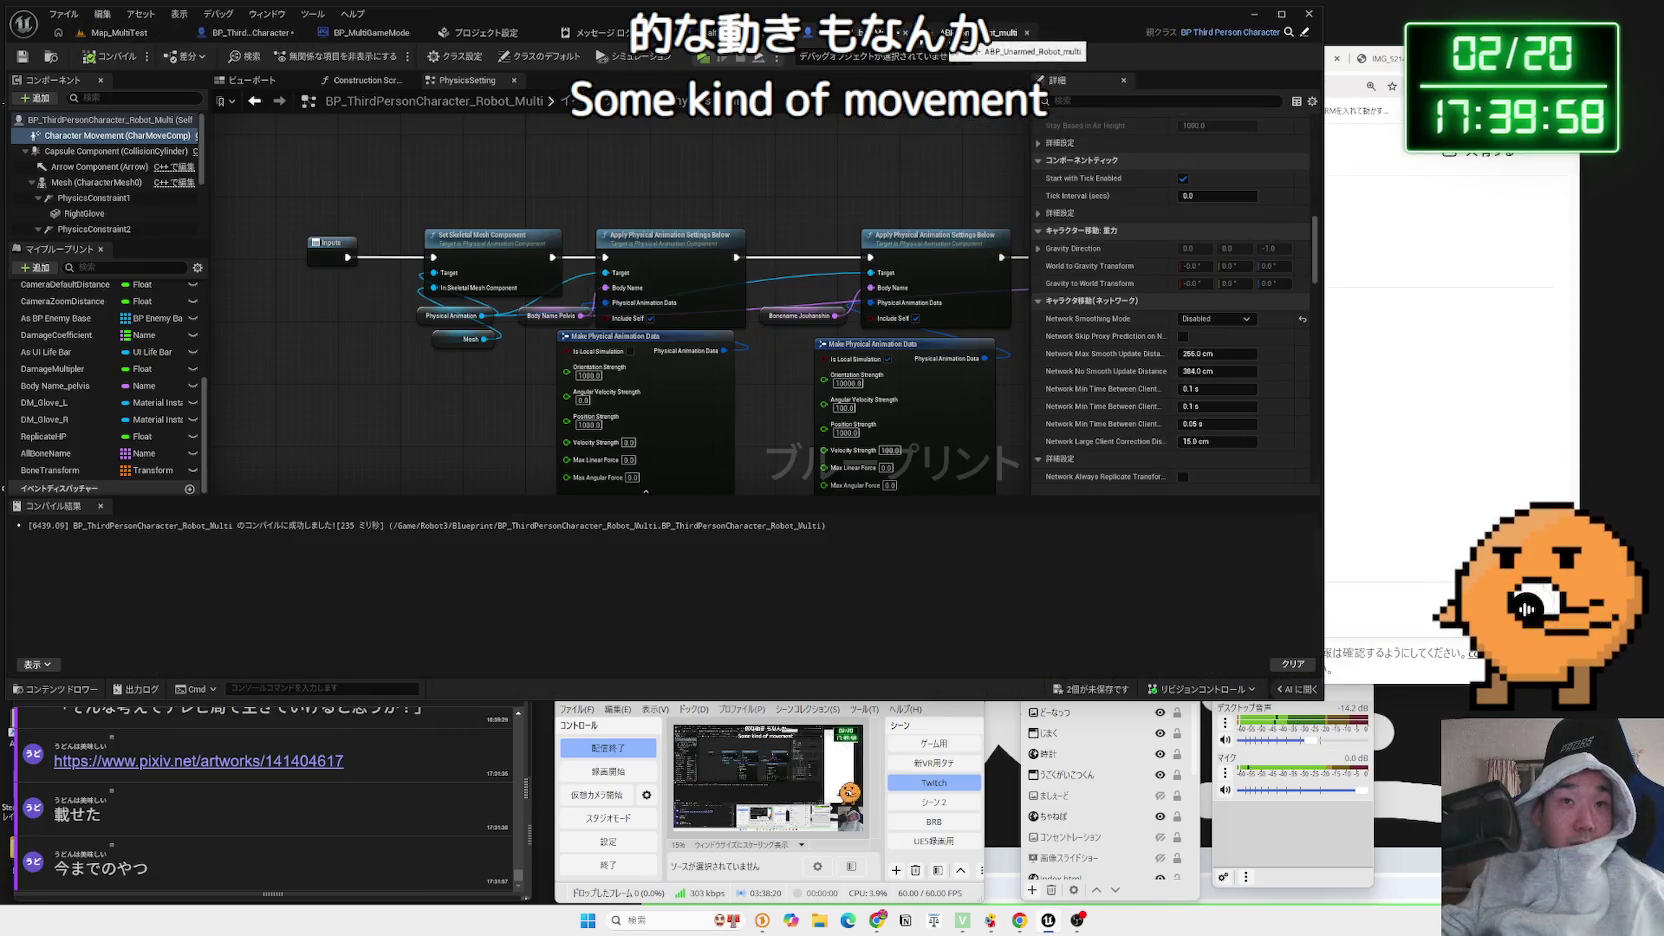
left_click(240, 32)
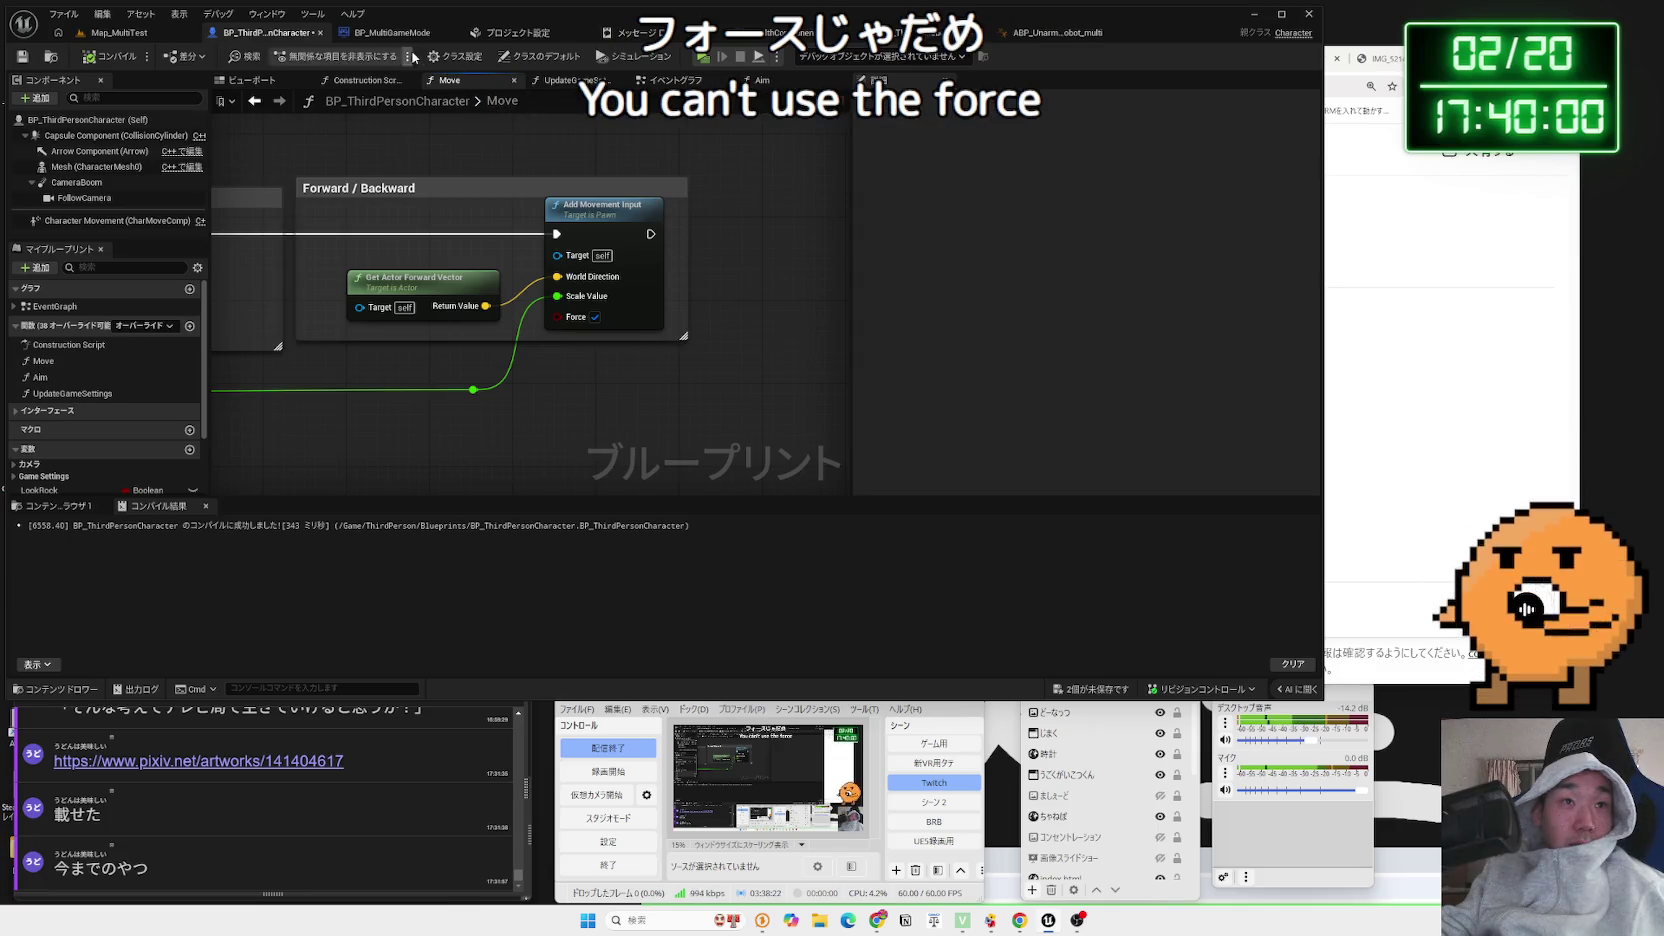
left_click_drag(563, 329, 1016, 348)
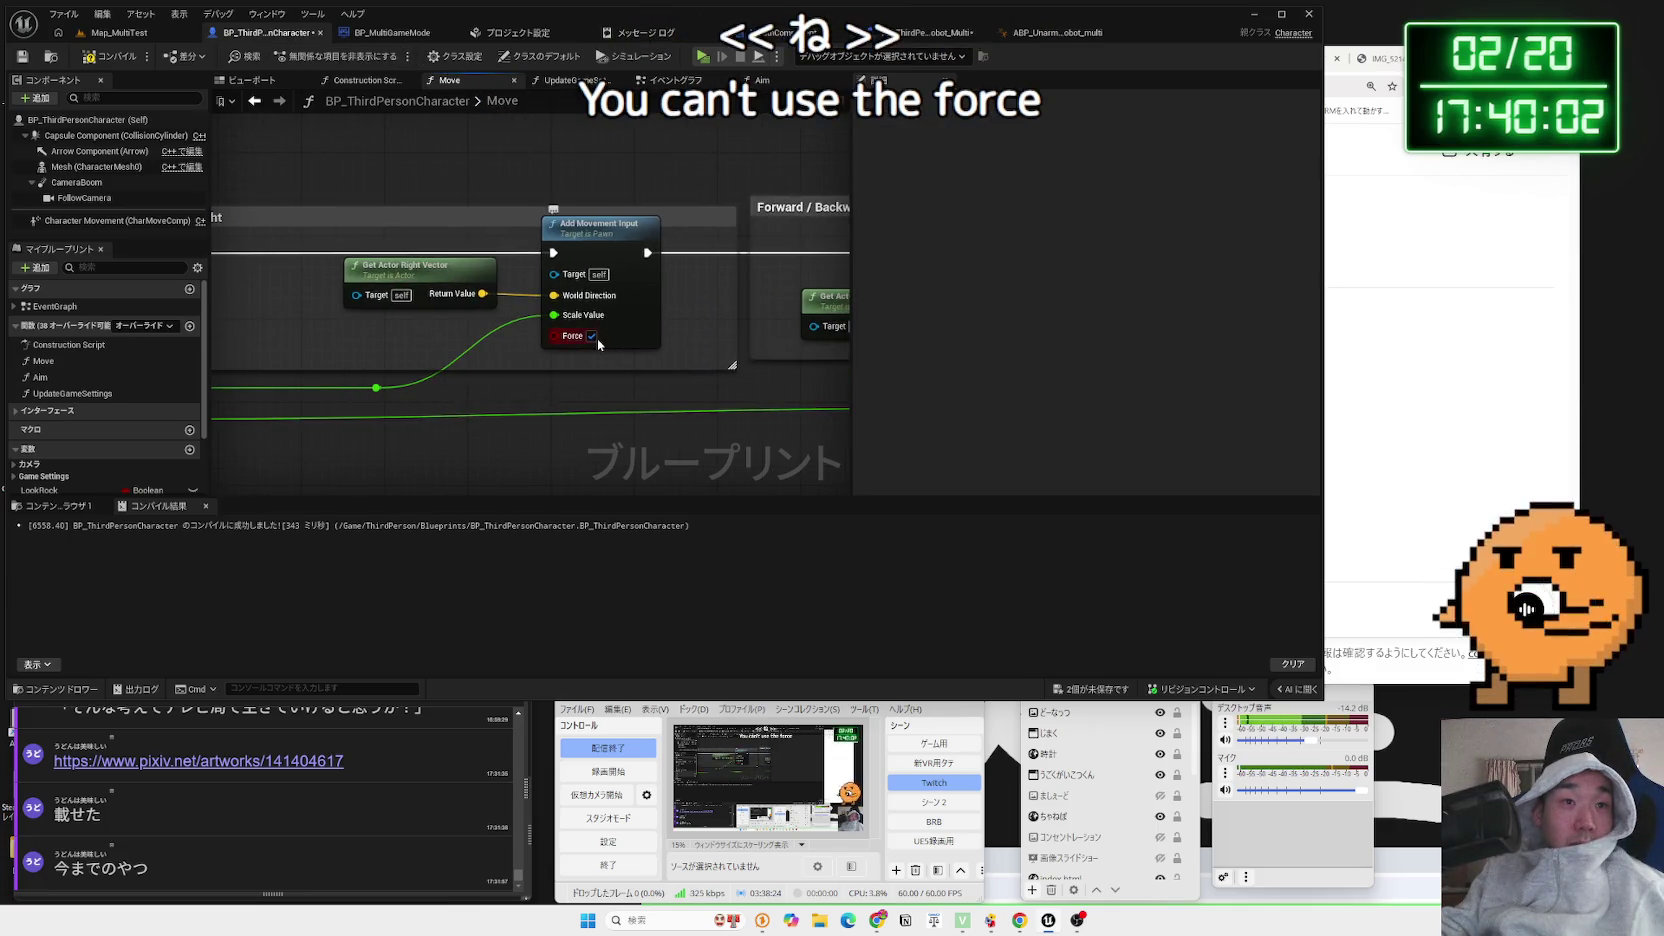
left_click(1090, 689)
left_click(921, 606)
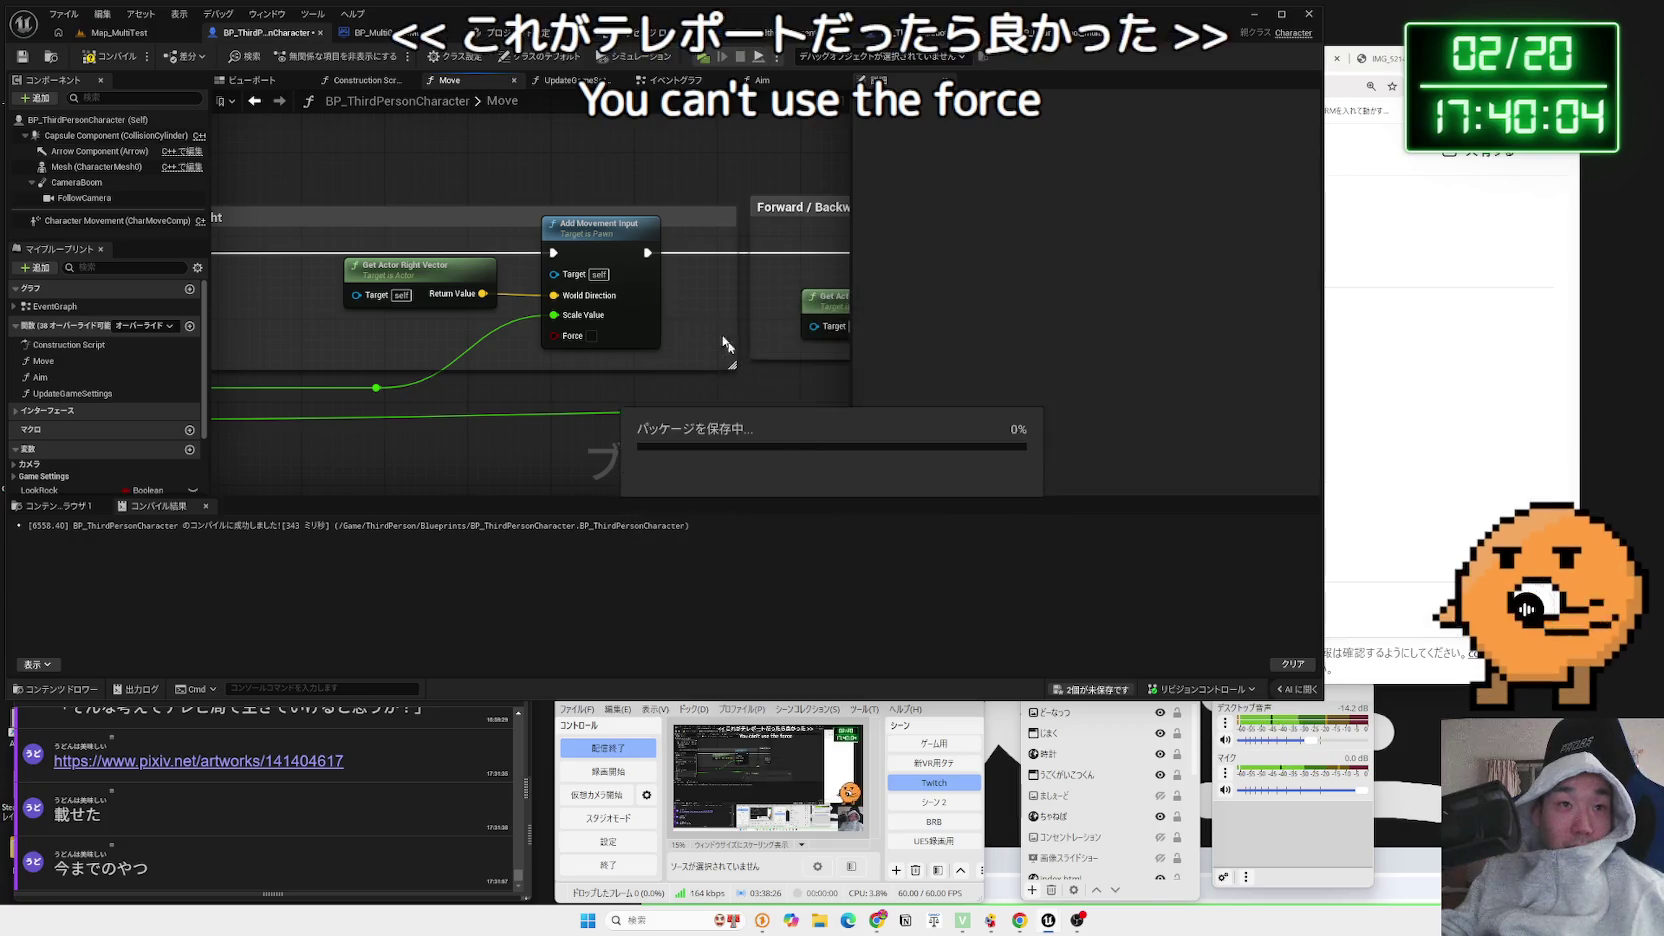
left_click(580, 231)
Check the Move graph's movement nodes and capsule properties, then return to the robot multiplayer blueprint
left_click_drag(925, 256, 707, 256)
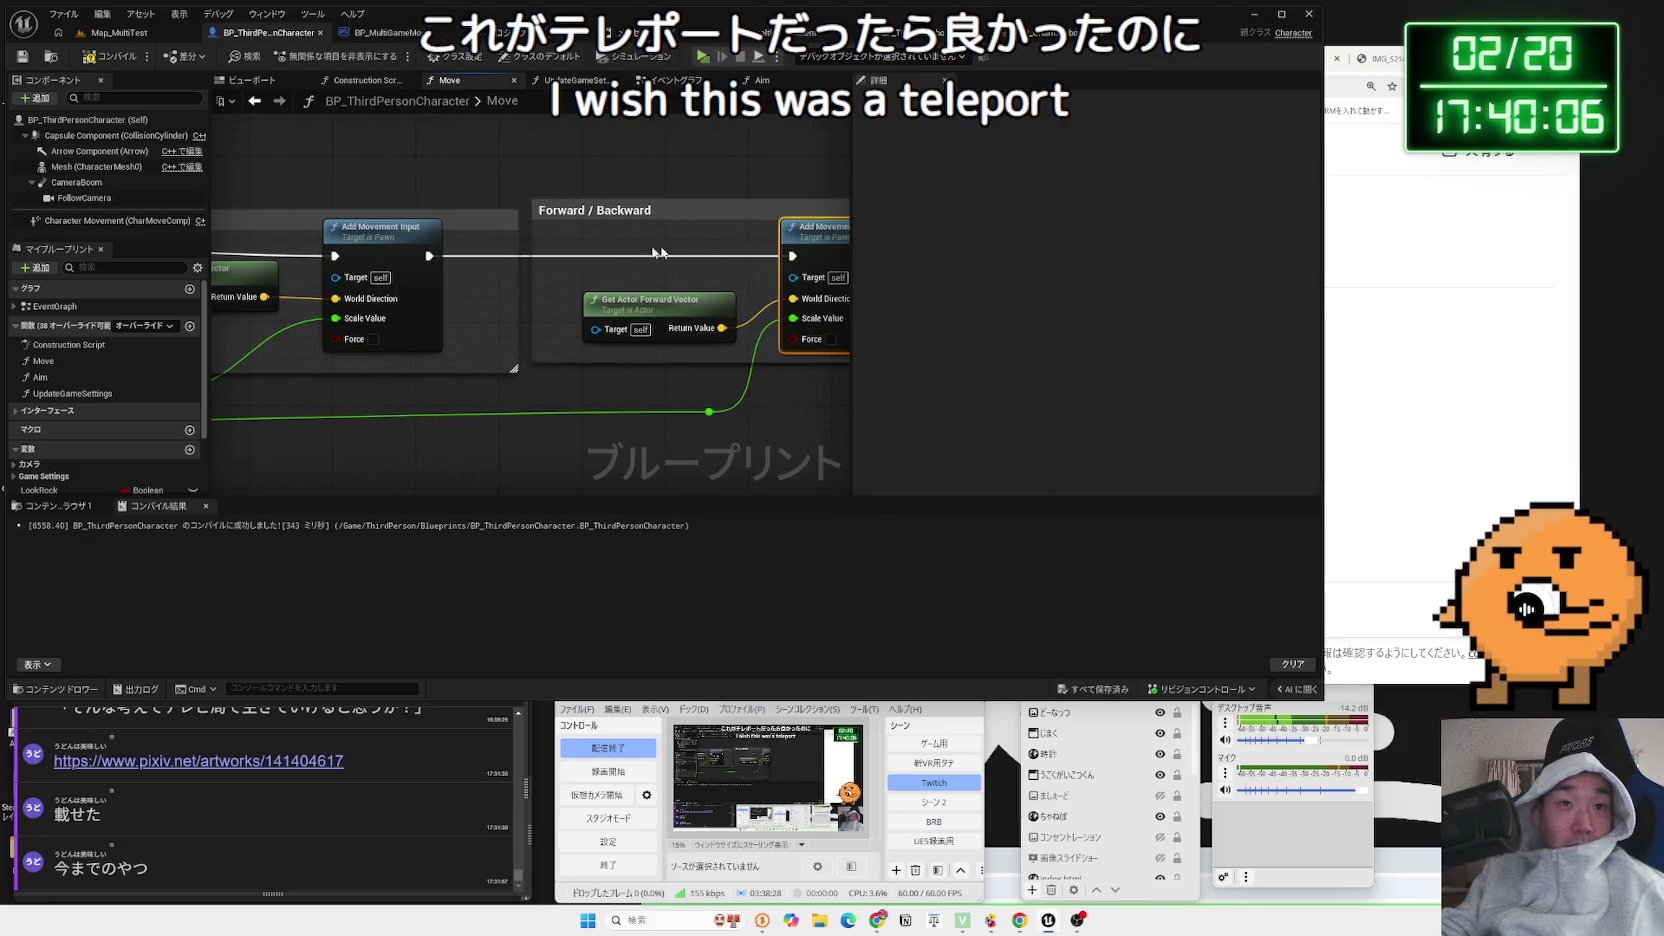
mouse_move(495, 253)
left_mouse_down()
mouse_move(1093, 275)
mouse_move(772, 283)
left_mouse_up()
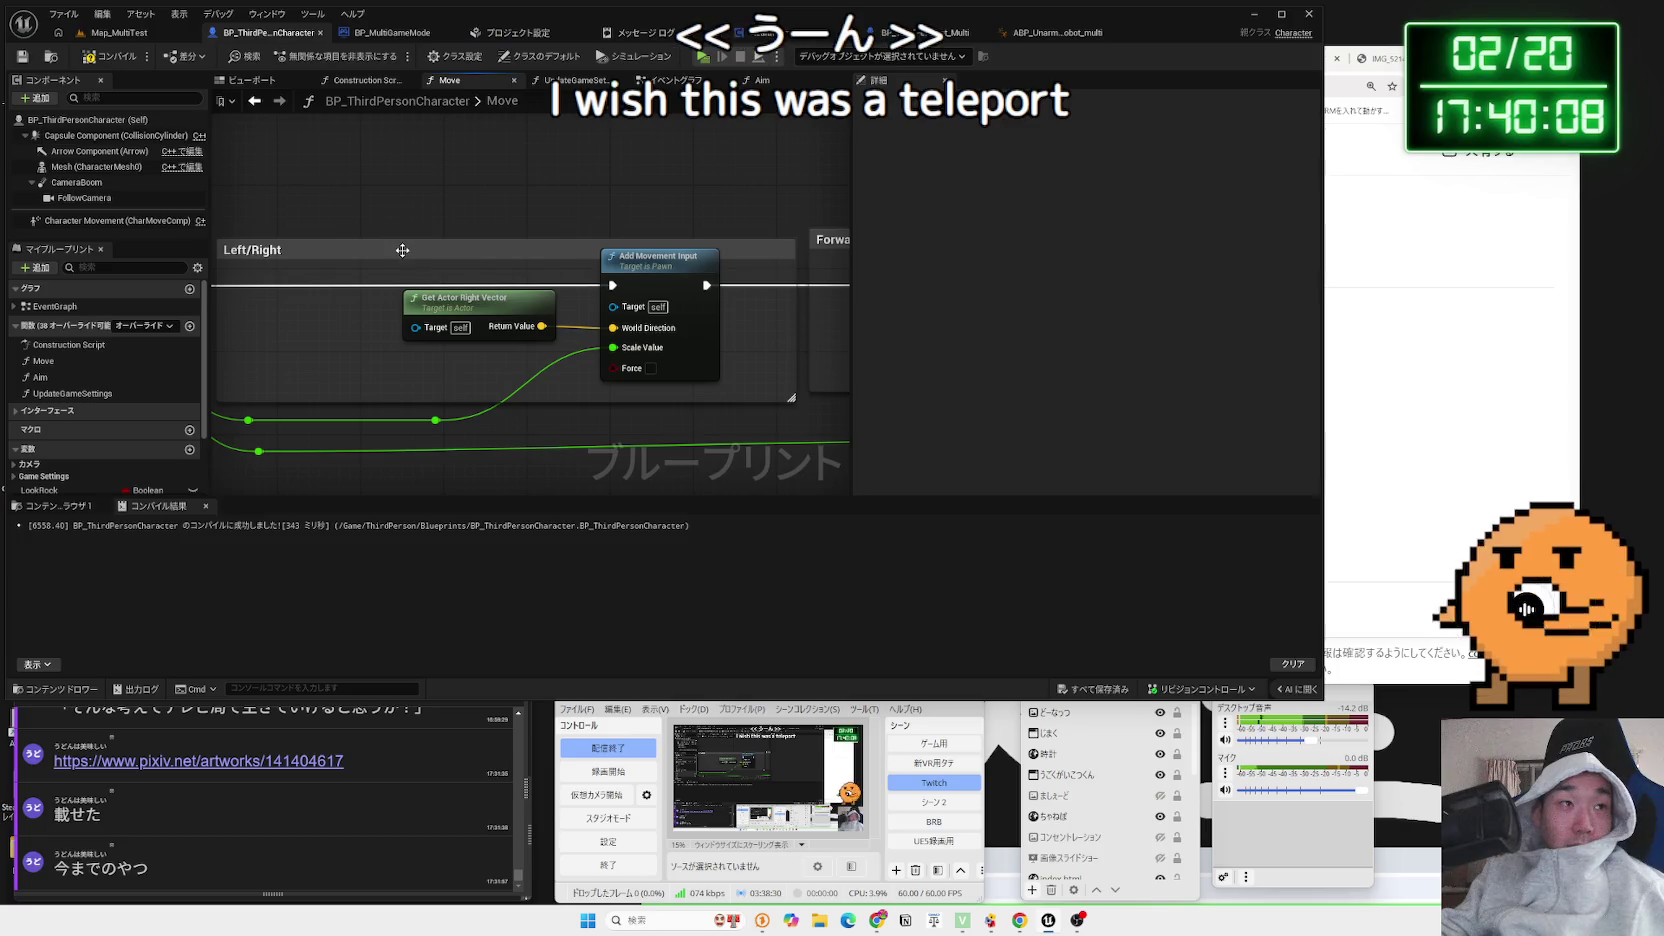
left_click(109, 140)
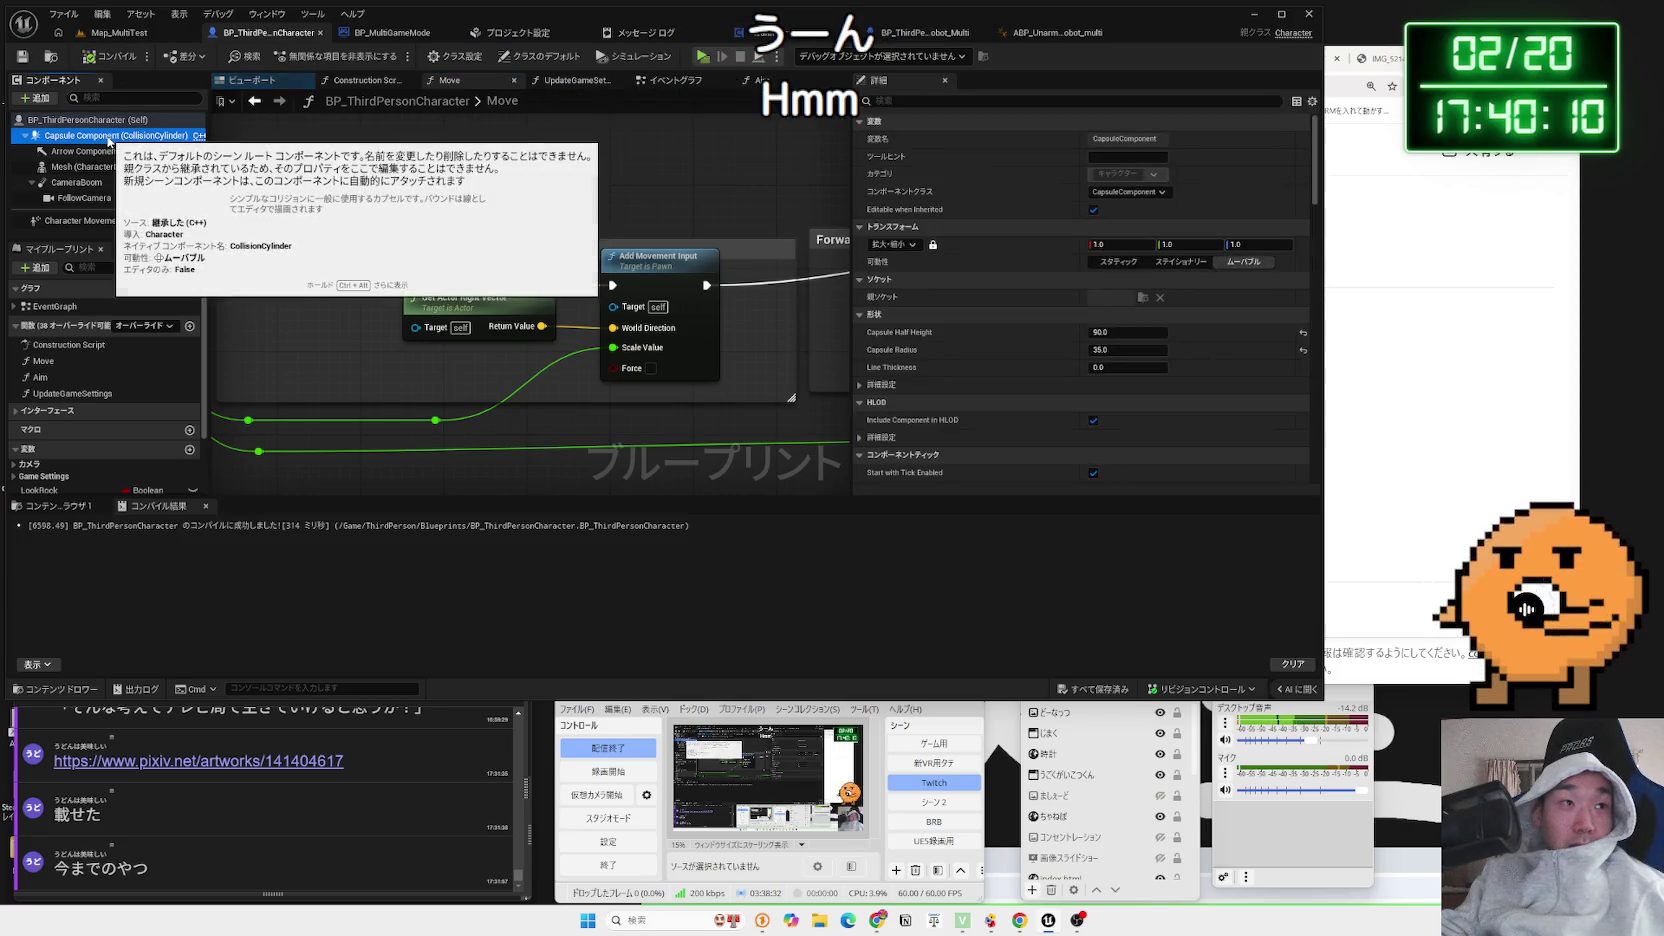
left_click_drag(622, 199, 374, 210)
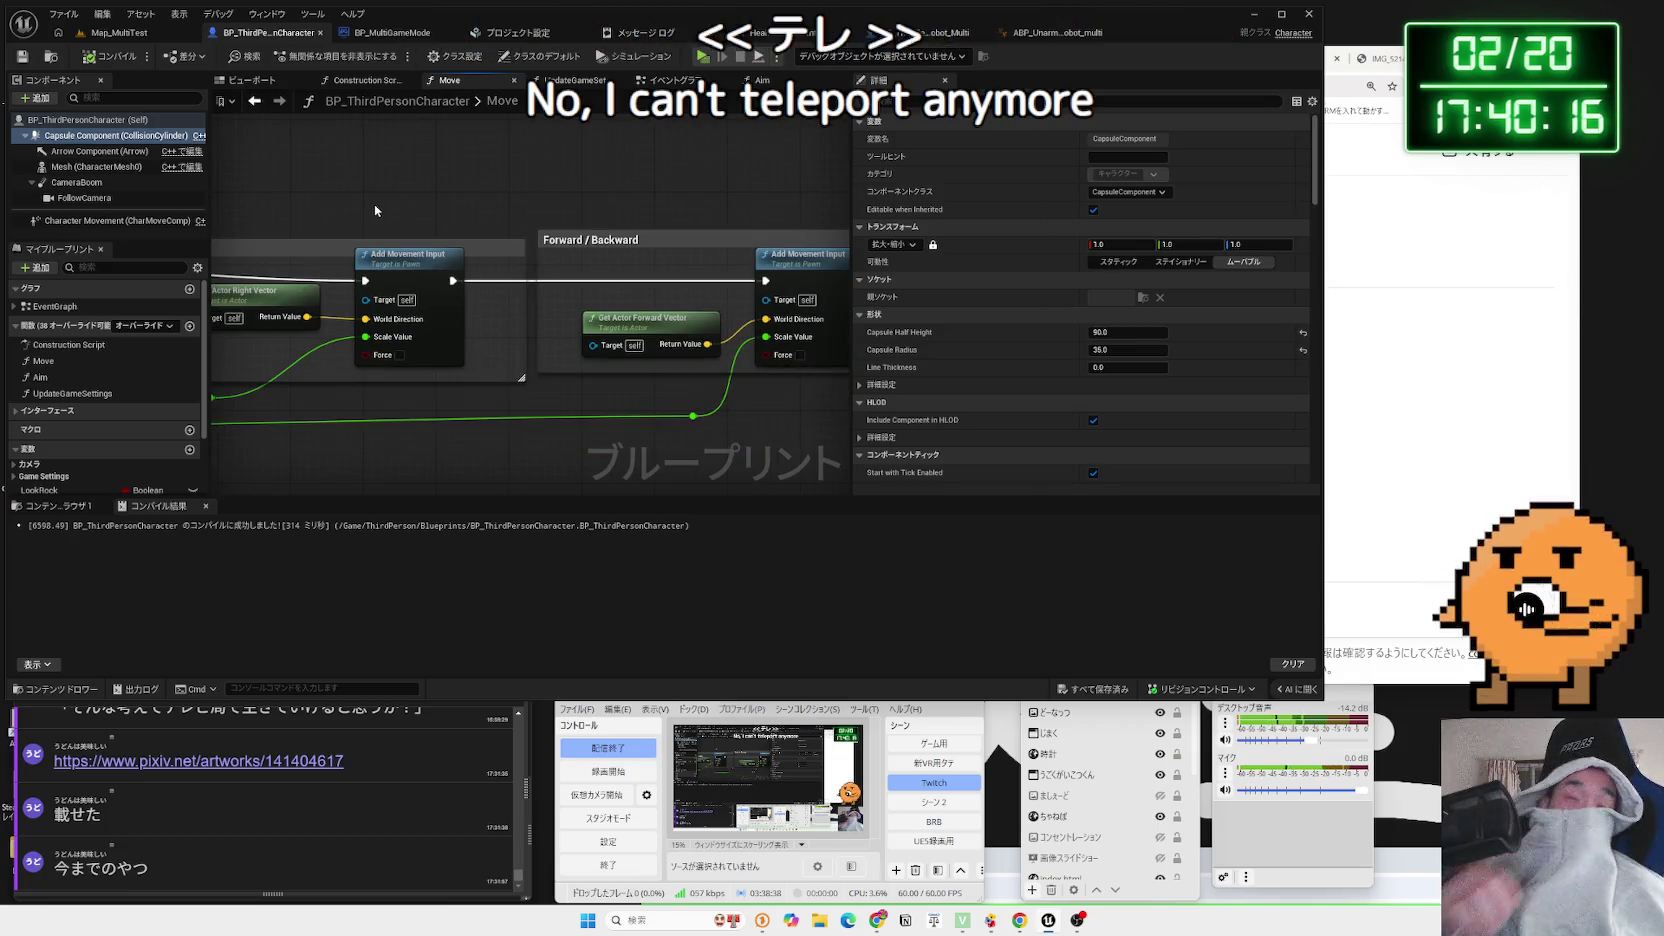
left_click(880, 33)
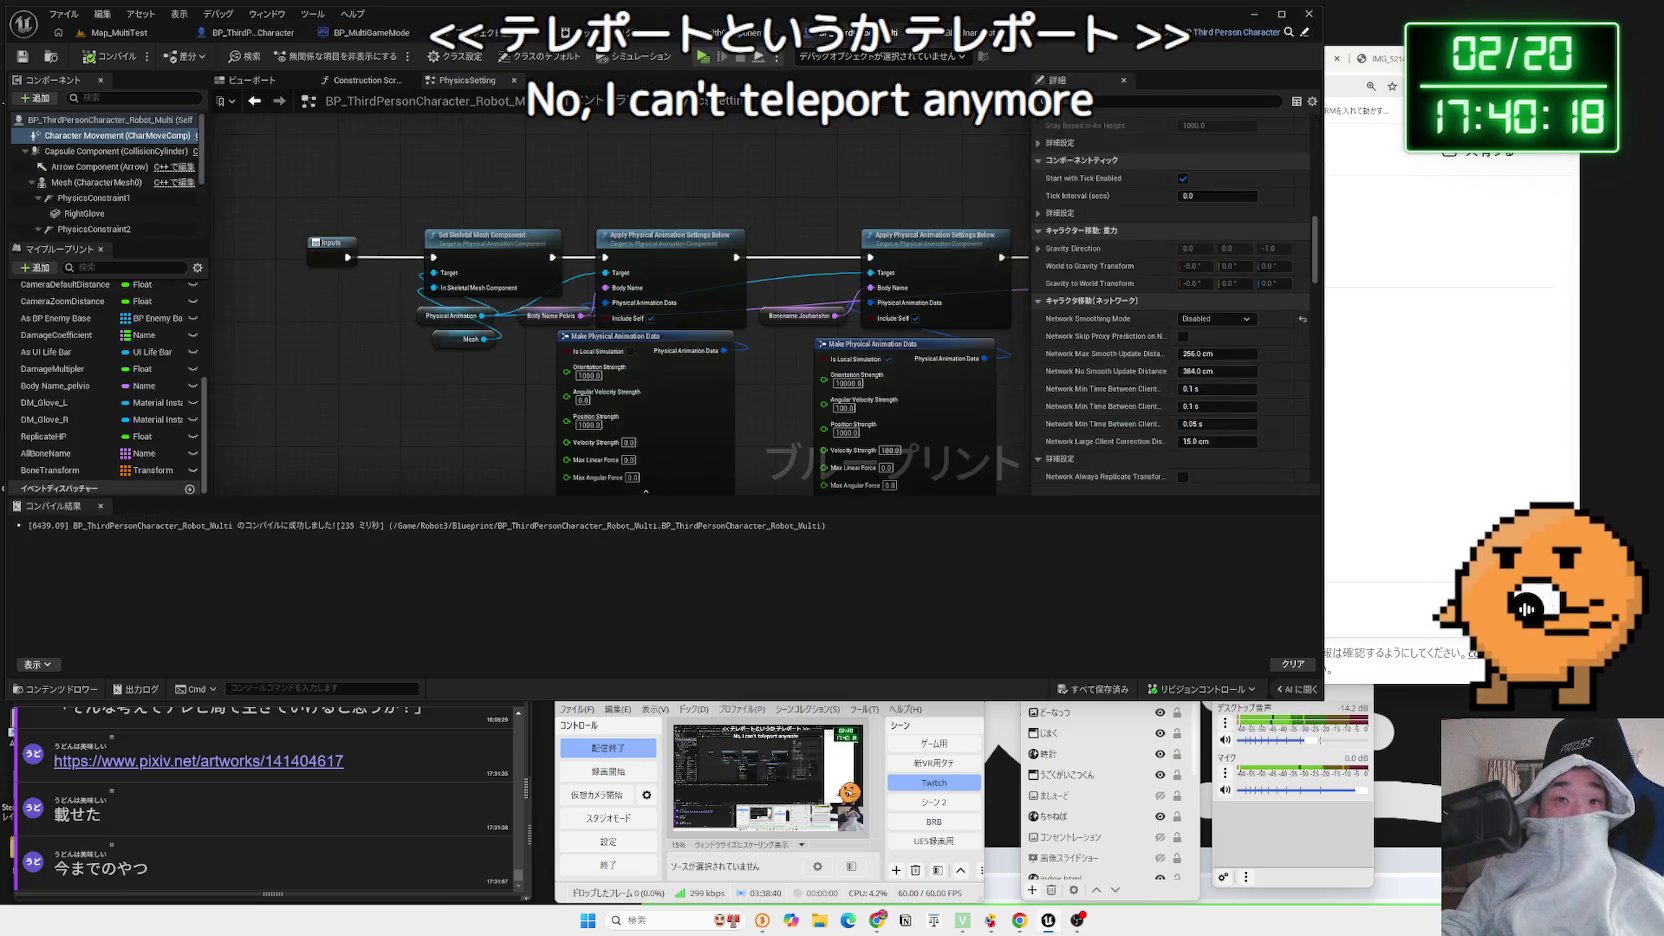
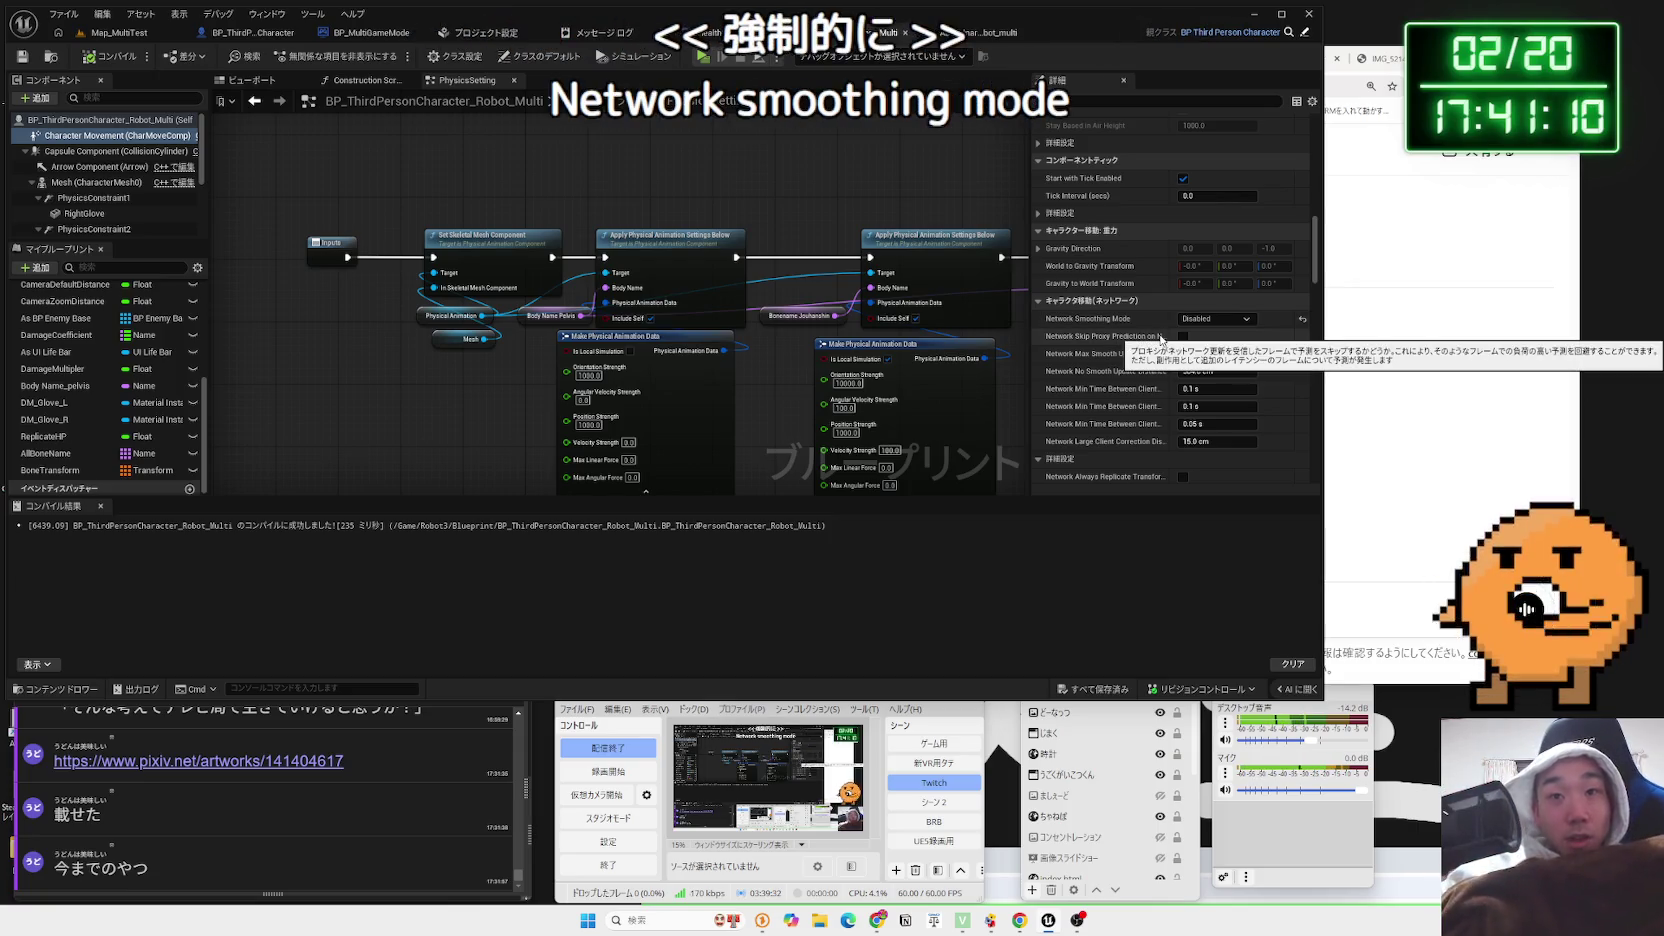
Scroll through the Character Movement network details, then go back to the Map_MultiTest level tab
scroll(1135, 355, "down", 4)
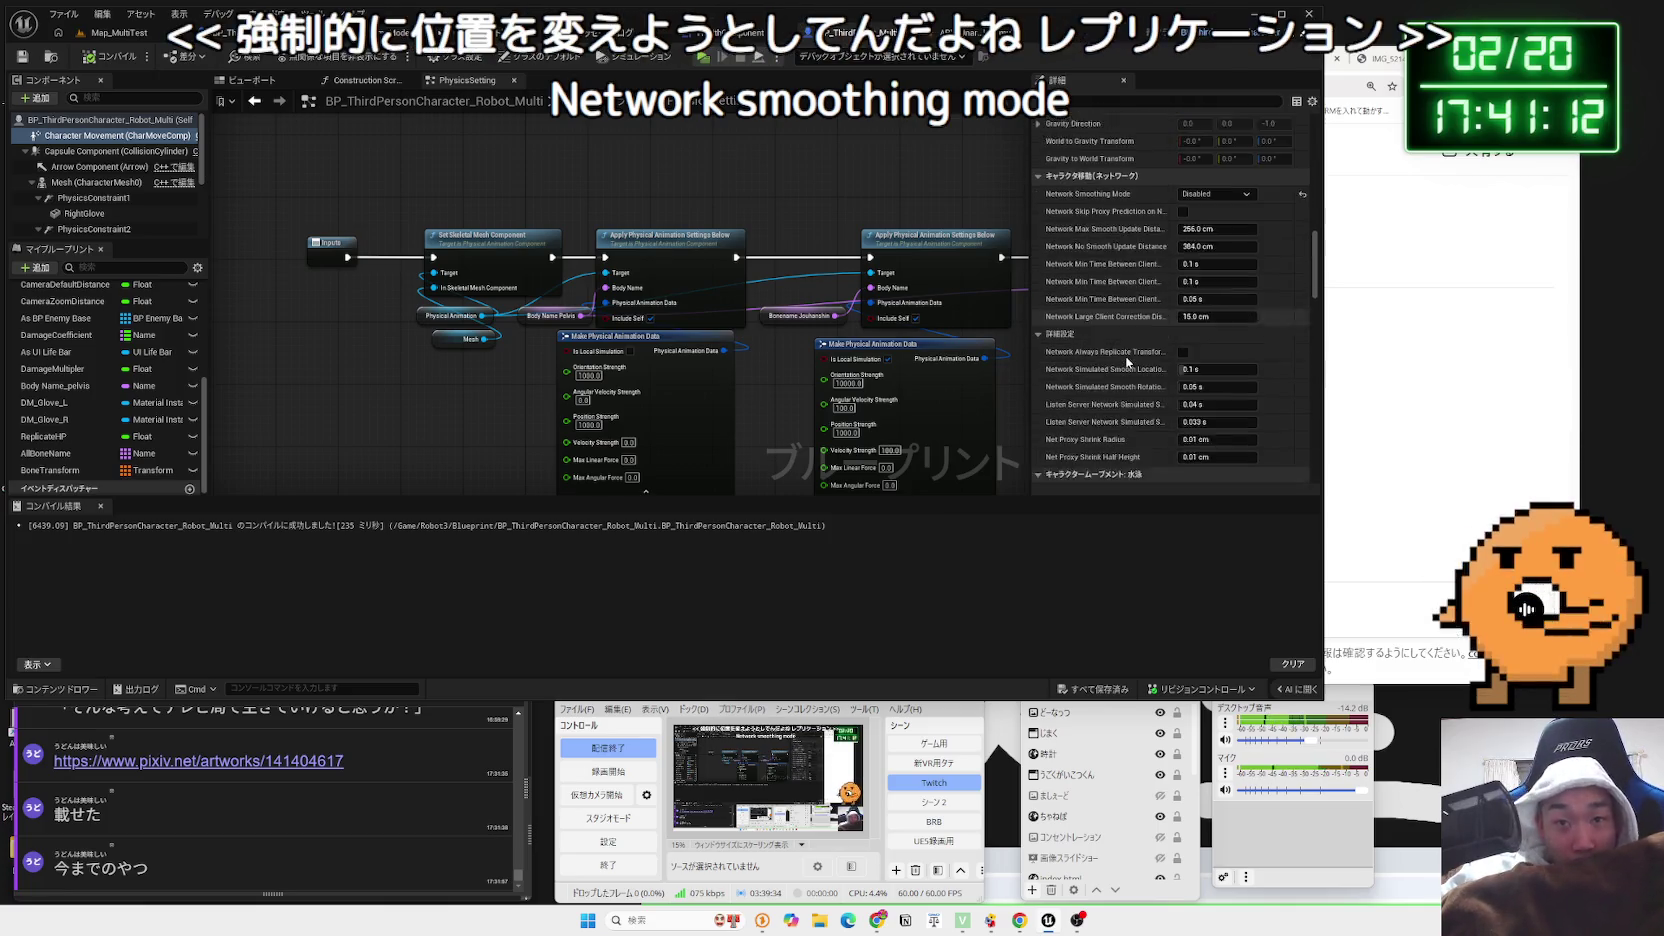
scroll(1128, 362, "up", 1)
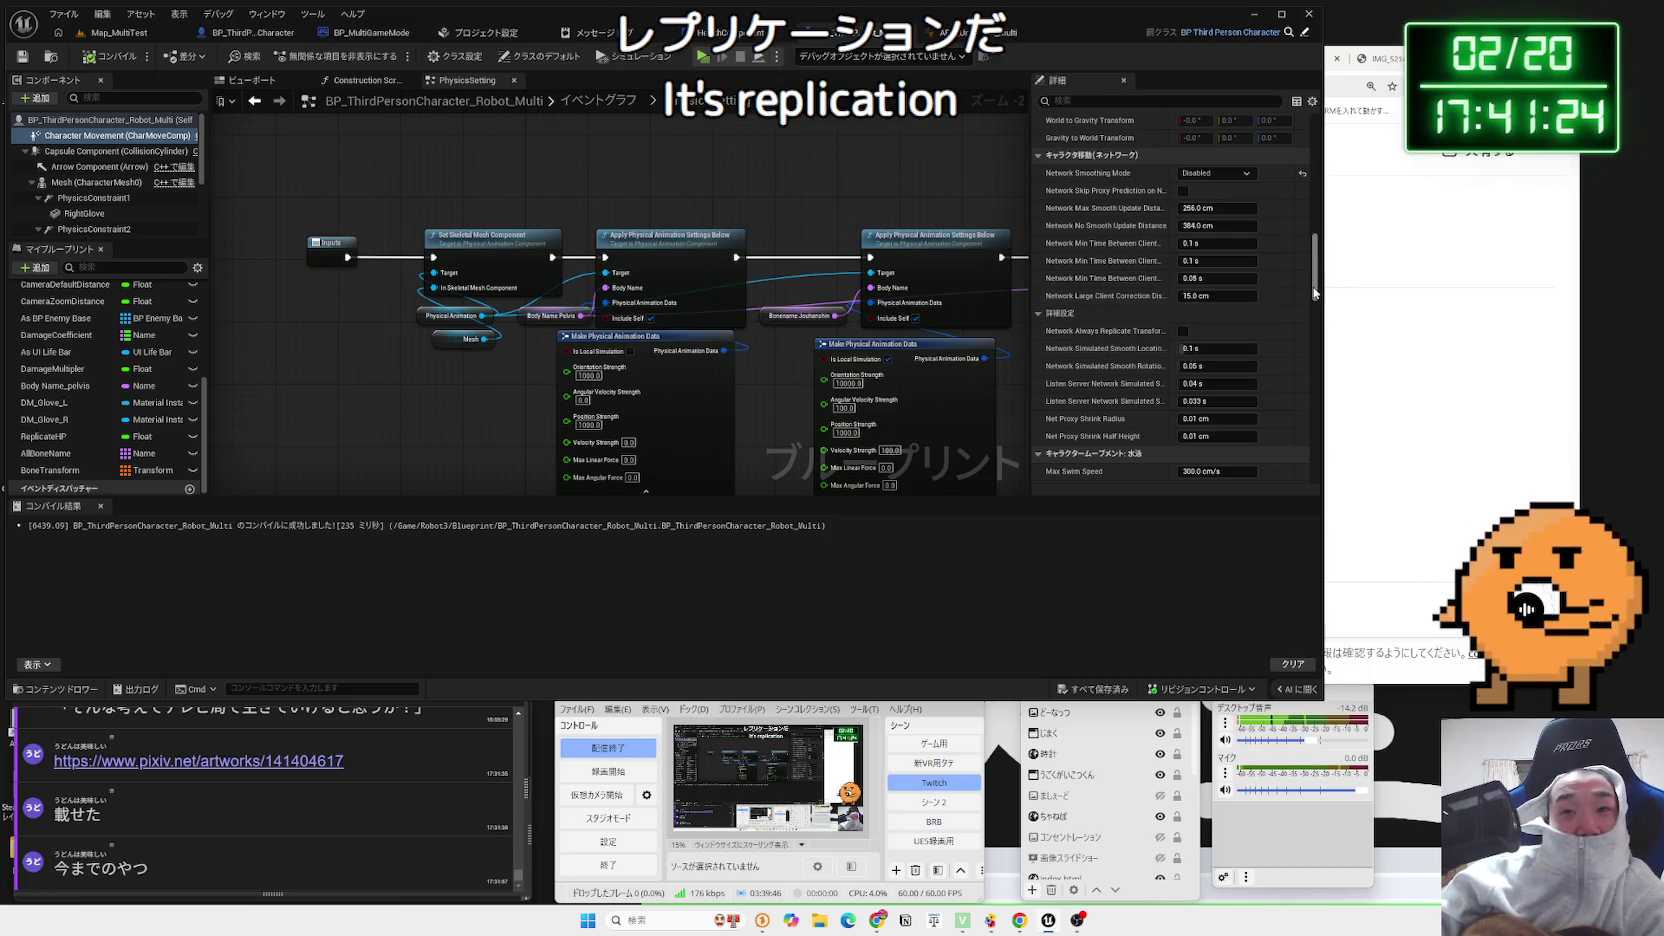
scroll(1314, 293, "up", 3)
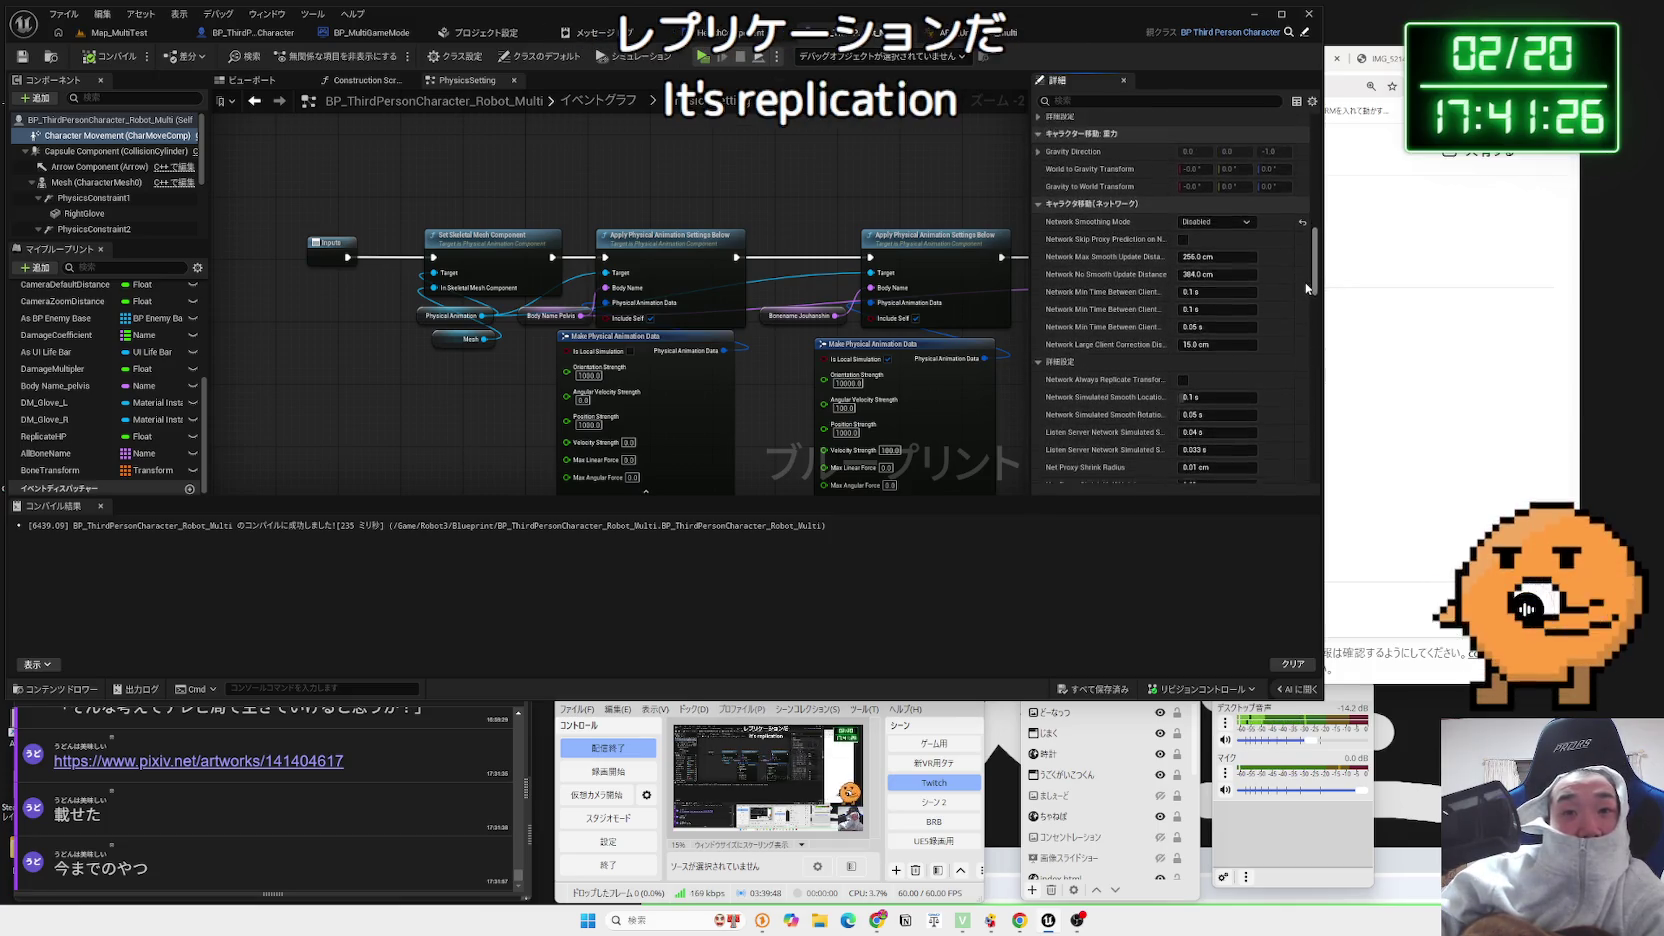
scroll(1306, 288, "down", 3)
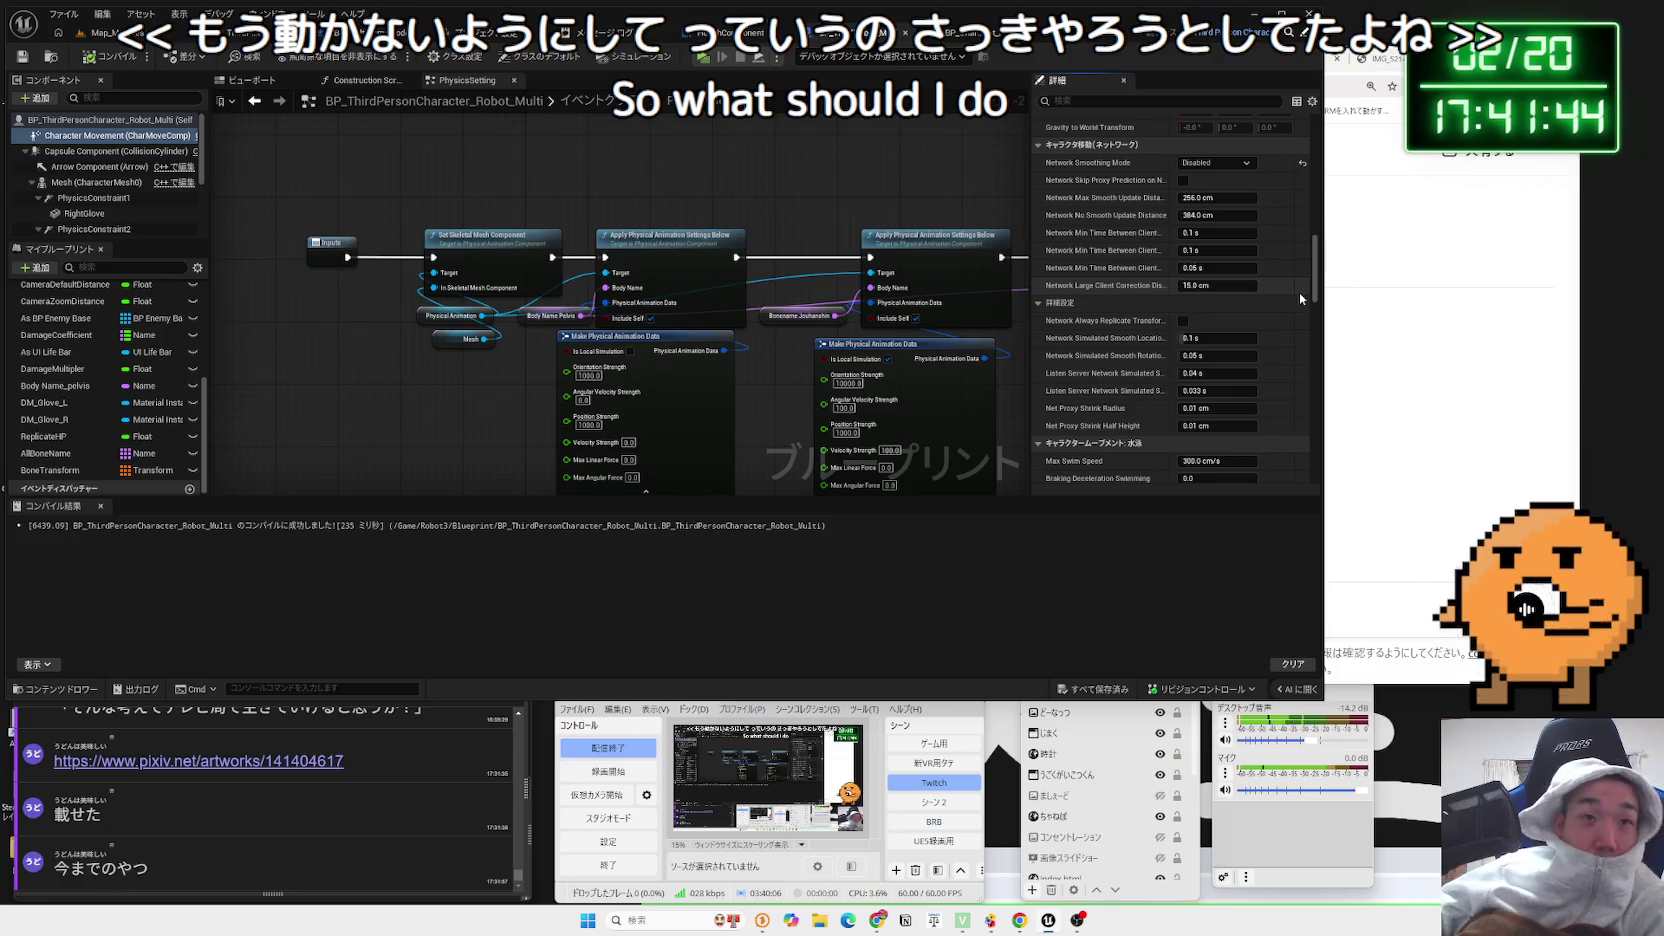
left_click(119, 32)
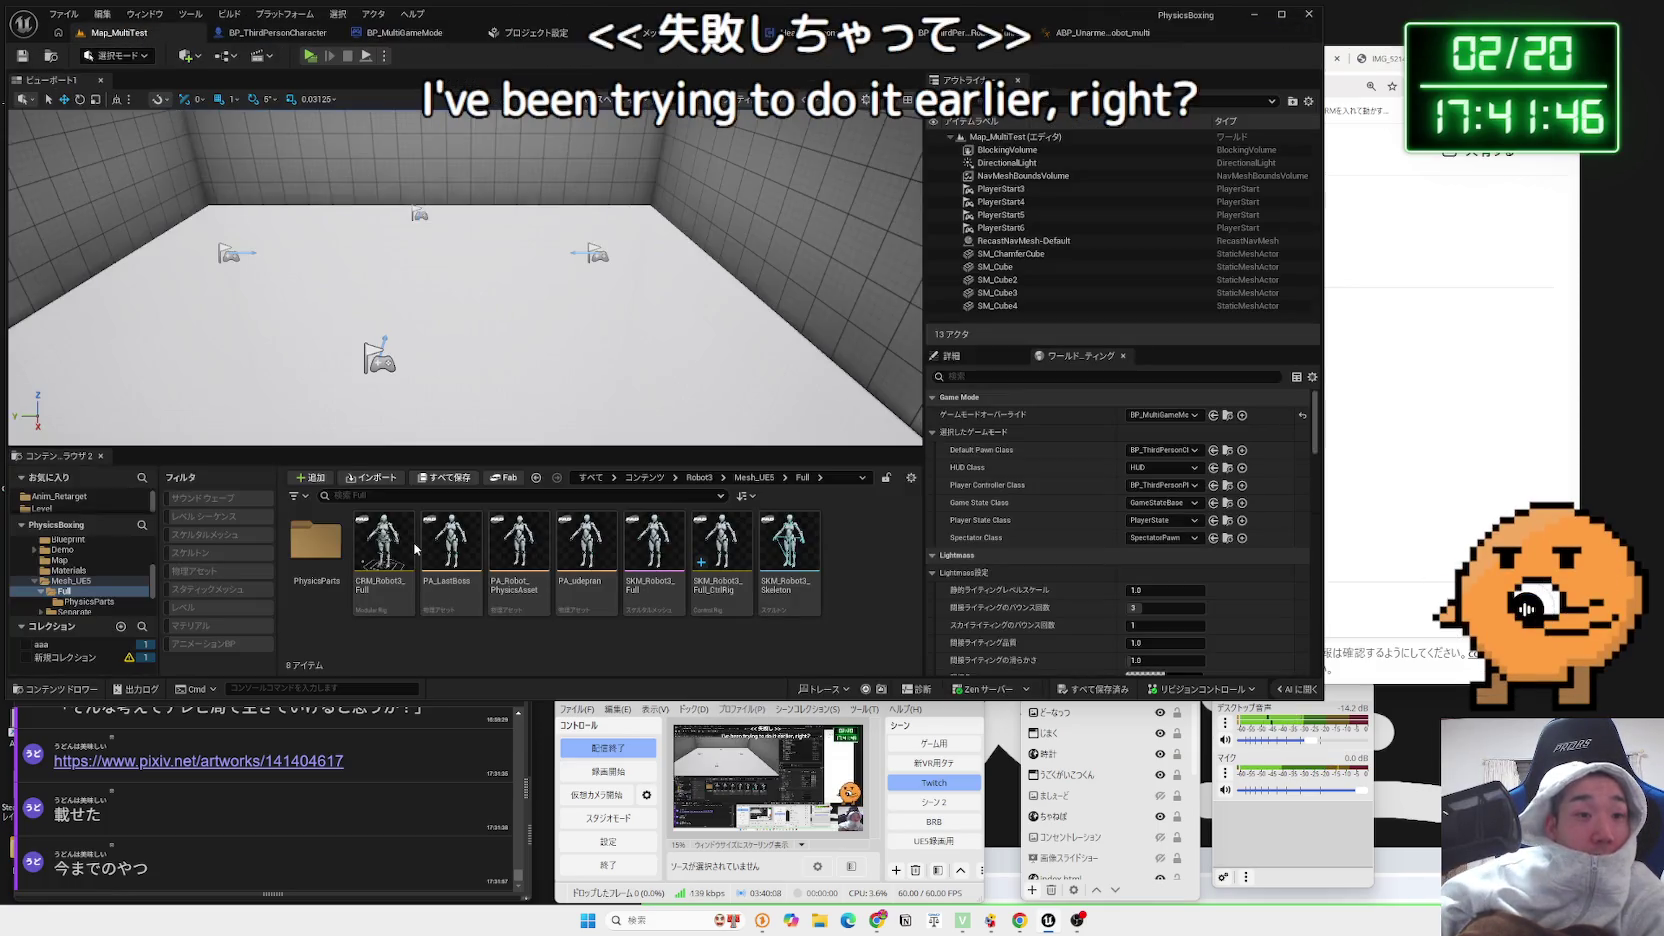
Open SKM_Robot3_Full_CtrlRig and inspect its Forwards Solve graph around Get All
double_click(714, 612)
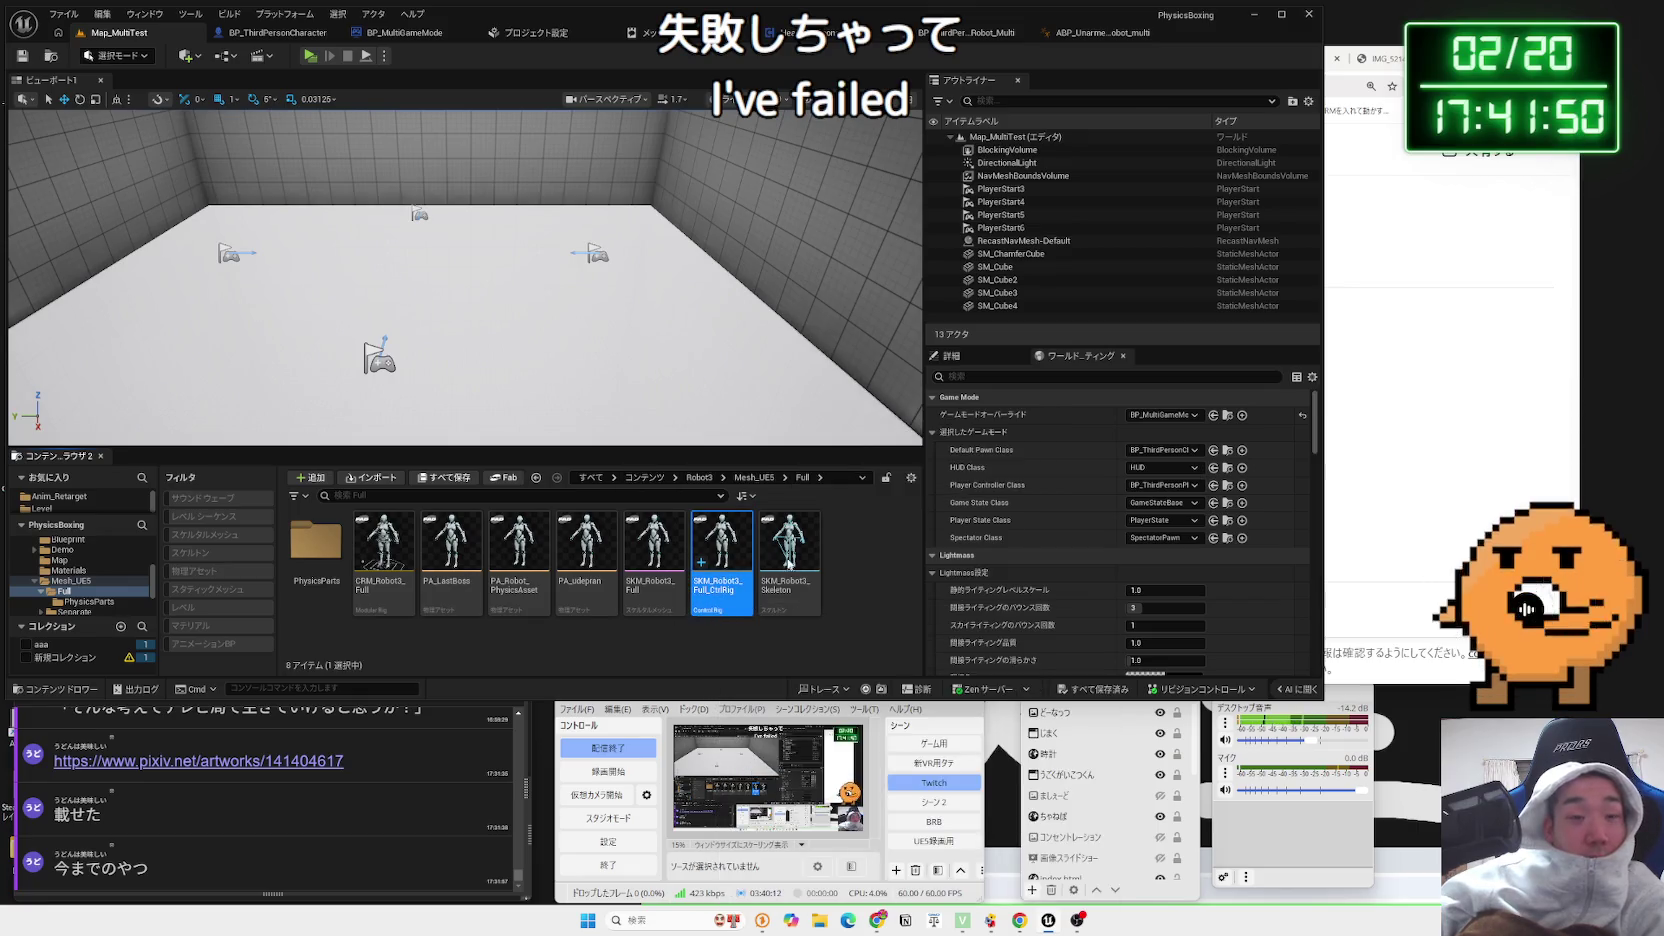
scroll(796, 438, "down", 1)
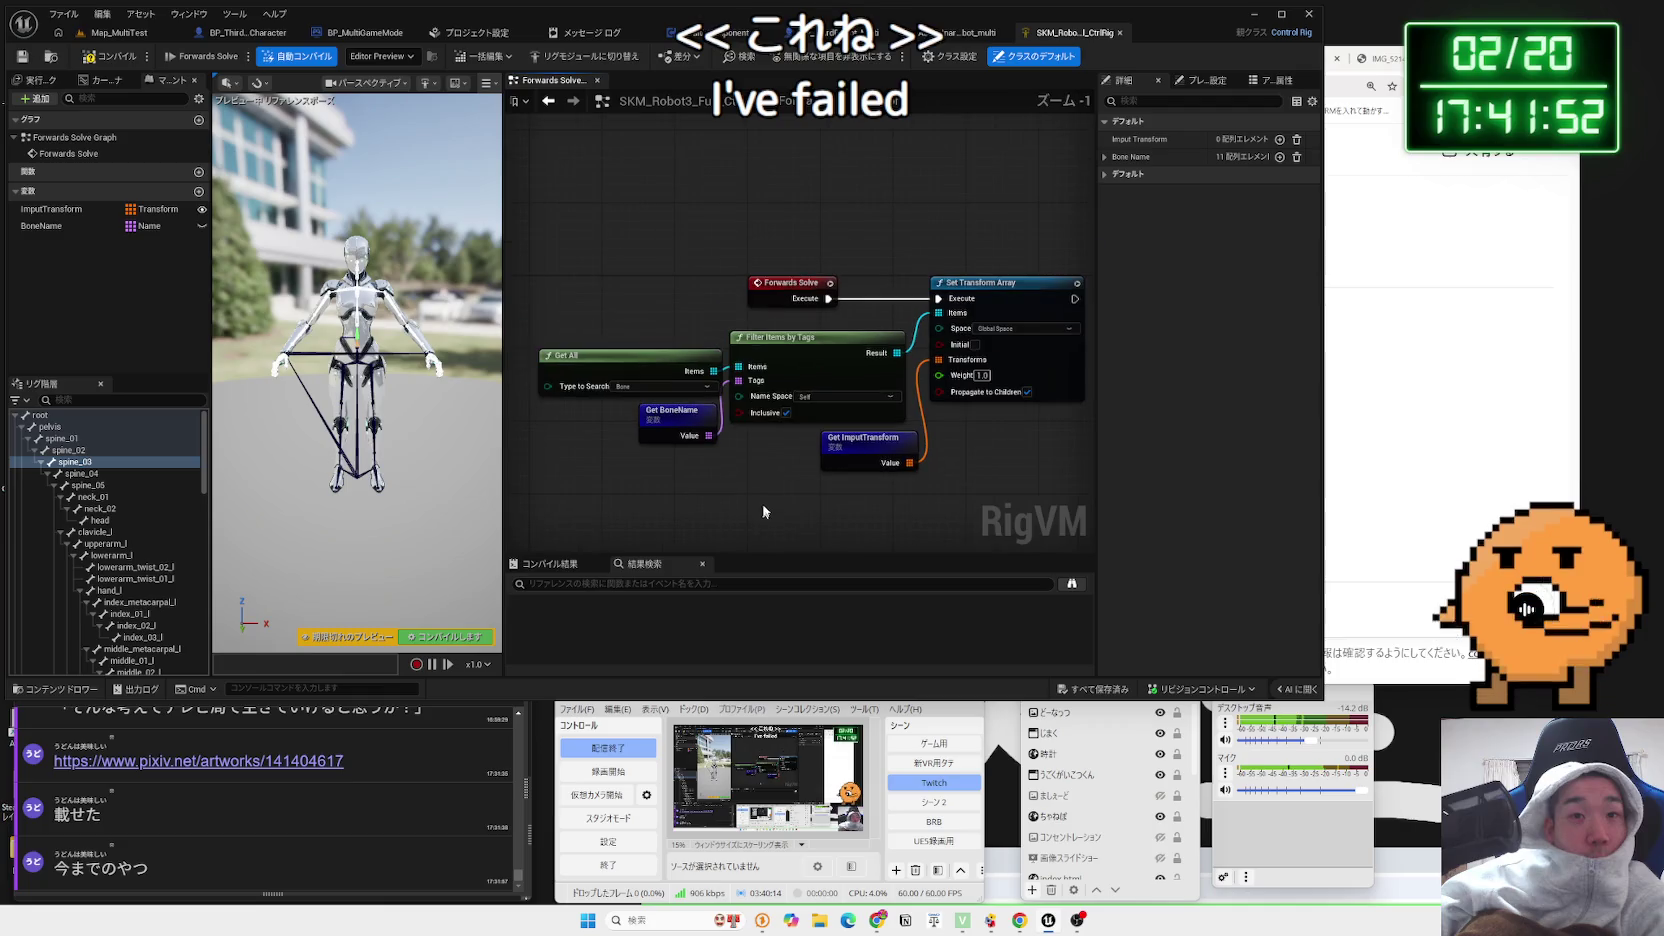
left_click(753, 289)
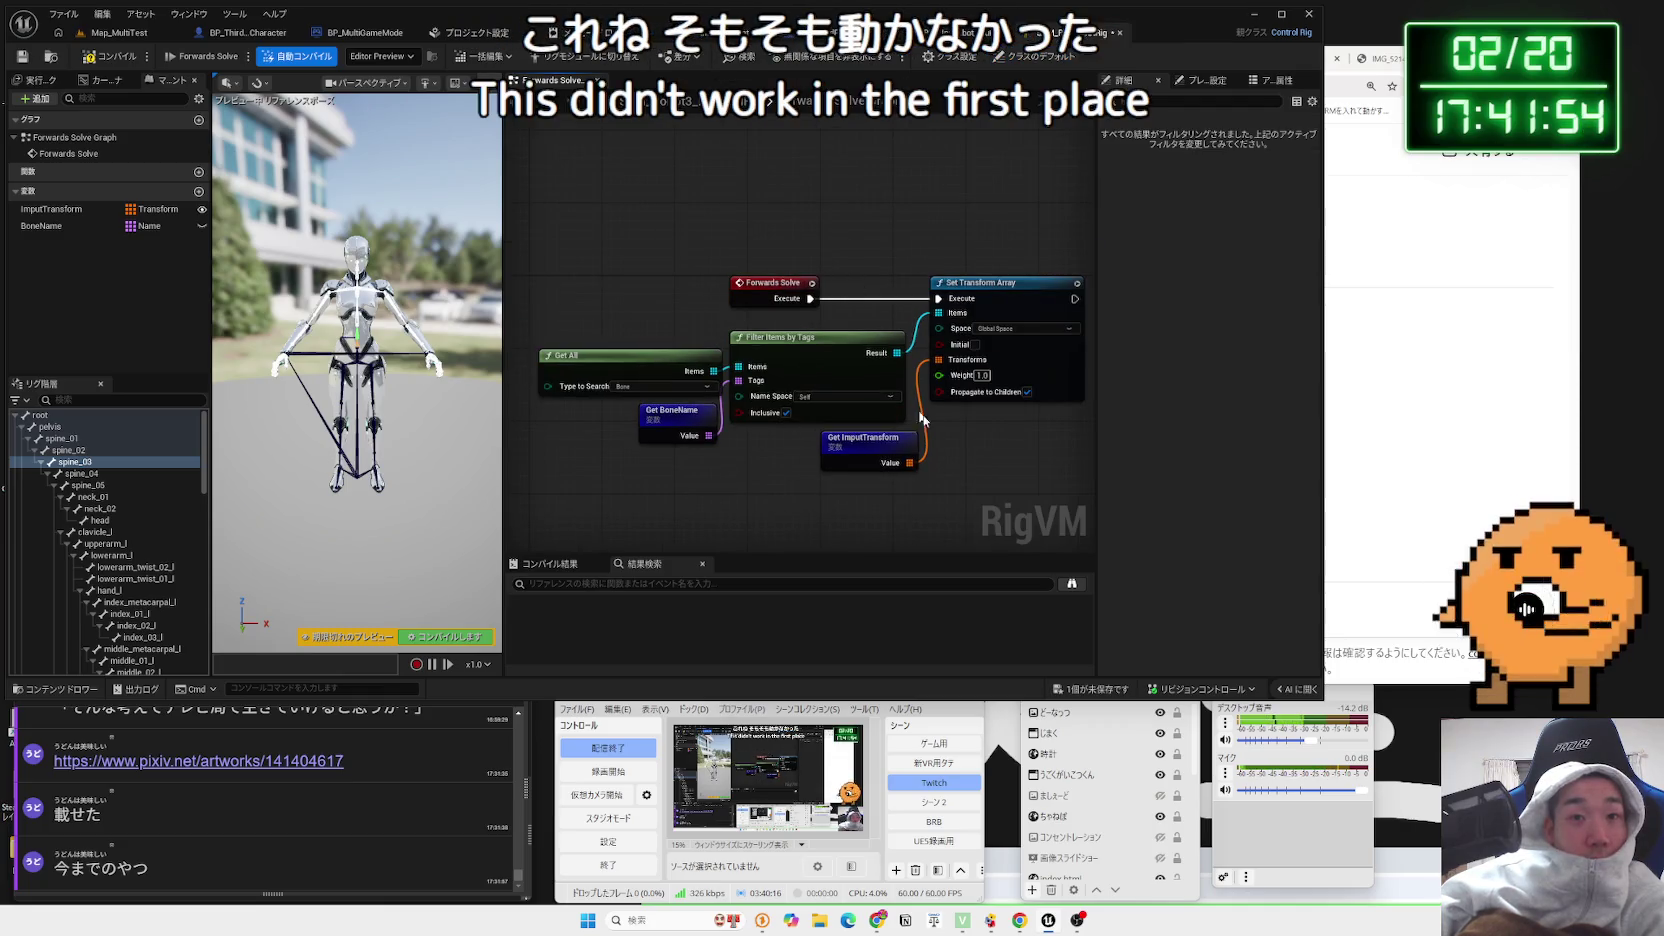
scroll(922, 418, "up", 1)
left_click_drag(888, 445, 965, 447)
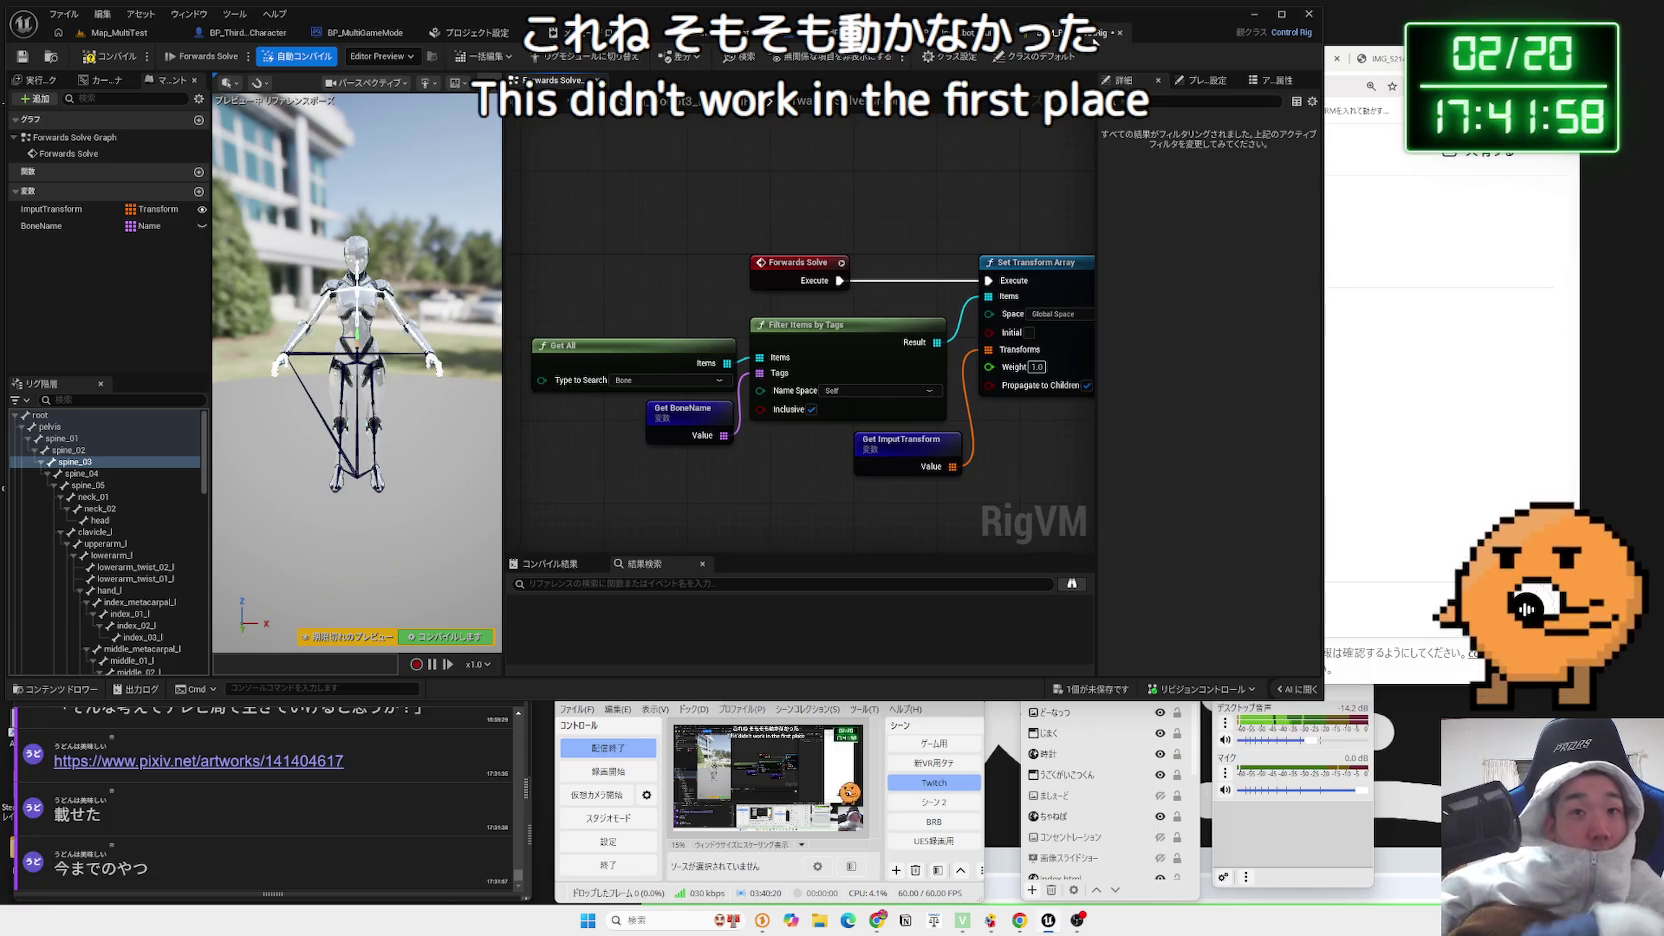
Save the control rig, then expand Default Physics Replication Settings in Project Settings > Physics
left_click(1090, 689)
left_click(913, 594)
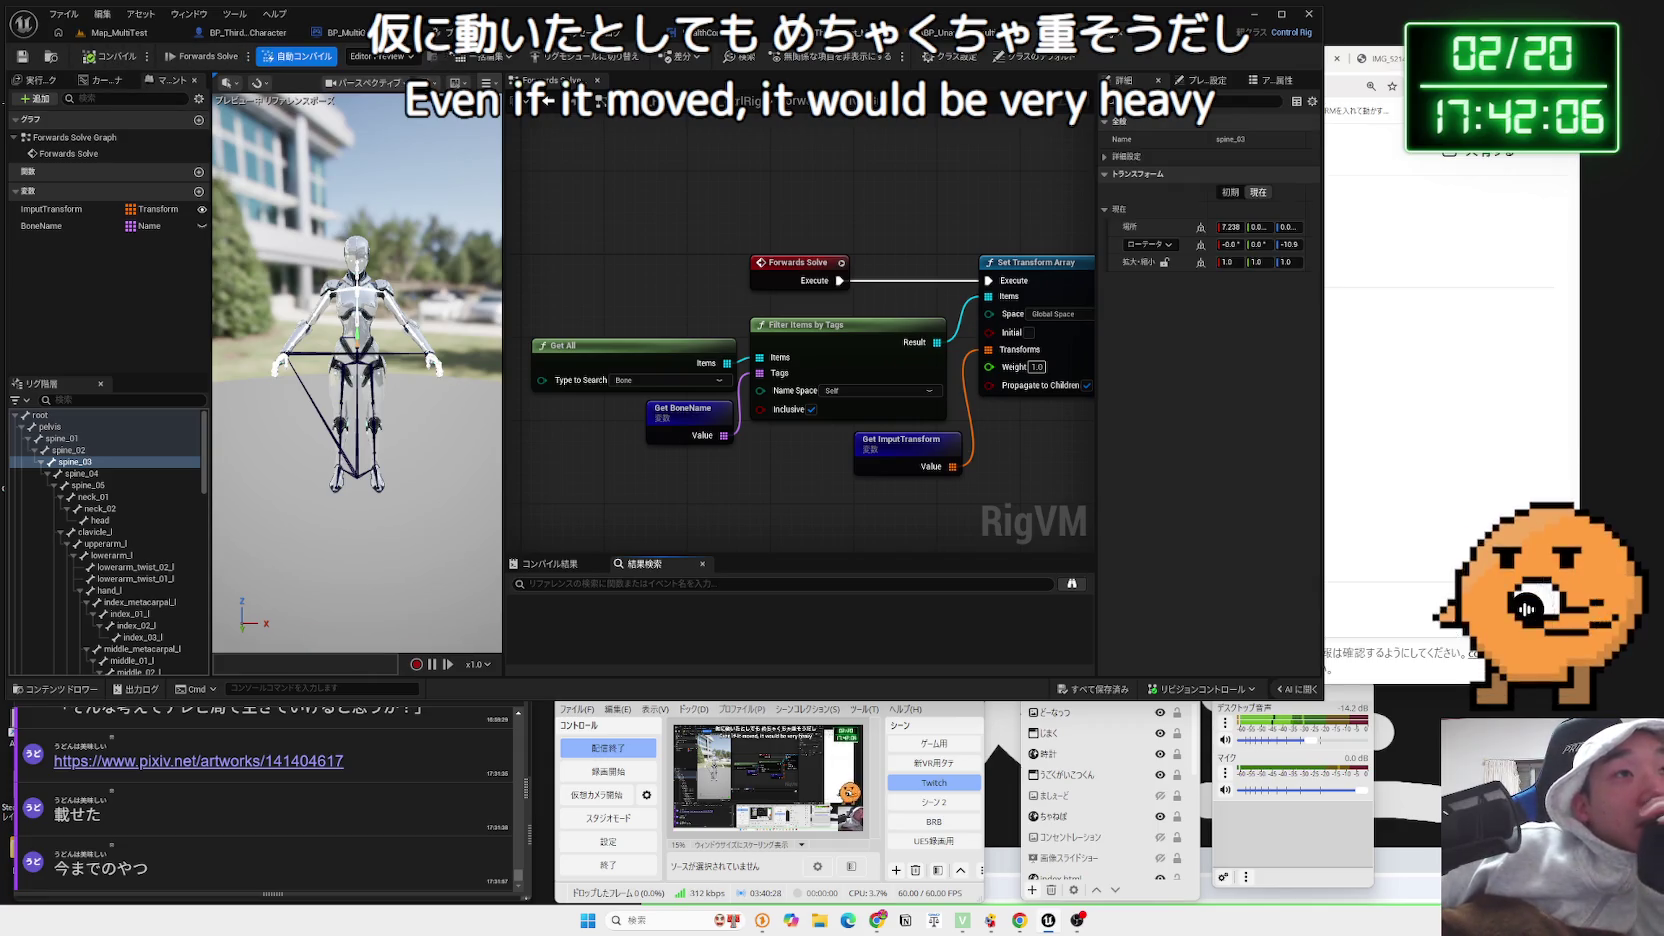
left_click(560, 32)
left_click(249, 280)
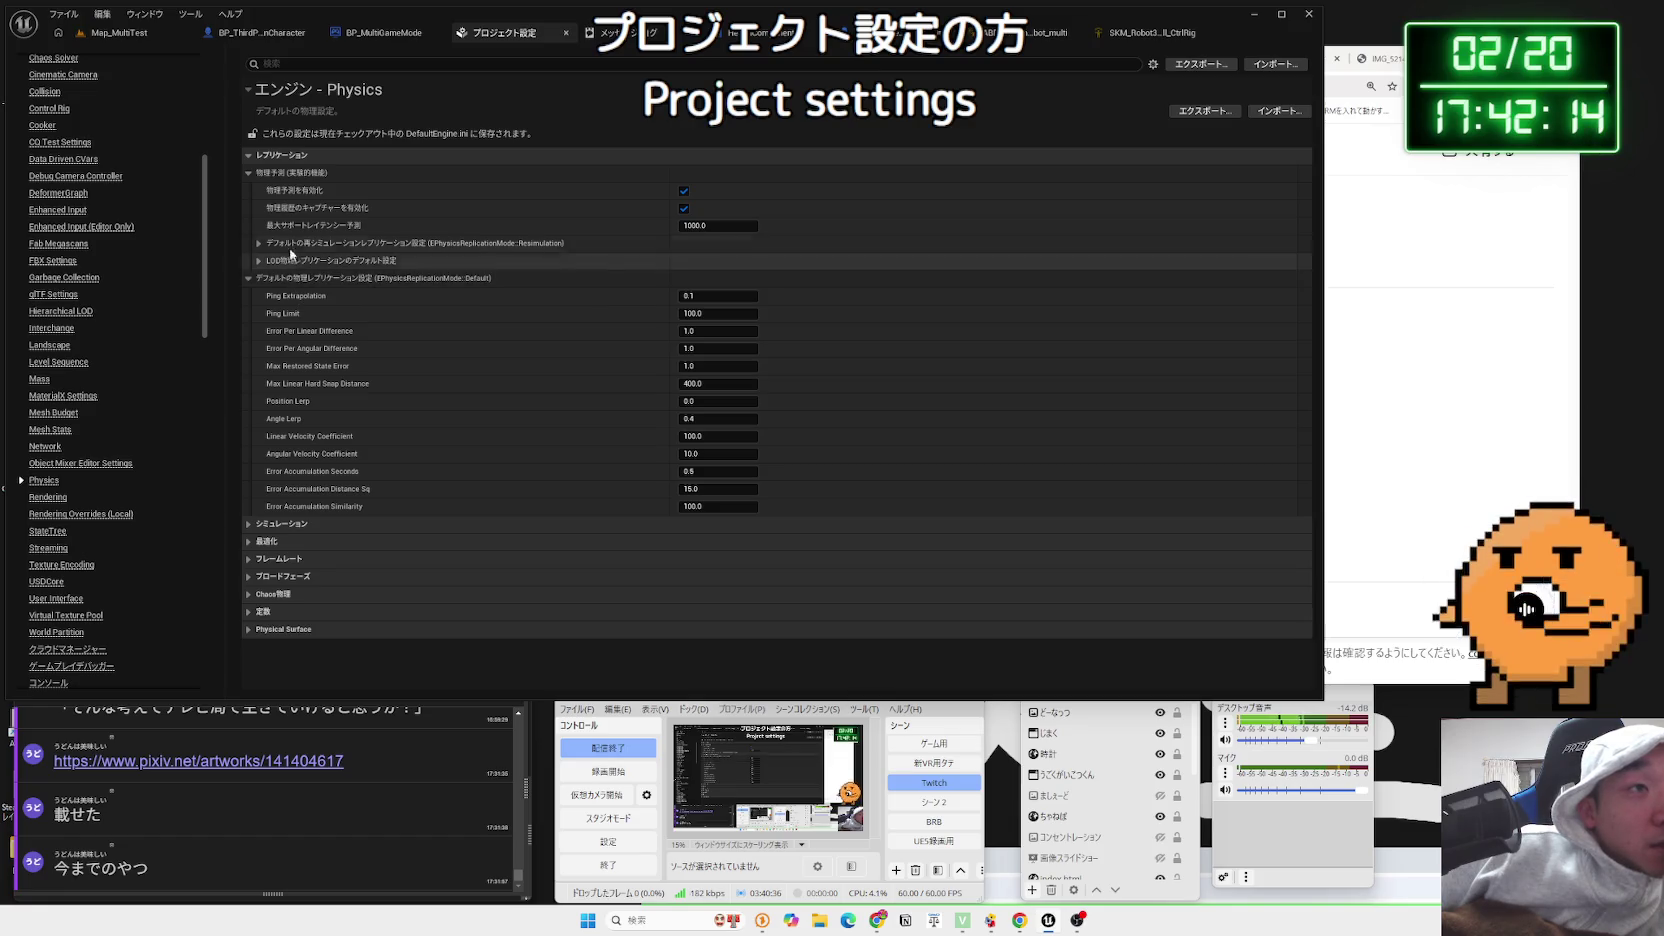
Collapse the prediction, replication, simulation and optimization categories on the Physics page
left_click(249, 173)
left_click(250, 189)
left_click(249, 207)
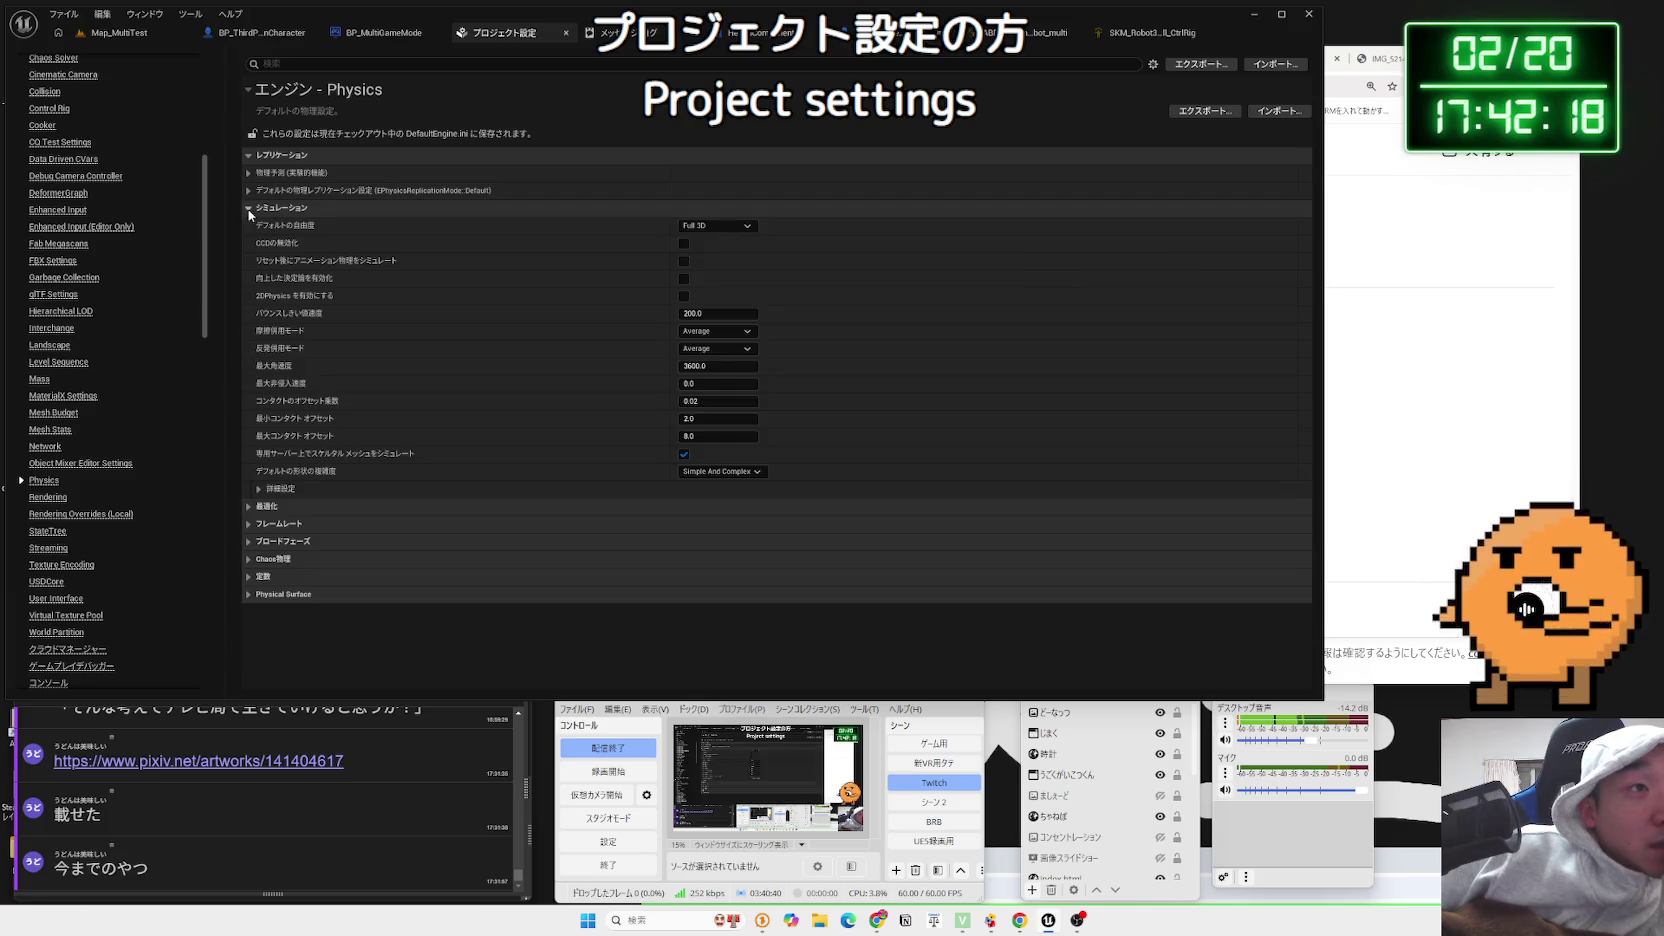
left_click(249, 208)
left_click(248, 225)
left_click(248, 225)
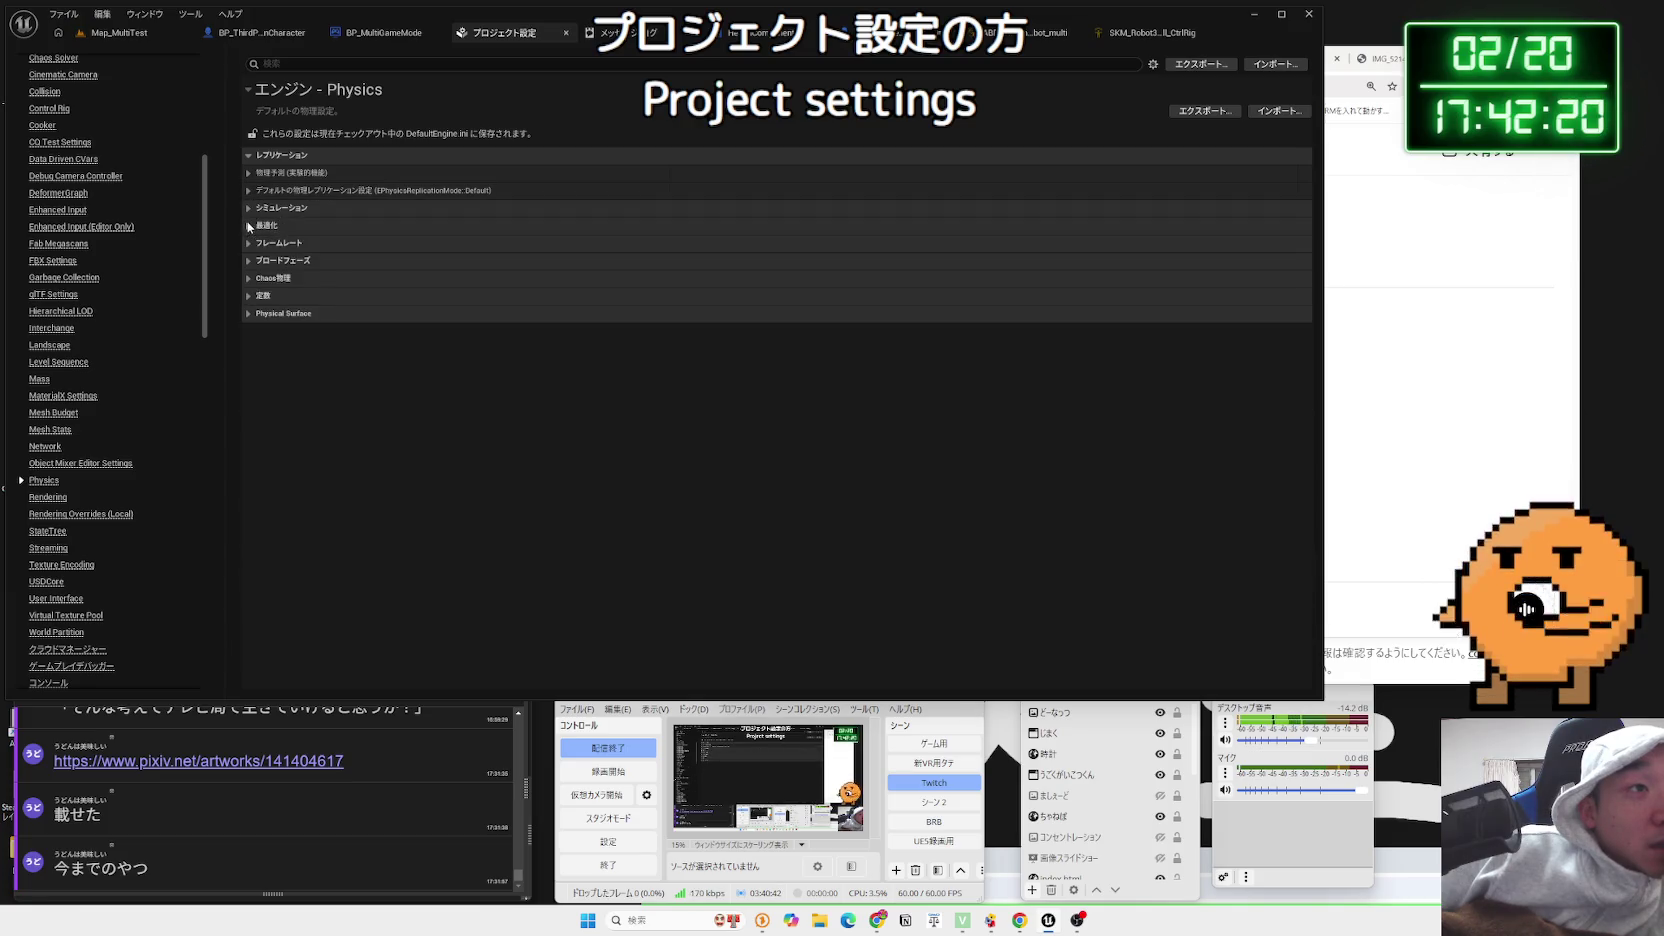
Scroll the Physics settings list and search the project settings for 'characte'
scroll(44, 436, "up", 3)
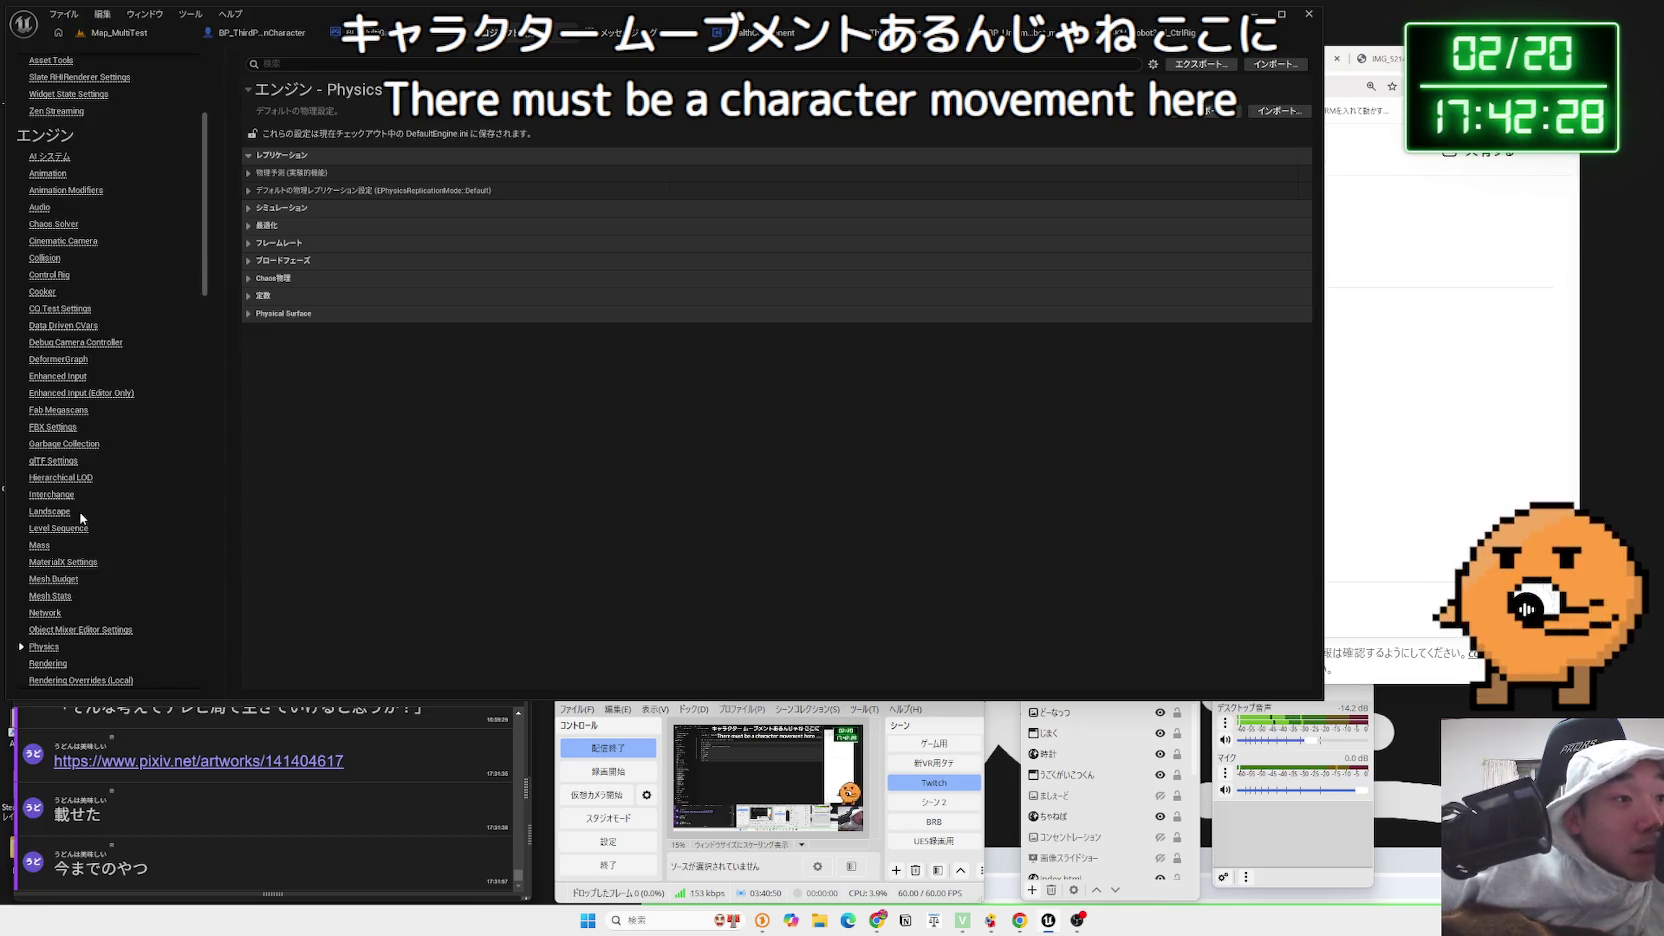
scroll(81, 517, "down", 7)
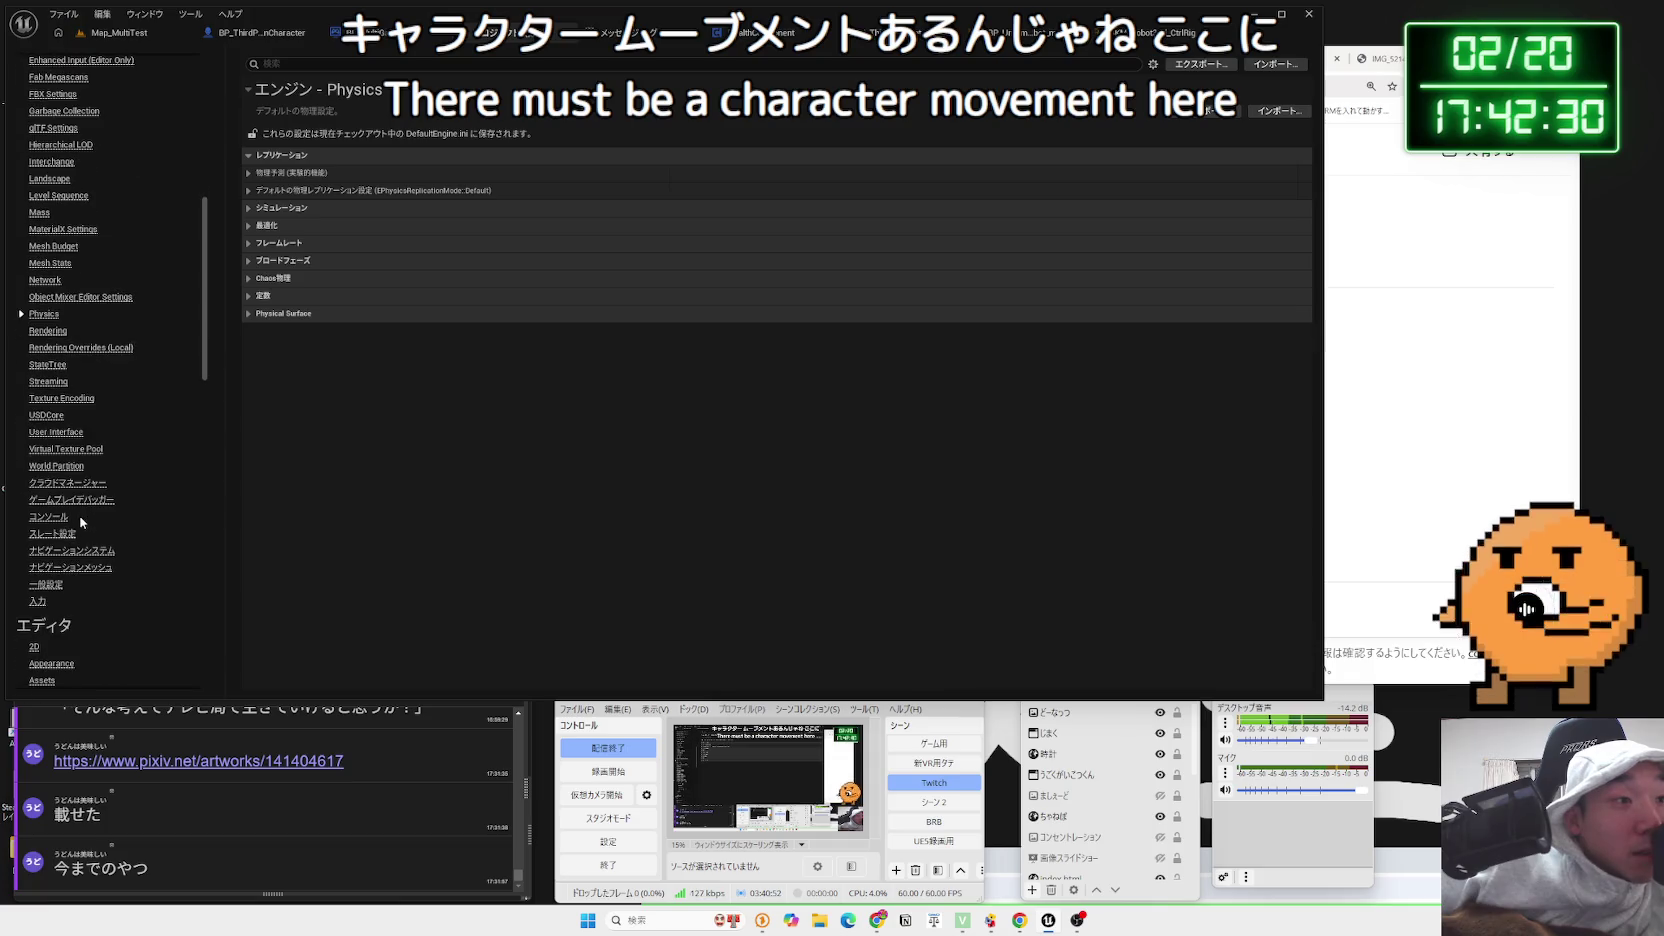
scroll(75, 560, "down", 3)
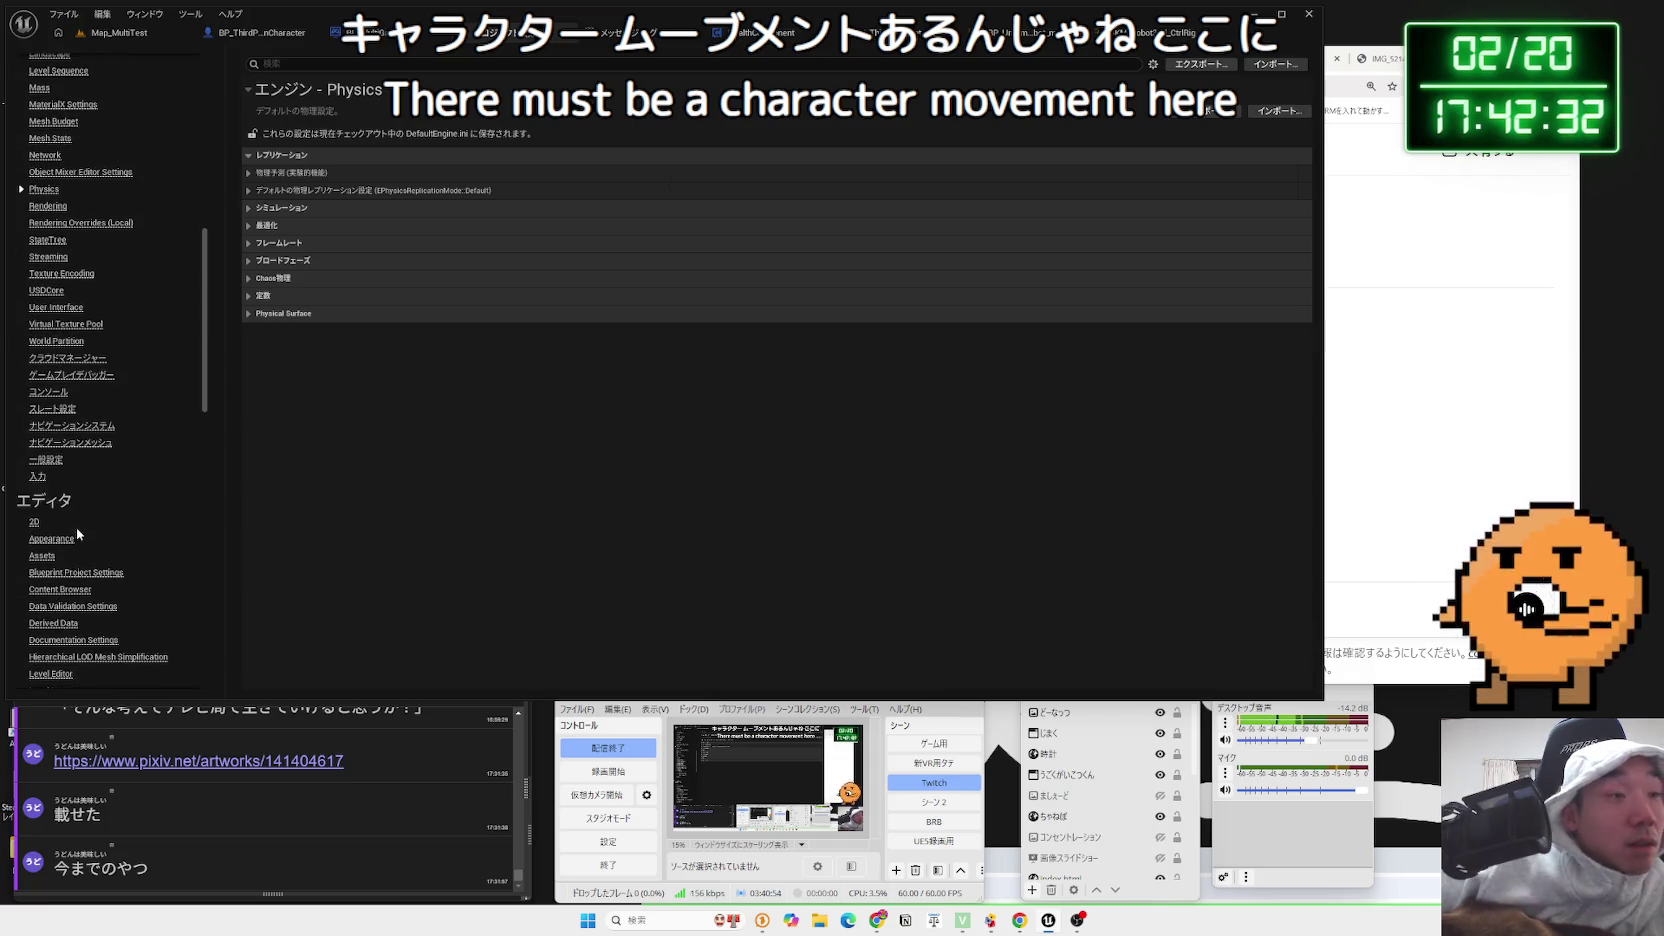
left_click(316, 64)
type("c")
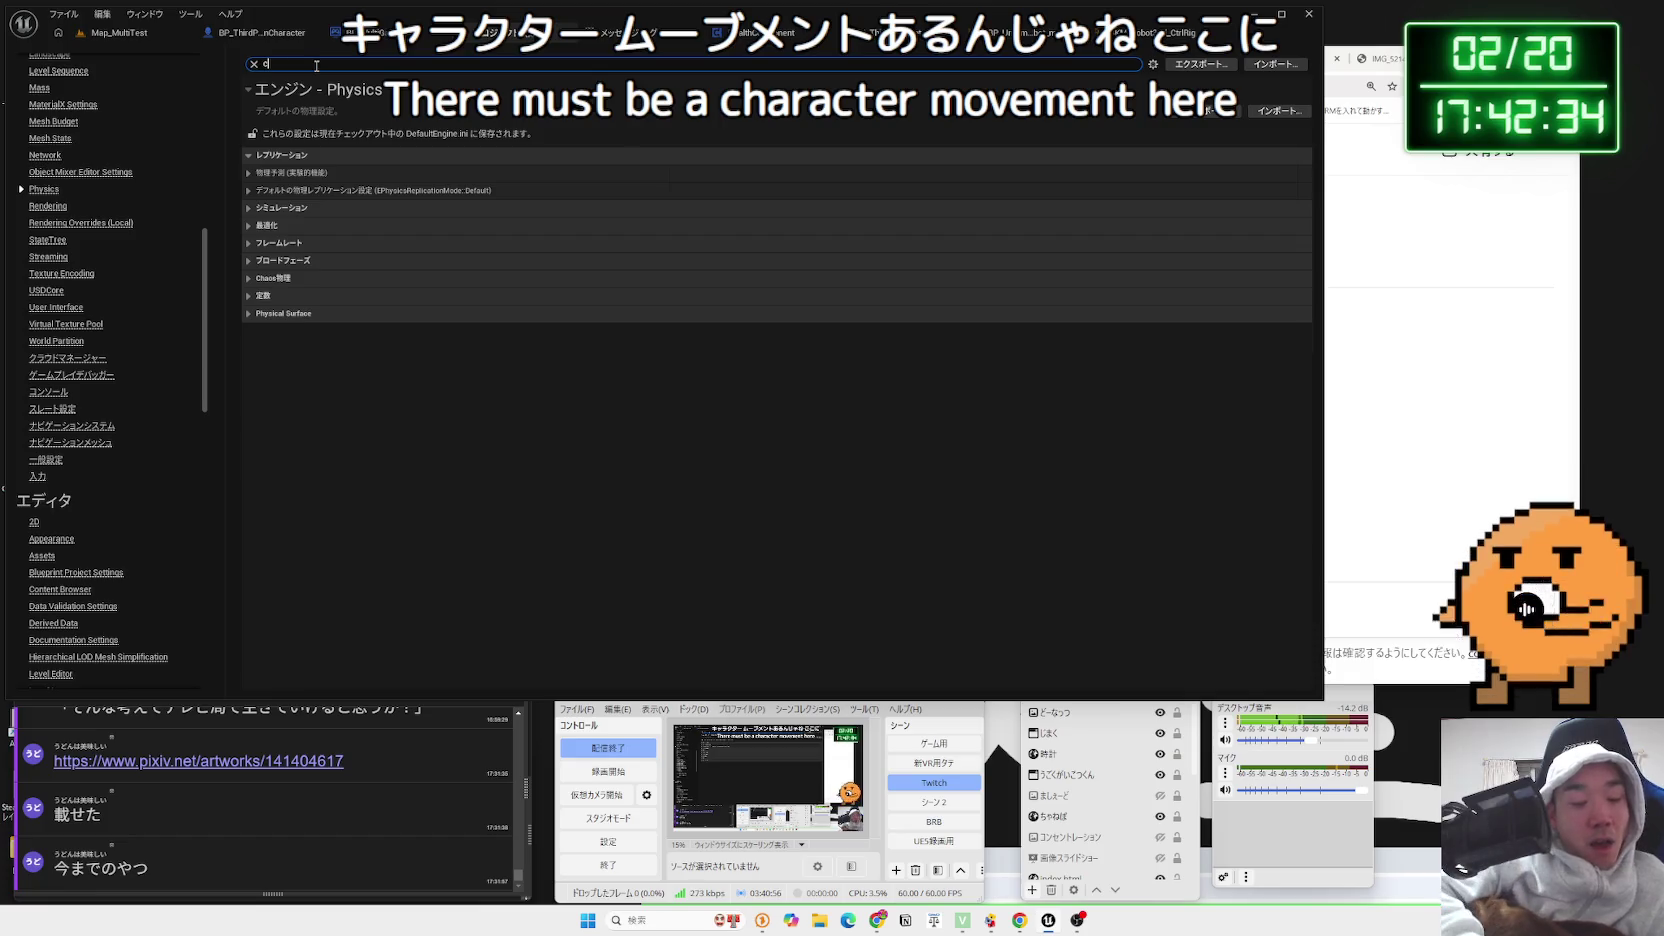
type("haracter")
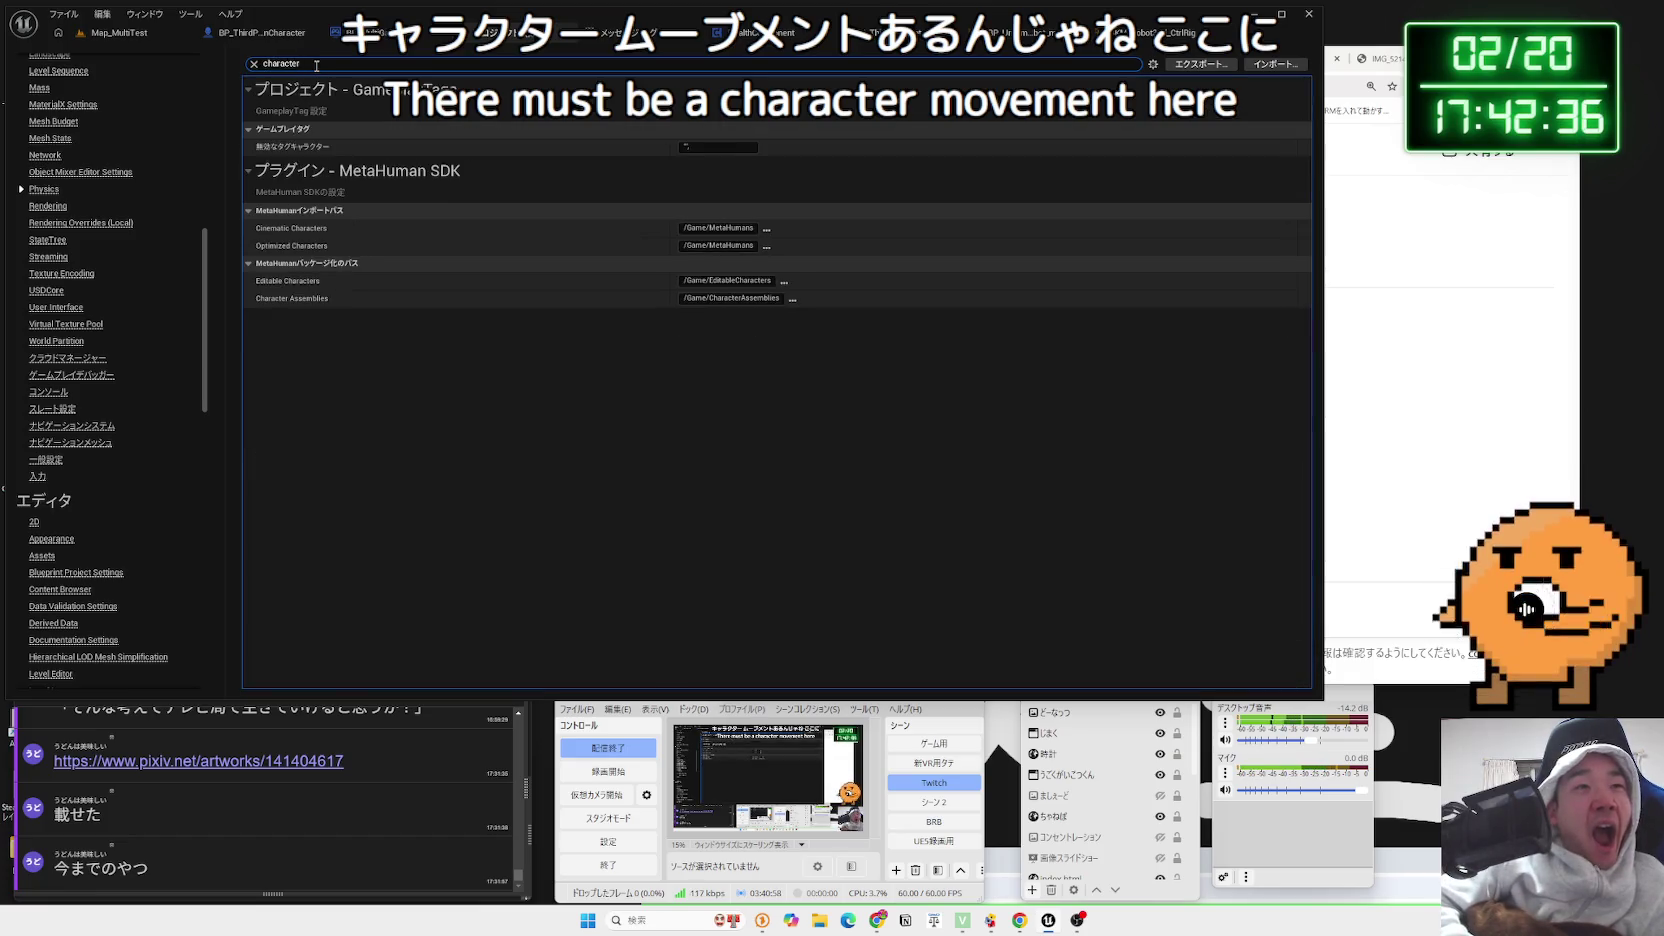
Search the project settings for 'movement' and 'move', then clear the search
key("BackSpace")
key("BackSpace")
key("BackSpace")
key("BackSpace")
type("movement")
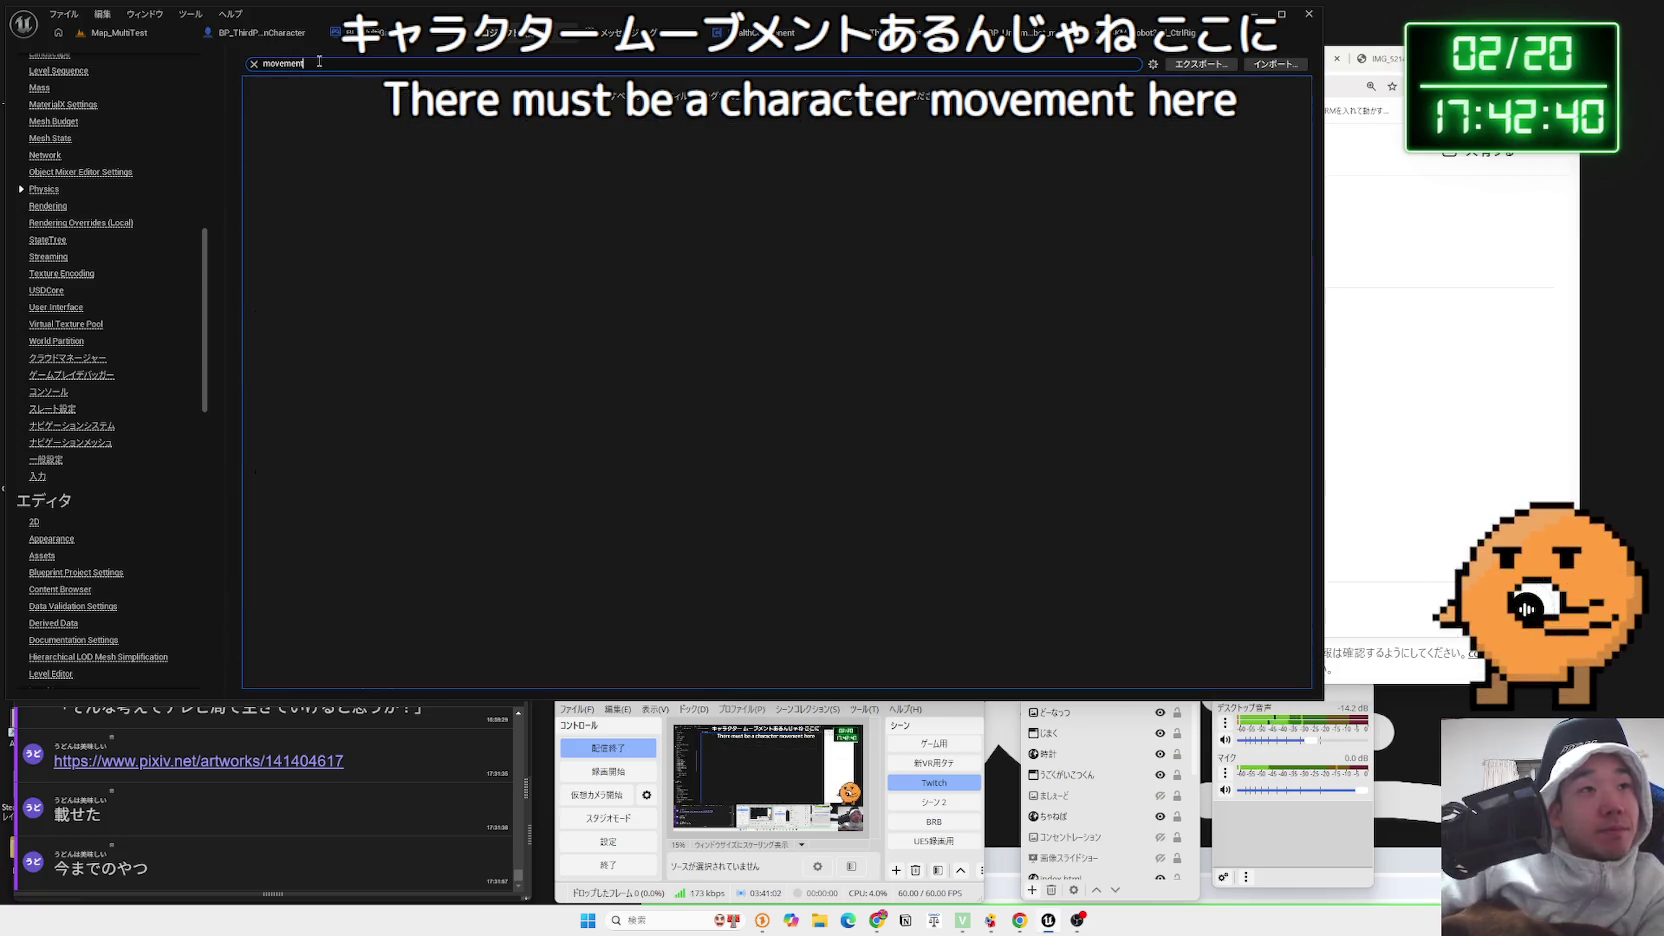
key("BackSpace")
key("BackSpace")
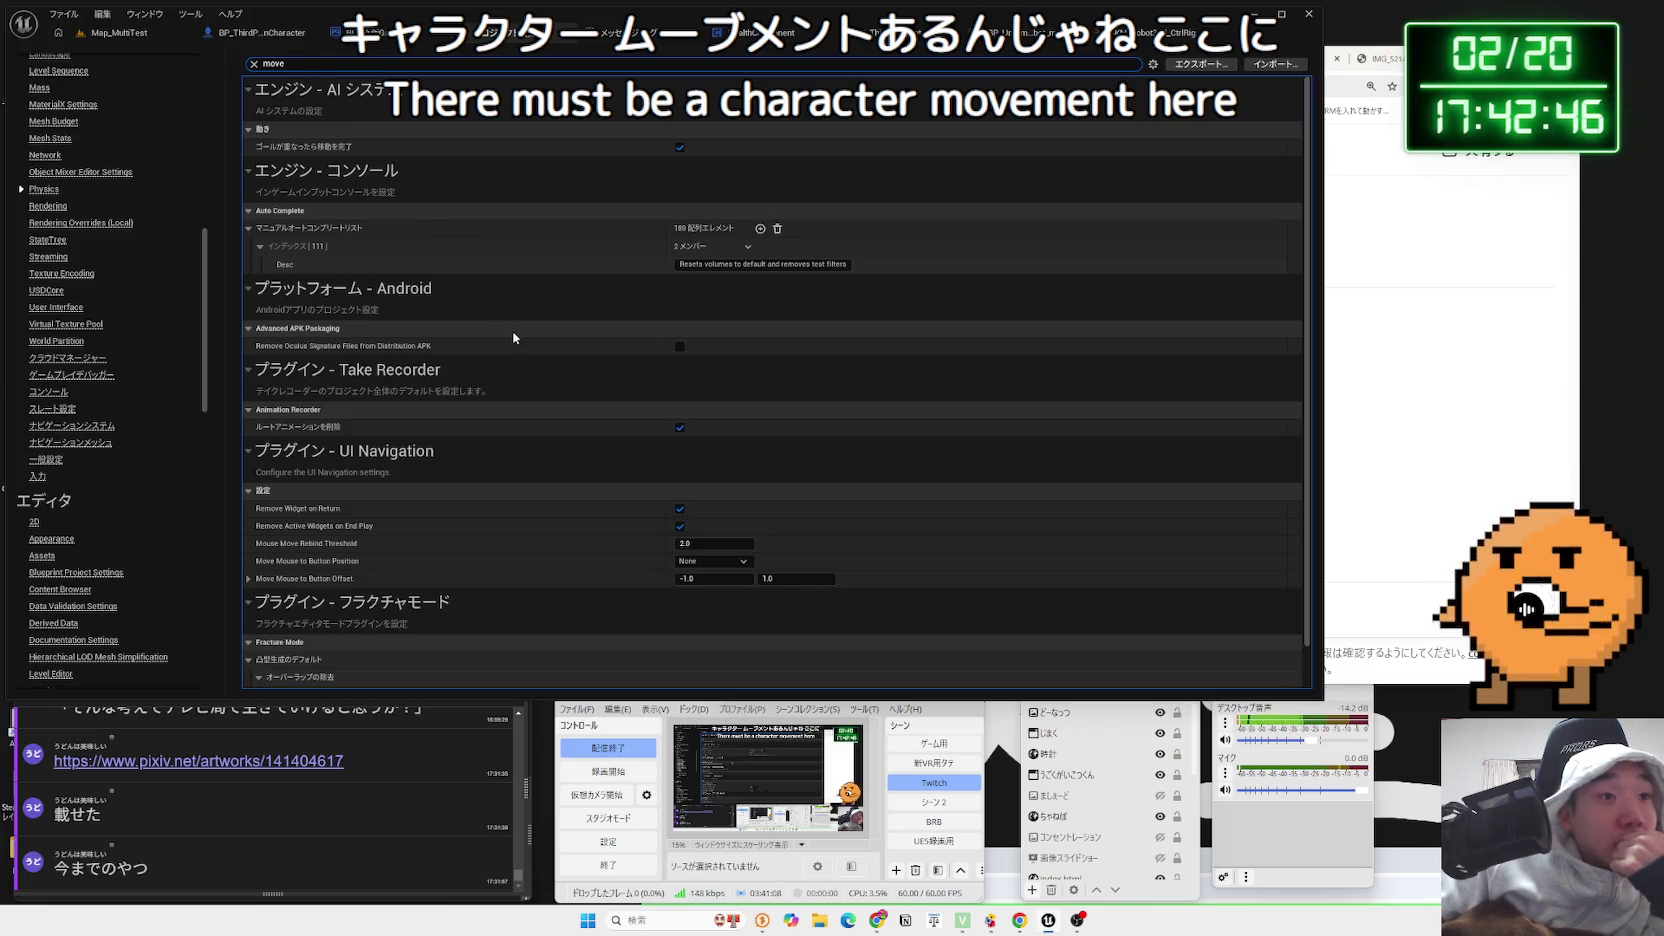
scroll(512, 332, "down", 1)
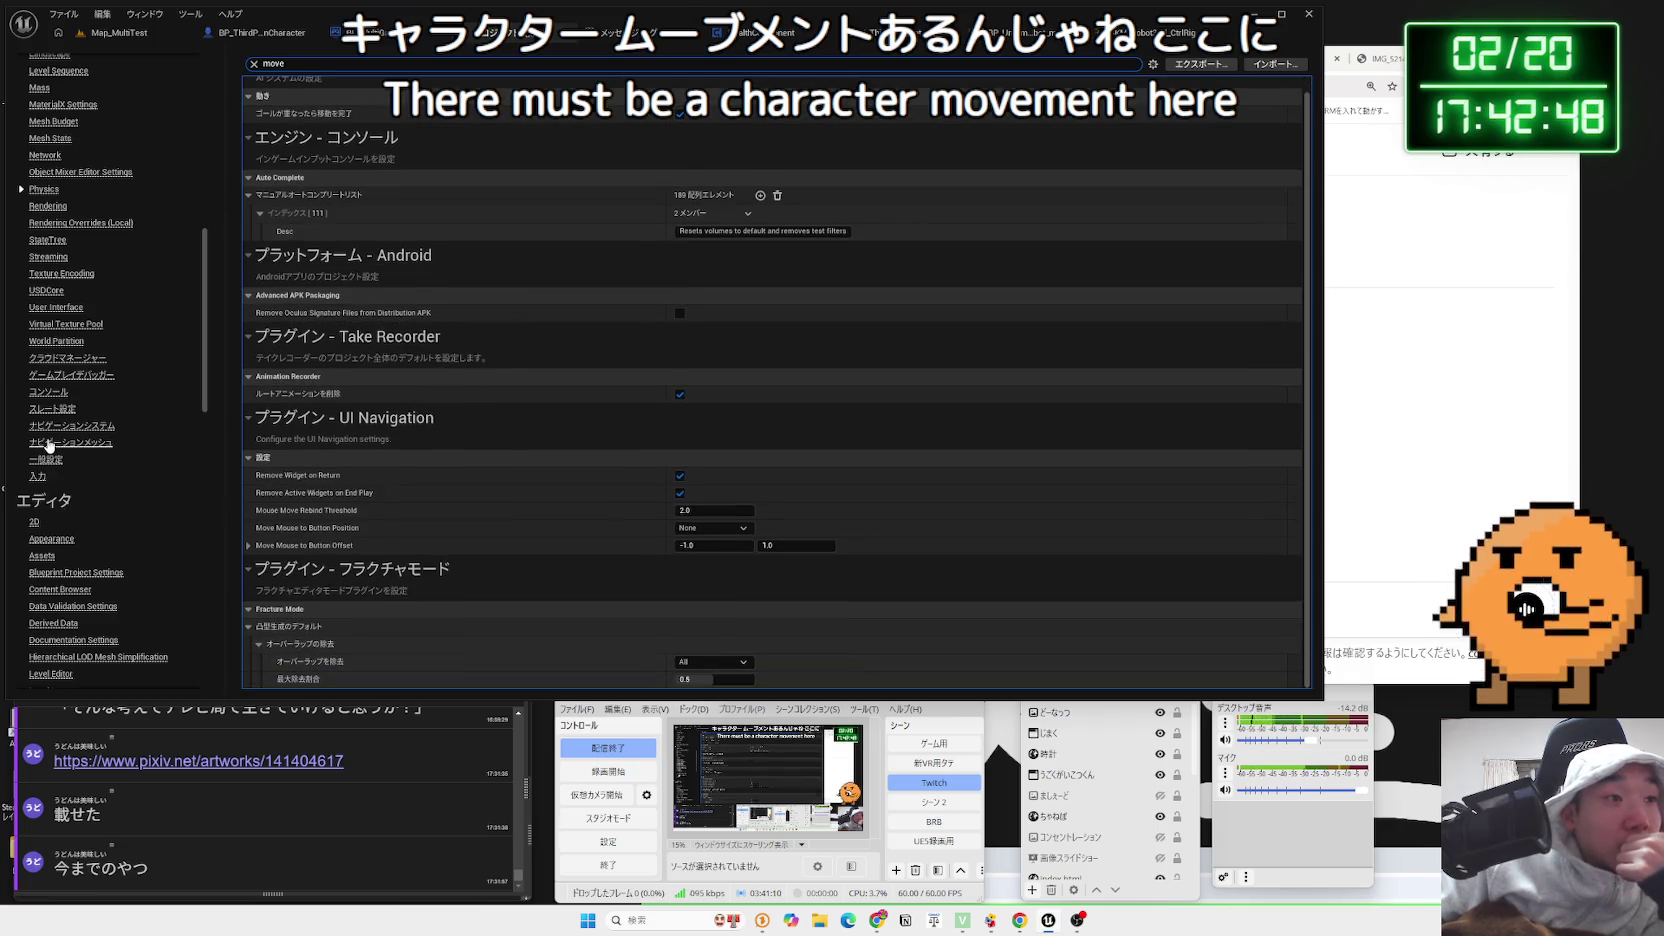
key("Escape")
Browse the Texture Encoding, Rendering, StateTree, Streaming, Mesh Budget and MaterialX settings pages
left_click(61, 273)
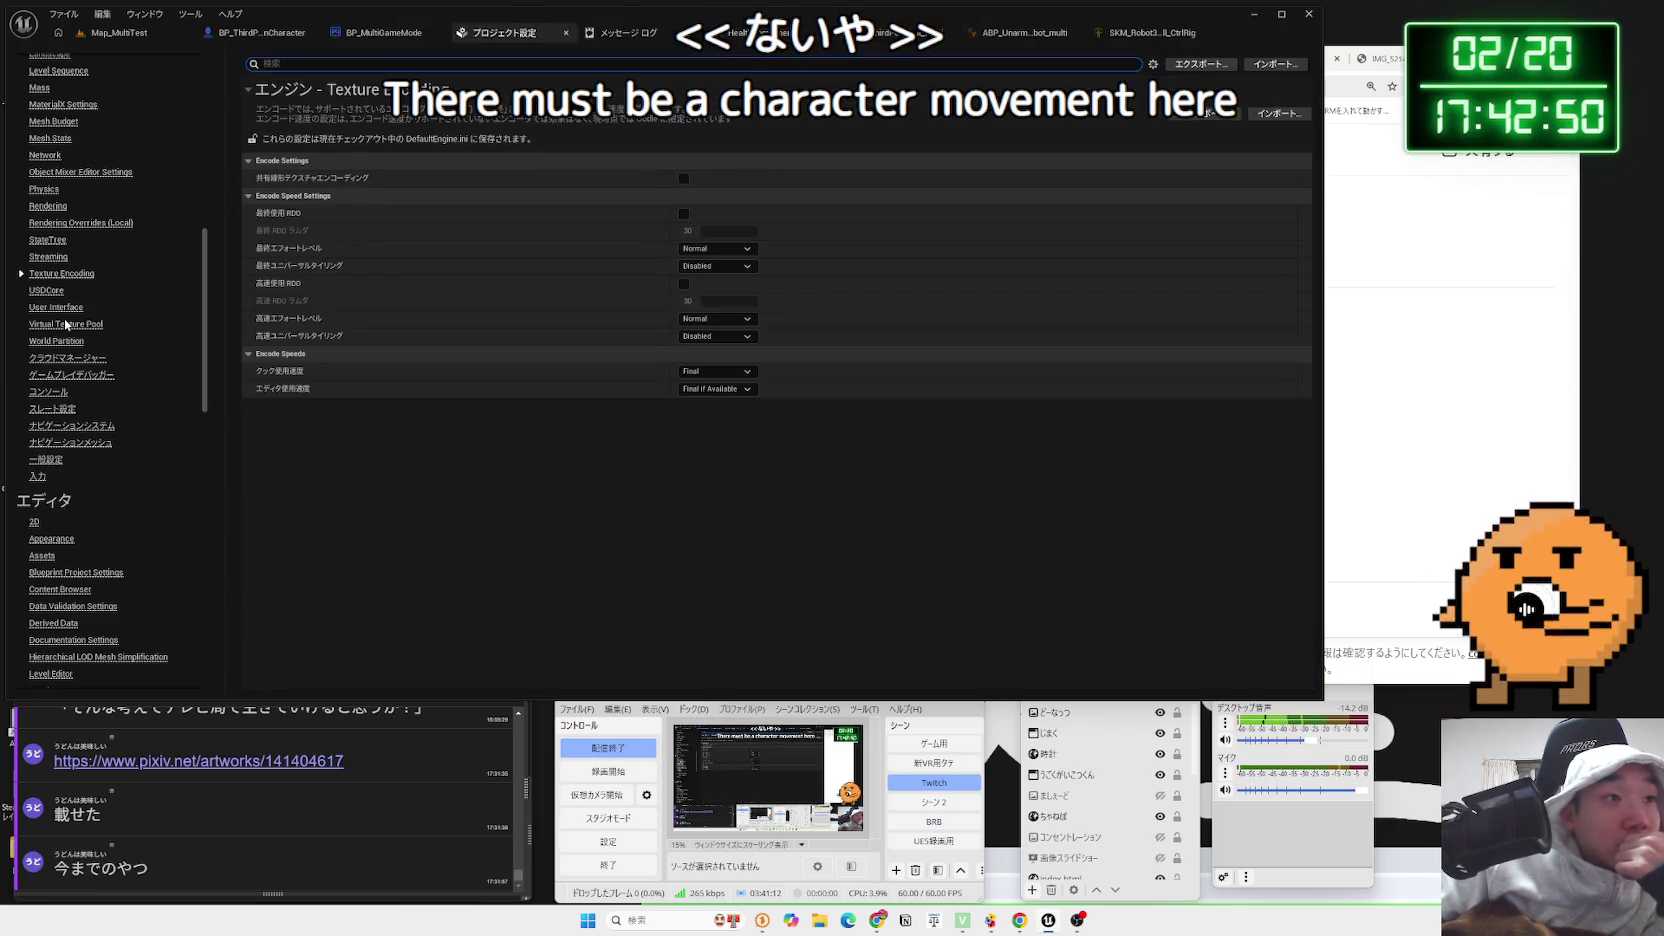
scroll(64, 322, "up", 2)
left_click(50, 290)
left_click(50, 323)
left_click(48, 341)
left_click(62, 358)
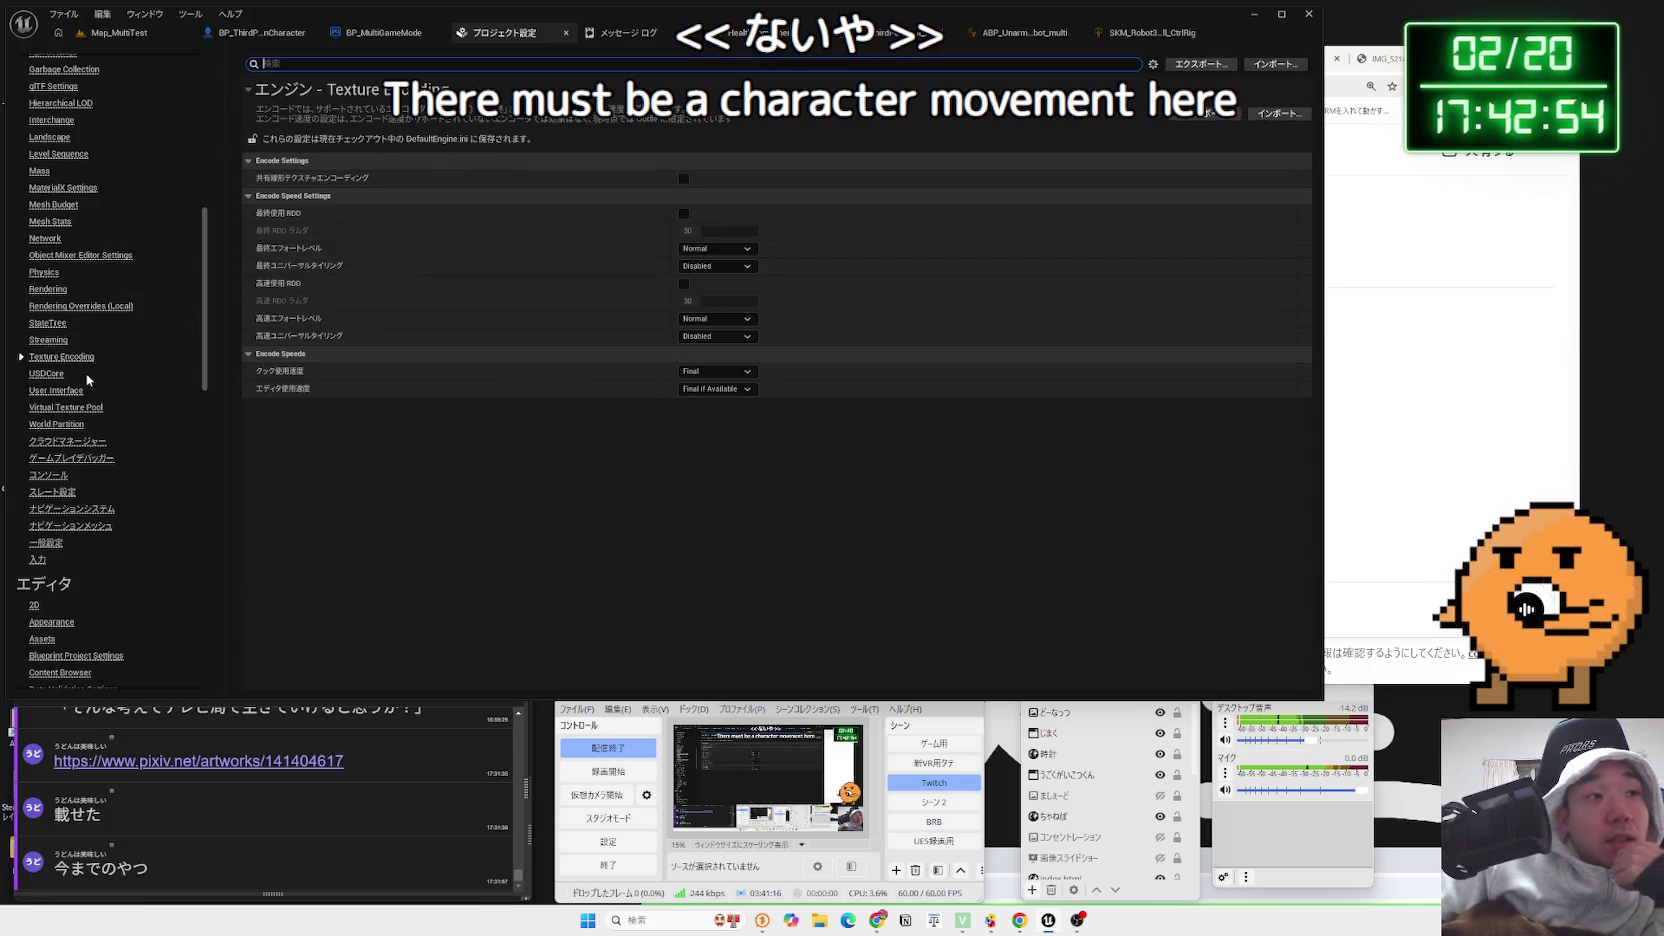
left_click(55, 206)
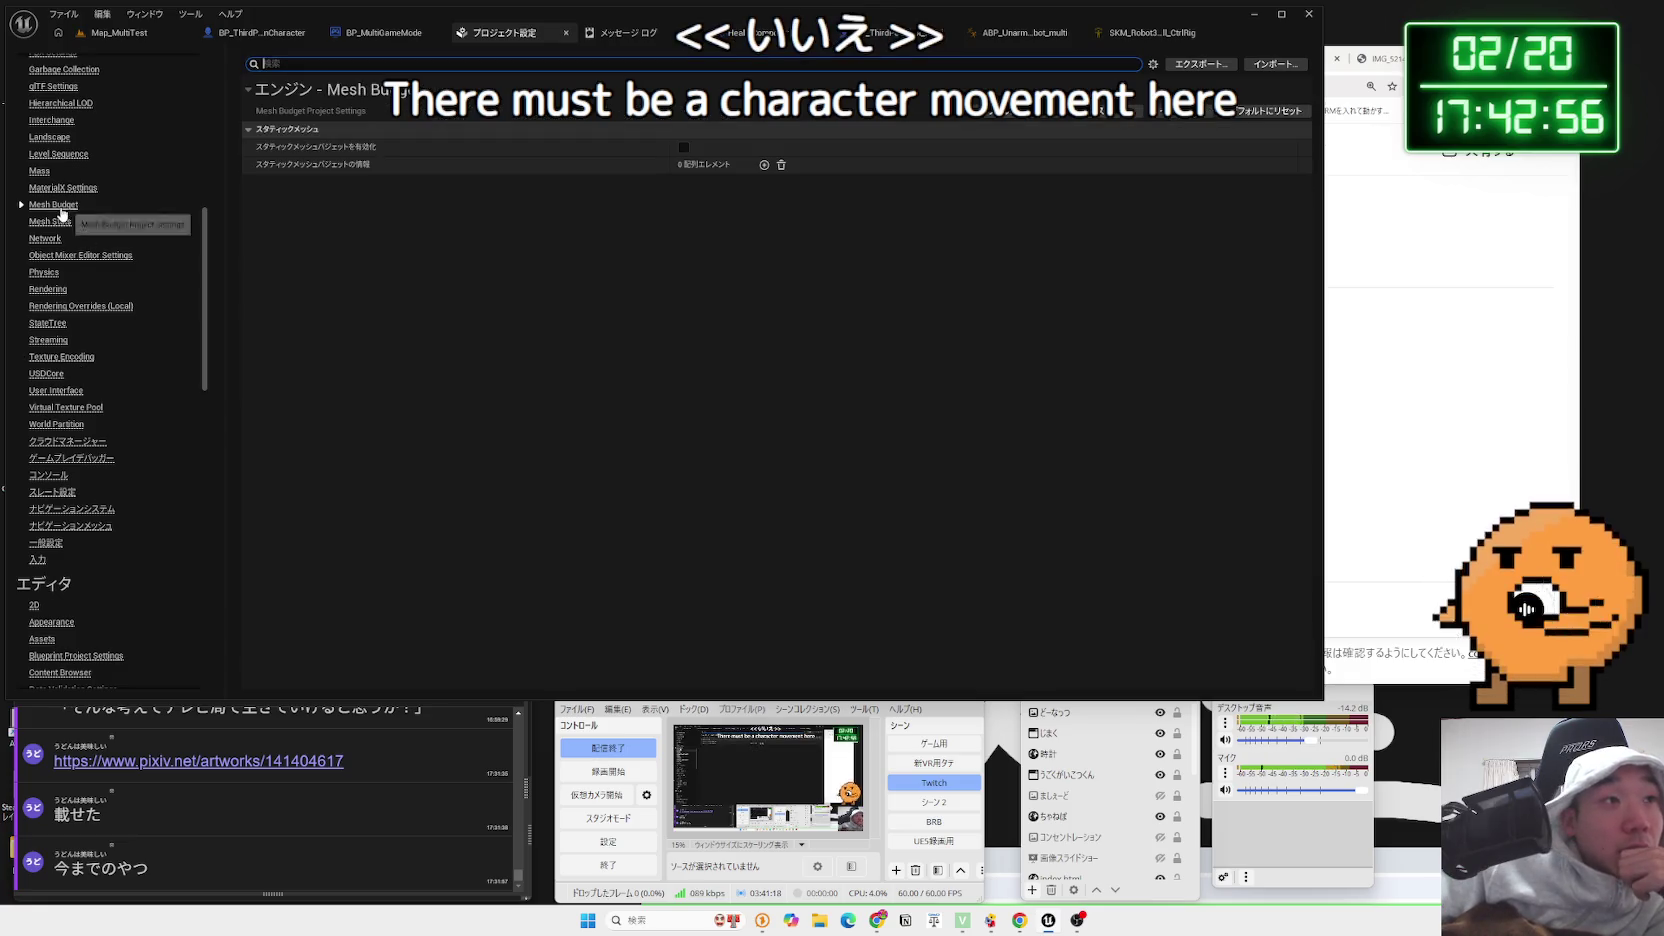
left_click(63, 189)
Browse the Mass, Level Sequence, Landscape and Interchange settings pages
scroll(67, 240, "up", 2)
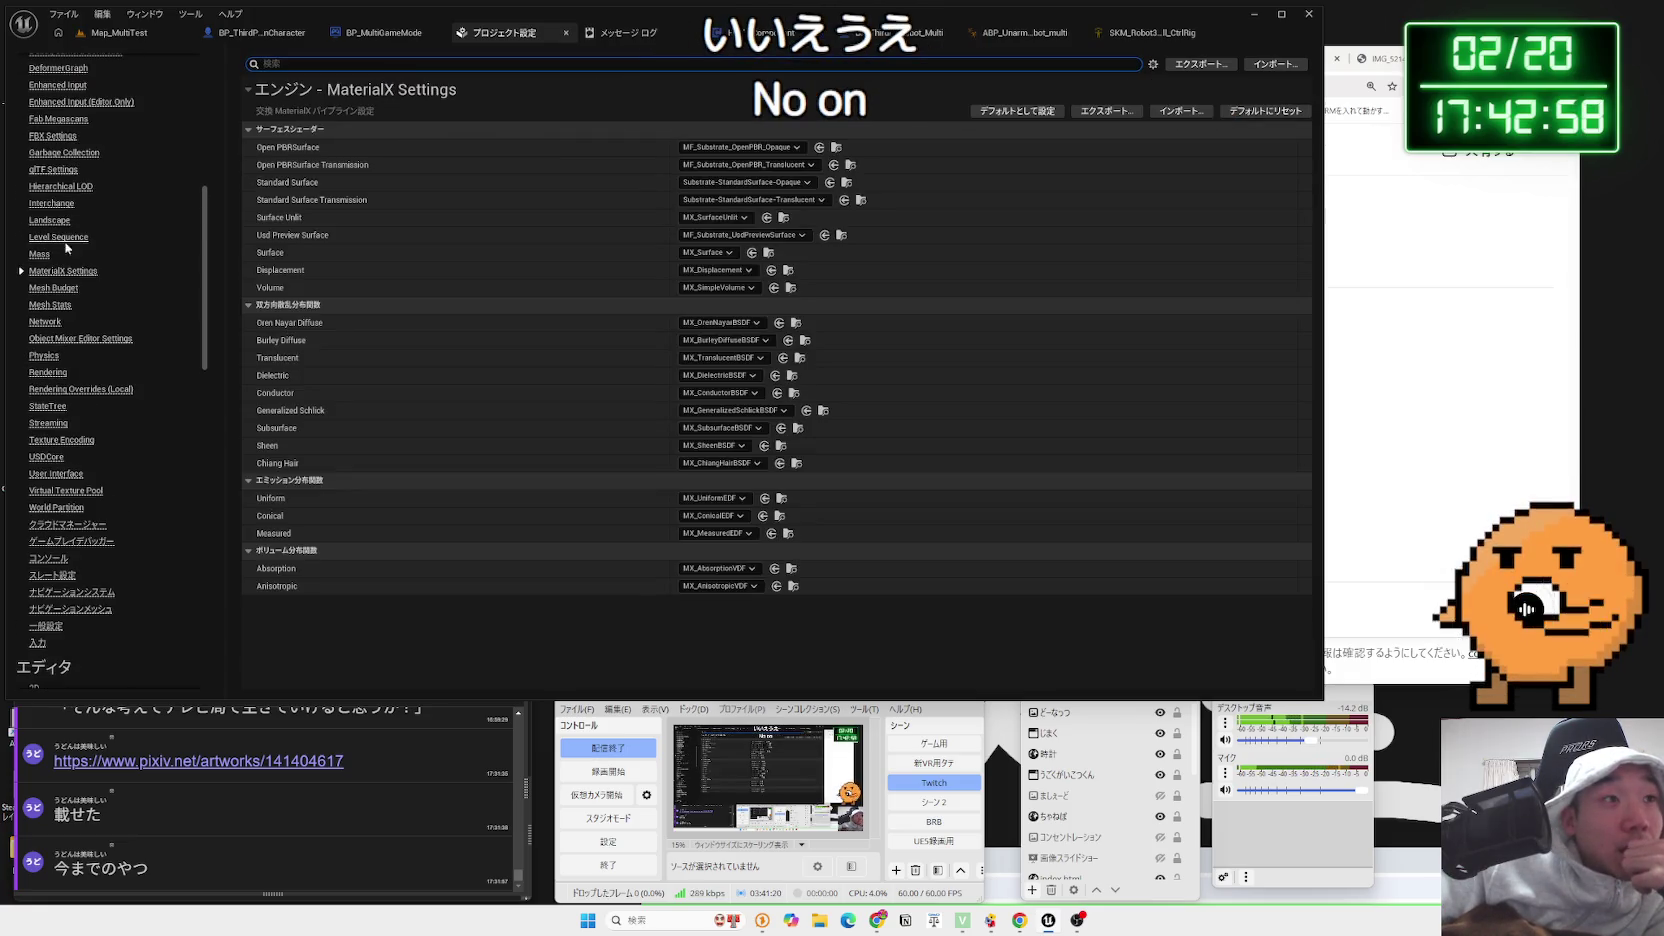
left_click(38, 255)
left_click(52, 237)
left_click(50, 220)
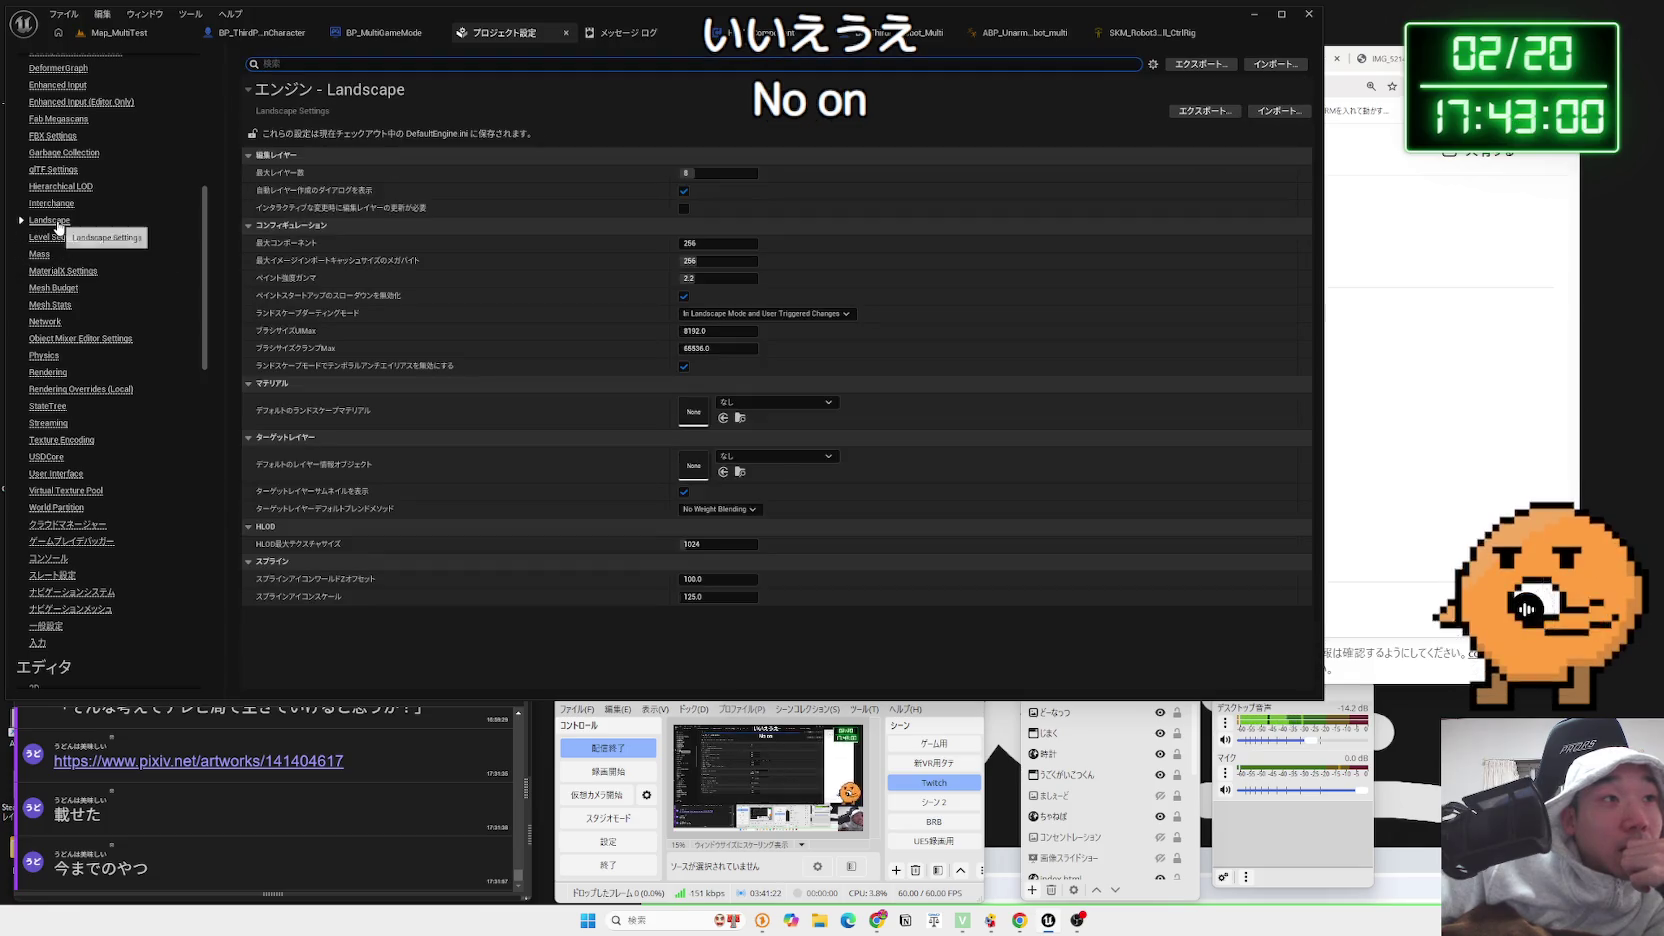
scroll(60, 261, "up", 1)
left_click(55, 246)
scroll(62, 255, "up", 2)
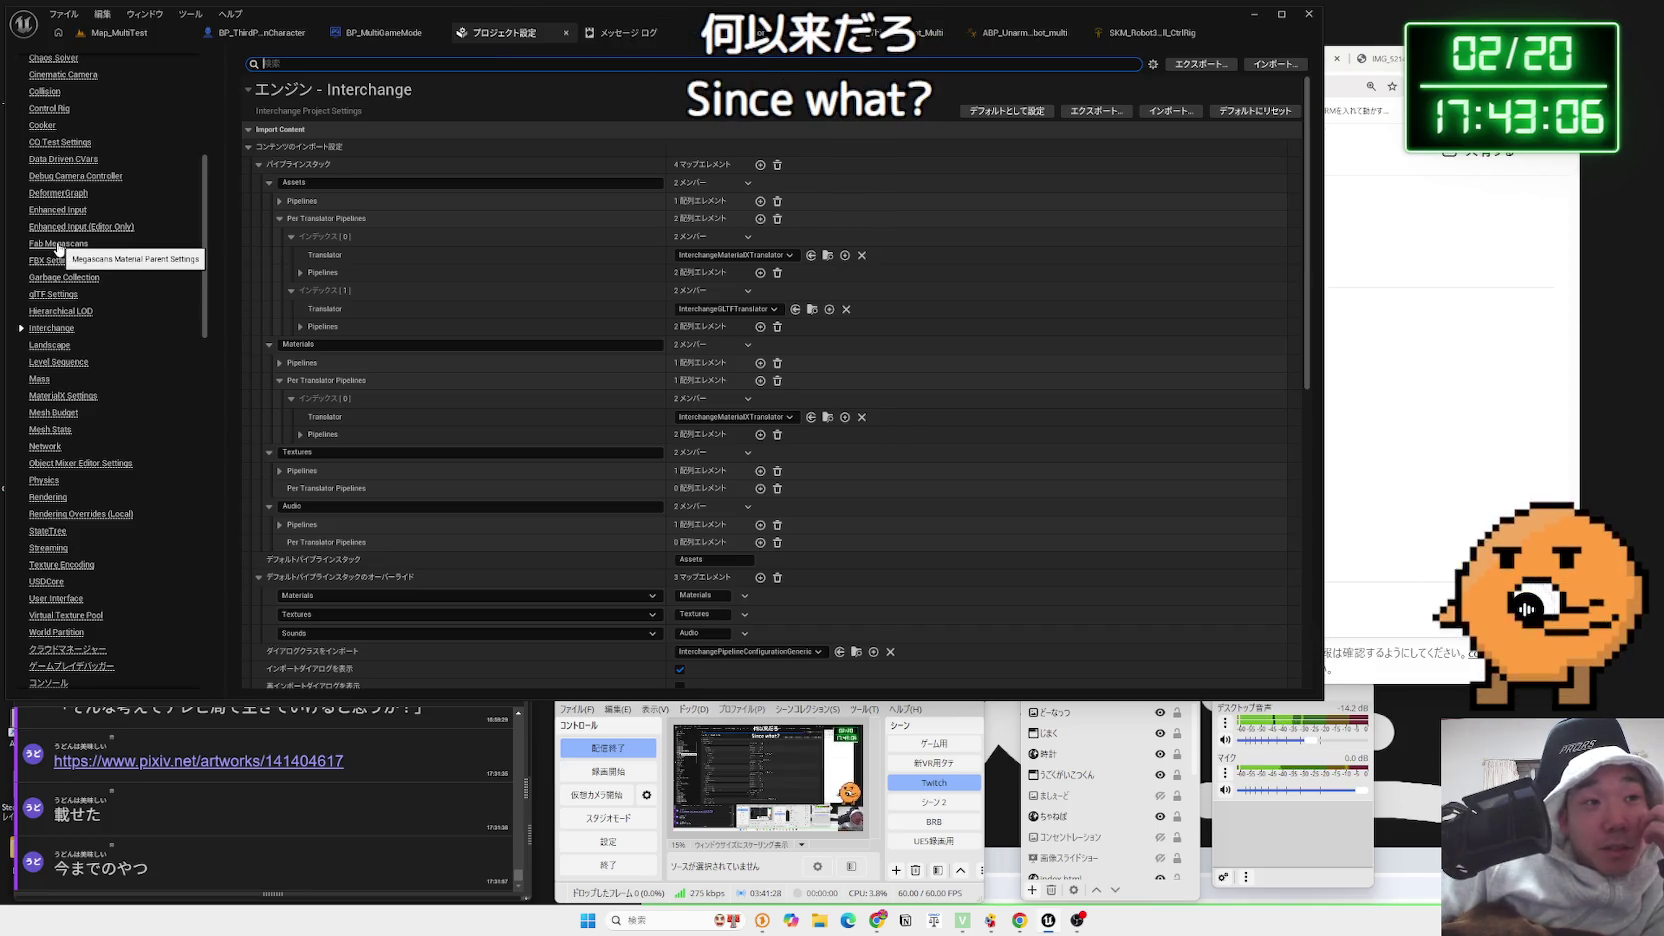
View the Enhanced Input (Editor Only), Fab Megascans and FBX settings pages
left_click(60, 227)
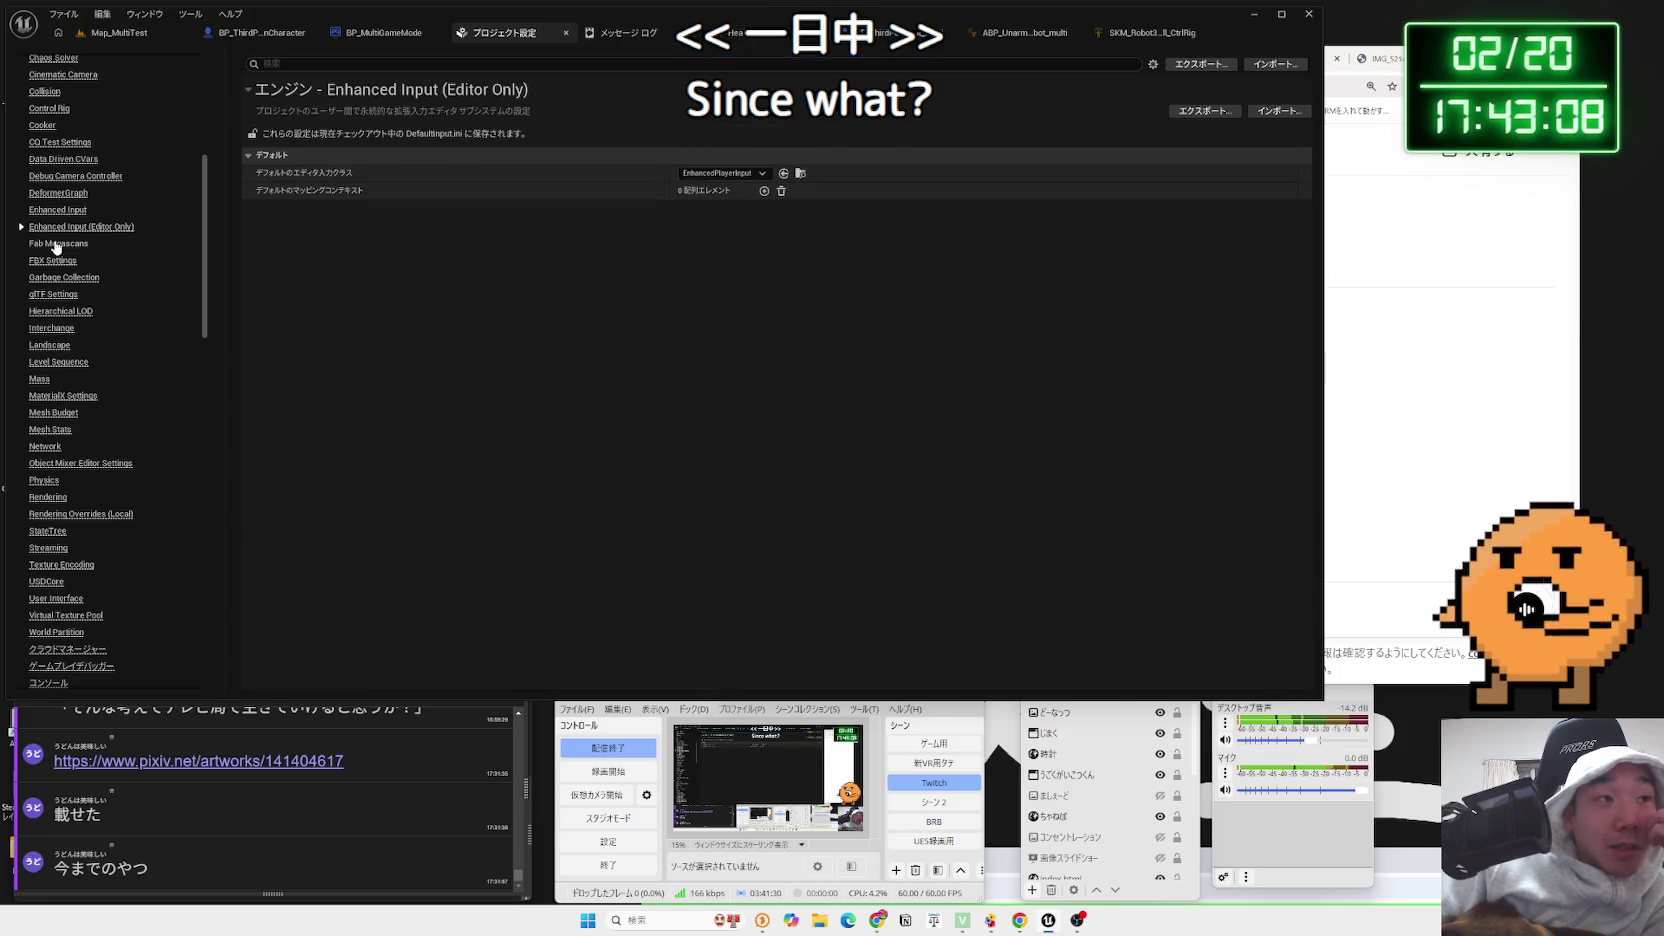
left_click(60, 245)
left_click(55, 262)
scroll(59, 265, "up", 3)
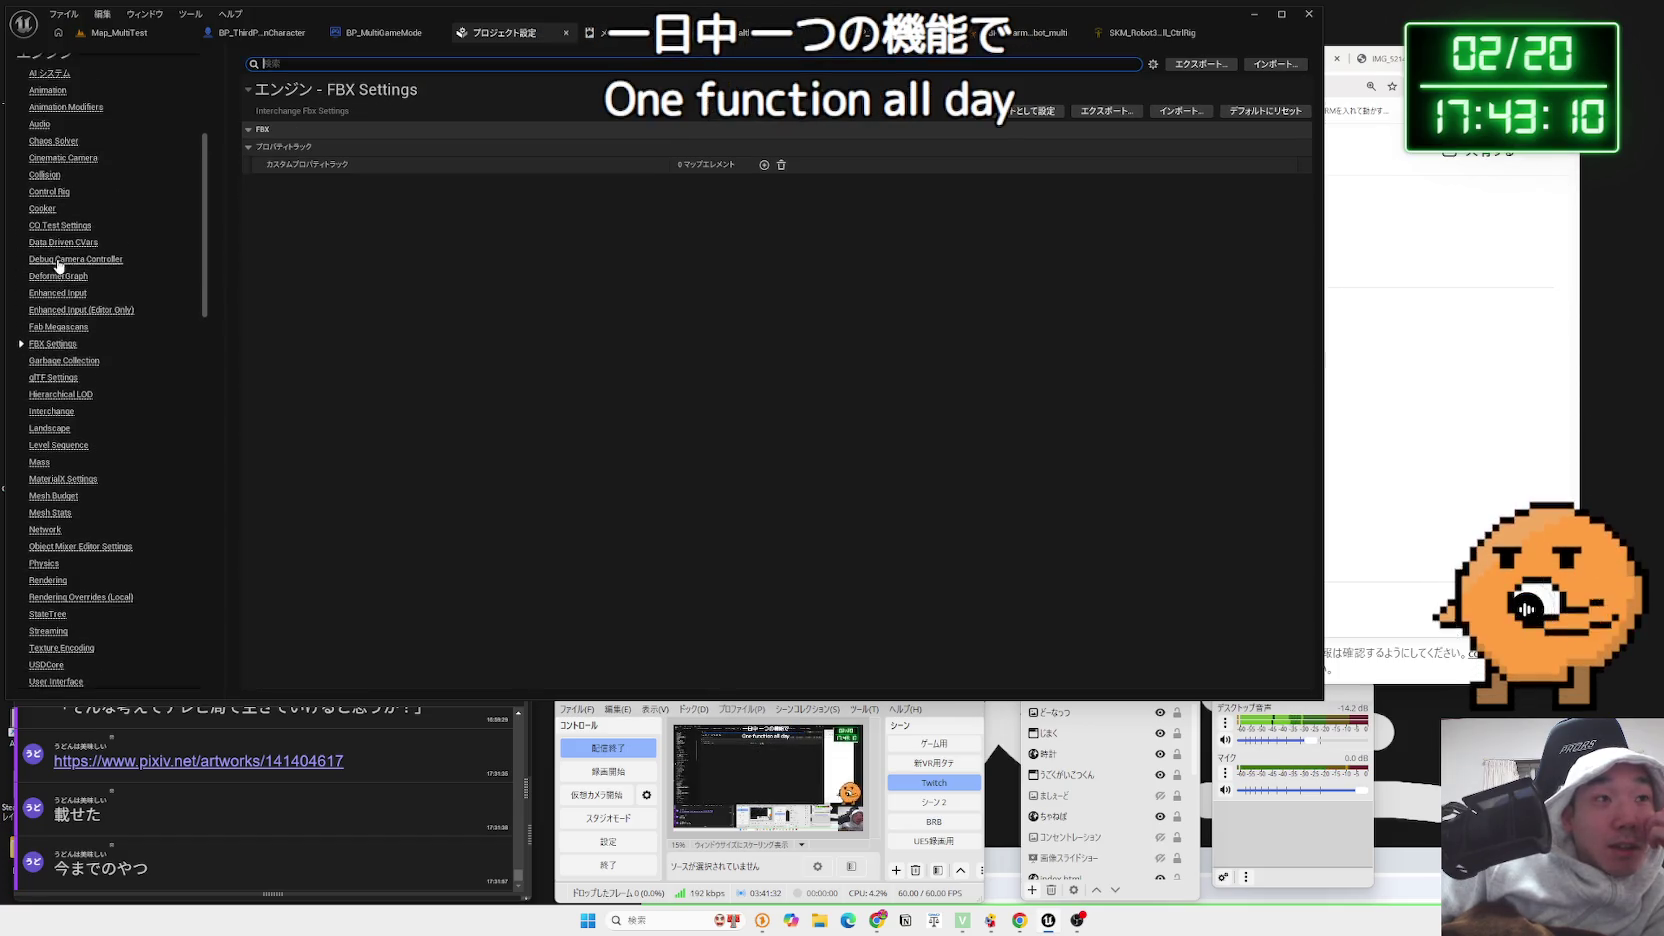
Step through Debug Camera Controller, DeformerGraph, Enhanced Input and Fab Megascans, ending on Physics
left_click(59, 263)
left_click(62, 280)
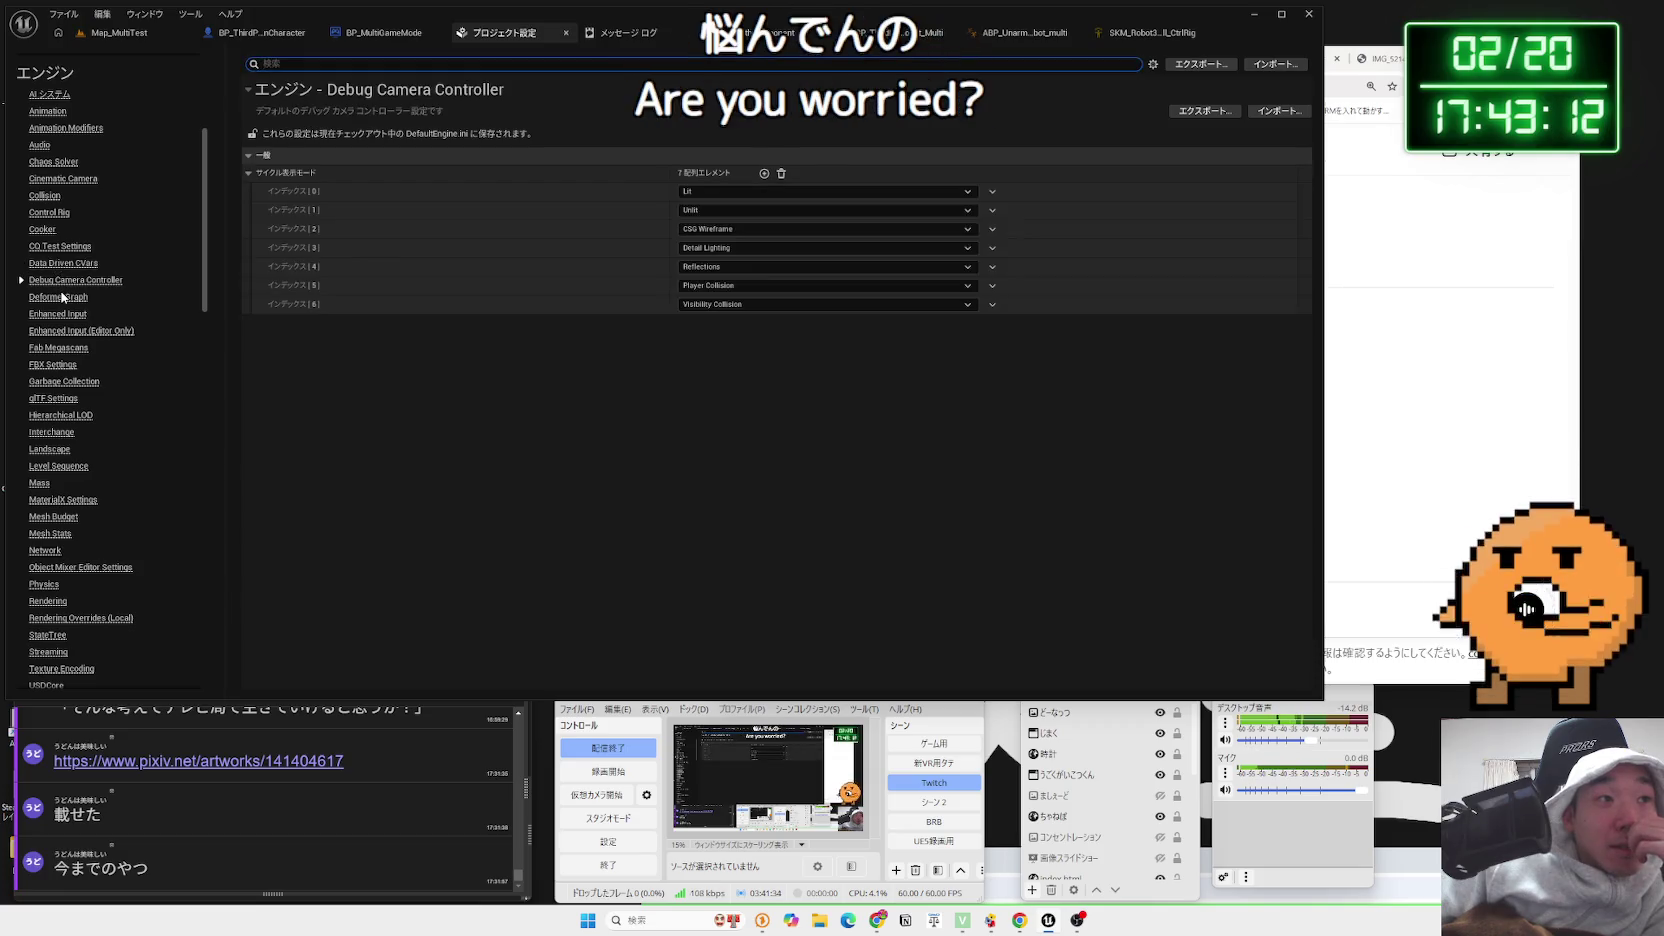
left_click(62, 298)
left_click(60, 313)
left_click(61, 302)
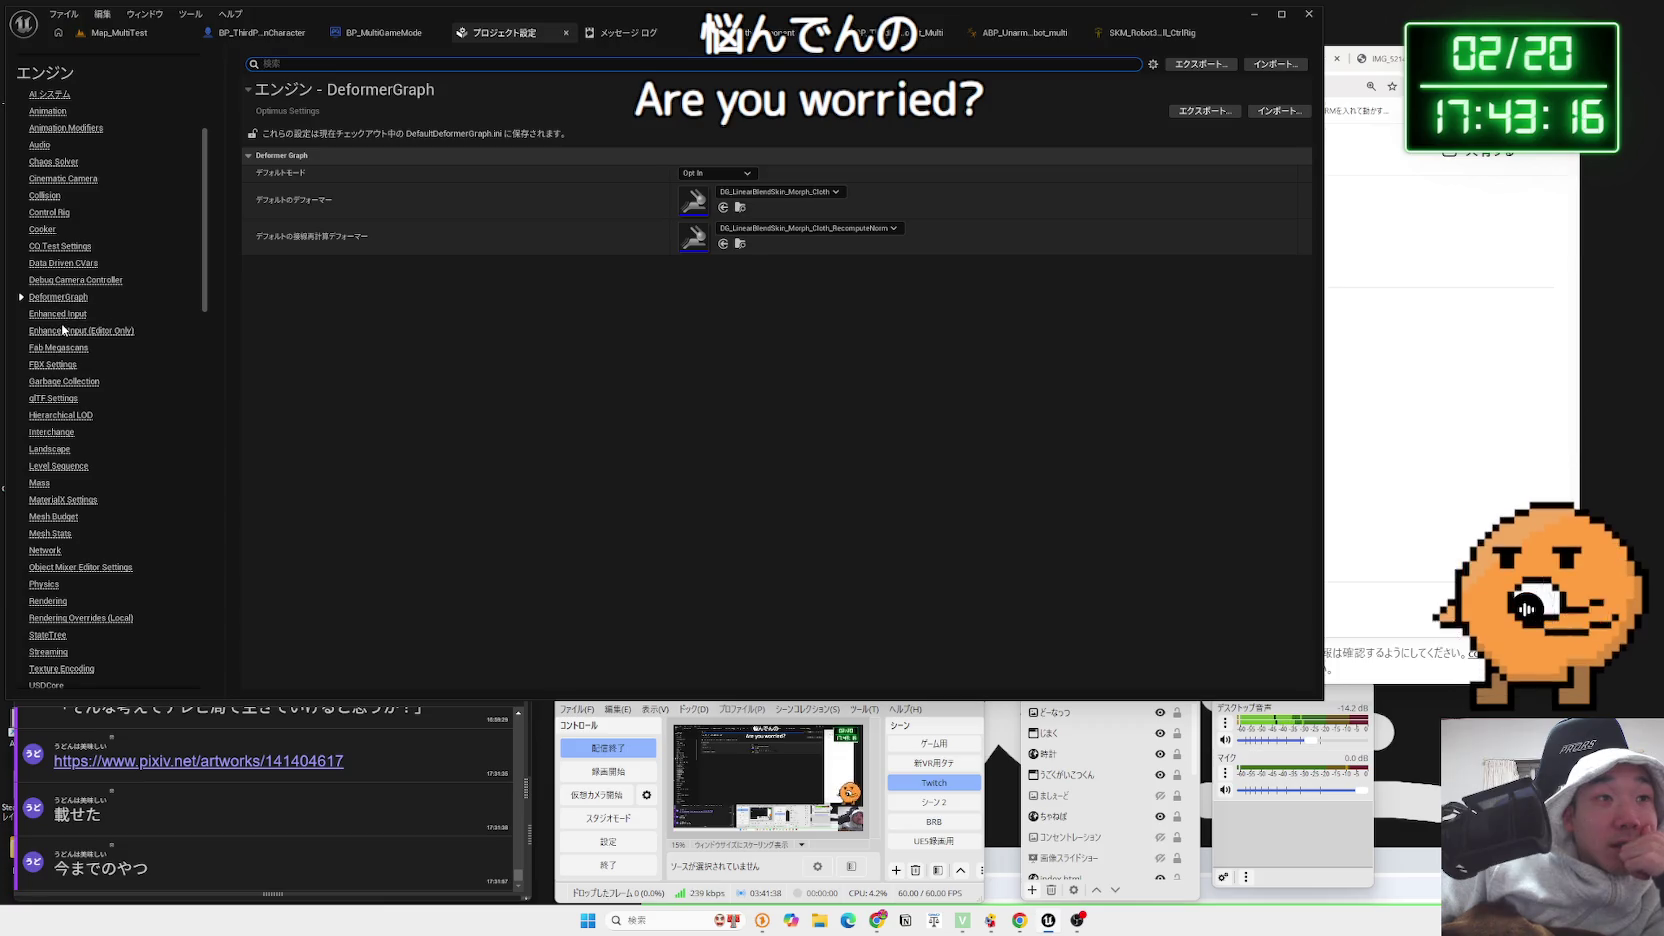
left_click(62, 330)
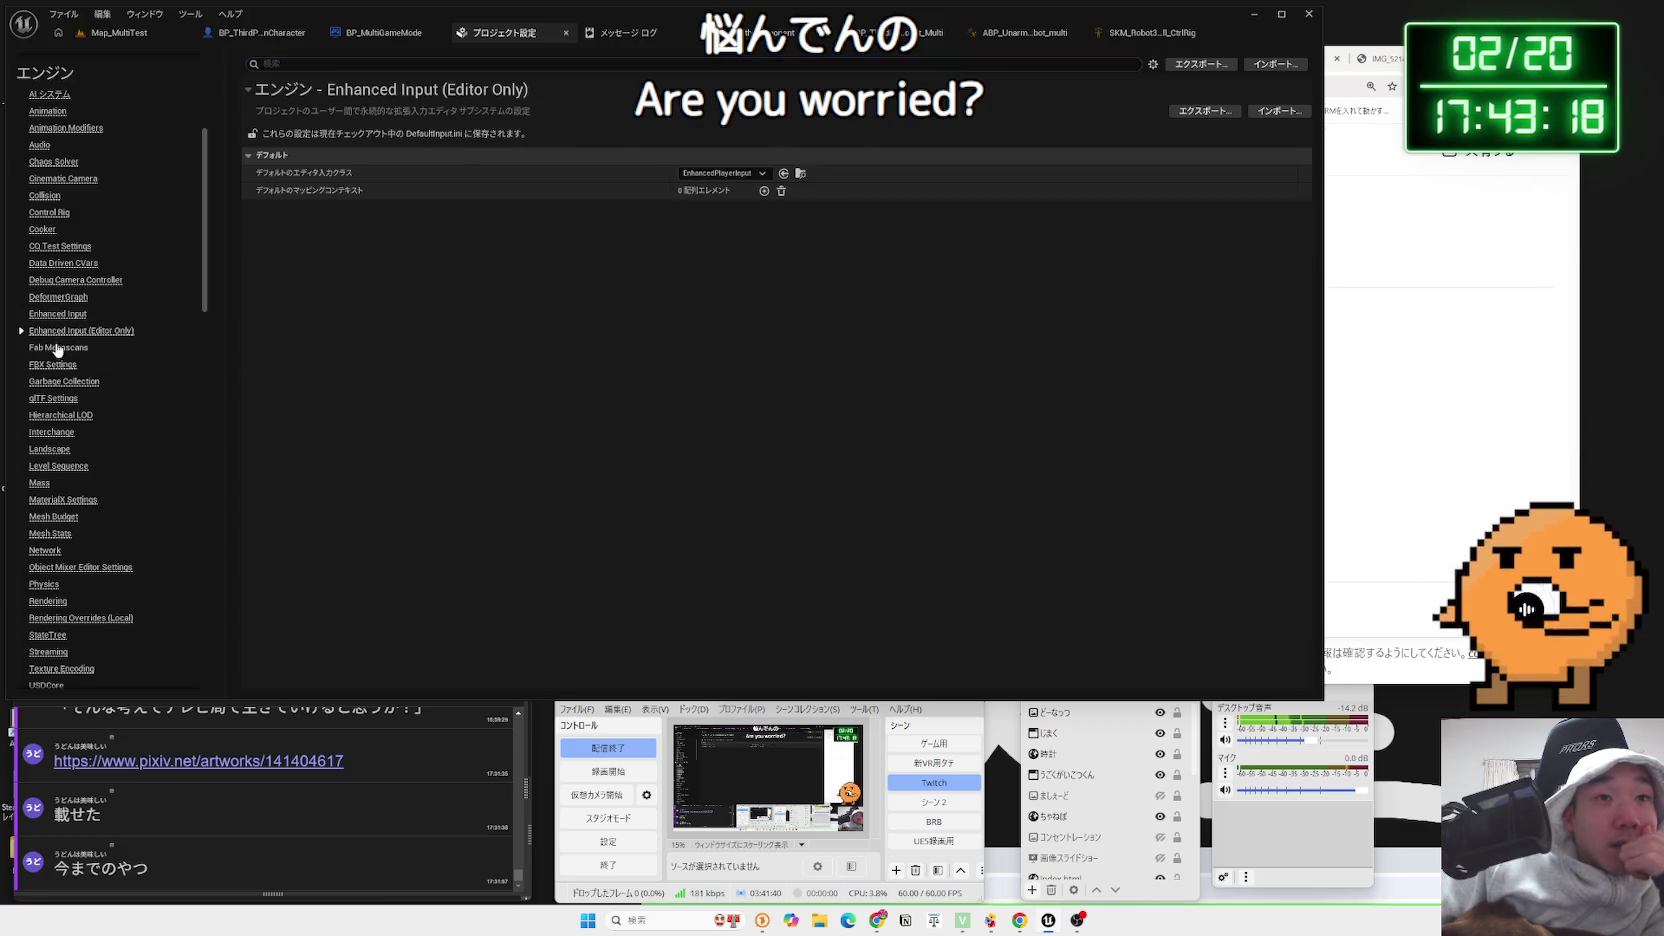
left_click(57, 348)
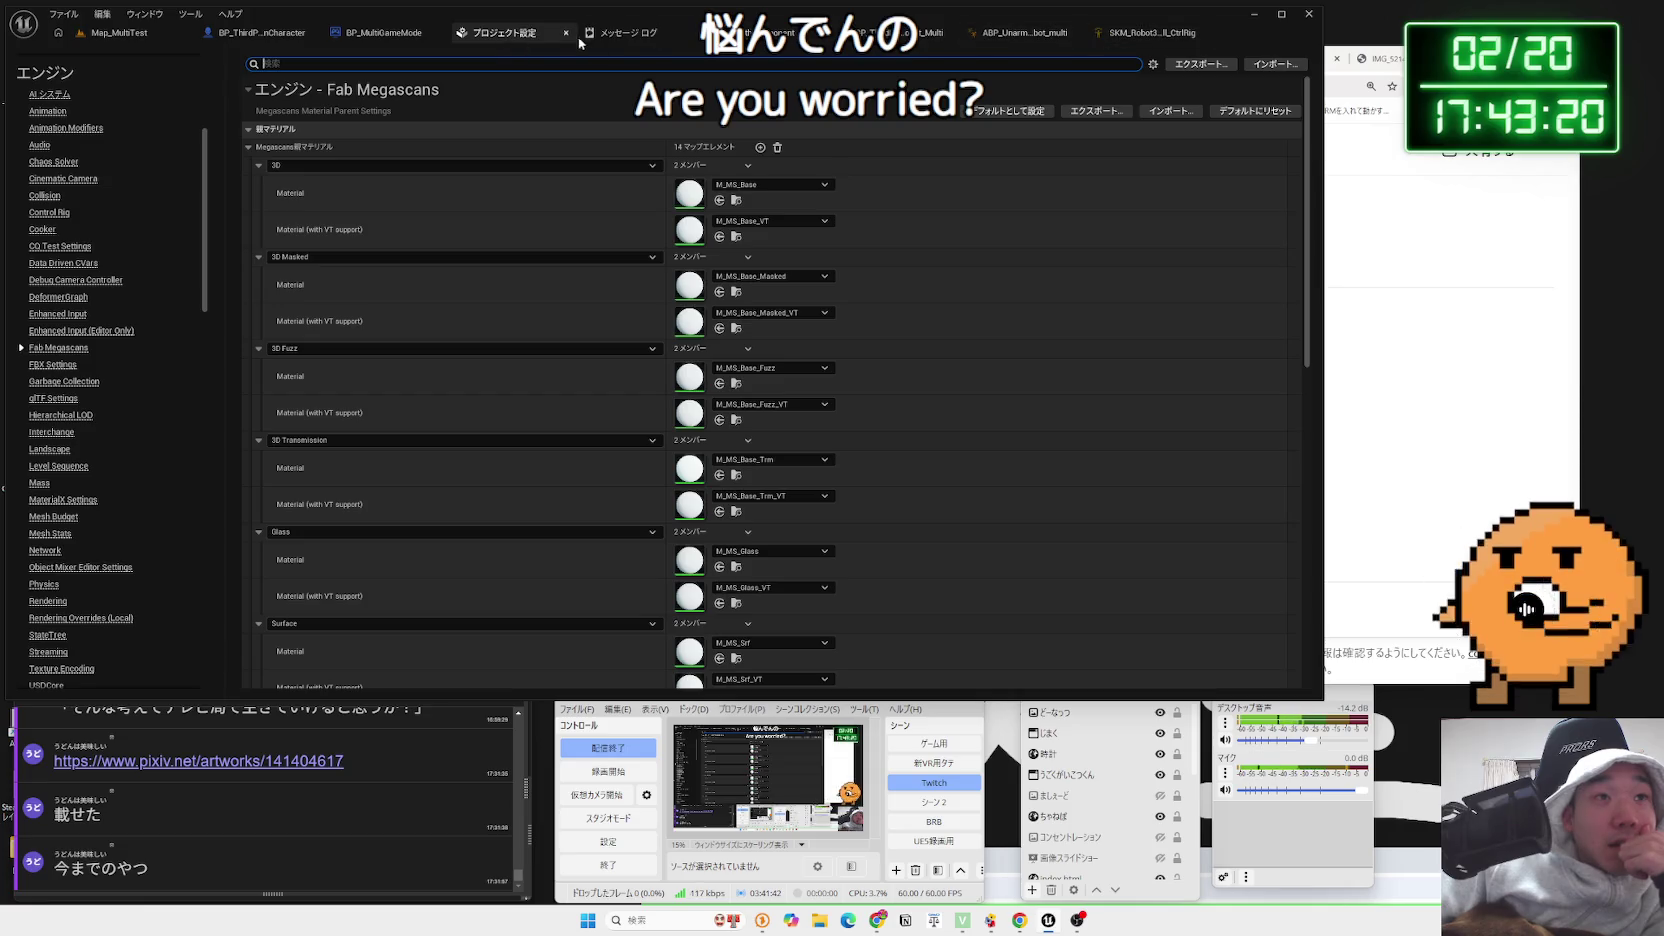
scroll(87, 400, "down", 5)
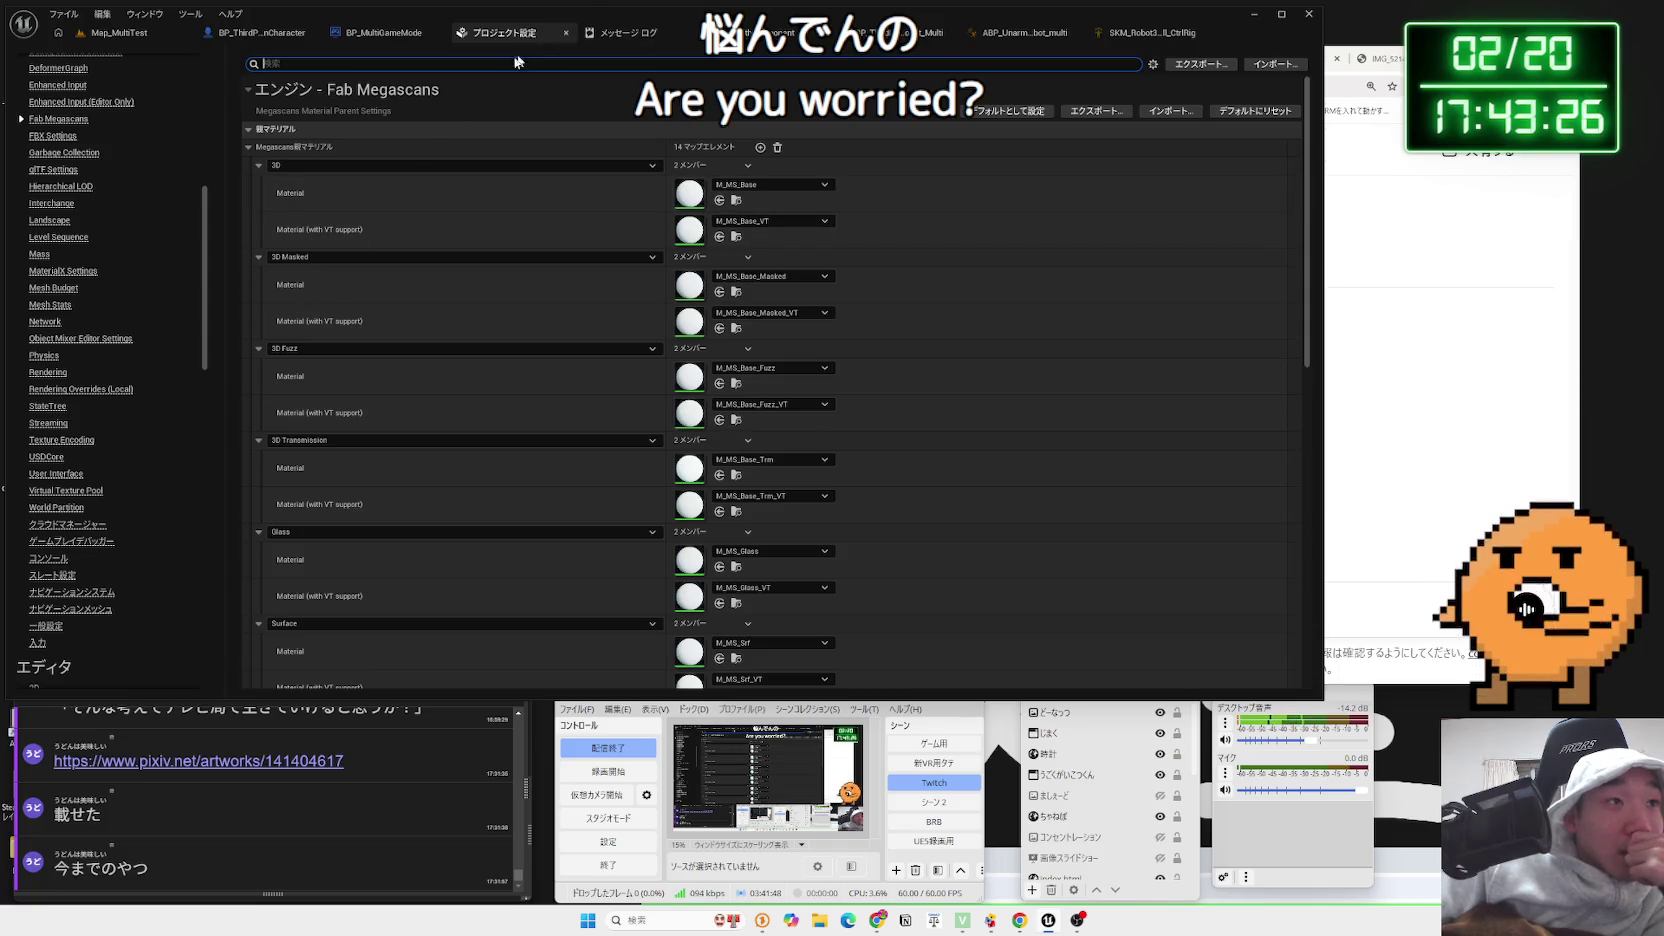
left_click(45, 356)
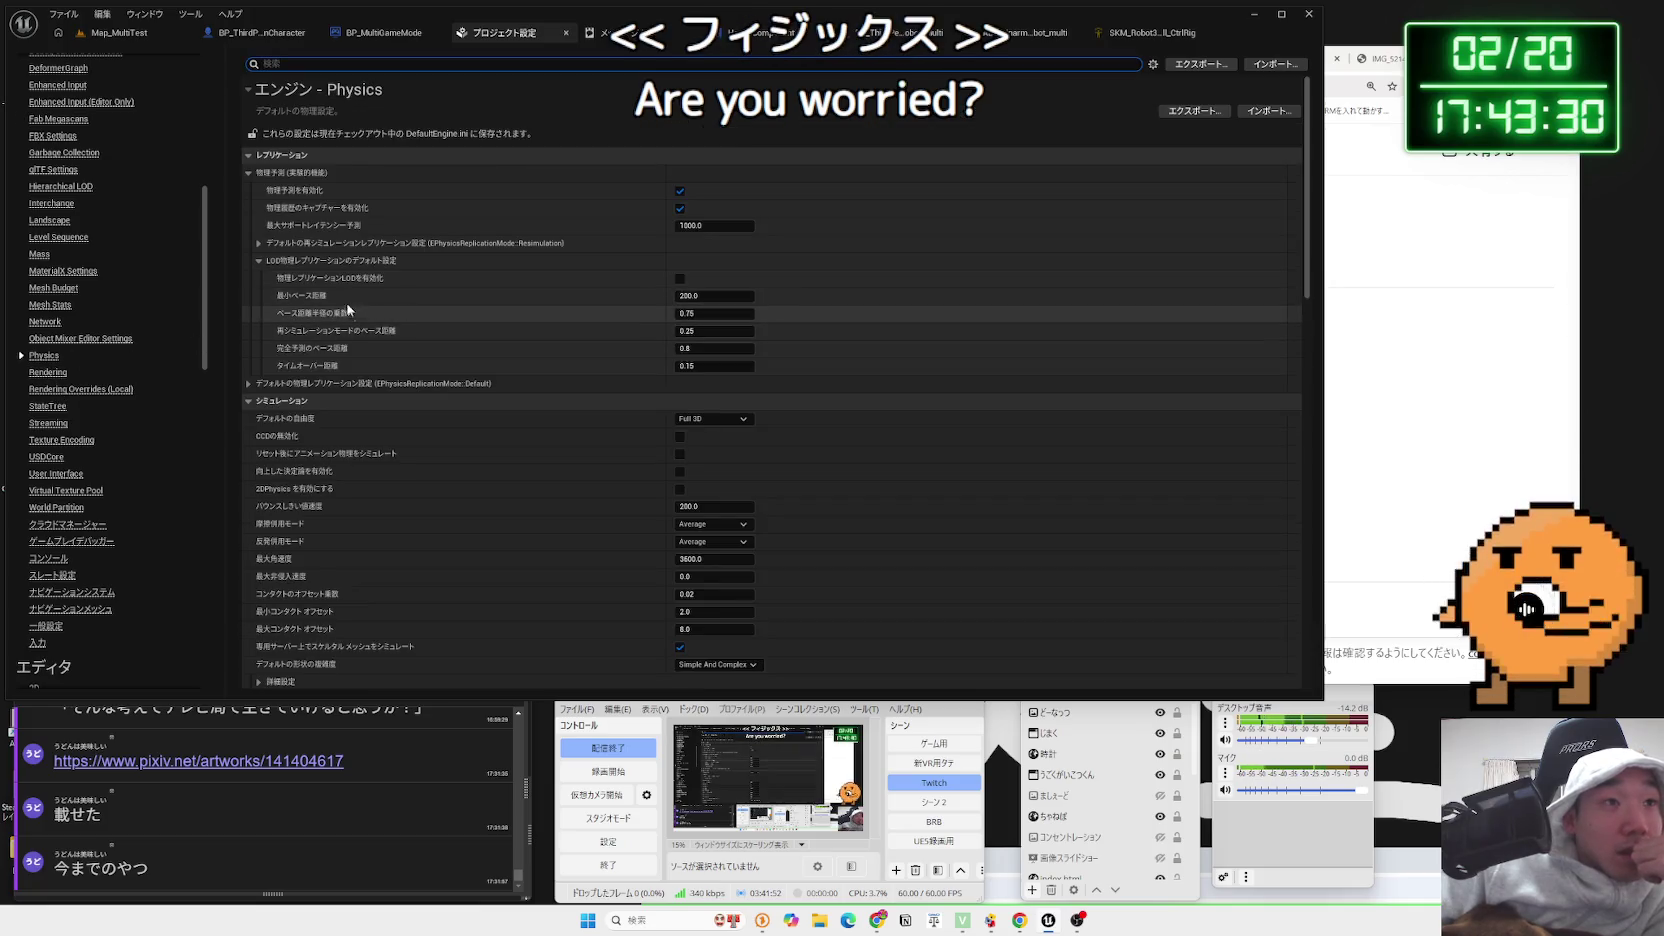
Review the LOD and default physics replication groups and the dedicated-server option, then return to Map_MultiTest
left_click(260, 262)
left_click(249, 279)
left_click(250, 283)
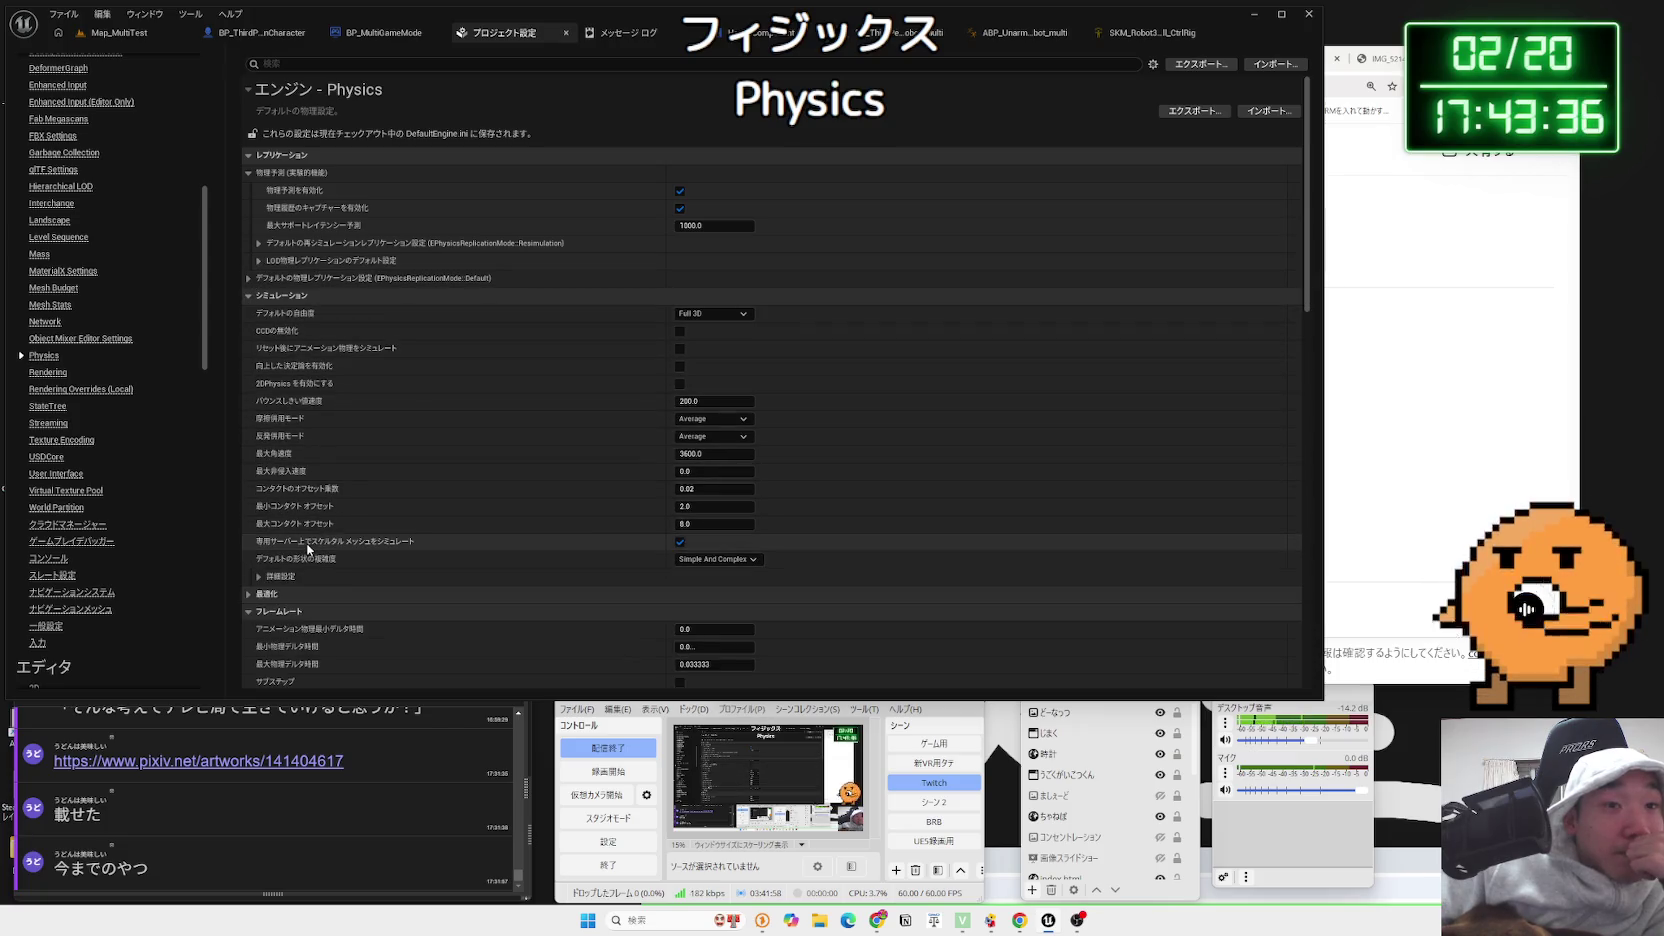
mouse_move(307, 547)
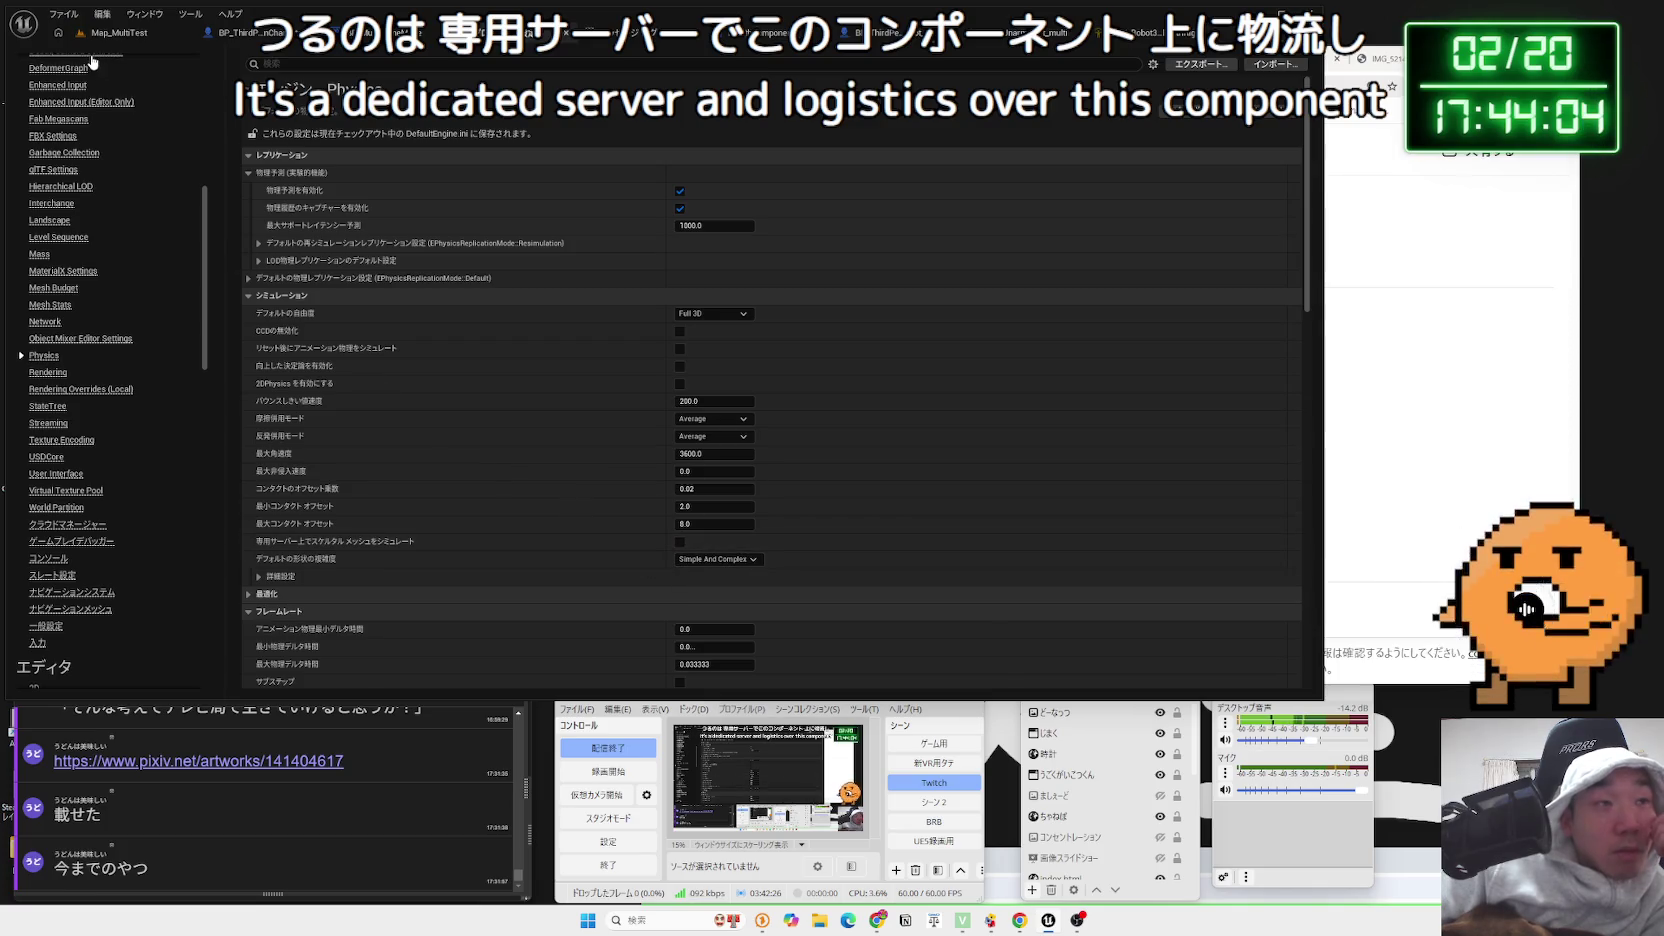
left_click(118, 32)
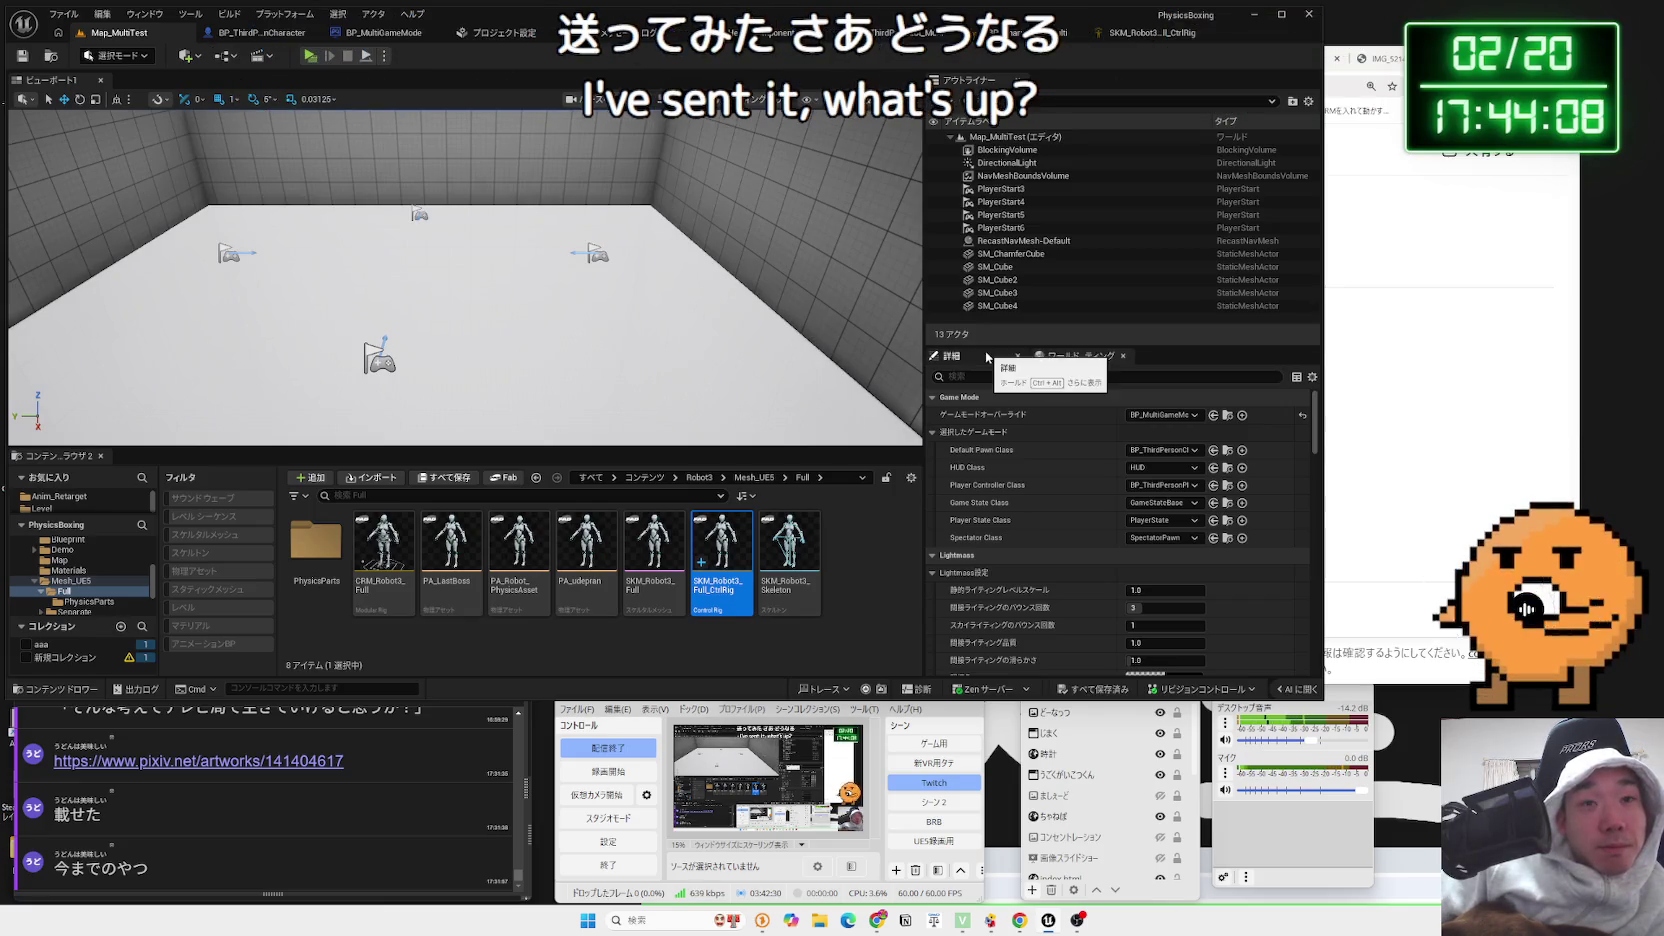
Run the server-plus-two-client test, check the Client 1 window, and stop it
left_click(309, 56)
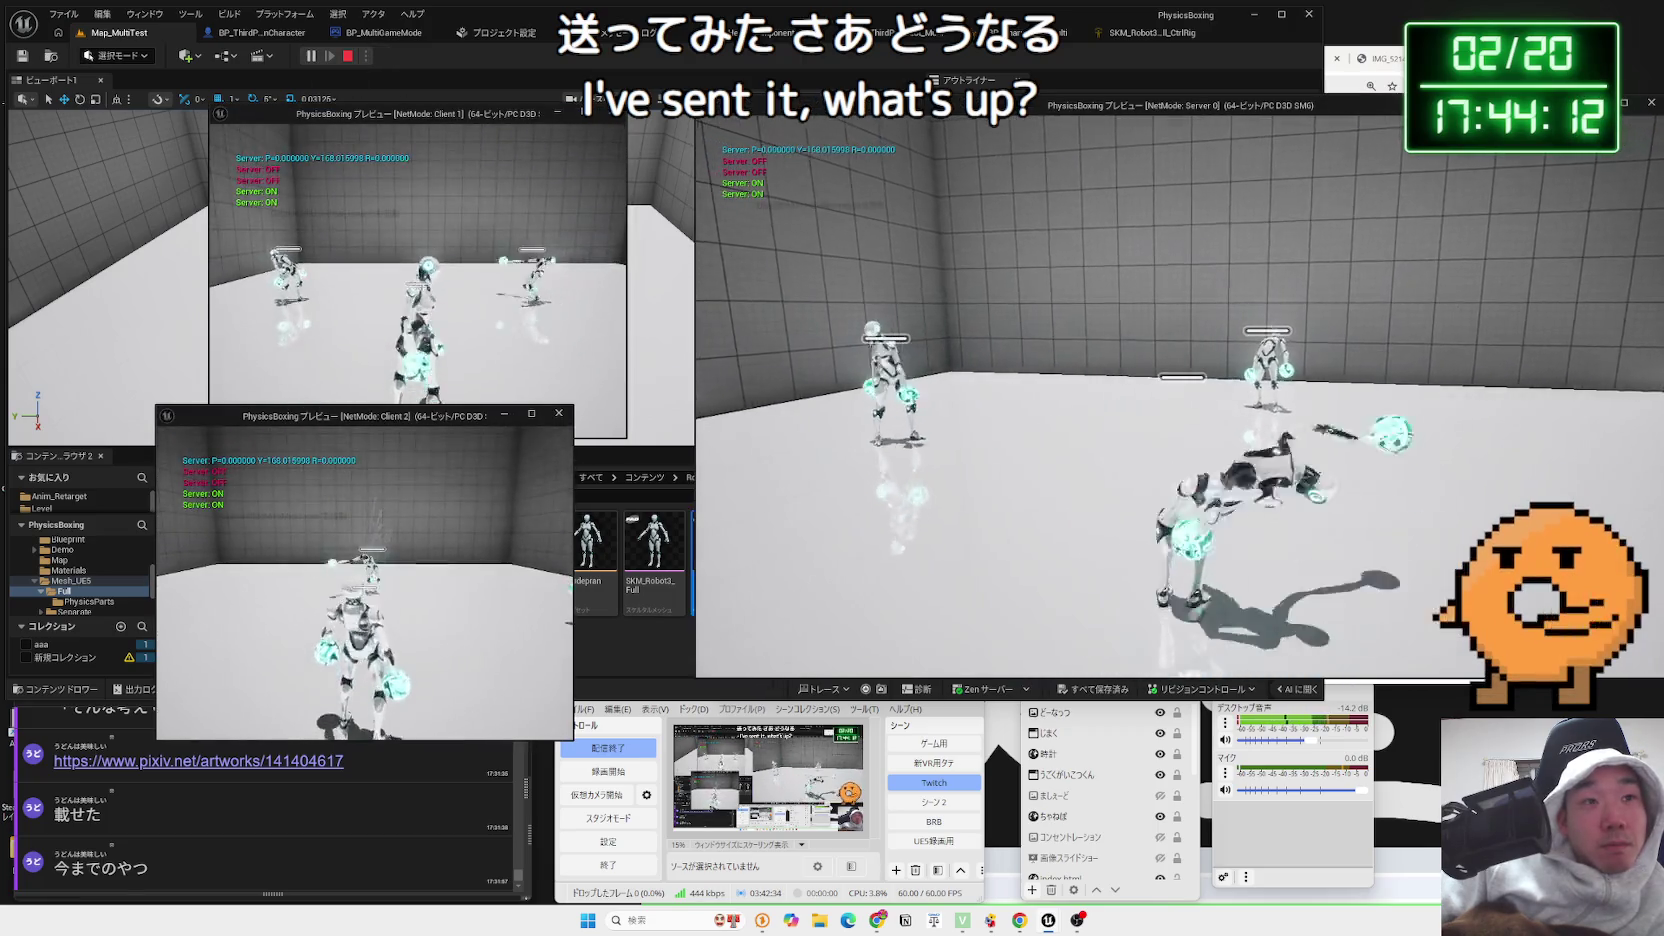
key("alt+Tab")
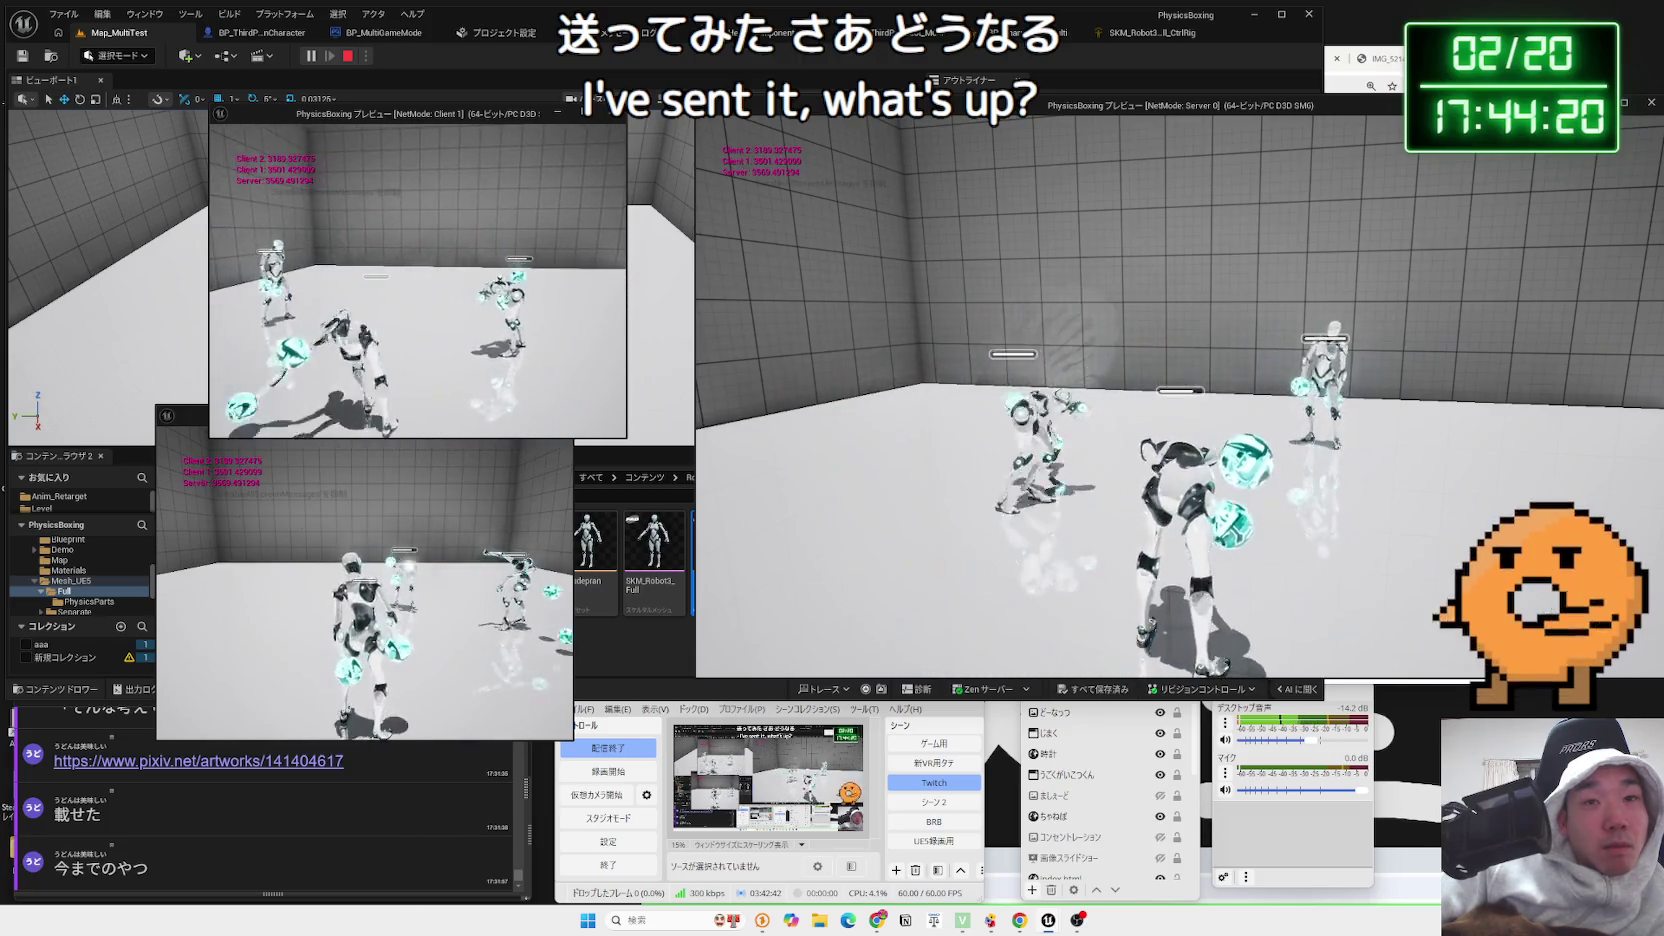
key("Escape")
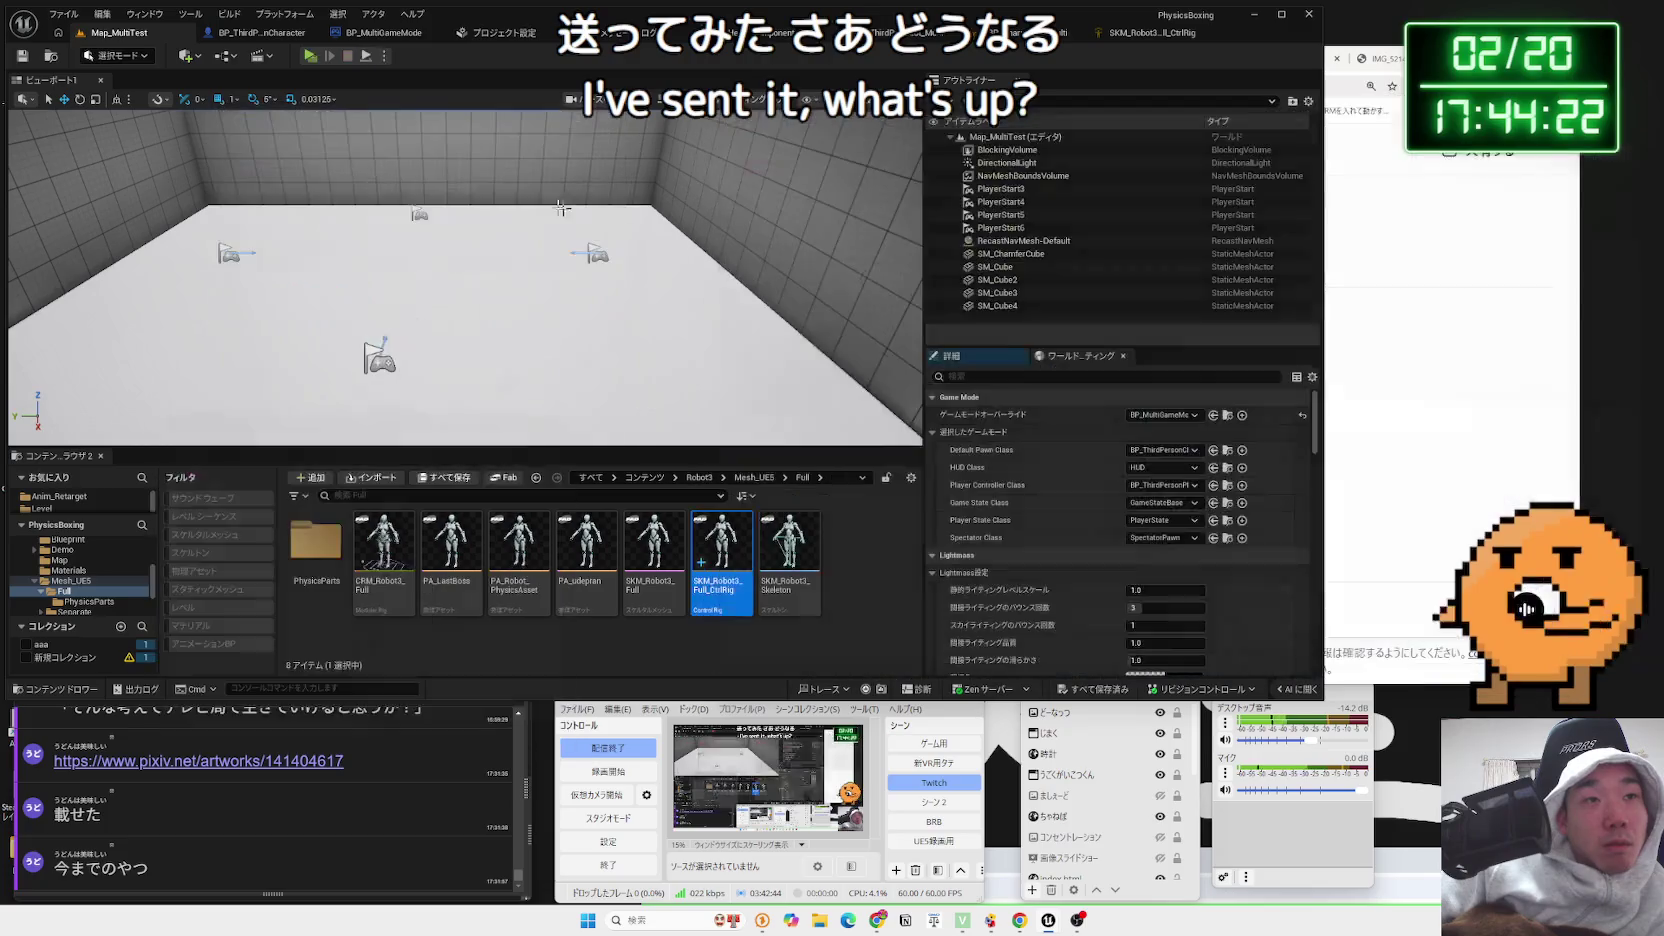
Enable Async Substepping in the Physics settings and relaunch the multiplayer test from Map_MultiTest
left_click(494, 33)
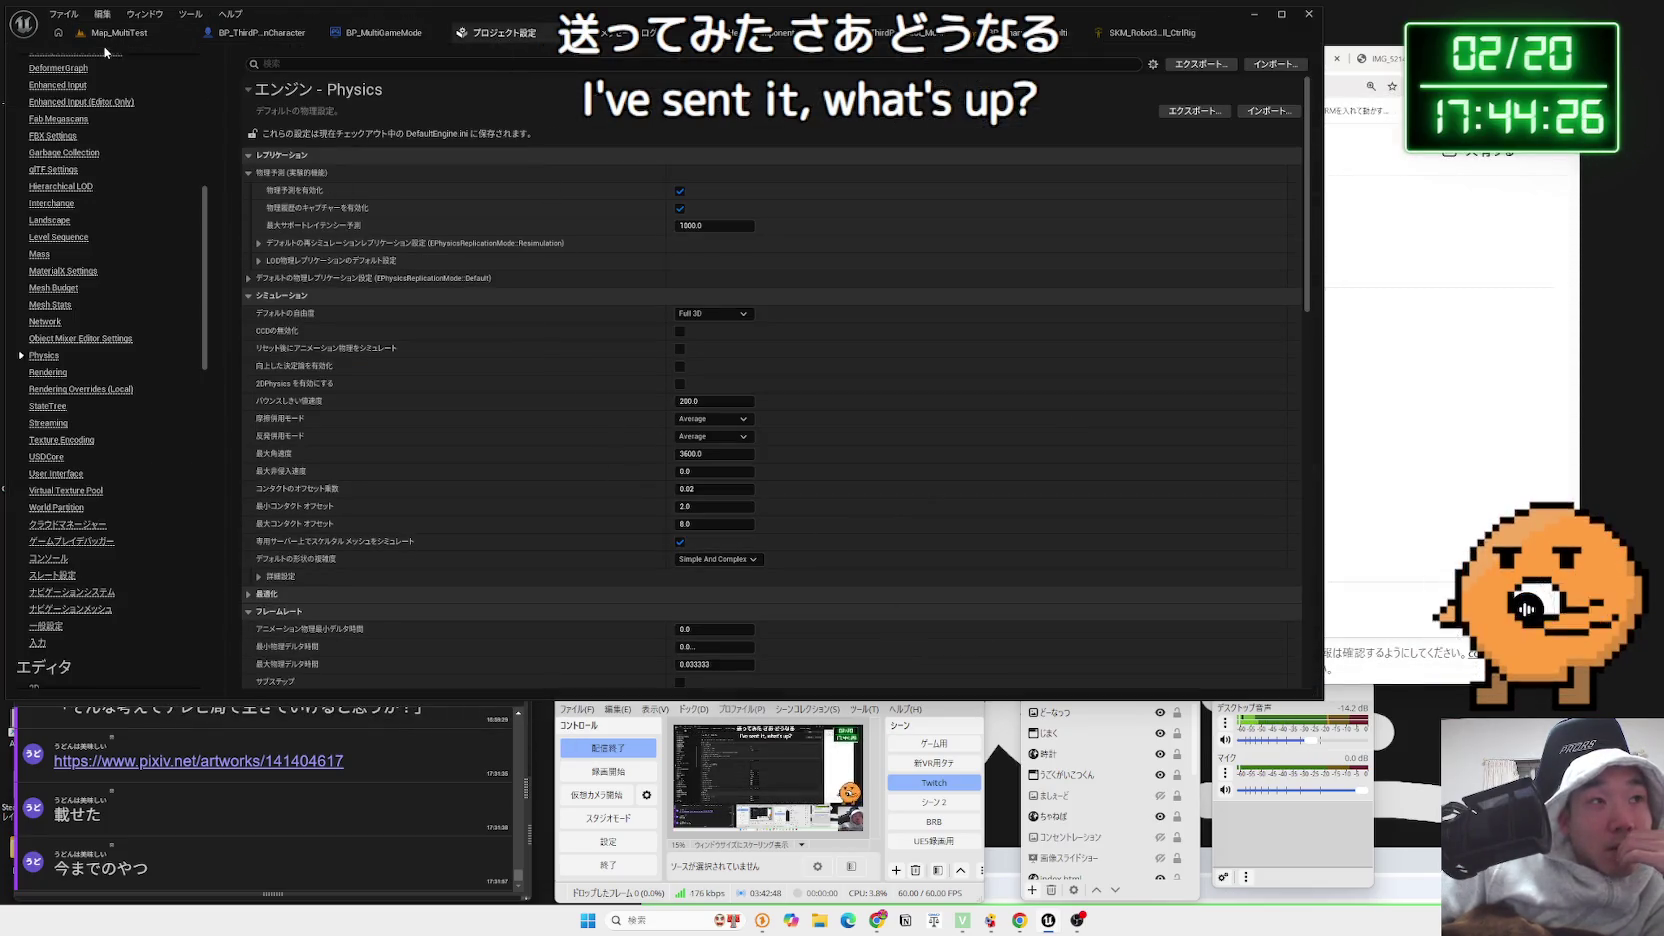
scroll(505, 510, "down", 5)
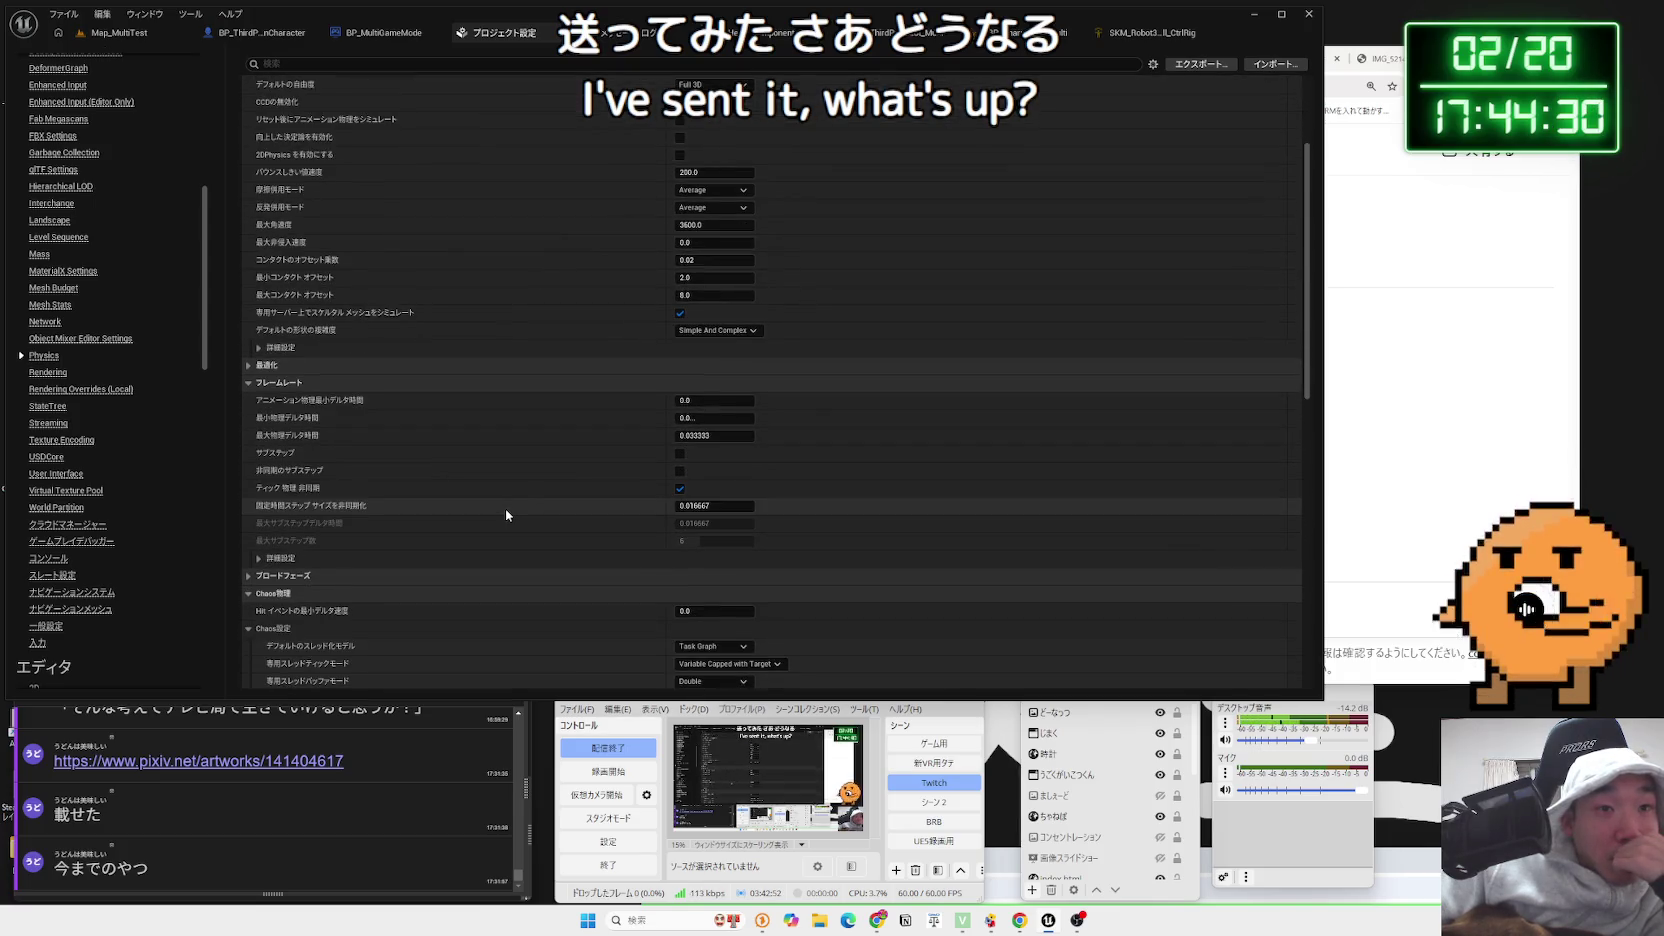
mouse_move(283, 481)
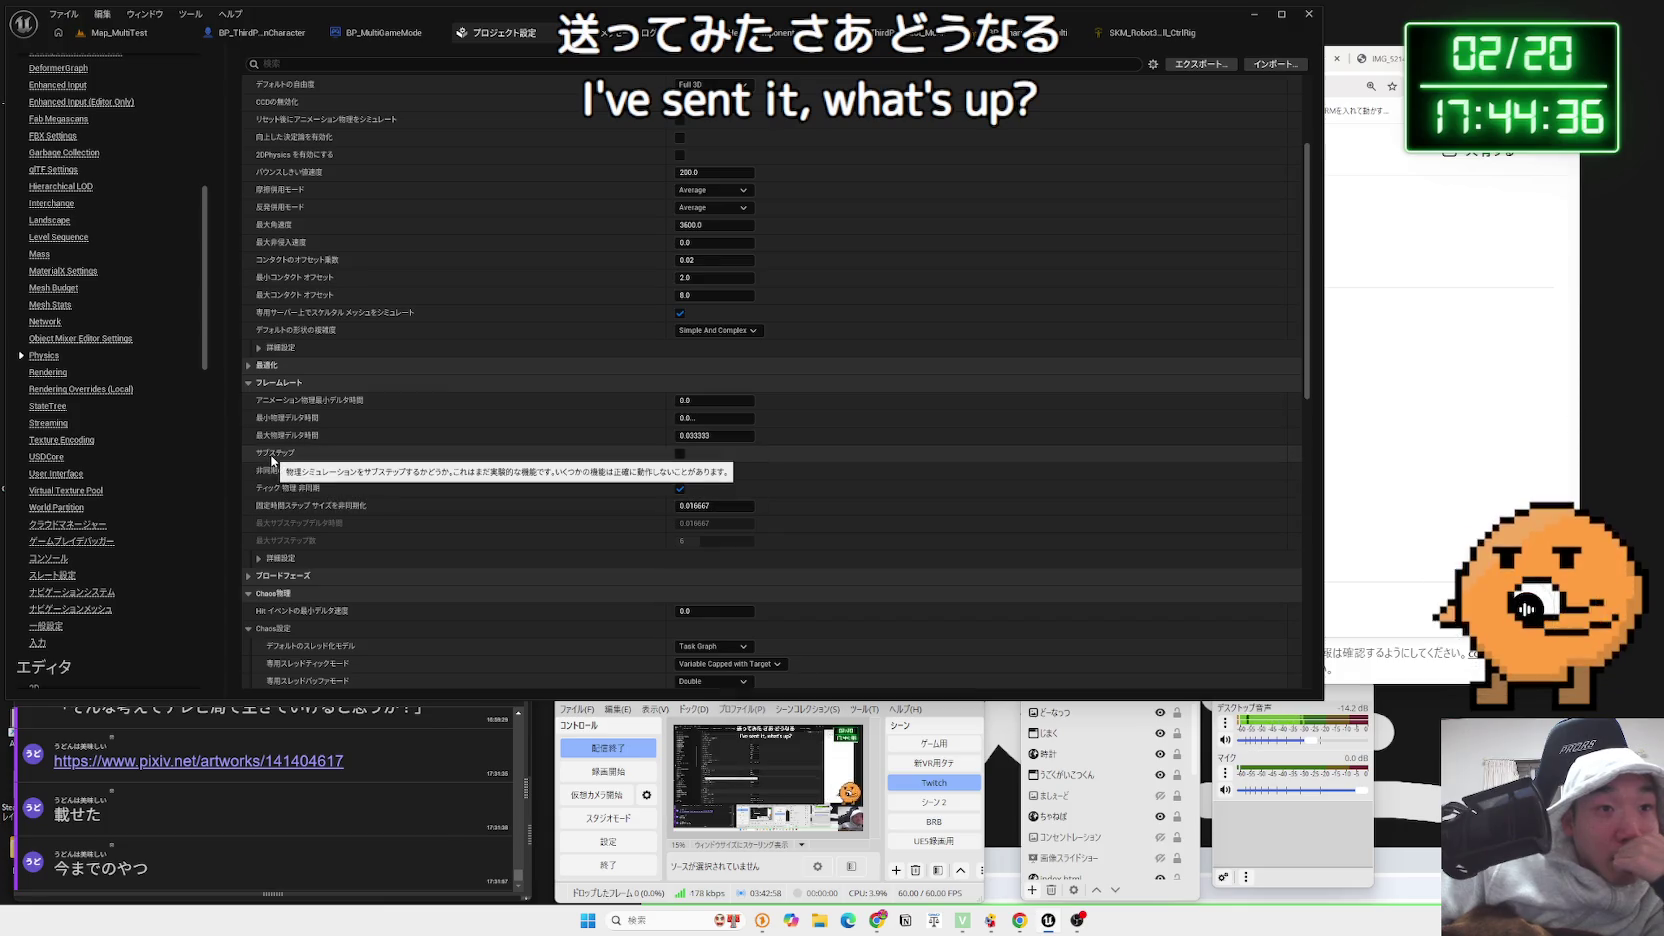
left_click(680, 455)
left_click(680, 455)
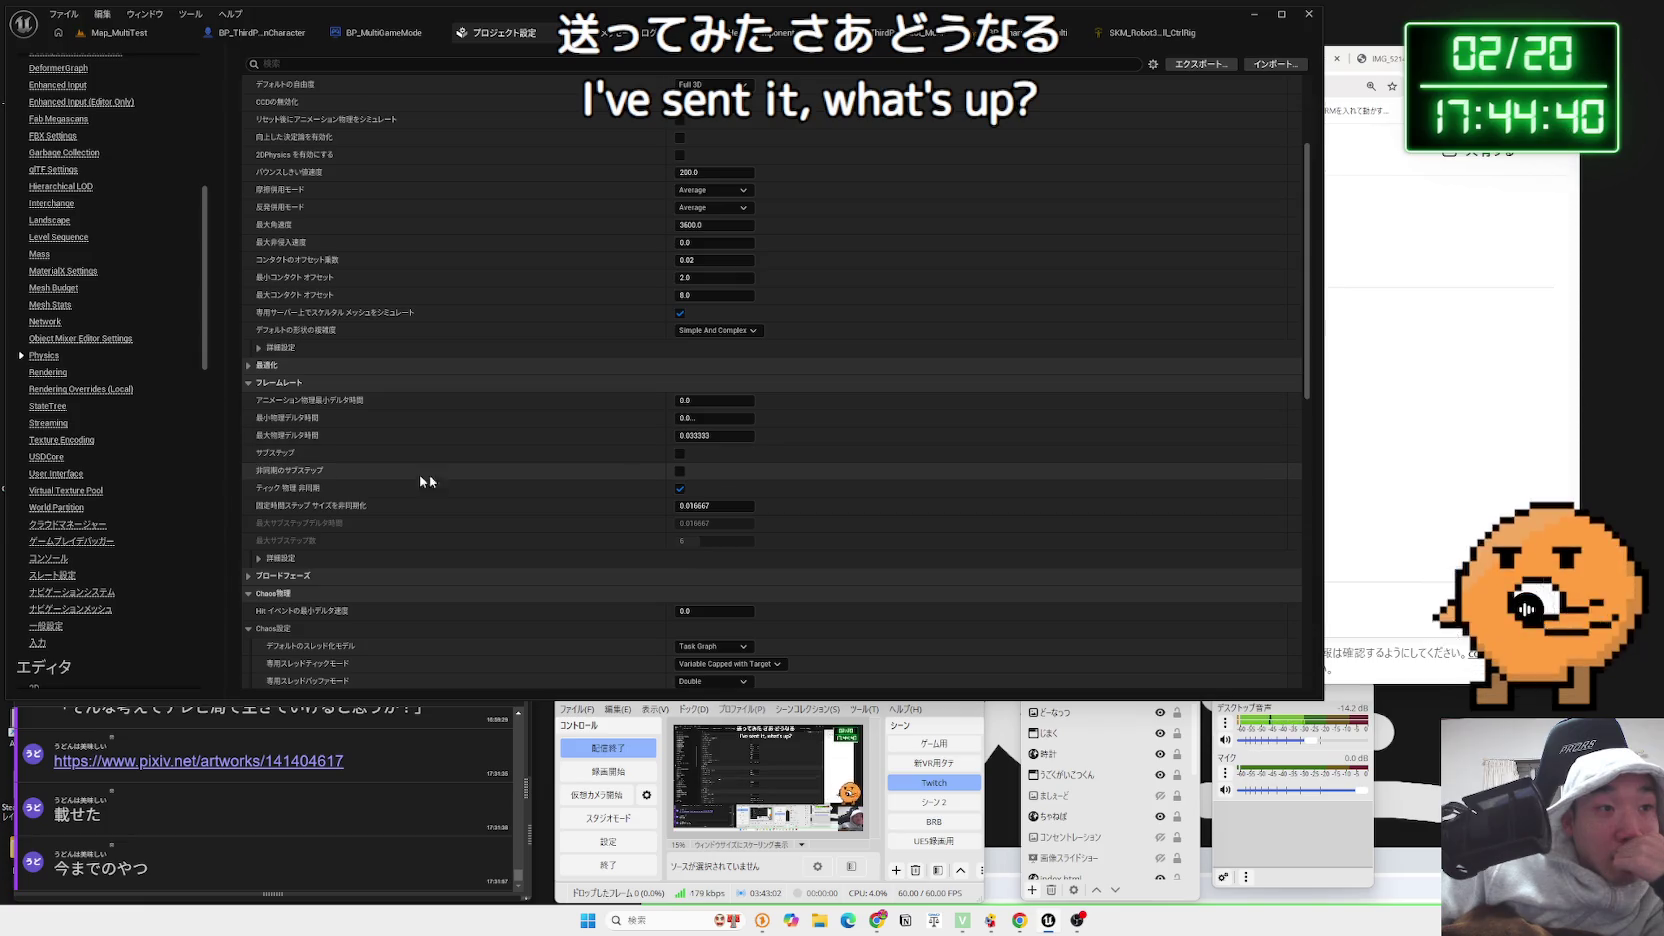
left_click(680, 471)
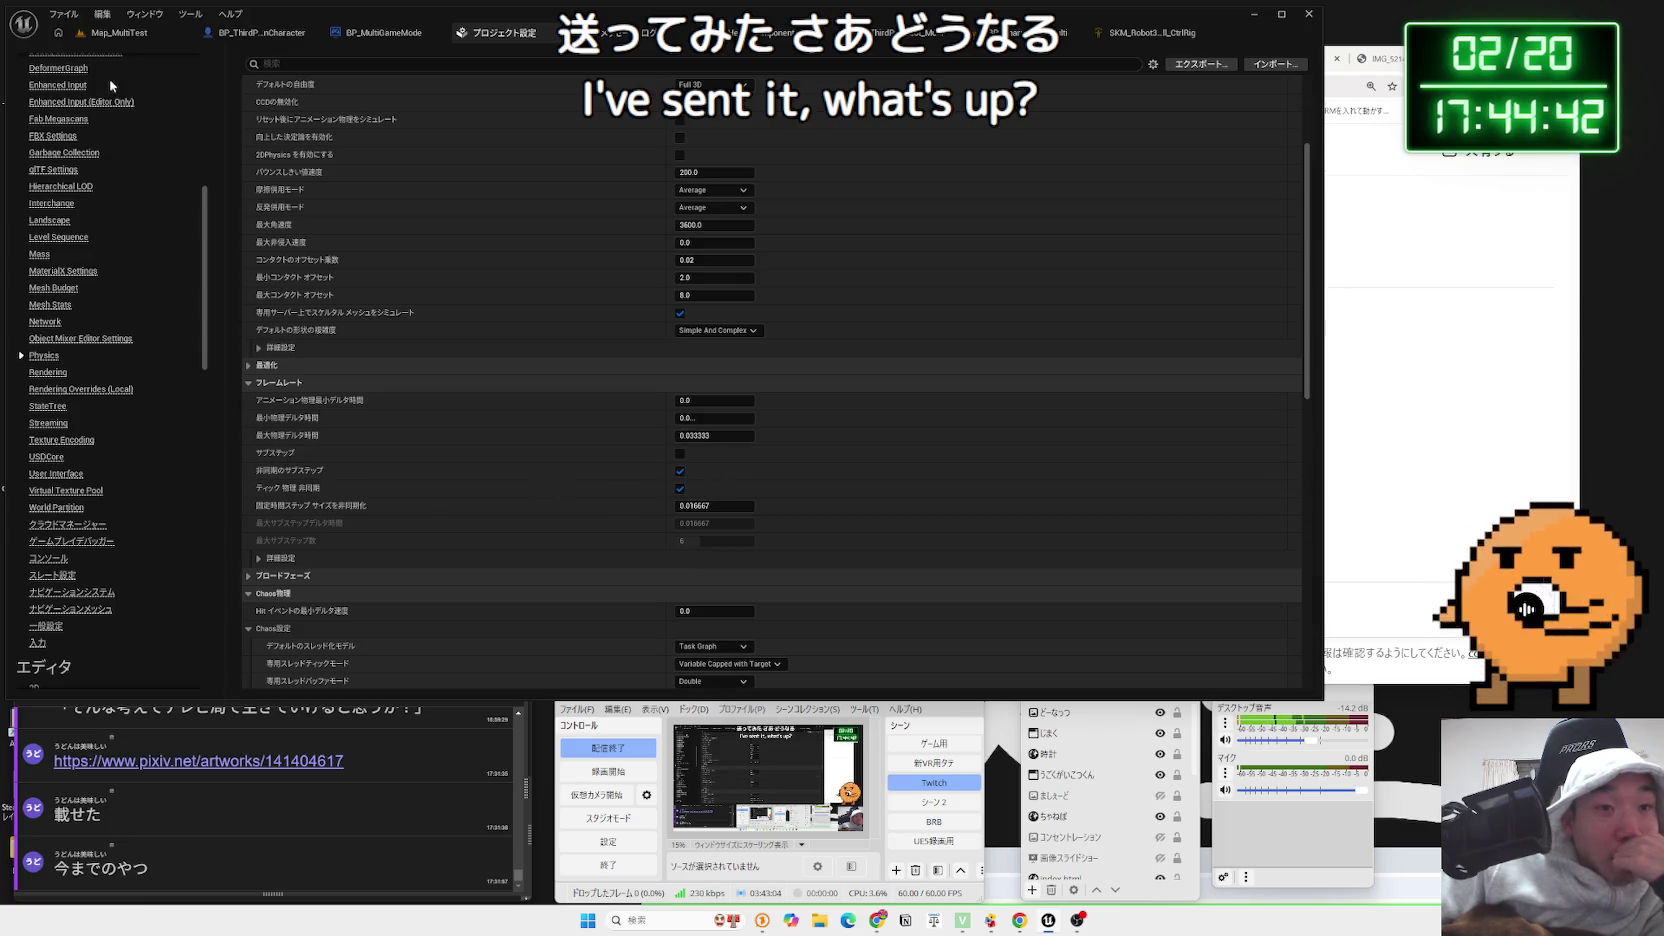
left_click(96, 36)
left_click(336, 57)
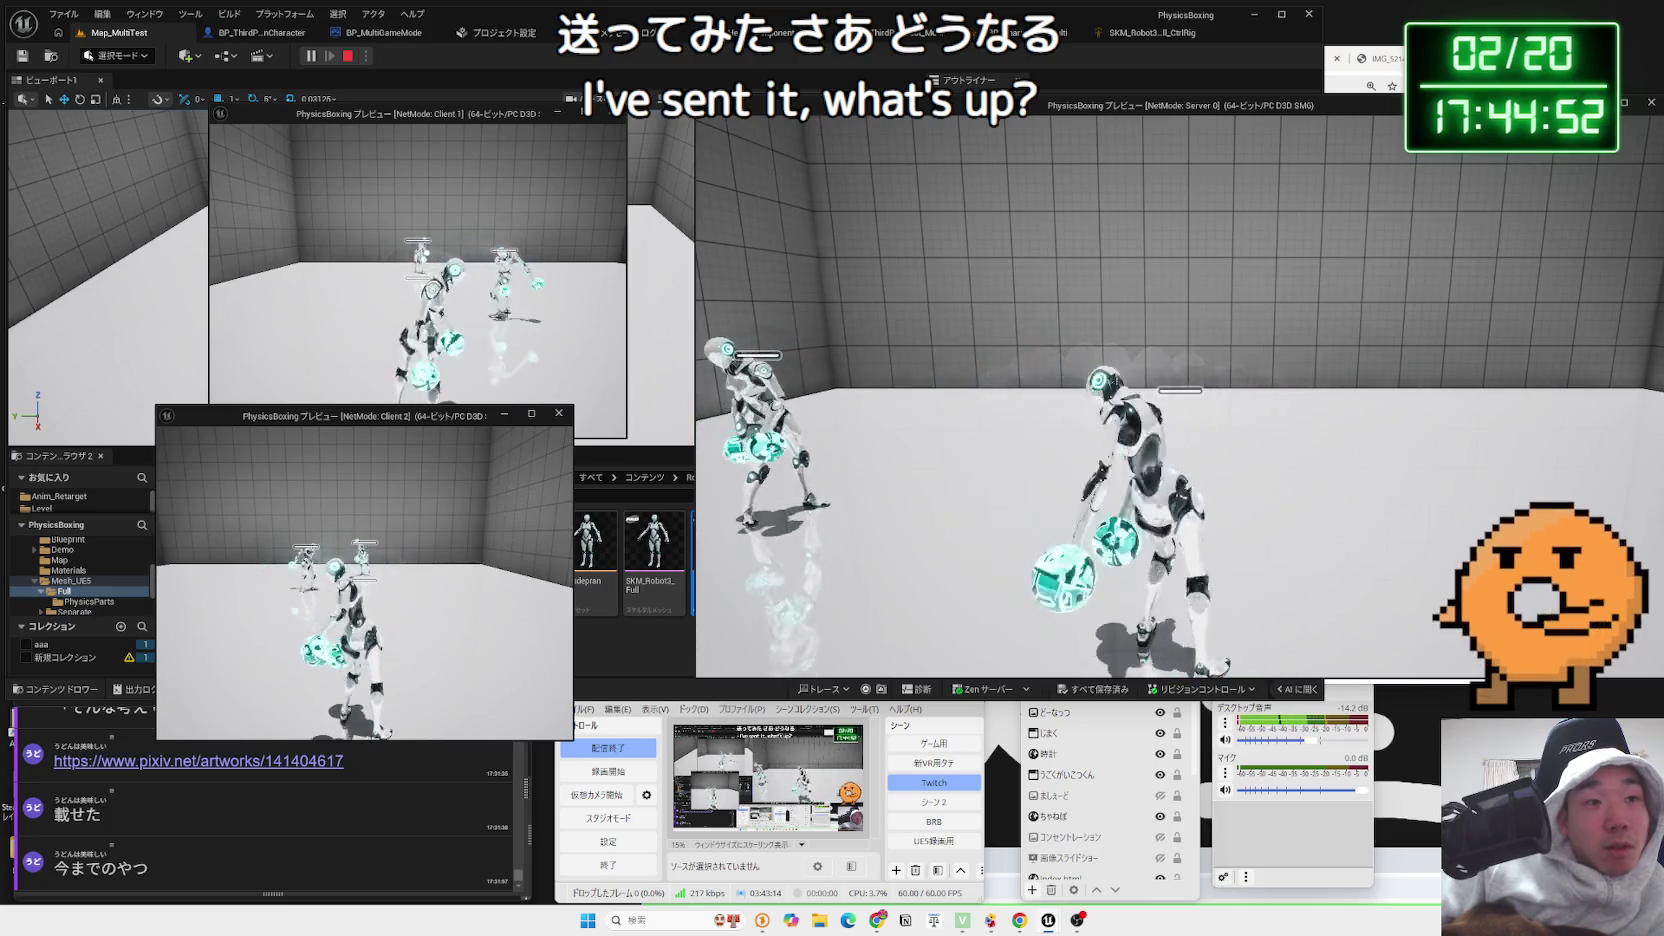
Stop the test, uncheck Async Substepping in Physics settings, and switch over to ChatGPT
key("Escape")
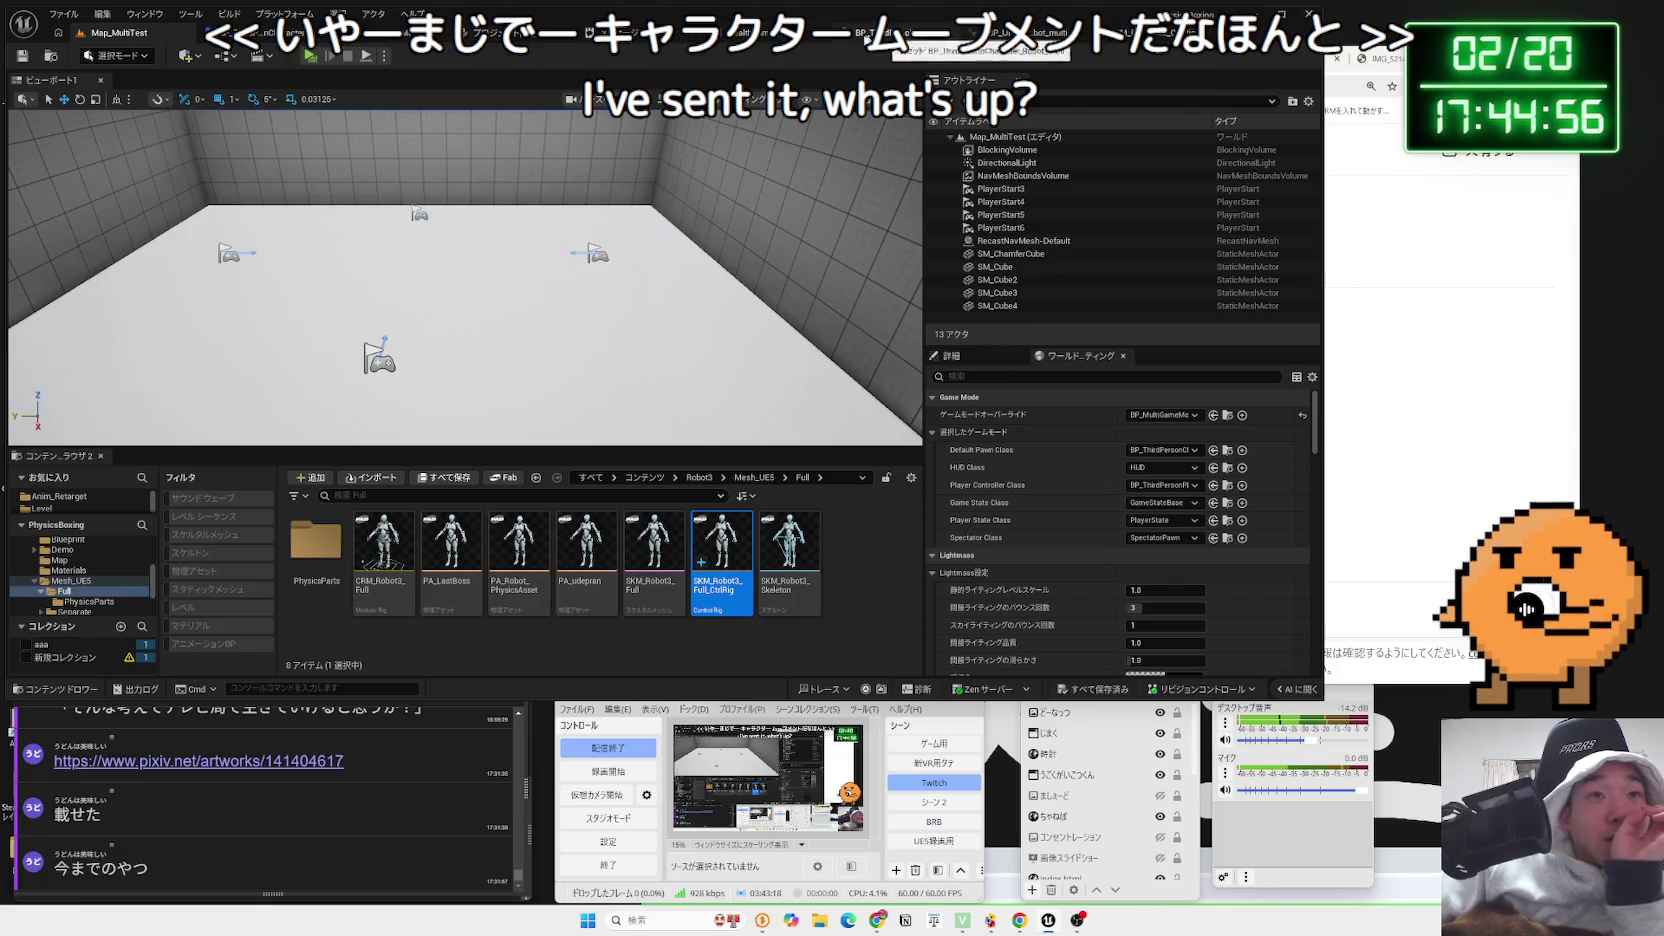
left_click(497, 40)
left_click(495, 39)
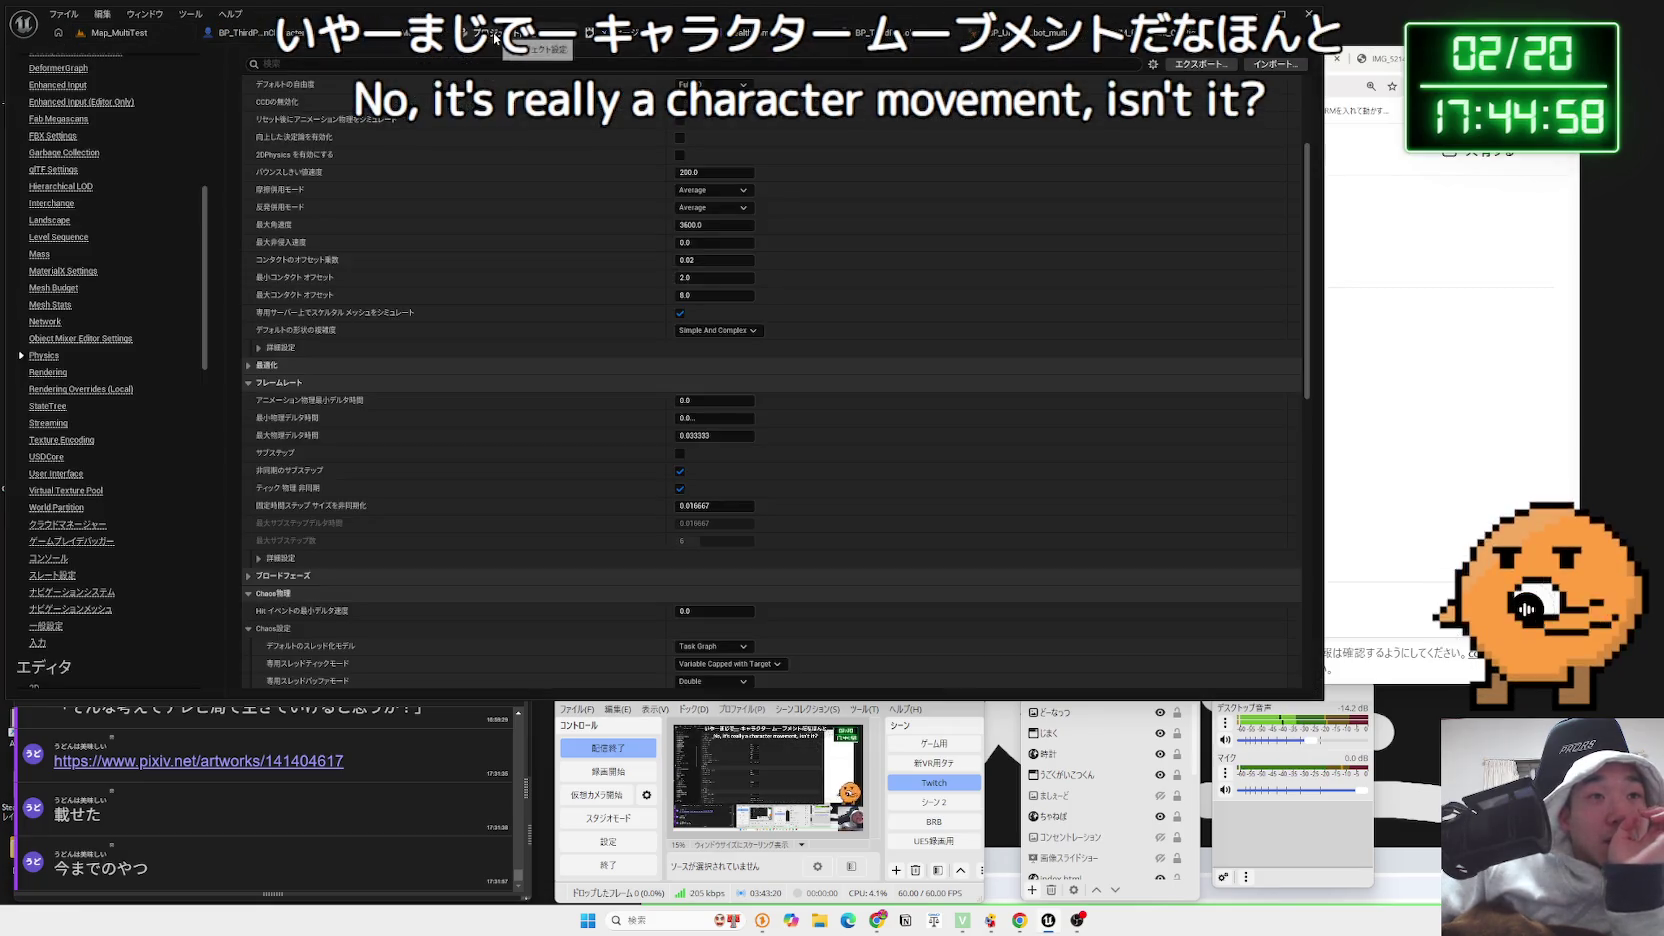
left_click(680, 472)
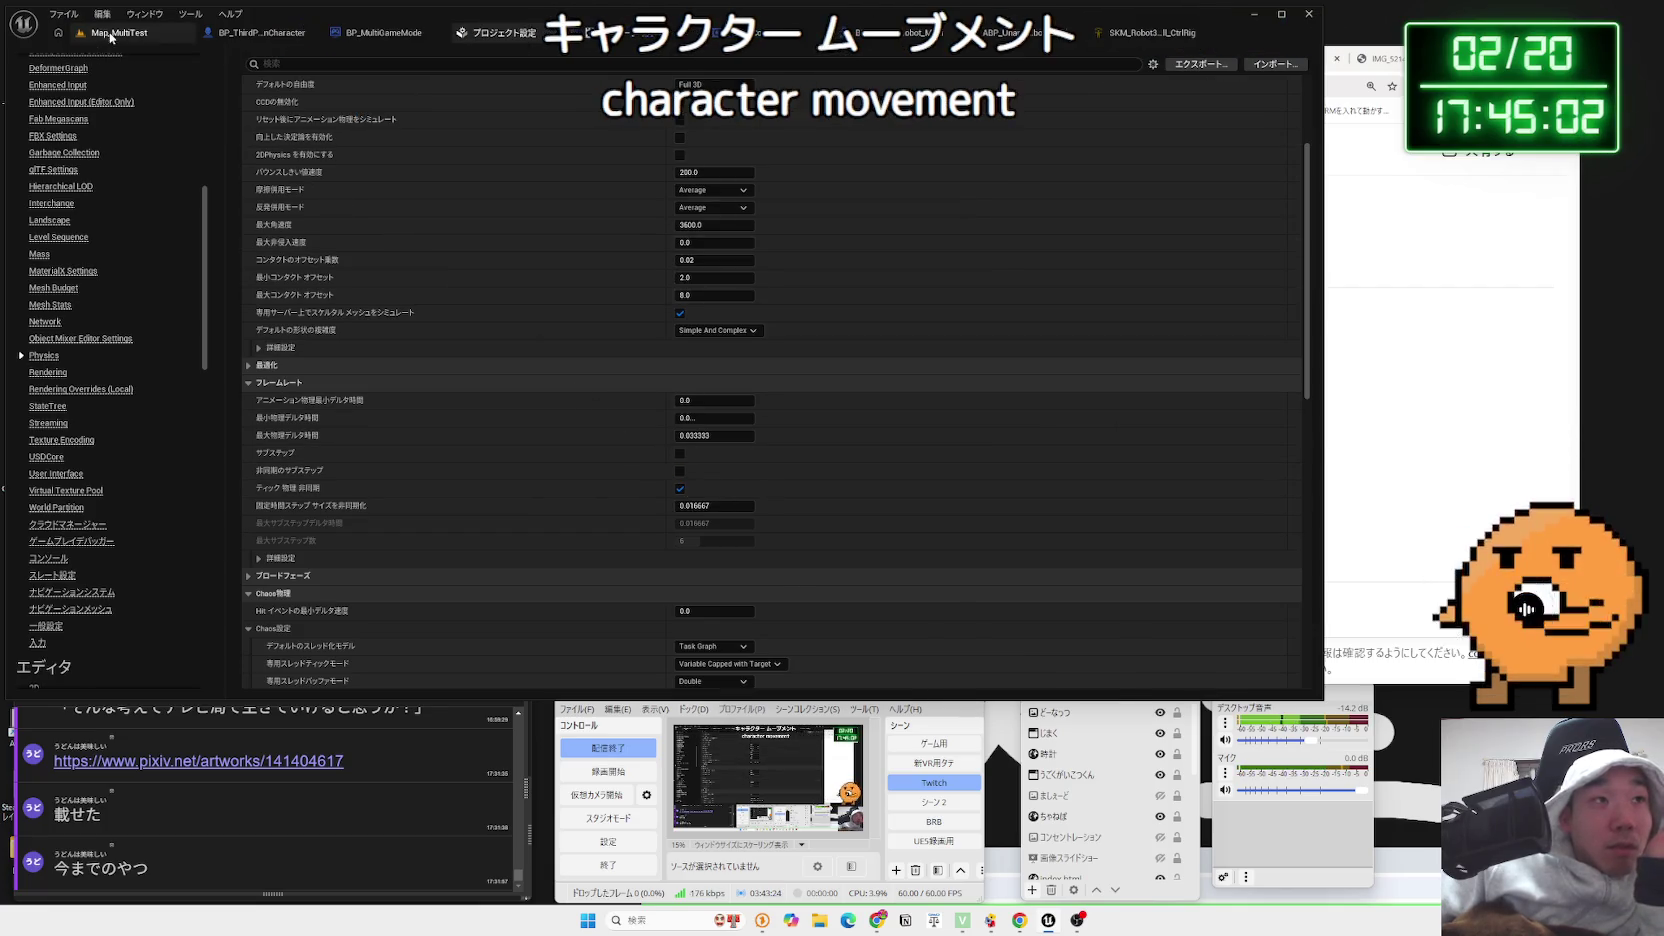
left_click(111, 35)
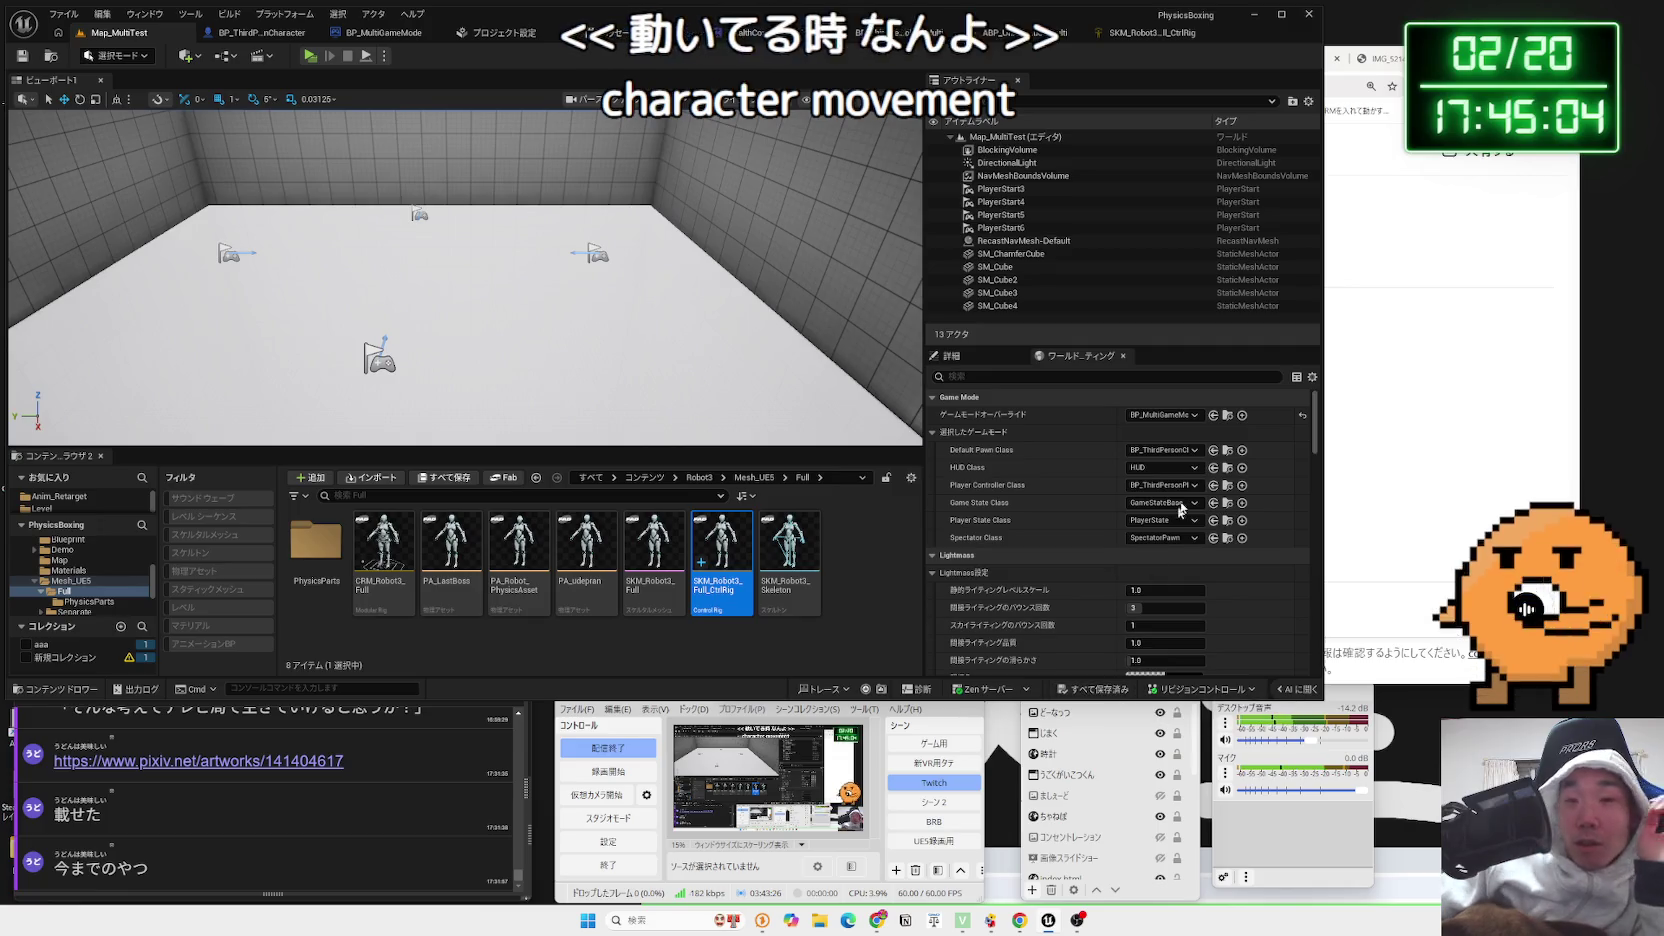
key("alt+Tab")
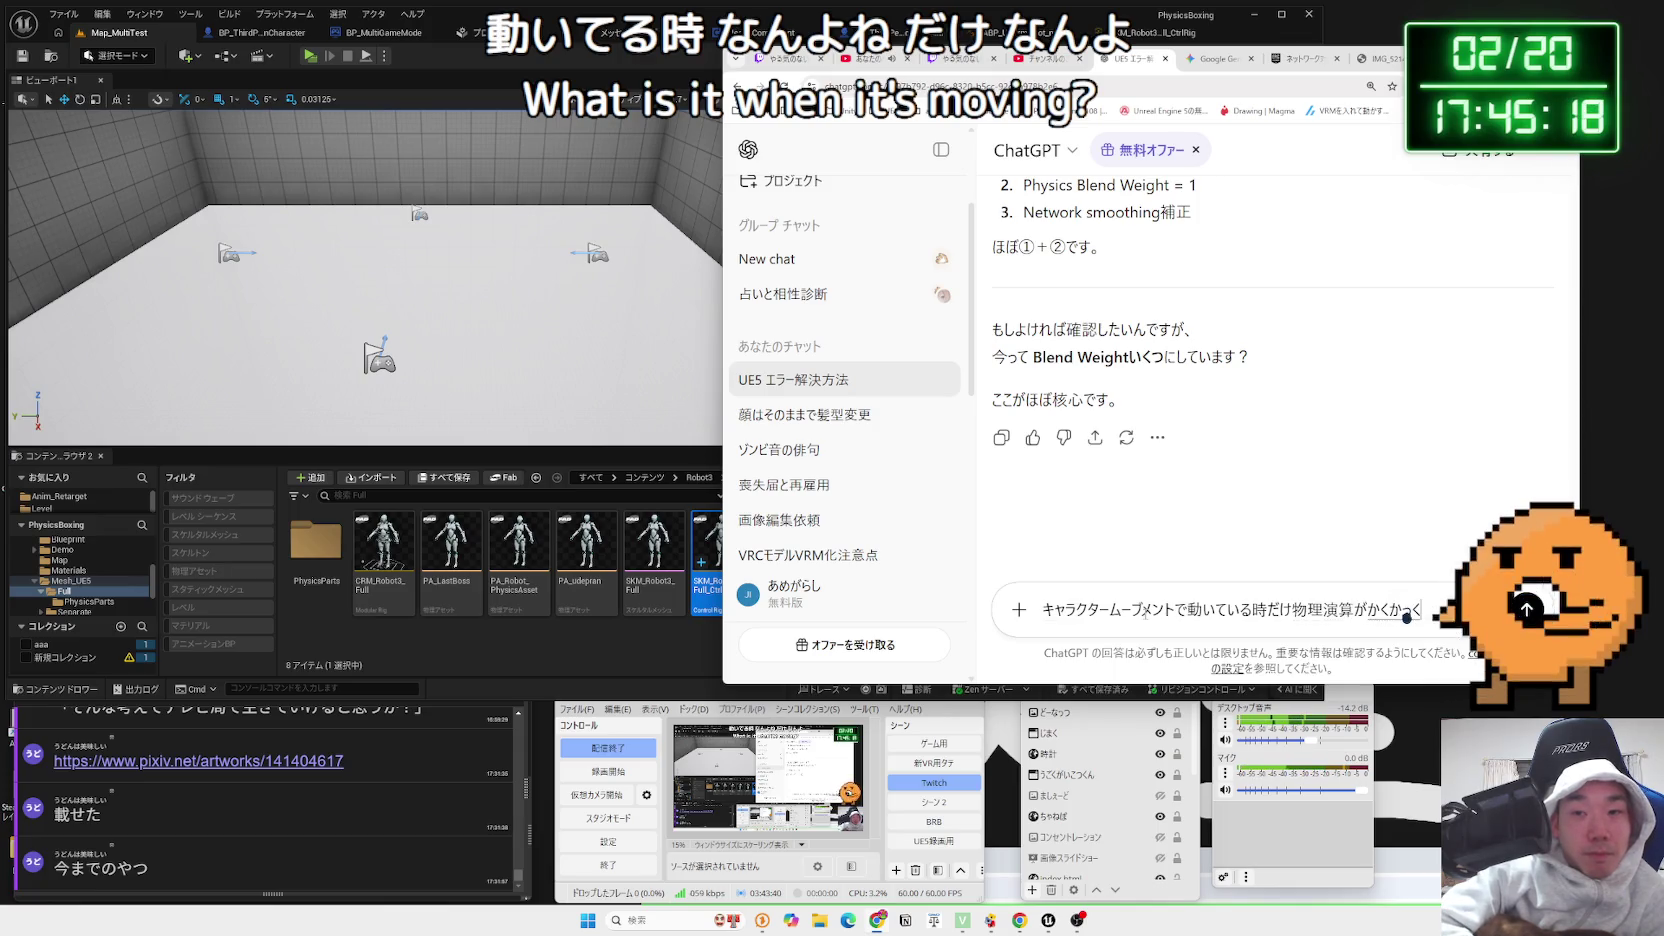
Finish the question about physics turning jerky (カクカク) during movement and send it to ChatGPT
key("space")
type("n")
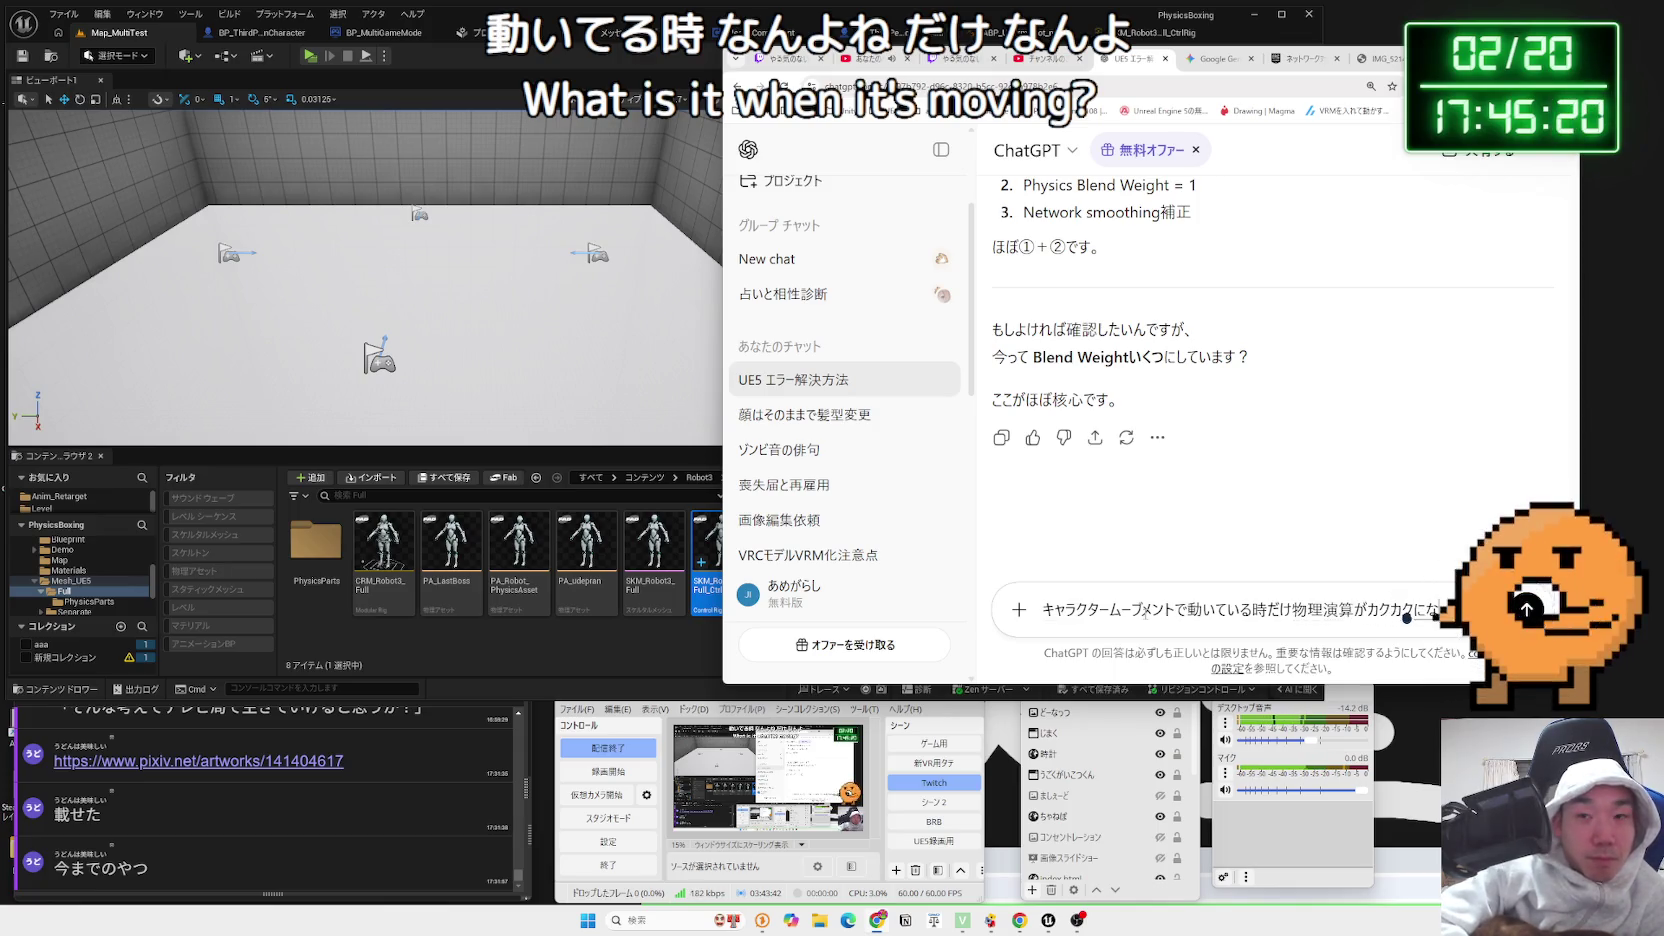
type("っちゃうんだ")
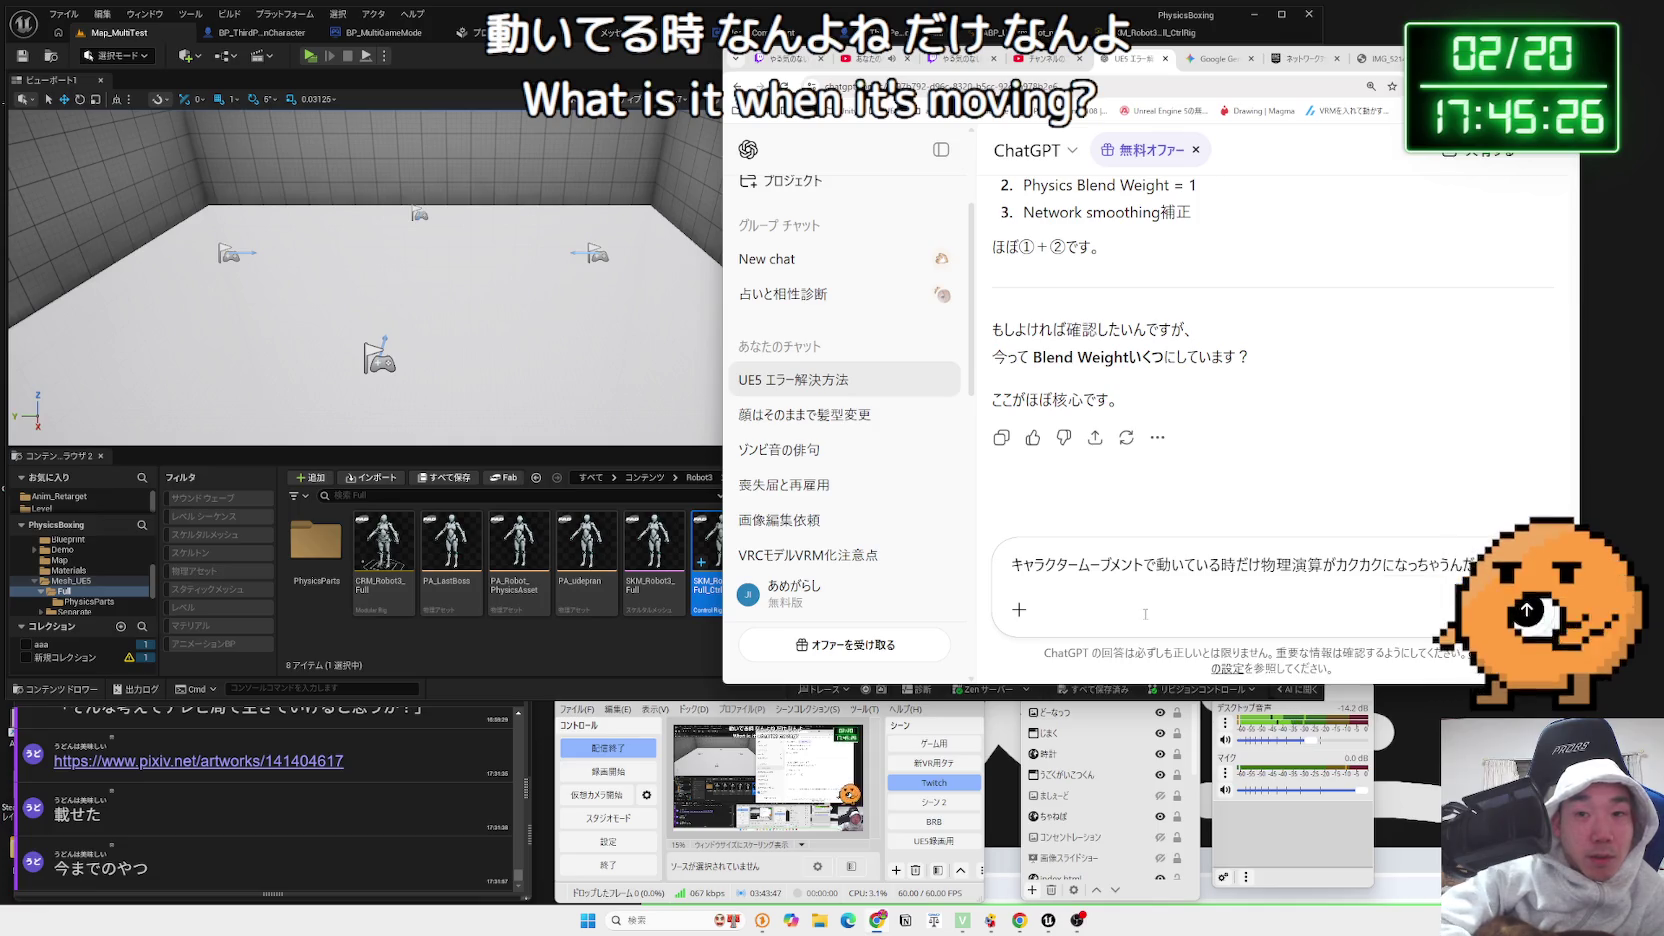
key("Return")
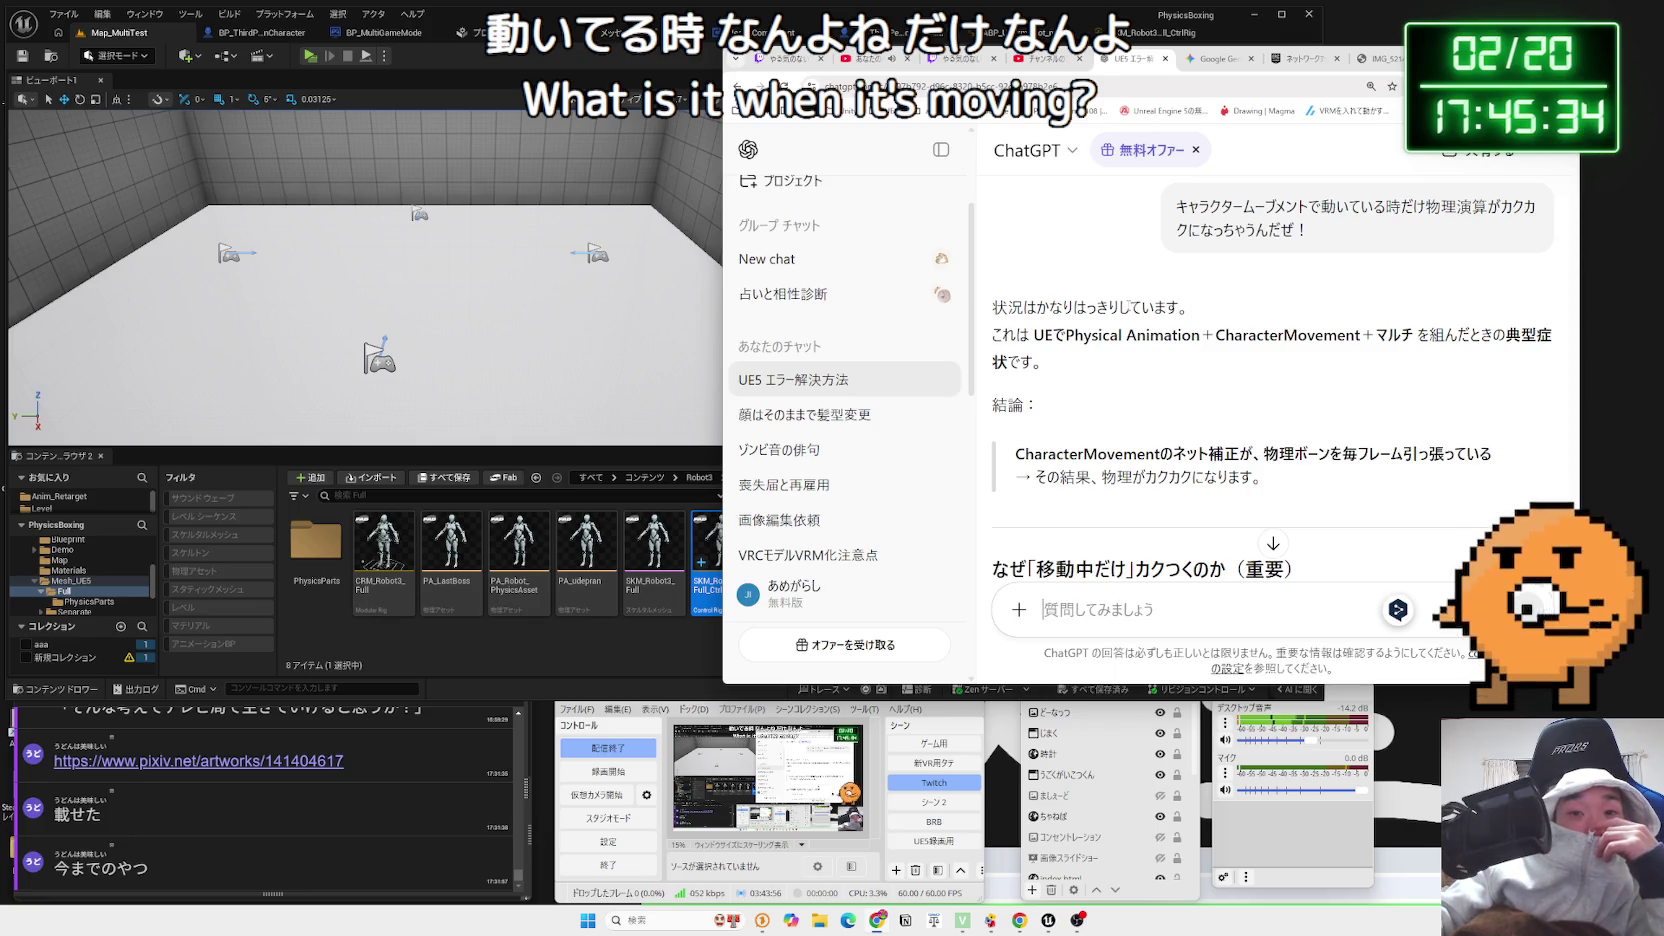
scroll(1128, 311, "down", 2)
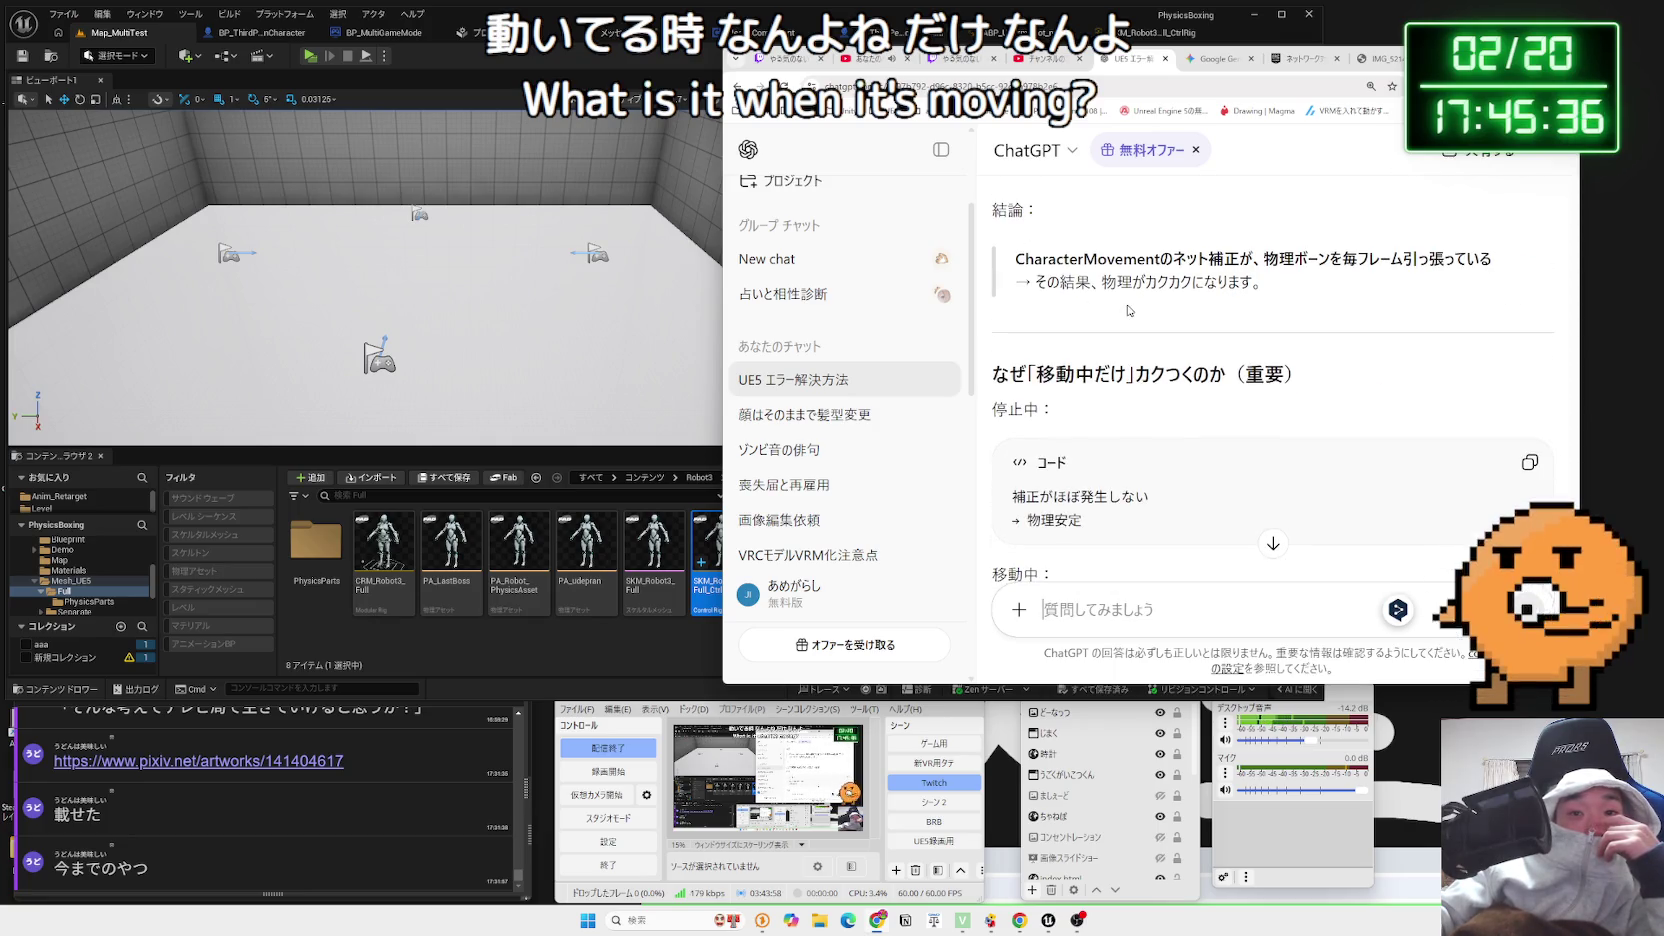
scroll(1128, 311, "down", 2)
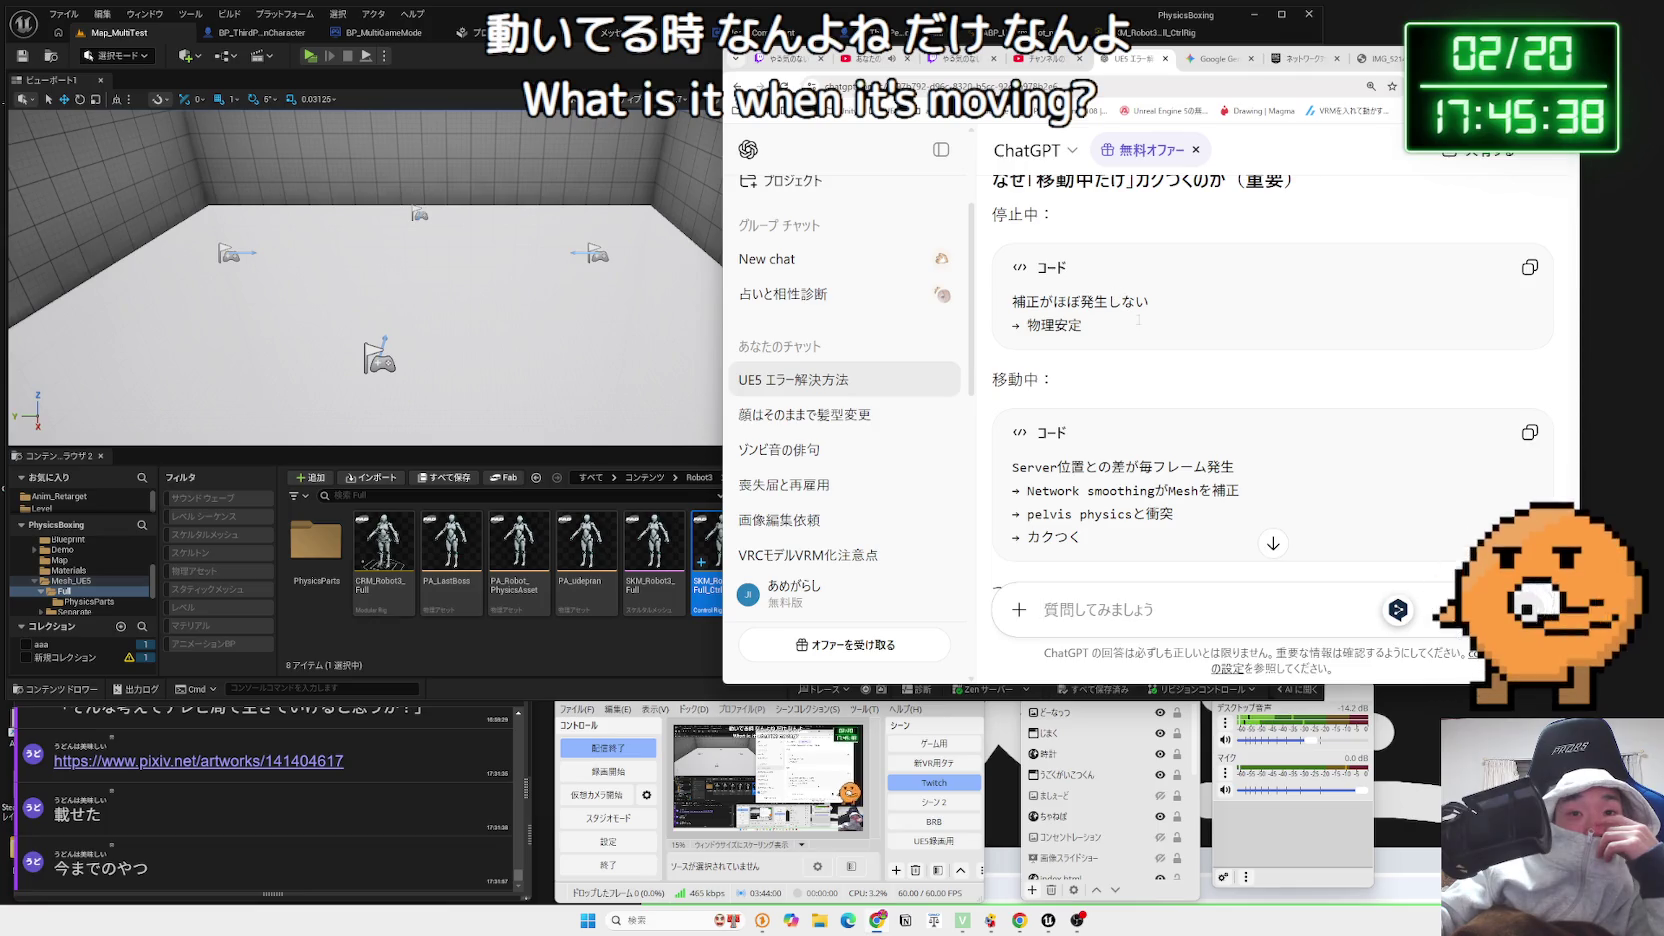
scroll(1027, 301, "down", 2)
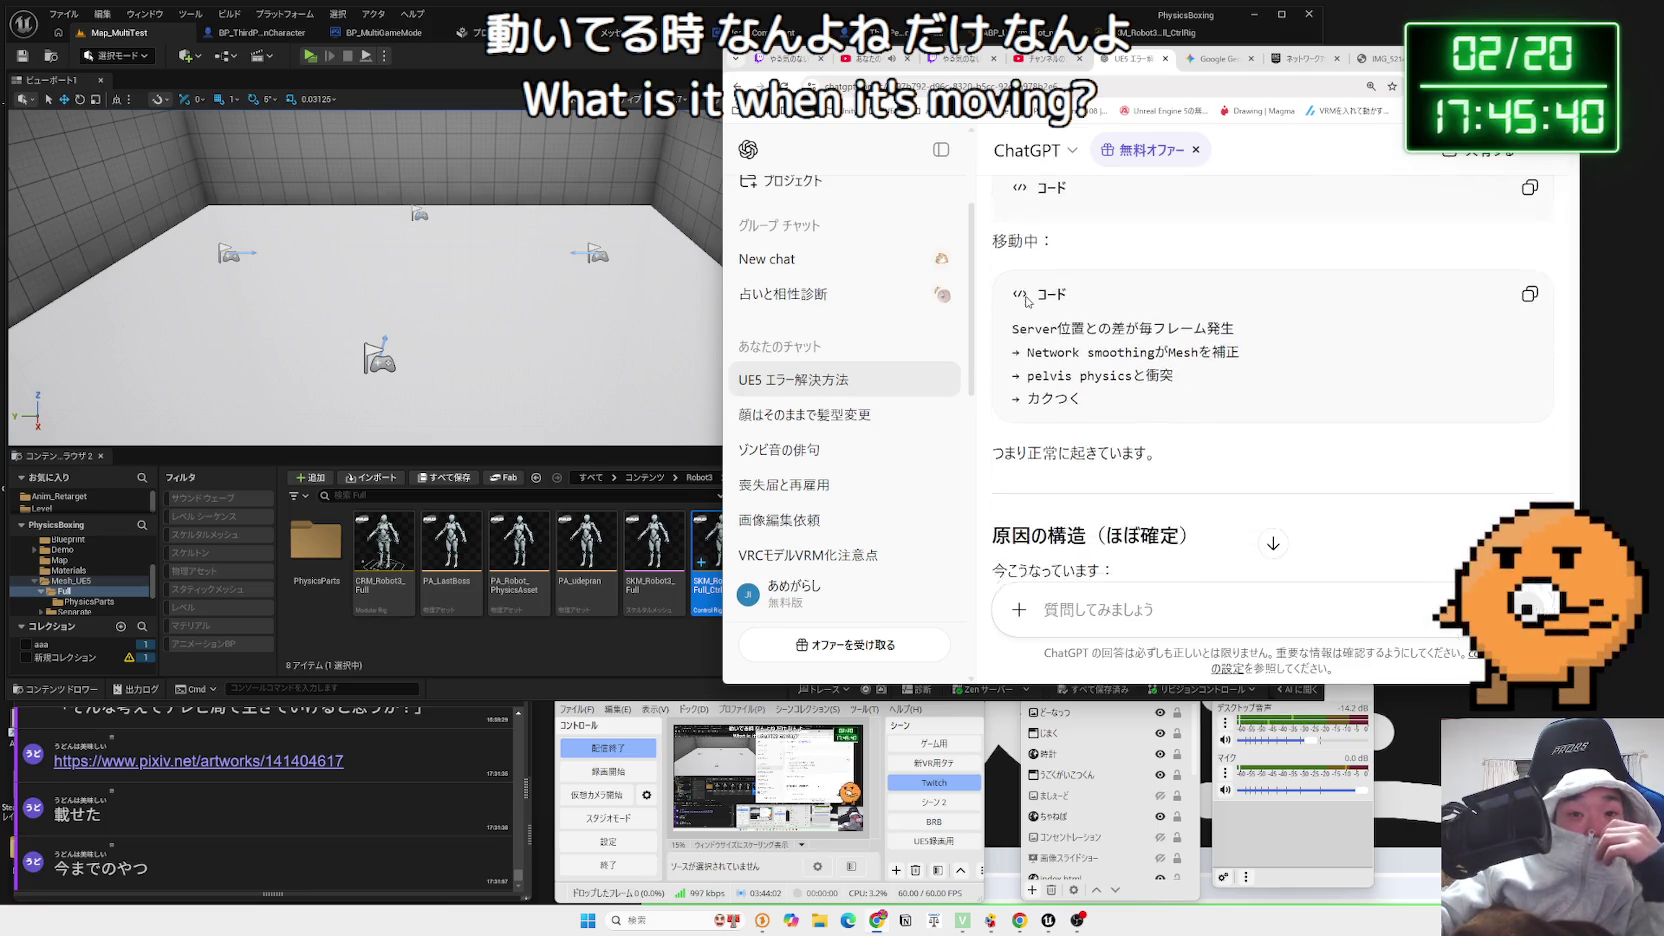
scroll(1027, 301, "down", 3)
scroll(1027, 301, "down", 3)
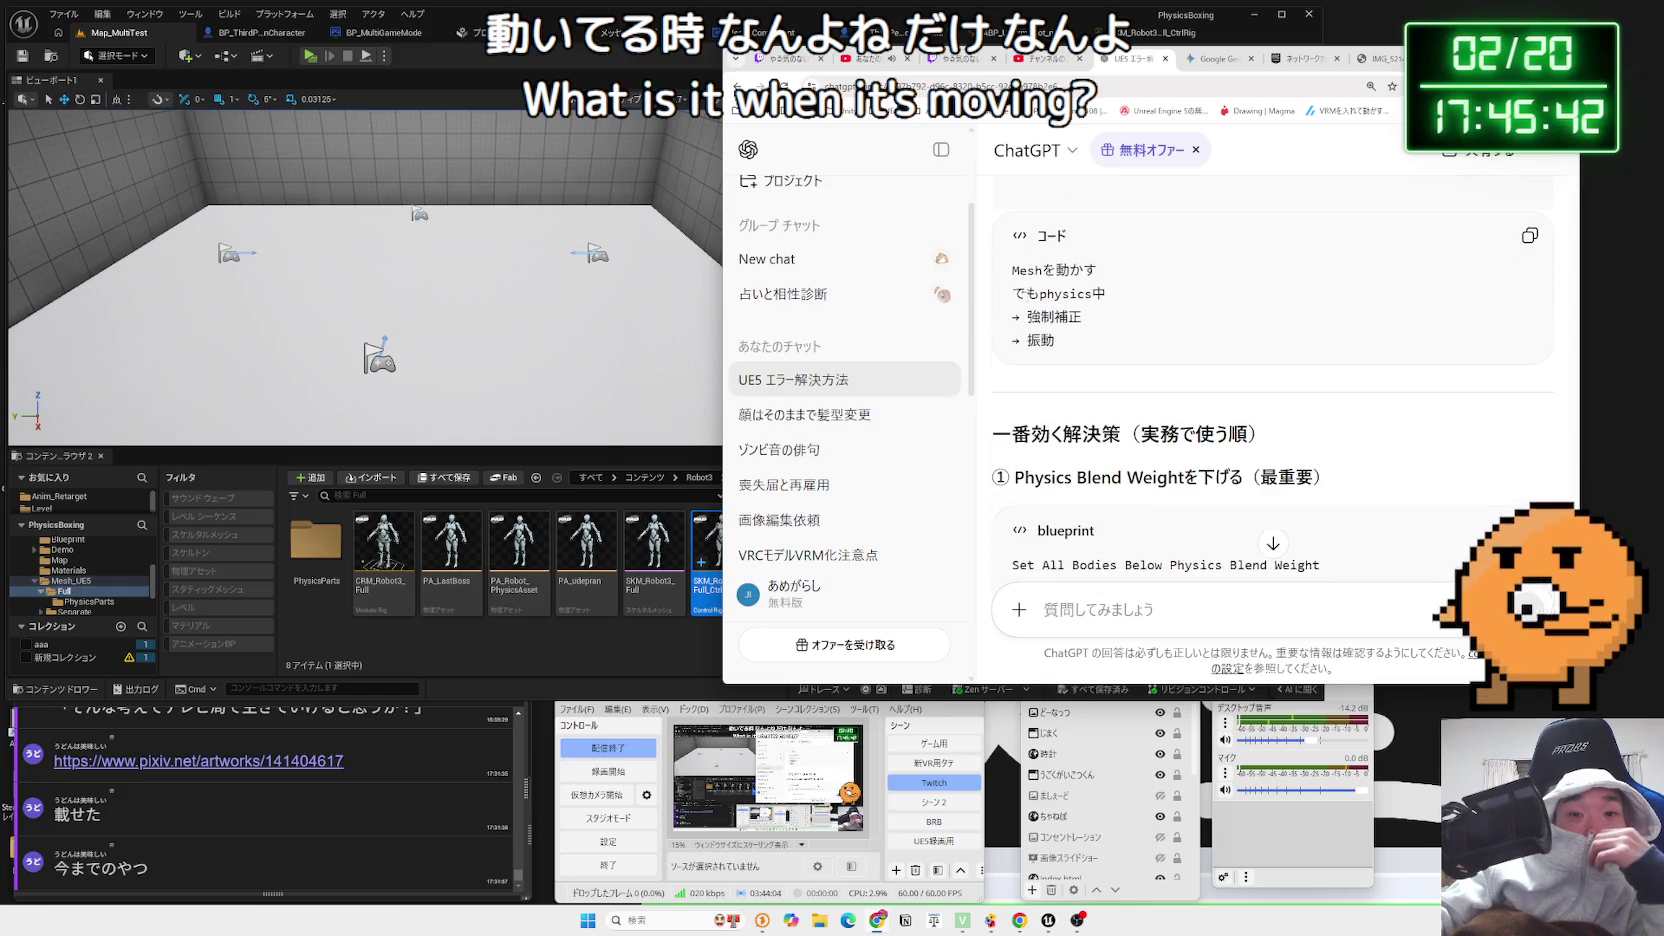
scroll(1027, 301, "down", 2)
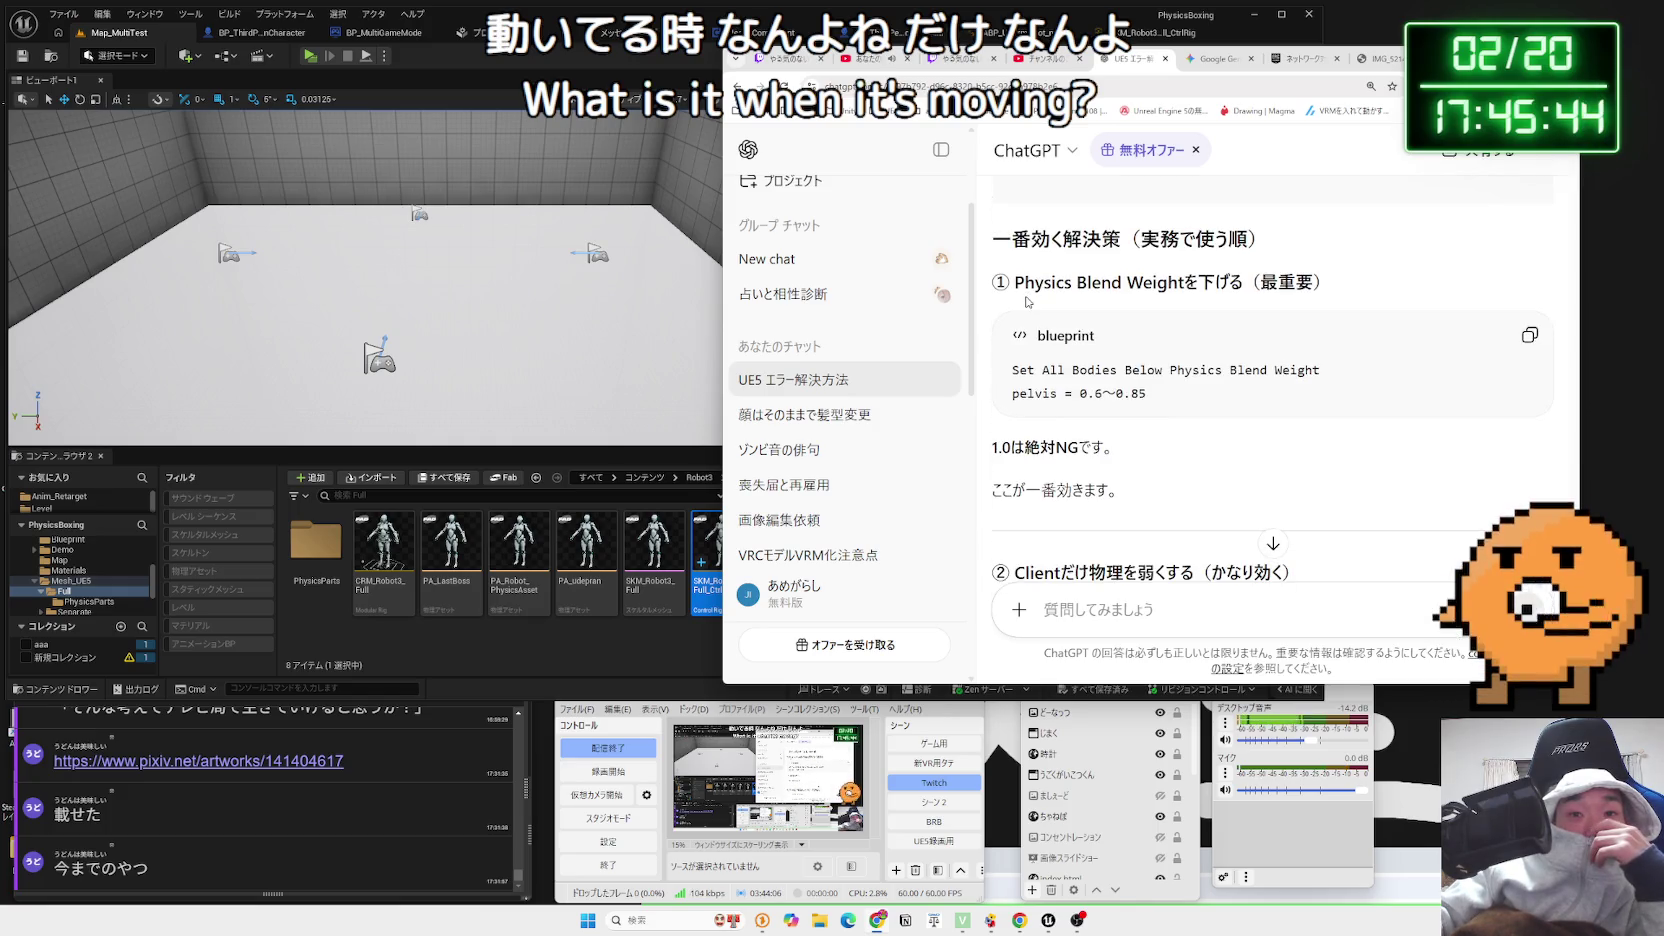
mouse_move(1016, 282)
left_mouse_down()
mouse_move(1330, 284)
mouse_move(1230, 370)
left_mouse_up()
left_click(1031, 280)
left_click(1152, 362)
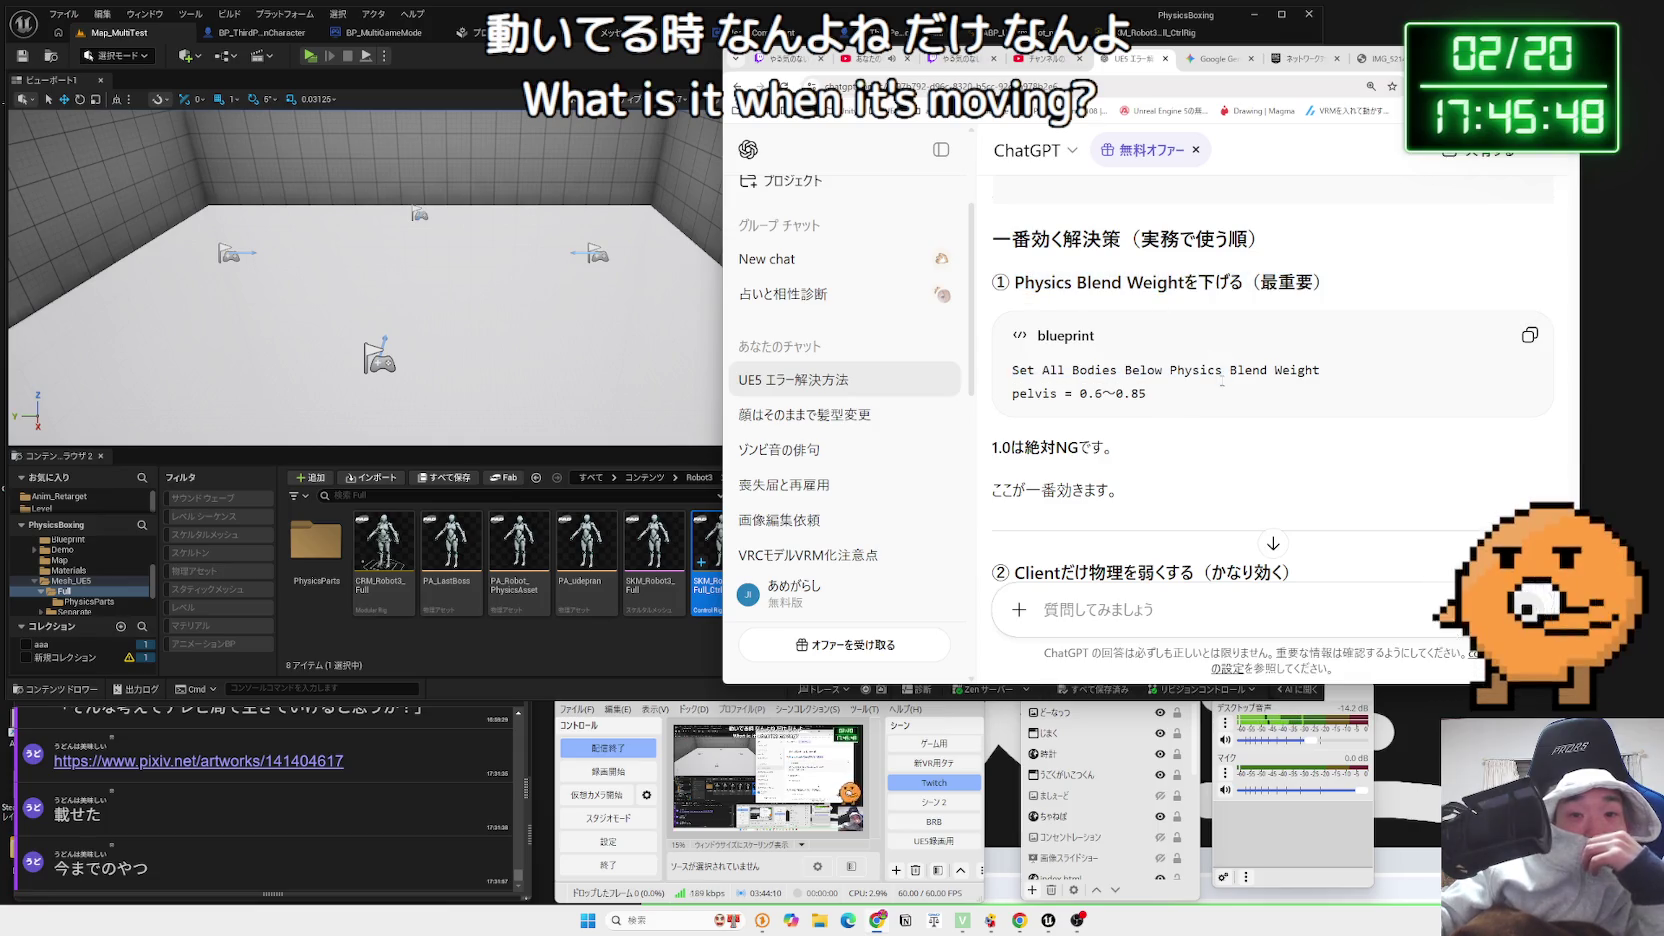
scroll(1152, 360, "down", 2)
scroll(1139, 357, "up", 1)
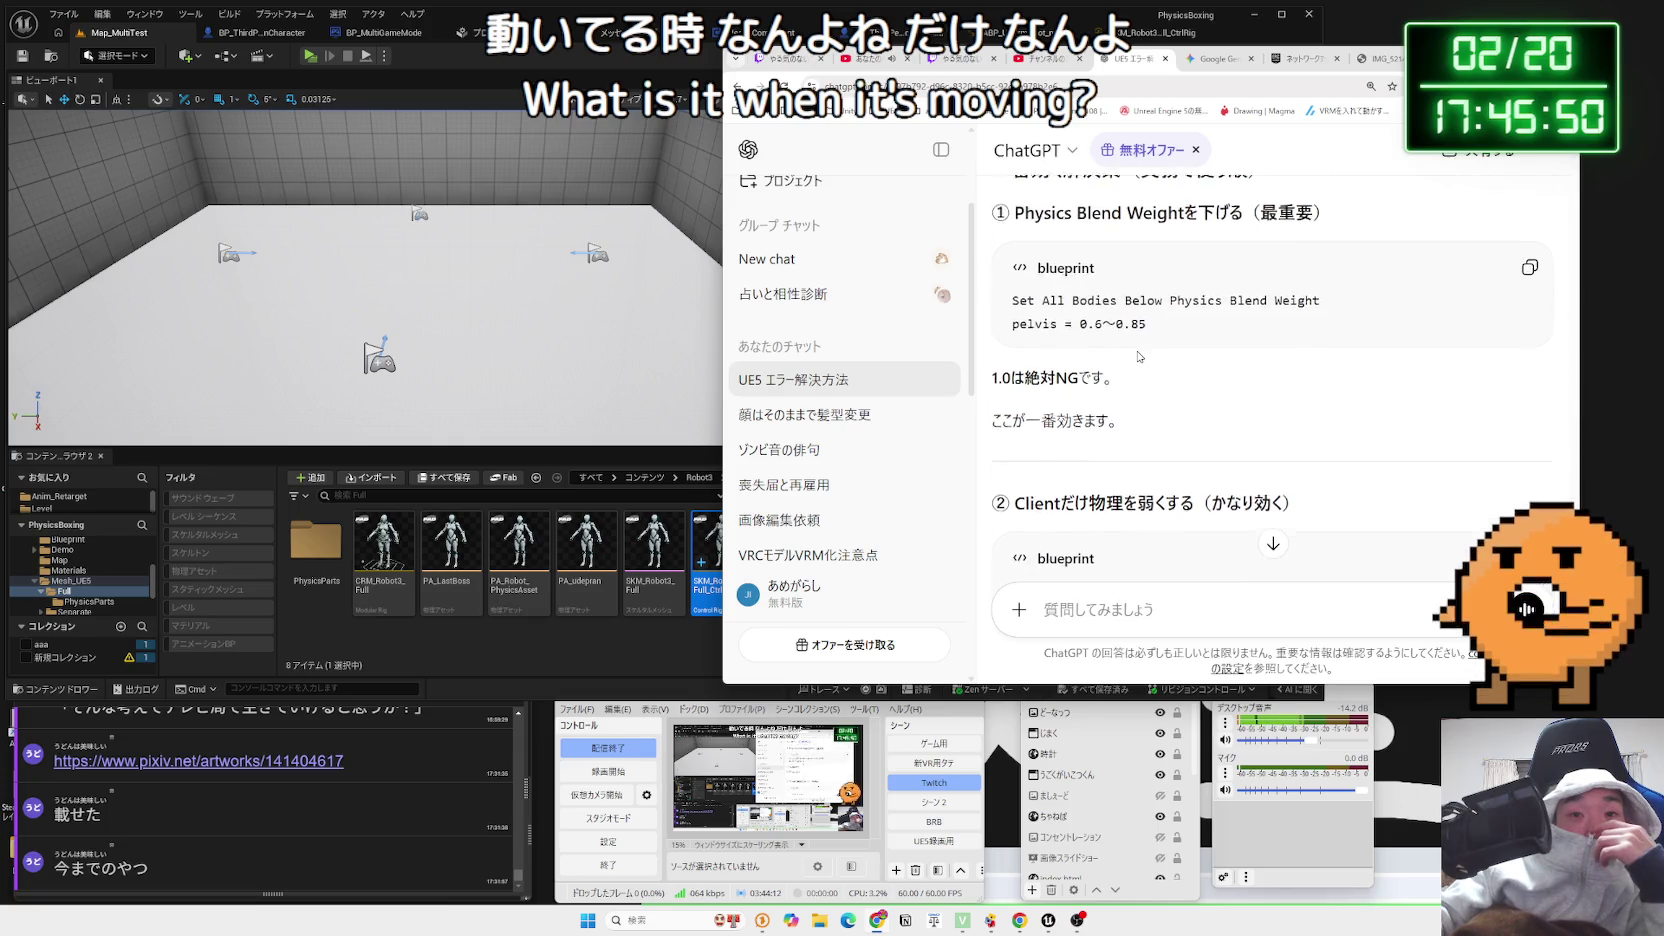
scroll(1138, 351, "up", 1)
left_click_drag(1331, 282, 990, 282)
mouse_move(1011, 282)
left_mouse_down()
mouse_move(994, 283)
mouse_move(1243, 282)
left_mouse_up()
right_click(1232, 283)
left_click(1265, 298)
scroll(1150, 387, "down", 4)
scroll(1150, 387, "up", 1)
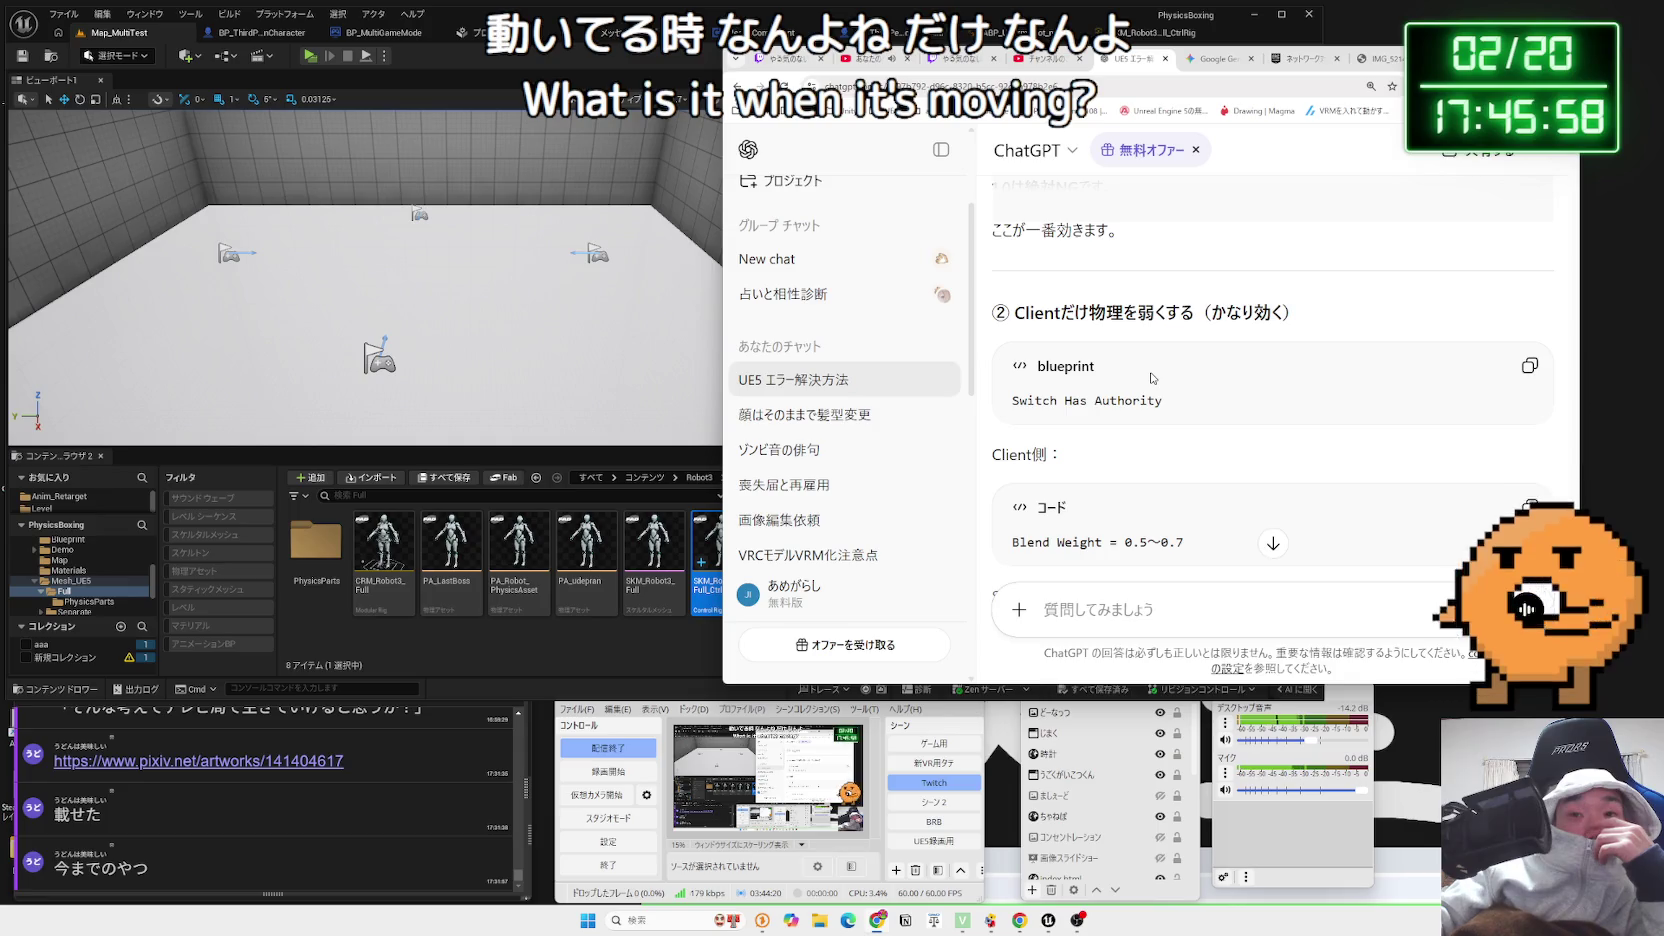
scroll(1153, 378, "down", 1)
scroll(1153, 378, "down", 3)
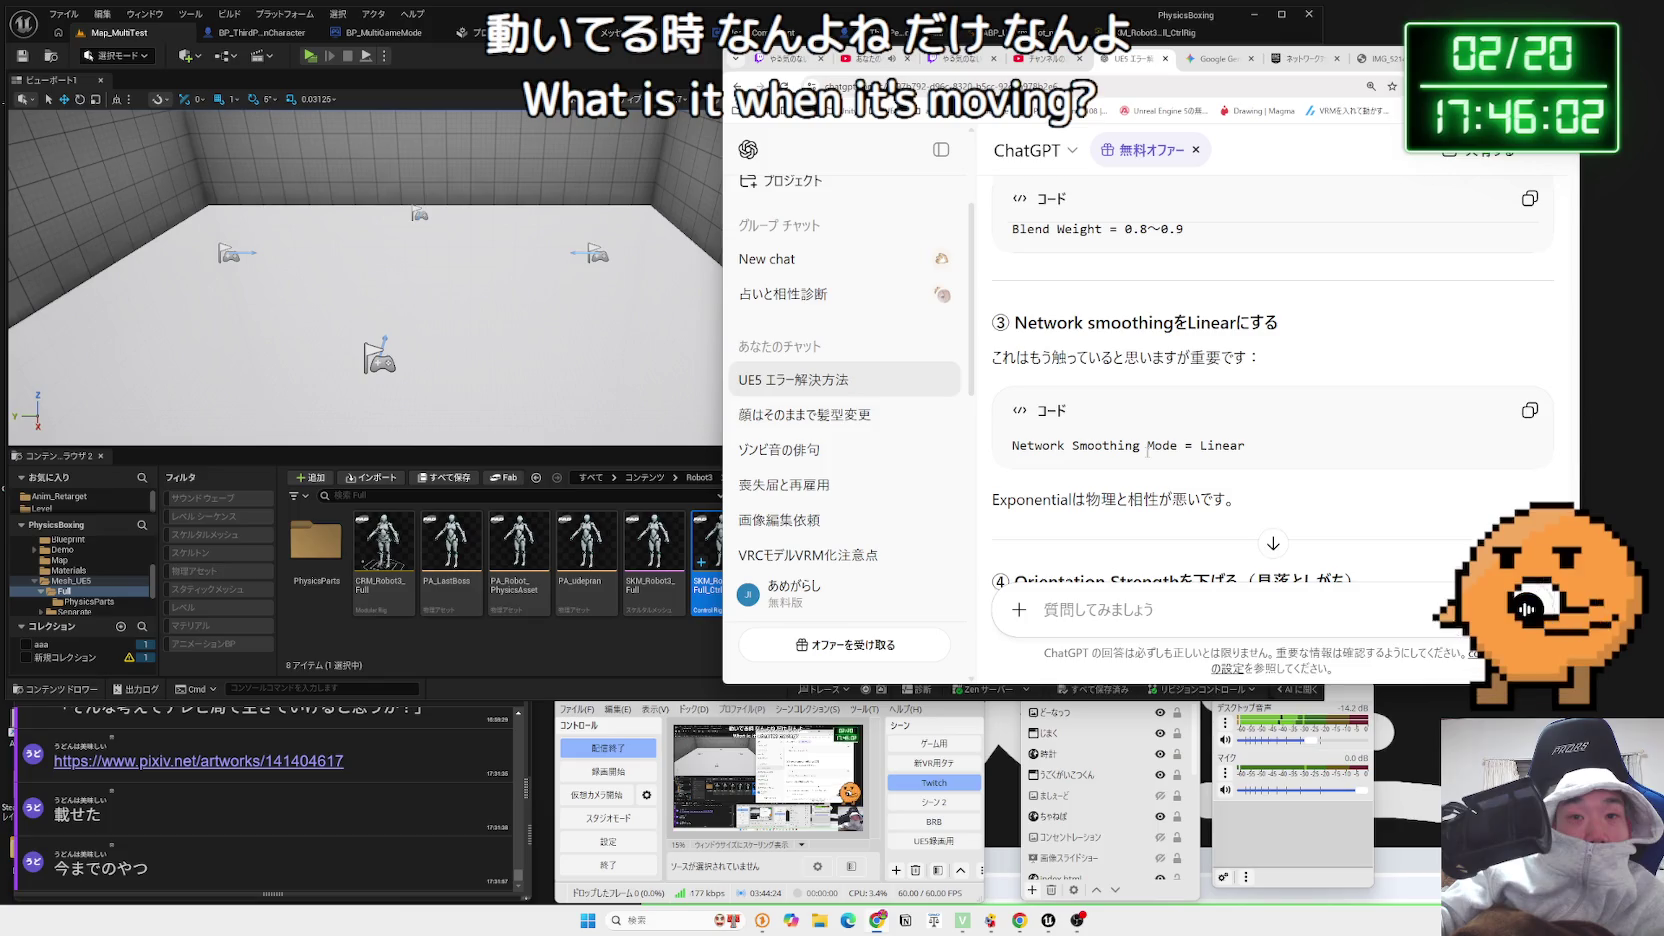
scroll(1147, 450, "down", 2)
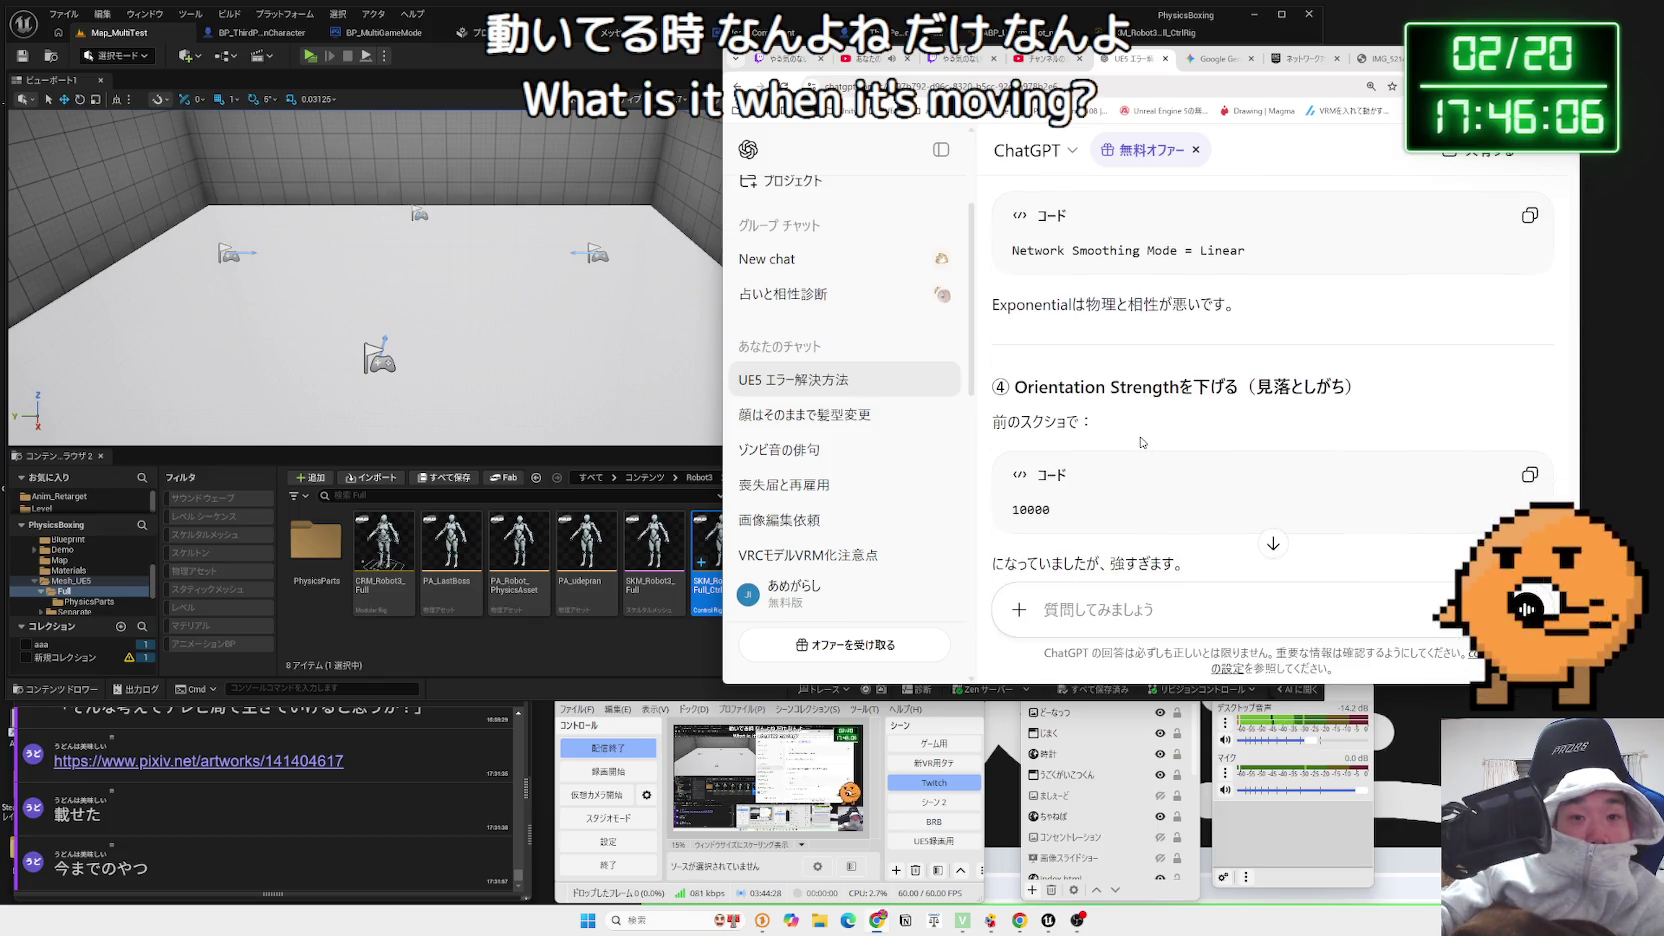
scroll(1142, 442, "down", 3)
scroll(1141, 440, "down", 3)
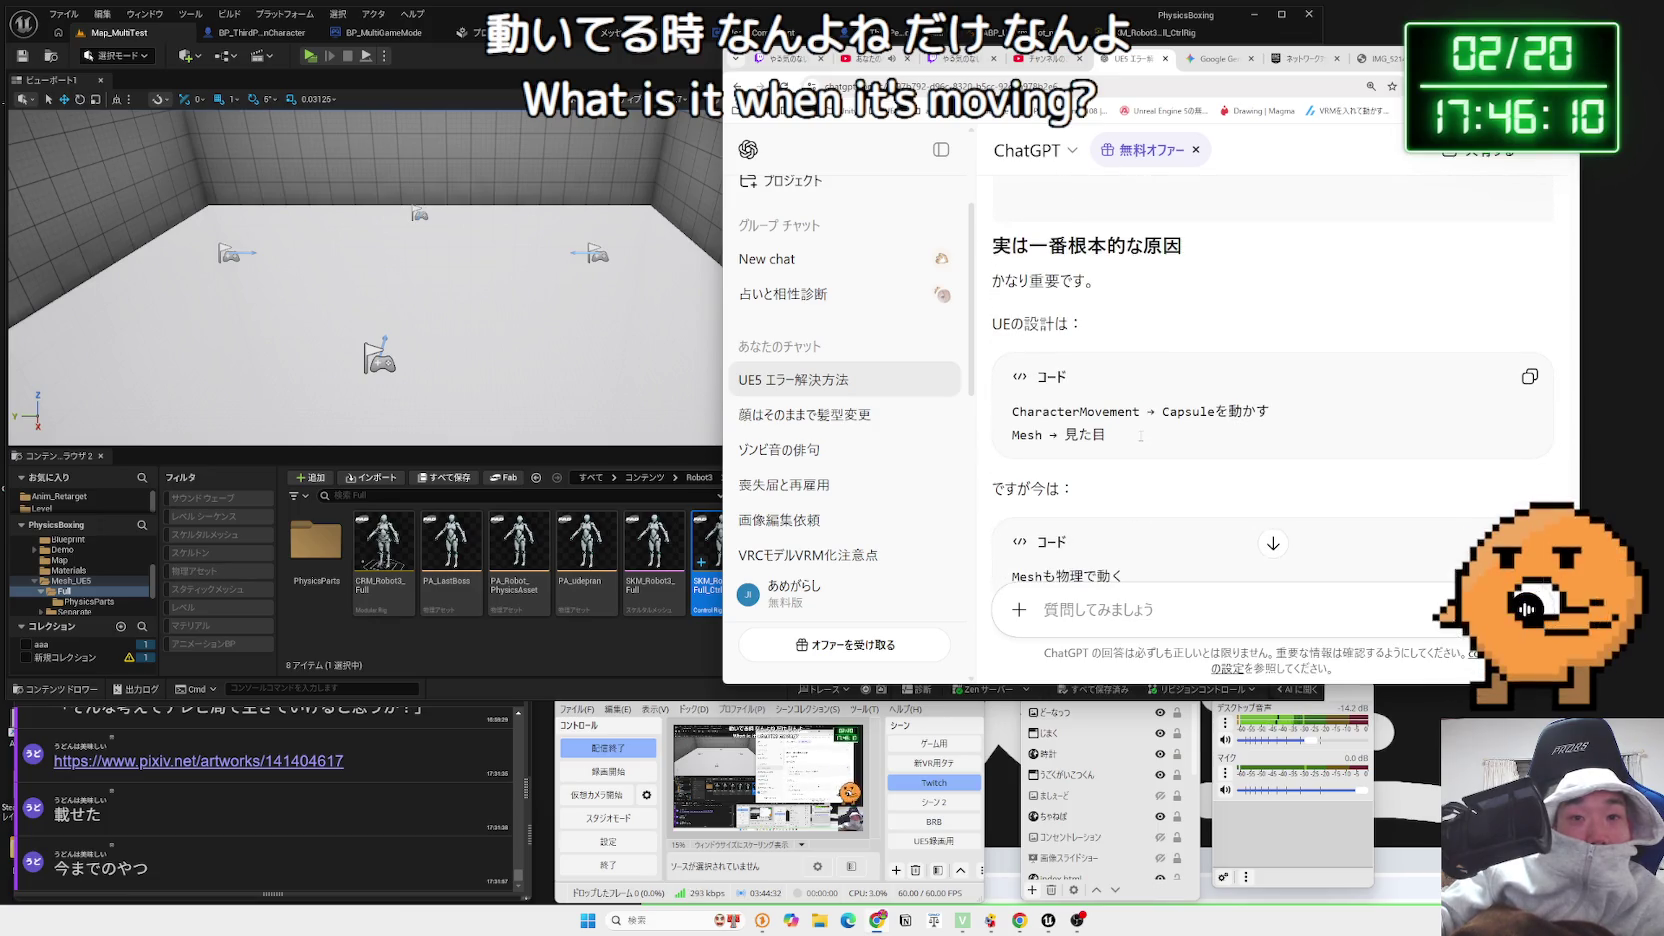
scroll(1140, 436, "down", 2)
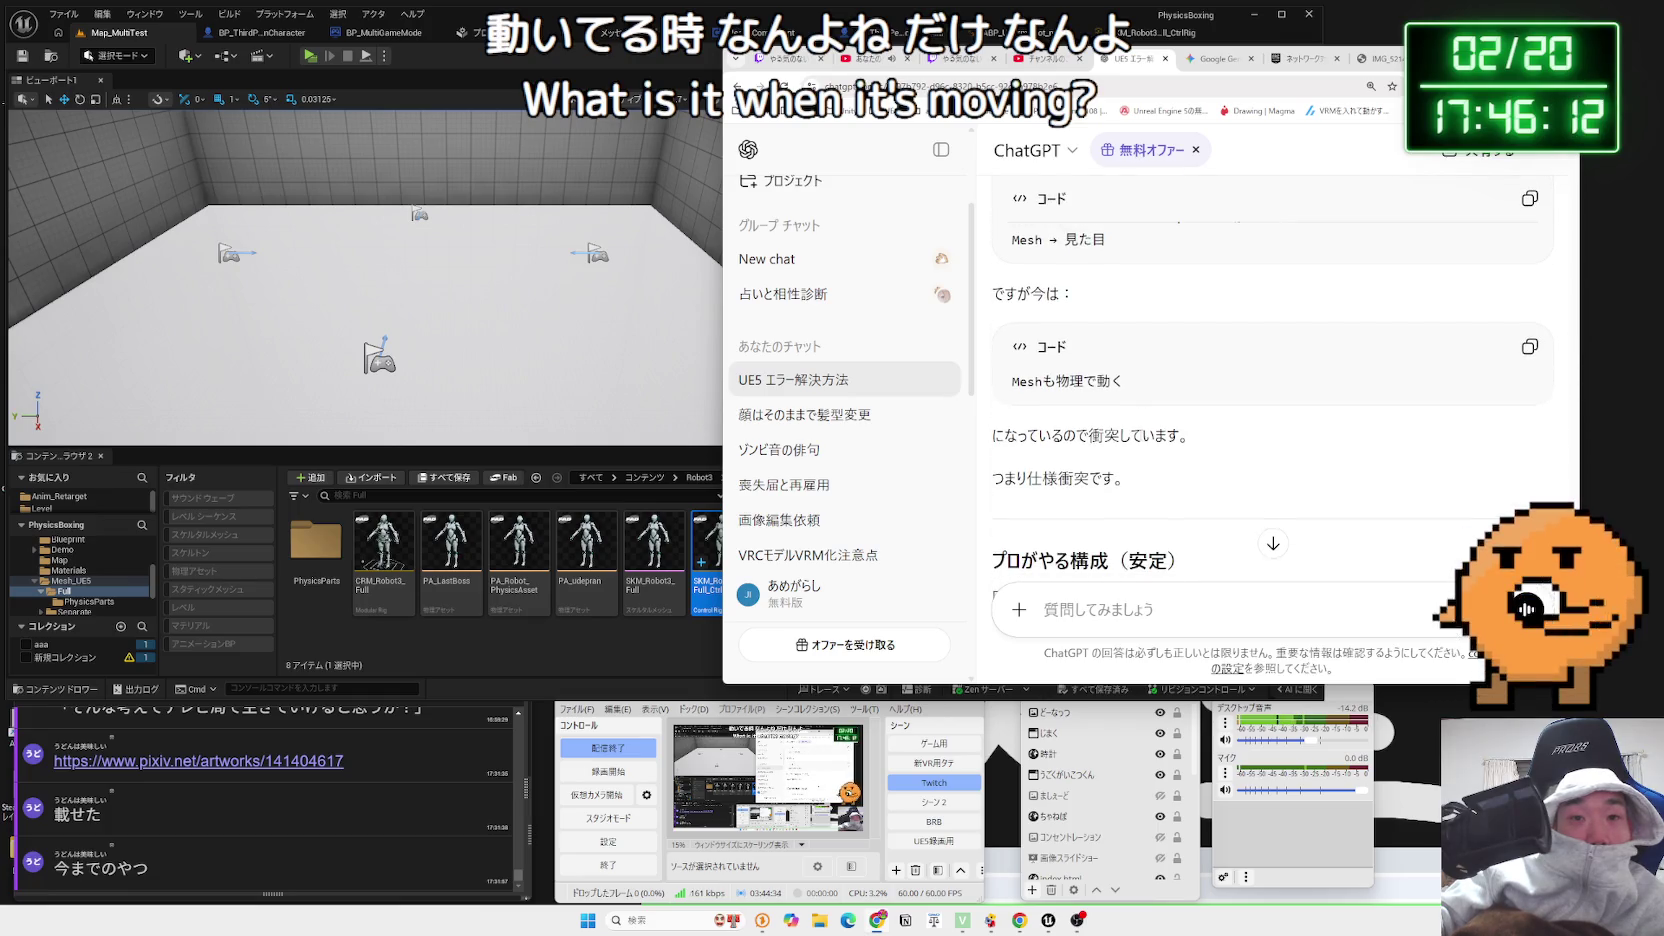
scroll(1140, 432, "up", 2)
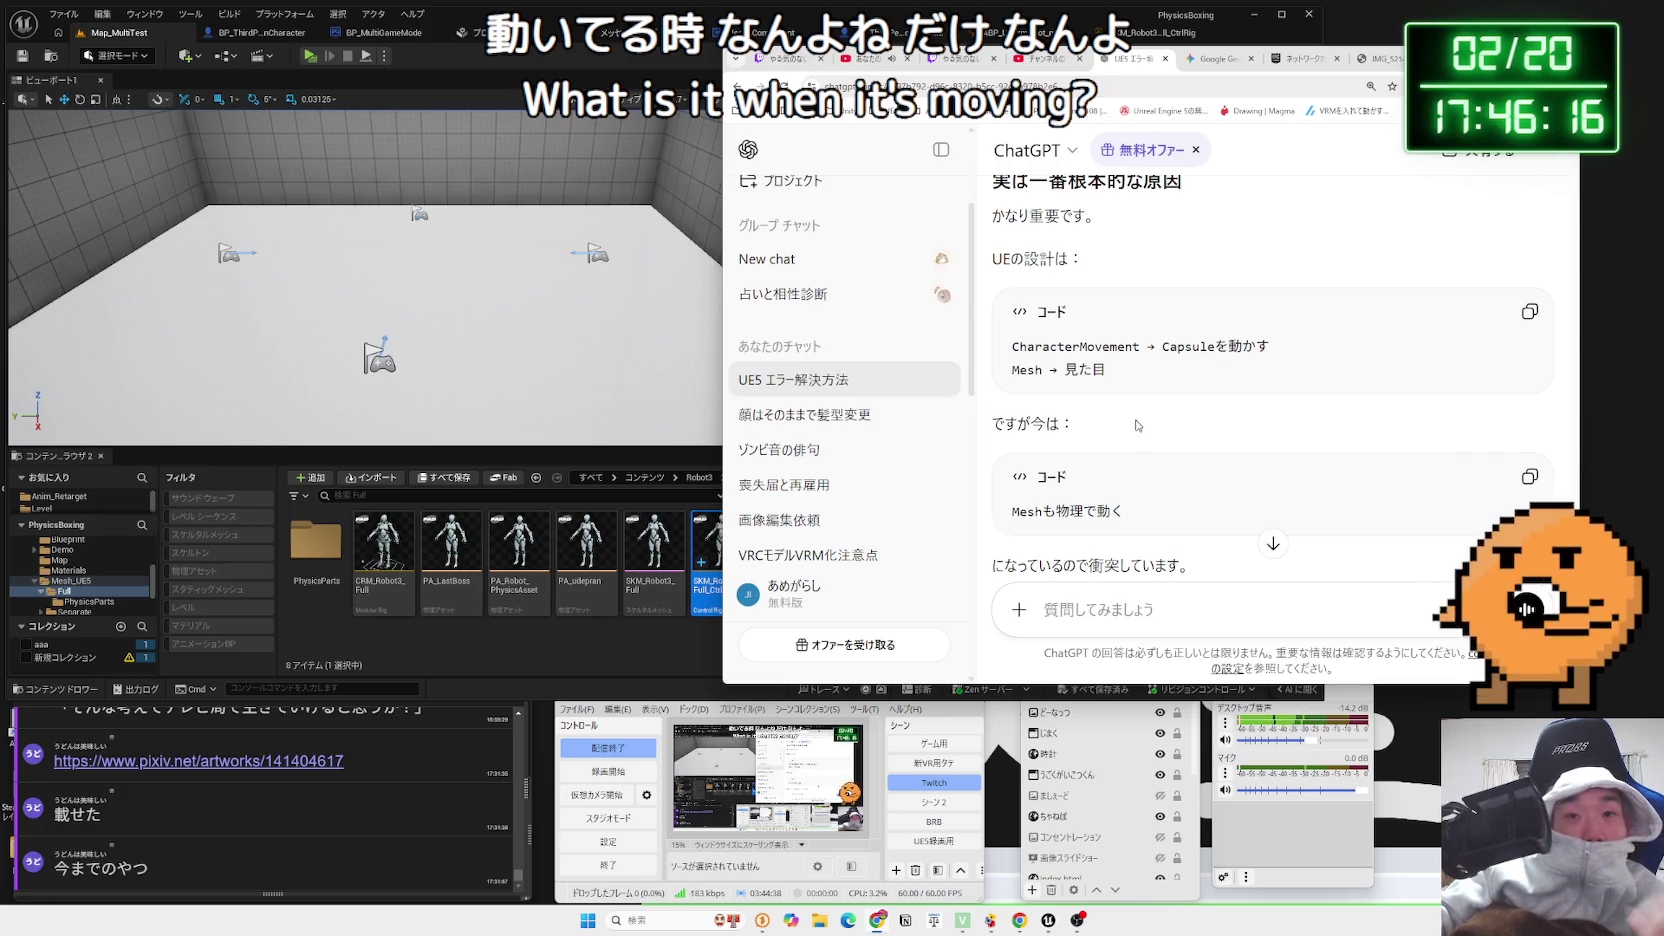
scroll(1138, 425, "down", 2)
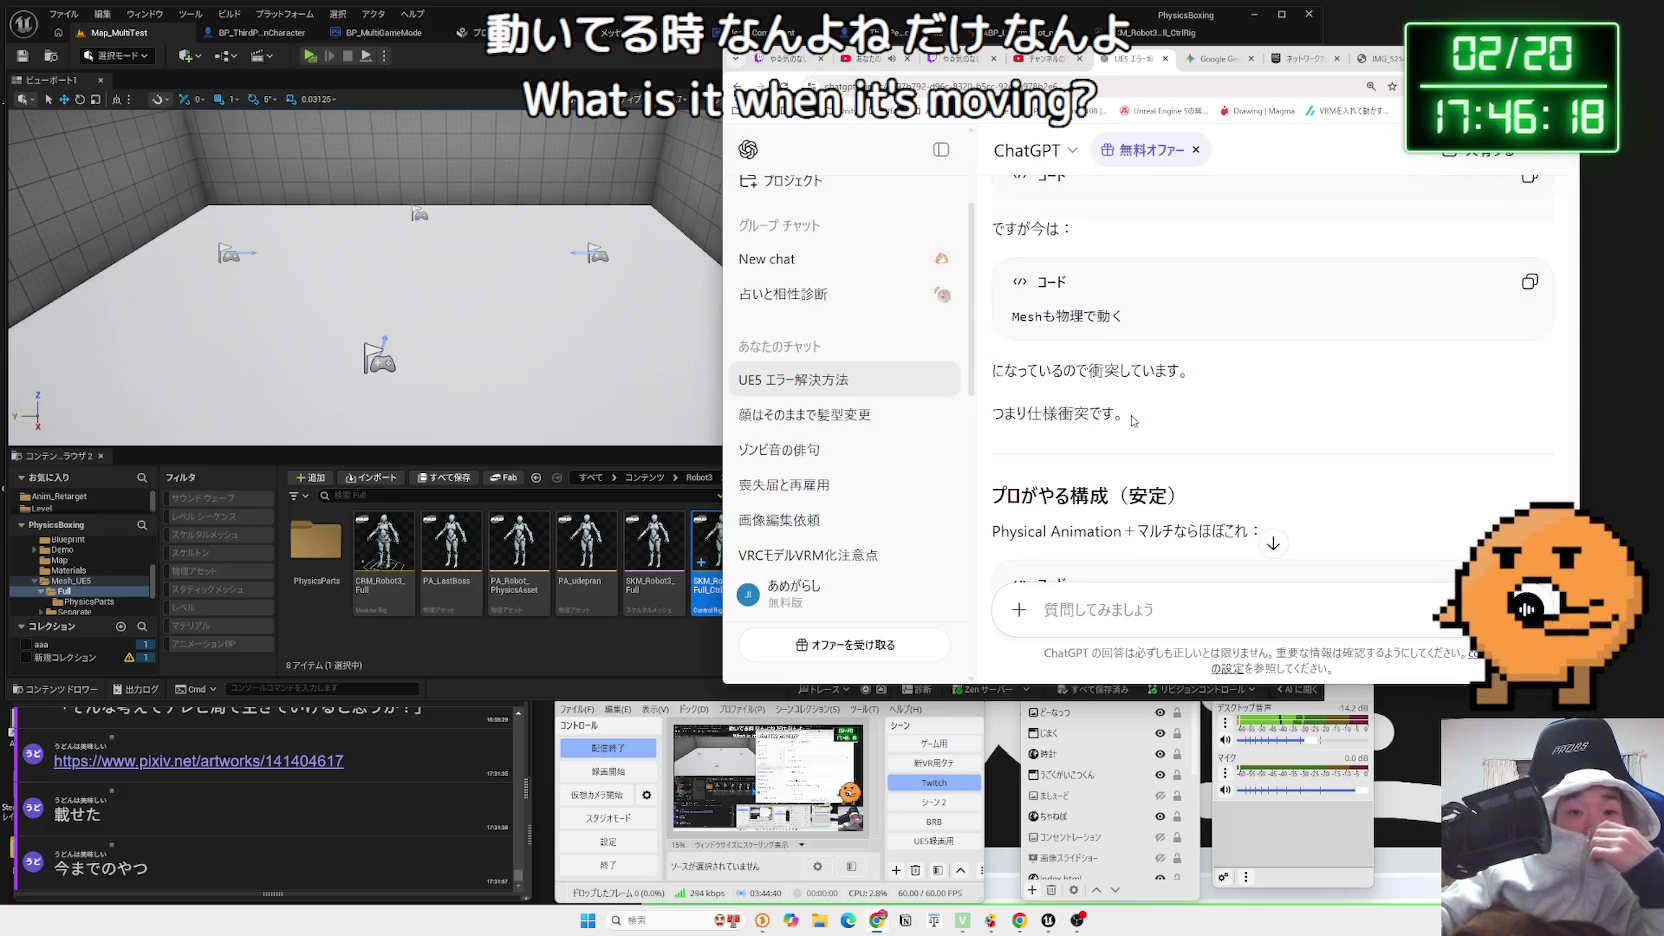
scroll(1133, 421, "down", 3)
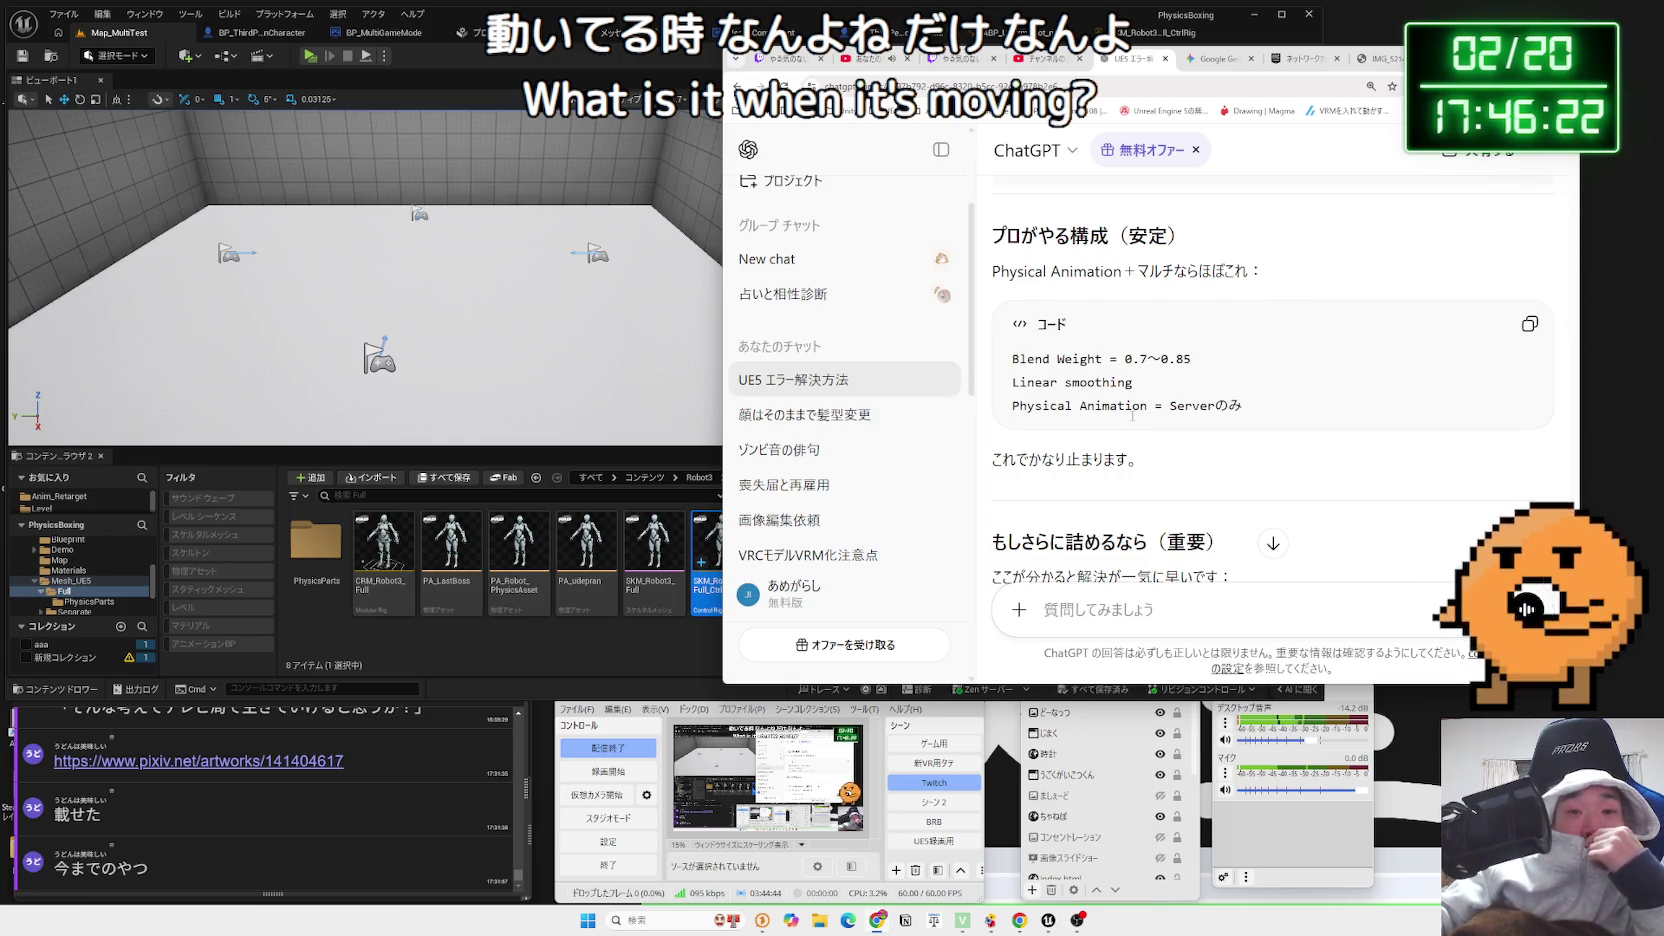
scroll(1133, 415, "down", 1)
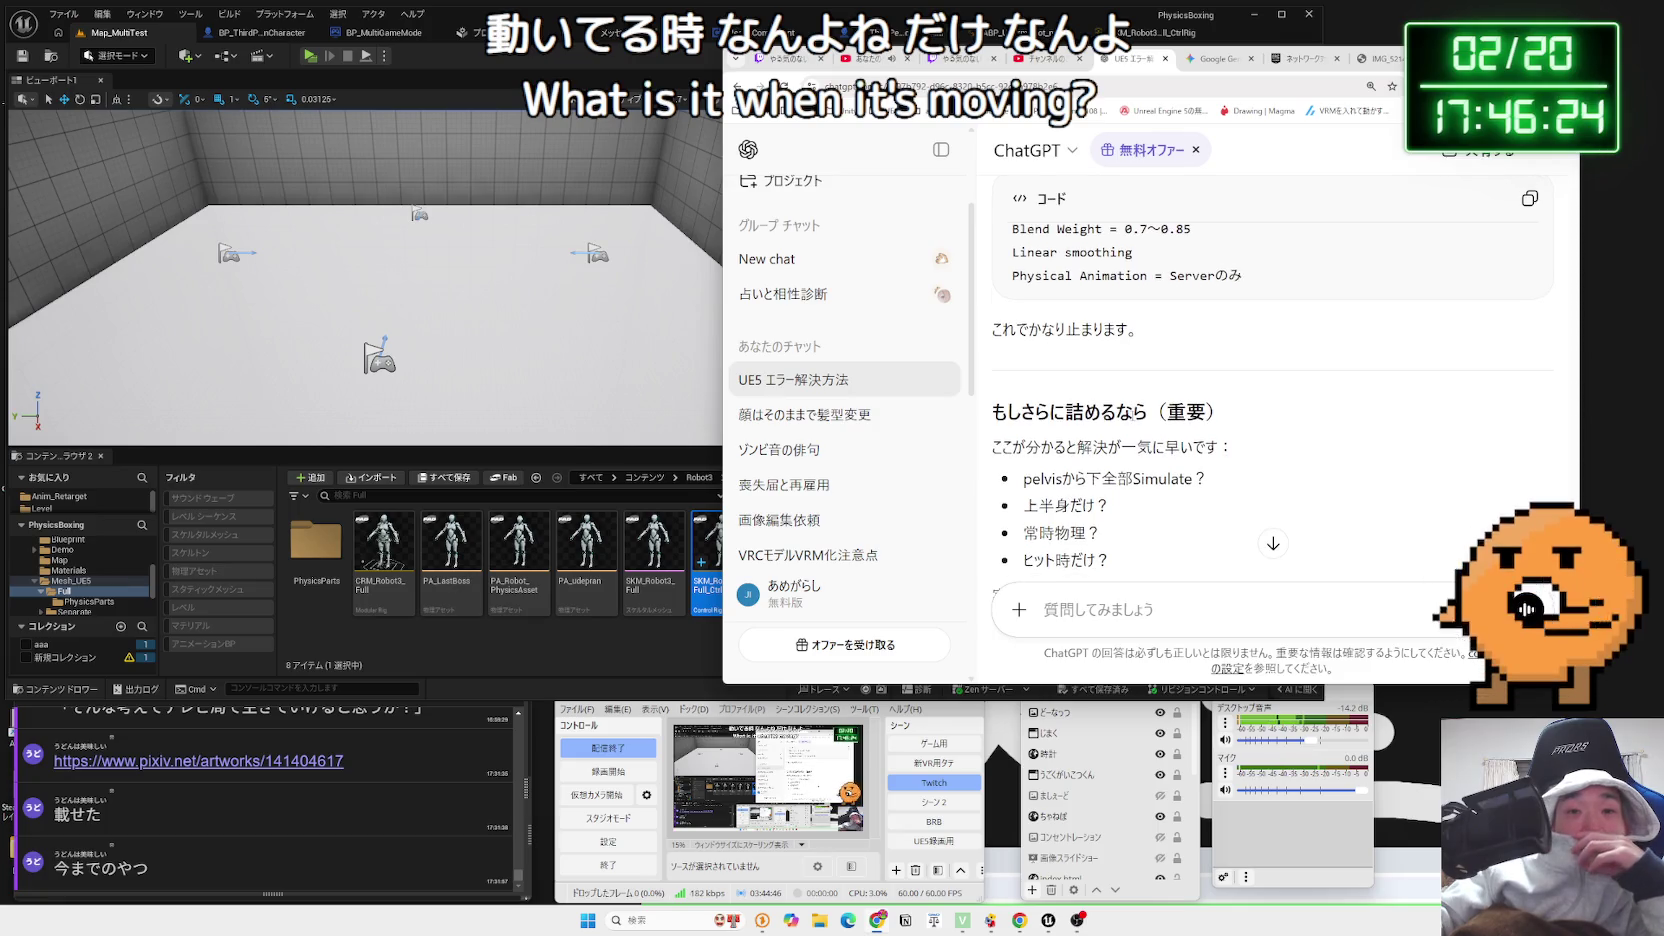
scroll(1133, 415, "up", 2)
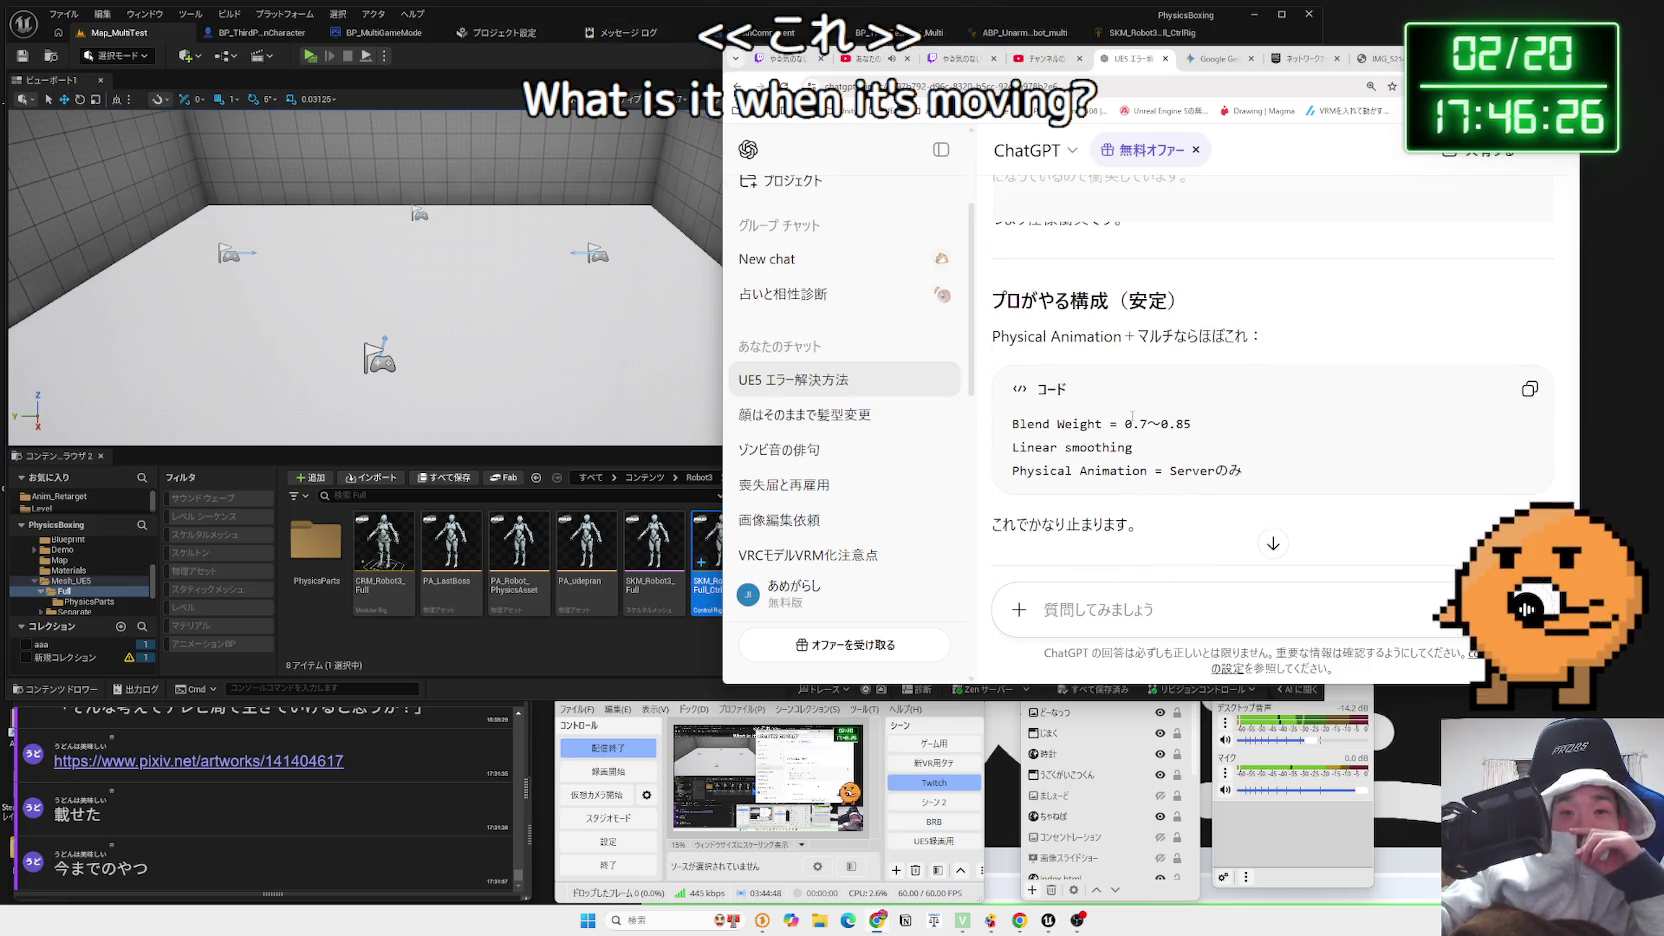
scroll(1133, 418, "down", 1)
scroll(1133, 420, "down", 2)
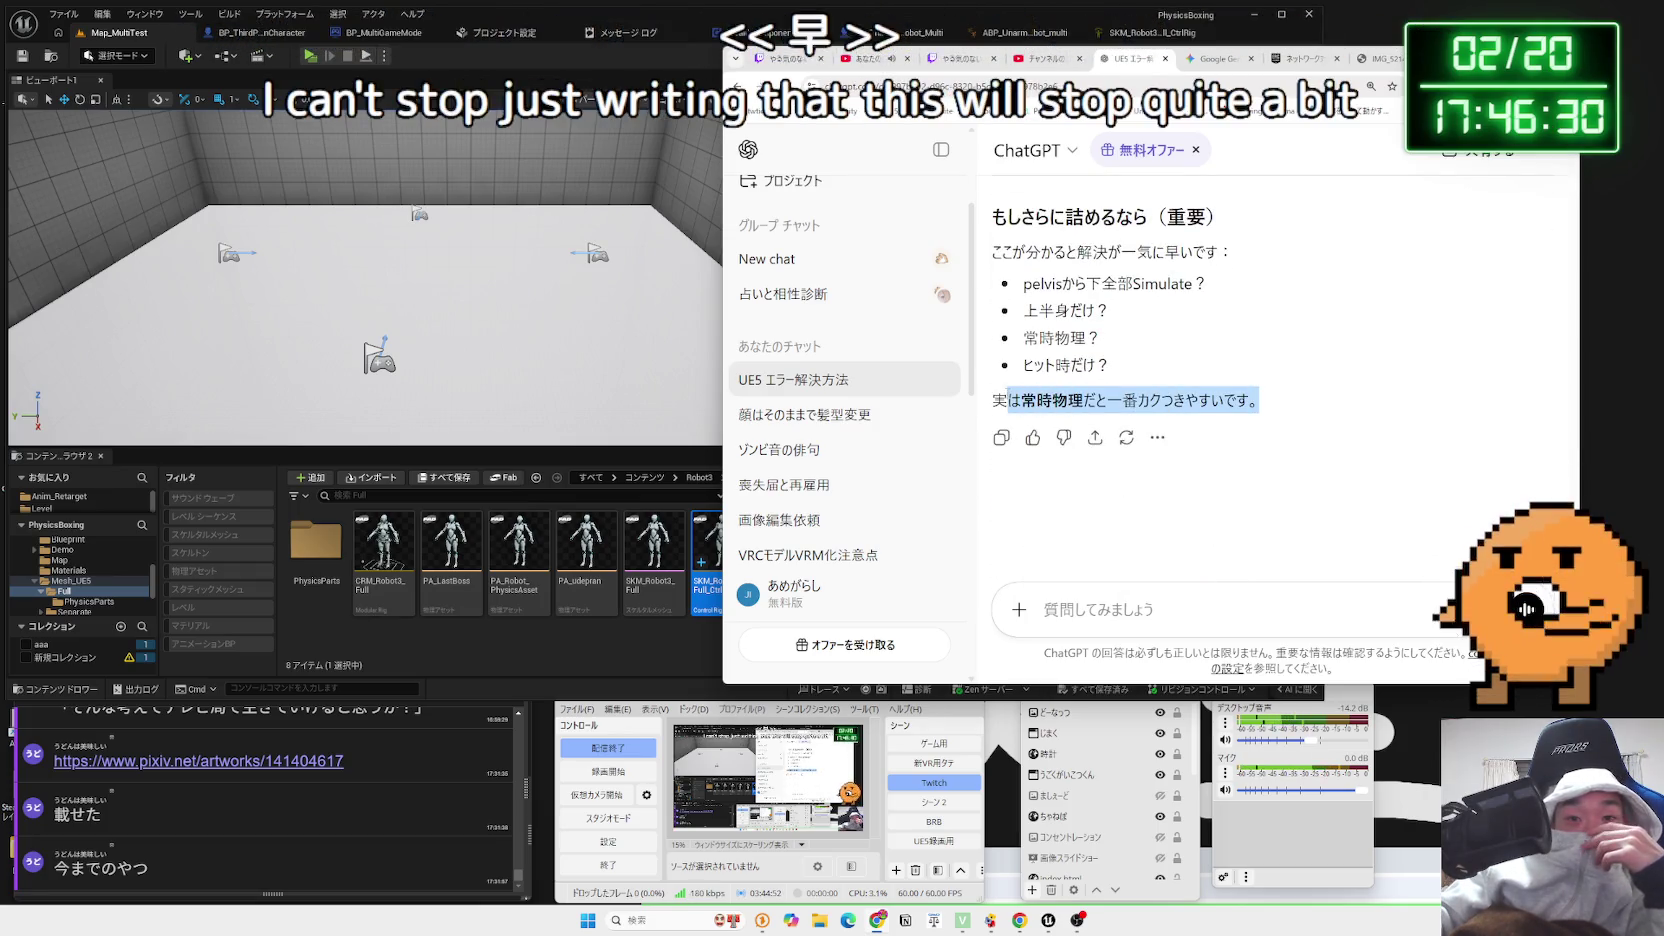
mouse_move(993, 400)
left_mouse_down()
mouse_move(1276, 394)
mouse_move(1024, 280)
left_mouse_up()
Clear the highlights and flip between the Gemini chat and the networked-physics documentation
left_click(1276, 394)
left_click(1024, 283)
left_click(1215, 58)
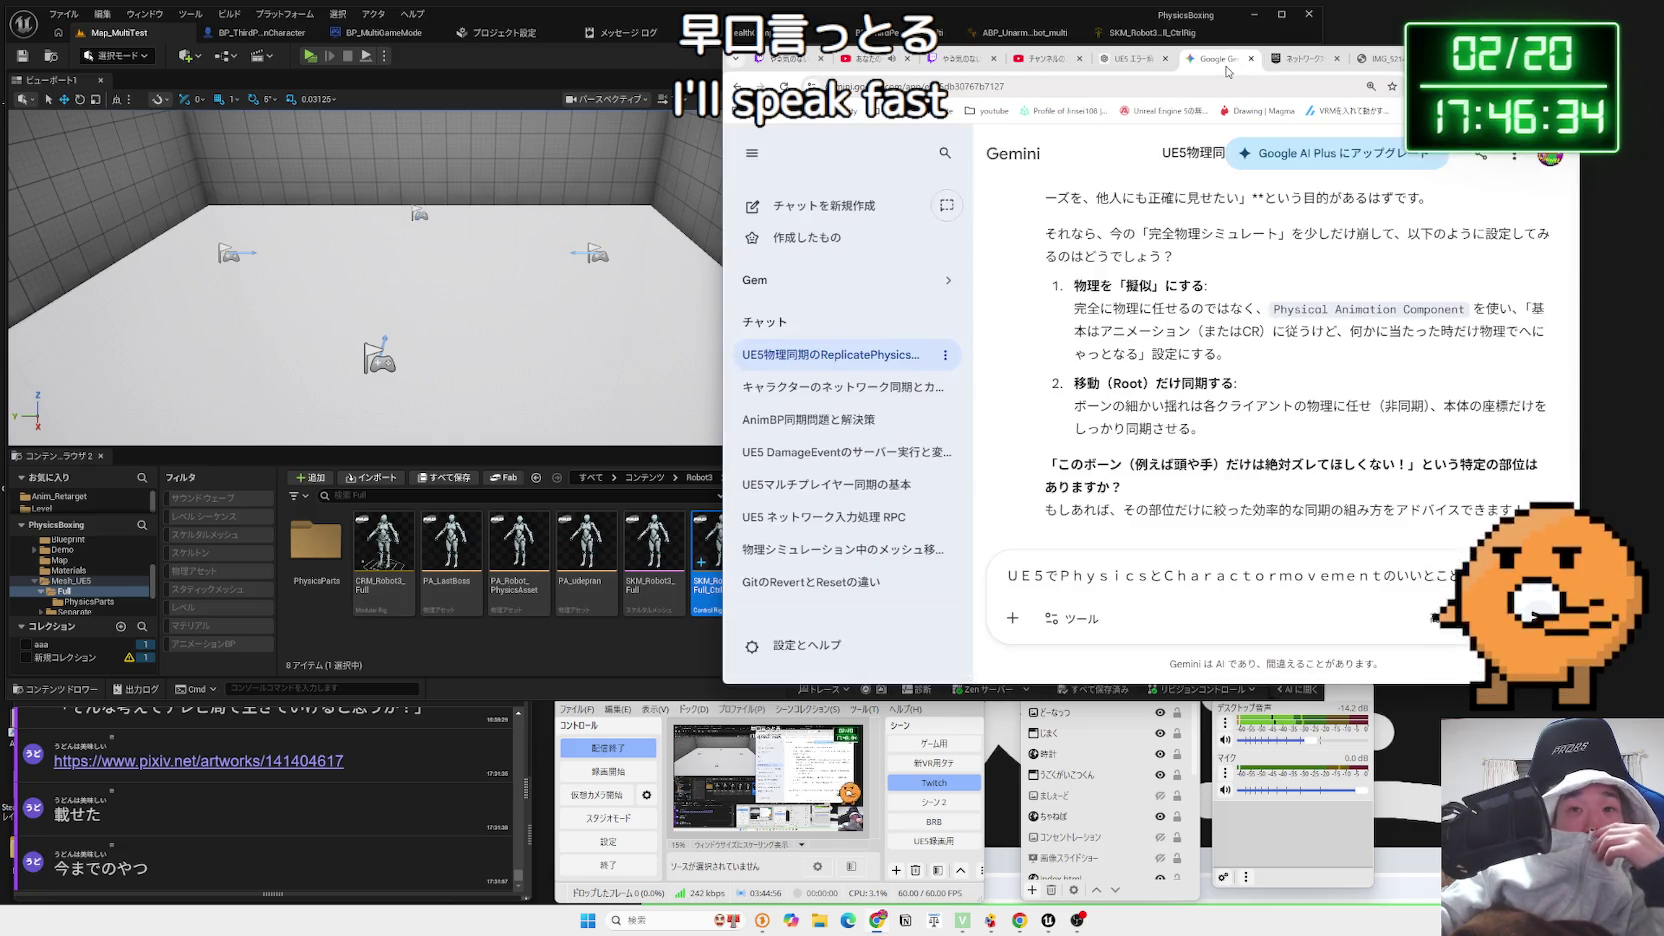
left_click(1278, 57)
left_click(1381, 60)
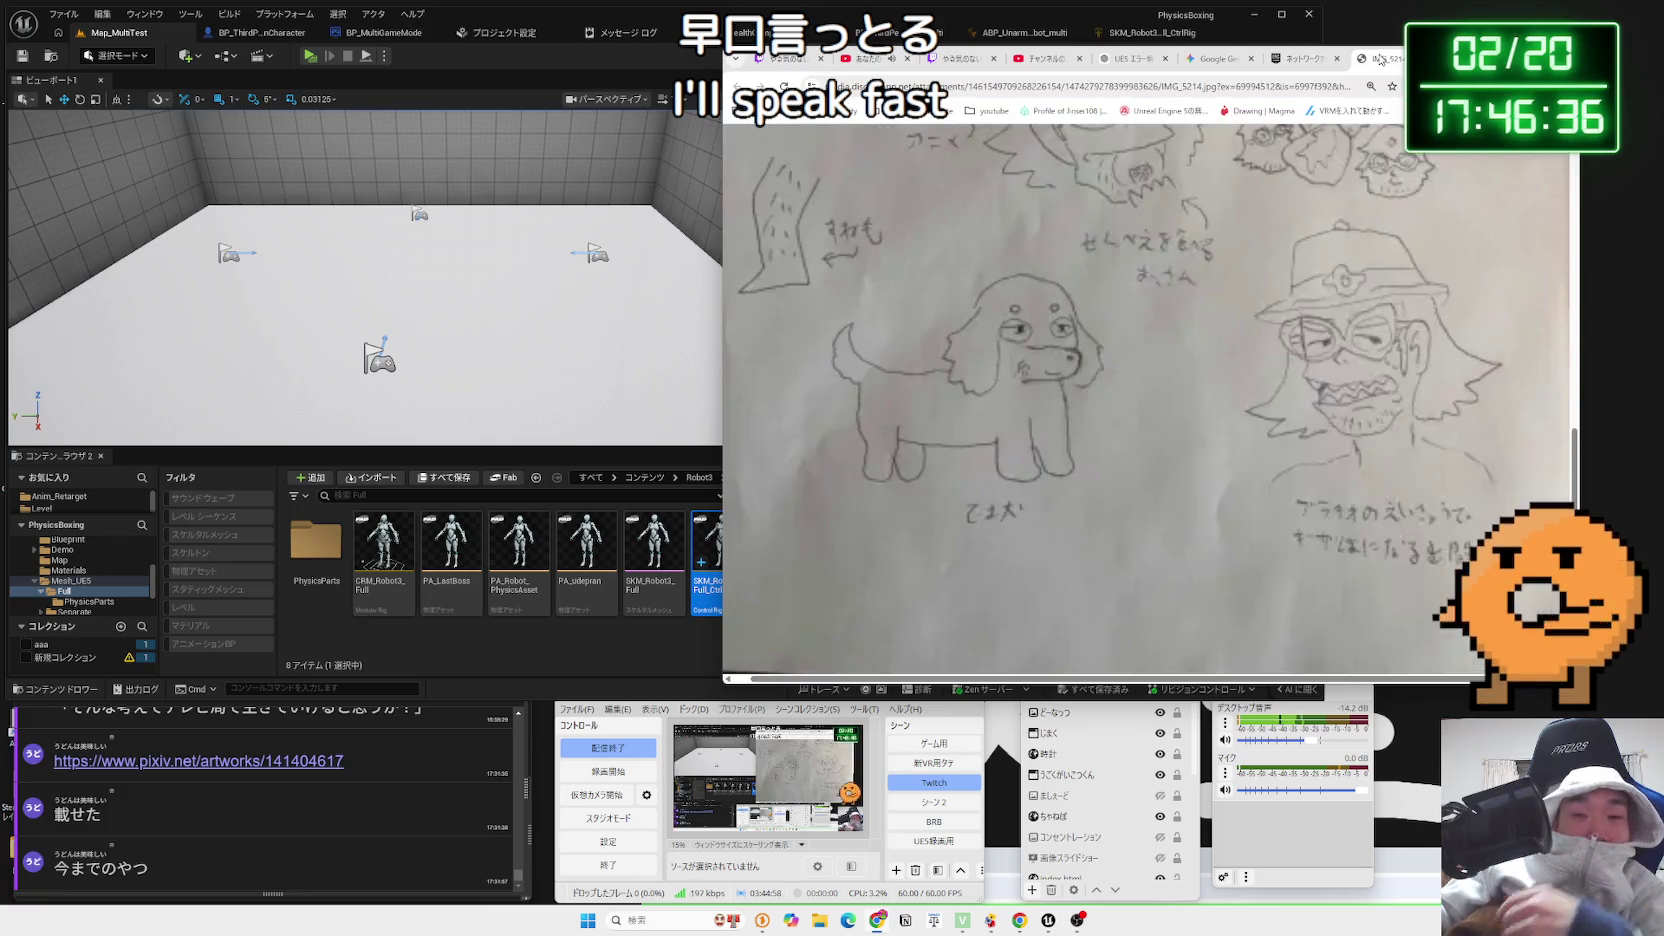
left_click(1297, 60)
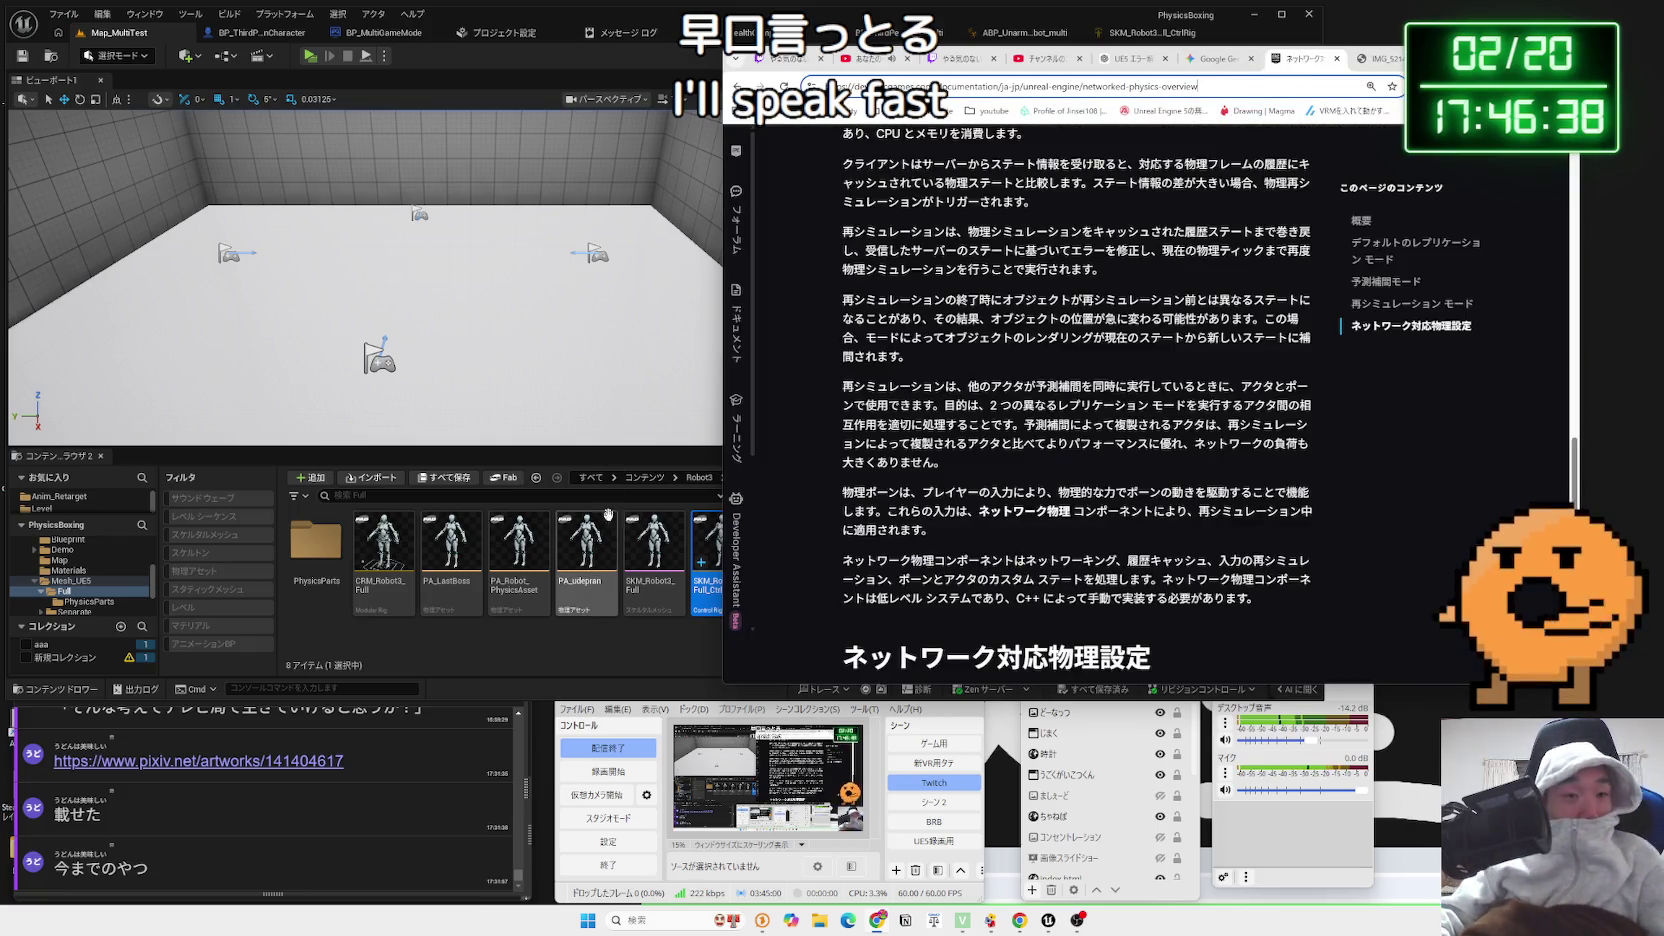
Check the Physics settings and message log, revisit Gemini, then open BP_ThirdPersonCharacter_Robot_Multi
left_click(711, 179)
left_click(505, 33)
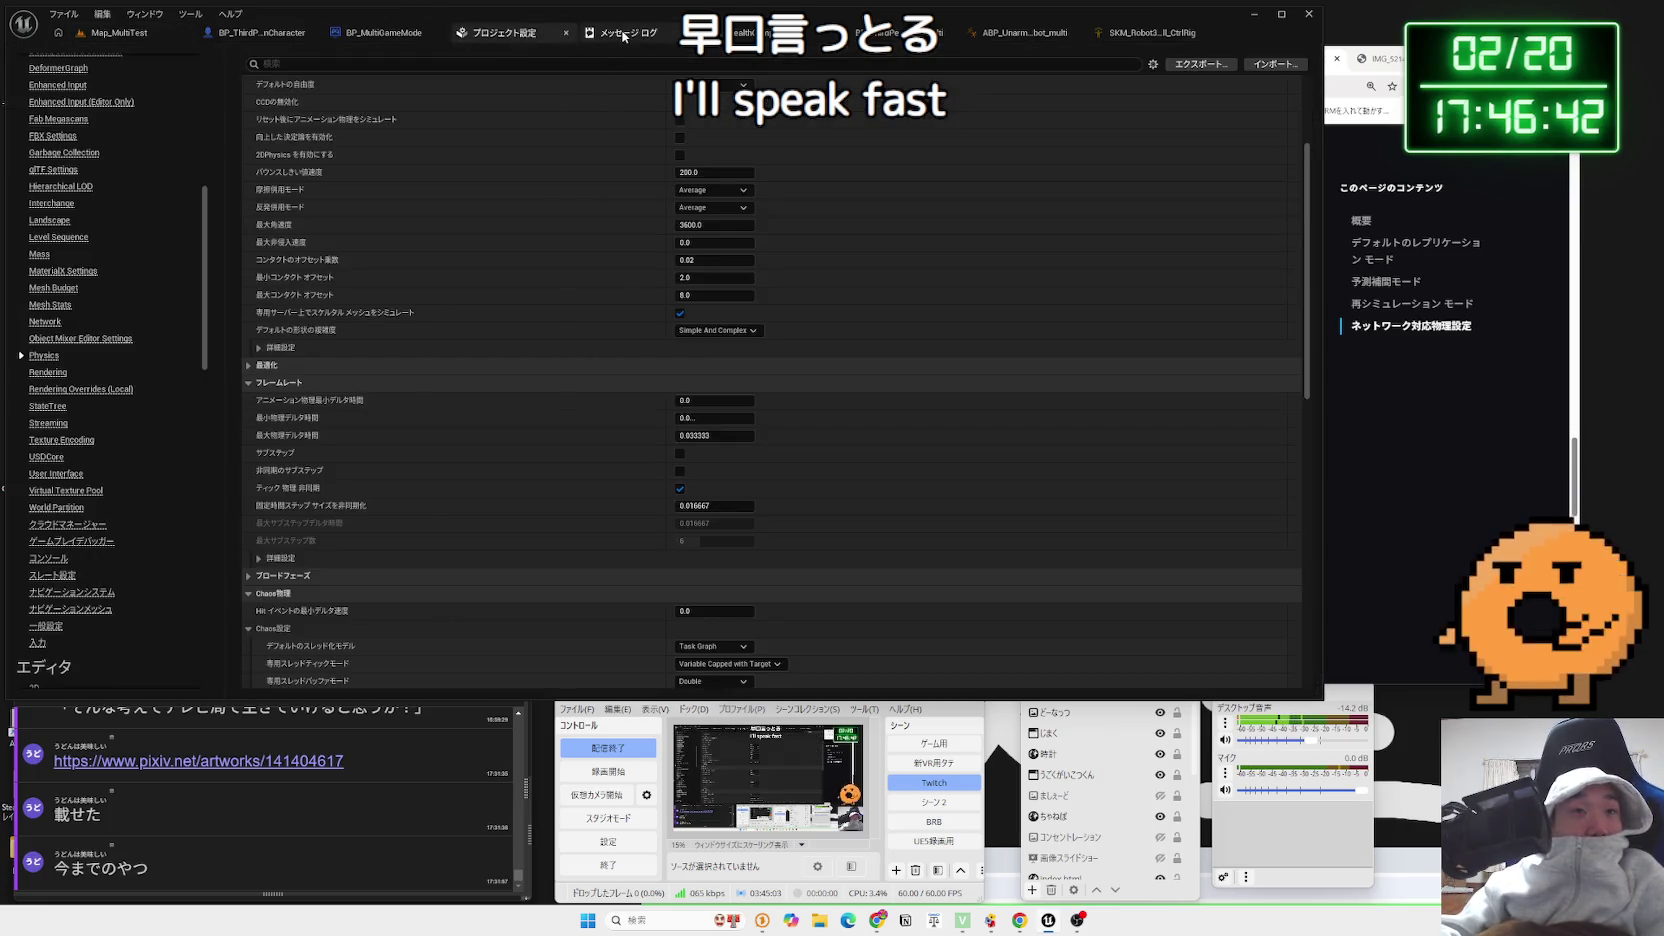
left_click(622, 33)
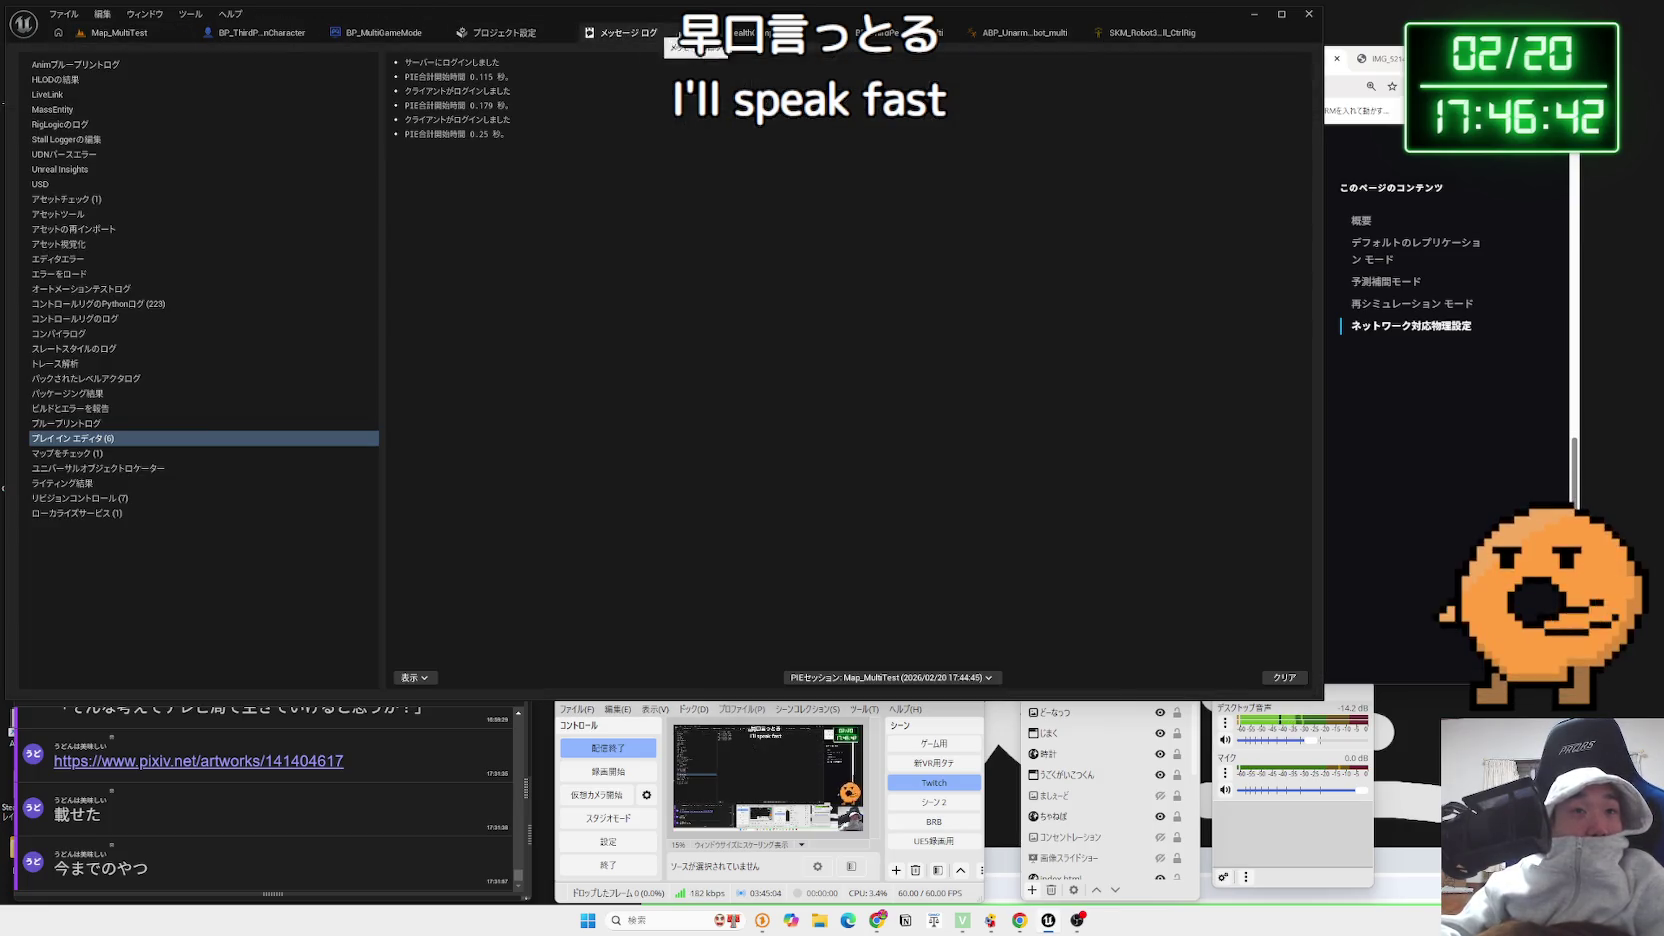
left_click(690, 33)
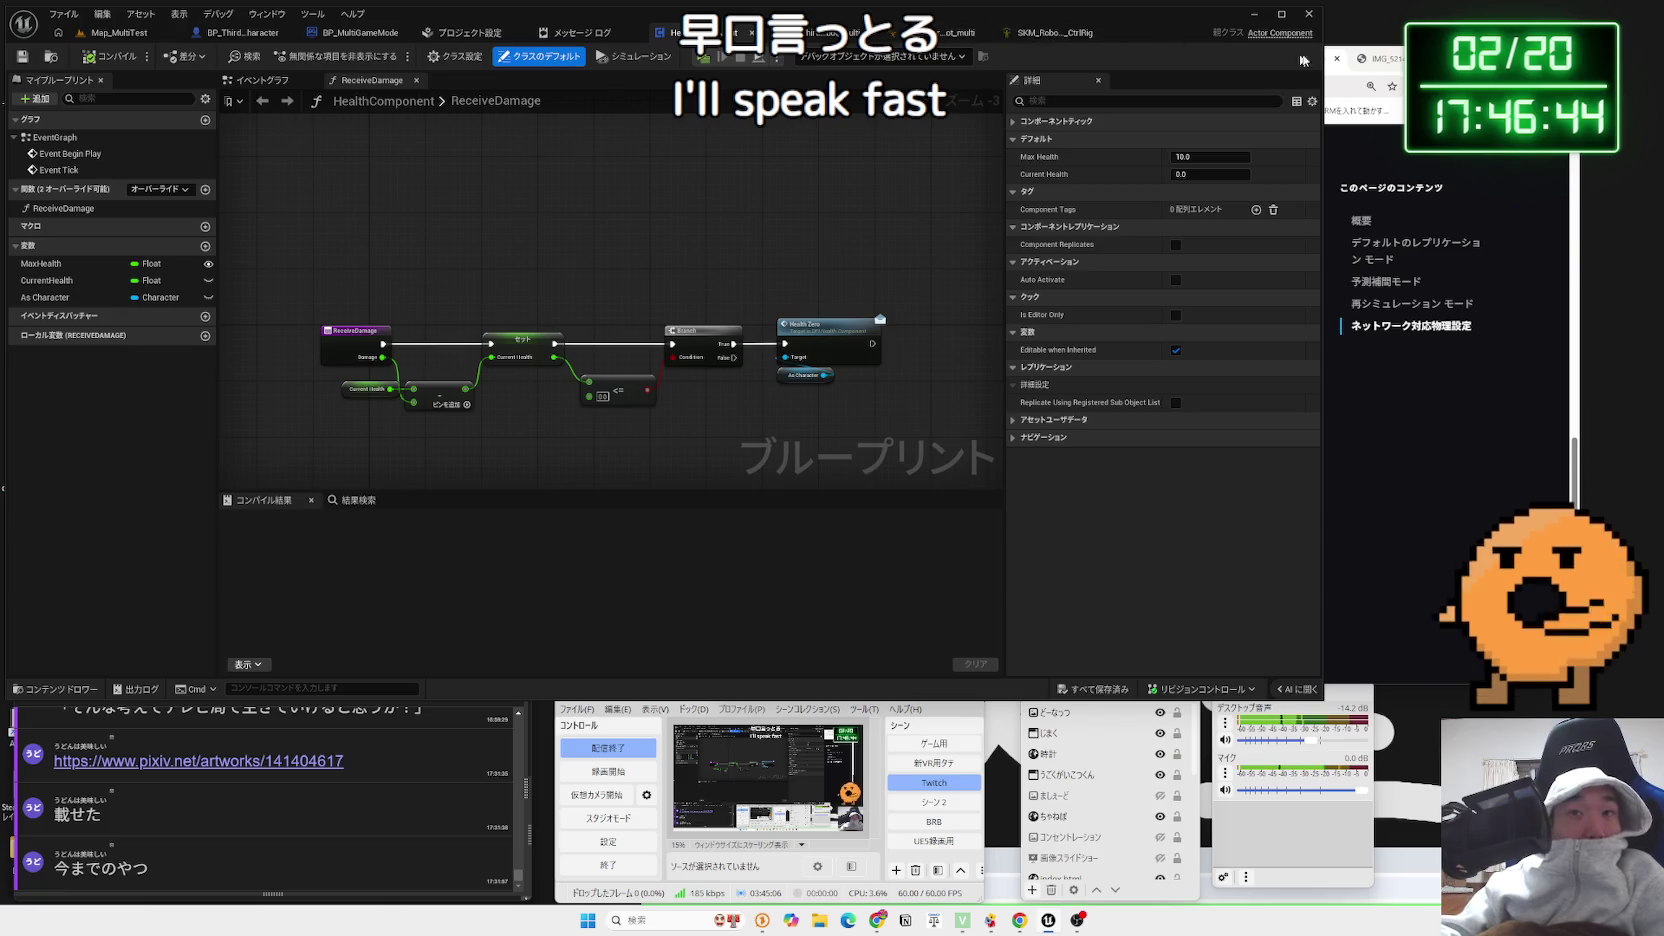
left_click(1347, 58)
left_click(1200, 58)
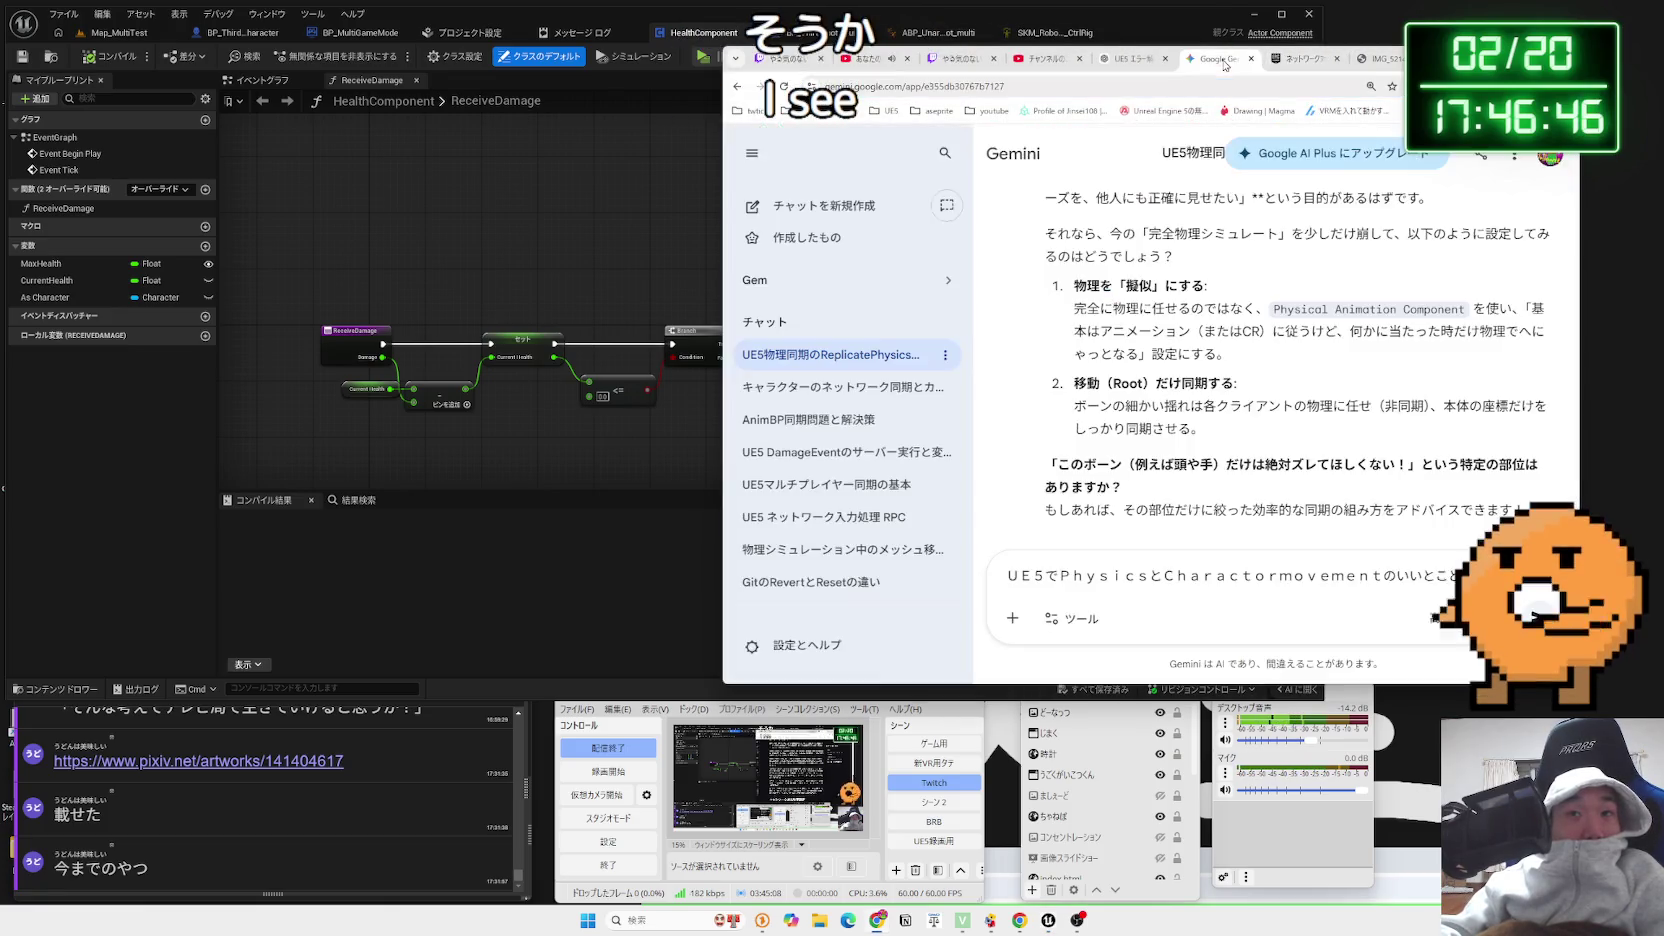
scroll(1342, 401, "down", 5)
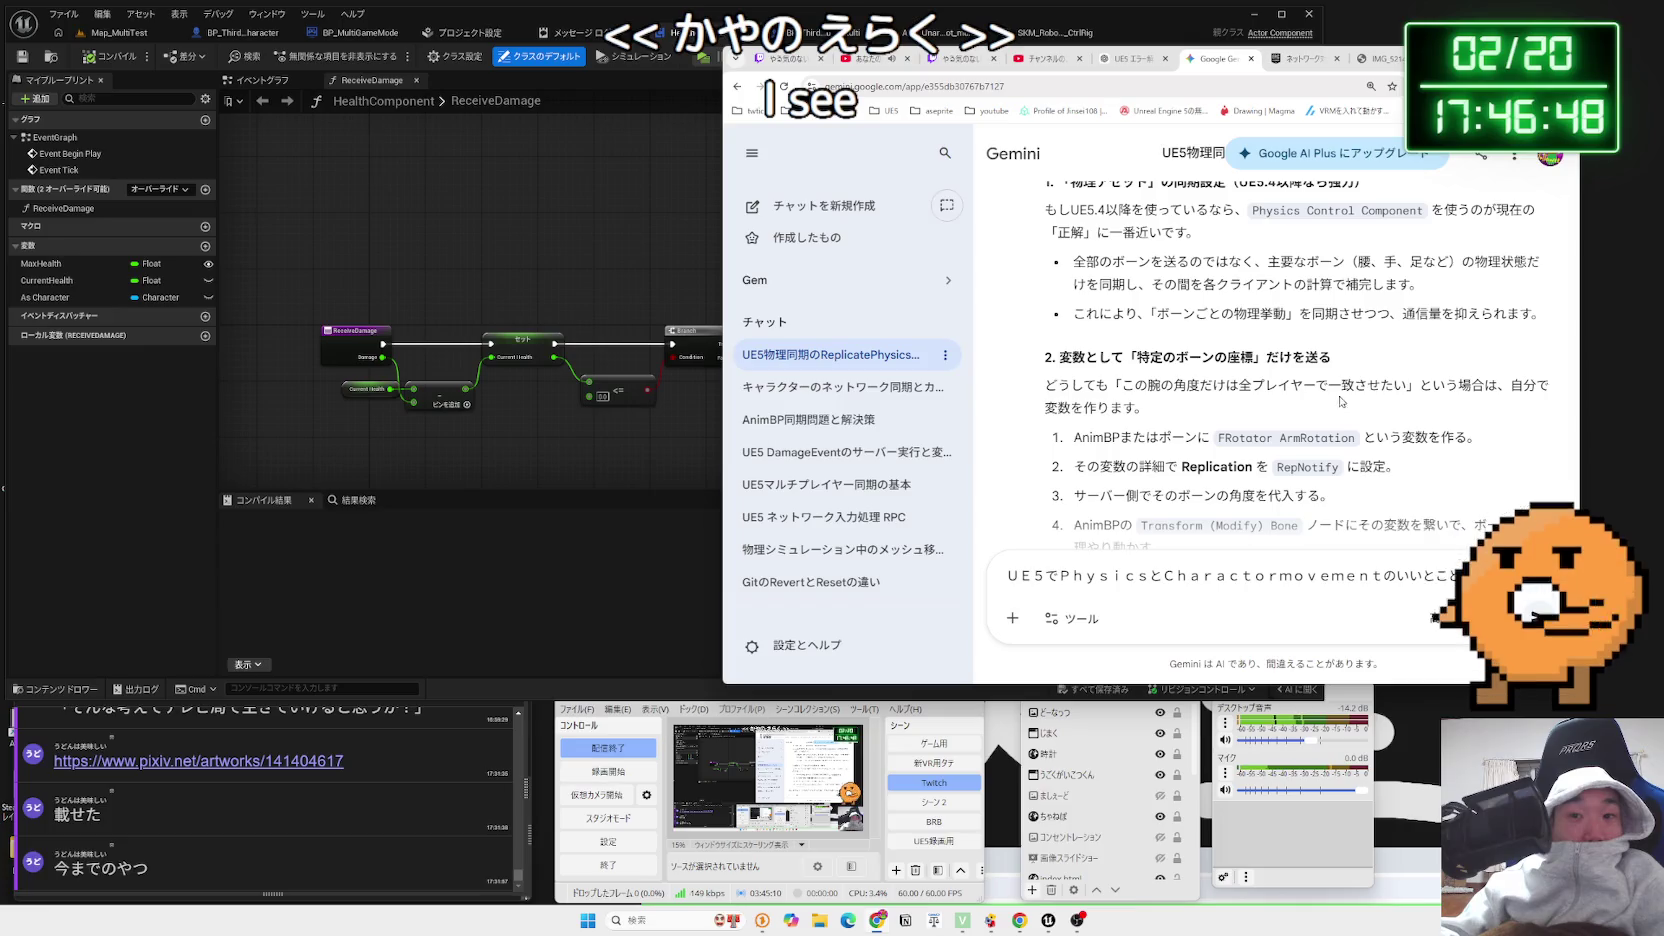
left_click(967, 32)
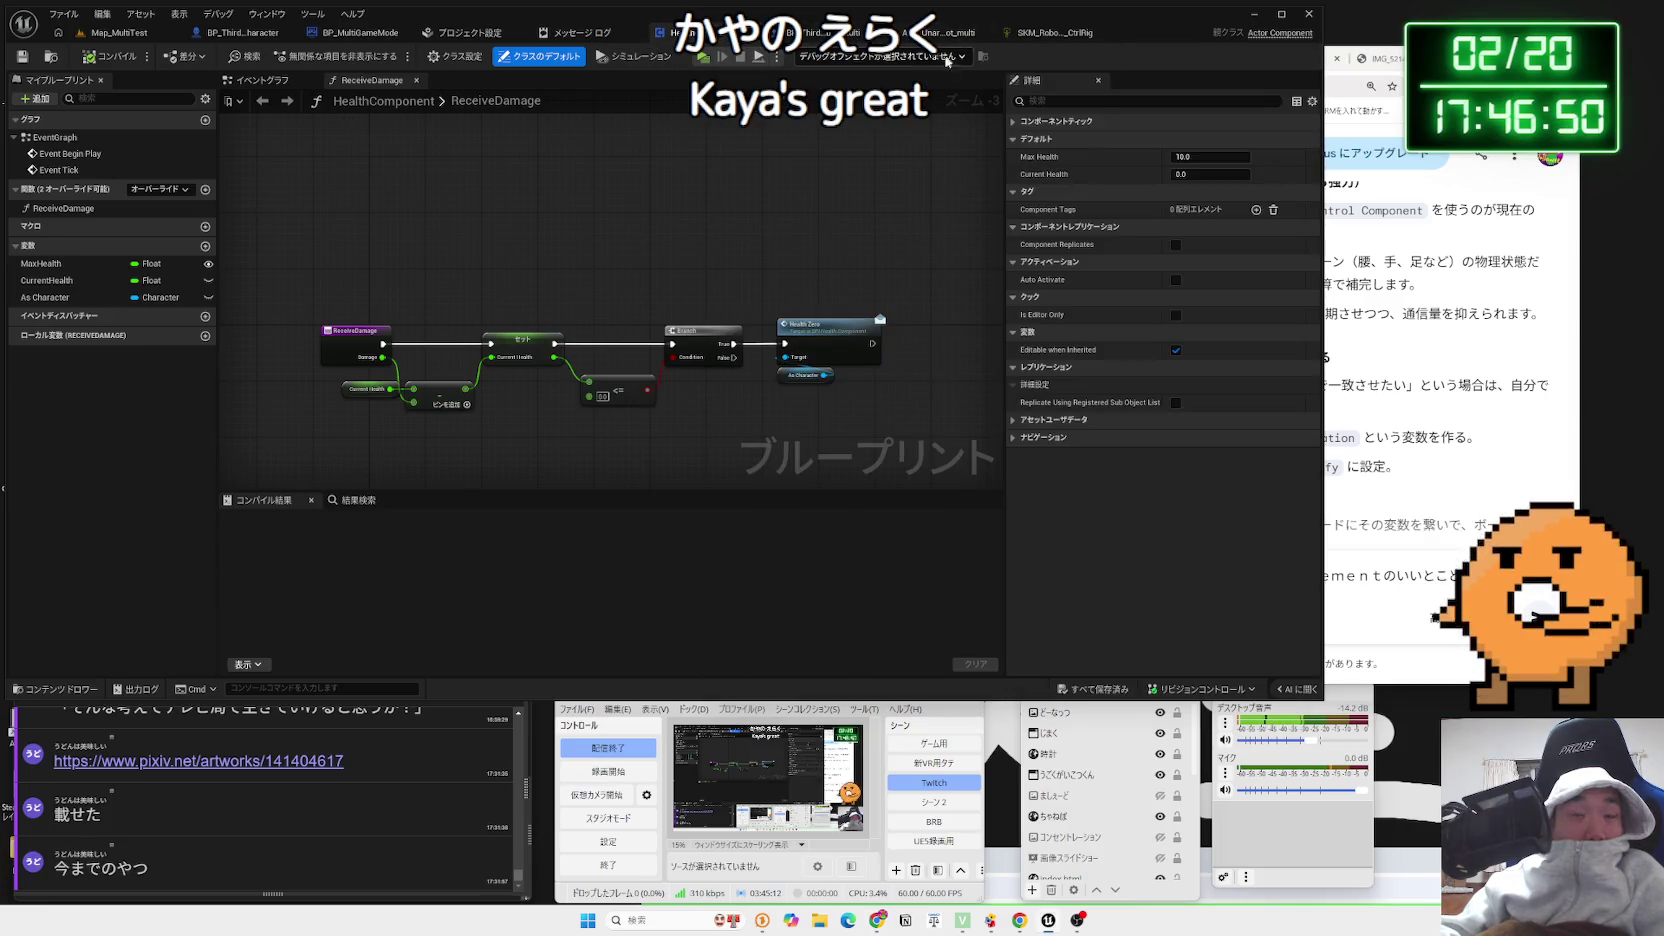
left_click(813, 33)
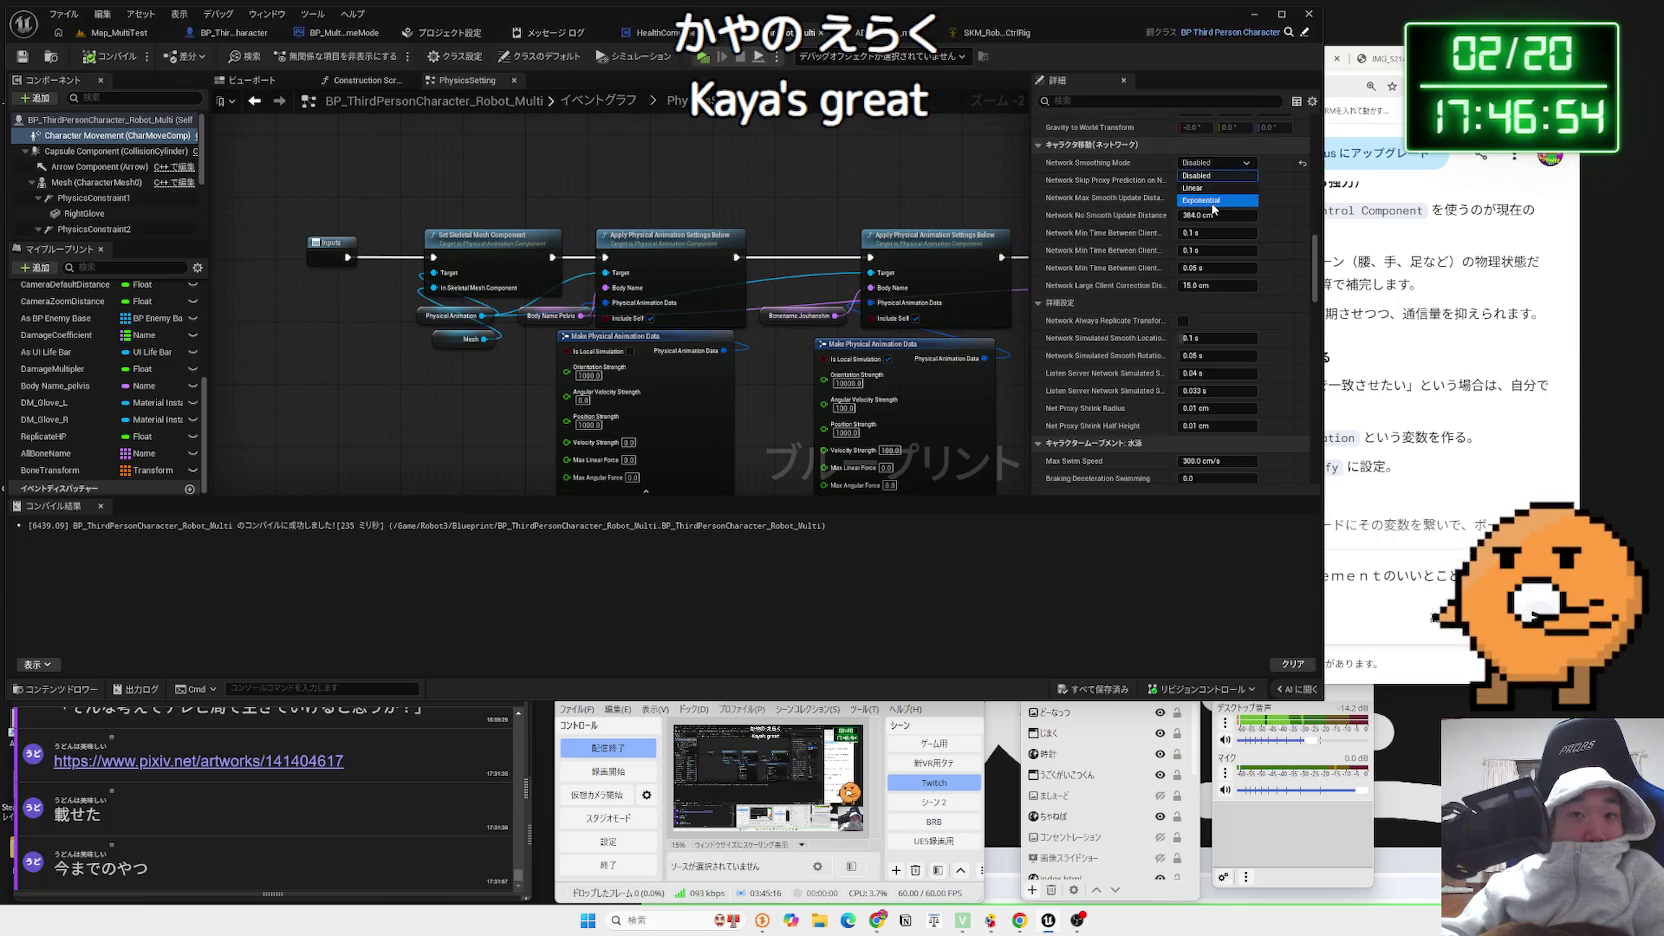
Run a server-plus-two-client test on Map_MultiTest with Alt+P, stop it, and copy a logged warning
left_click(112, 32)
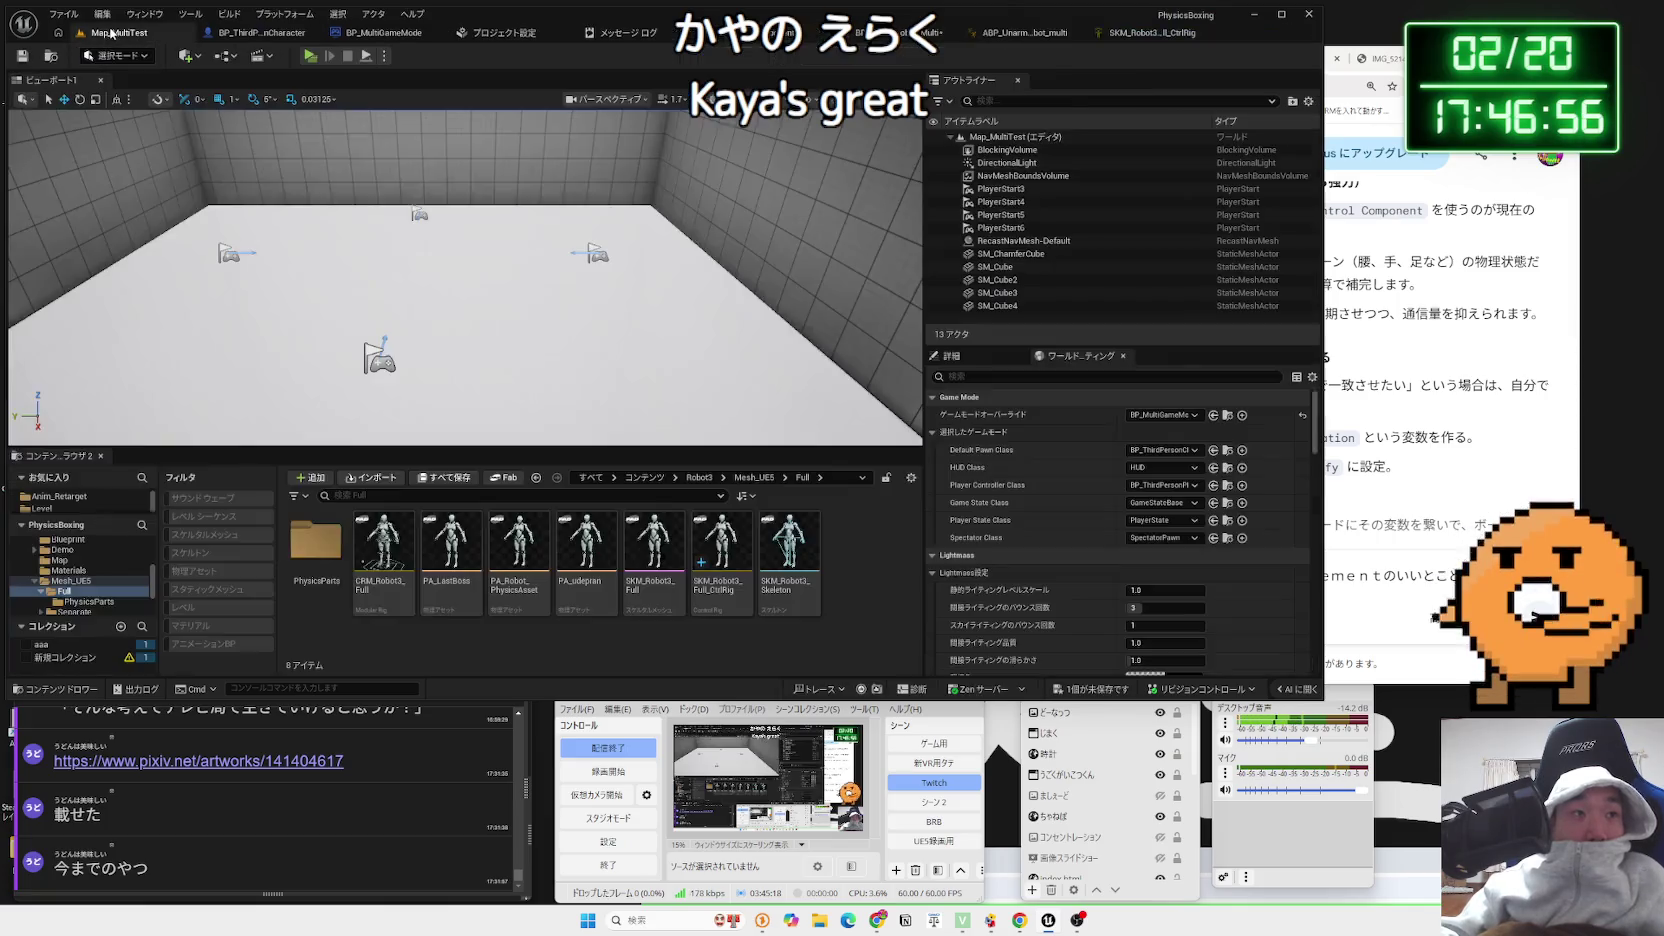
key("alt+p")
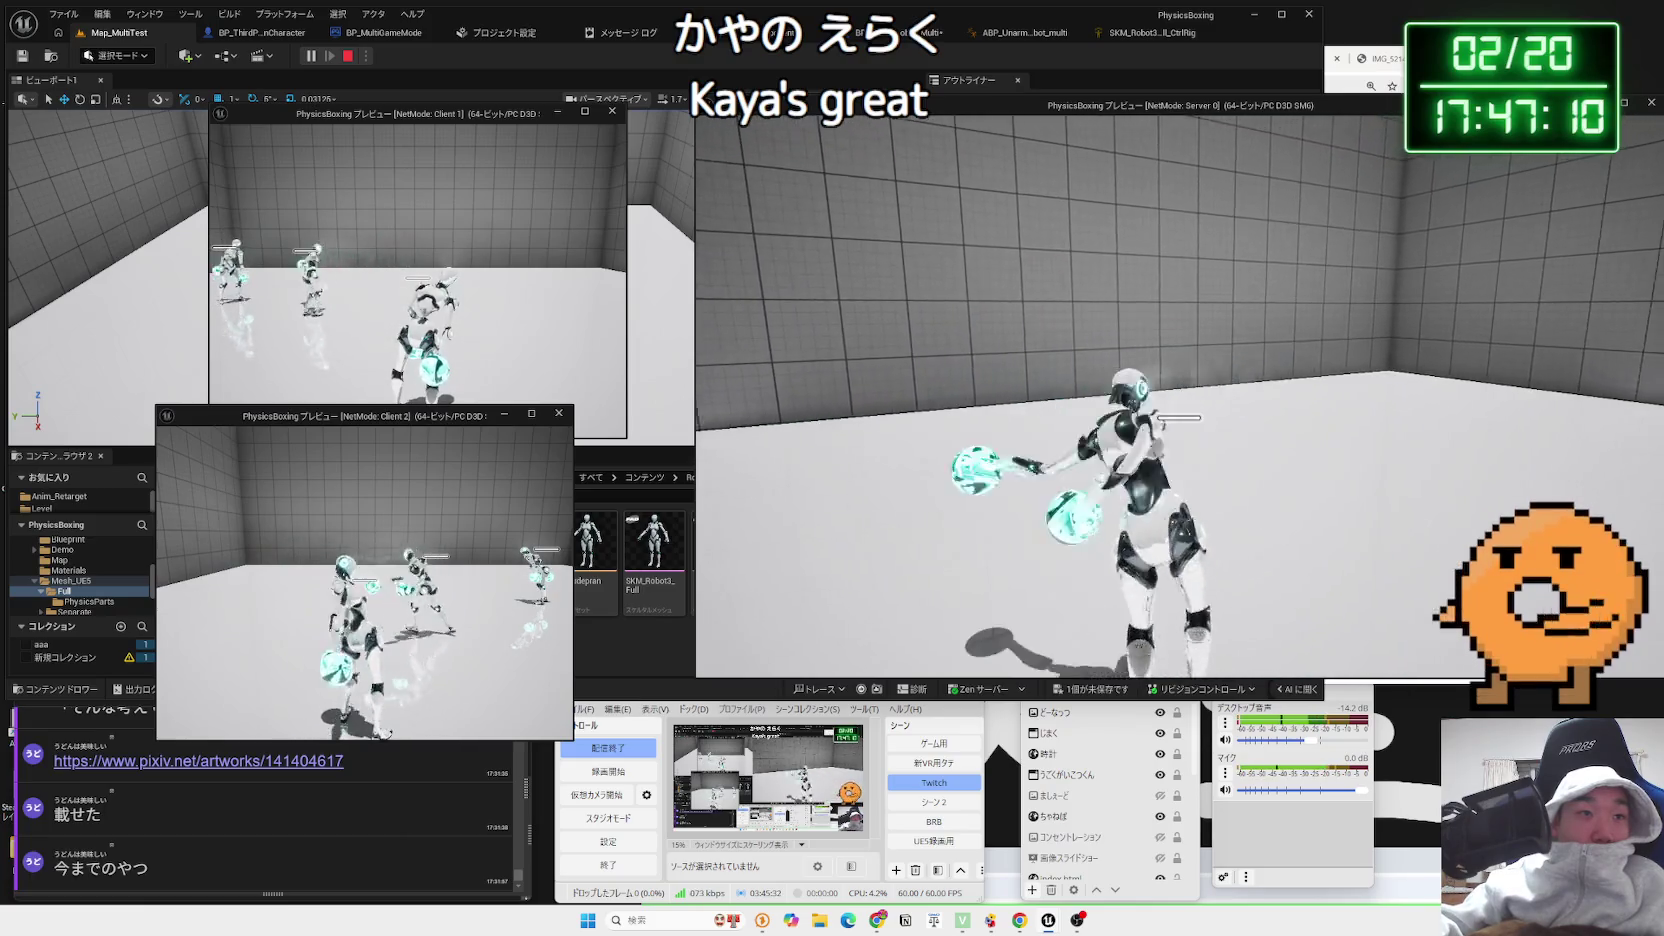
key("Escape")
left_click(743, 279)
key("ctrl+c")
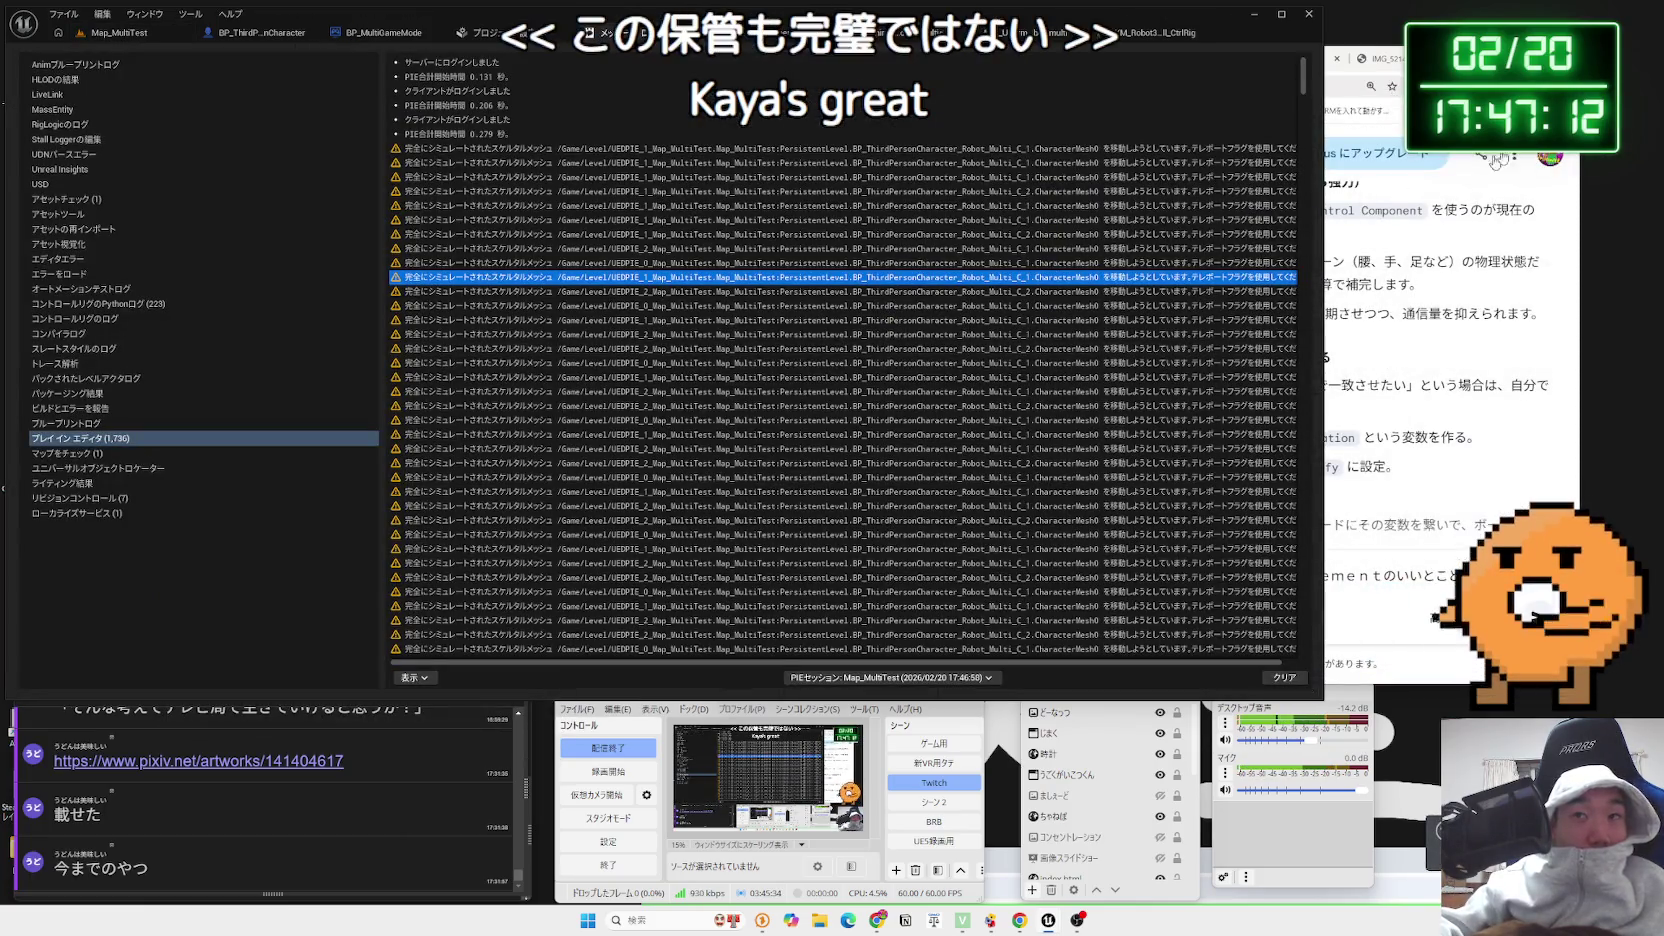
key("alt+Tab")
key("ctrl+t")
key("ctrl+v")
key("Return")
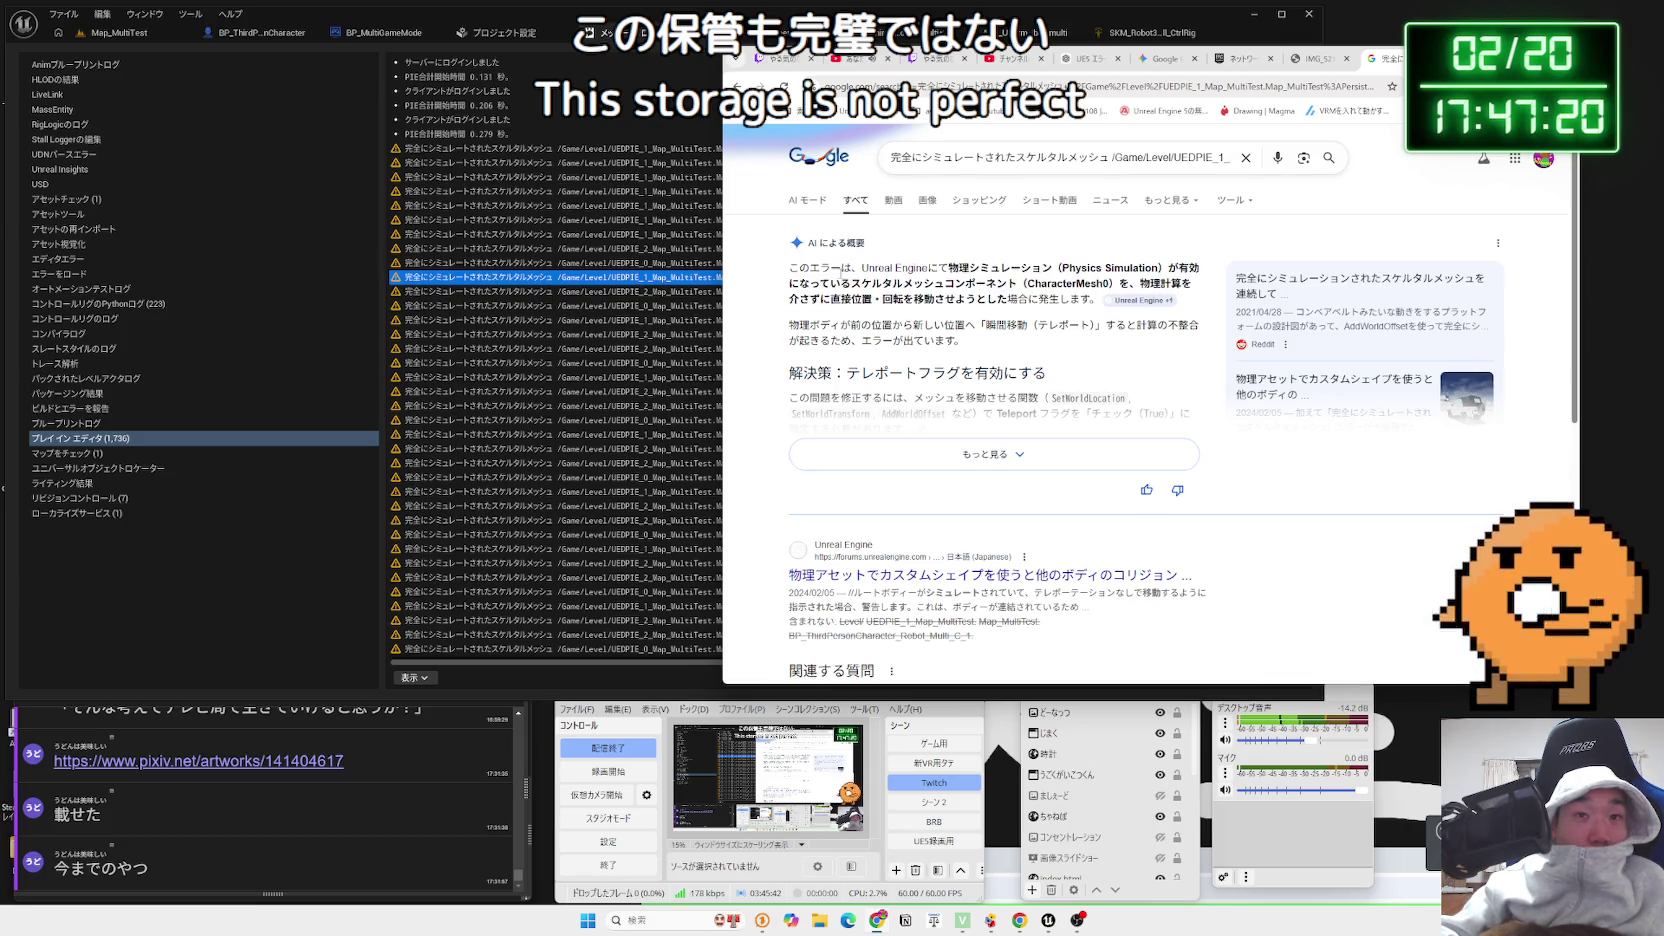
left_click(978, 441)
scroll(960, 420, "down", 3)
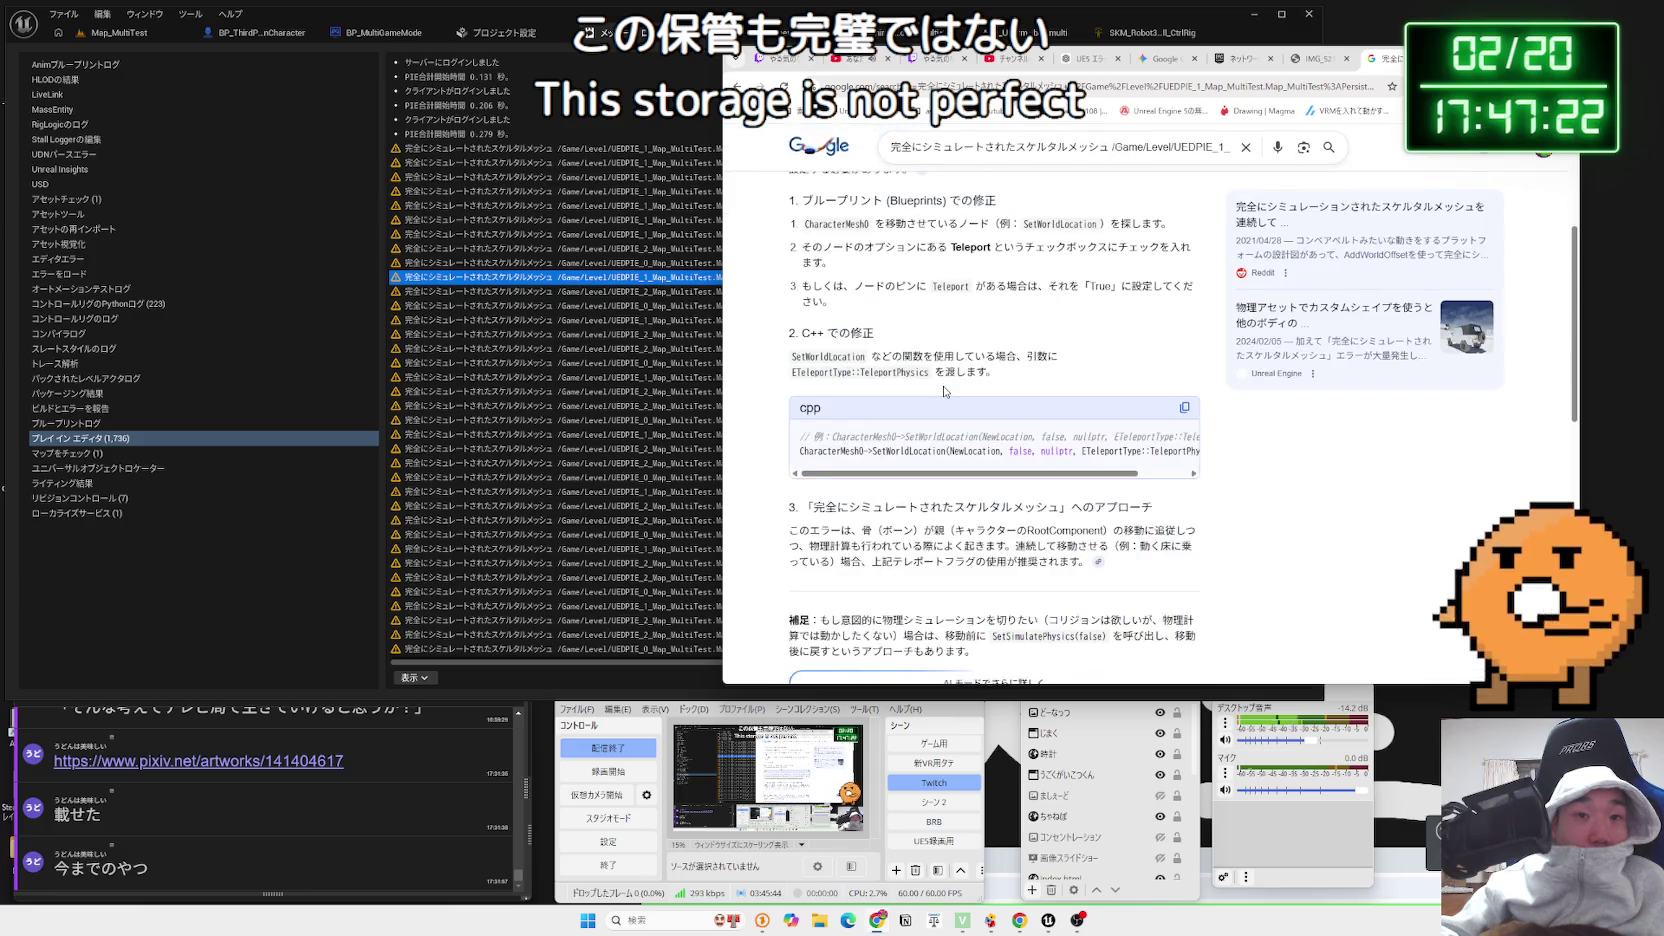
scroll(945, 389, "down", 1)
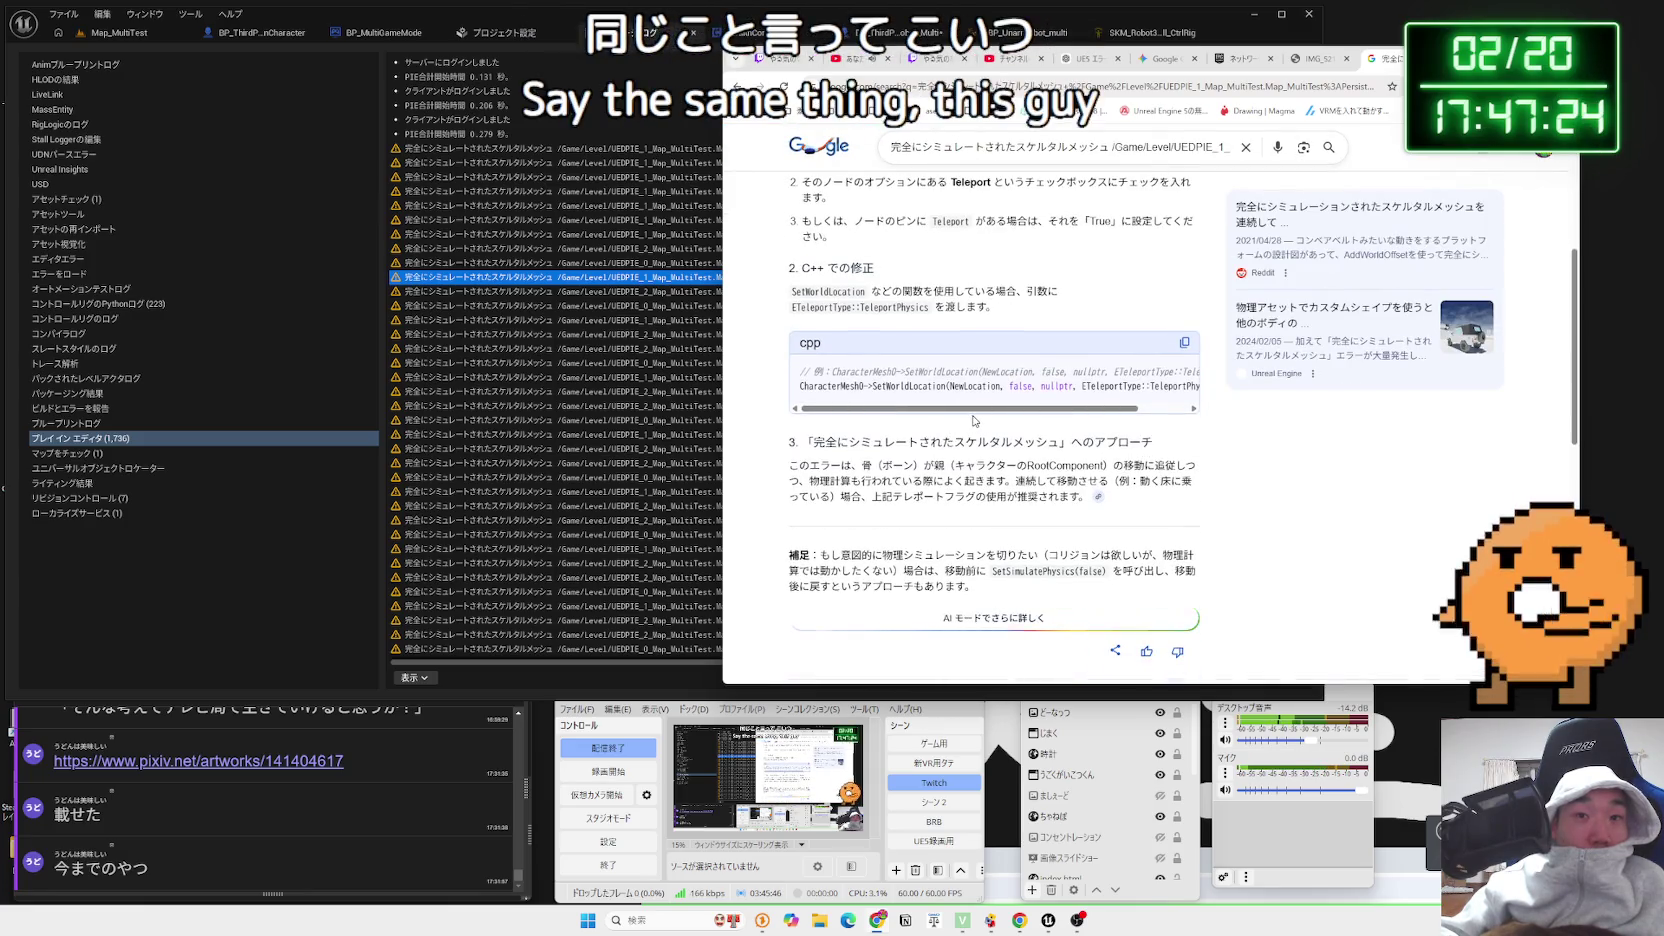
left_click_drag(976, 443, 1061, 443)
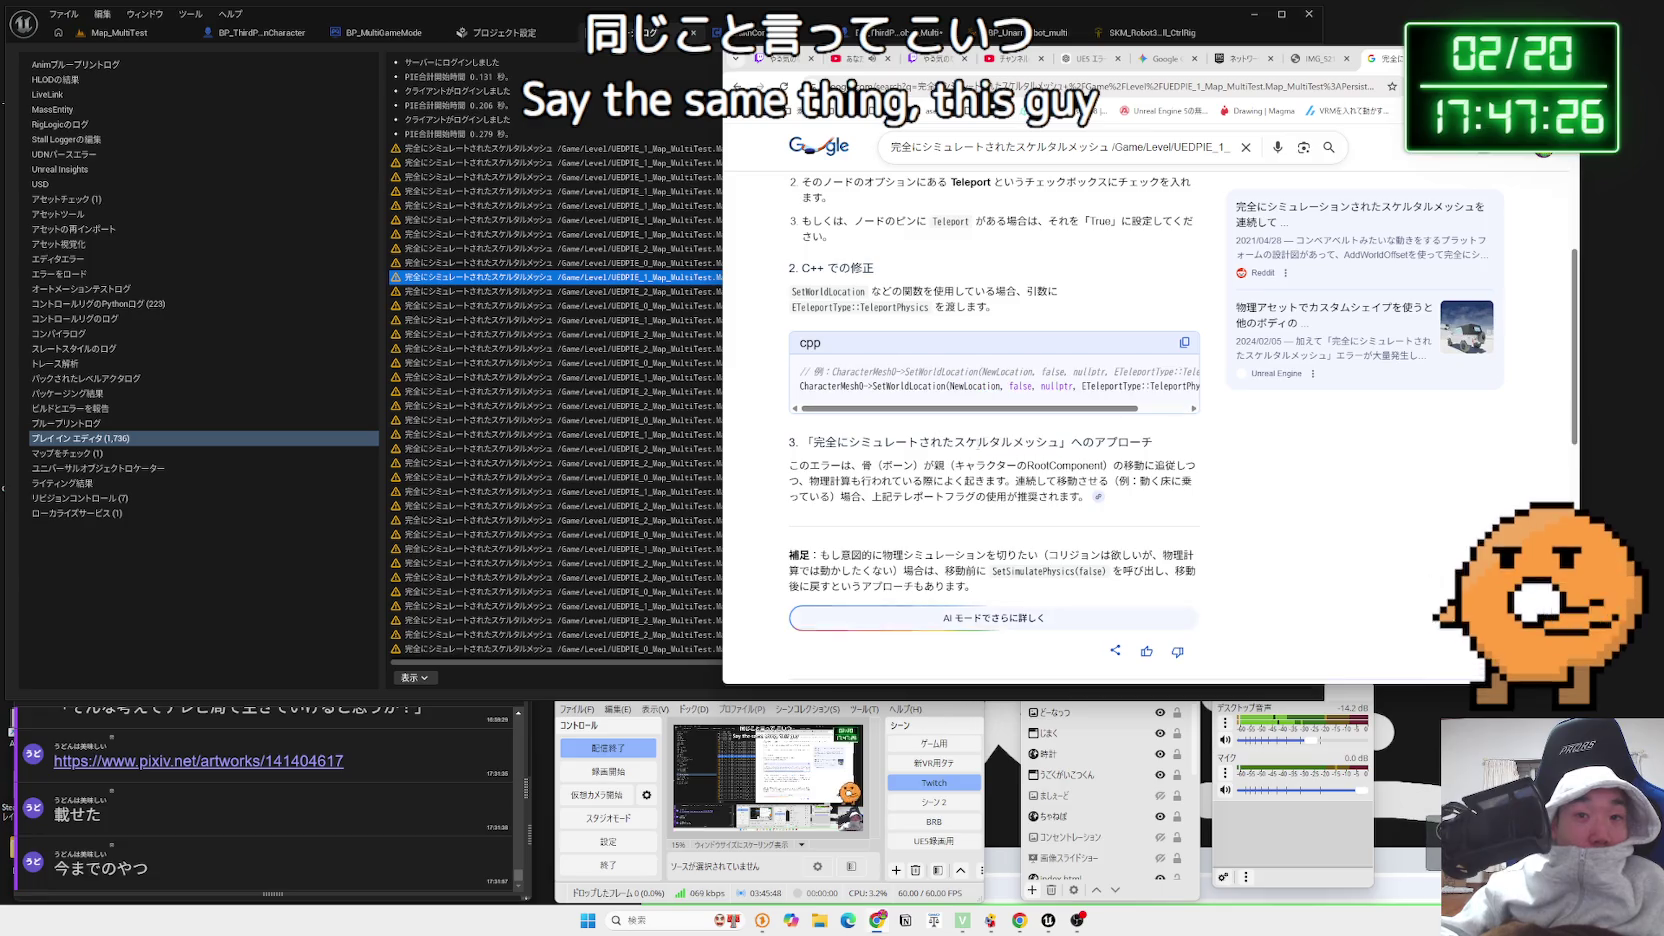
left_click(806, 443)
left_click_drag(806, 443, 1061, 468)
left_click(1003, 432)
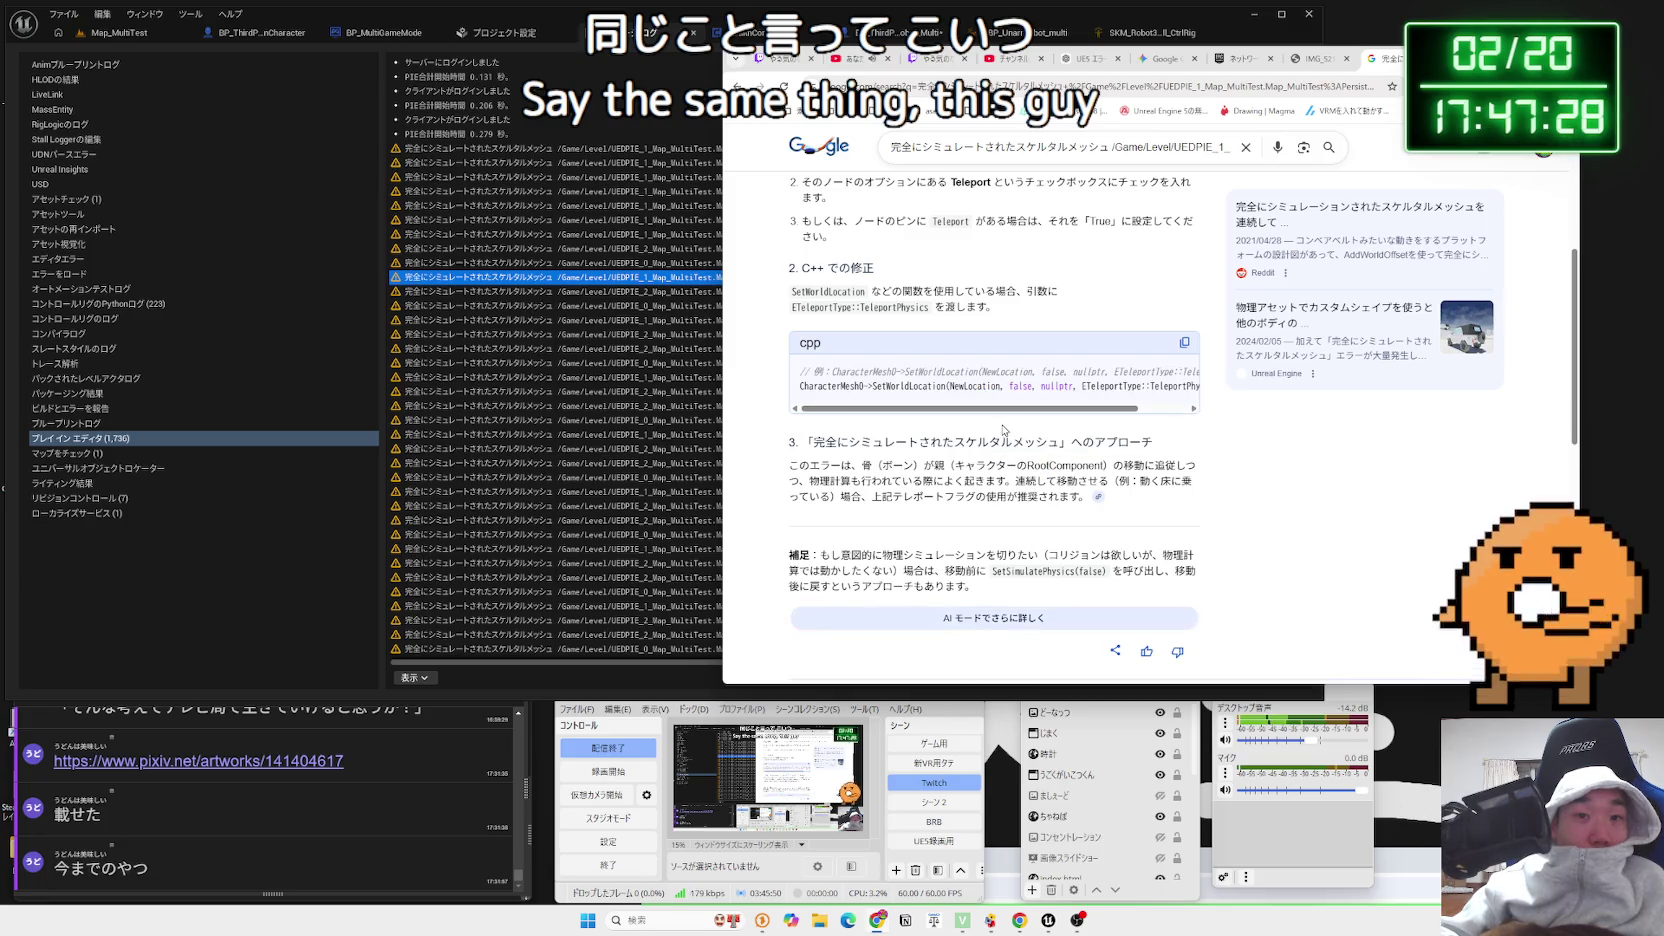
scroll(1003, 430, "down", 4)
scroll(947, 371, "down", 3)
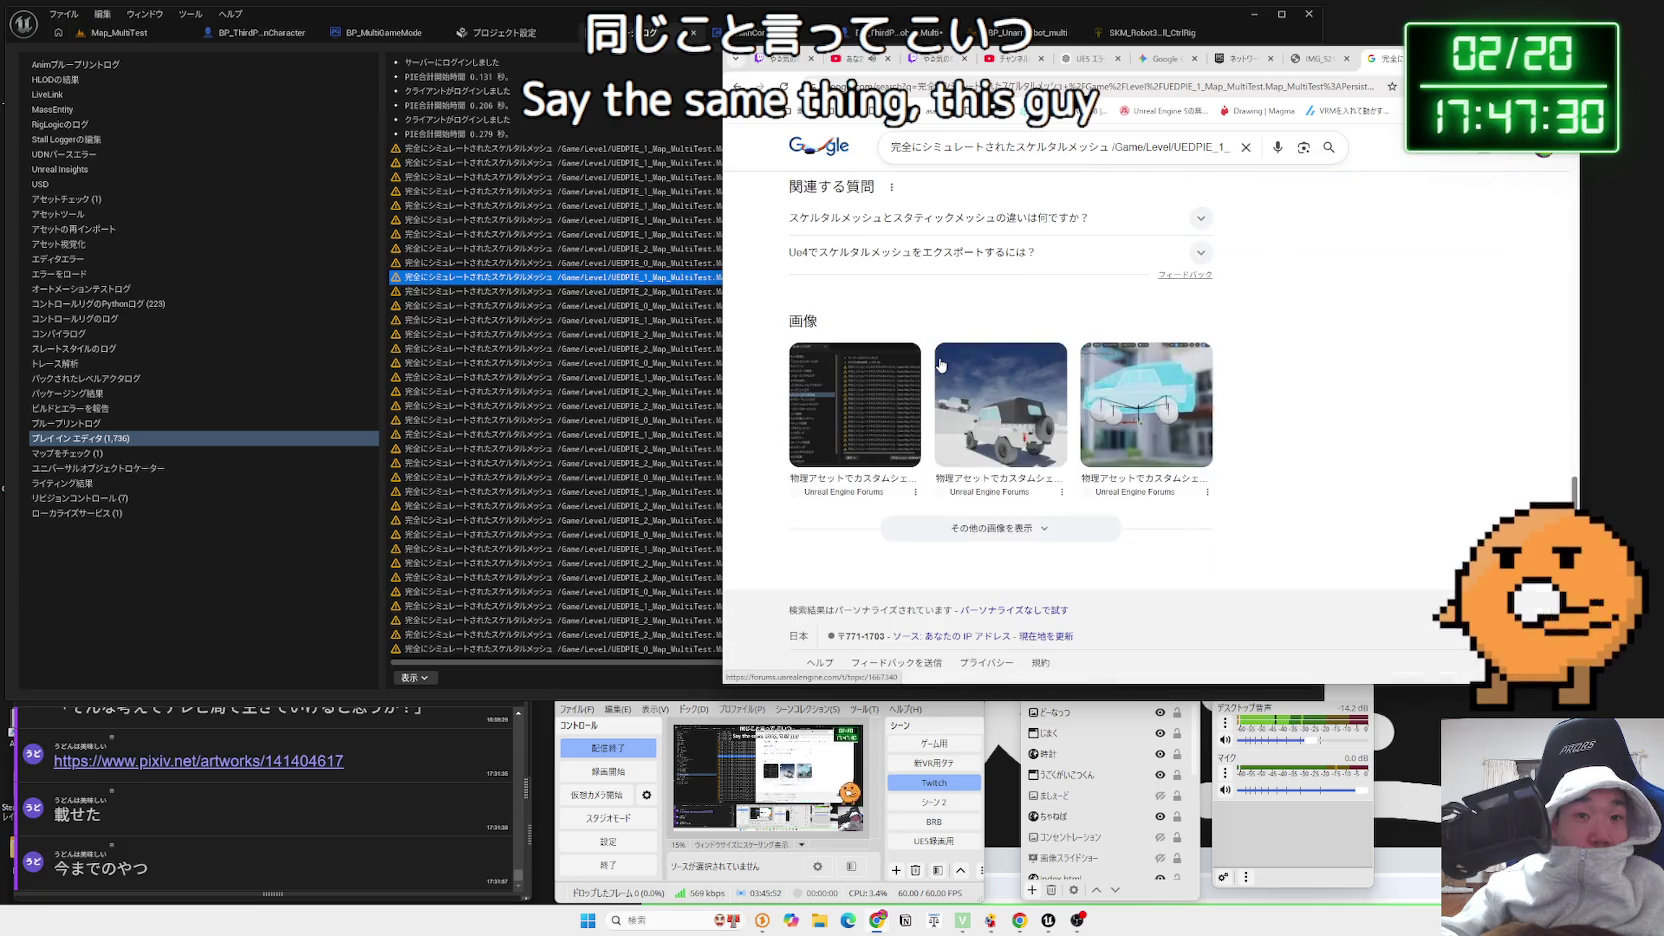
scroll(941, 364, "up", 2)
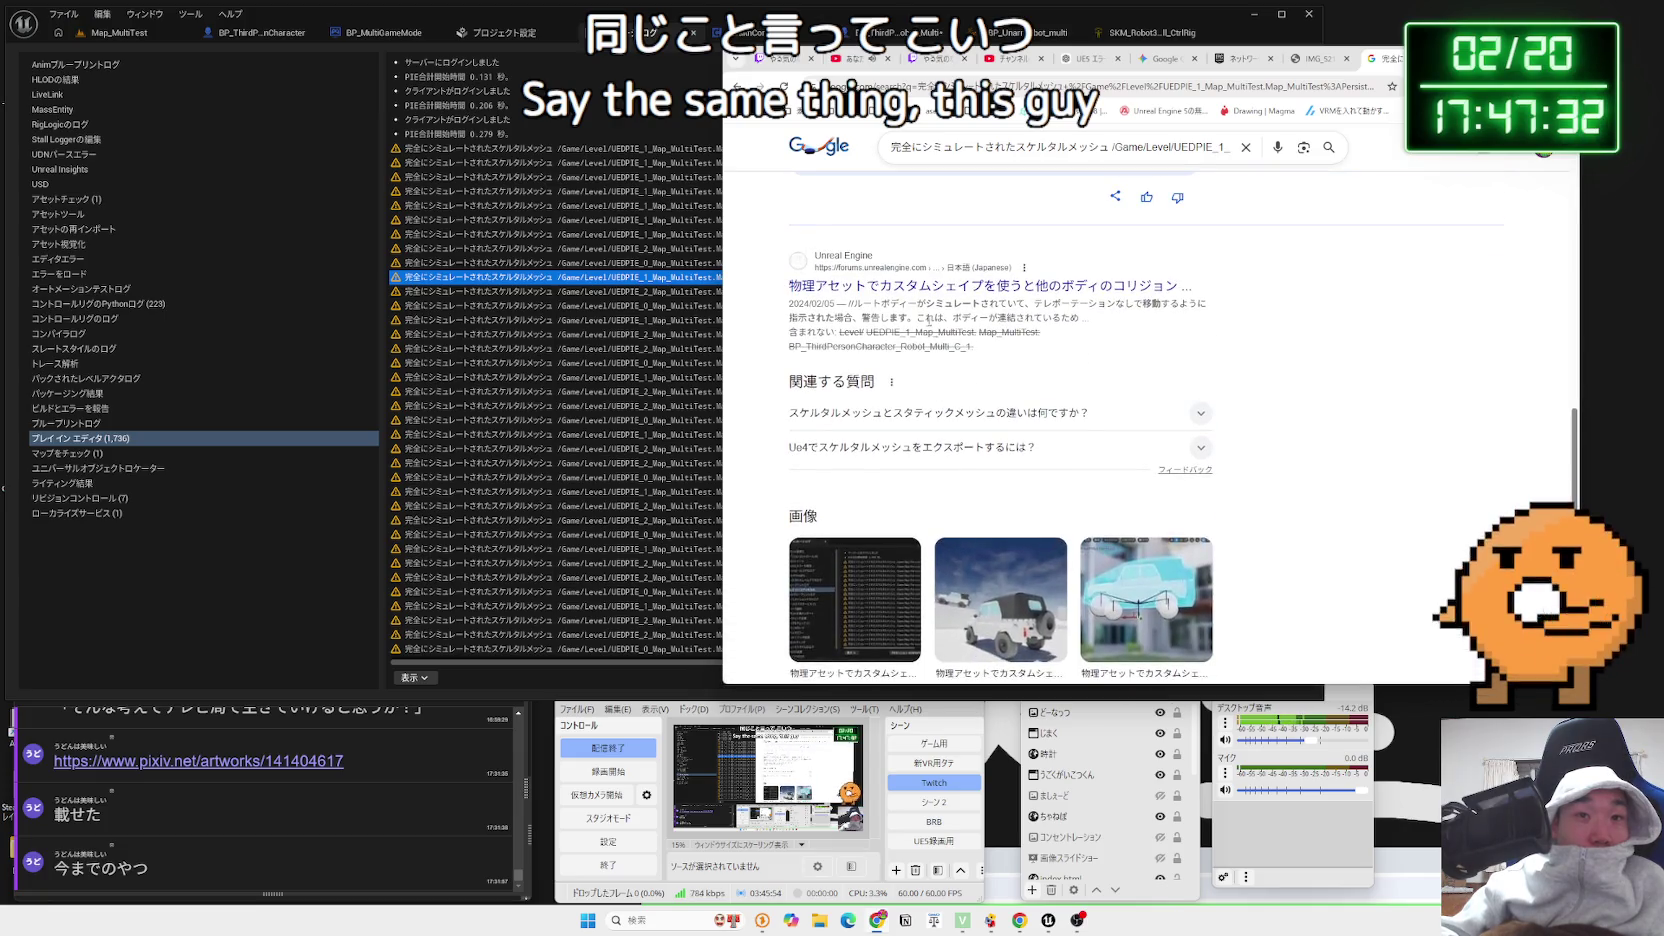
left_click(915, 290)
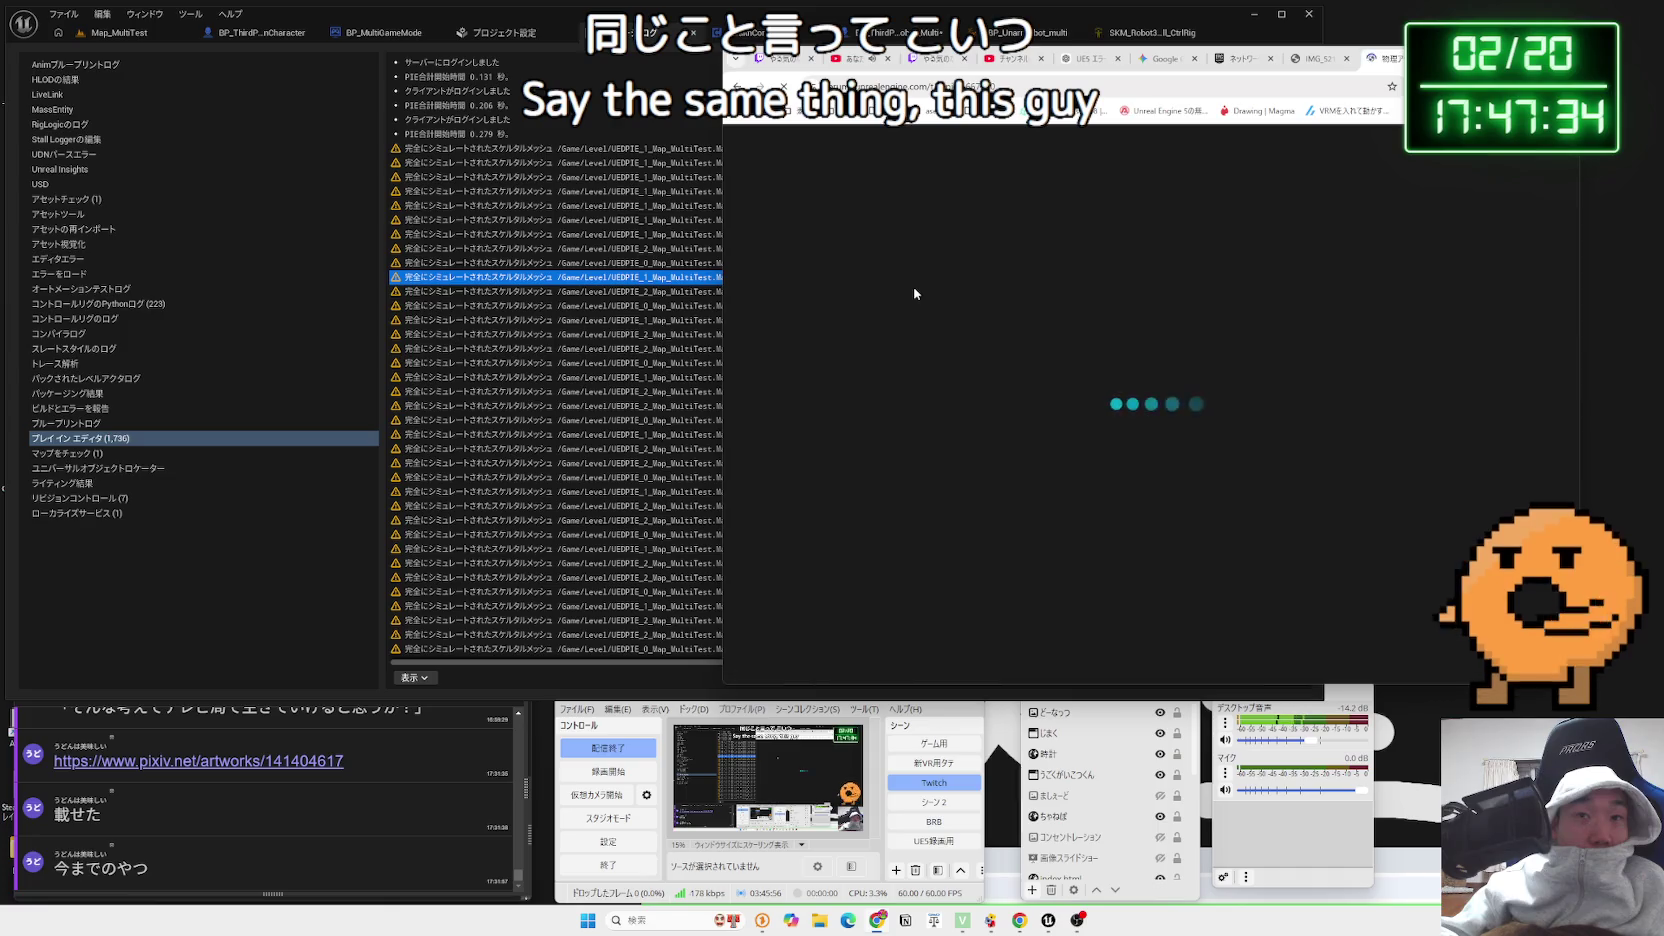
scroll(1160, 370, "down", 2)
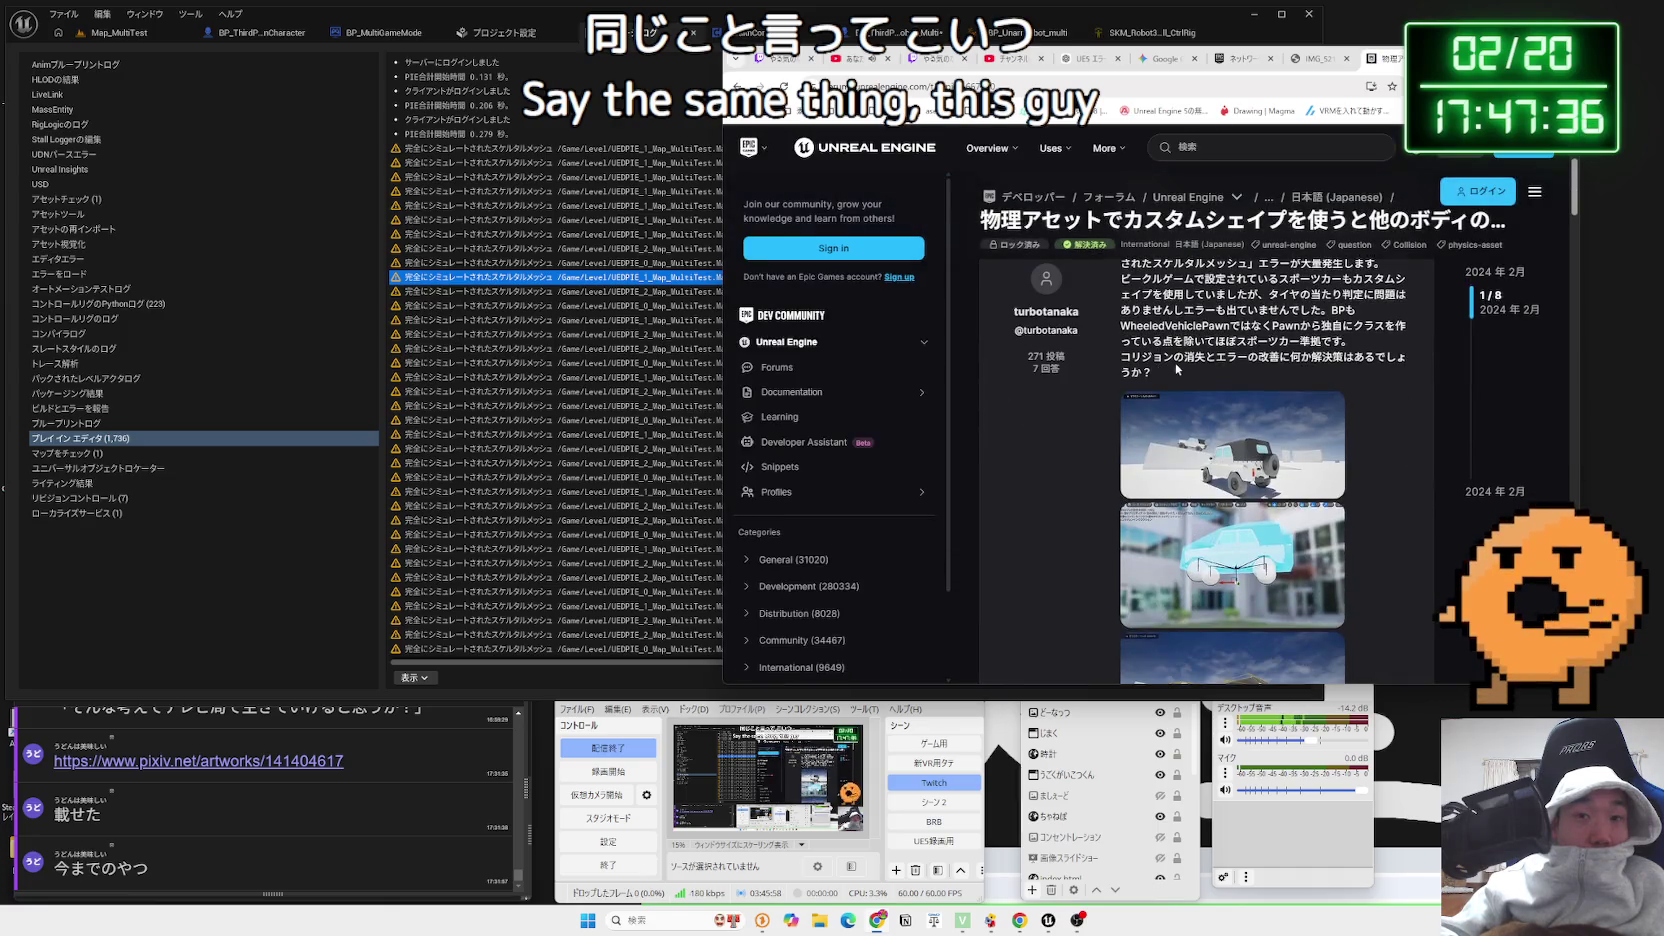
scroll(1175, 361, "up", 1)
left_click_drag(1340, 408, 1145, 365)
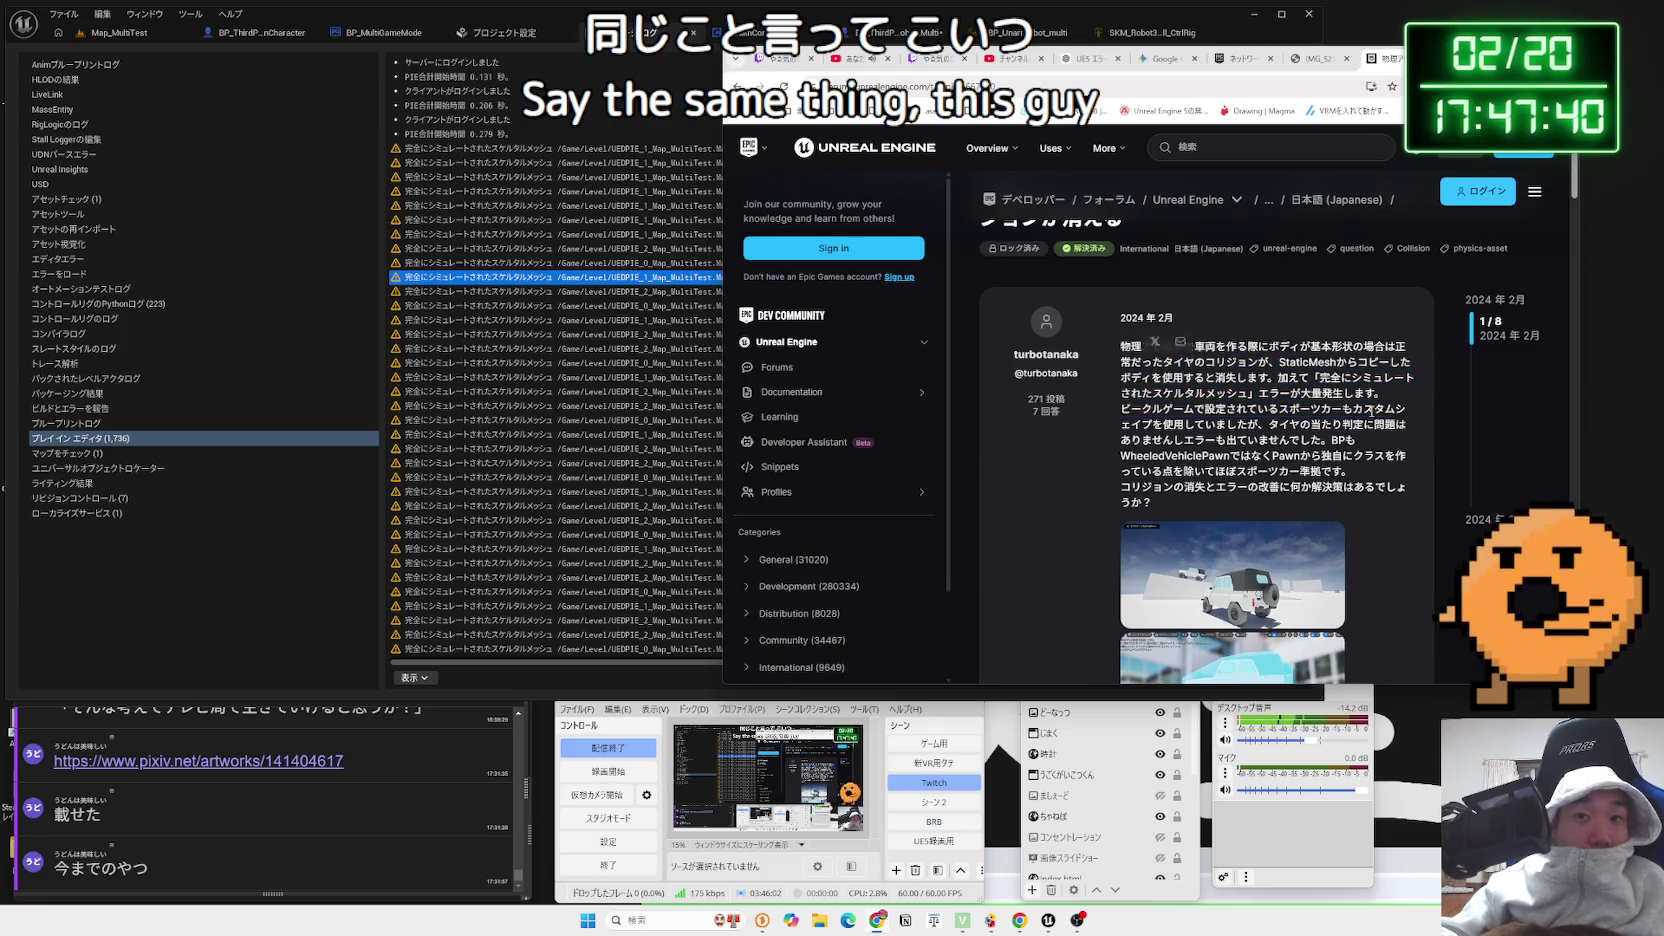
left_click(1147, 348)
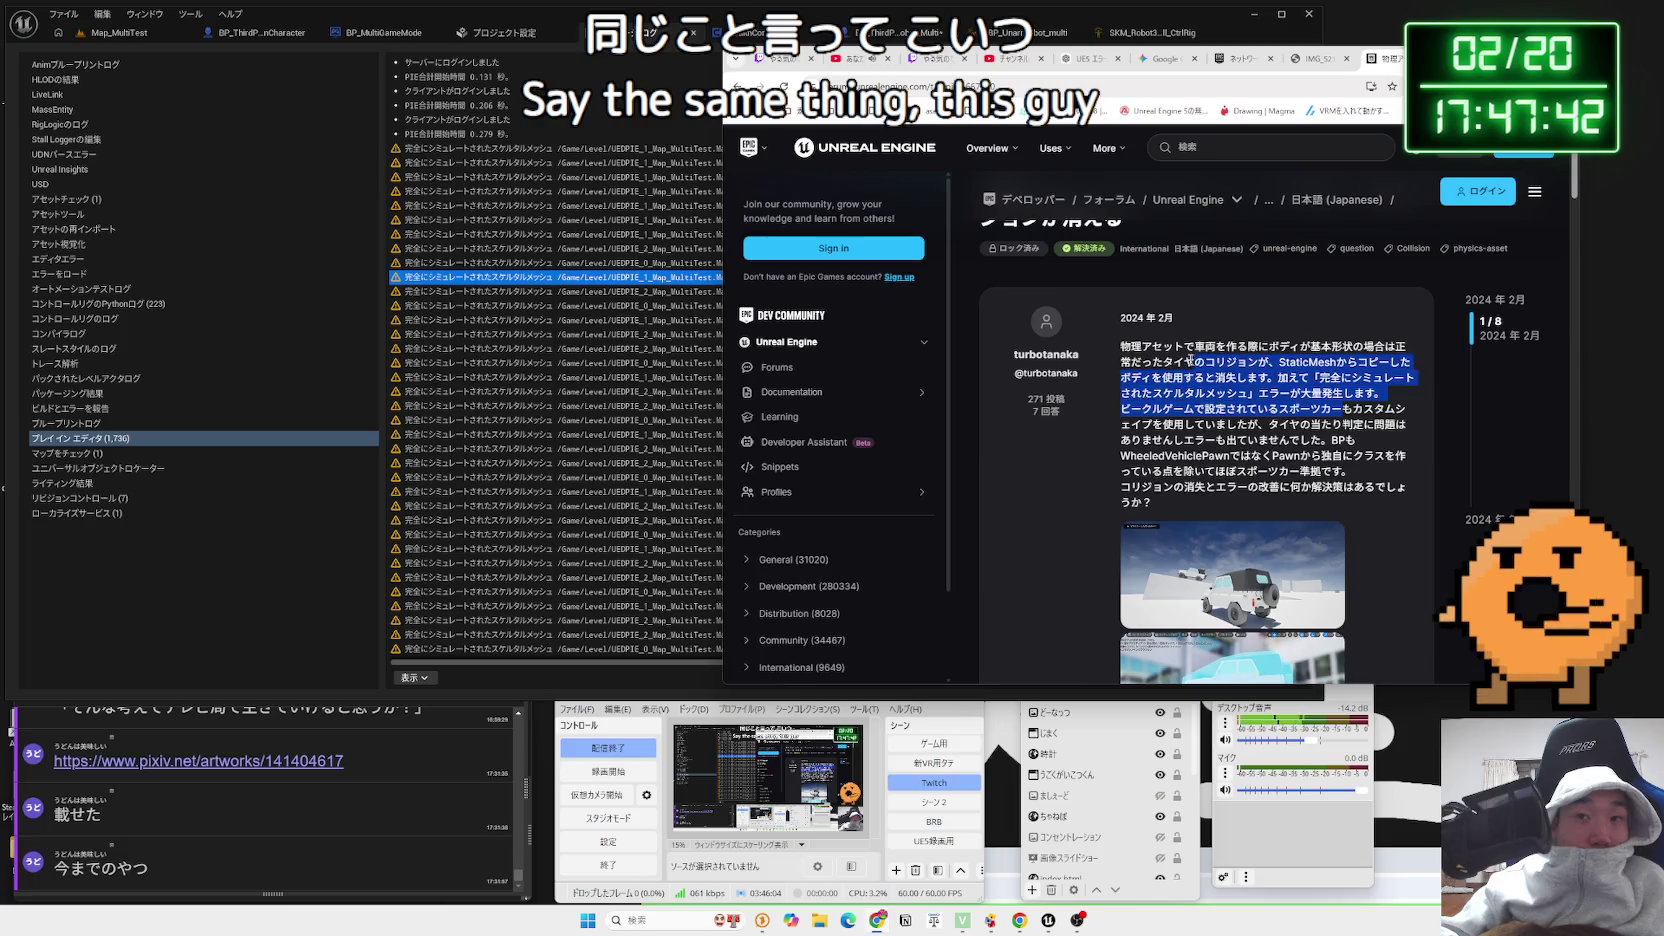
left_click_drag(1150, 347, 1169, 361)
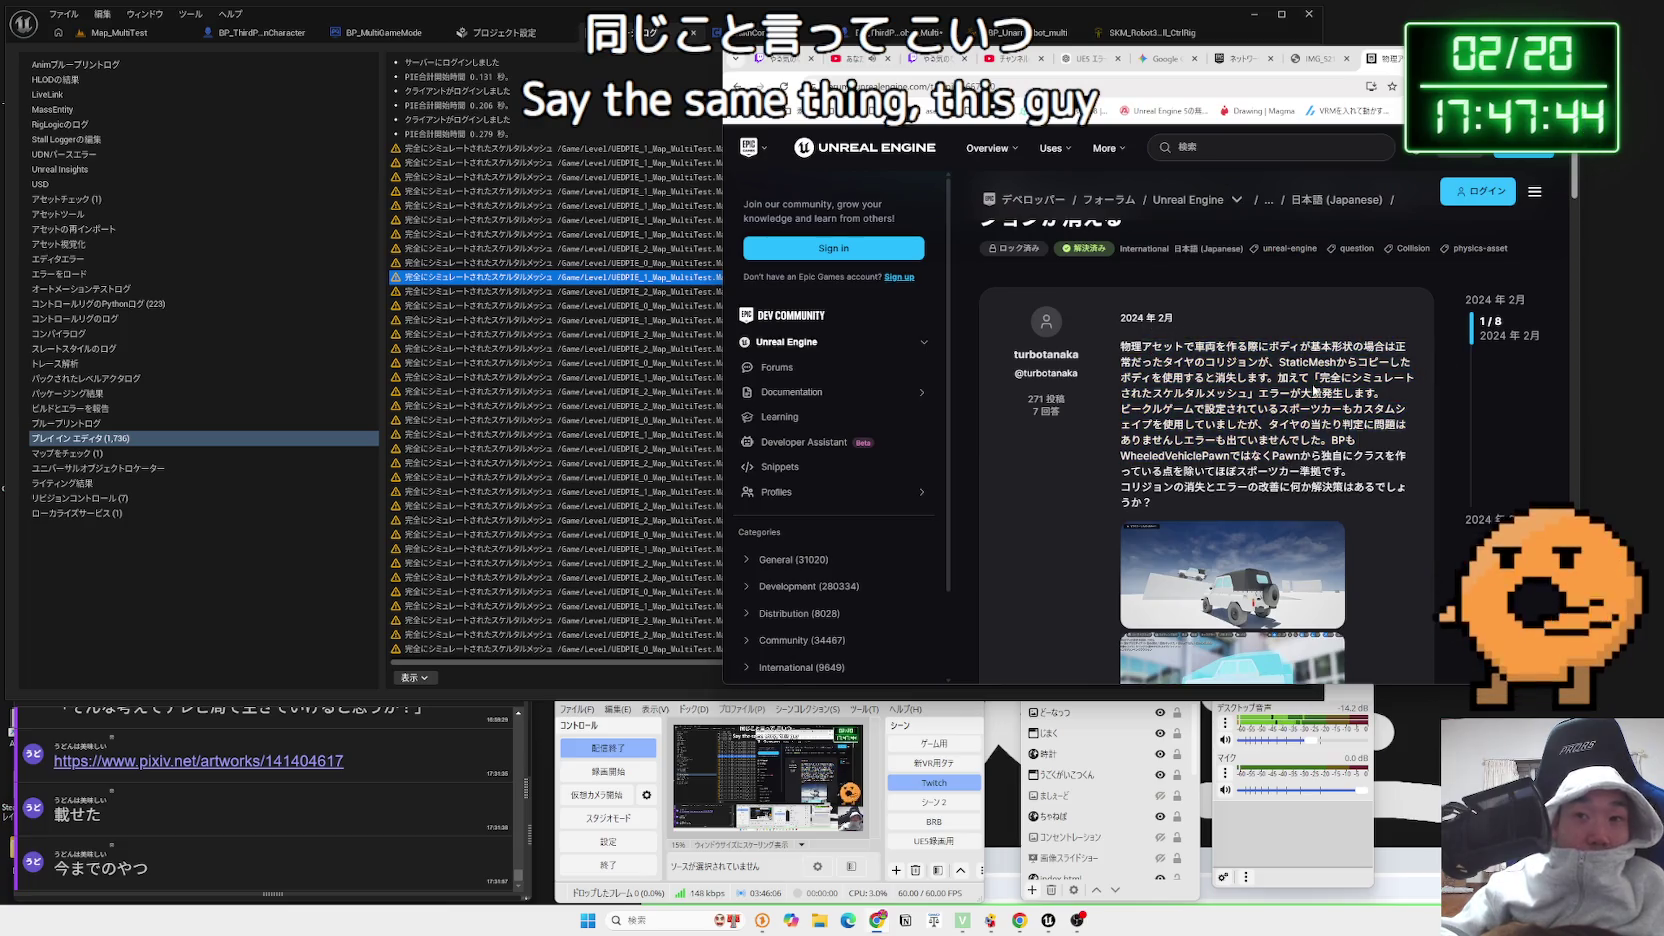
key("alt+Left")
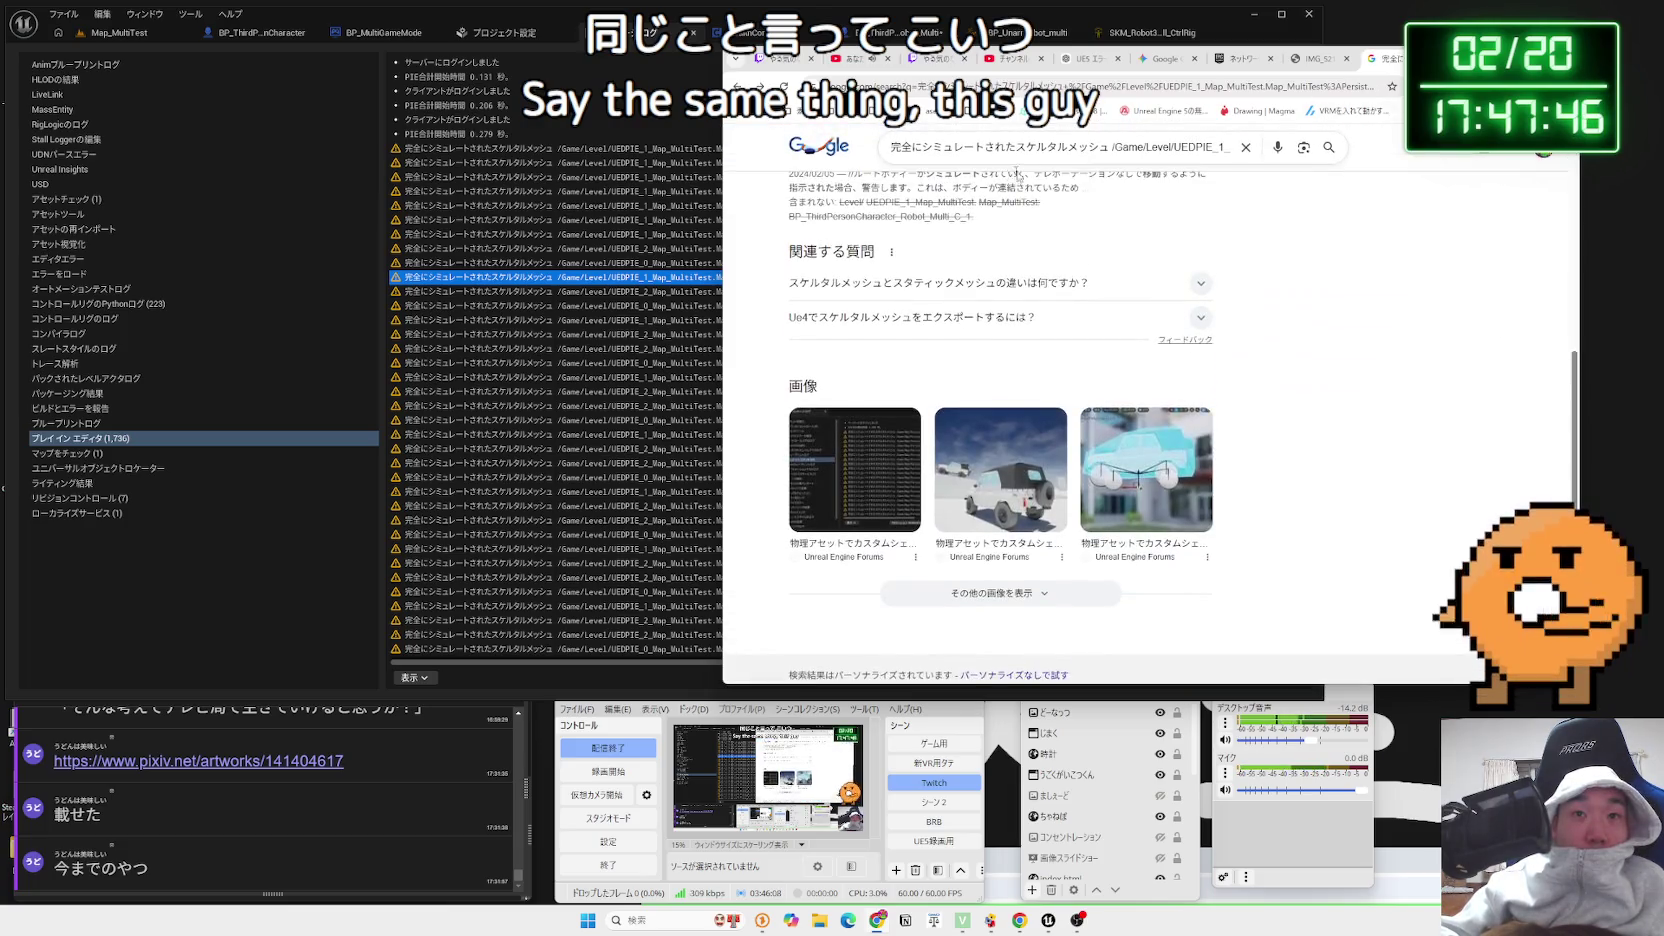
left_click(1113, 141)
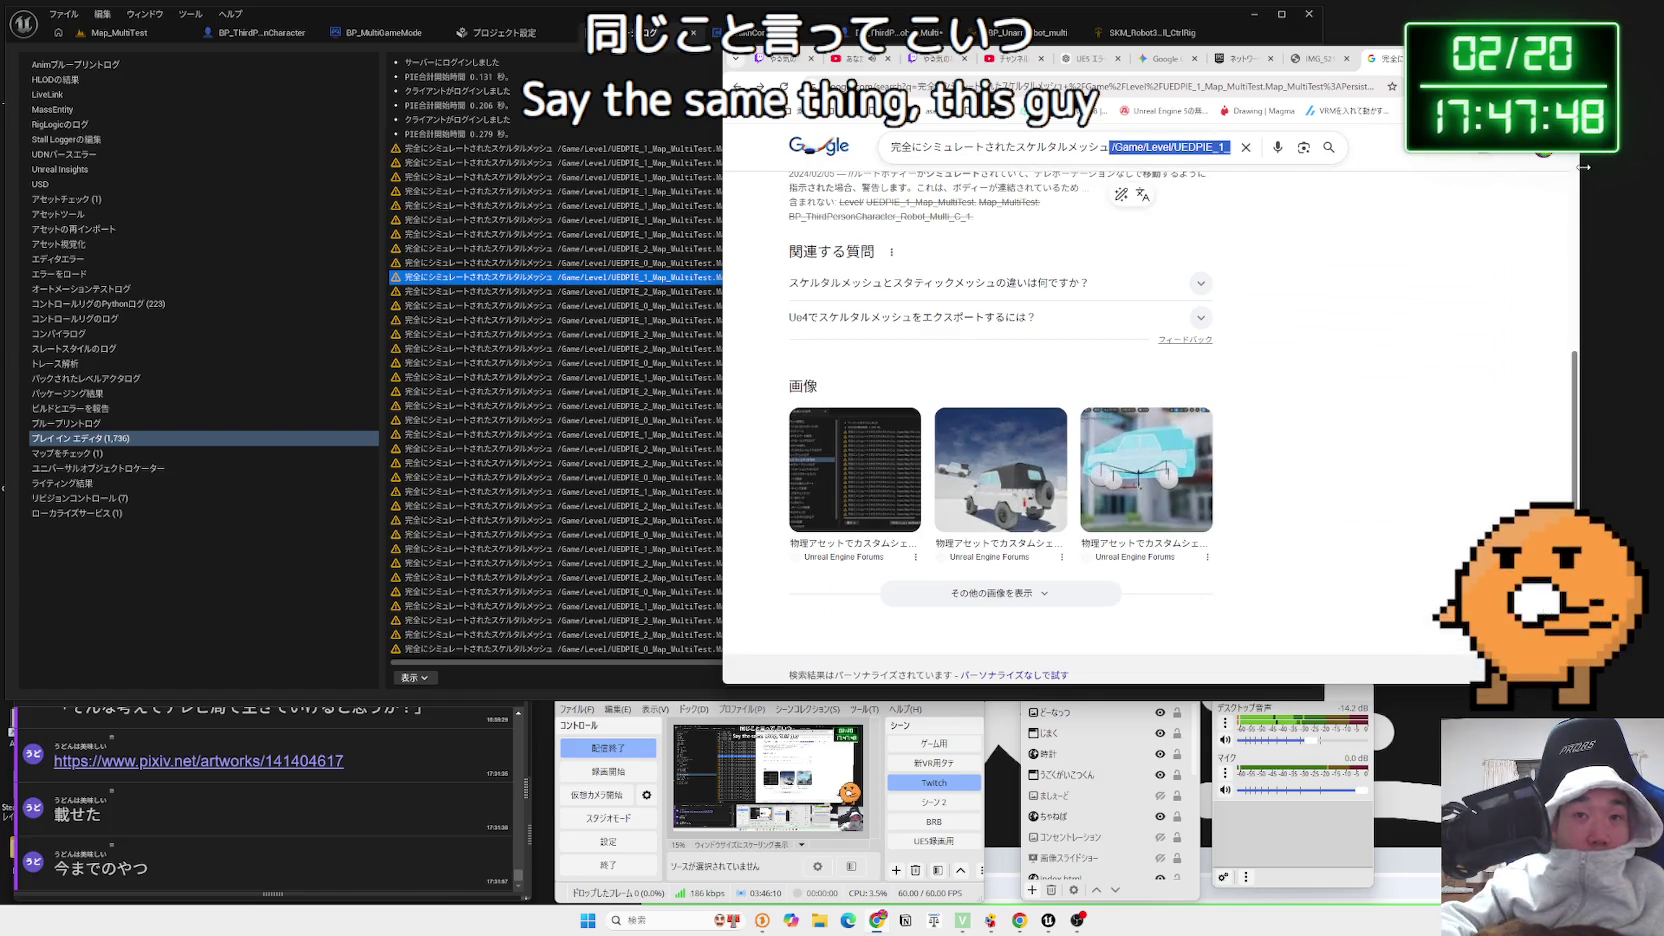
Shorten the search query to 完全にシミュレートされたスケルタルメッシュ and run the search
left_click_drag(1274, 165, 1112, 147)
key("BackSpace")
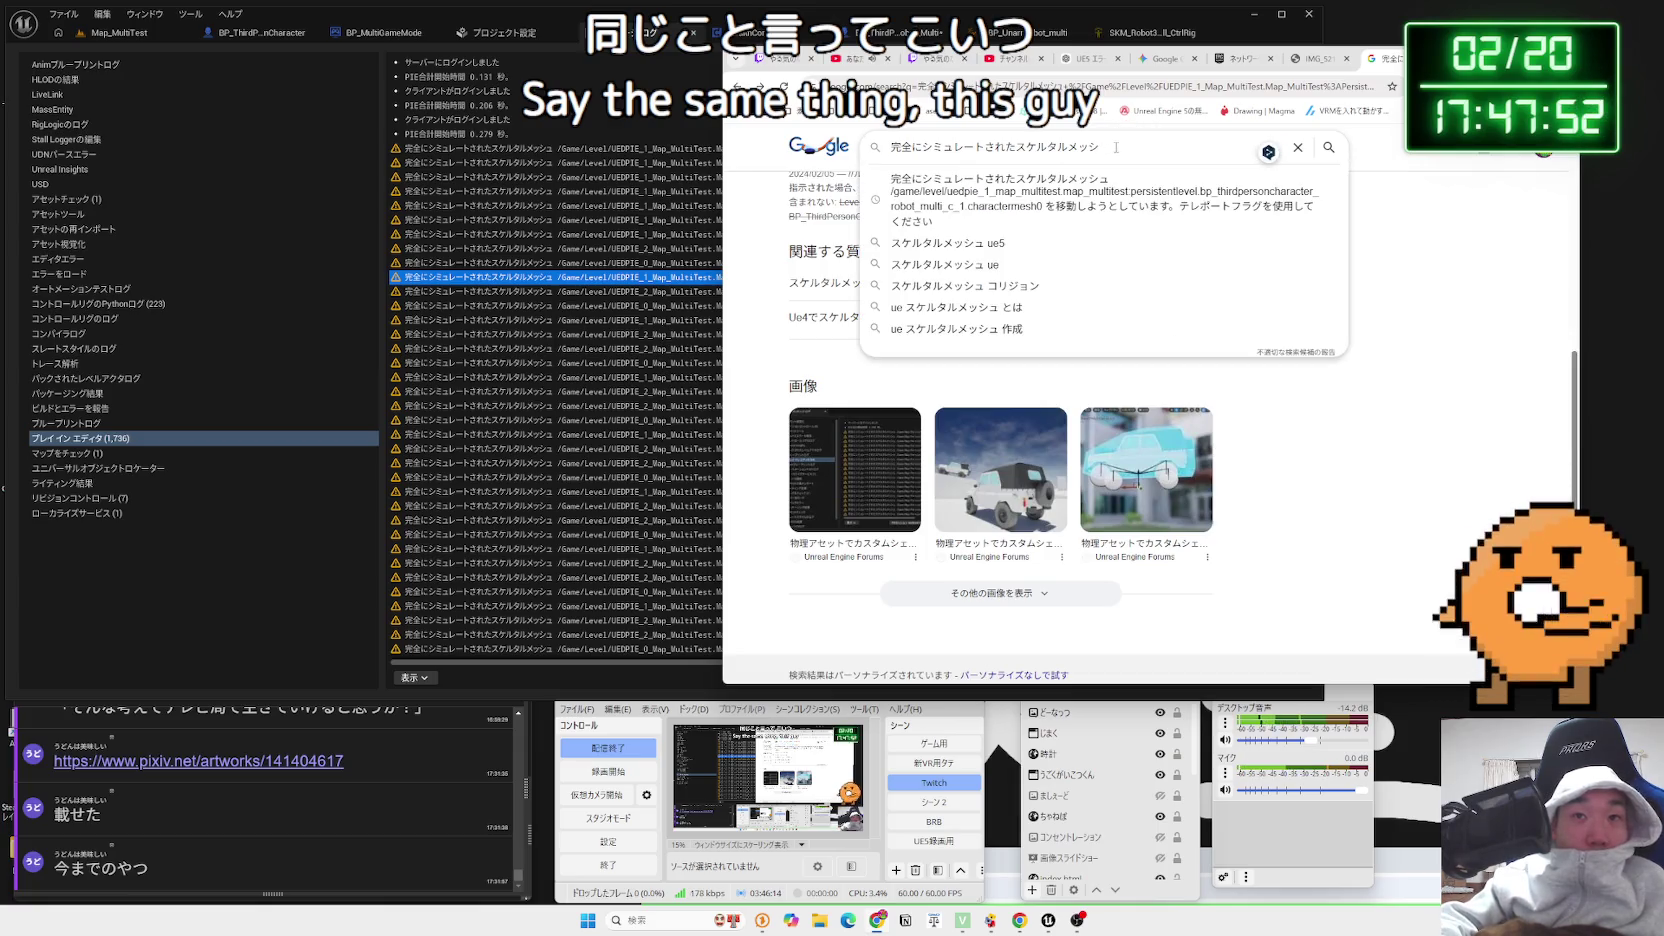
type("ュで")
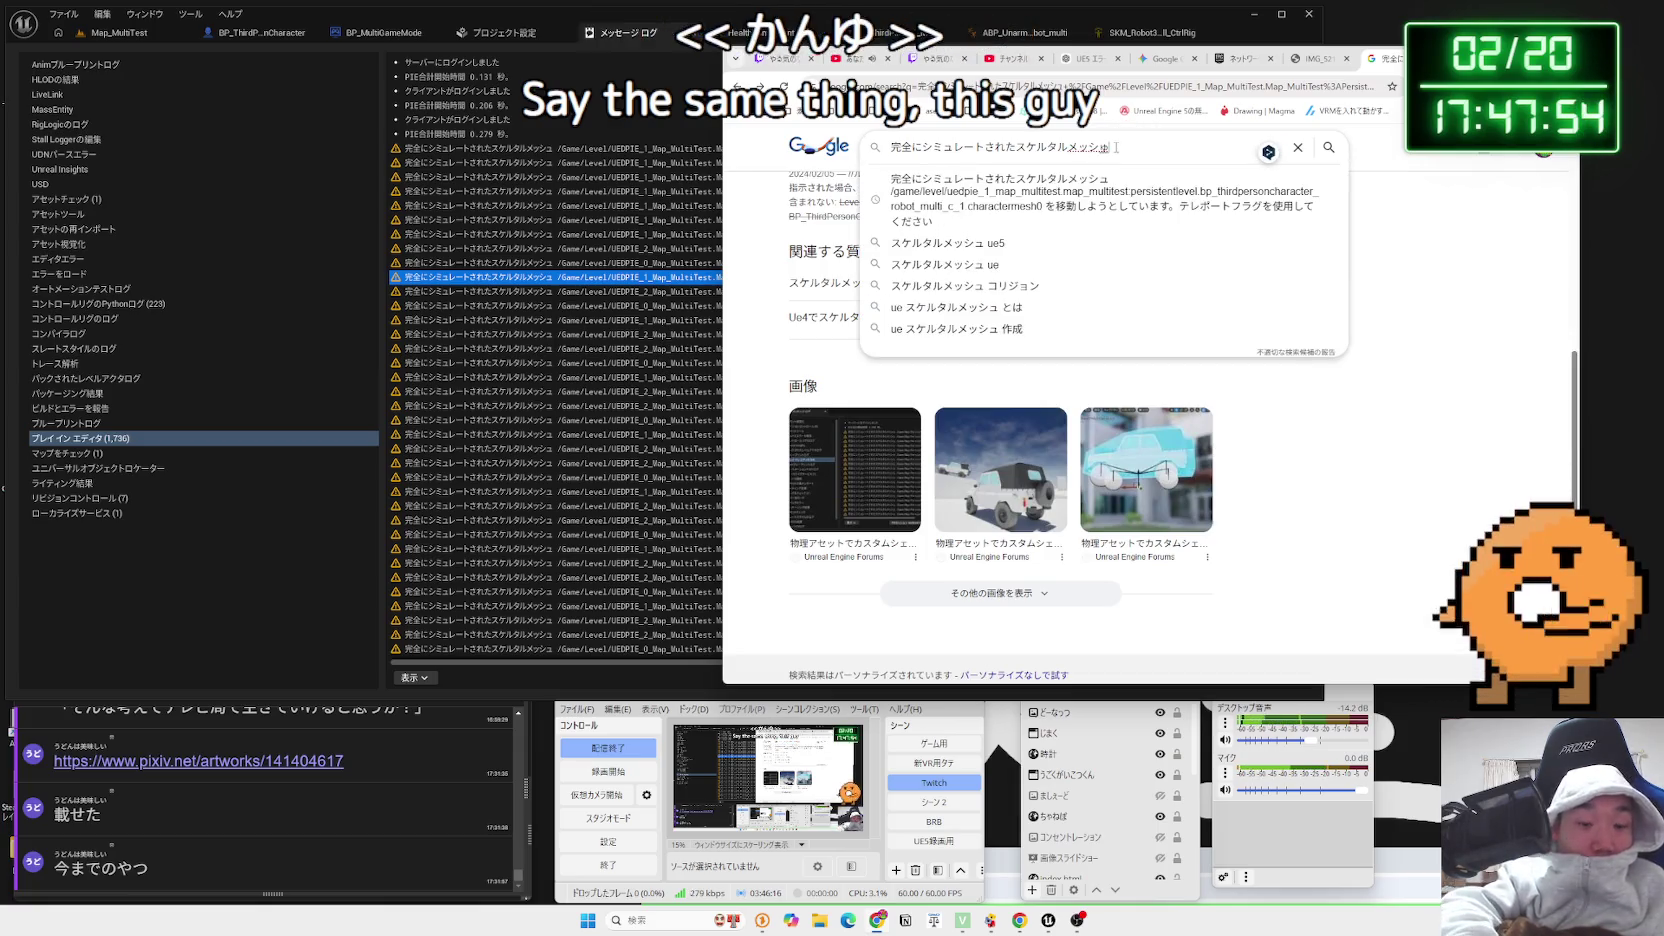
key("BackSpace")
key("Return")
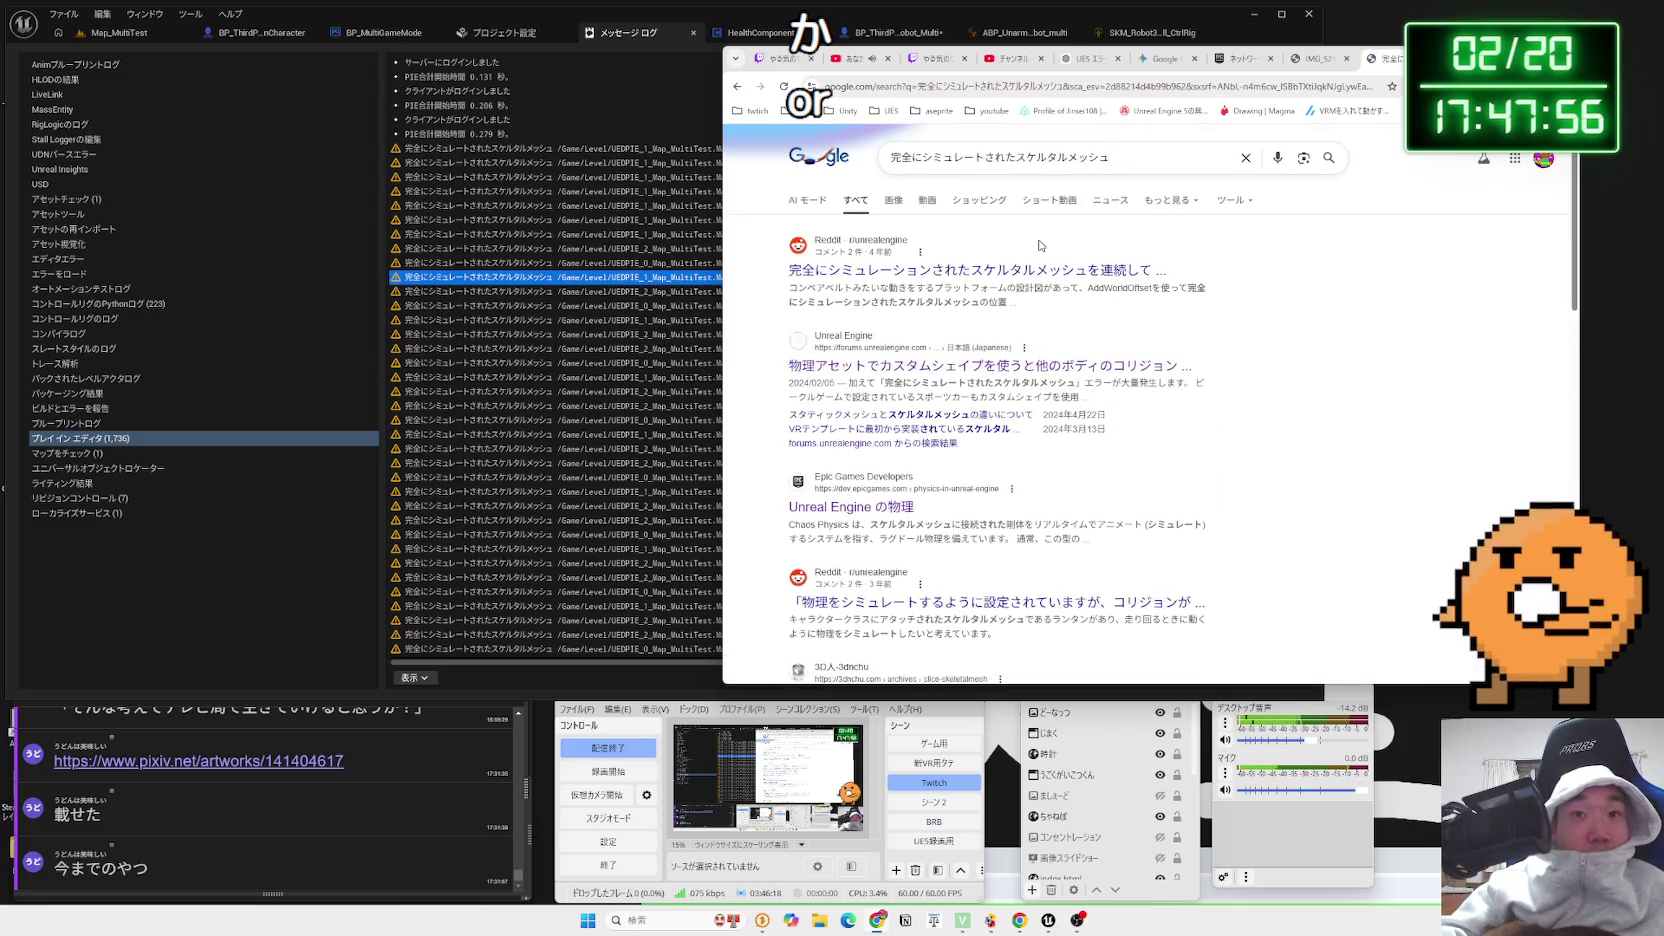
Read the Reddit thread result about fully simulated skeletal meshes
left_click(1036, 268)
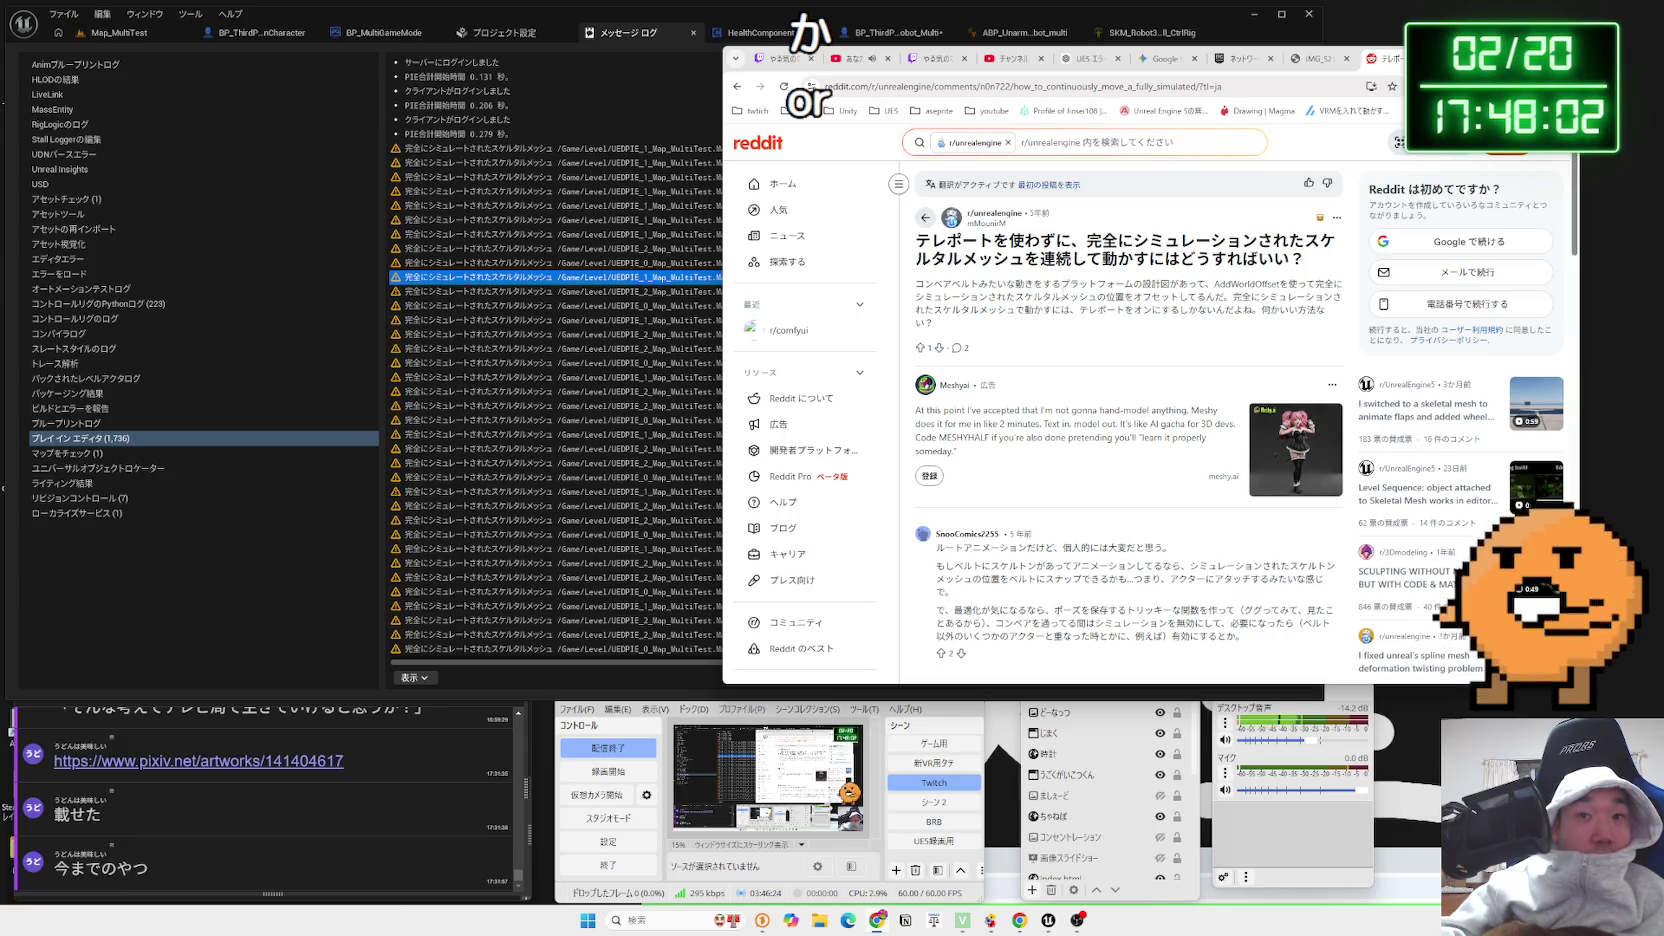
mouse_move(982, 284)
left_mouse_down()
mouse_move(1285, 318)
mouse_move(947, 286)
mouse_move(1290, 318)
left_mouse_up()
left_click(947, 286)
left_click(1093, 300)
scroll(1093, 295, "down", 2)
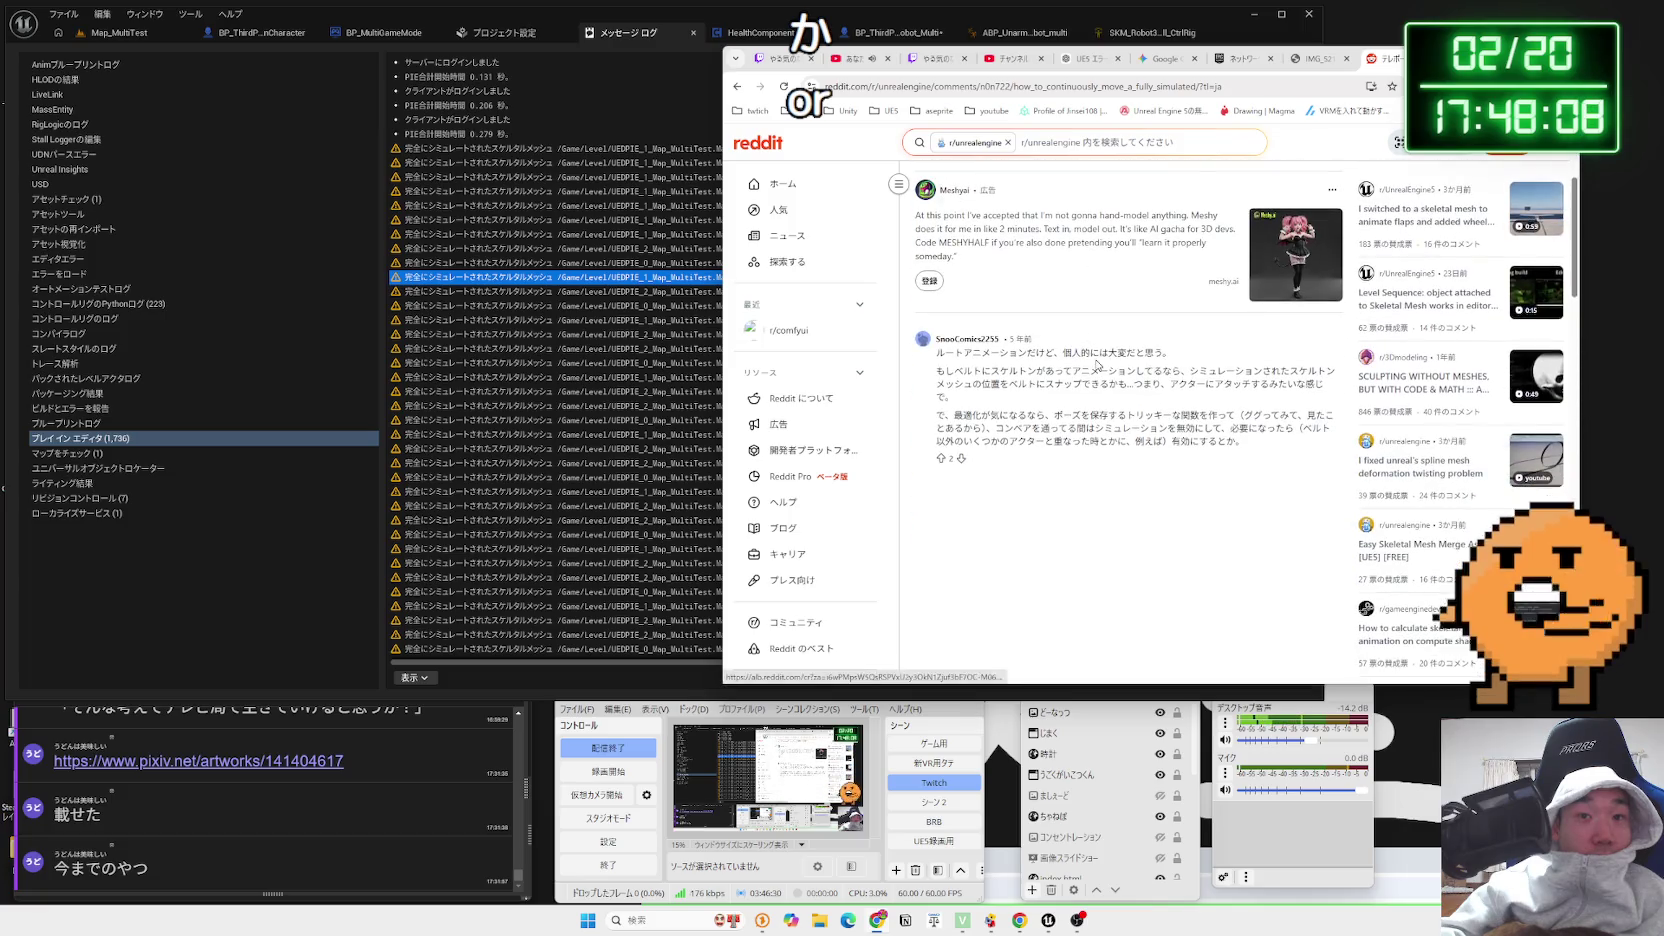
left_click_drag(955, 368, 1205, 384)
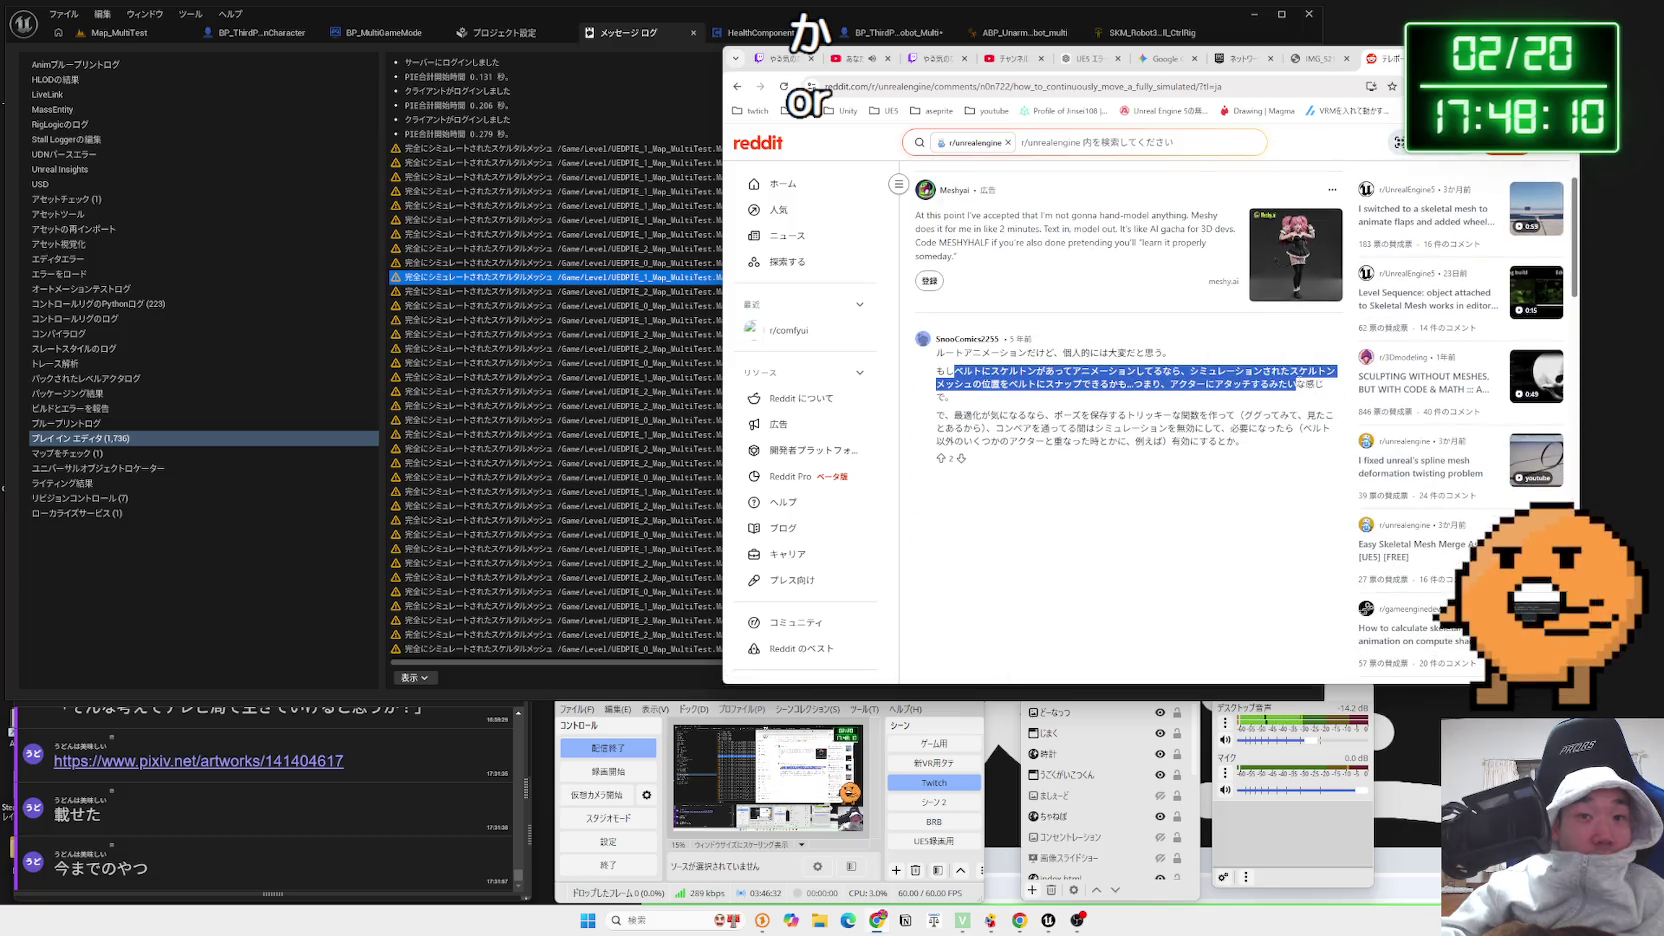
left_click_drag(1197, 441, 1000, 372)
left_click(1090, 378)
Back on the results, skim the Chaos Physics snippet and reach Epic's Physics Asset Editor skeleton tree docs
key("alt+Left")
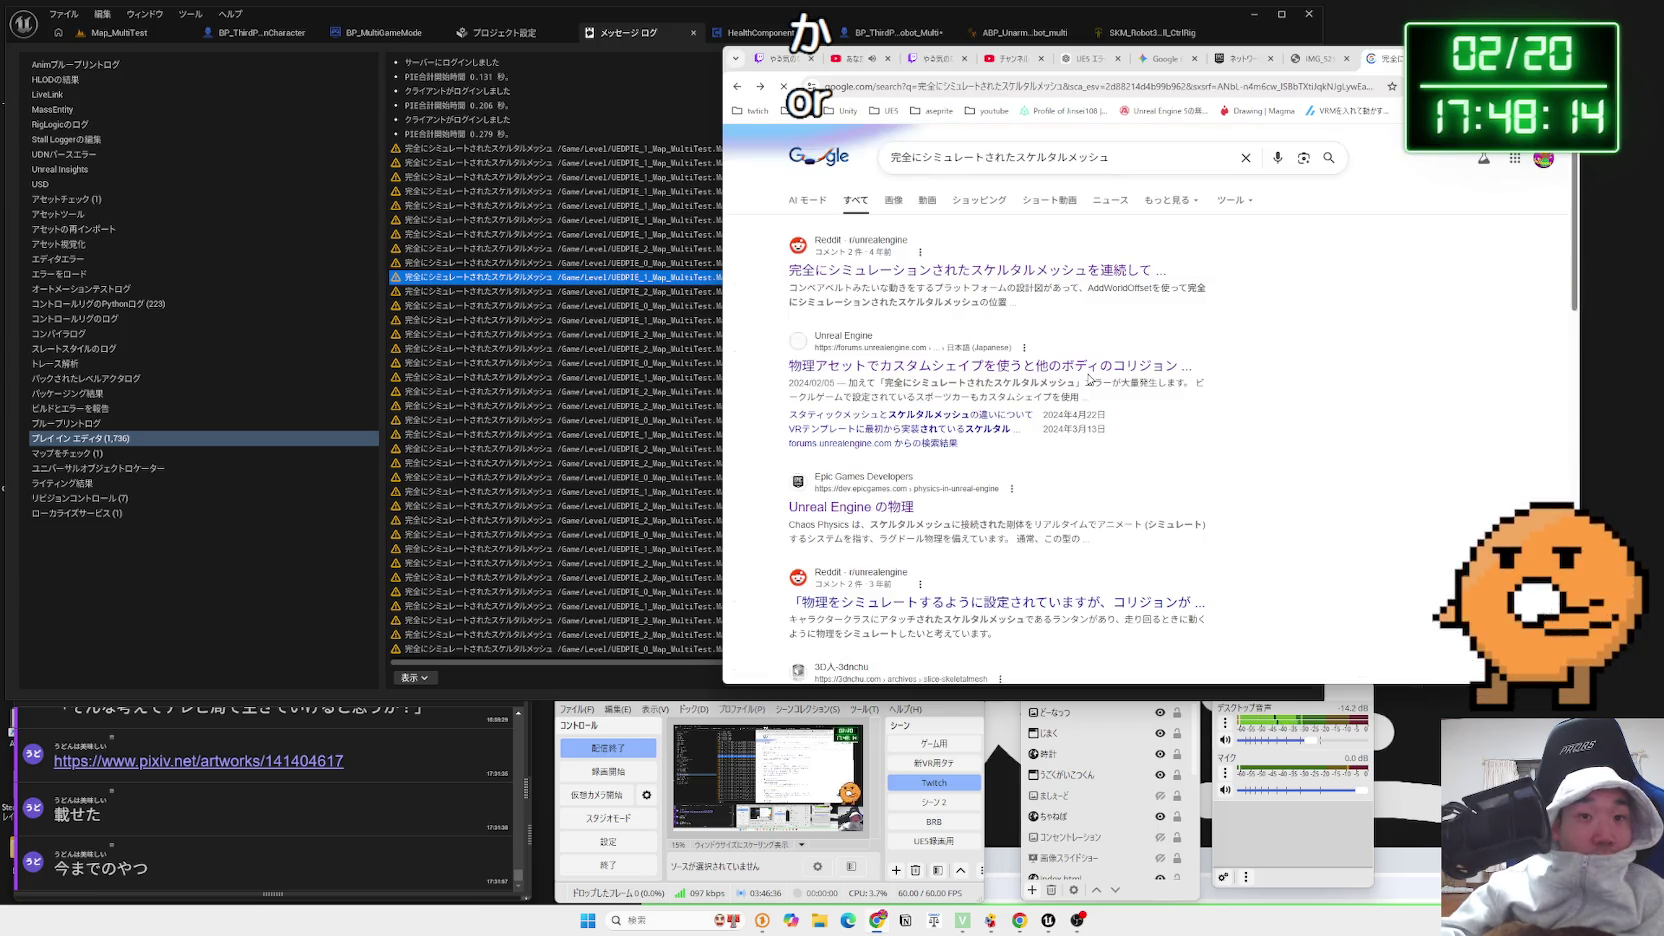
scroll(1090, 379, "down", 3)
mouse_move(1043, 279)
left_mouse_down()
mouse_move(889, 264)
mouse_move(1005, 279)
left_mouse_up()
left_click(889, 264)
double_click(856, 264)
left_click(856, 264)
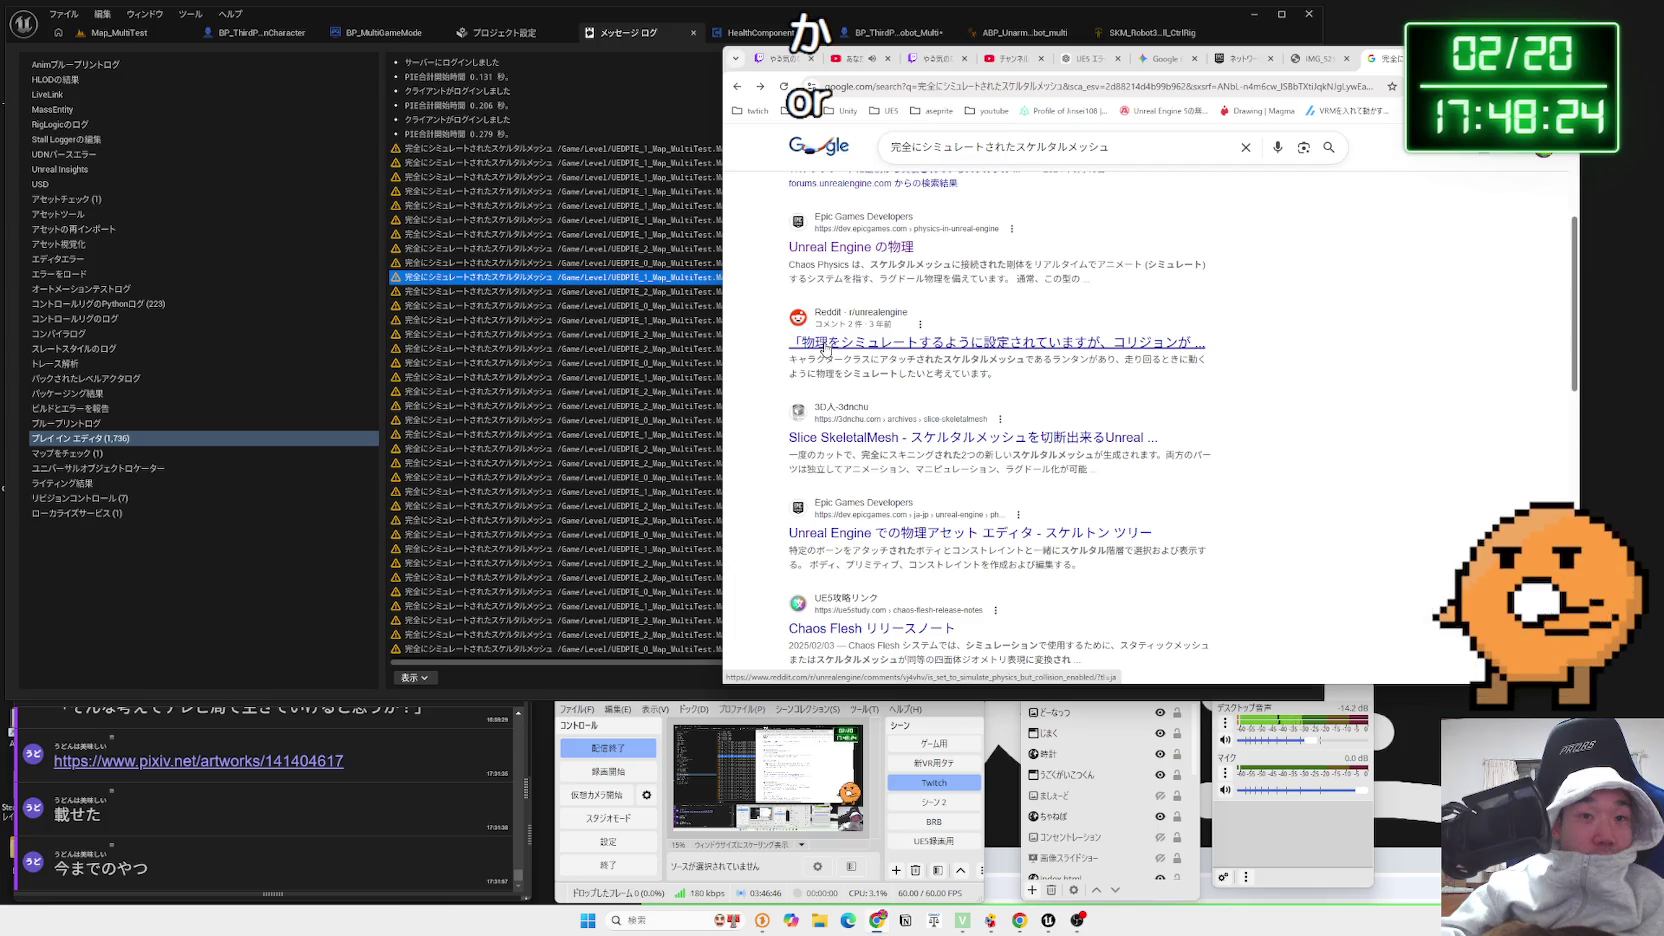
scroll(911, 388, "down", 1)
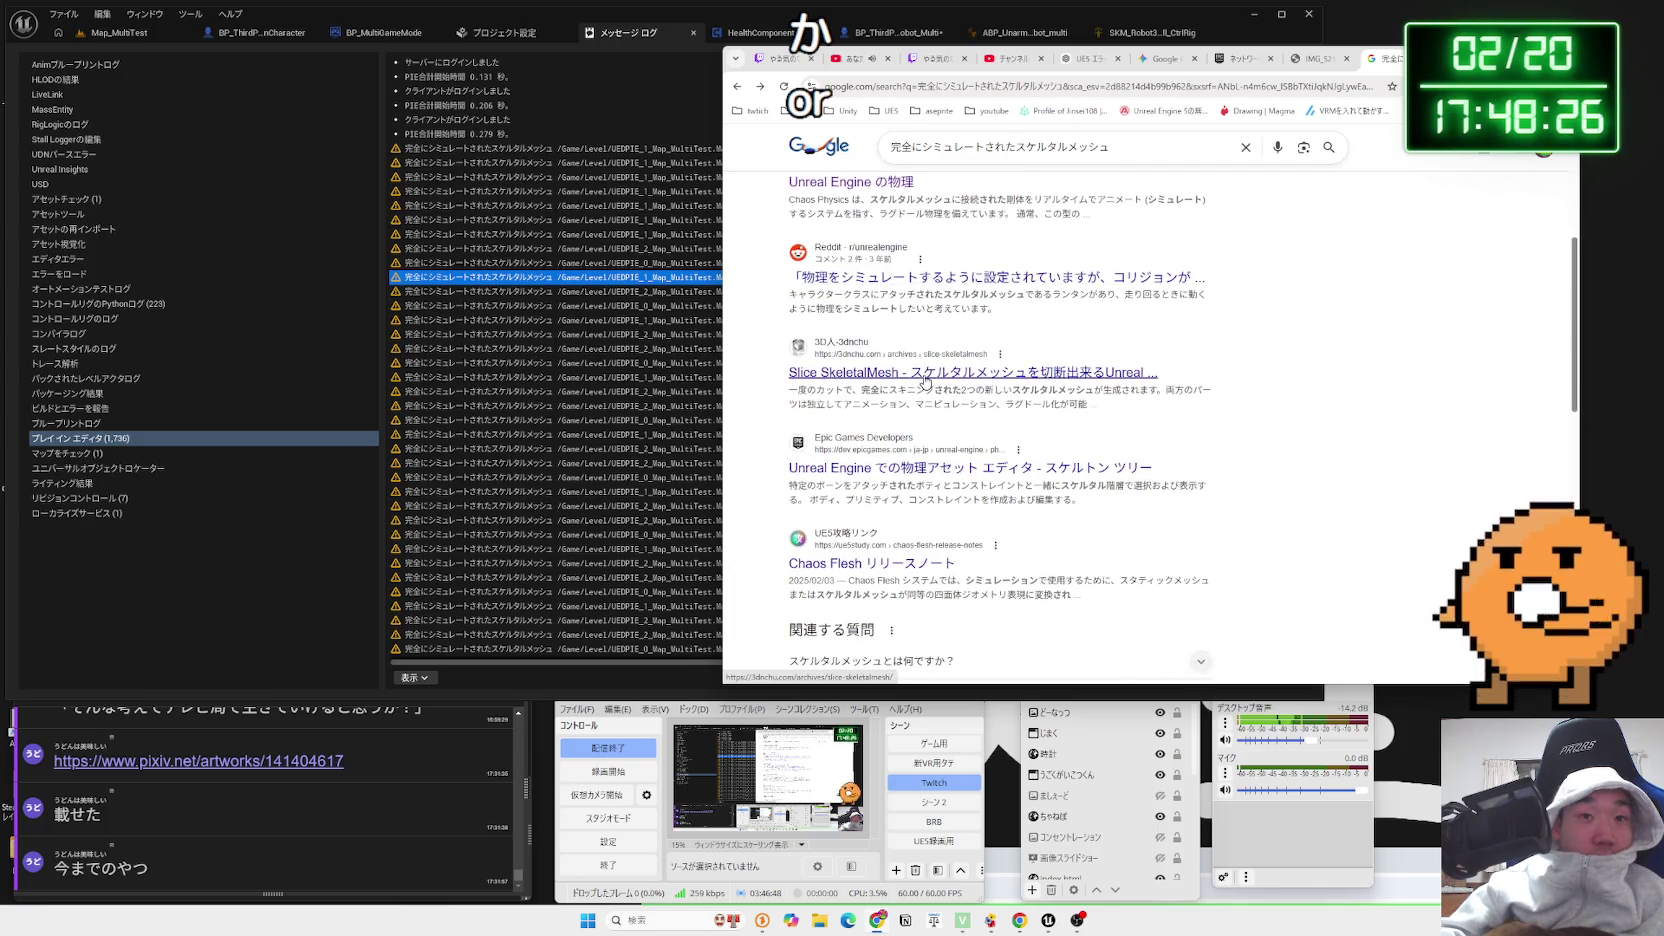
scroll(925, 381, "down", 1)
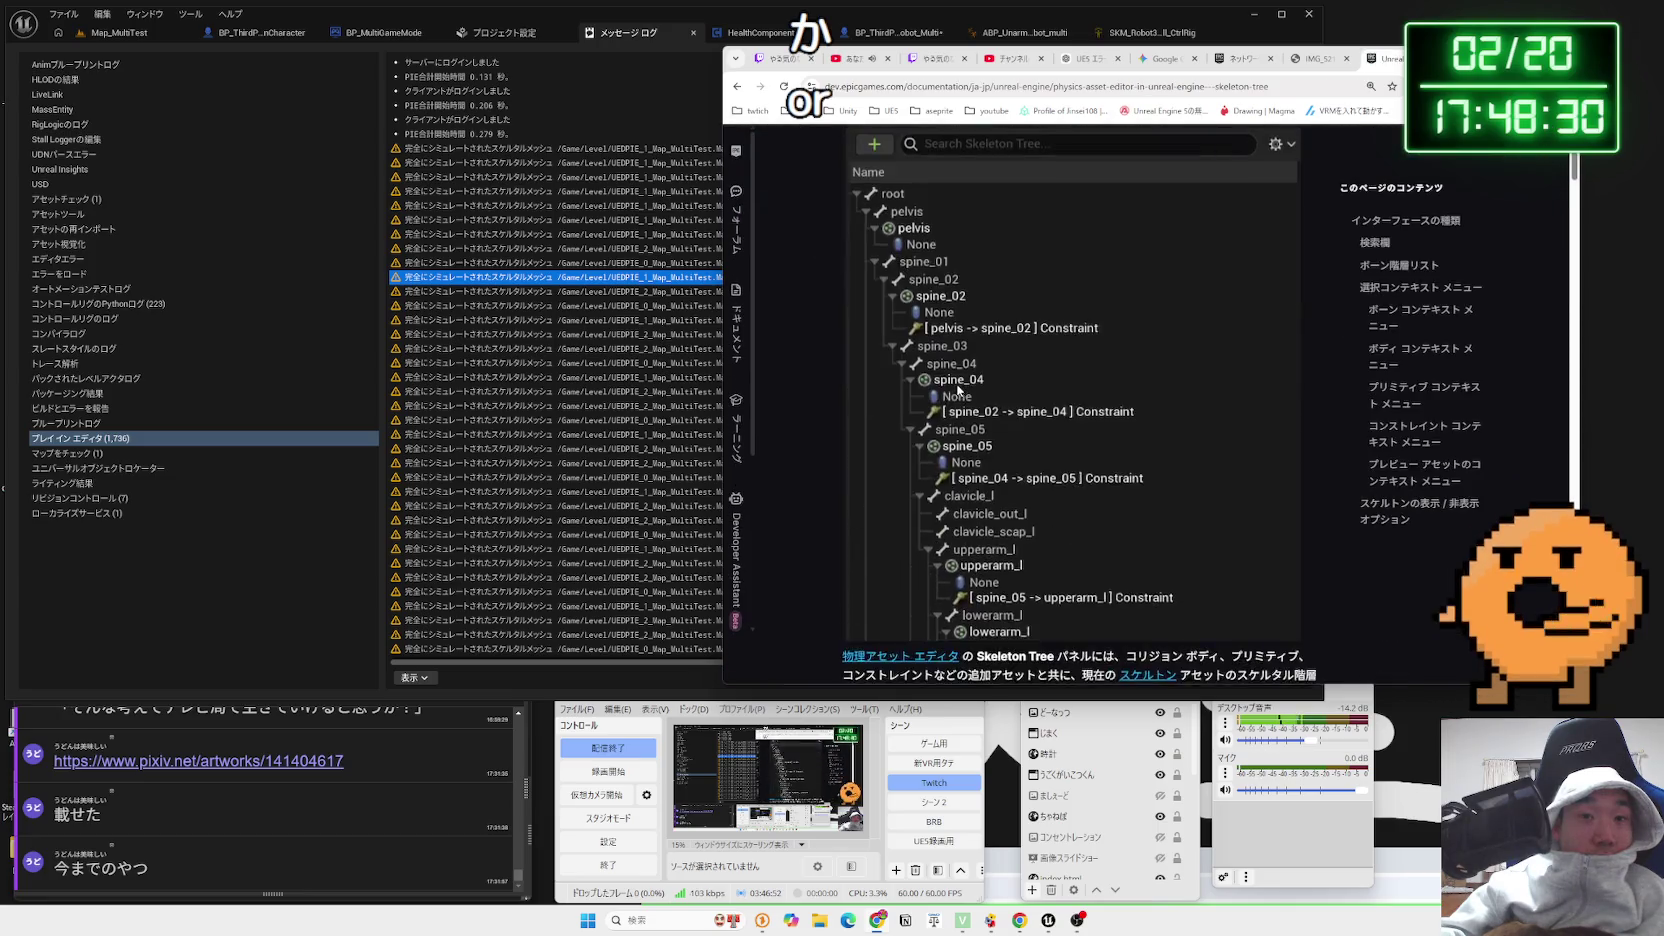
Return to the Google results and skim the first result's title and snippet
scroll(957, 383, "down", 15)
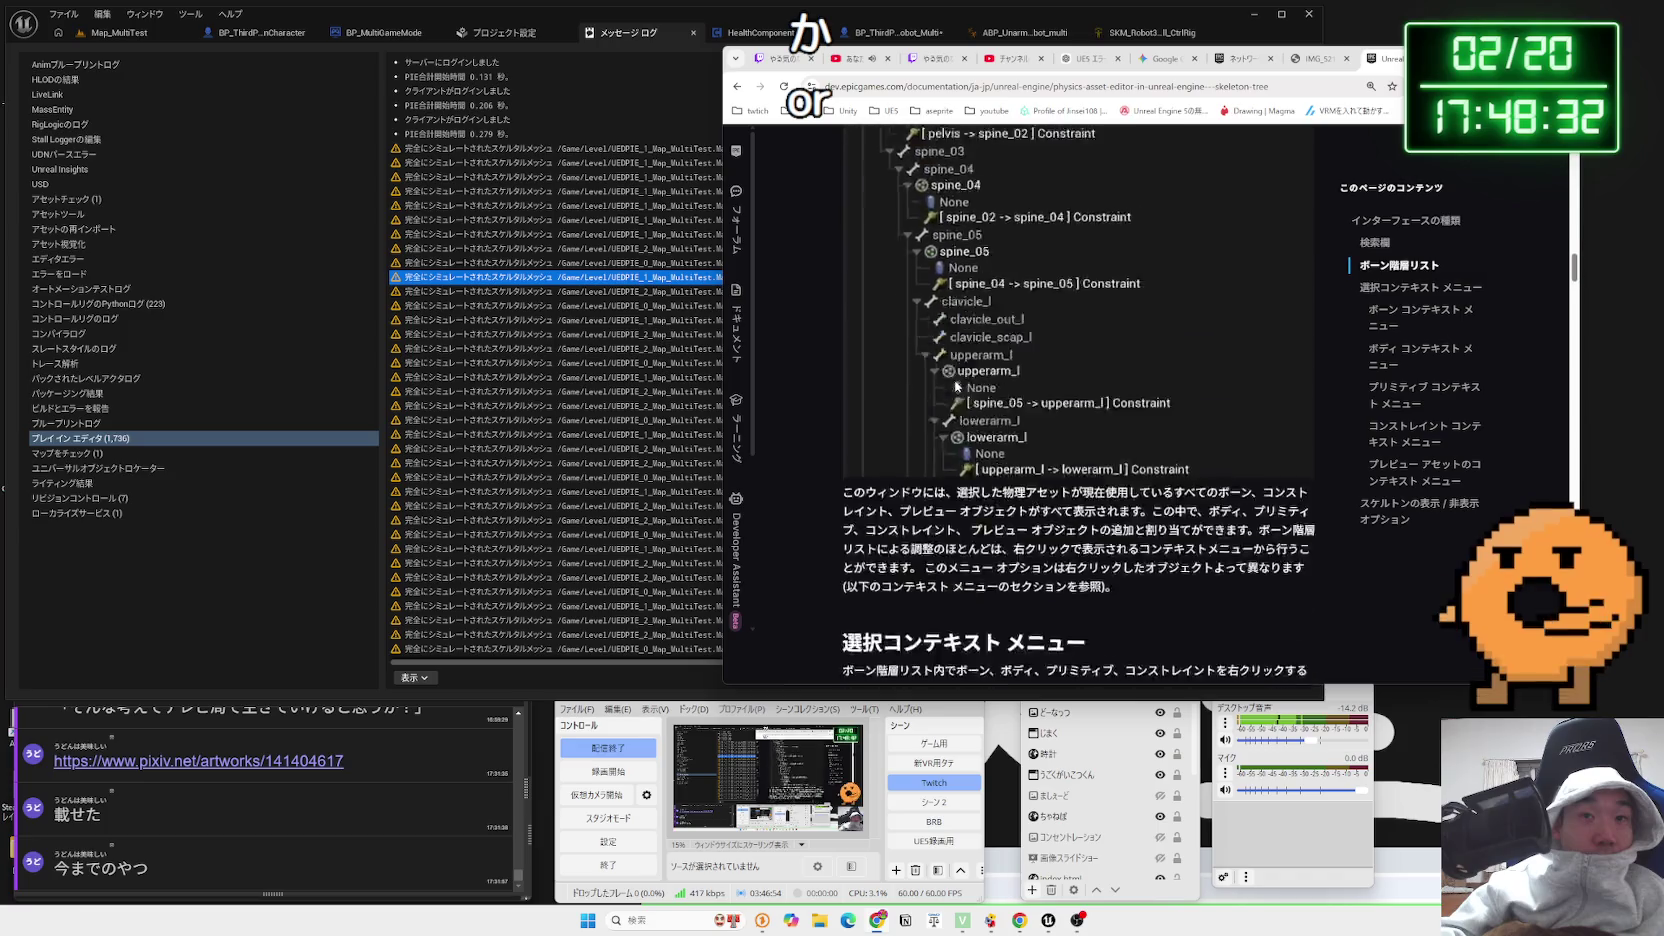
scroll(957, 386, "down", 4)
scroll(955, 386, "down", 5)
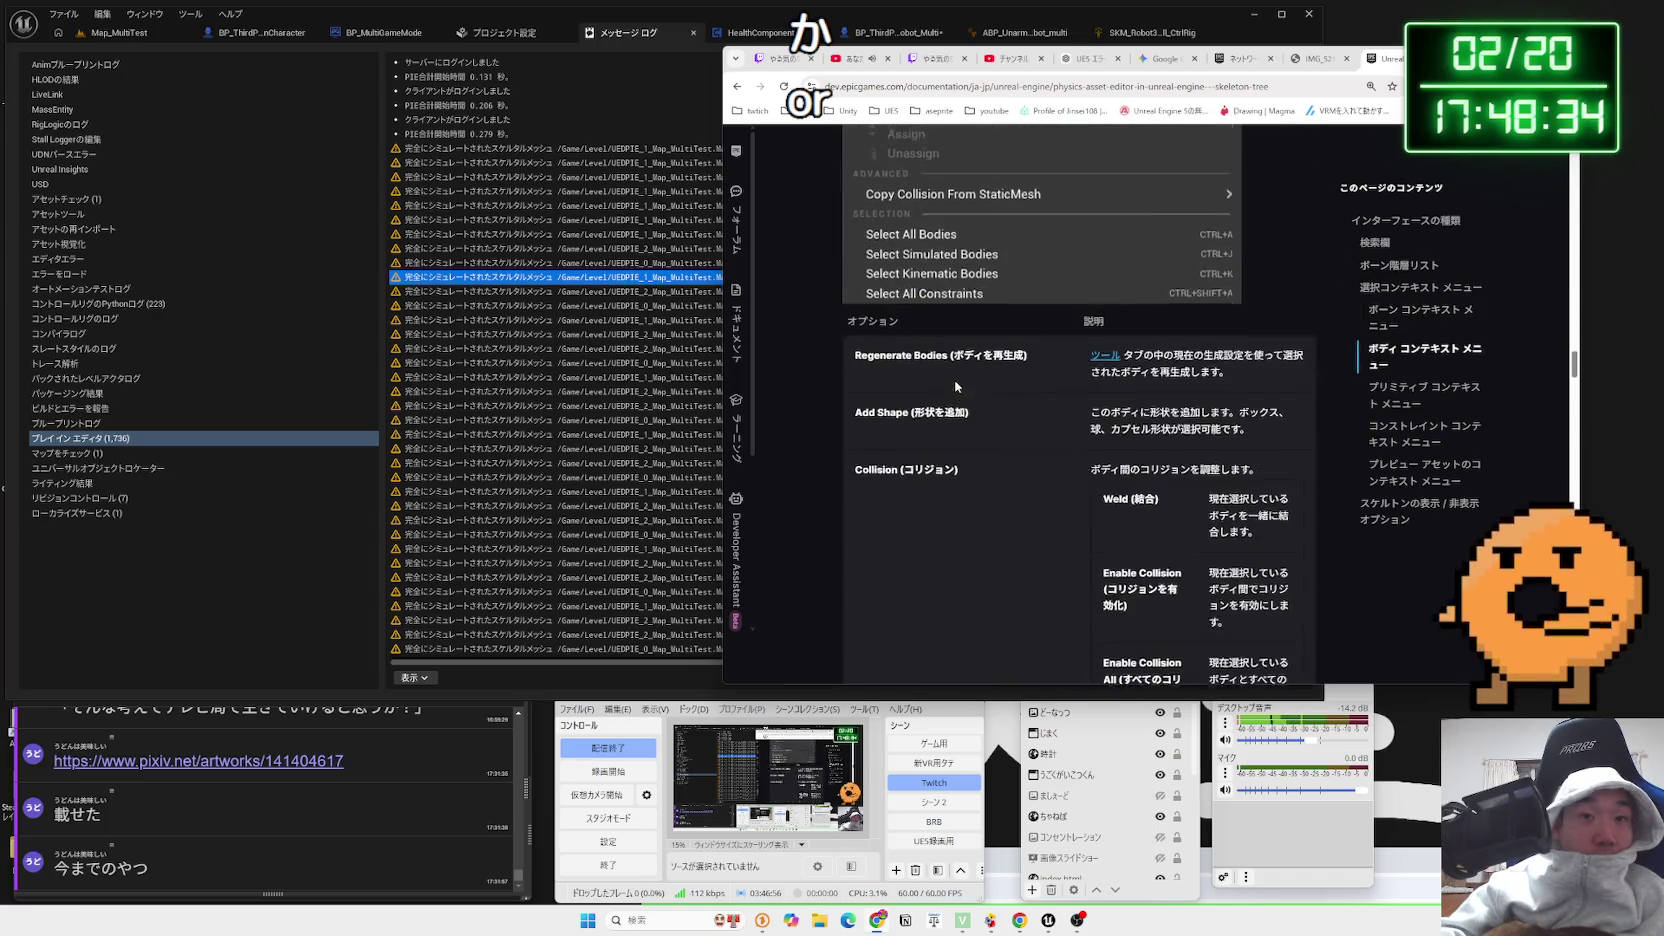
key("alt+Left")
scroll(955, 386, "down", 5)
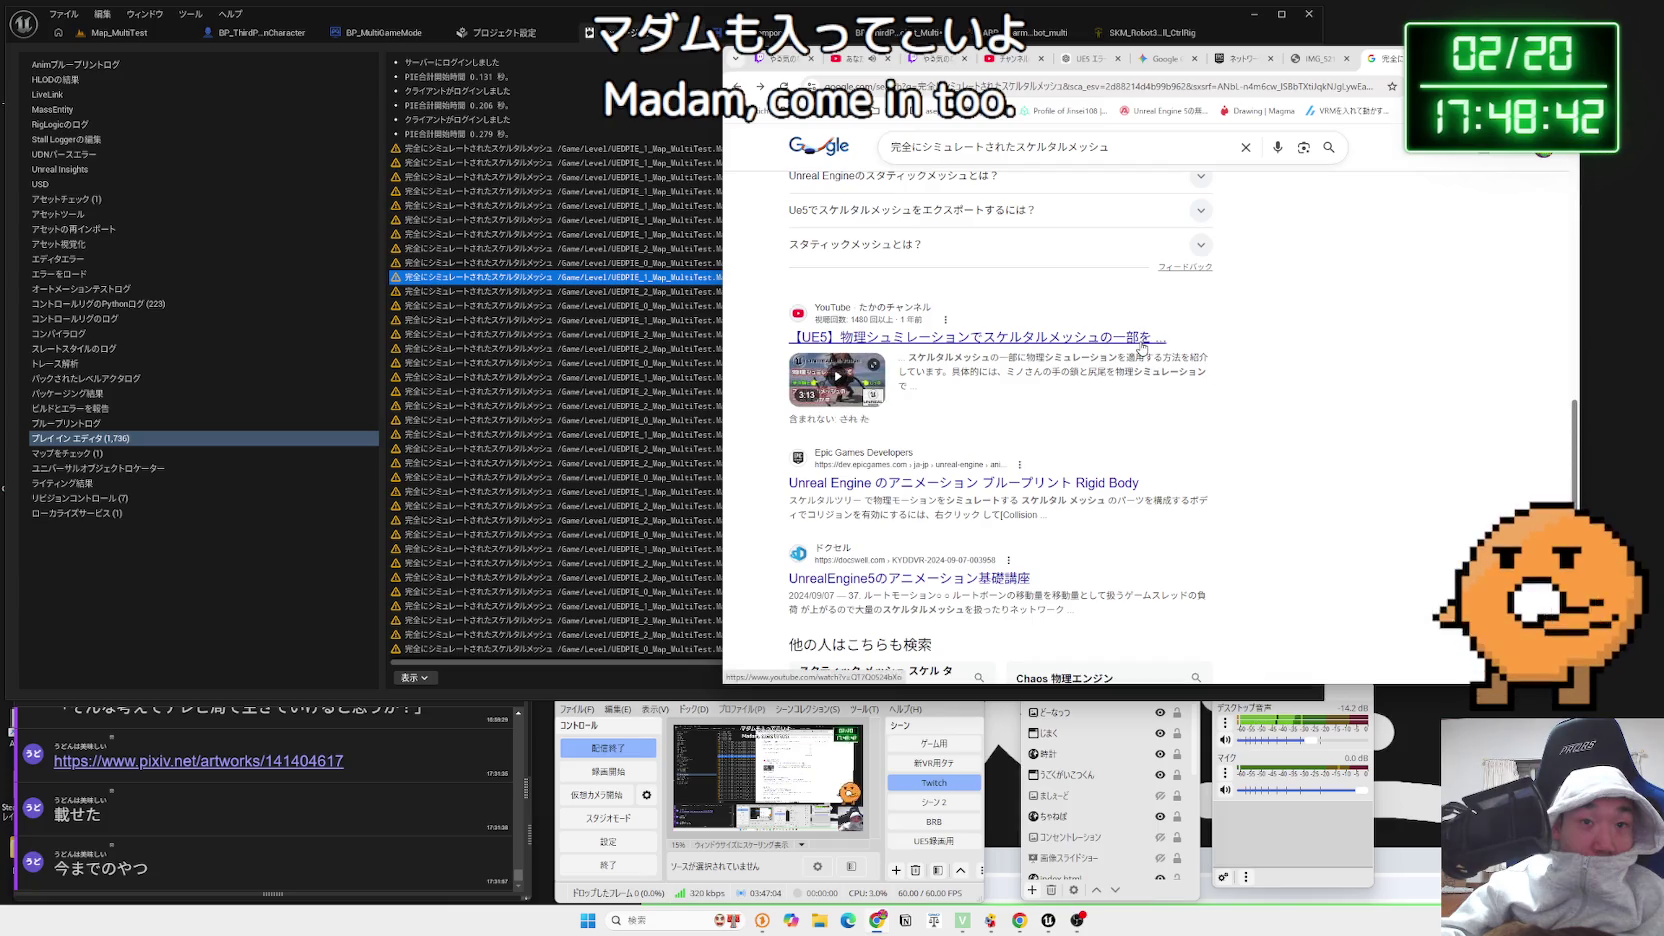
scroll(850, 375, "down", 1)
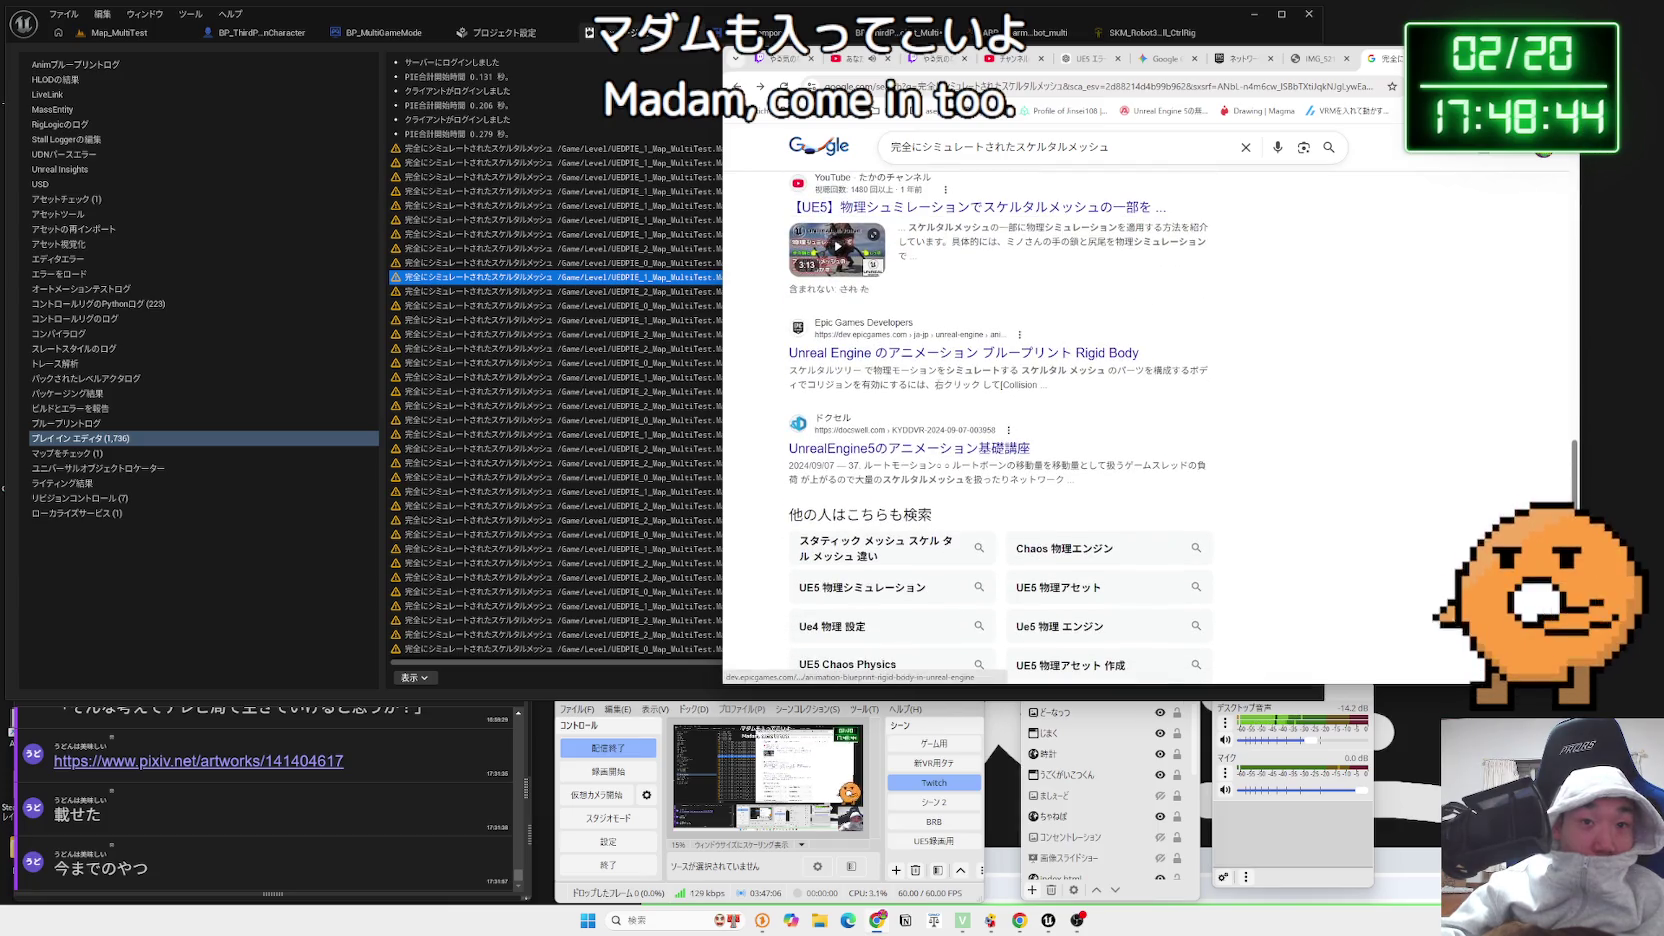
scroll(900, 355, "down", 1)
scroll(900, 400, "down", 1)
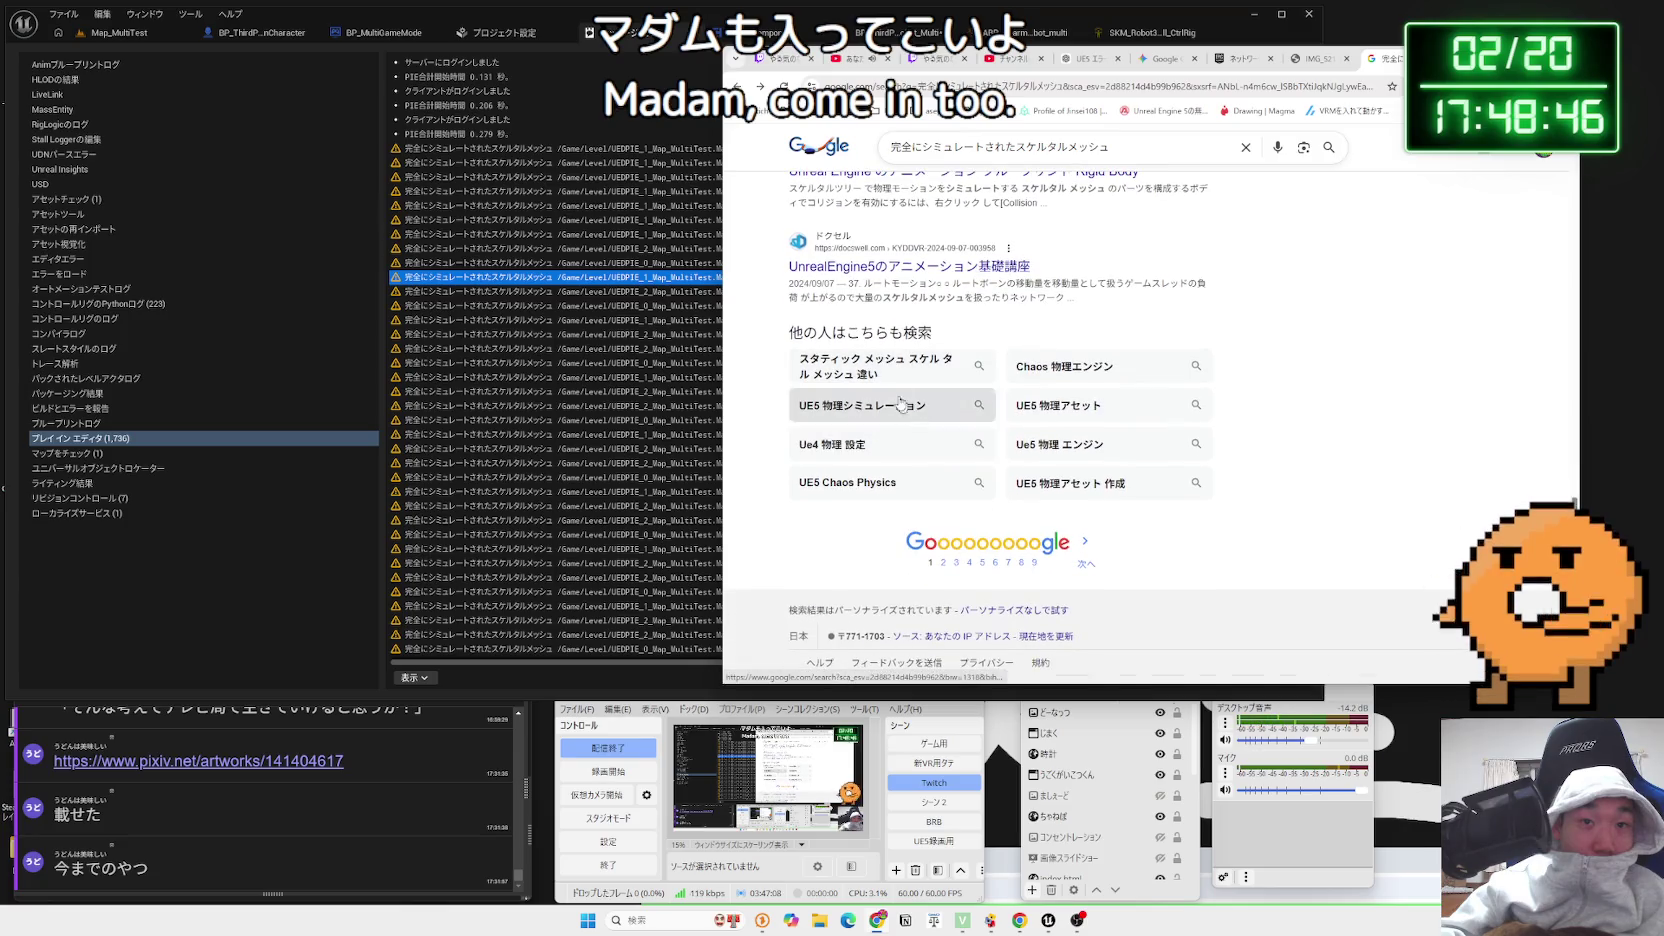
scroll(950, 557, "up", 10)
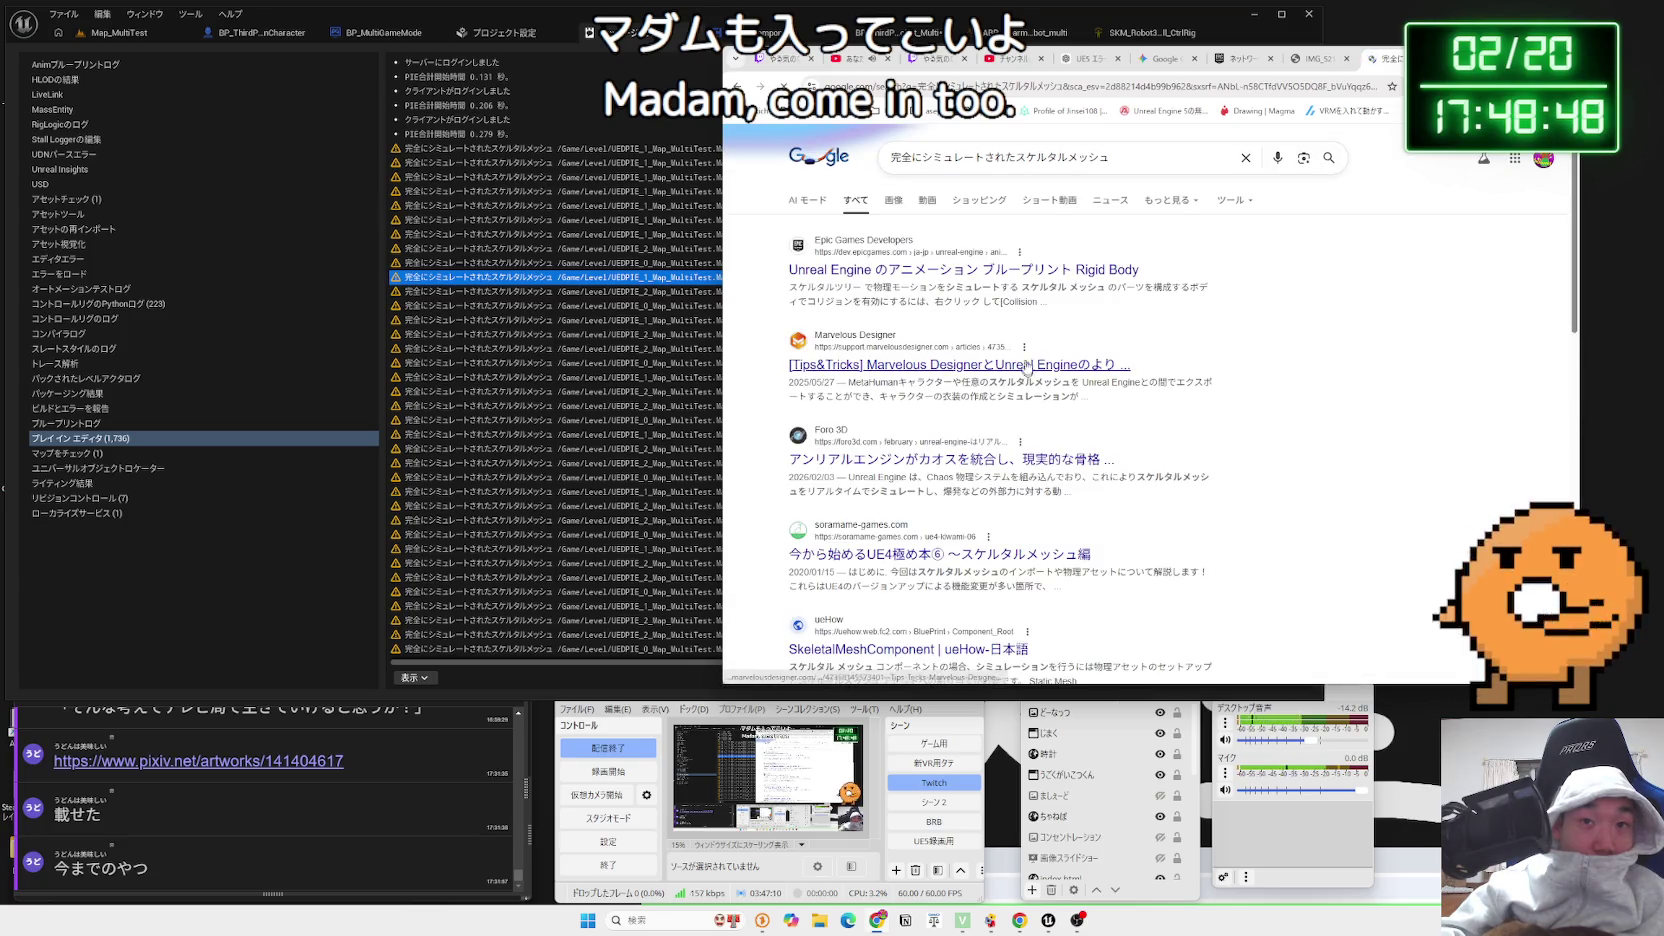
left_click_drag(1017, 301, 800, 238)
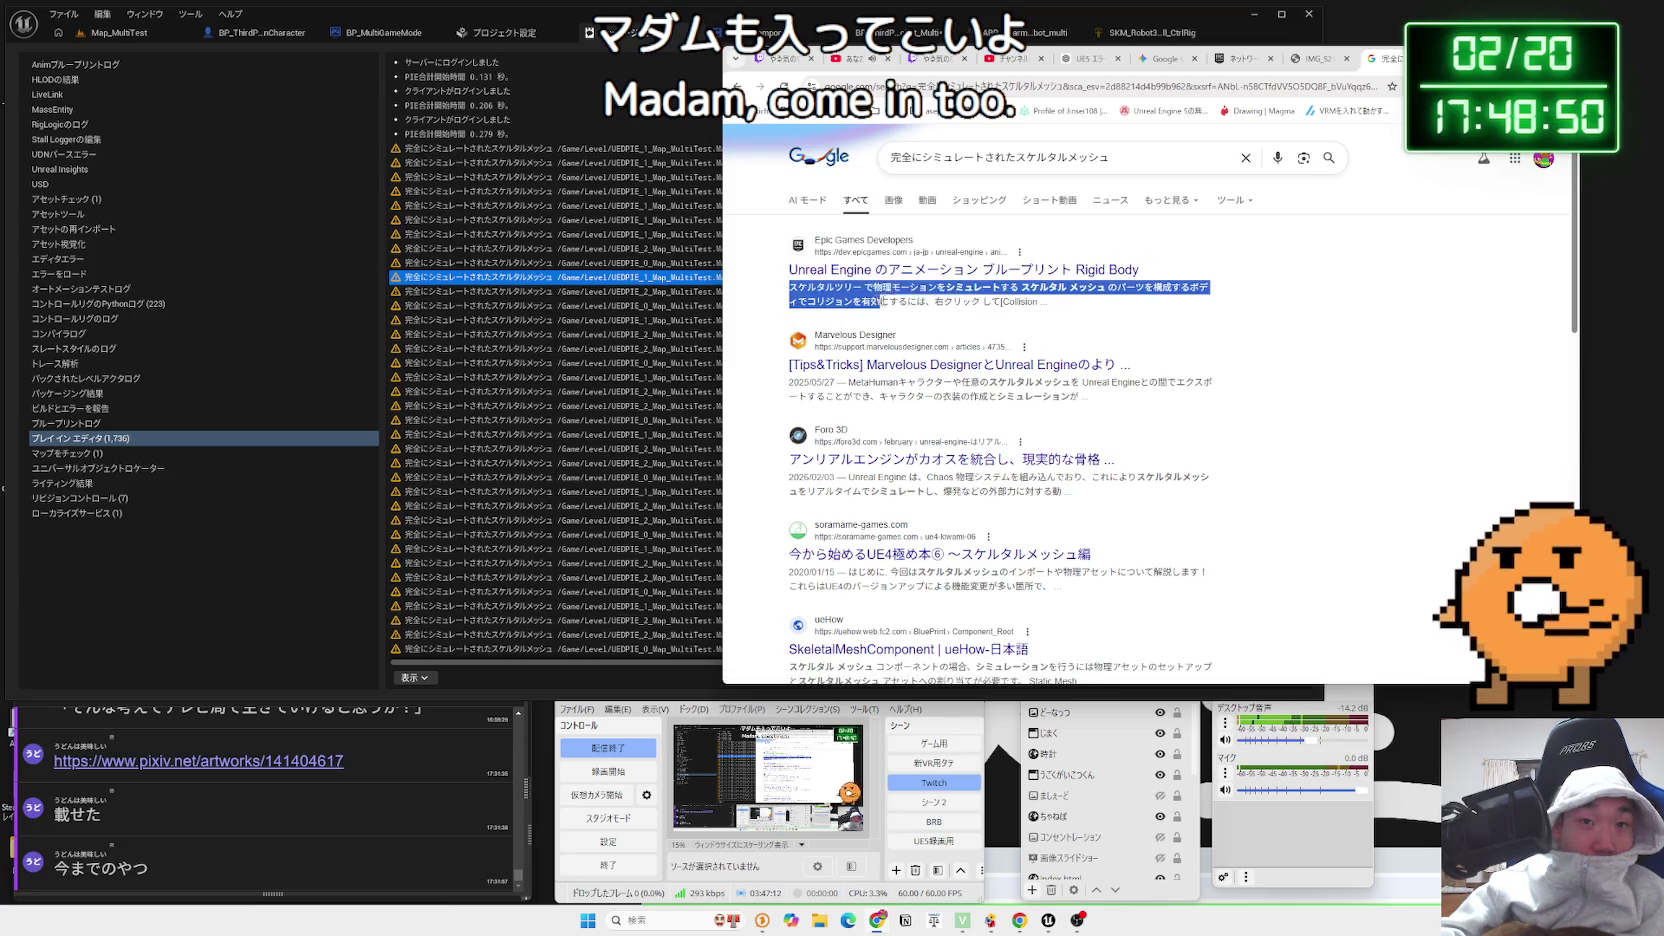
left_click(1037, 317)
Skim further results including the rumisunheart snippet, open page 3, then switch to the ChatGPT conversation
scroll(1033, 321, "down", 3)
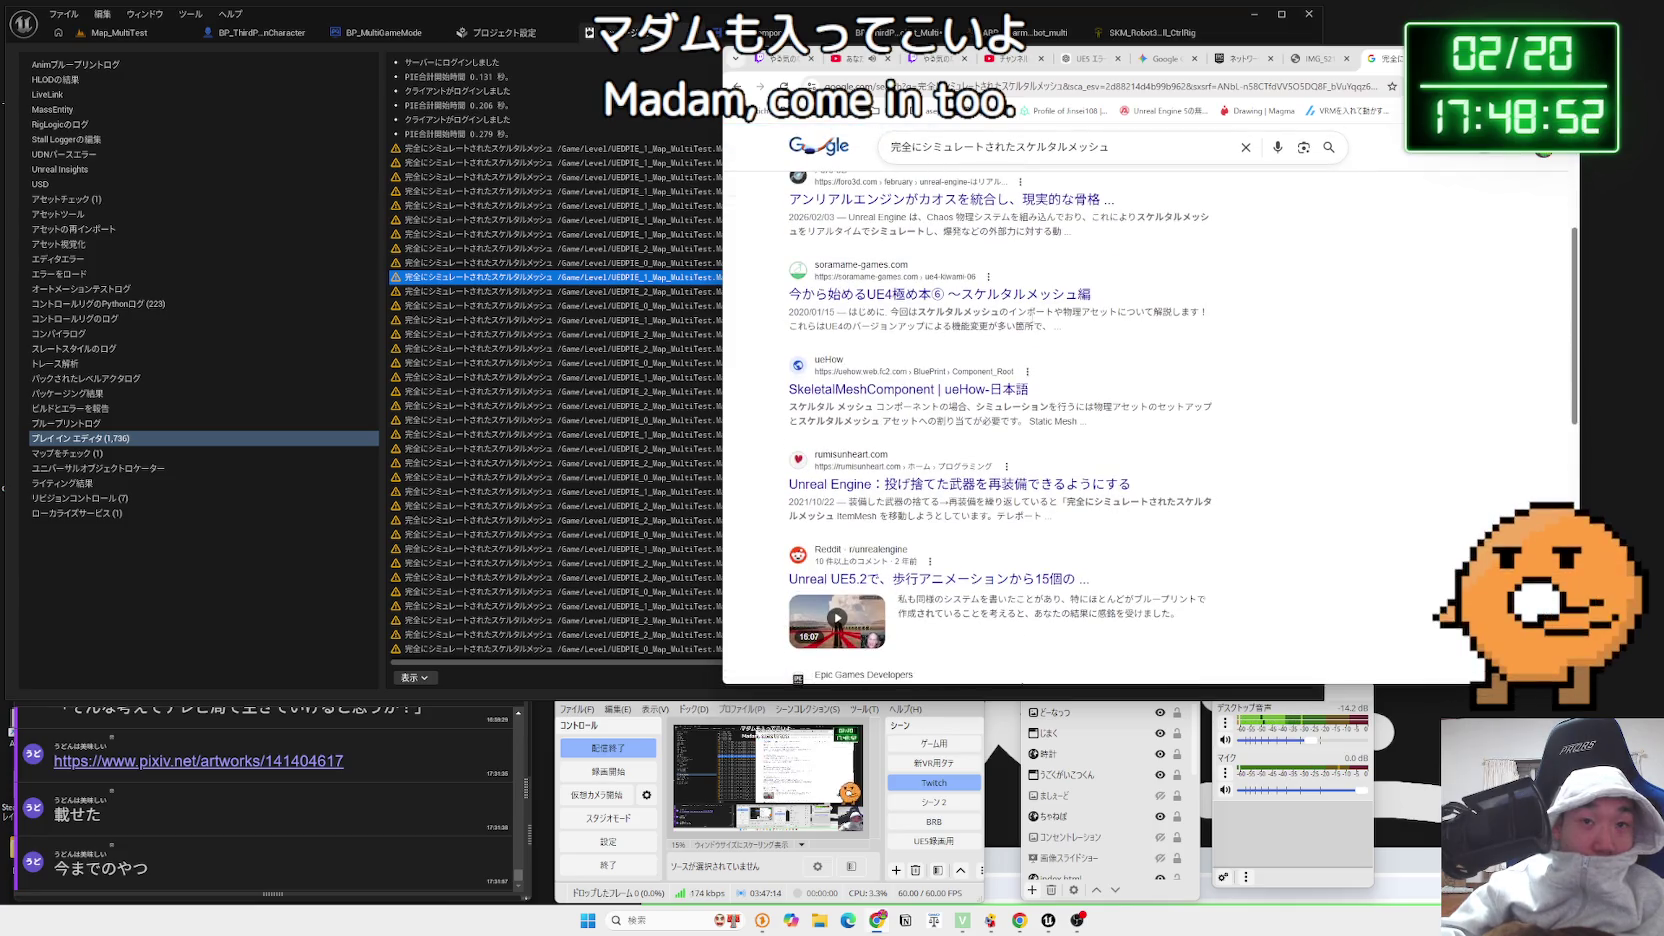
scroll(1033, 320, "down", 2)
left_click_drag(822, 306, 1027, 320)
left_click(1027, 320)
scroll(1027, 320, "down", 3)
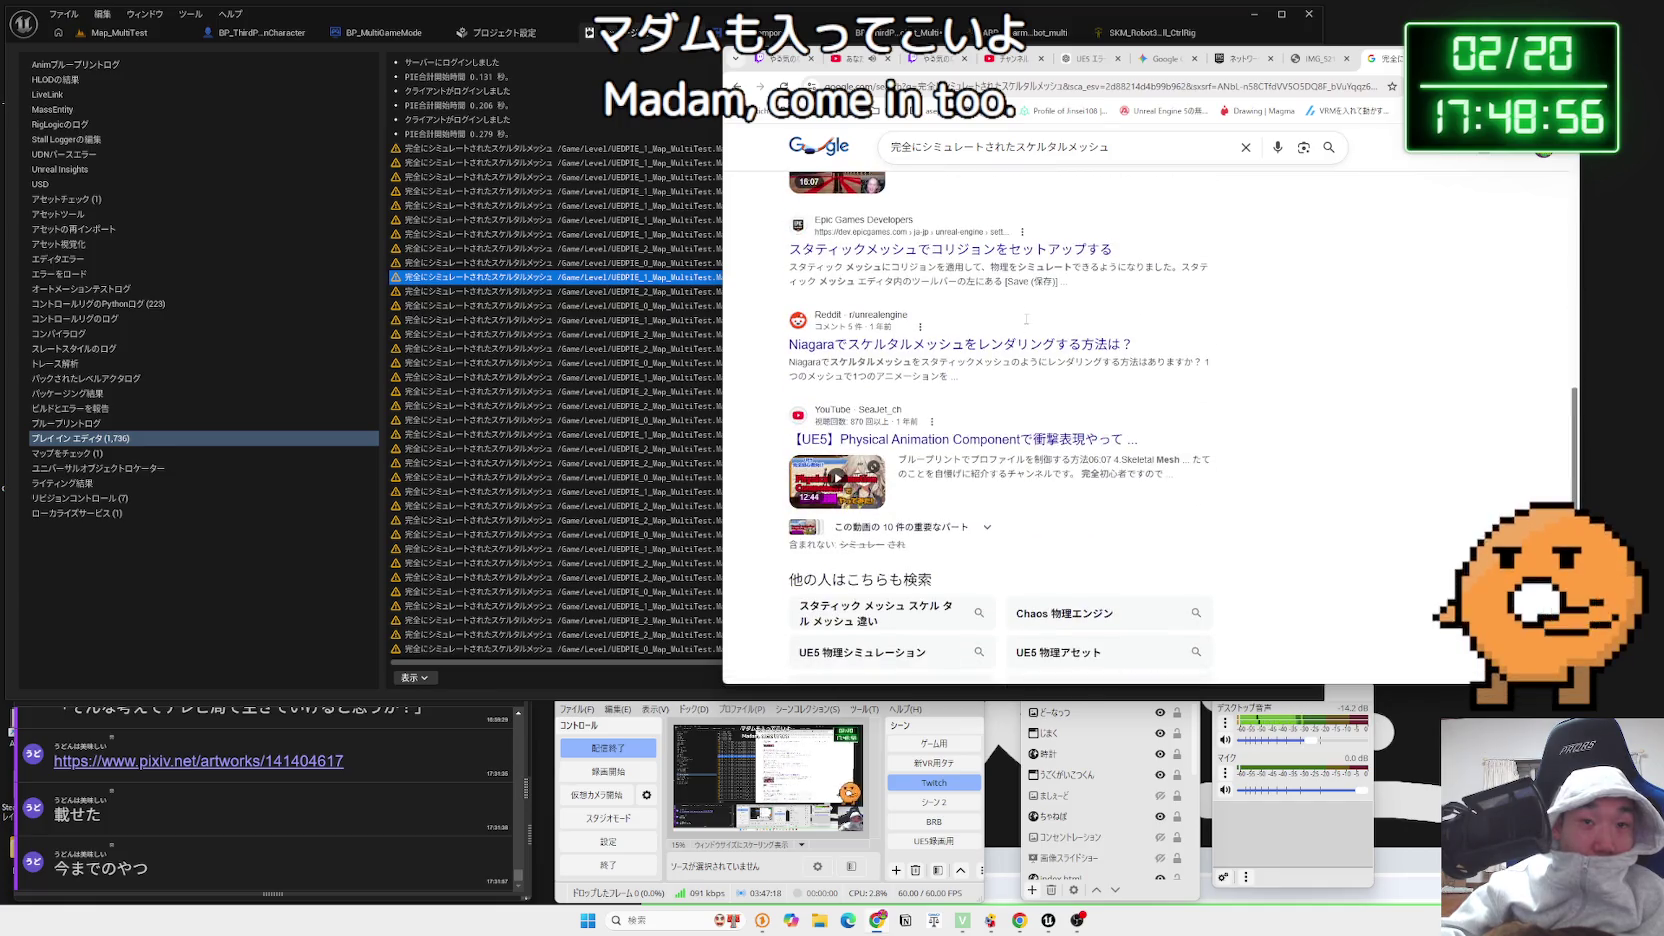
scroll(1027, 322, "down", 1)
left_click_drag(974, 328, 1210, 370)
left_click(1210, 370)
scroll(968, 586, "down", 1)
left_click(975, 557)
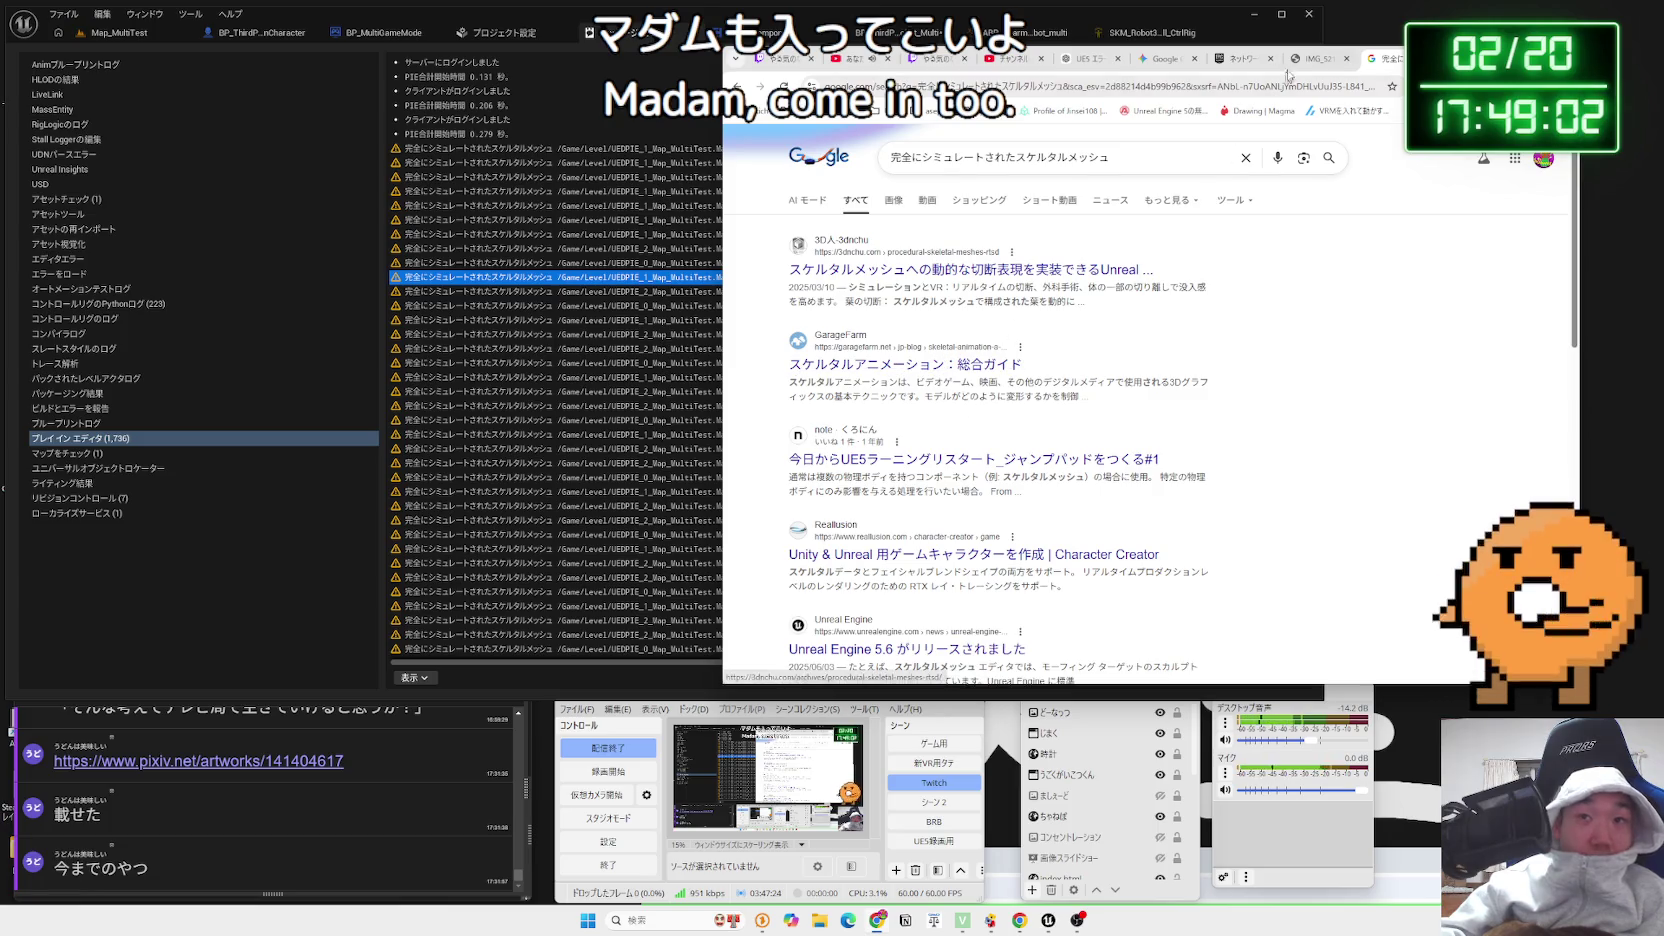
left_click(1155, 58)
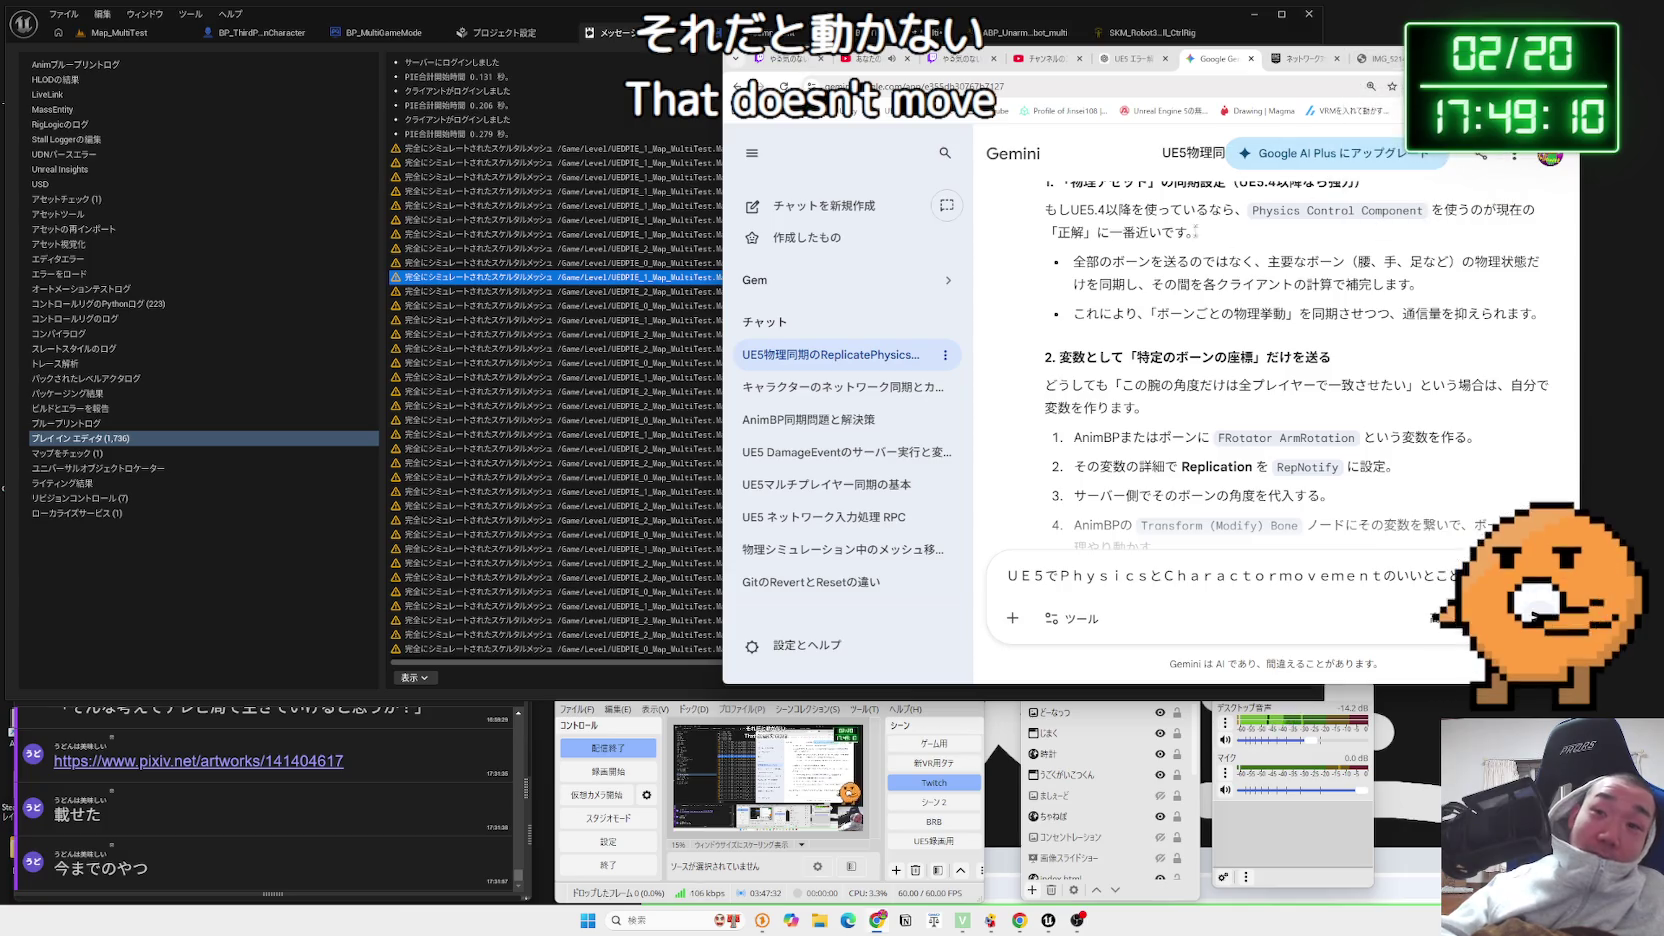
left_click(1135, 60)
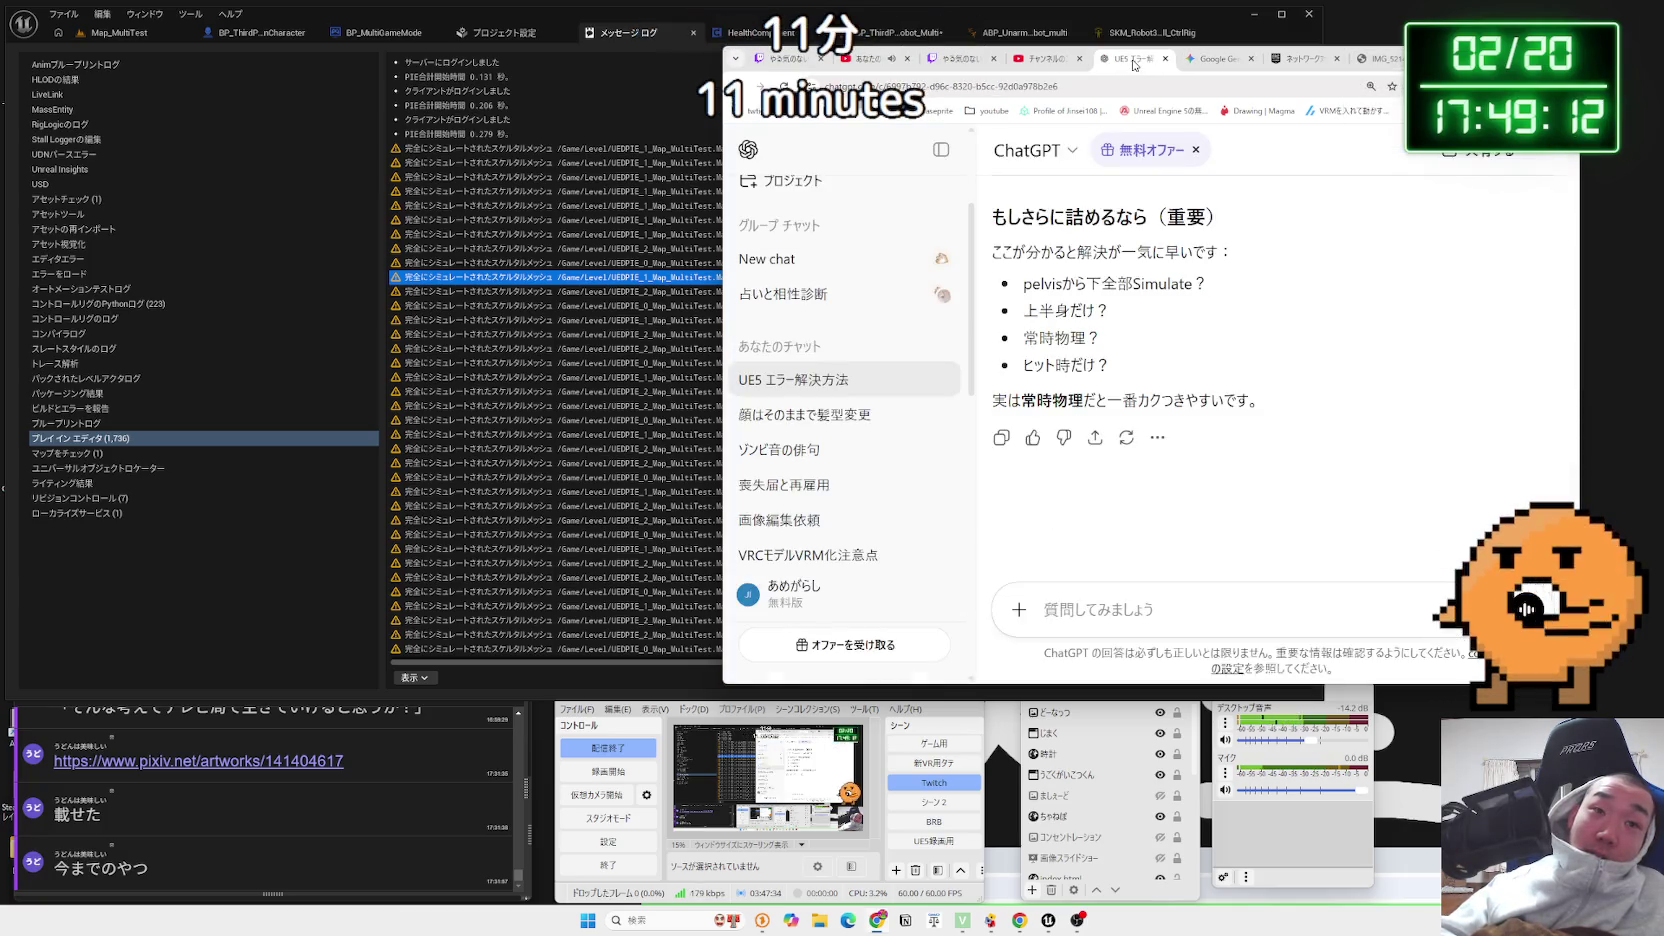
Save BP_ThirdPersonCharacter_Robot_Multi from its PhysicsSetting graph, confirming 選択内容を保存
left_click(621, 213)
left_click(730, 33)
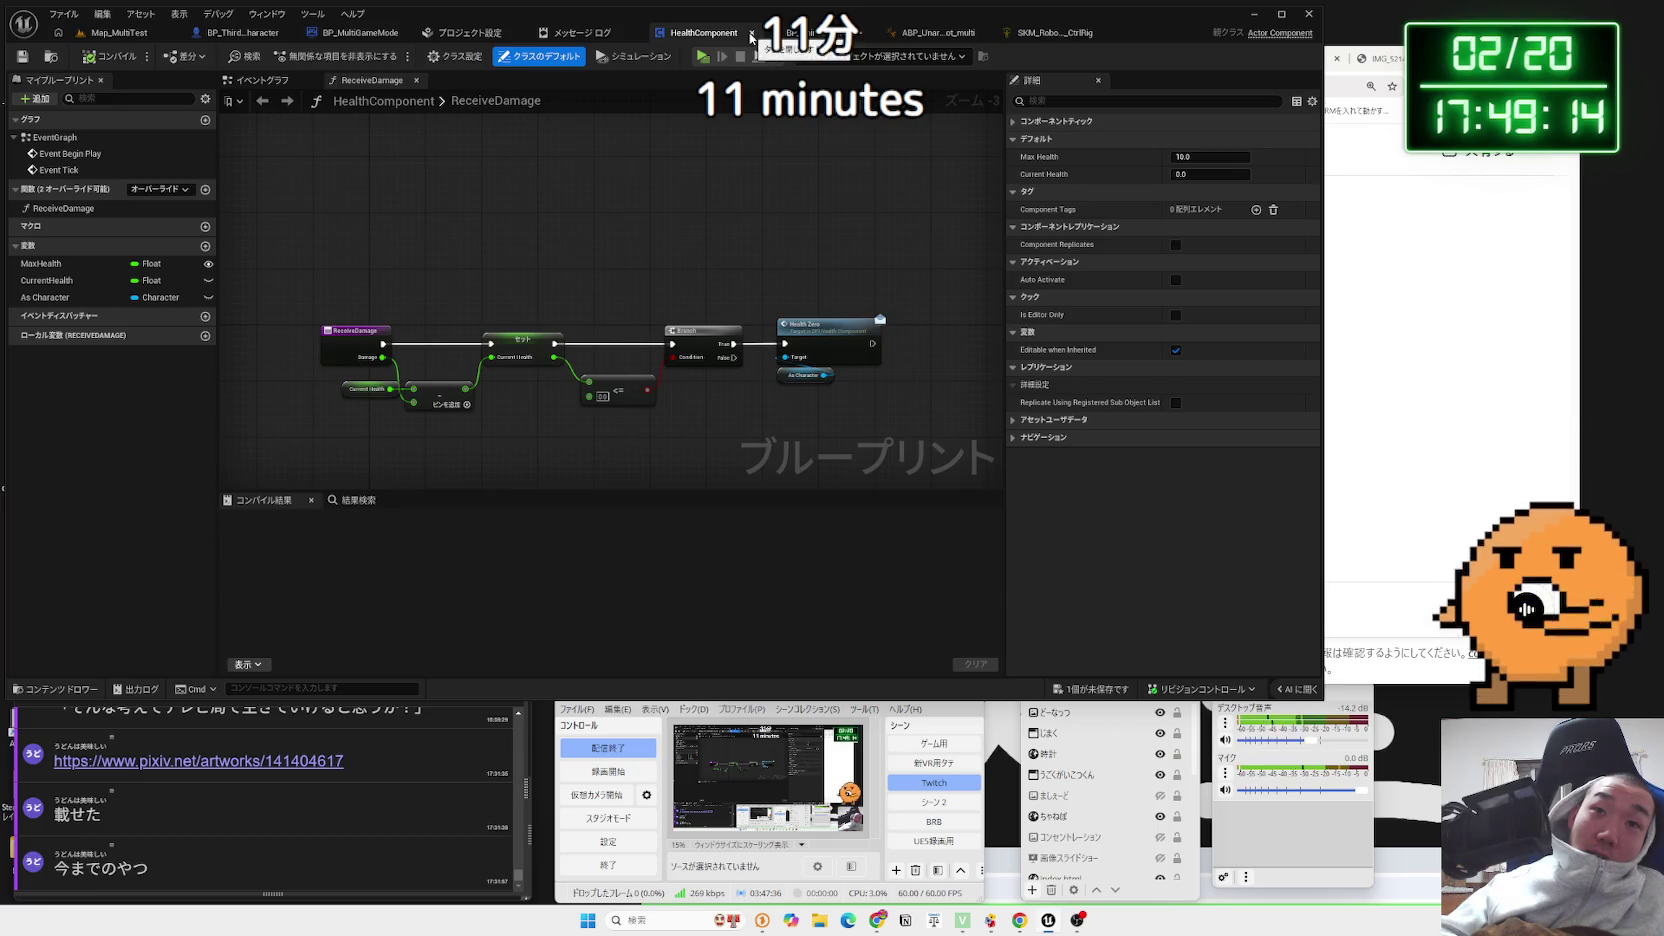
left_click(816, 35)
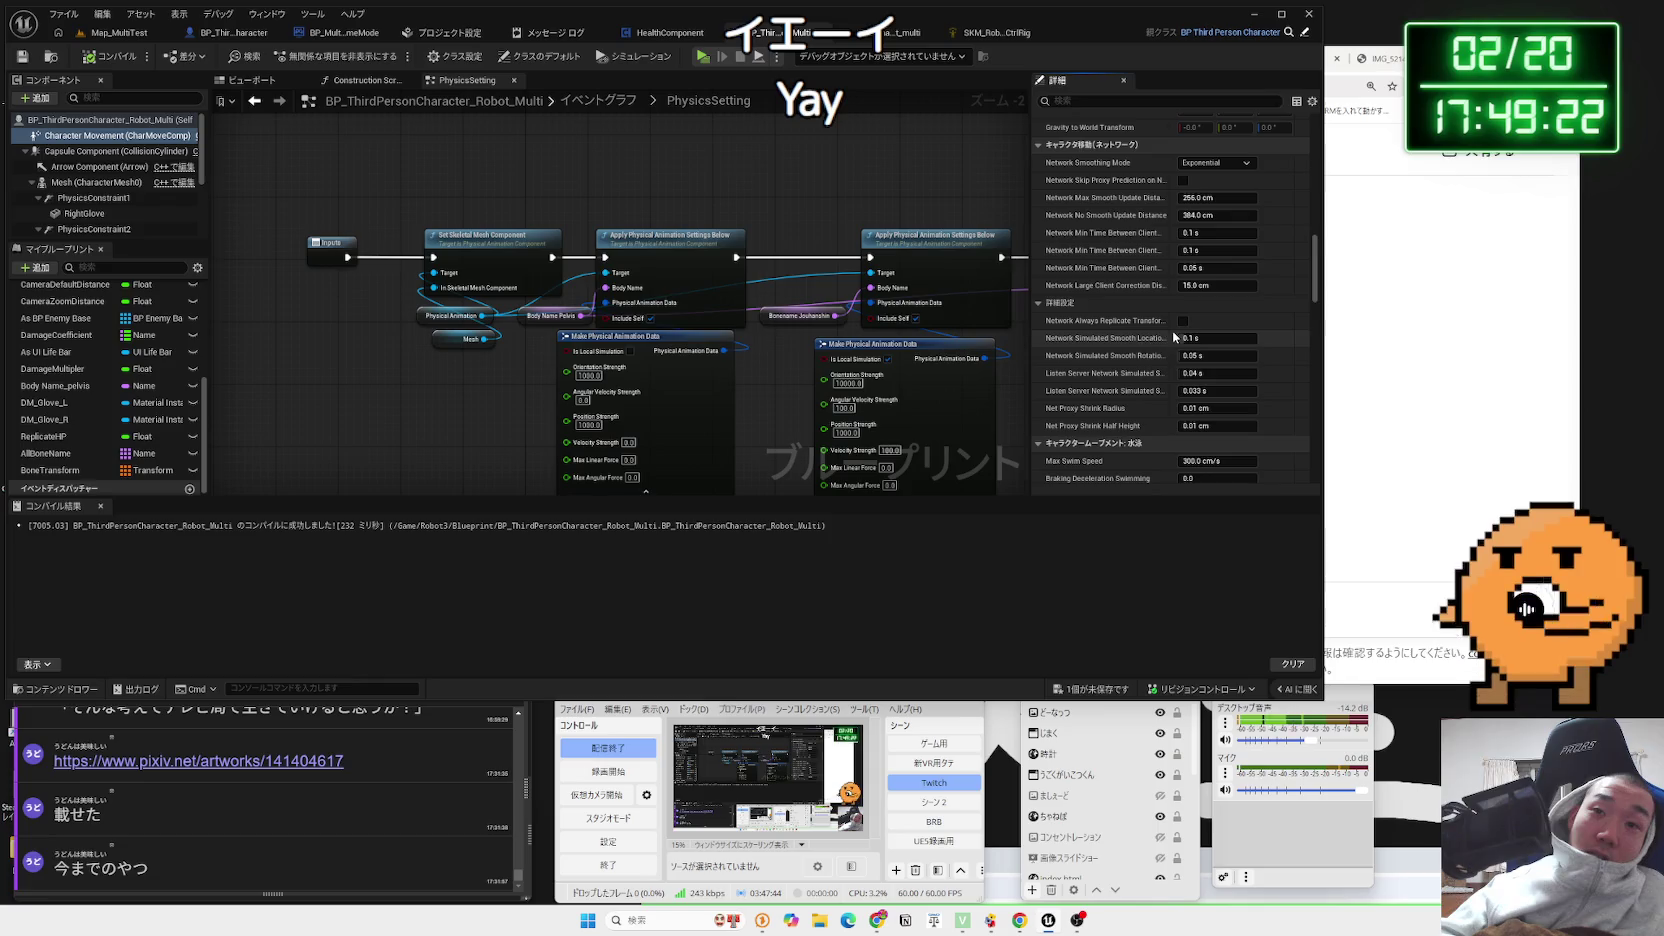
left_click(1092, 689)
left_click(929, 609)
left_click_drag(815, 283, 703, 297)
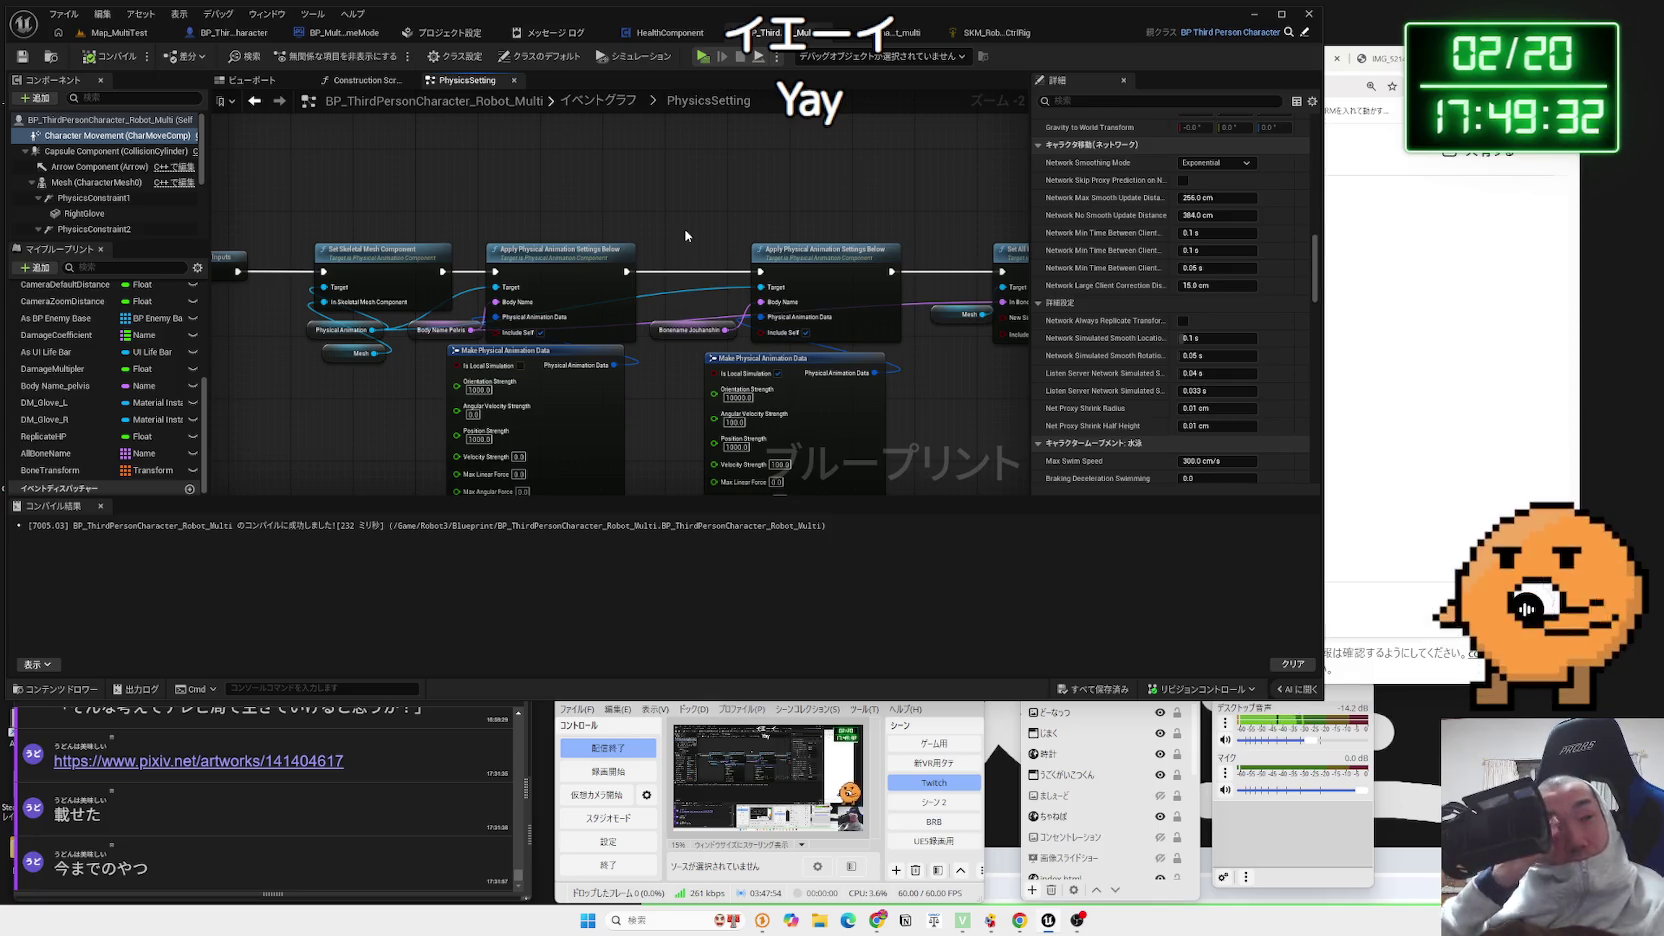
key("alt+Tab")
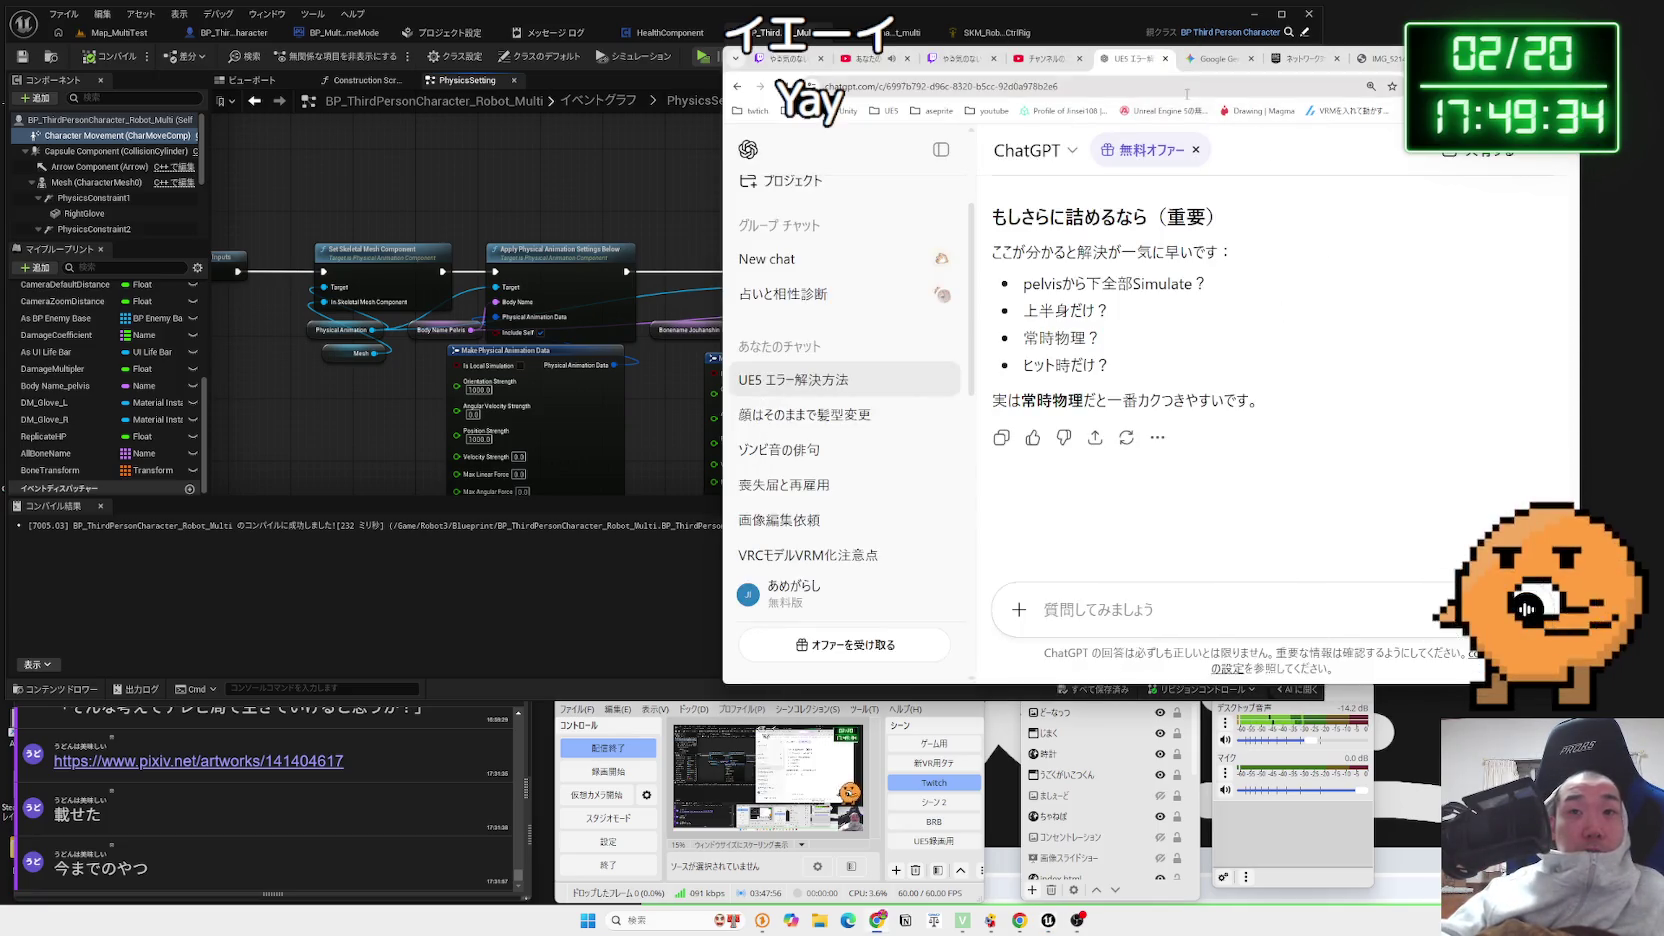
Type a question asking why the ragdoll doesn't follow even though Mesh is replicated
left_click(1160, 603)
type("Ｍｅｓｈをれプレイ系と")
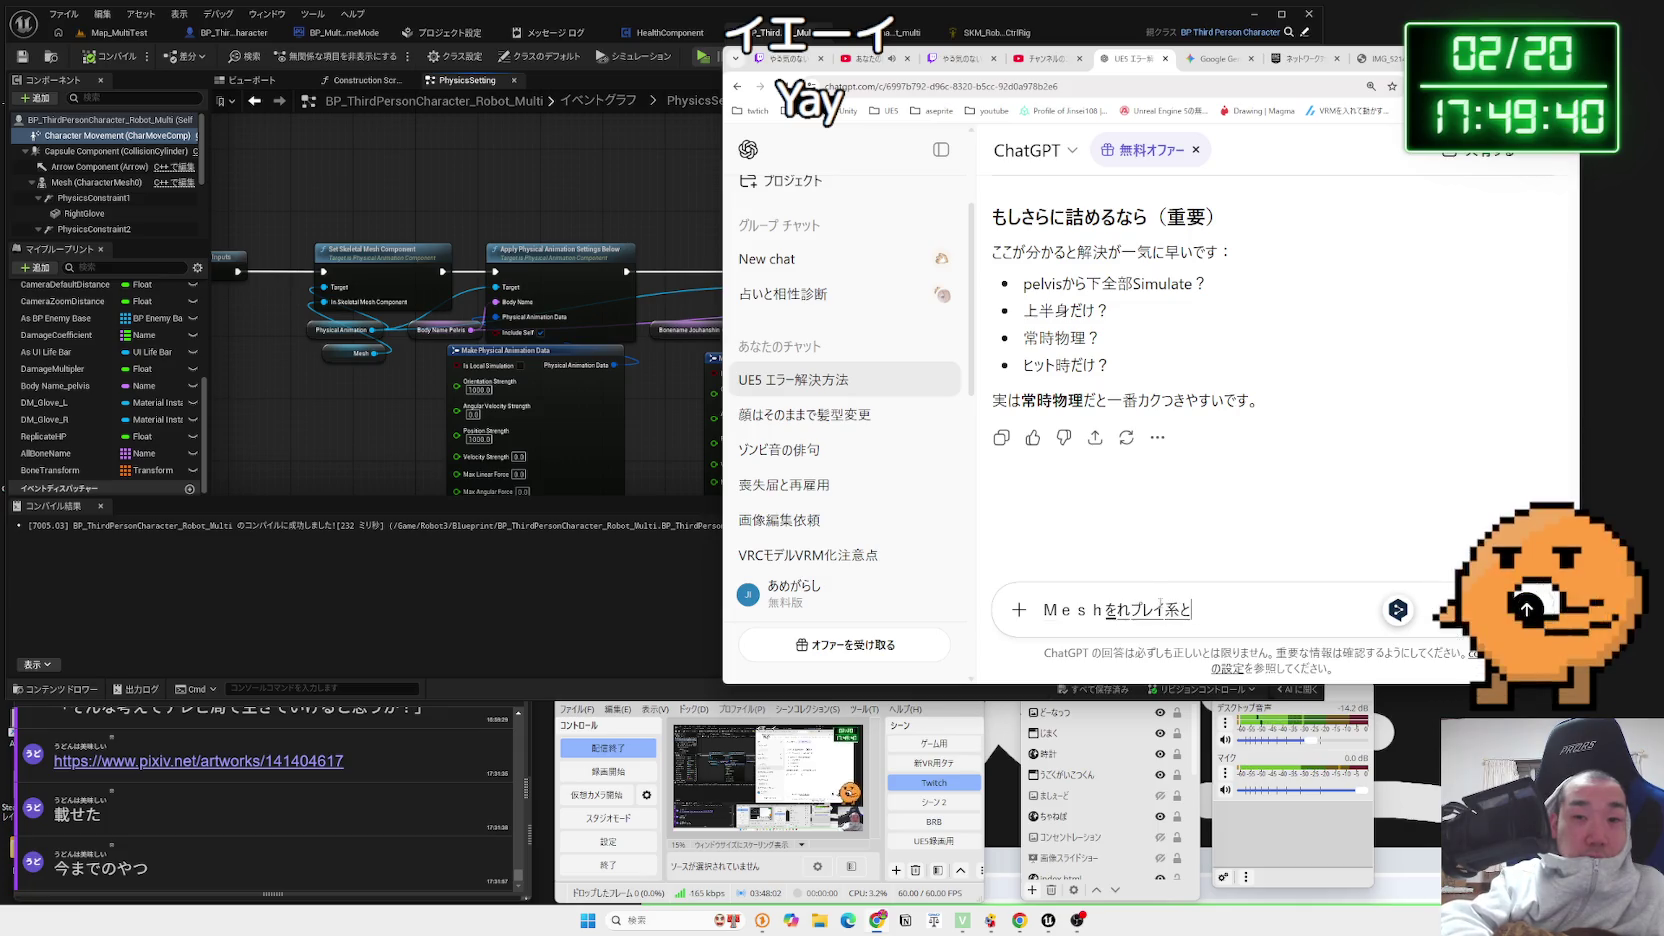
key("BackSpace")
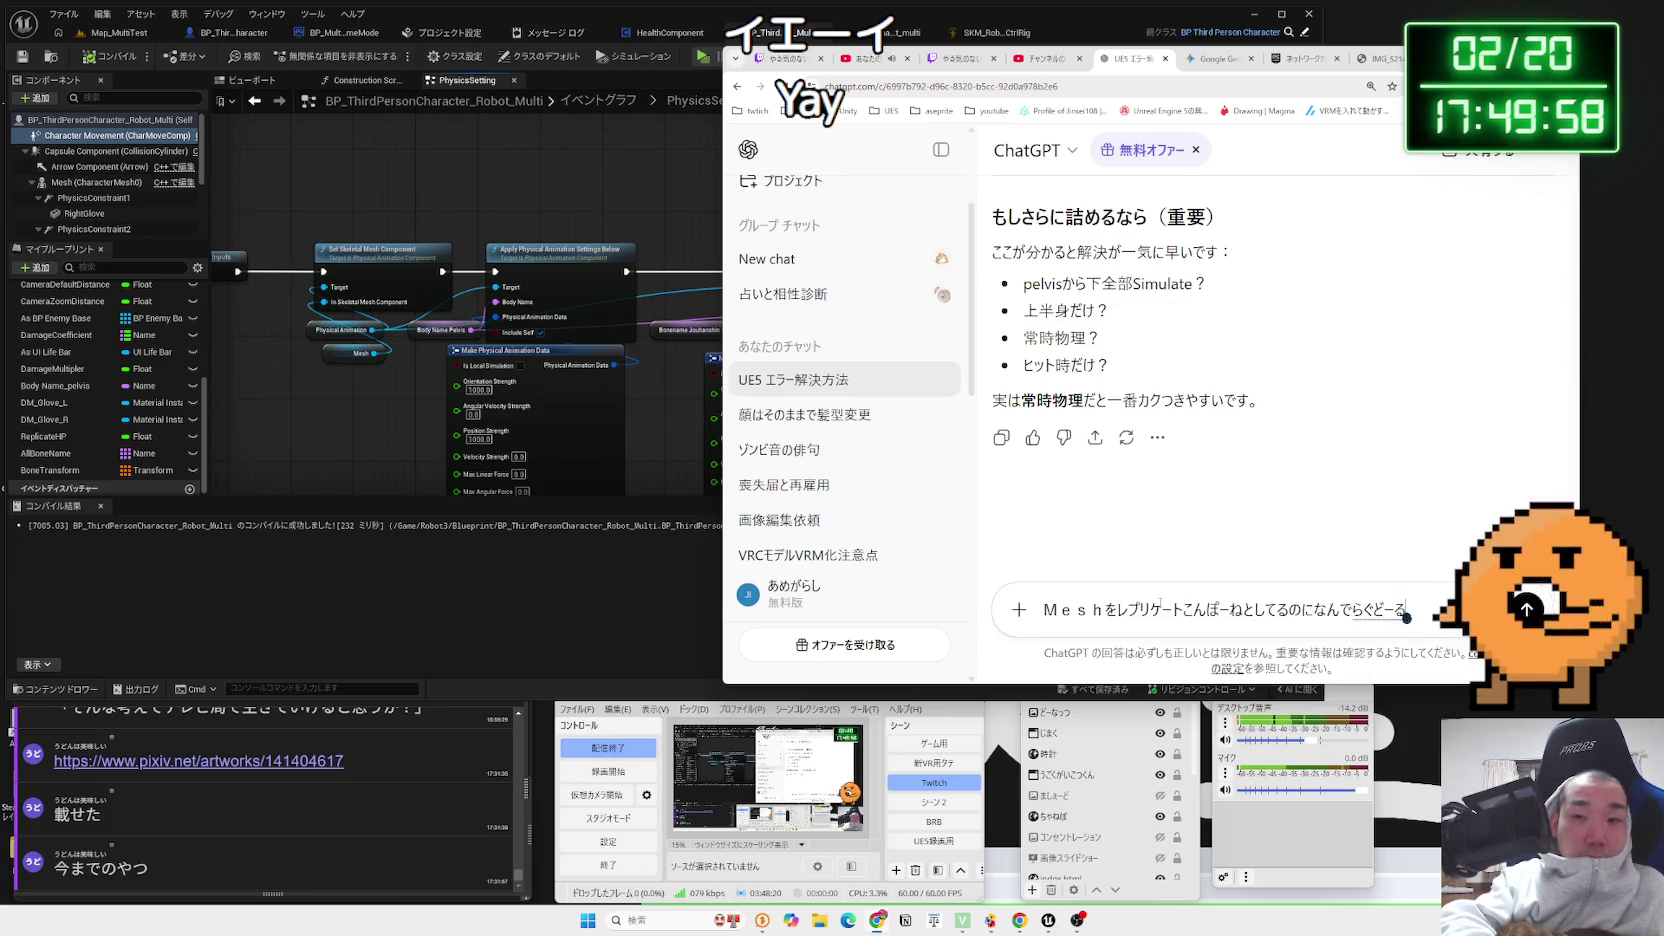
type("にし")
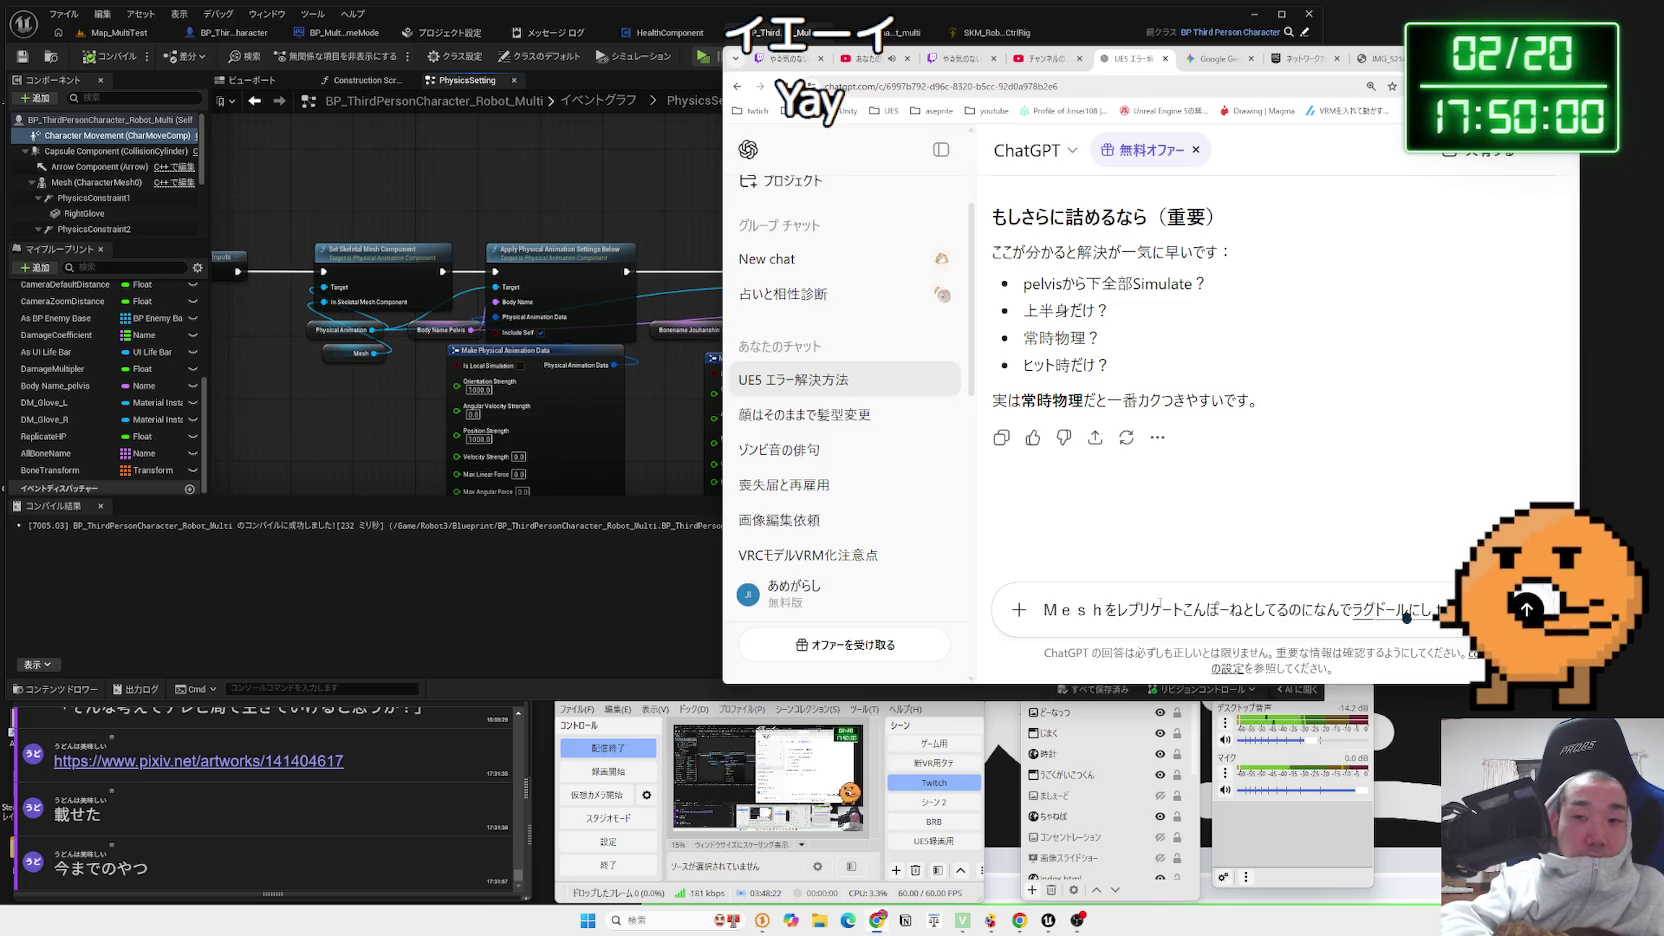
type("てもついし")
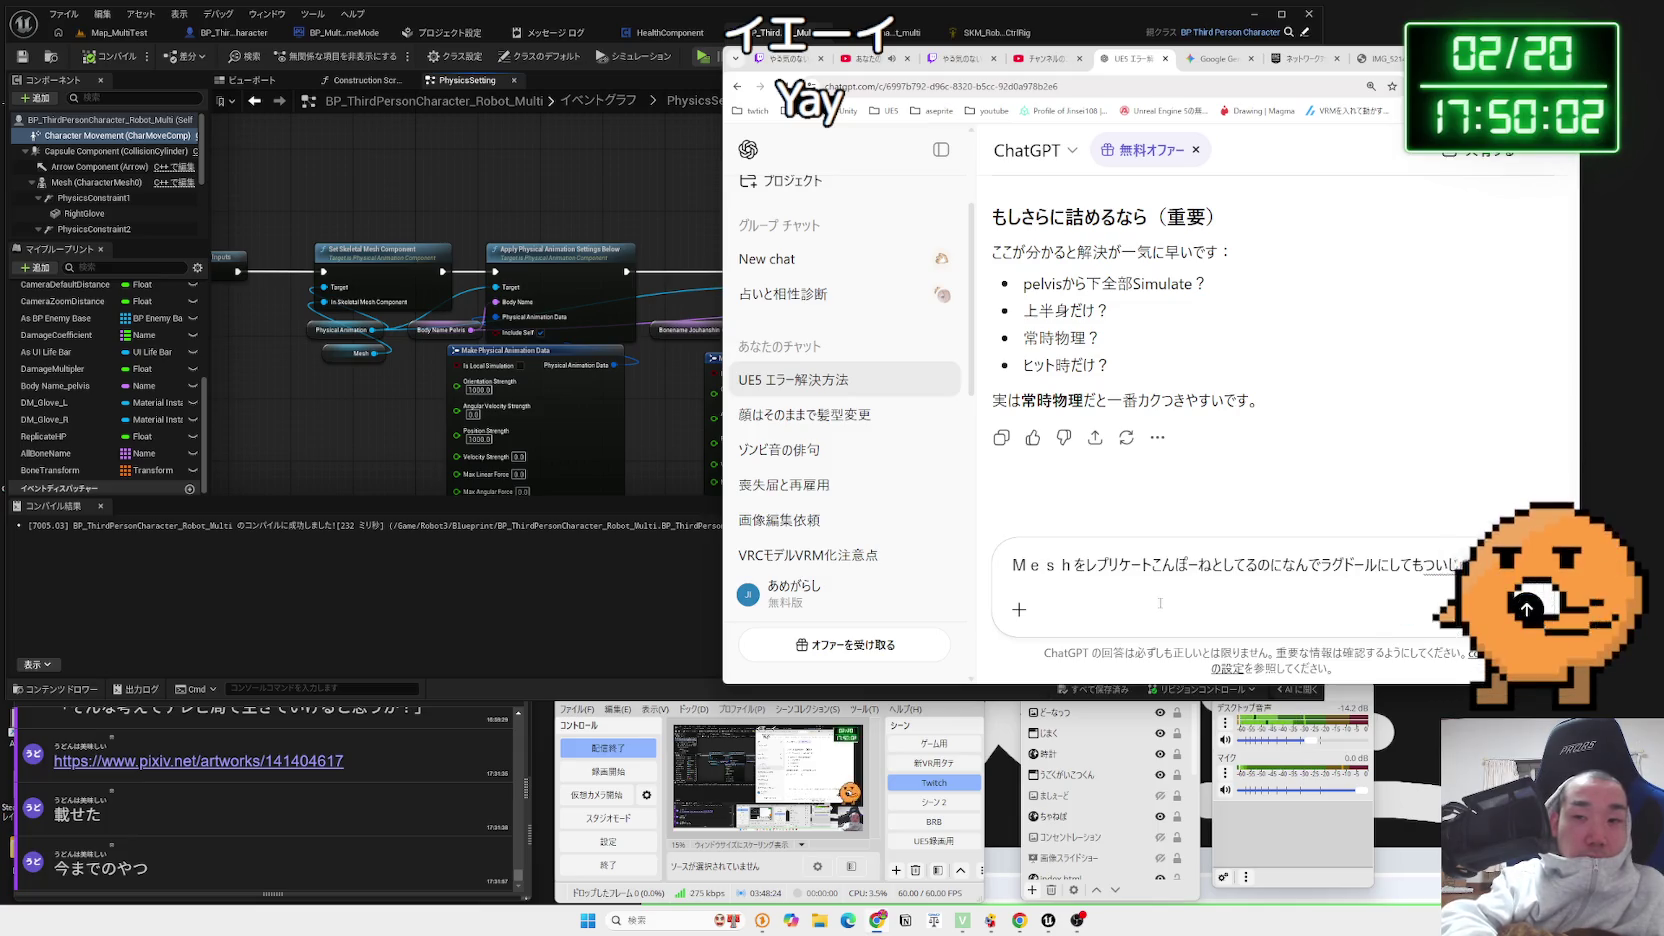
Send the ragdoll question and read why replication covers Component Transform, not bone physics
key("Return")
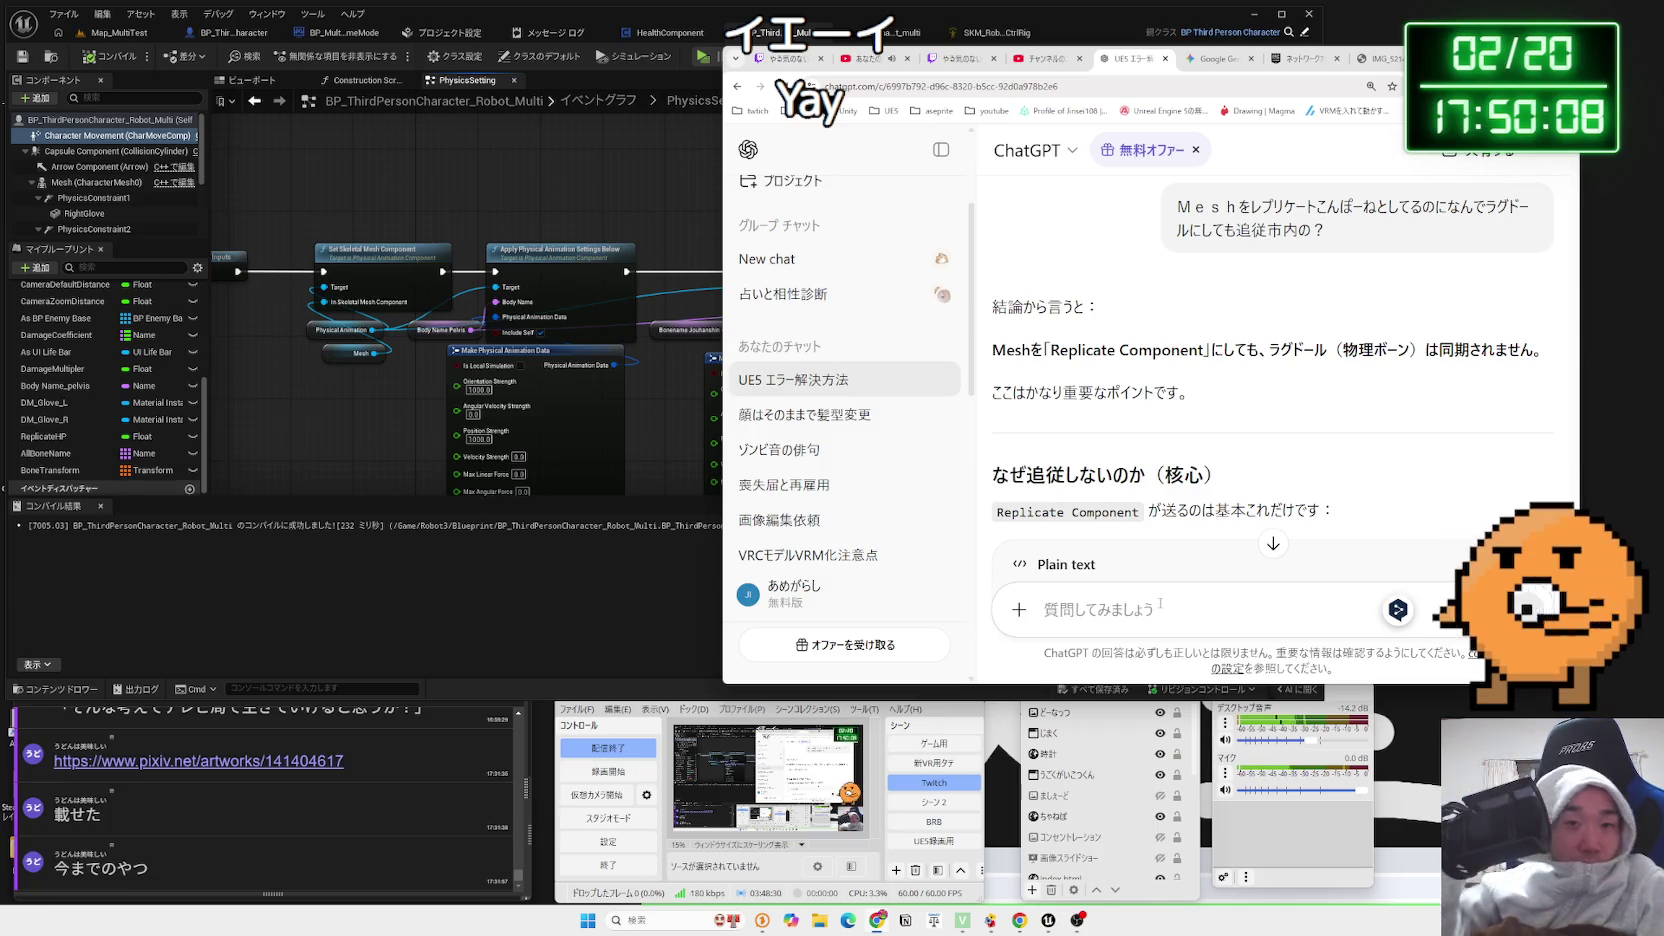
scroll(1150, 376, "down", 3)
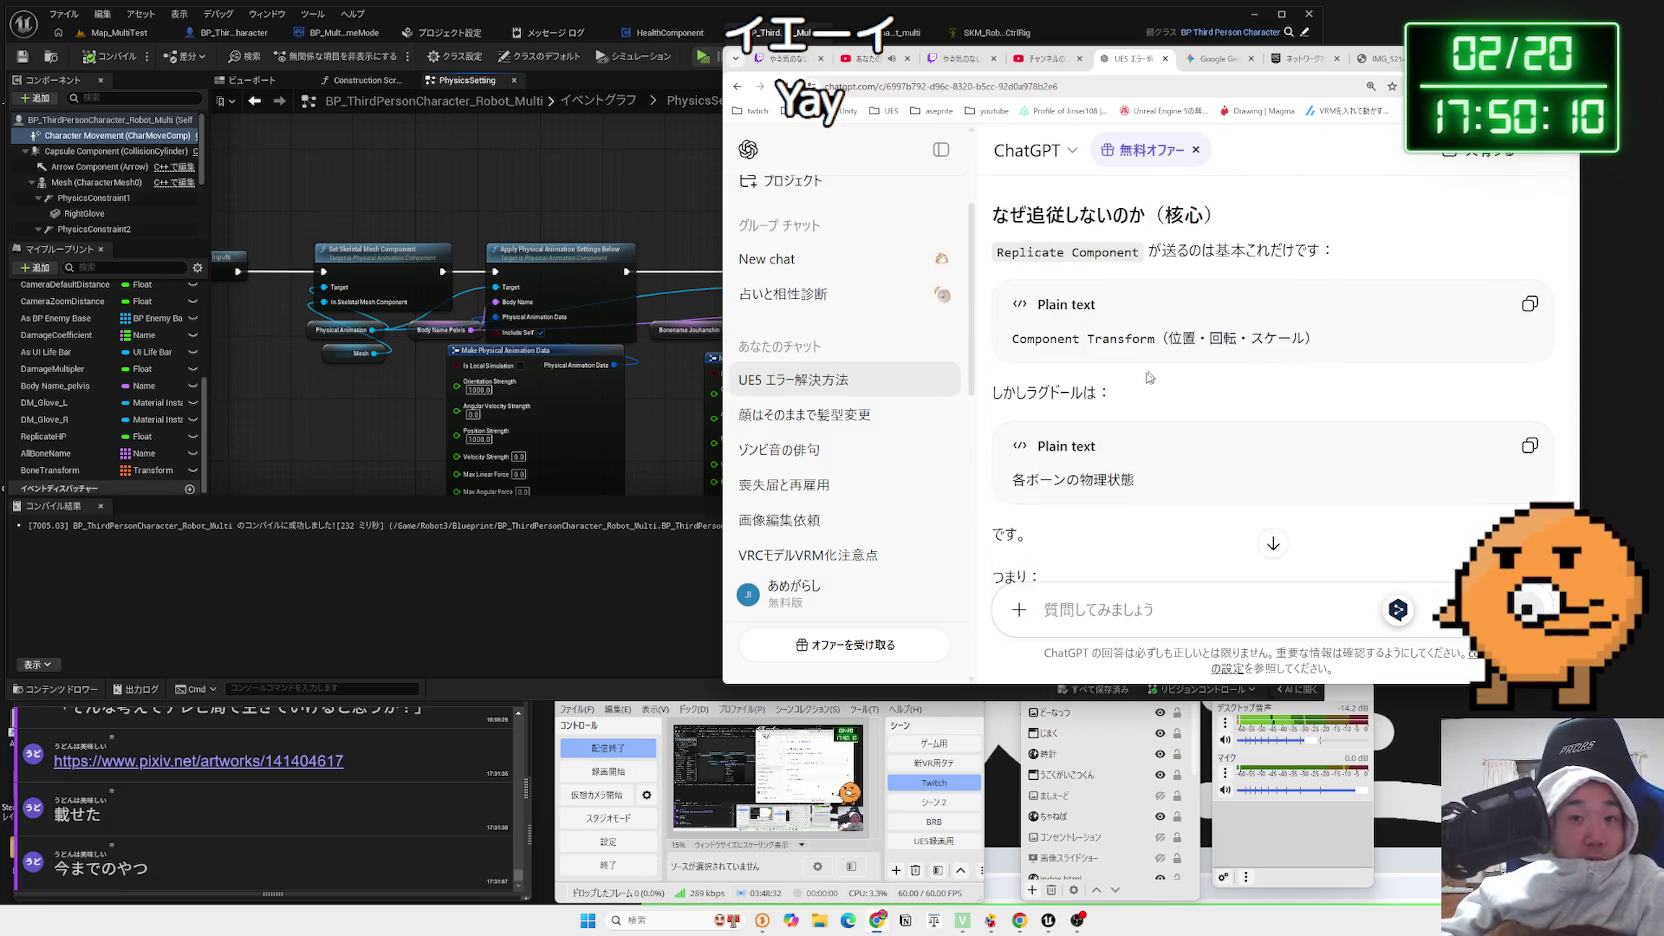
left_click_drag(1008, 338, 1321, 337)
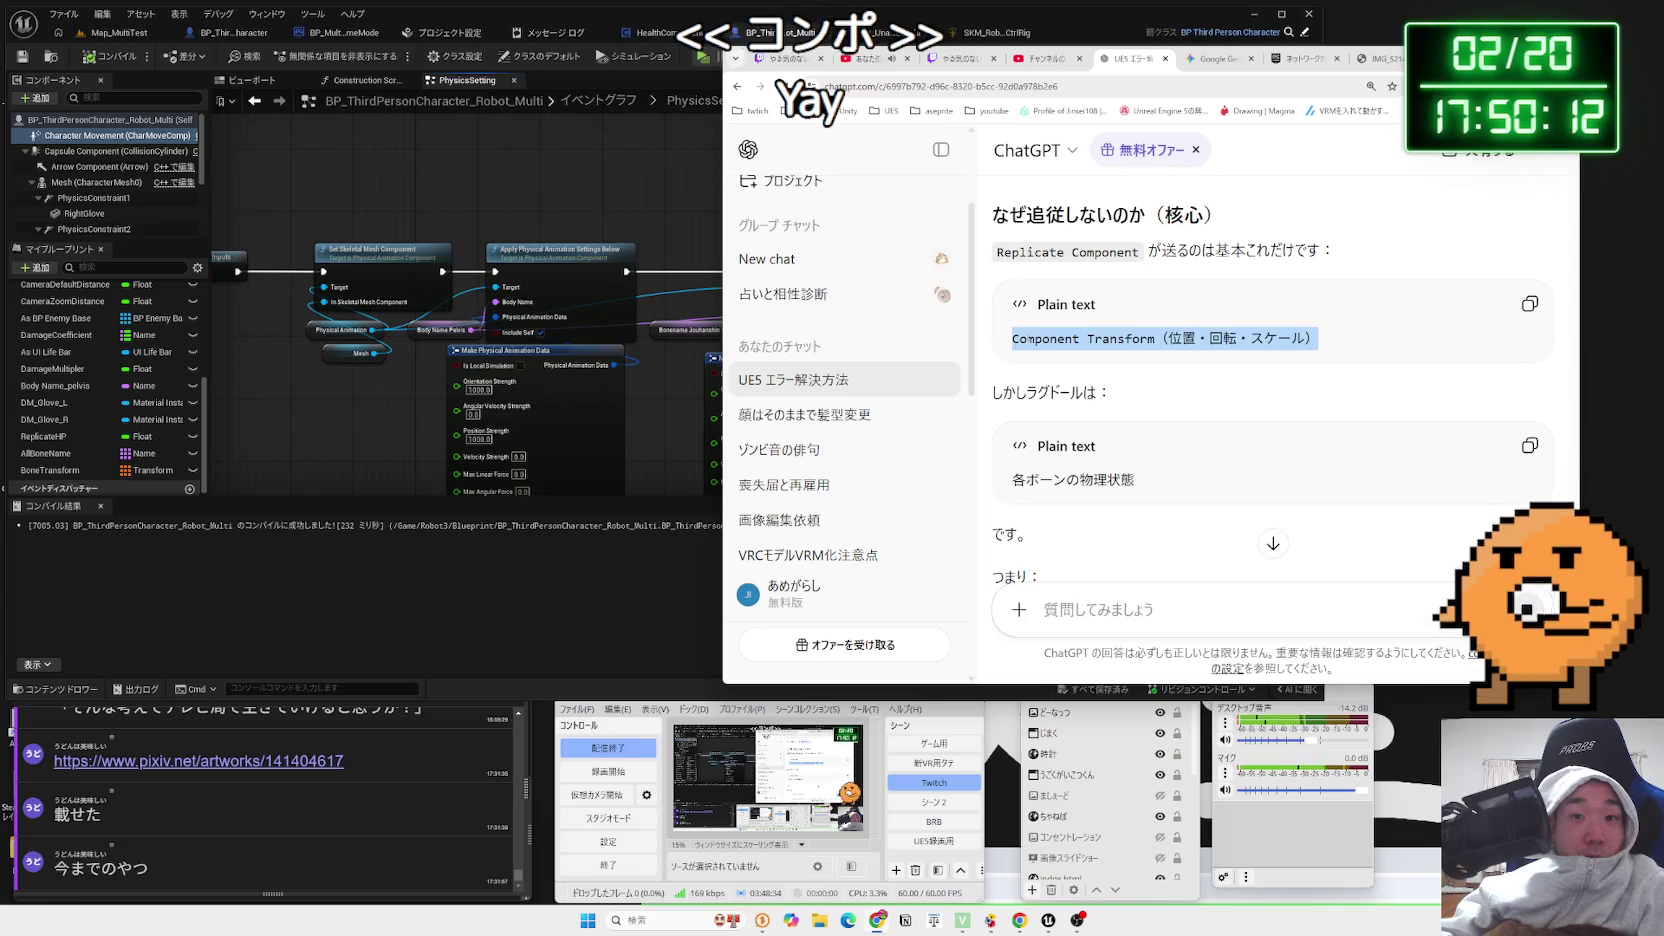
left_click(1321, 337)
scroll(1030, 381, "down", 1)
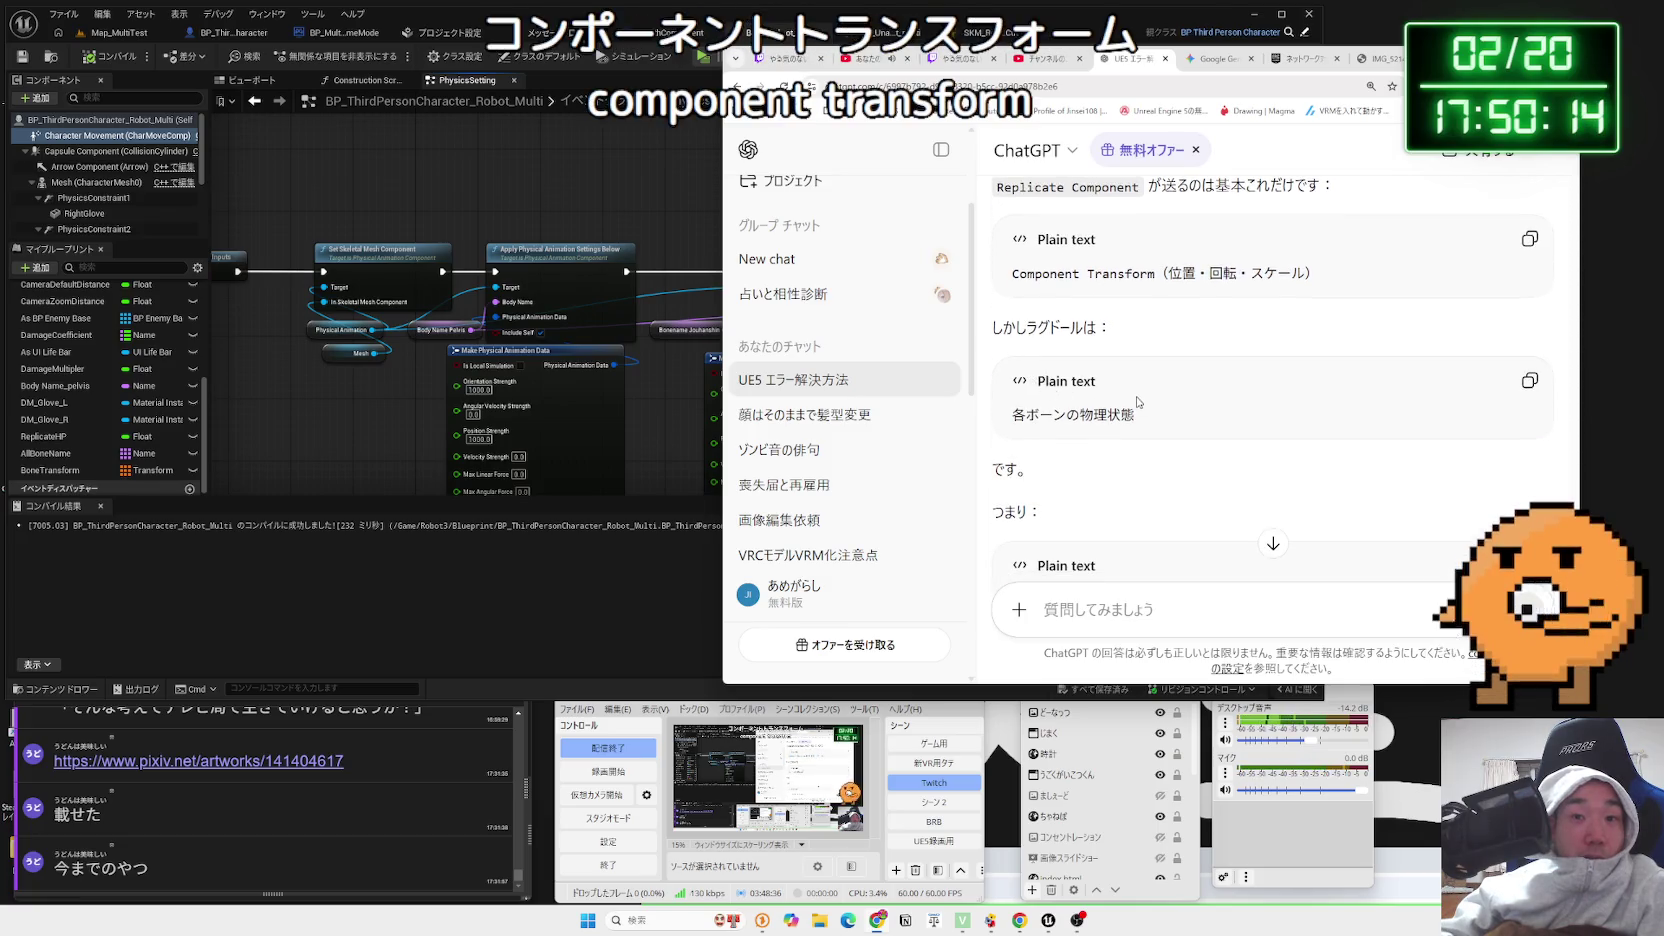
scroll(1137, 402, "down", 3)
triple_click(1133, 341)
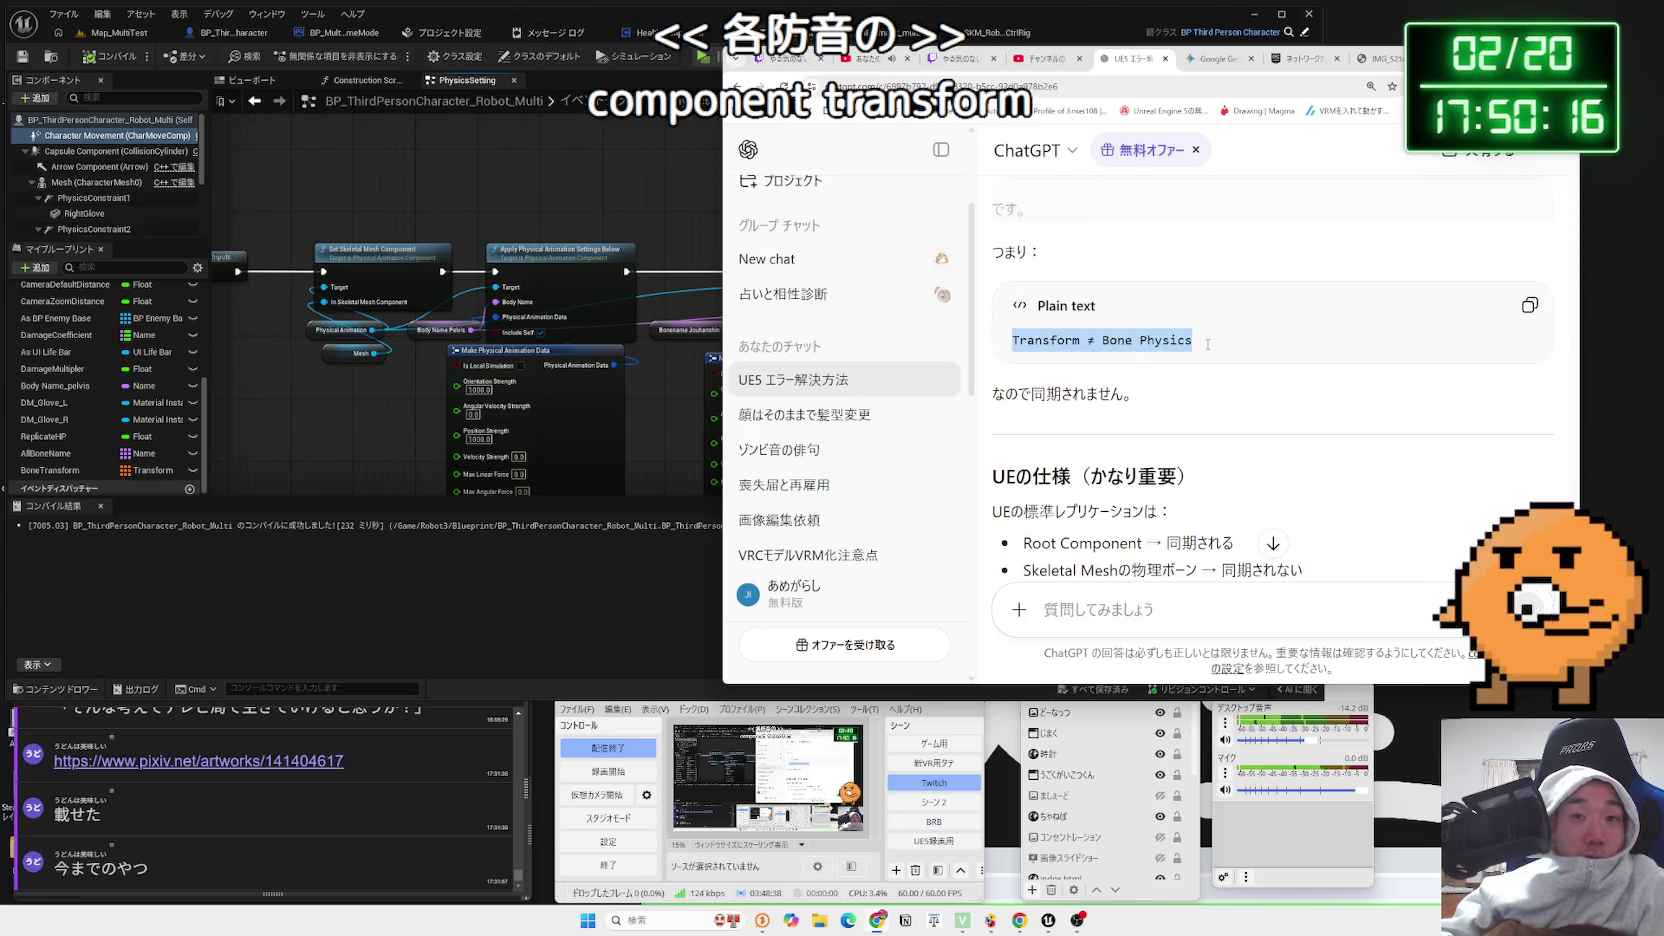
left_click(1133, 341)
Read UE's replication rules and the server-only ragdoll approach with its drift and stability notes
scroll(1170, 343, "down", 2)
mouse_move(992, 272)
left_mouse_down()
mouse_move(1000, 290)
mouse_move(1297, 397)
mouse_move(1284, 372)
mouse_move(1014, 372)
mouse_move(1150, 364)
mouse_move(1150, 320)
mouse_move(1011, 330)
mouse_move(1217, 330)
mouse_move(995, 370)
mouse_move(1012, 325)
mouse_move(1080, 330)
left_mouse_up()
left_click(1297, 397)
scroll(1297, 397, "down", 1)
left_click(1022, 373)
scroll(1022, 373, "down", 3)
left_click(1150, 320)
scroll(1172, 368, "down", 3)
scroll(1244, 349, "down", 2)
left_click(1190, 378)
scroll(1188, 375, "down", 2)
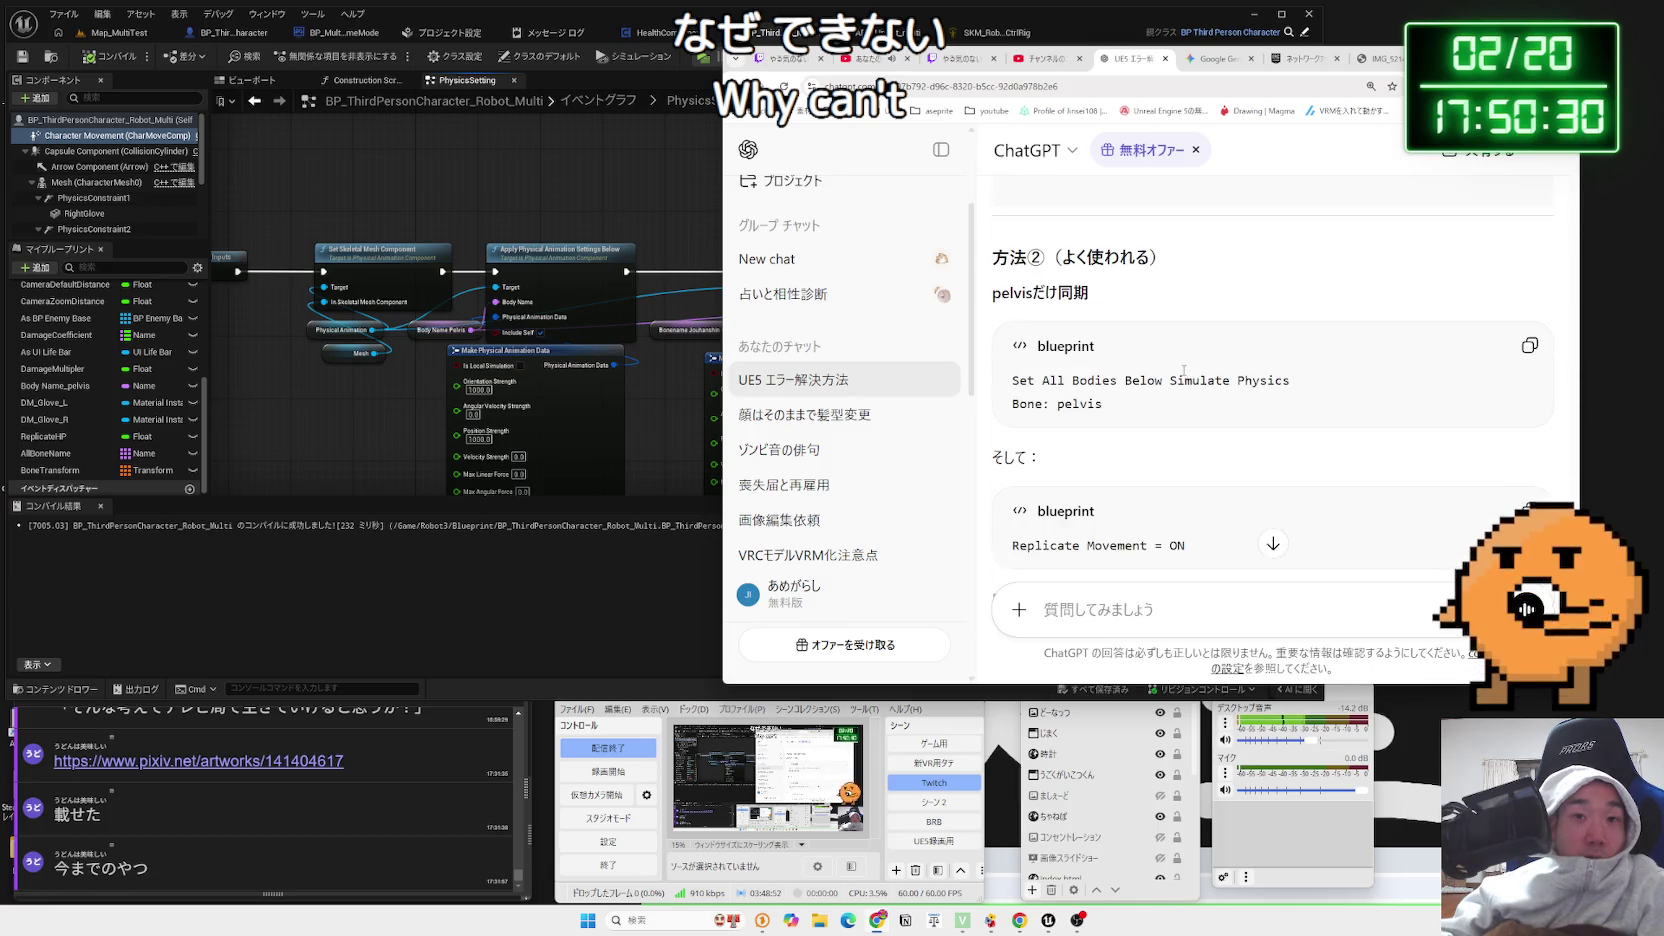
Read the pelvis-only Simulate Physics suggestion, the Replicate Movement = ON line and the official-page note
left_click_drag(1060, 390, 1297, 404)
mouse_move(1011, 380)
left_mouse_down()
mouse_move(1123, 404)
mouse_move(1011, 415)
left_mouse_up()
left_click(1123, 392)
scroll(1123, 388, "down", 1)
scroll(1123, 390, "down", 1)
left_click(1098, 403)
scroll(1155, 380, "down", 2)
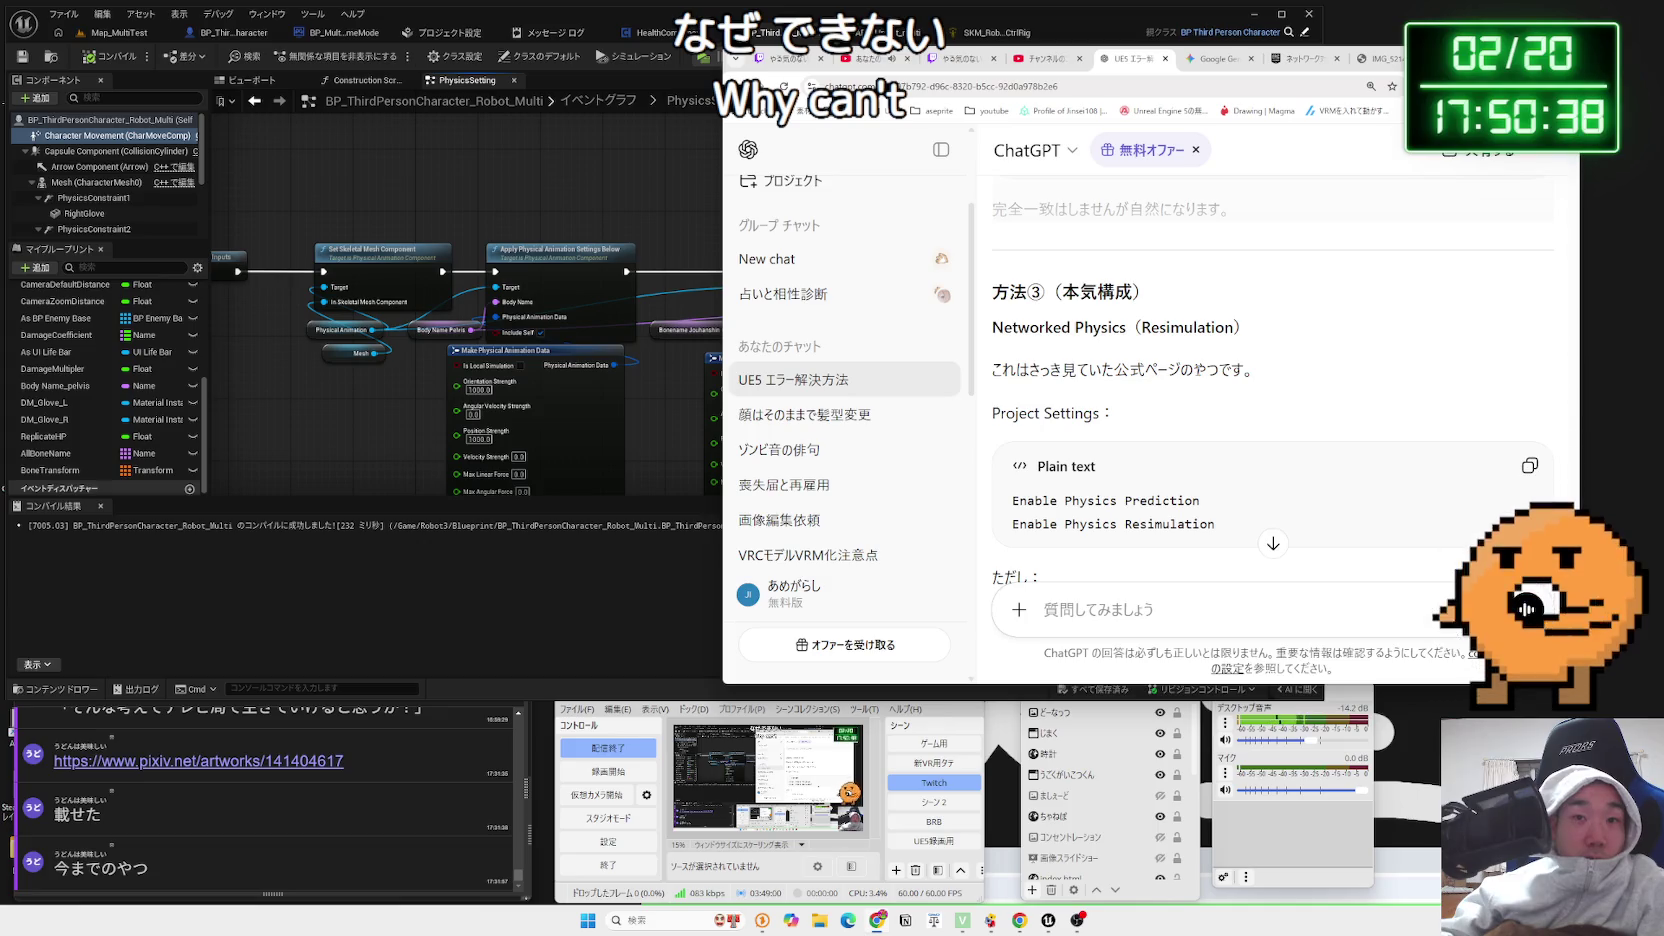
left_click_drag(1269, 377, 1071, 374)
left_click_drag(1256, 372, 994, 372)
left_click(994, 372)
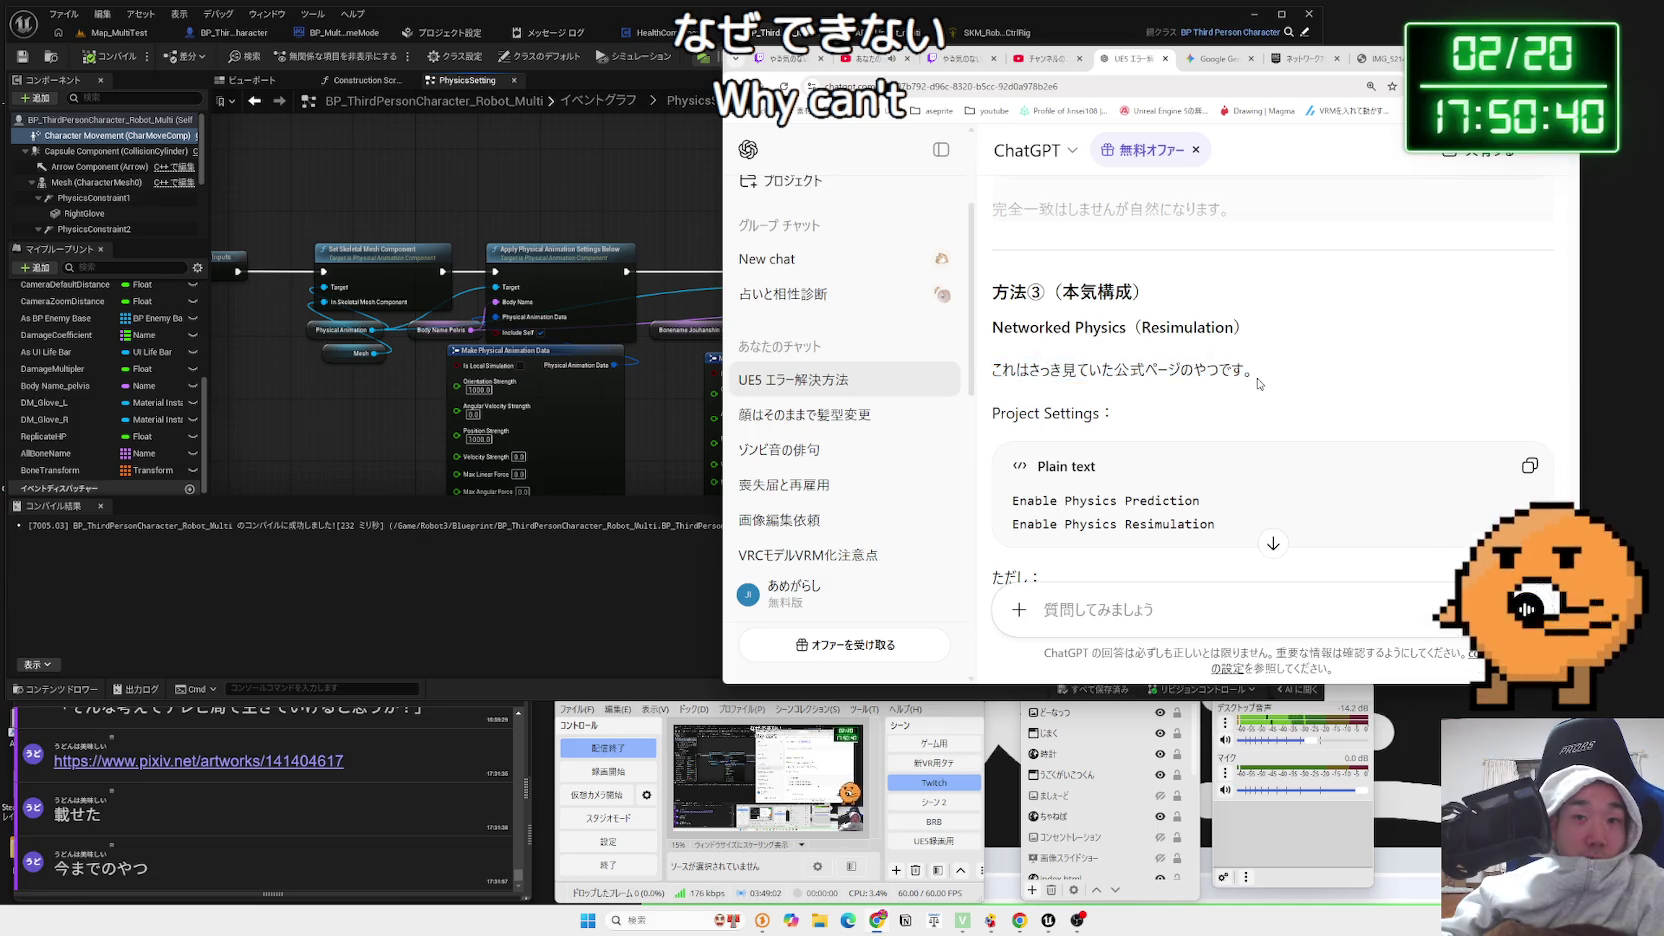
left_click_drag(1256, 372, 994, 372)
left_click(1044, 365)
Review the two Enable Physics settings listed in the reply
scroll(1044, 365, "down", 1)
scroll(1044, 365, "down", 2)
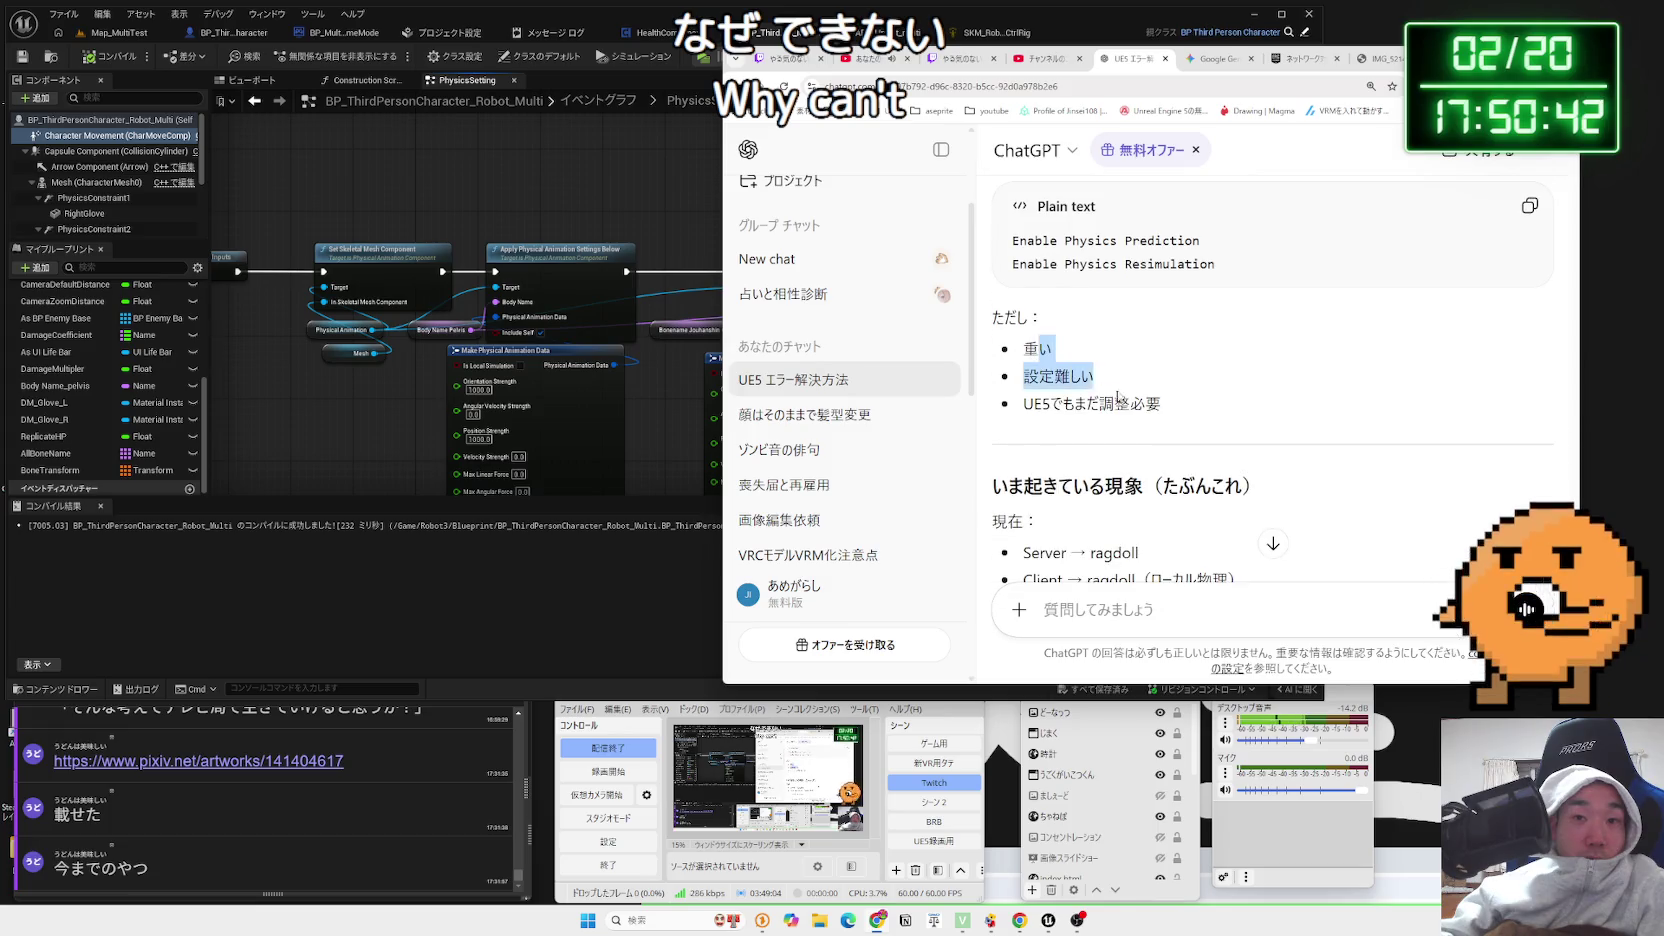
scroll(1117, 397, "up", 2)
left_click_drag(1215, 394, 1002, 377)
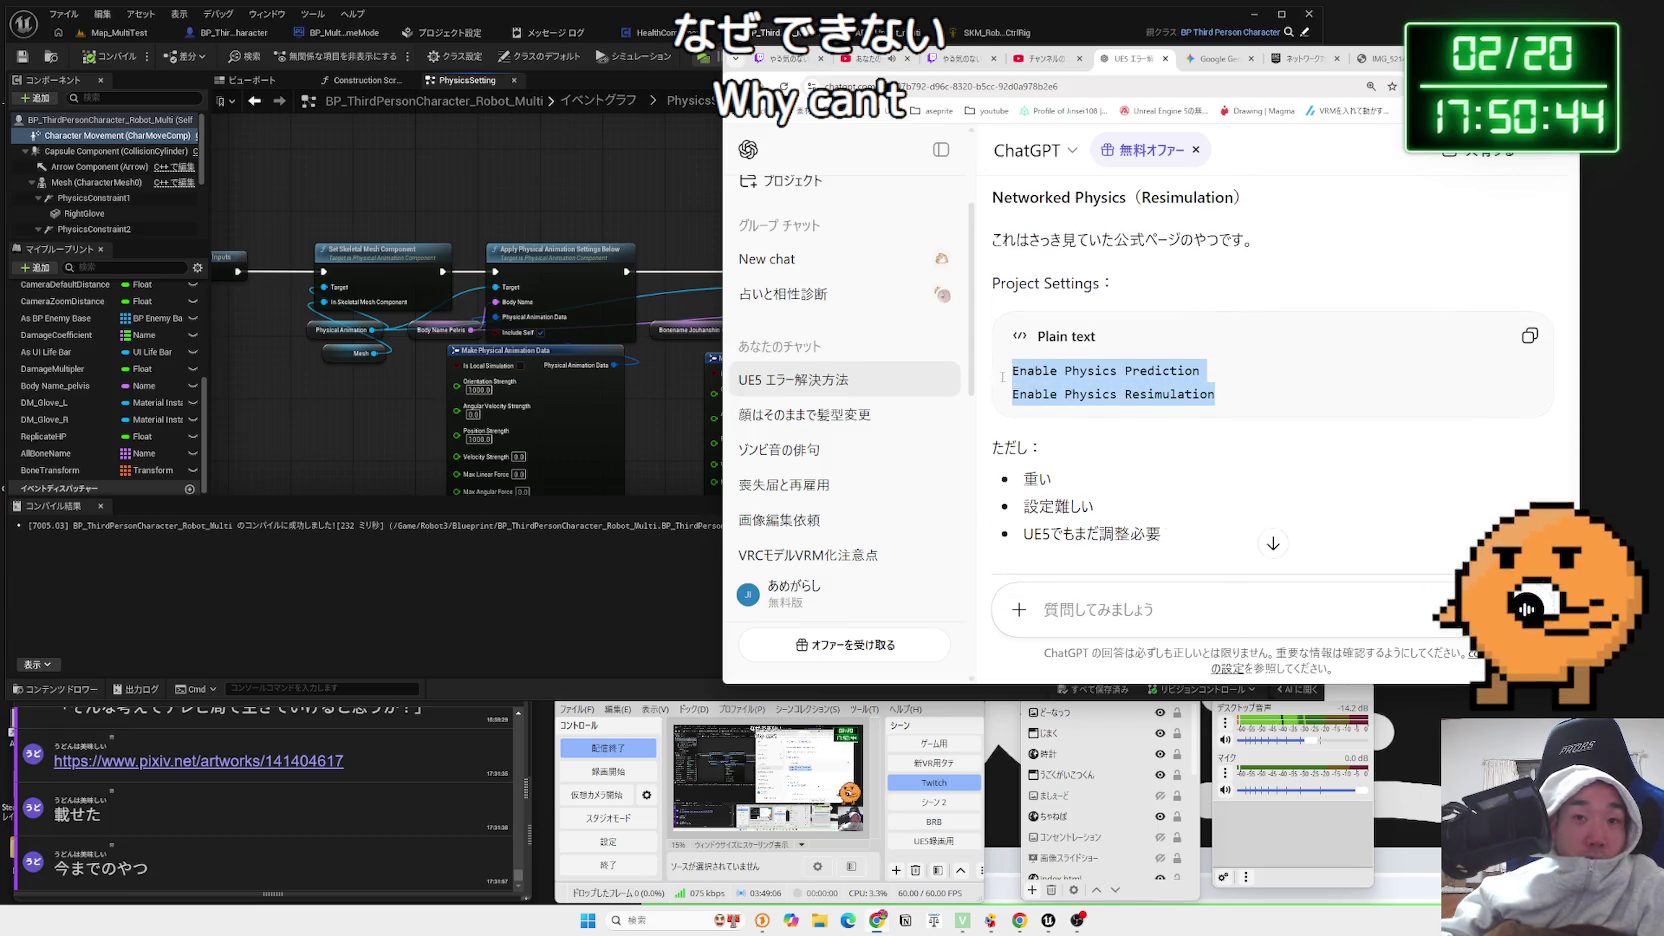
left_click(1186, 398)
scroll(1172, 390, "up", 1)
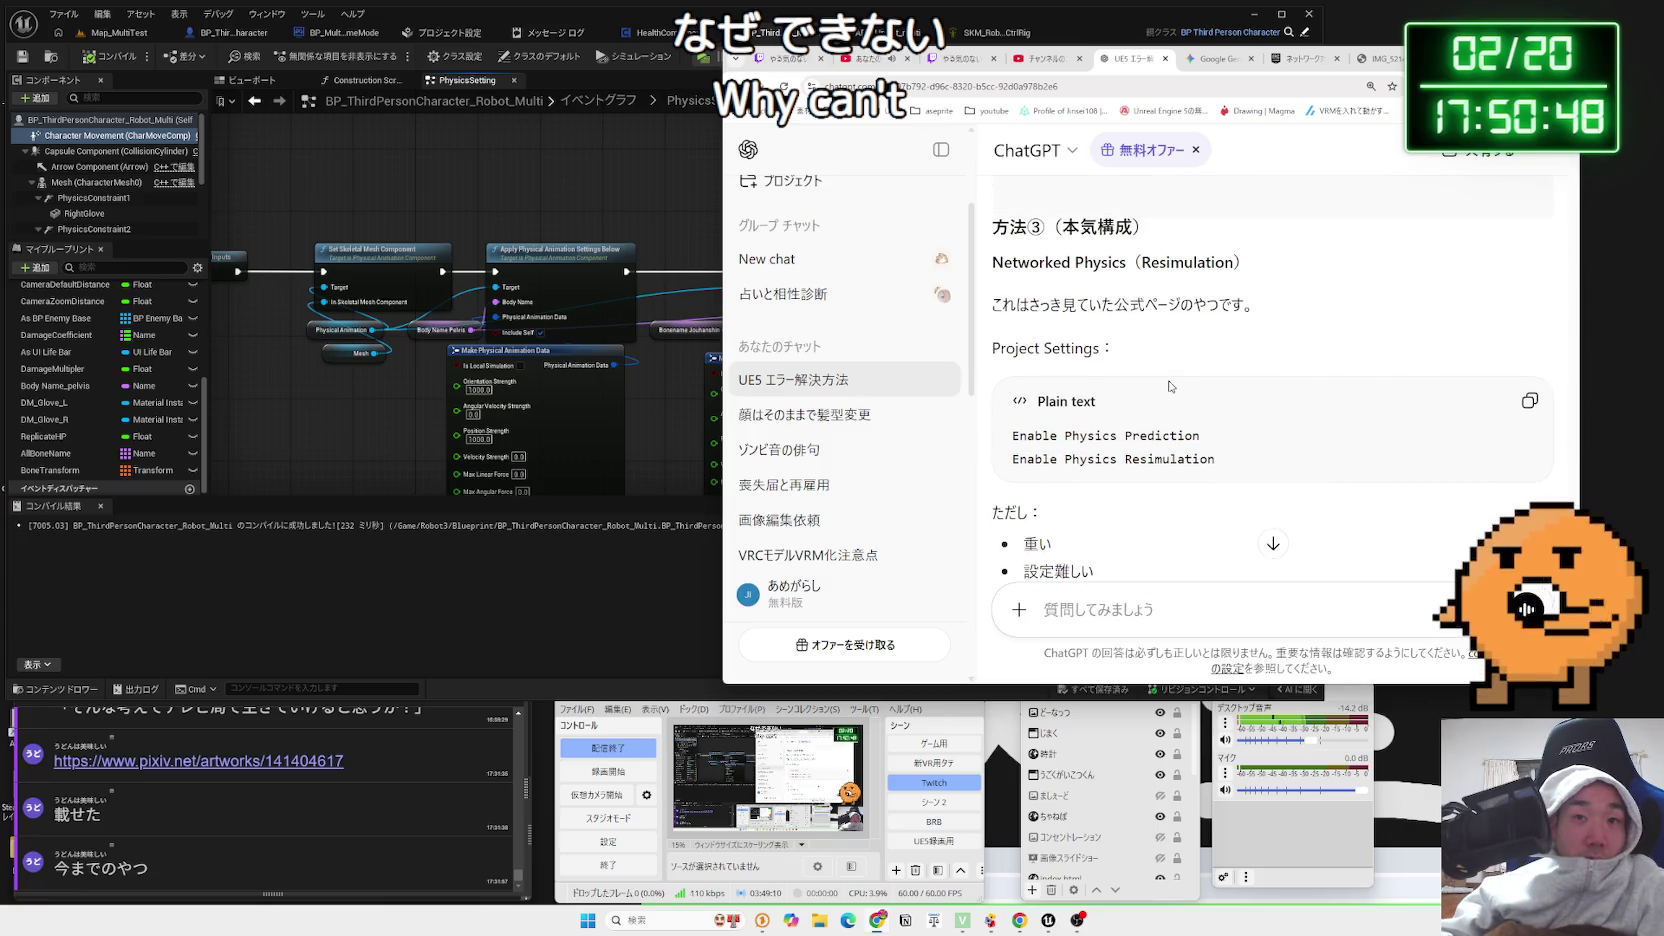
scroll(1170, 386, "down", 5)
Read the 超重要 section flagging Character → Replicate Movement as essential
left_click_drag(1232, 388, 1028, 376)
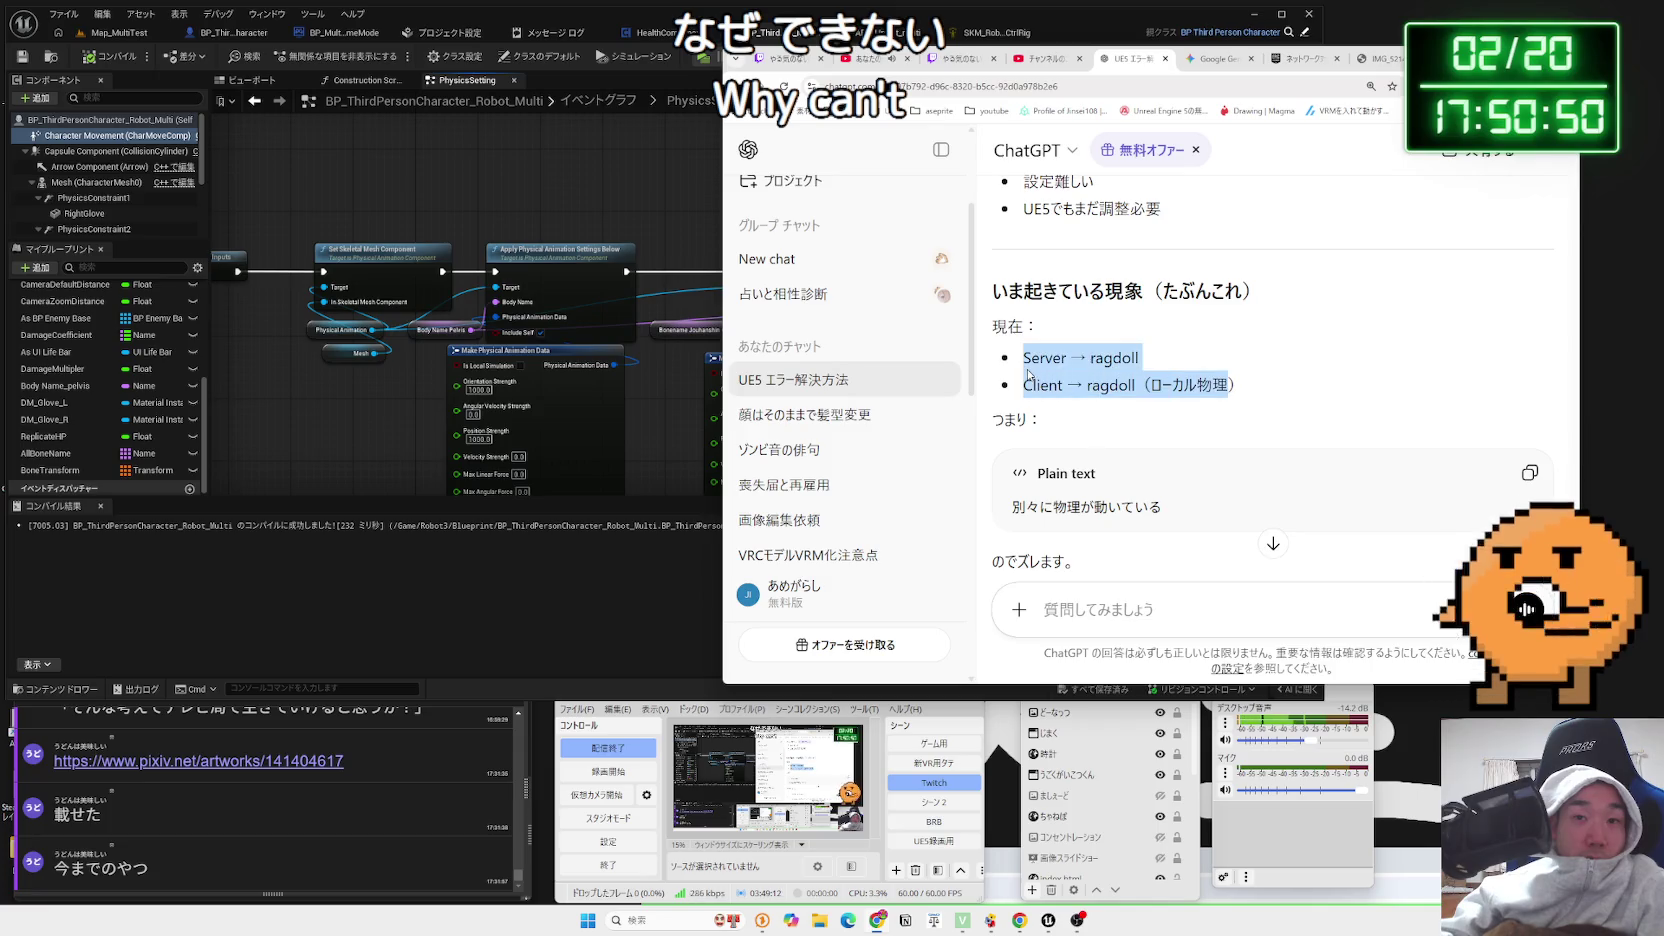
scroll(1190, 382, "down", 3)
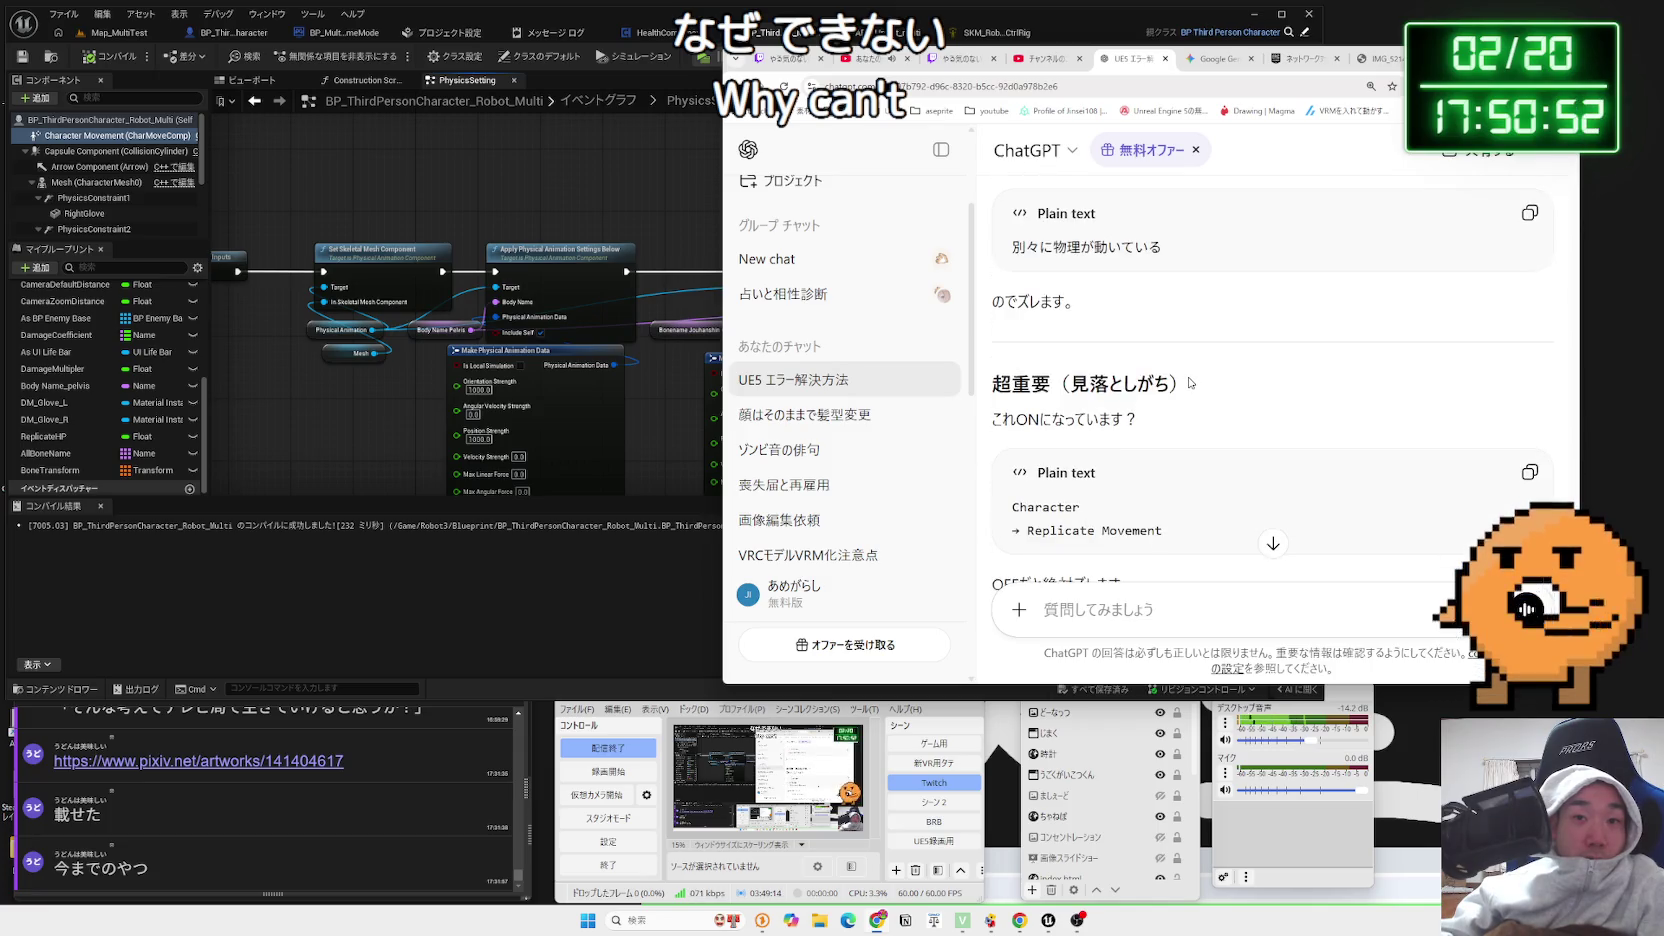
scroll(1191, 382, "down", 1)
mouse_move(1160, 358)
left_mouse_down()
mouse_move(1030, 355)
mouse_move(992, 318)
left_mouse_up()
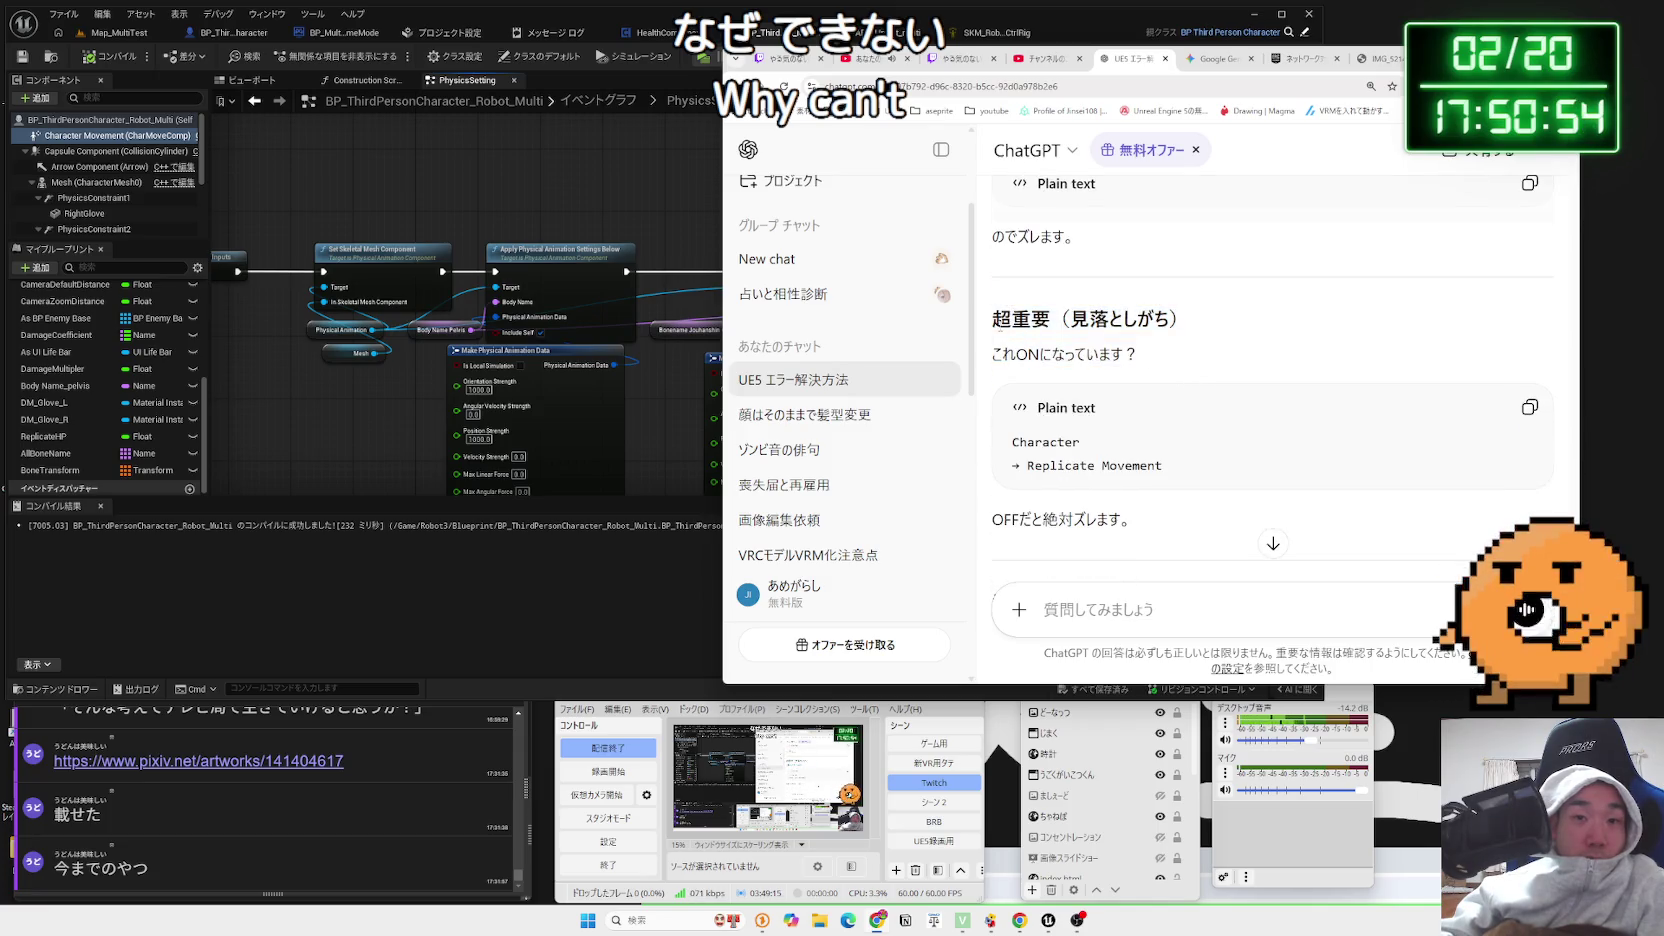
left_click(1146, 356)
scroll(1146, 356, "down", 1)
left_click_drag(1188, 407, 1100, 355)
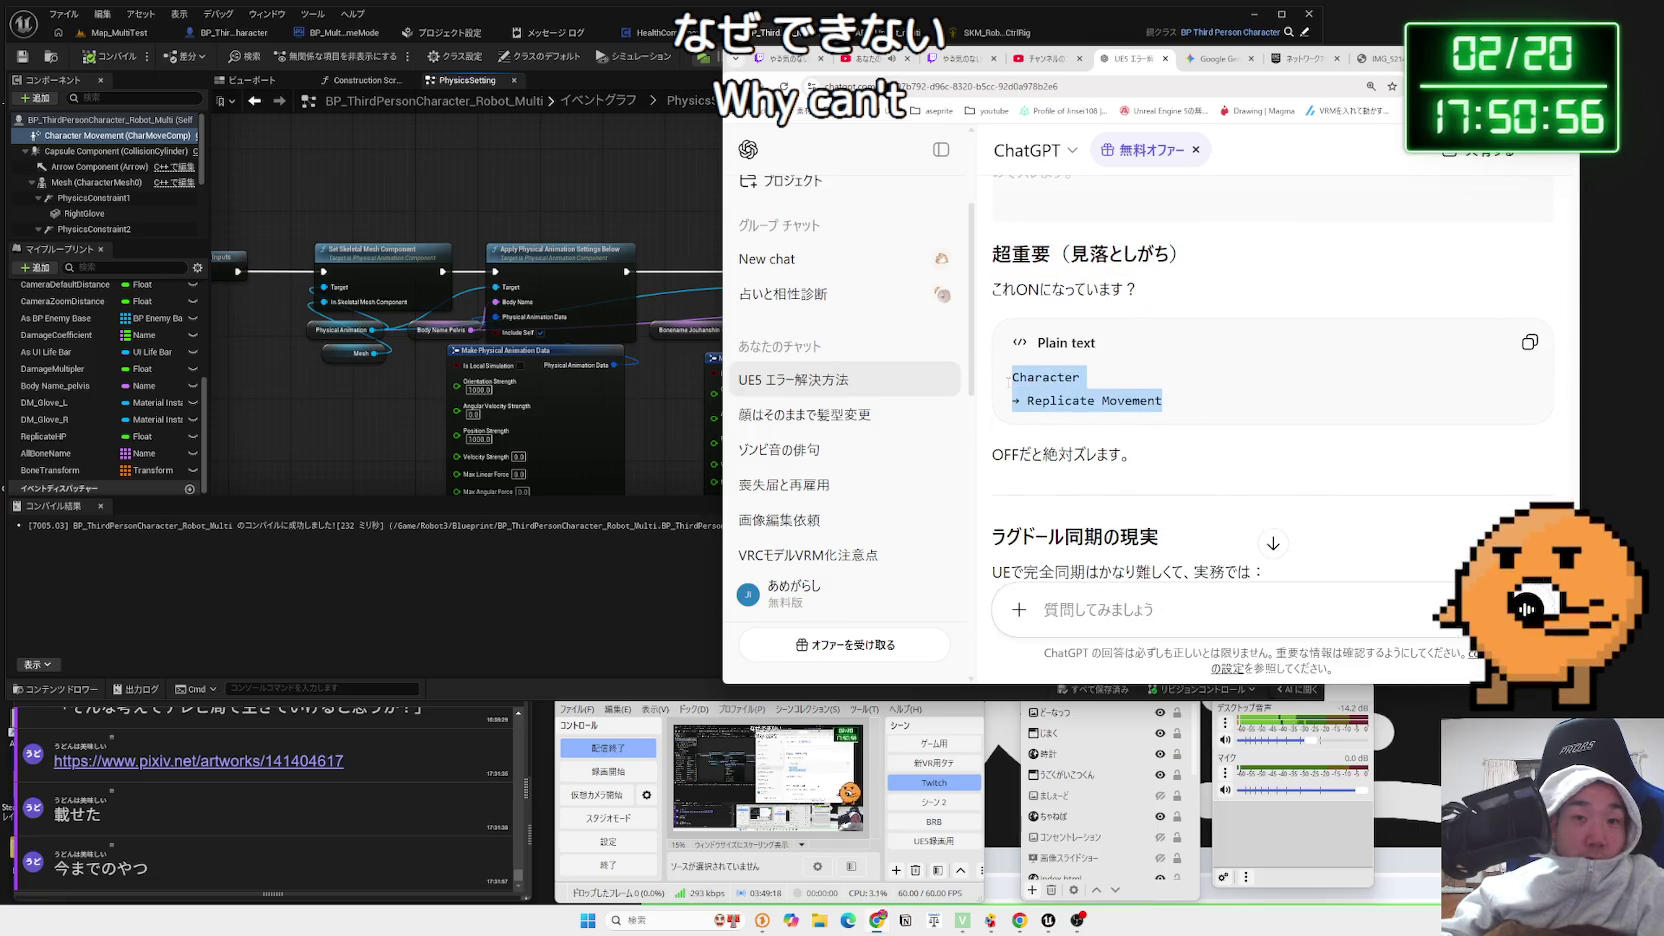
left_click(1188, 392)
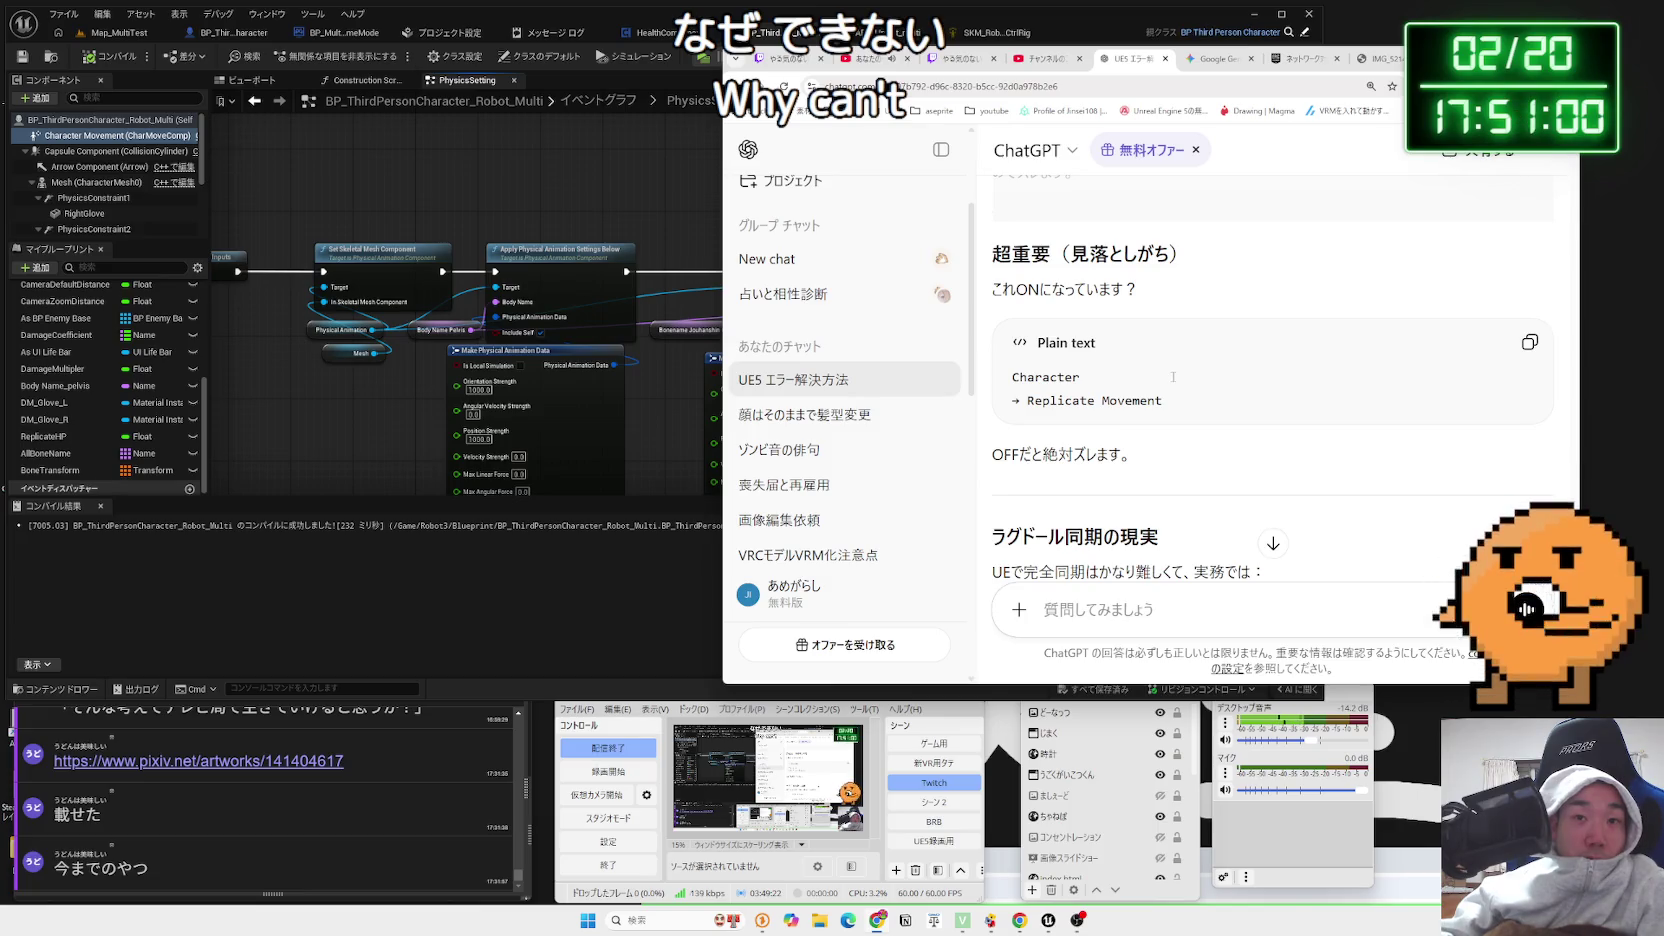
scroll(1173, 377, "up", 5)
scroll(1172, 376, "down", 4)
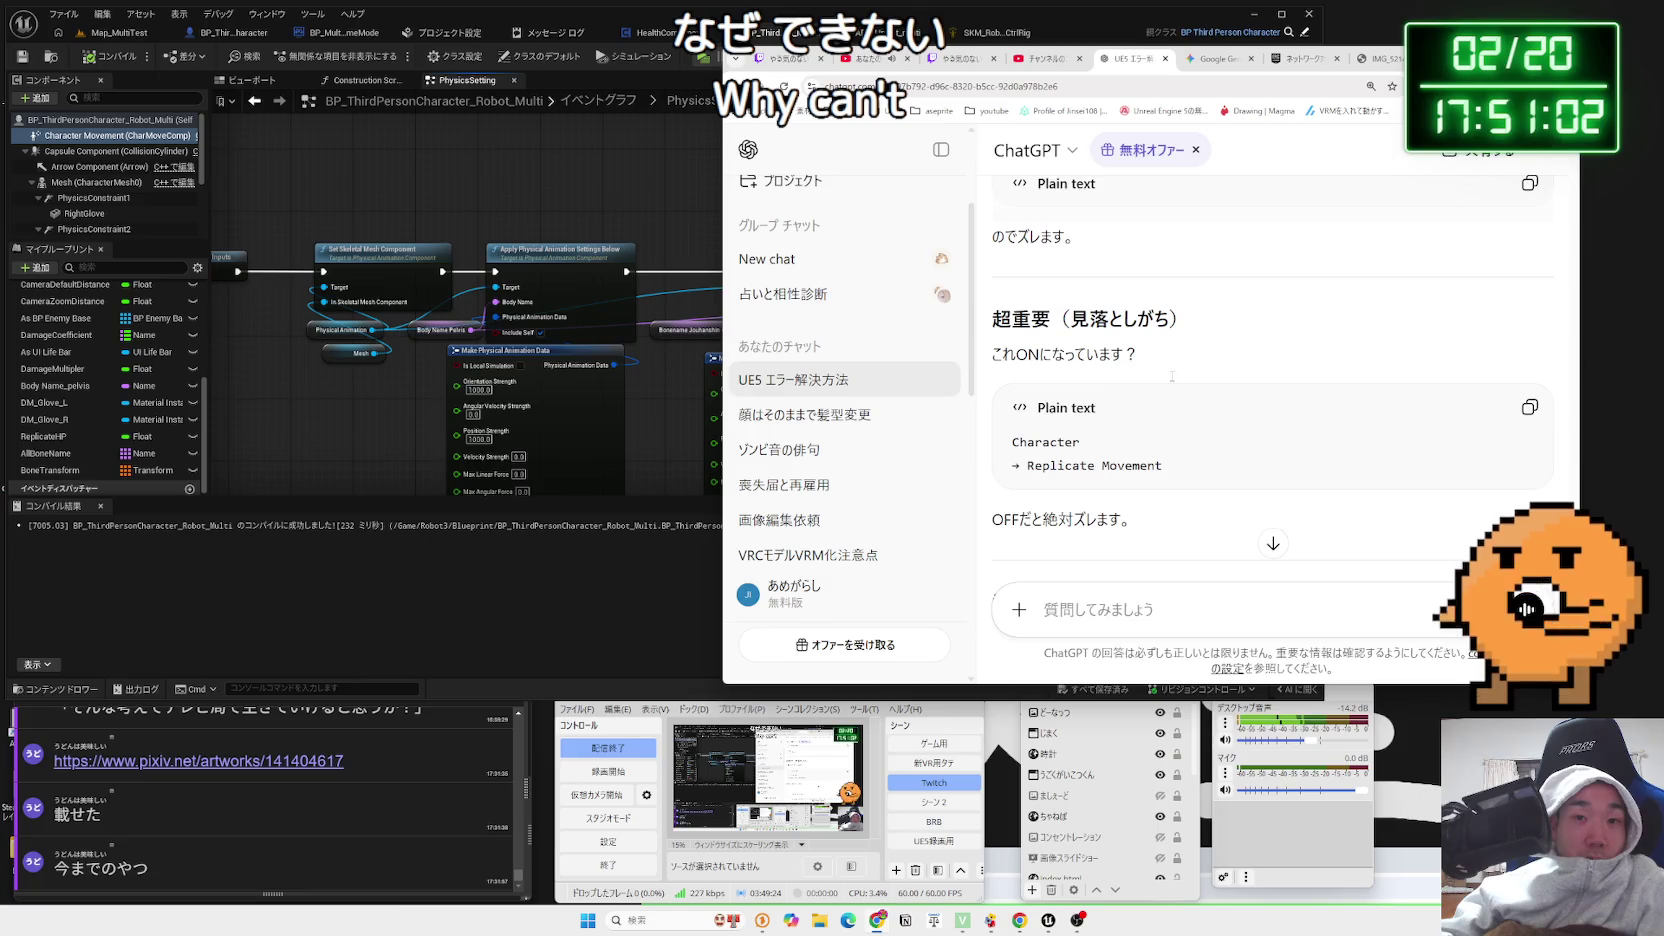
left_click(110, 119)
Filter the robot blueprint's Details by 'repl' to check replication settings such as Component Replicates
left_click(1088, 101)
type("repla")
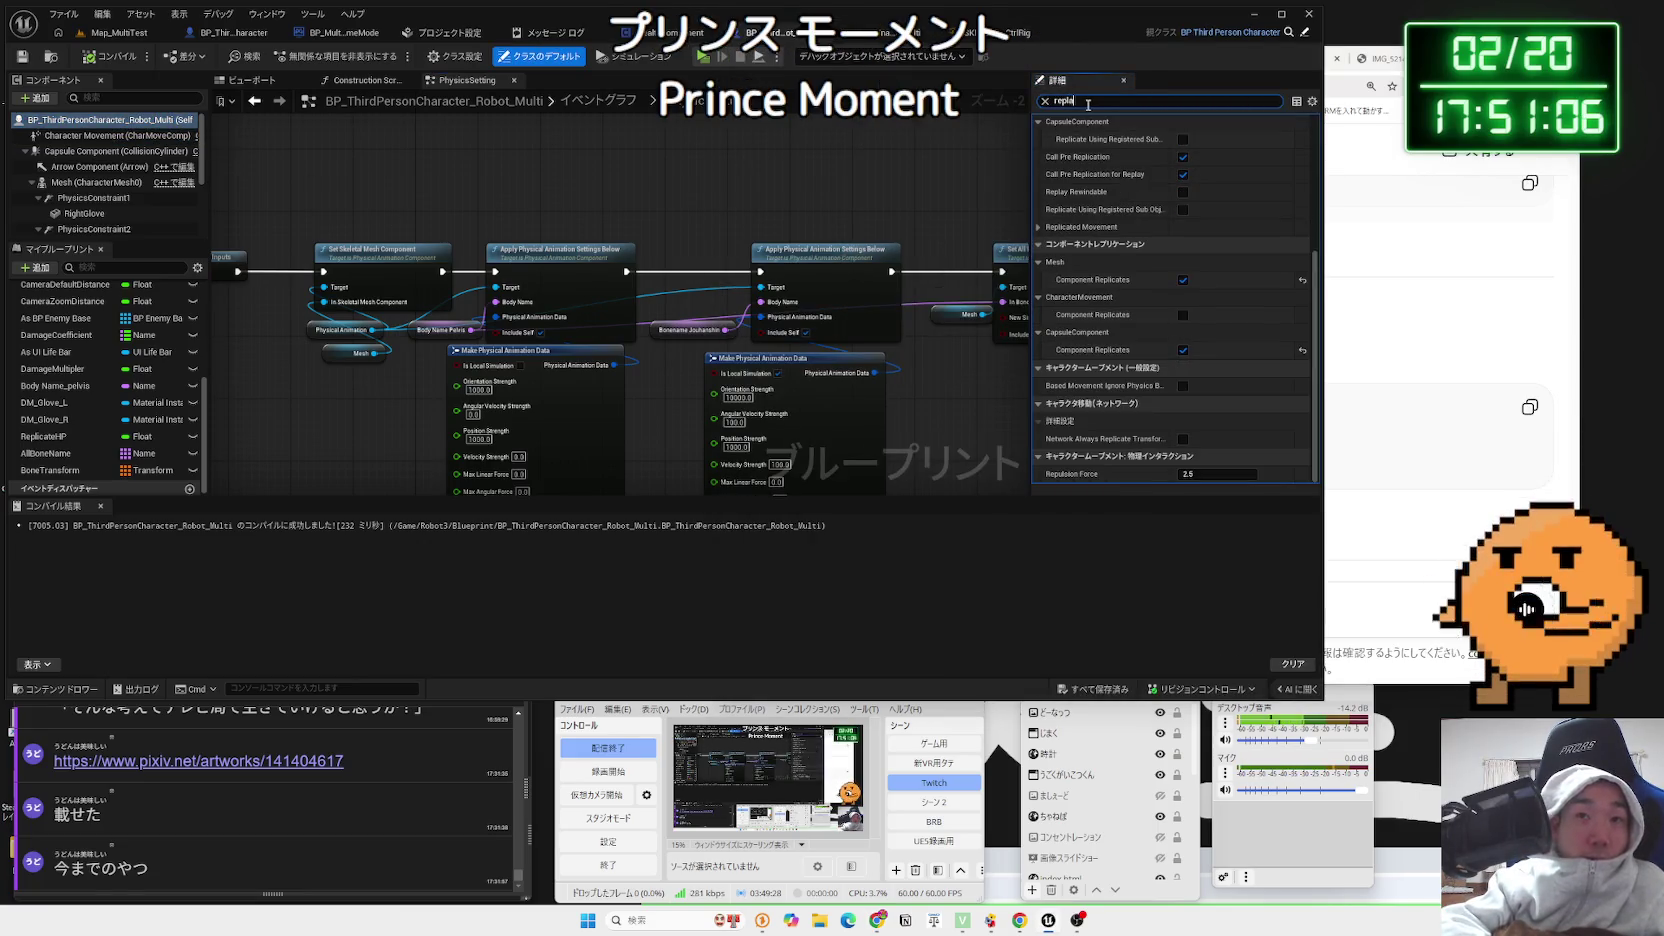
type("ce")
key("BackSpace")
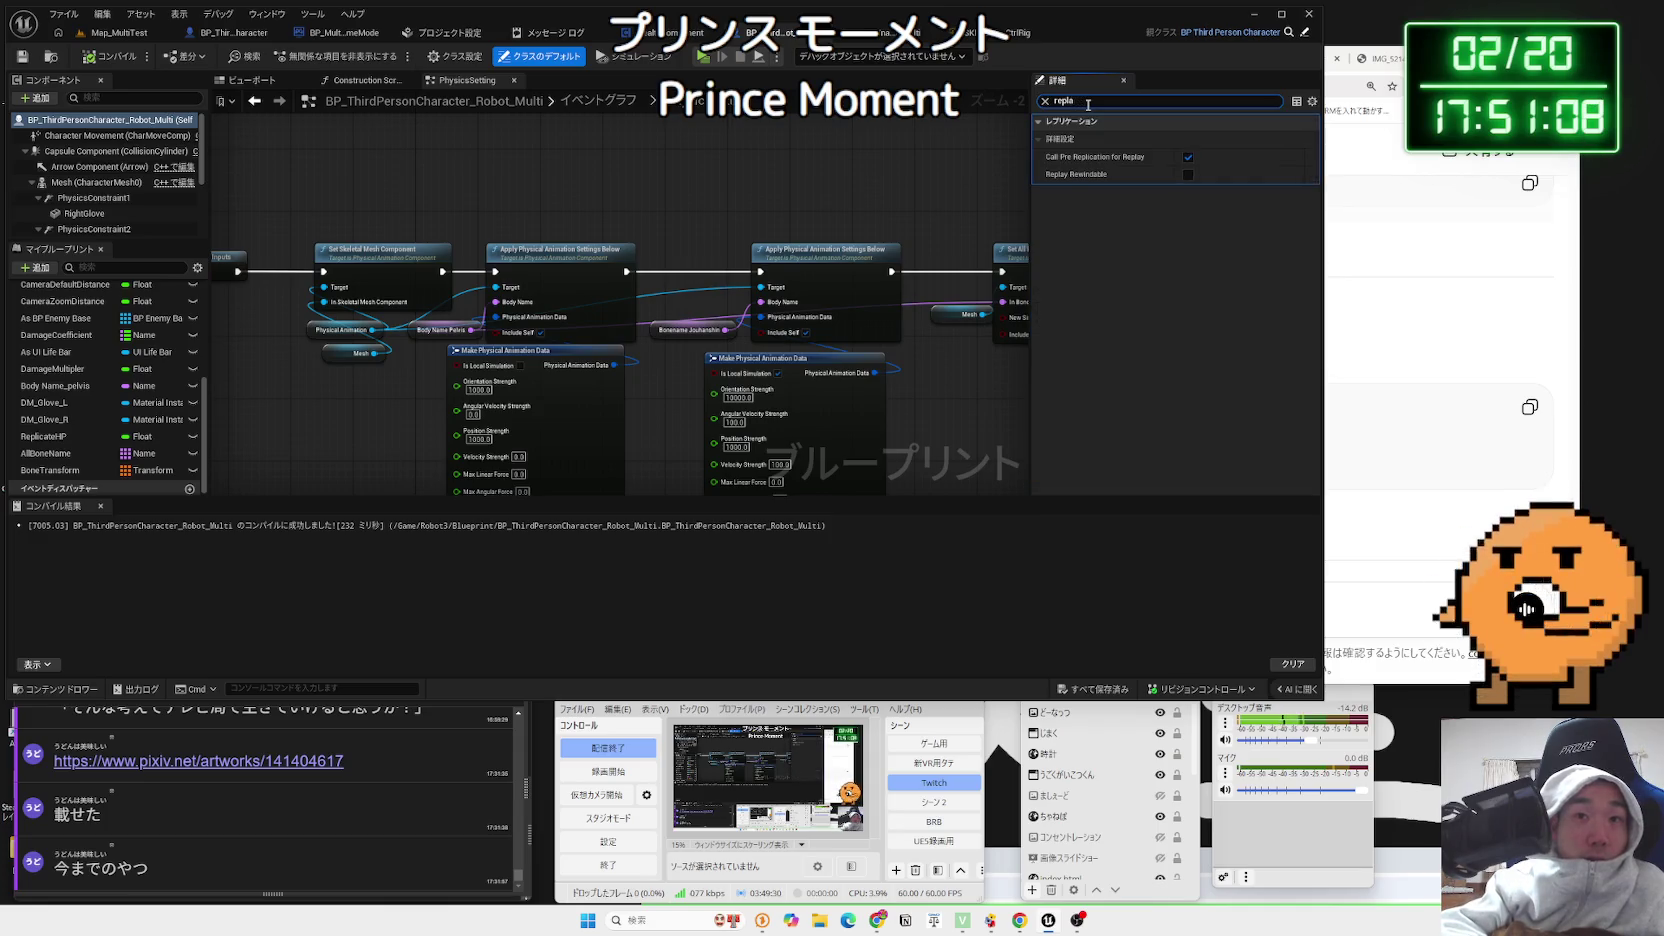
mouse_move(1086, 176)
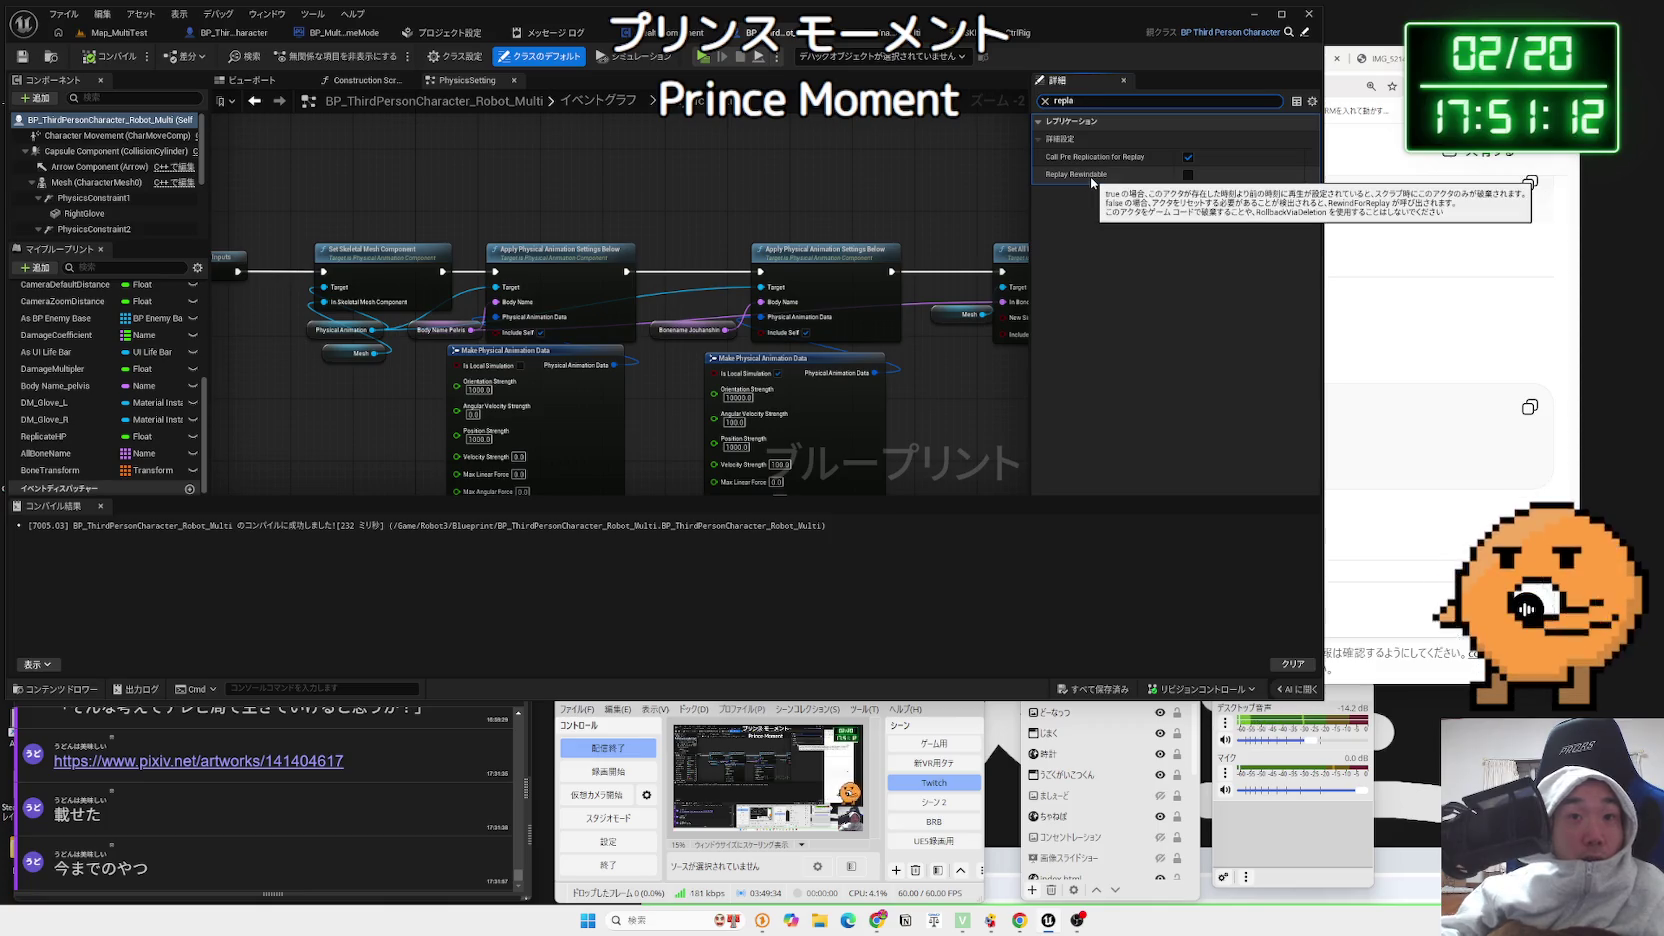
key("BackSpace")
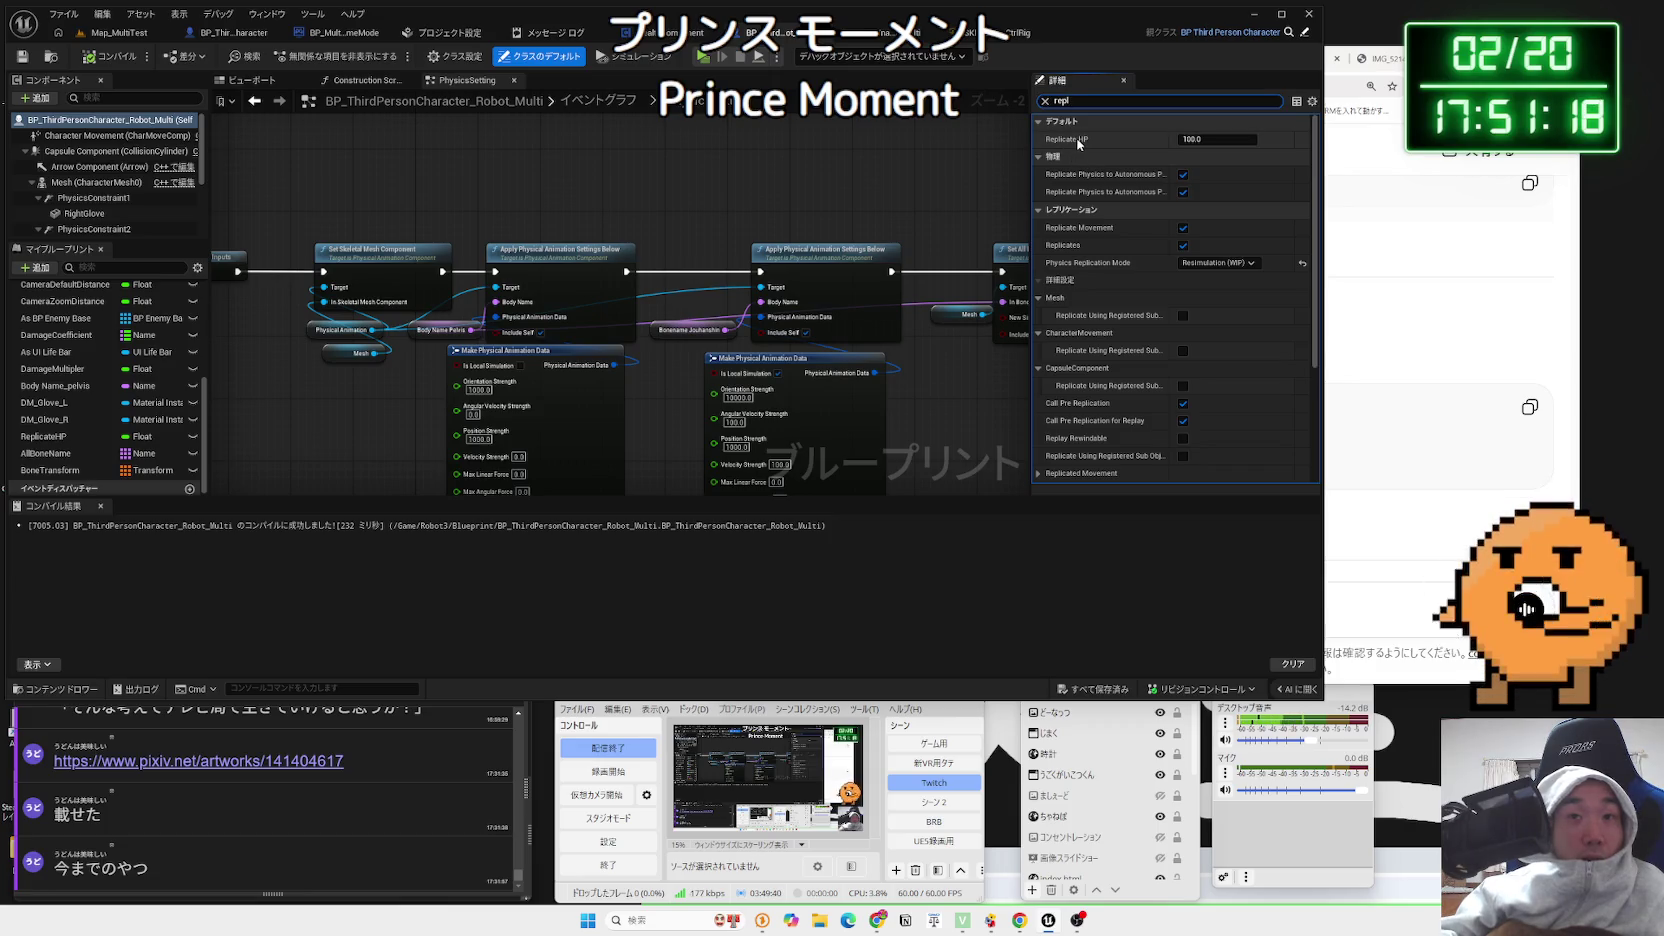
left_click(1040, 122)
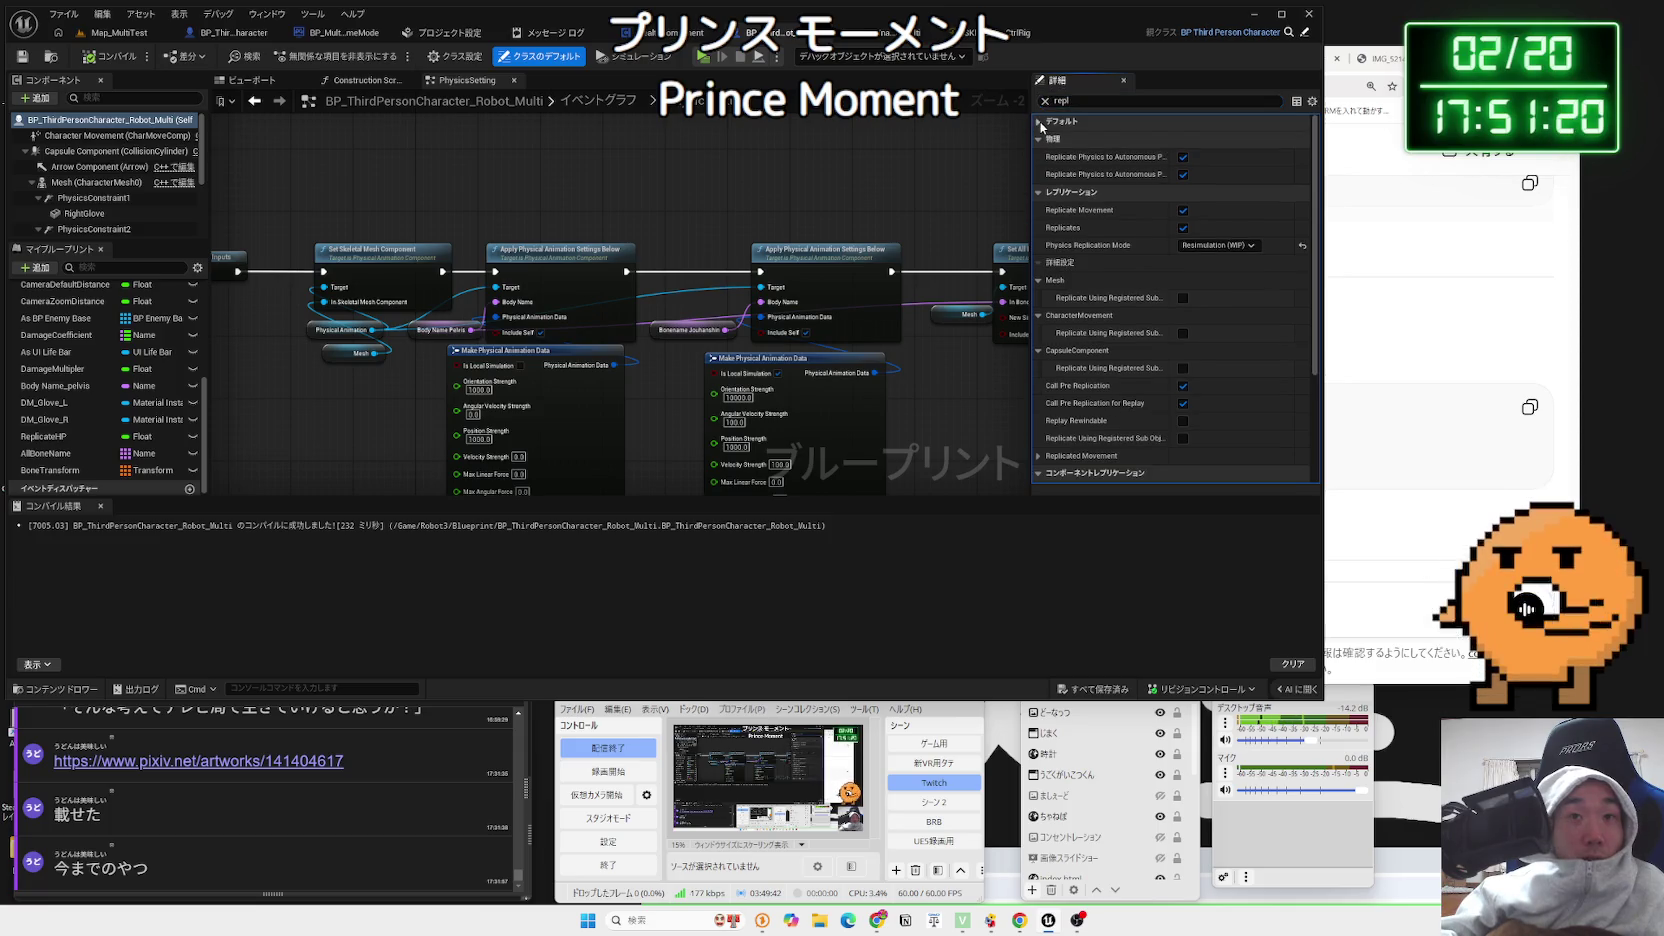
left_click(1040, 122)
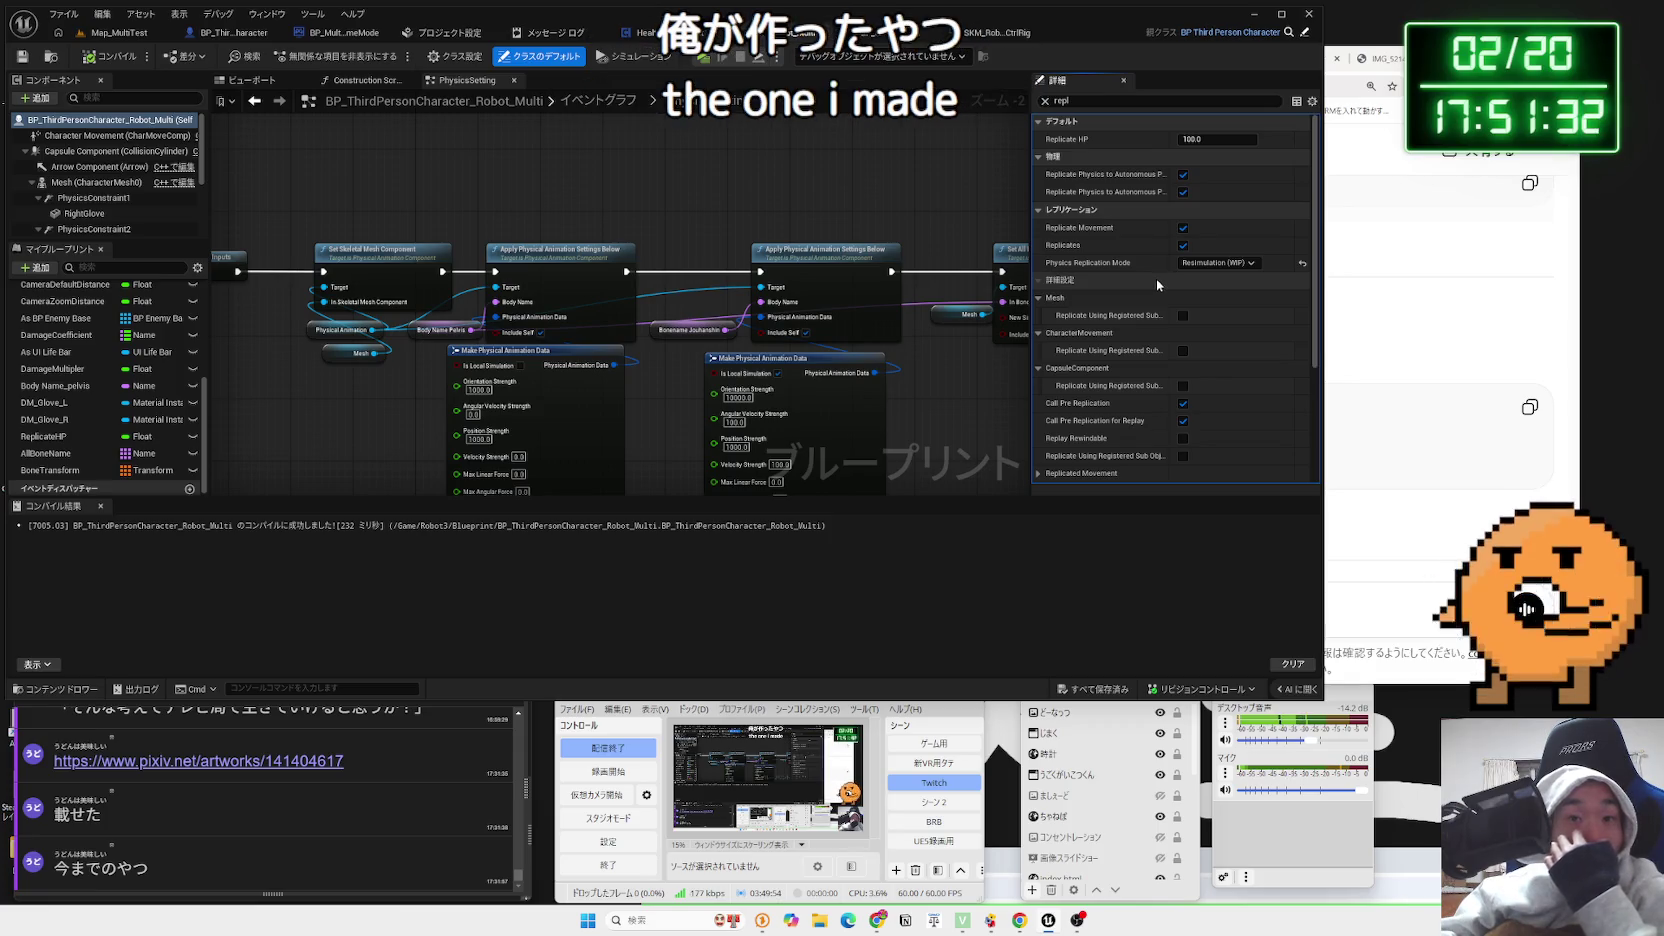
scroll(1157, 285, "down", 3)
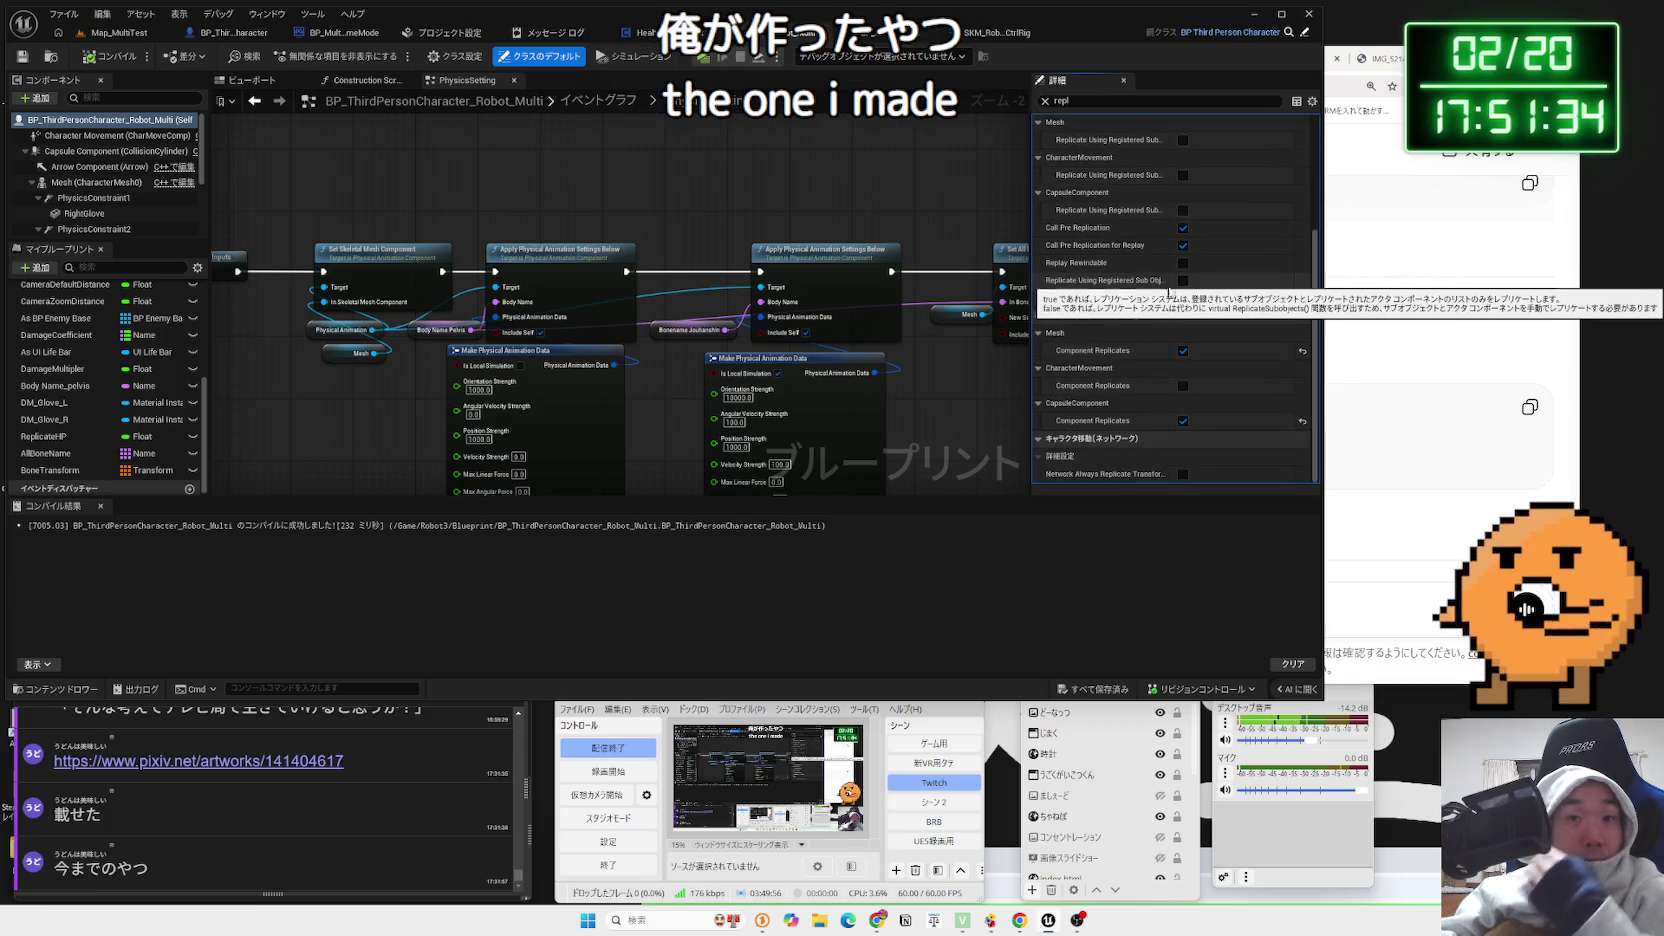
key("alt+Tab")
scroll(1251, 289, "down", 2)
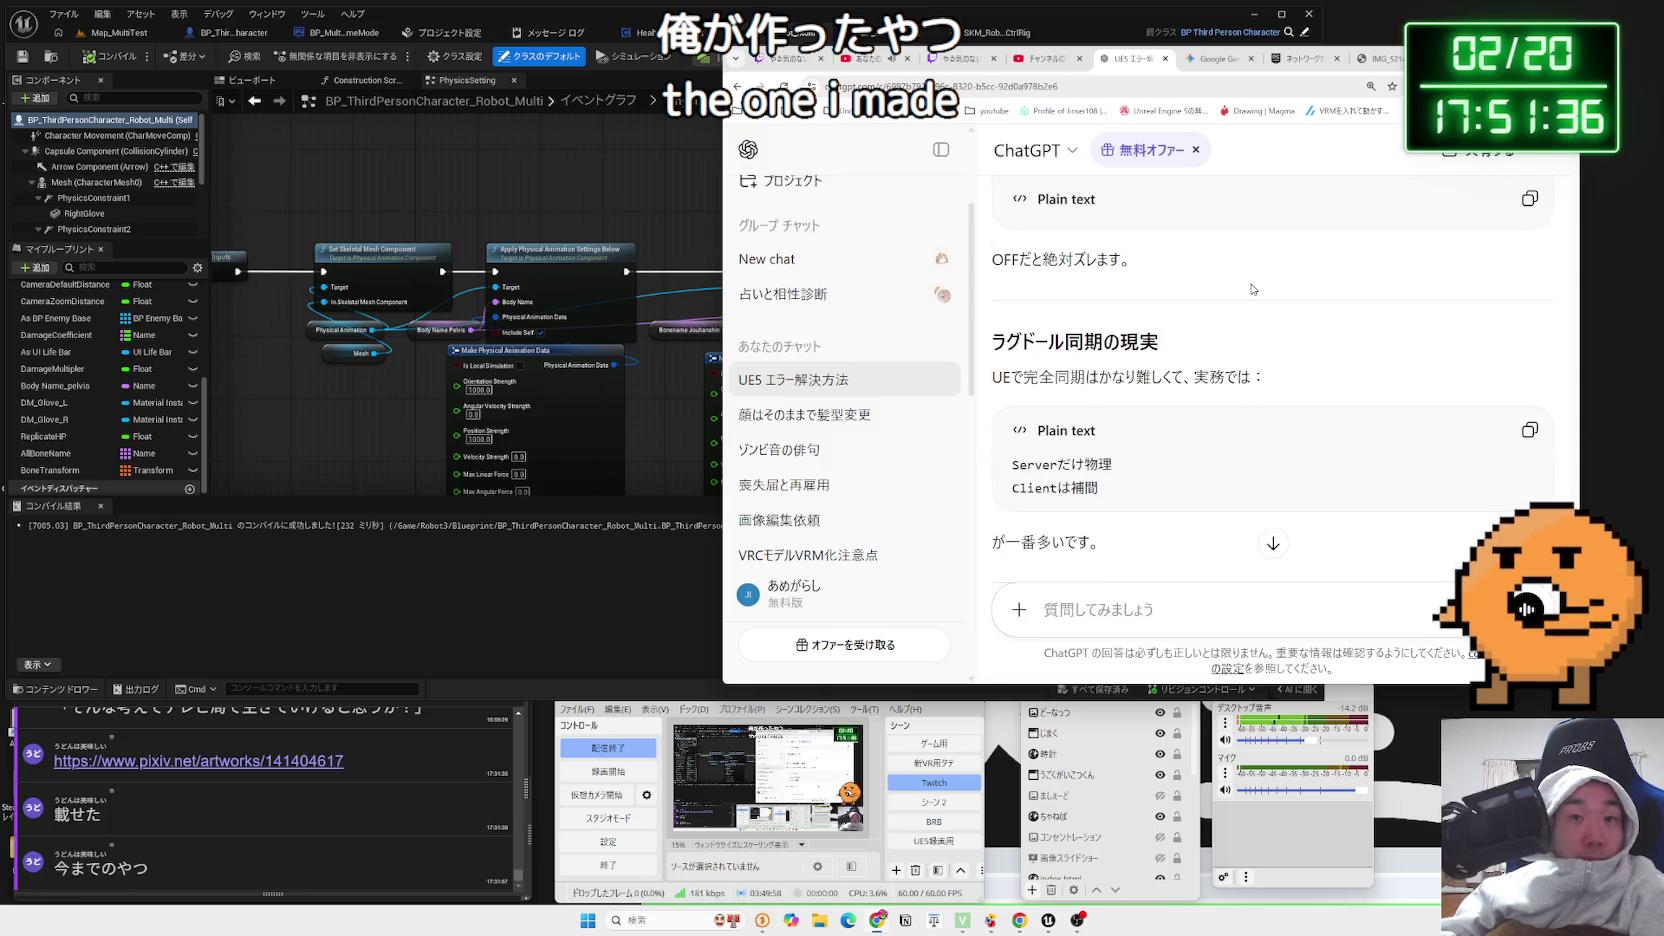
Read the ragdoll-sync passage on client 補間 and the three ragdoll design options
mouse_move(1266, 312)
left_mouse_down()
mouse_move(1003, 276)
mouse_move(1280, 318)
left_mouse_up()
double_click(1012, 281)
left_click(1172, 295)
scroll(1131, 276, "down", 2)
scroll(1132, 276, "up", 1)
left_click_drag(1112, 296, 1012, 264)
left_click_drag(1100, 294, 1072, 283)
left_click(1022, 271)
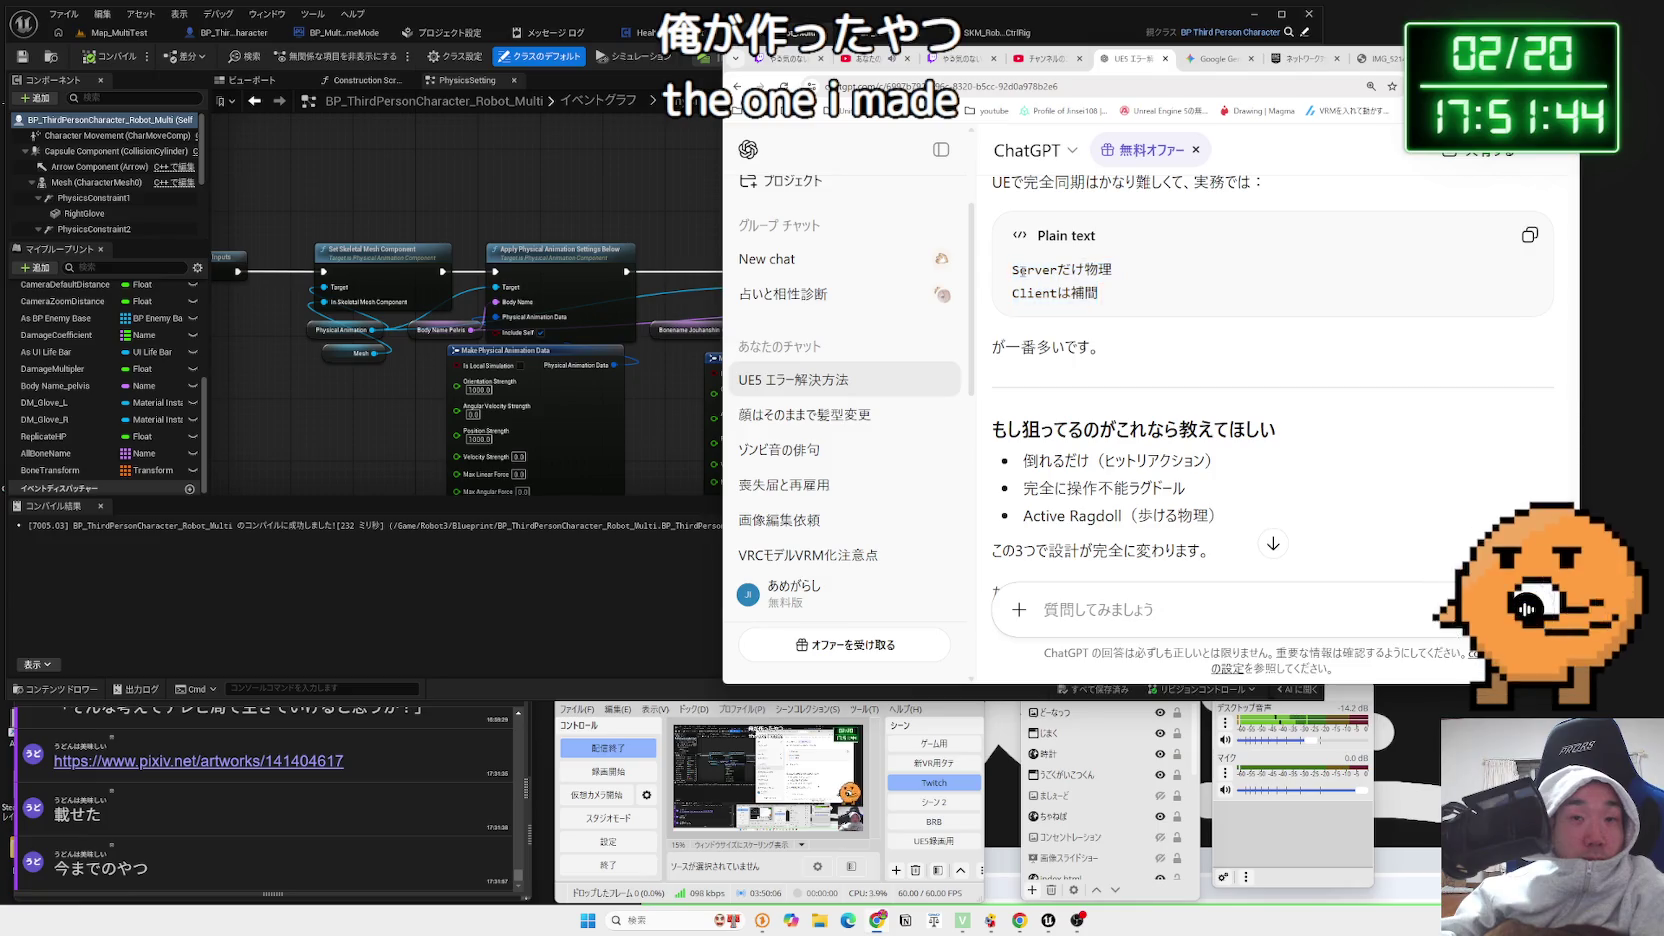
scroll(1138, 271, "down", 2)
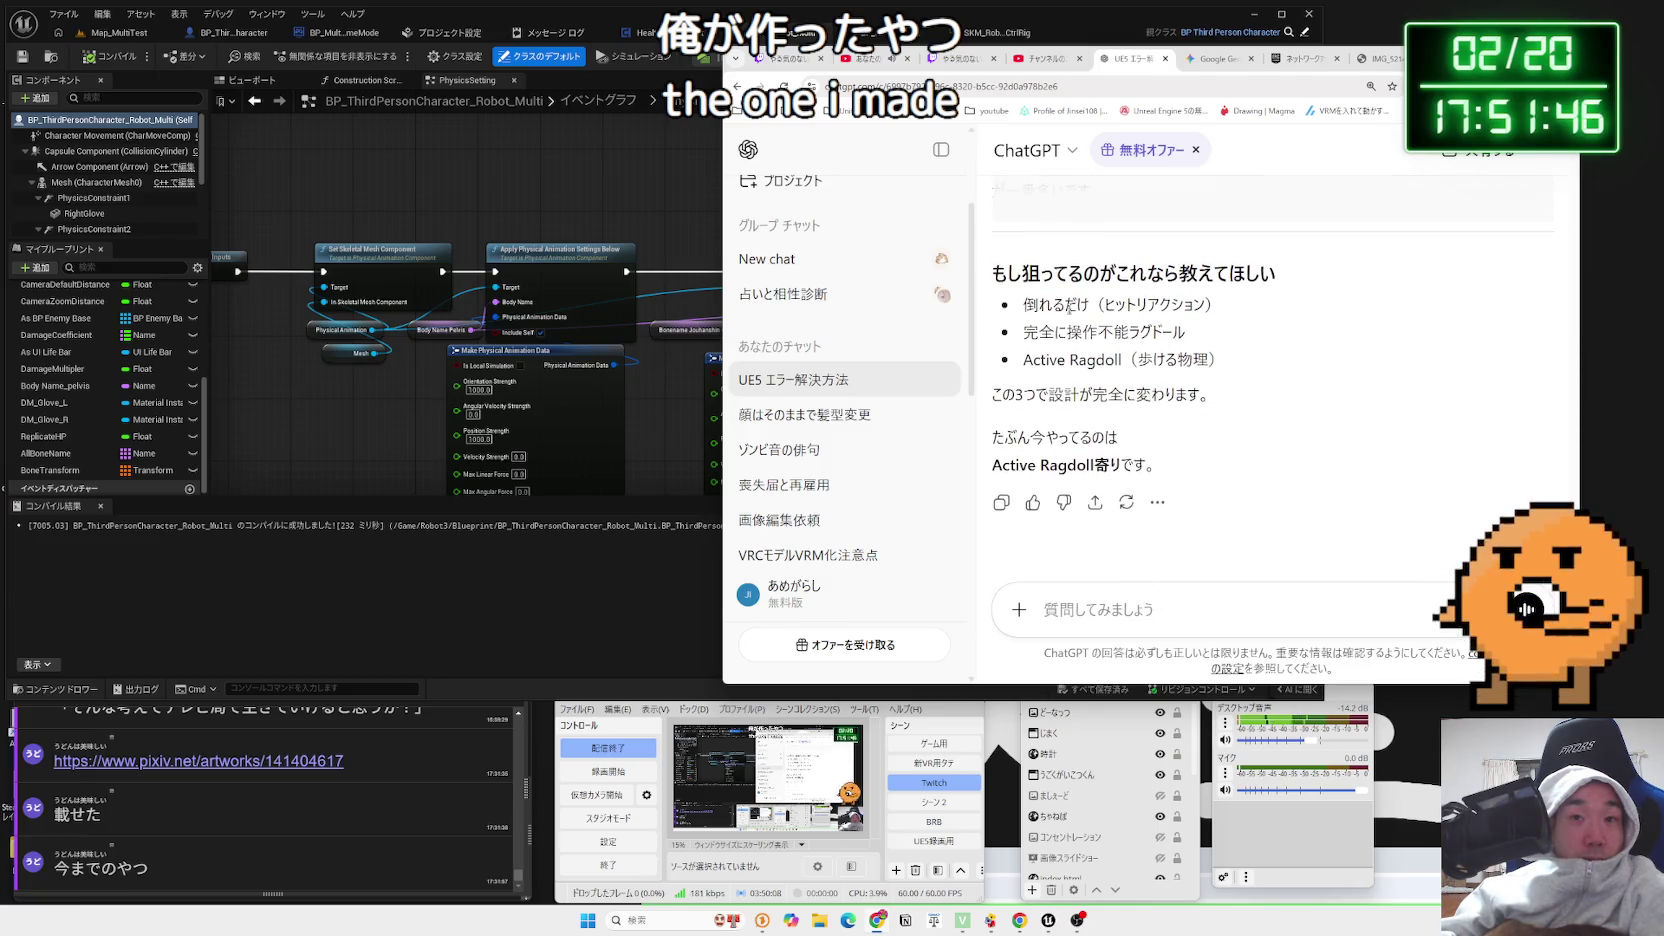
mouse_move(1022, 300)
left_mouse_down()
mouse_move(1215, 332)
mouse_move(1225, 366)
mouse_move(1021, 313)
mouse_move(1220, 364)
mouse_move(1093, 328)
mouse_move(1186, 334)
left_mouse_up()
left_click(1186, 334)
type("CharactorMovement")
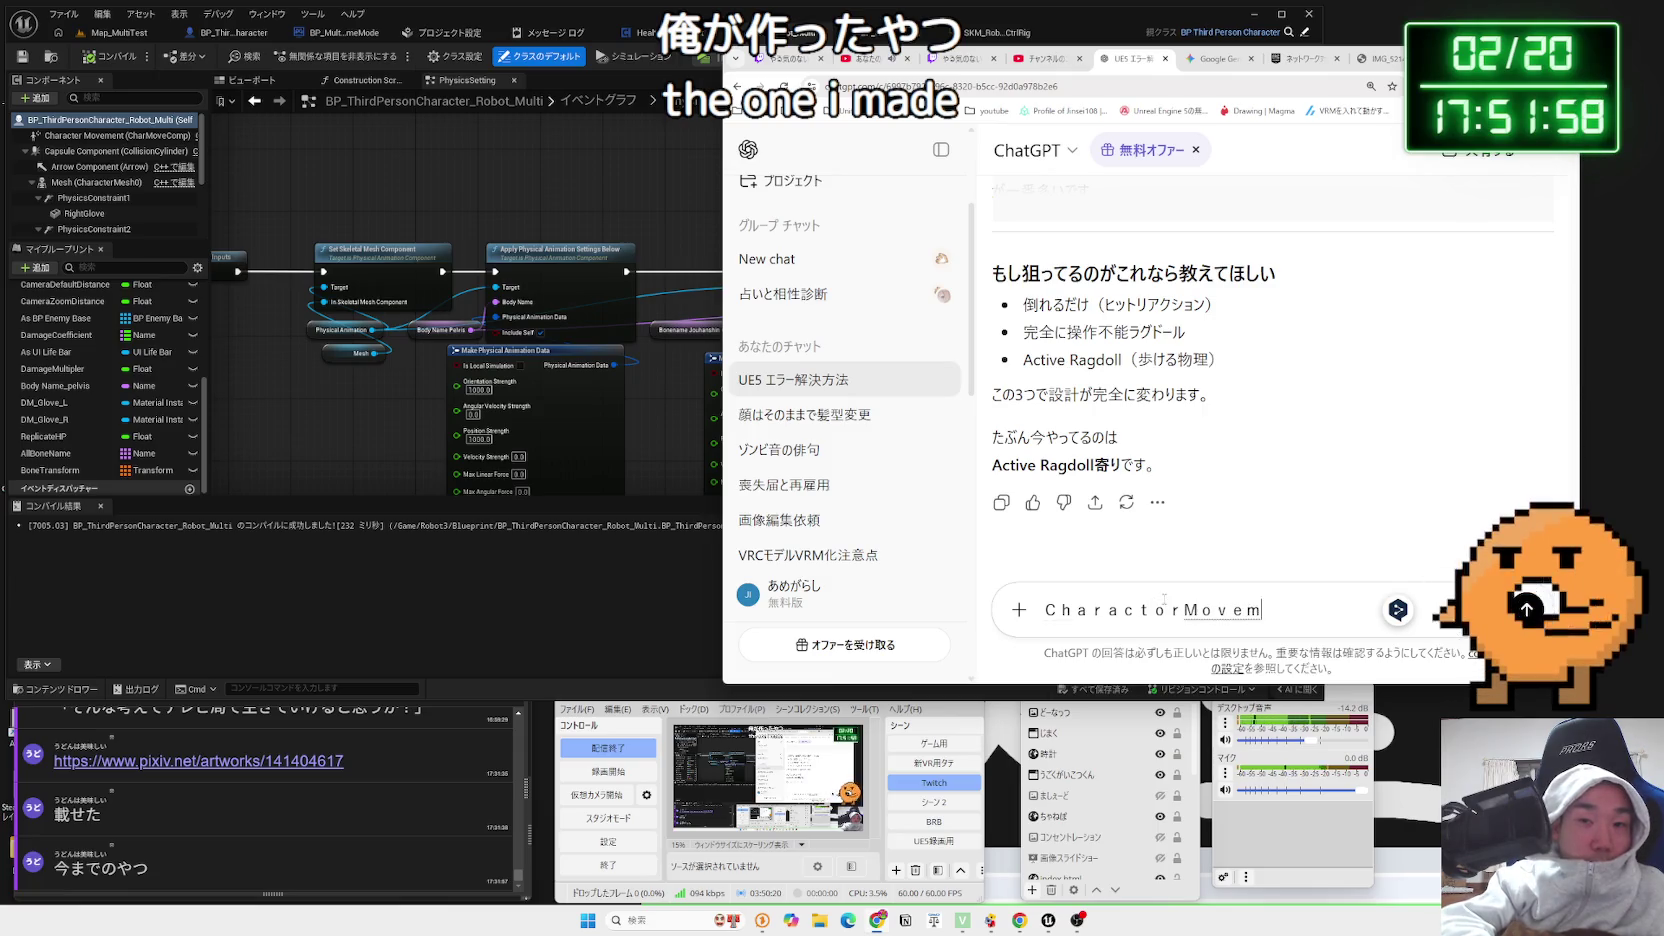
Send a follow-up: CharactorMovement walks the character while PhysicalAnimation keeps the physics body upright
type("であしだけ")
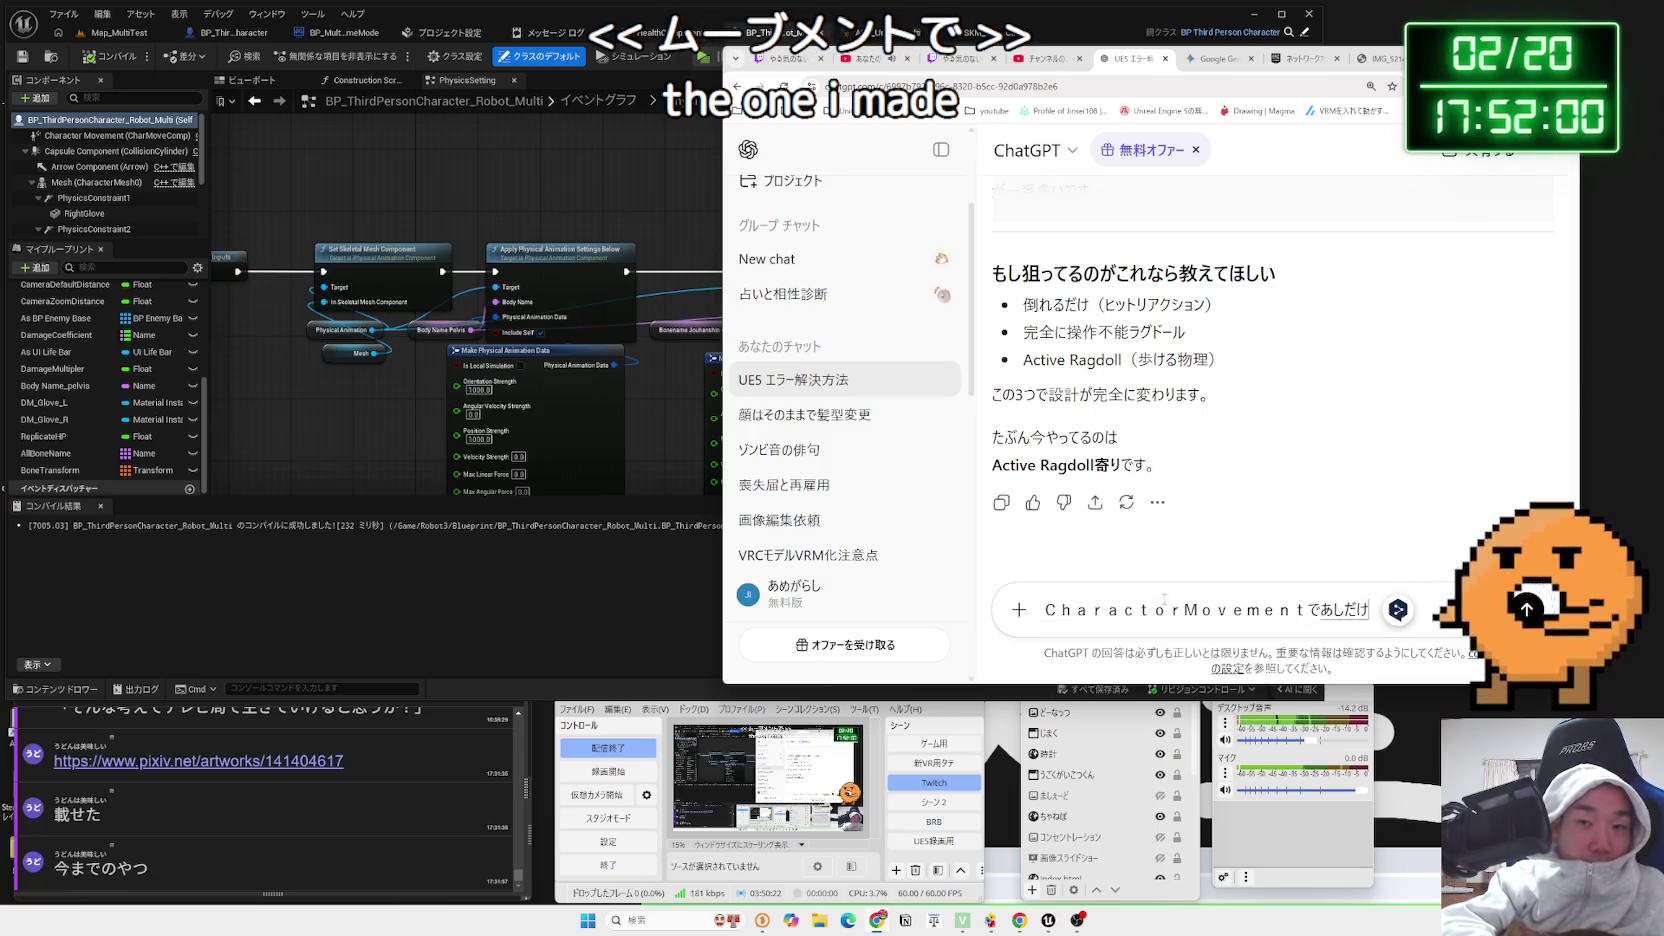
key("BackSpace")
key("BackSpace")
key("BackSpace")
key("BackSpace")
type("足だけ動かしてるｃ")
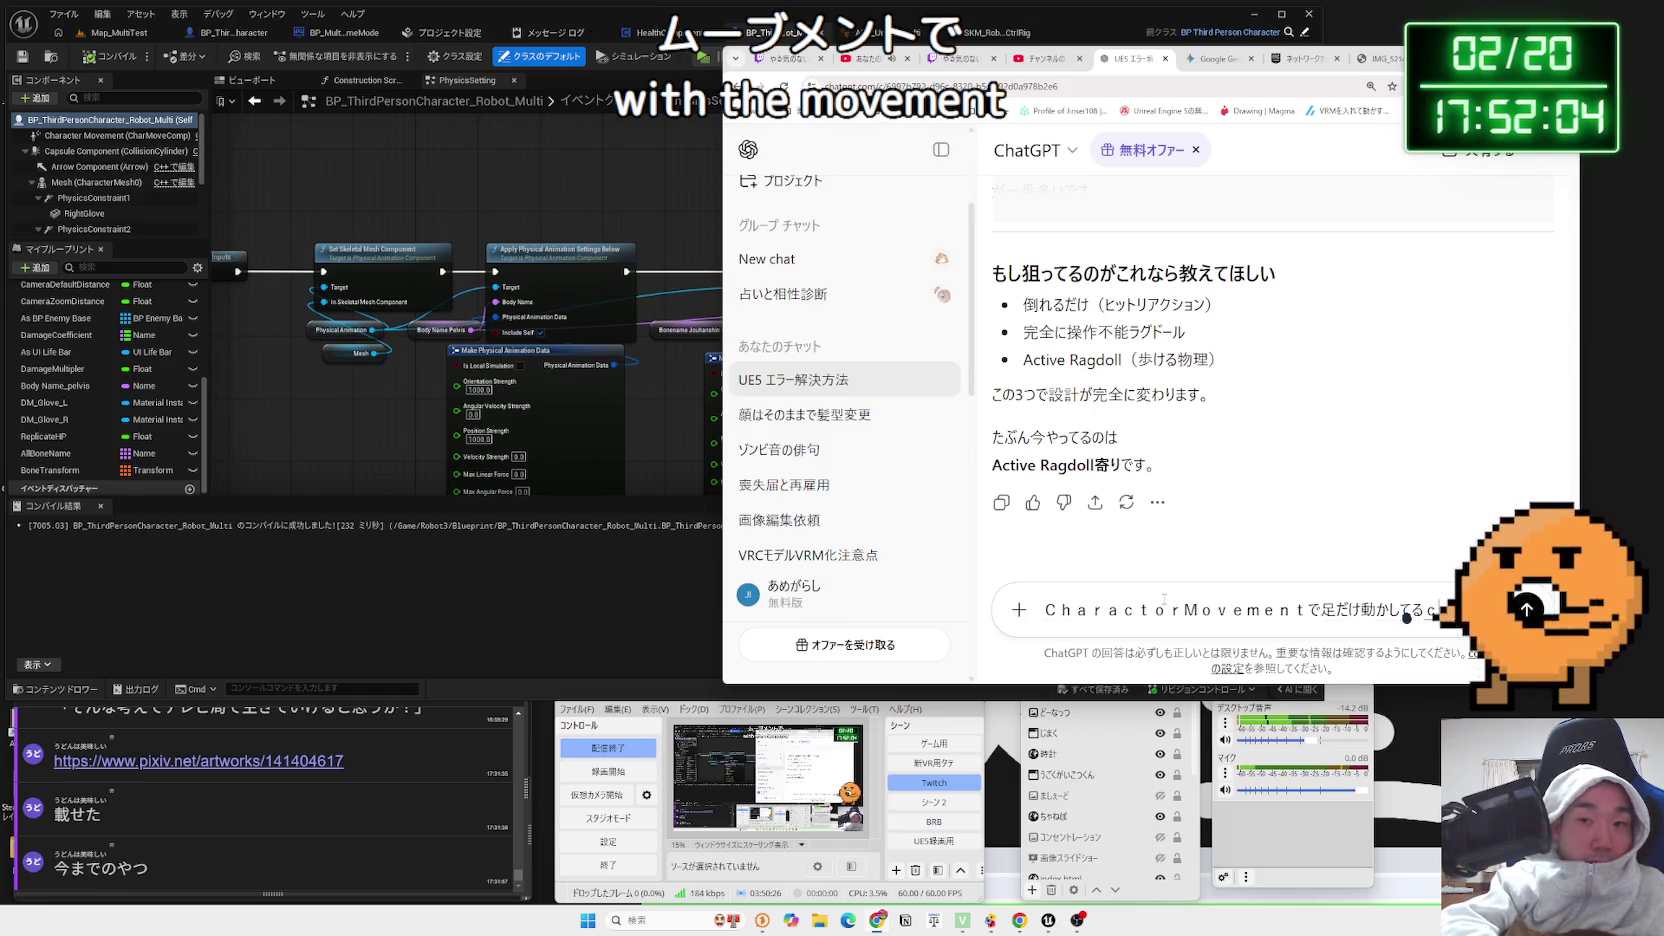
type("くたー")
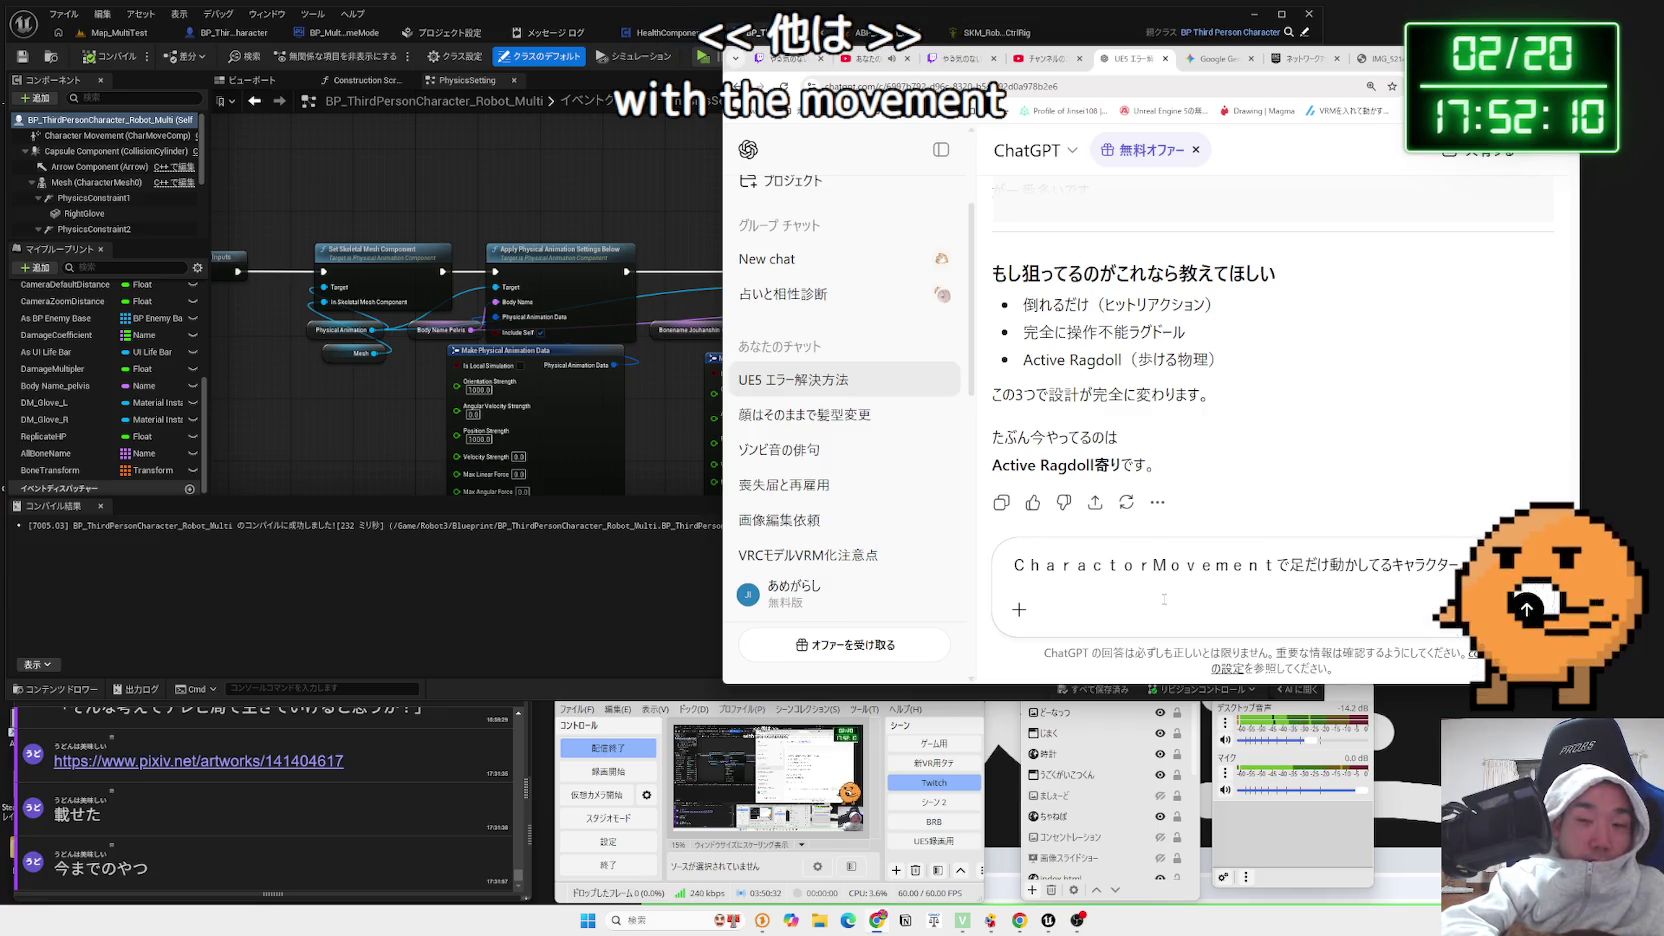
type("他がお")
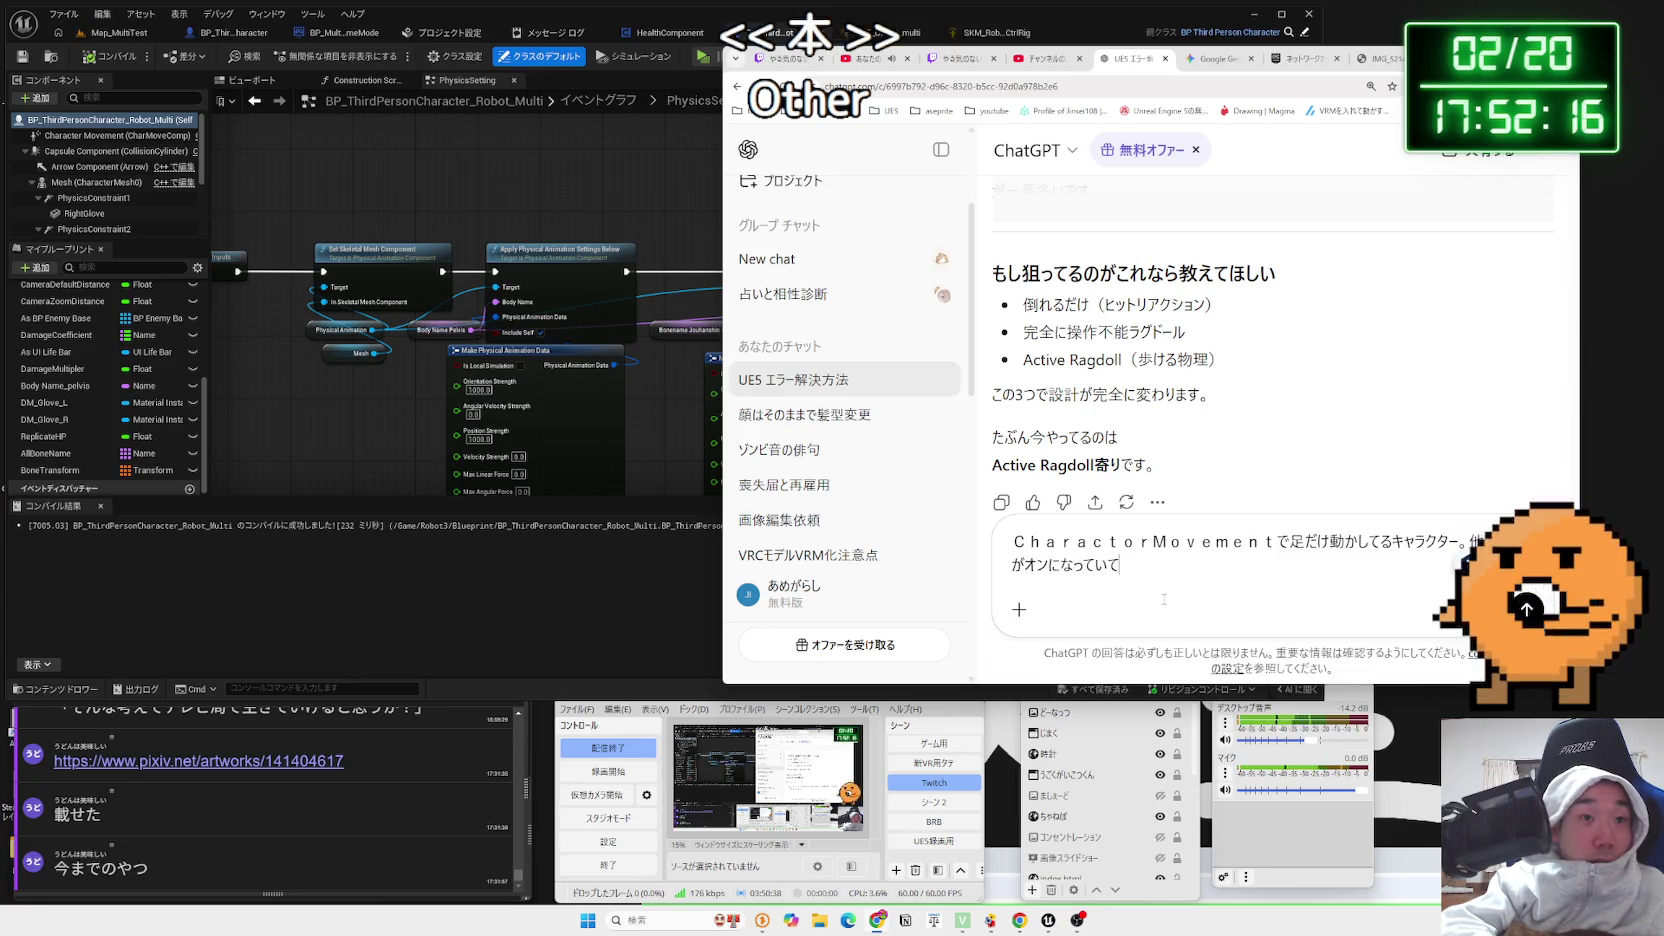
type("Ph")
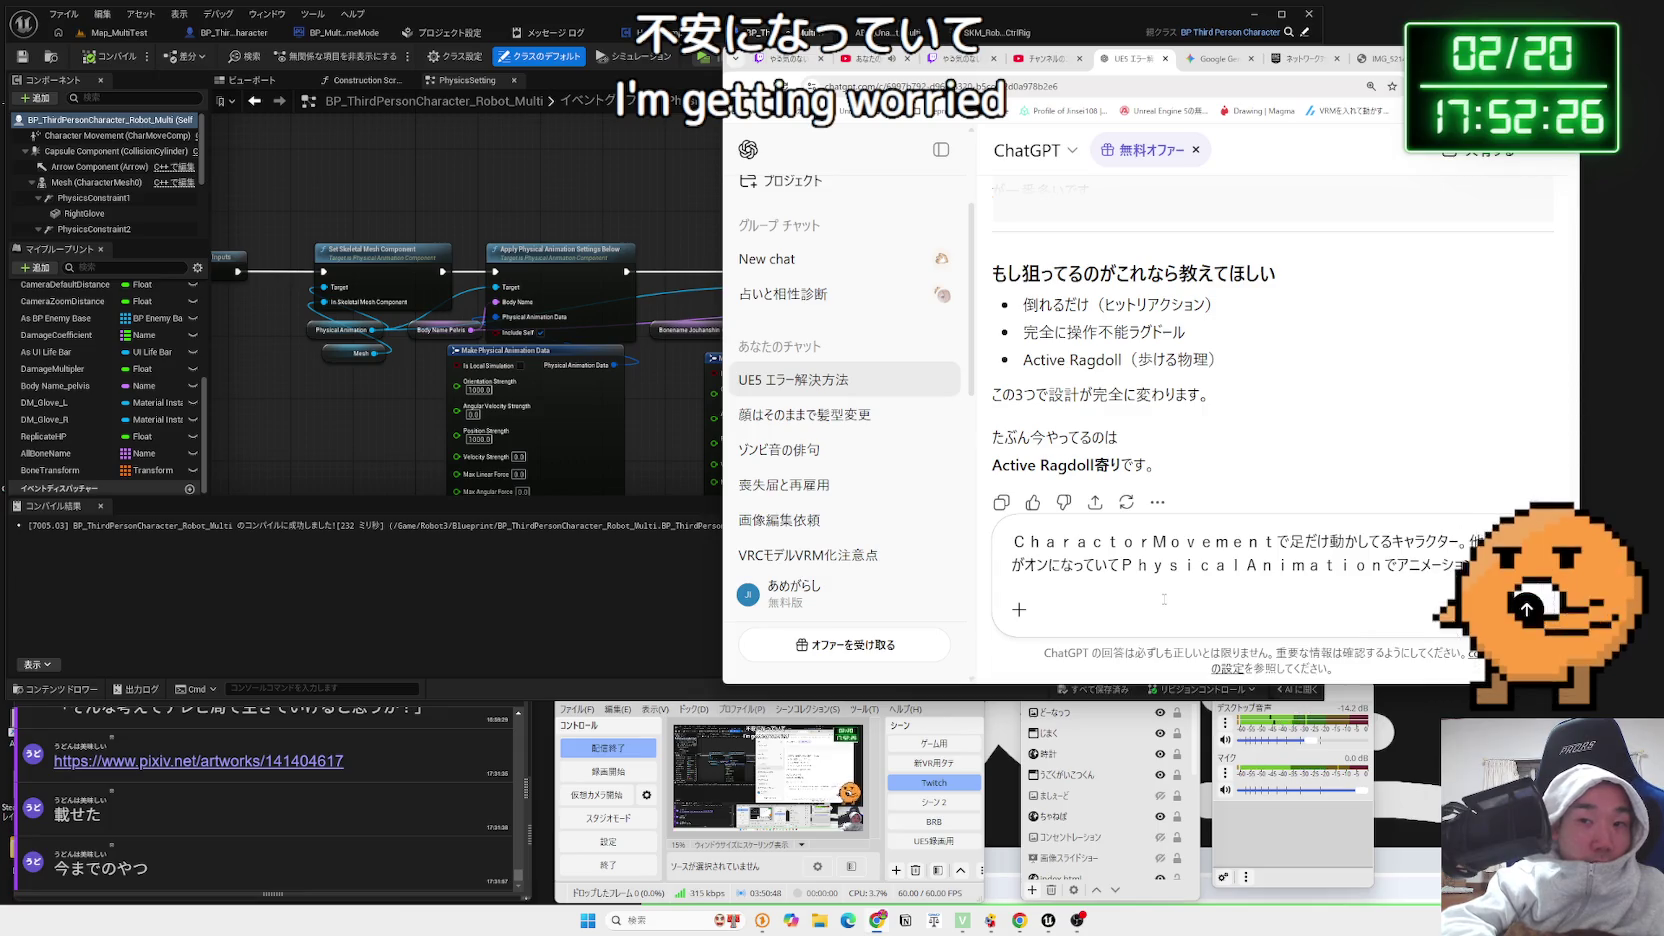
type("うさ")
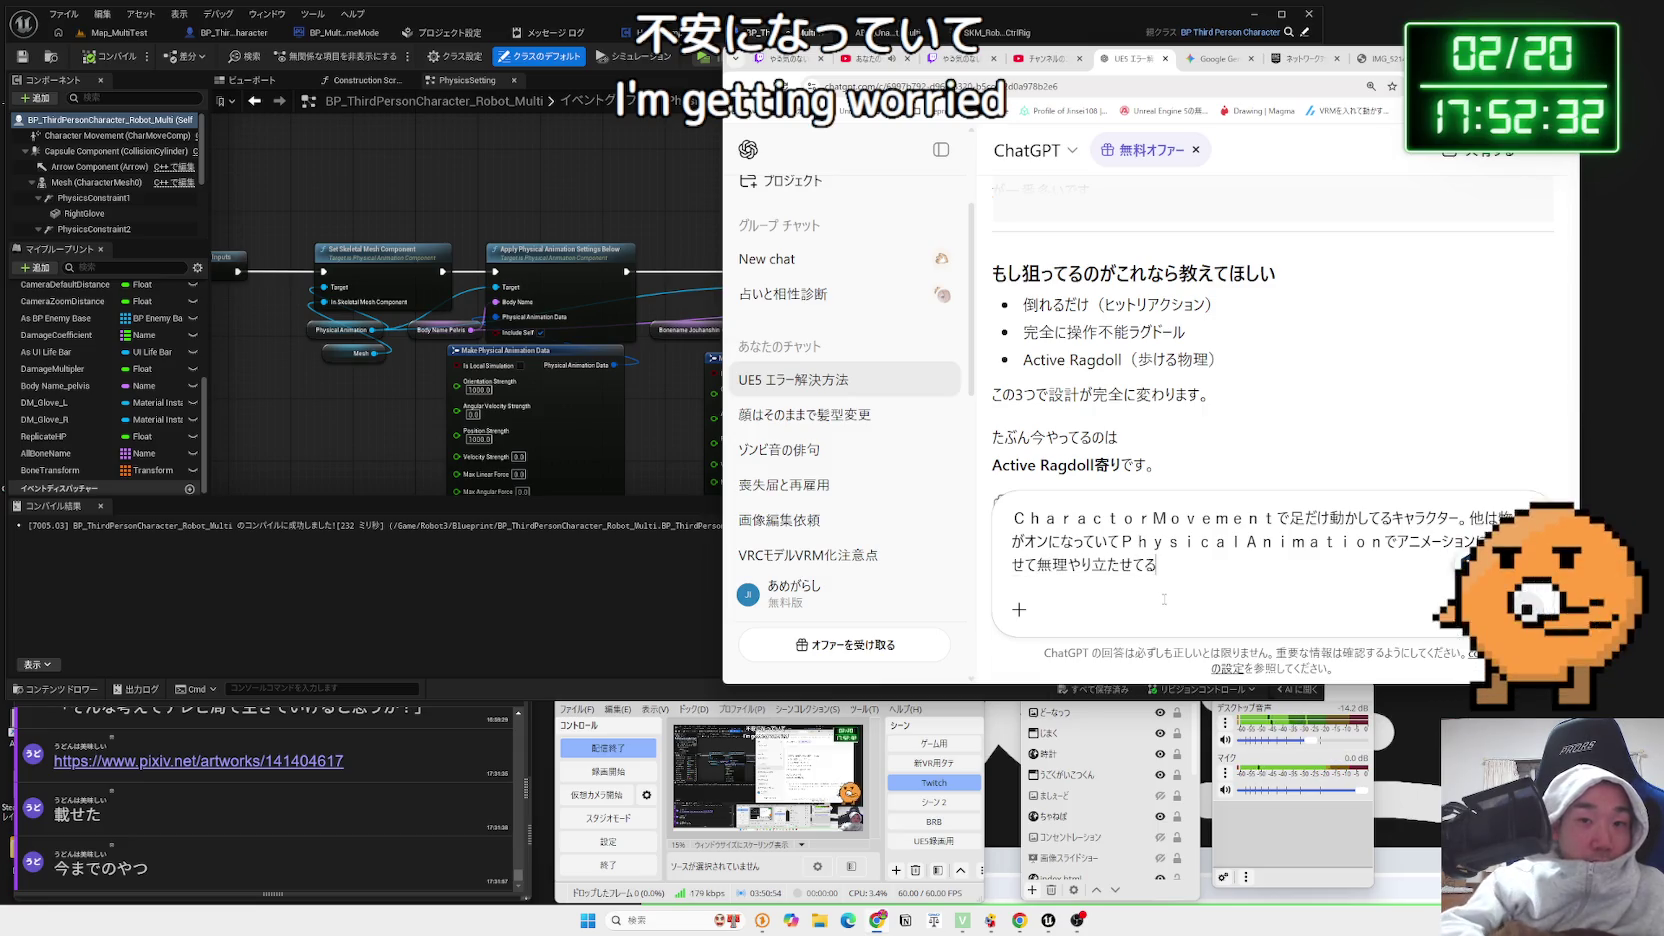
key("Return")
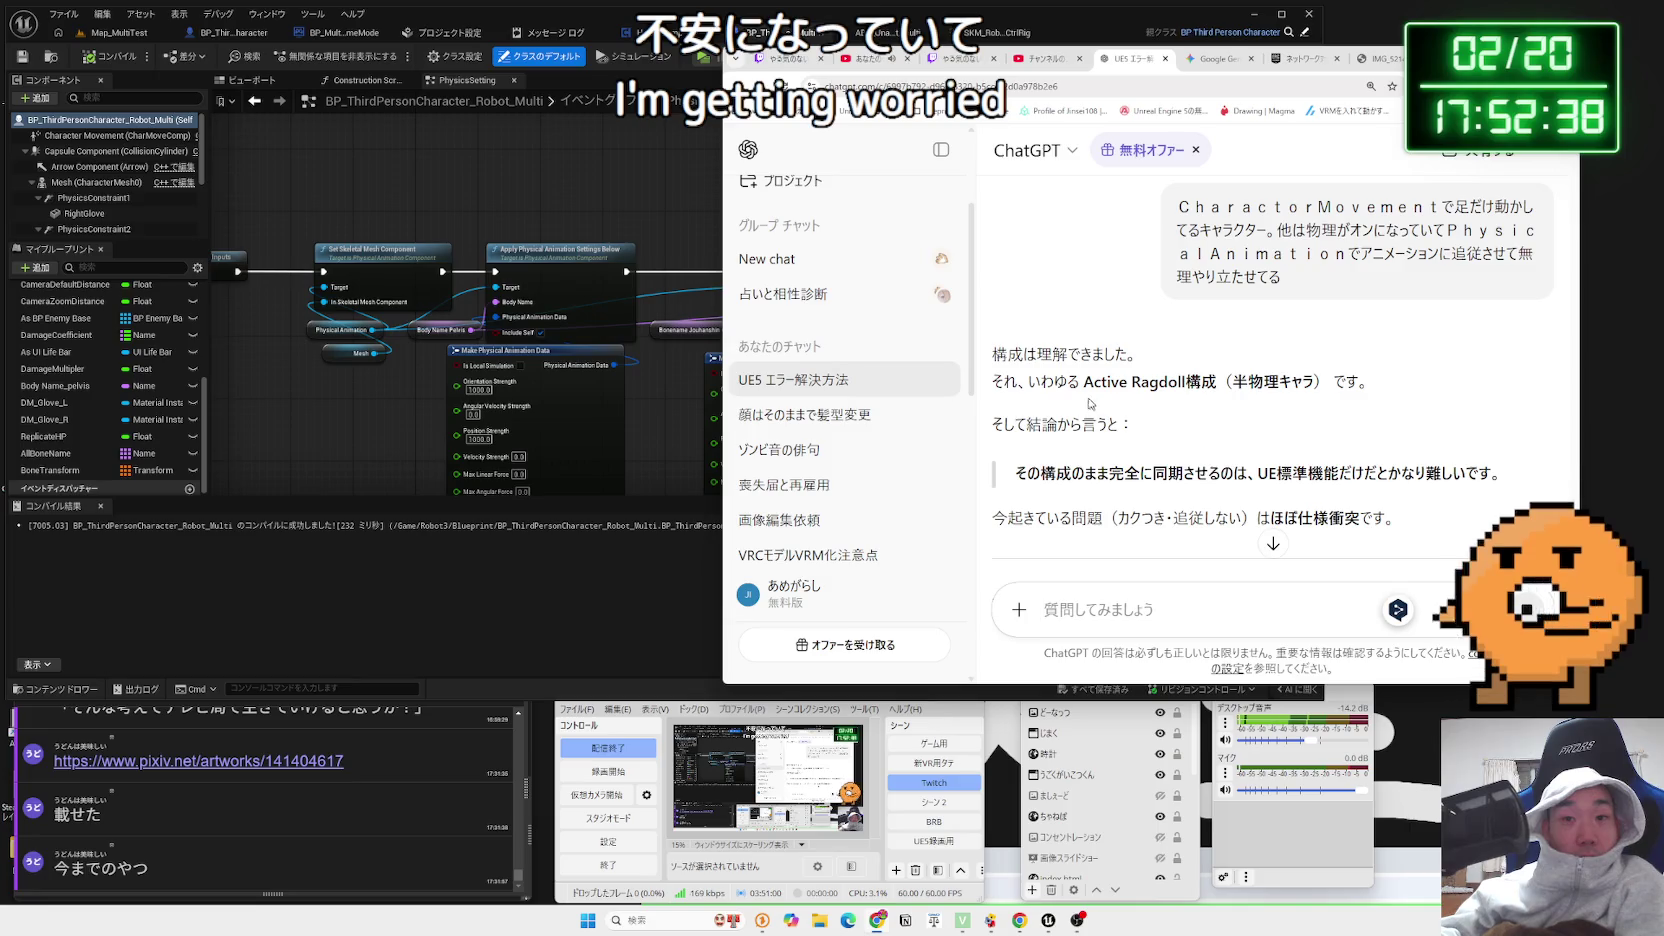
left_click_drag(1083, 382, 1216, 382)
Search Google for 'Active Ragdoll構成' and glance at the Reddit post on Human Fall Flat-style ragdolls
right_click(1210, 388)
left_click(1266, 442)
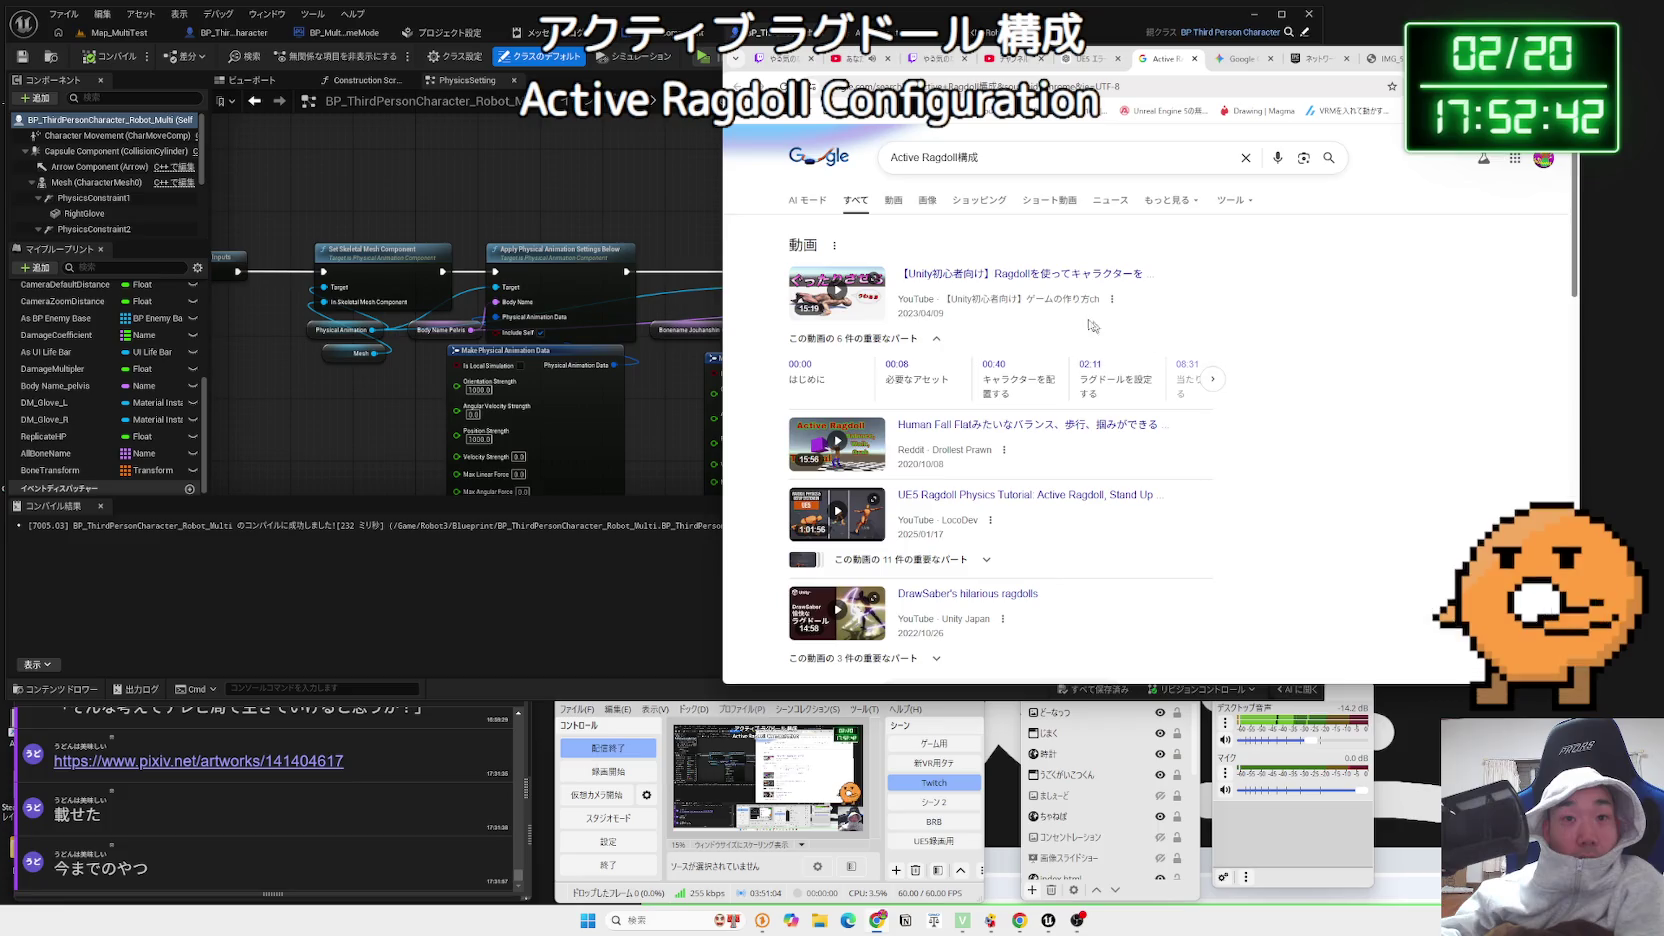
left_click(989, 433)
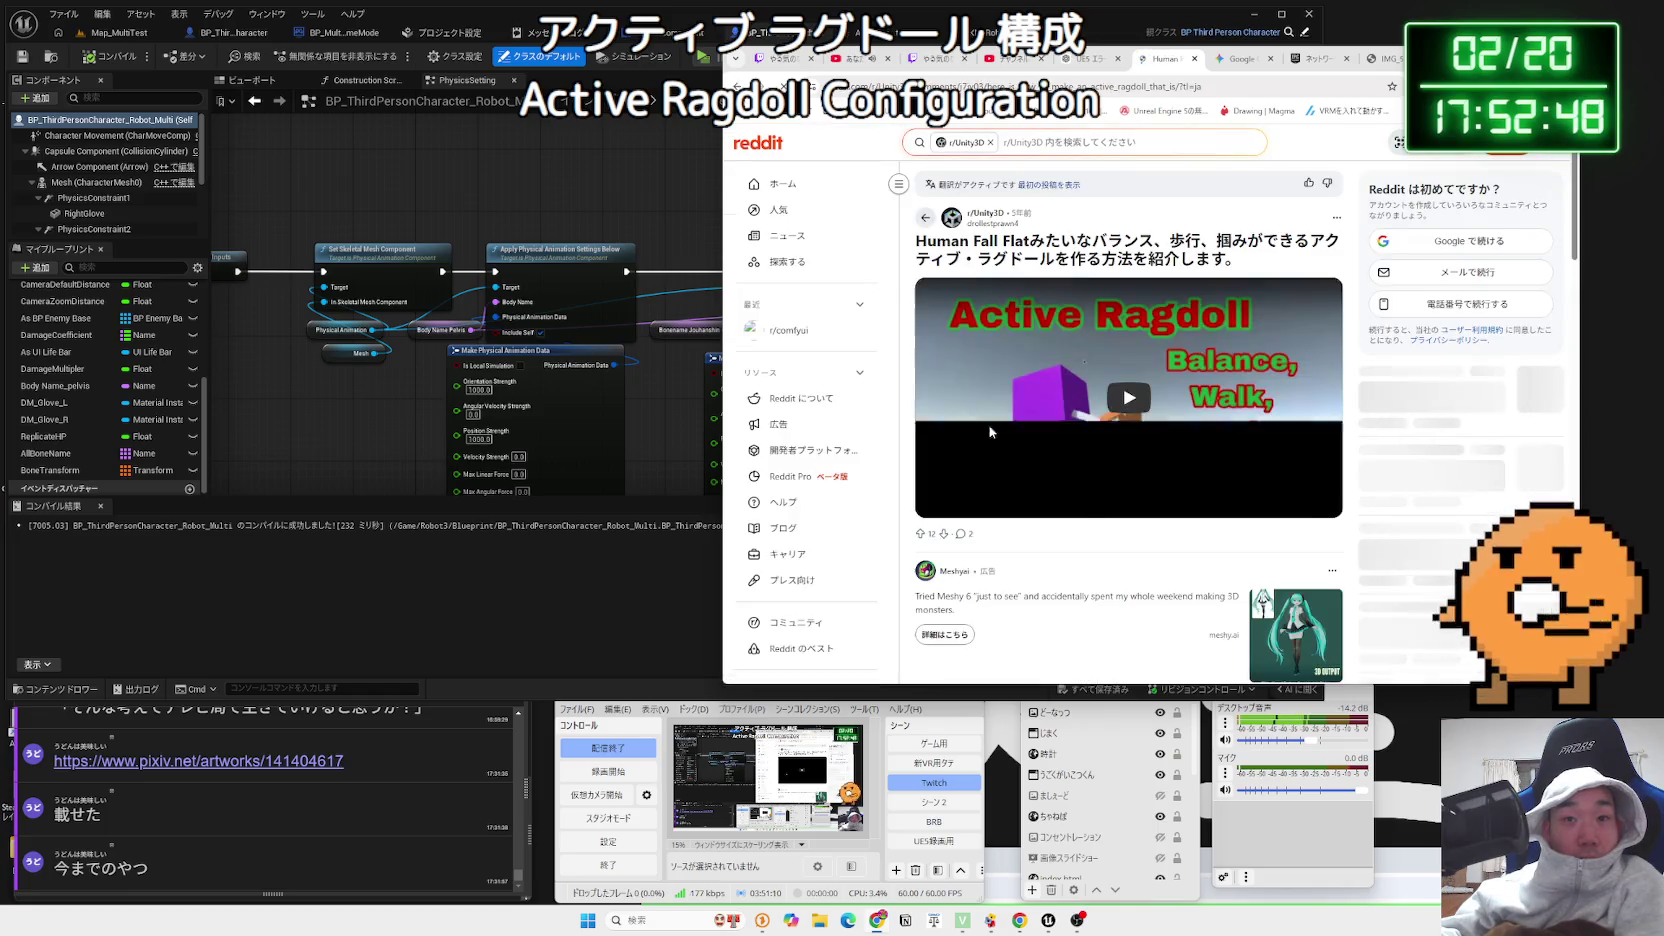
key("alt+Left")
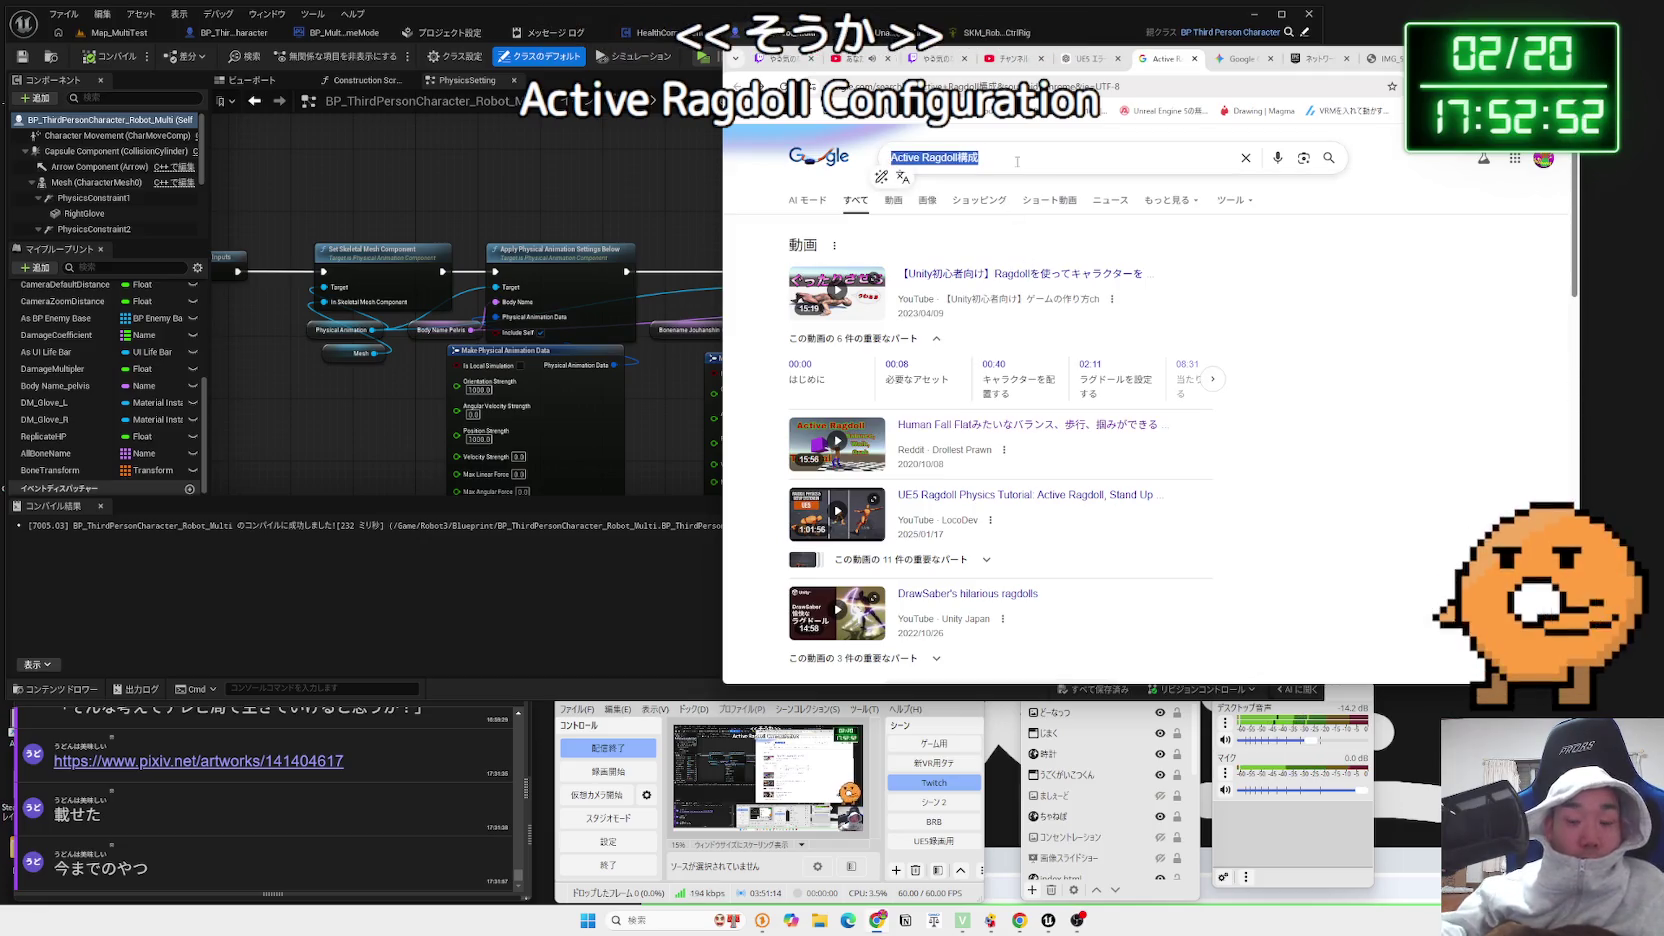
Search Google for 'humanfallflat ue5' and view the Human Fall Flat style ragdoll video
triple_click(982, 158)
type("humanf")
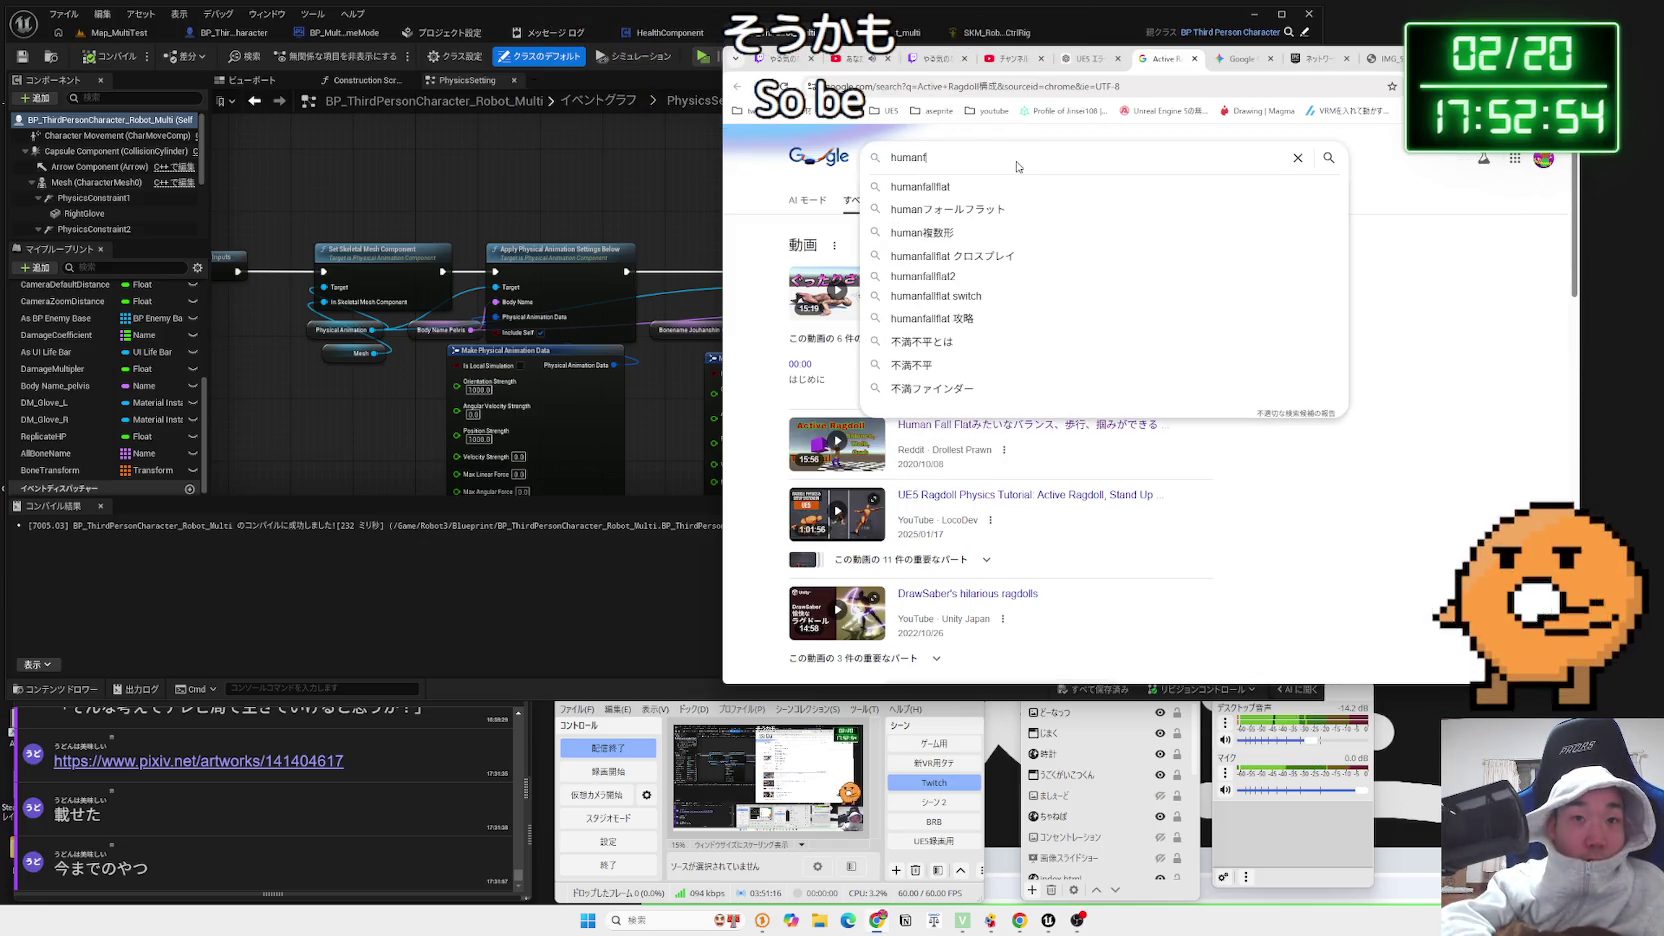
type("allflat ")
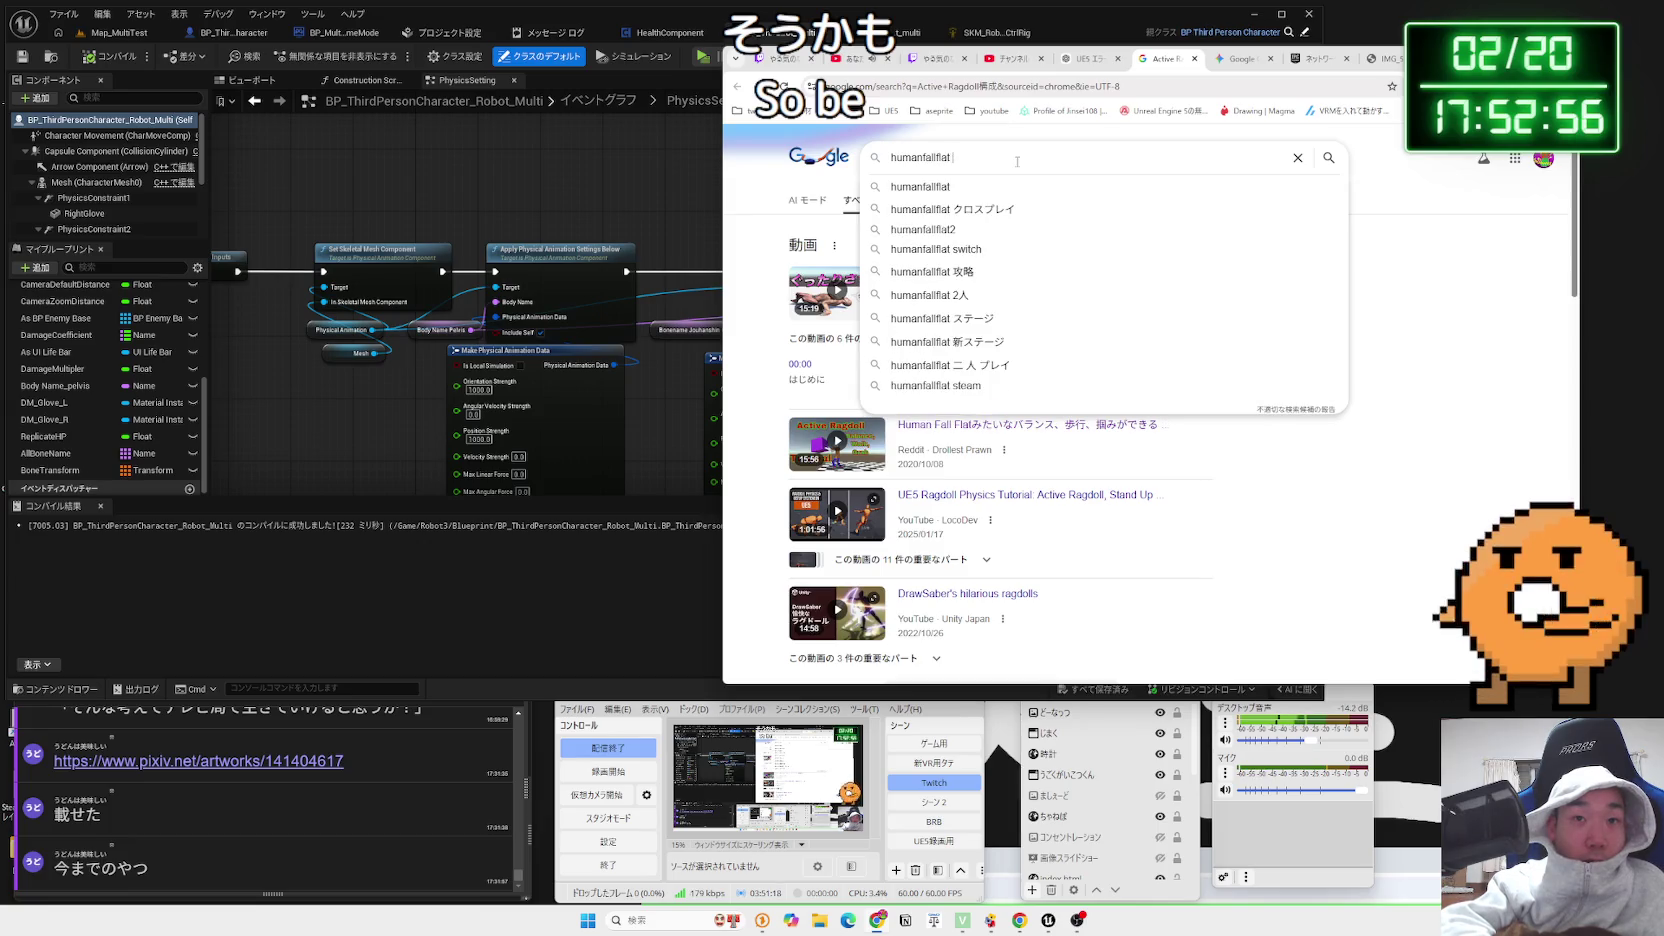
type("ue5")
key("Return")
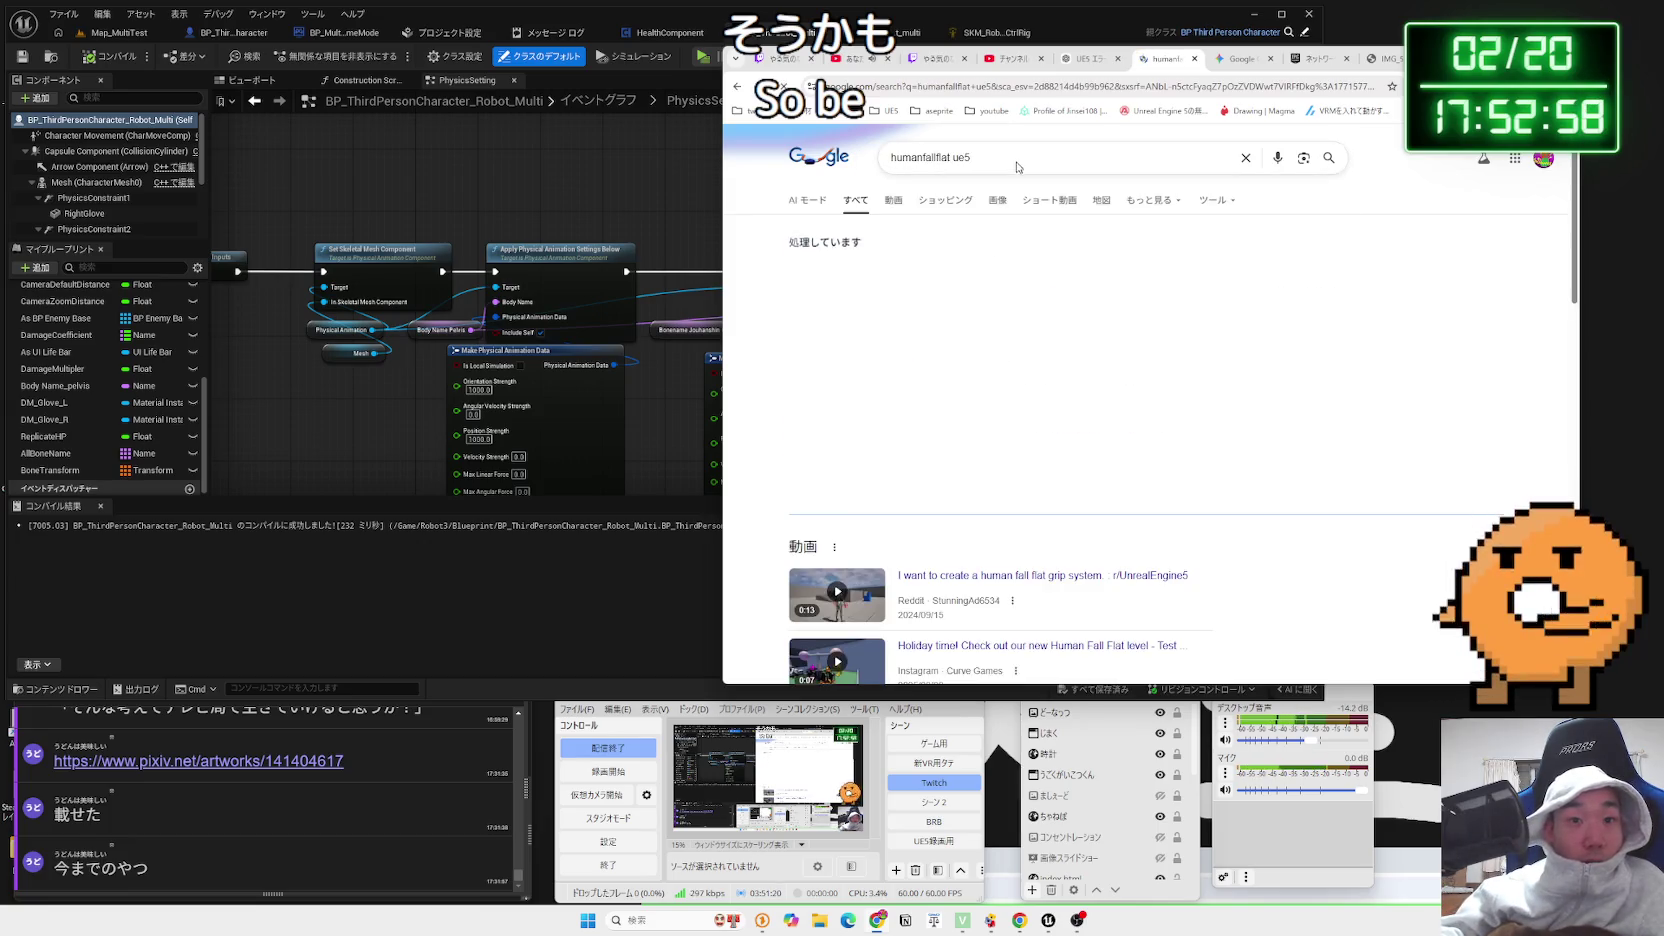
scroll(1015, 300, "down", 2)
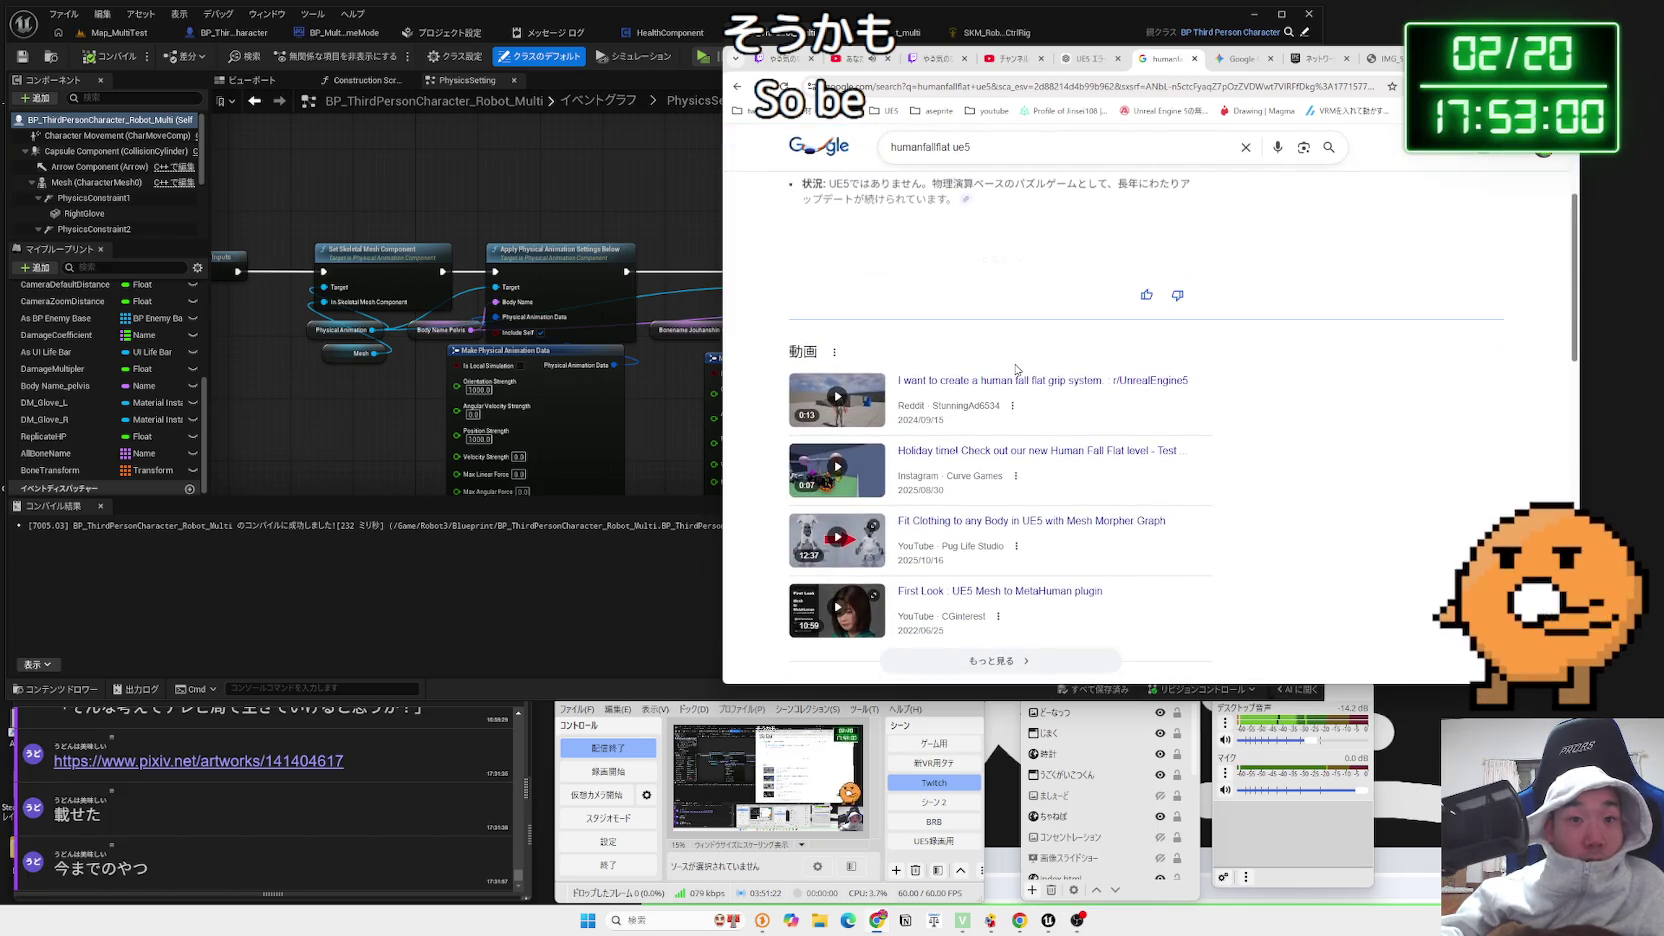
scroll(1015, 370, "down", 2)
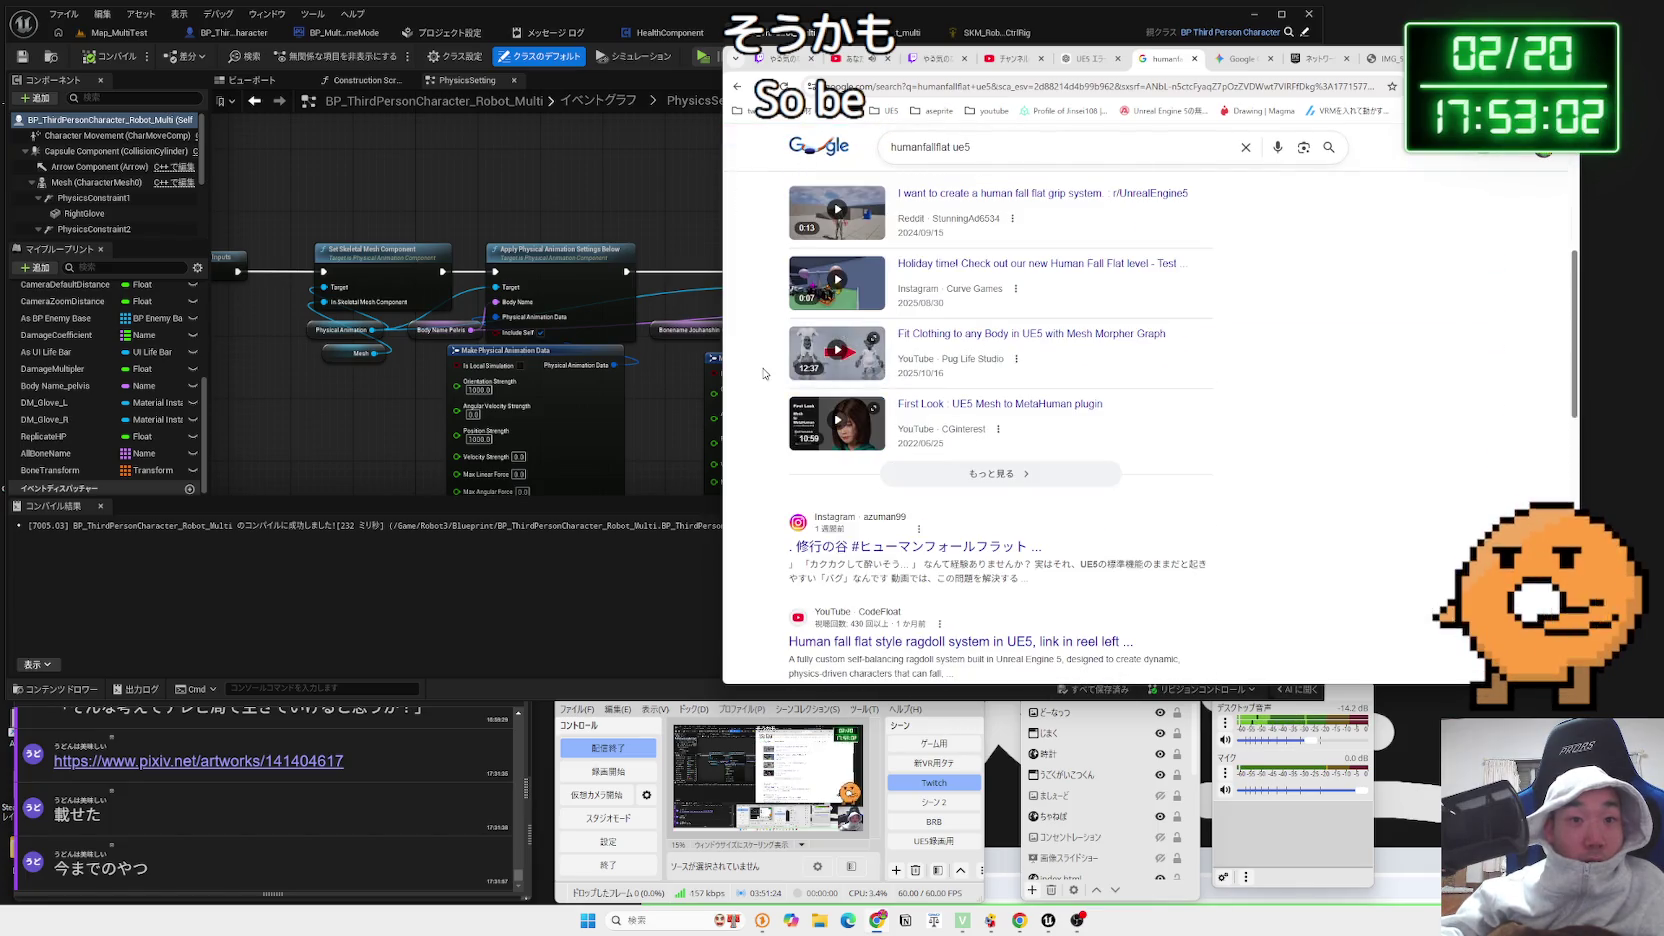
scroll(850, 420, "down", 3)
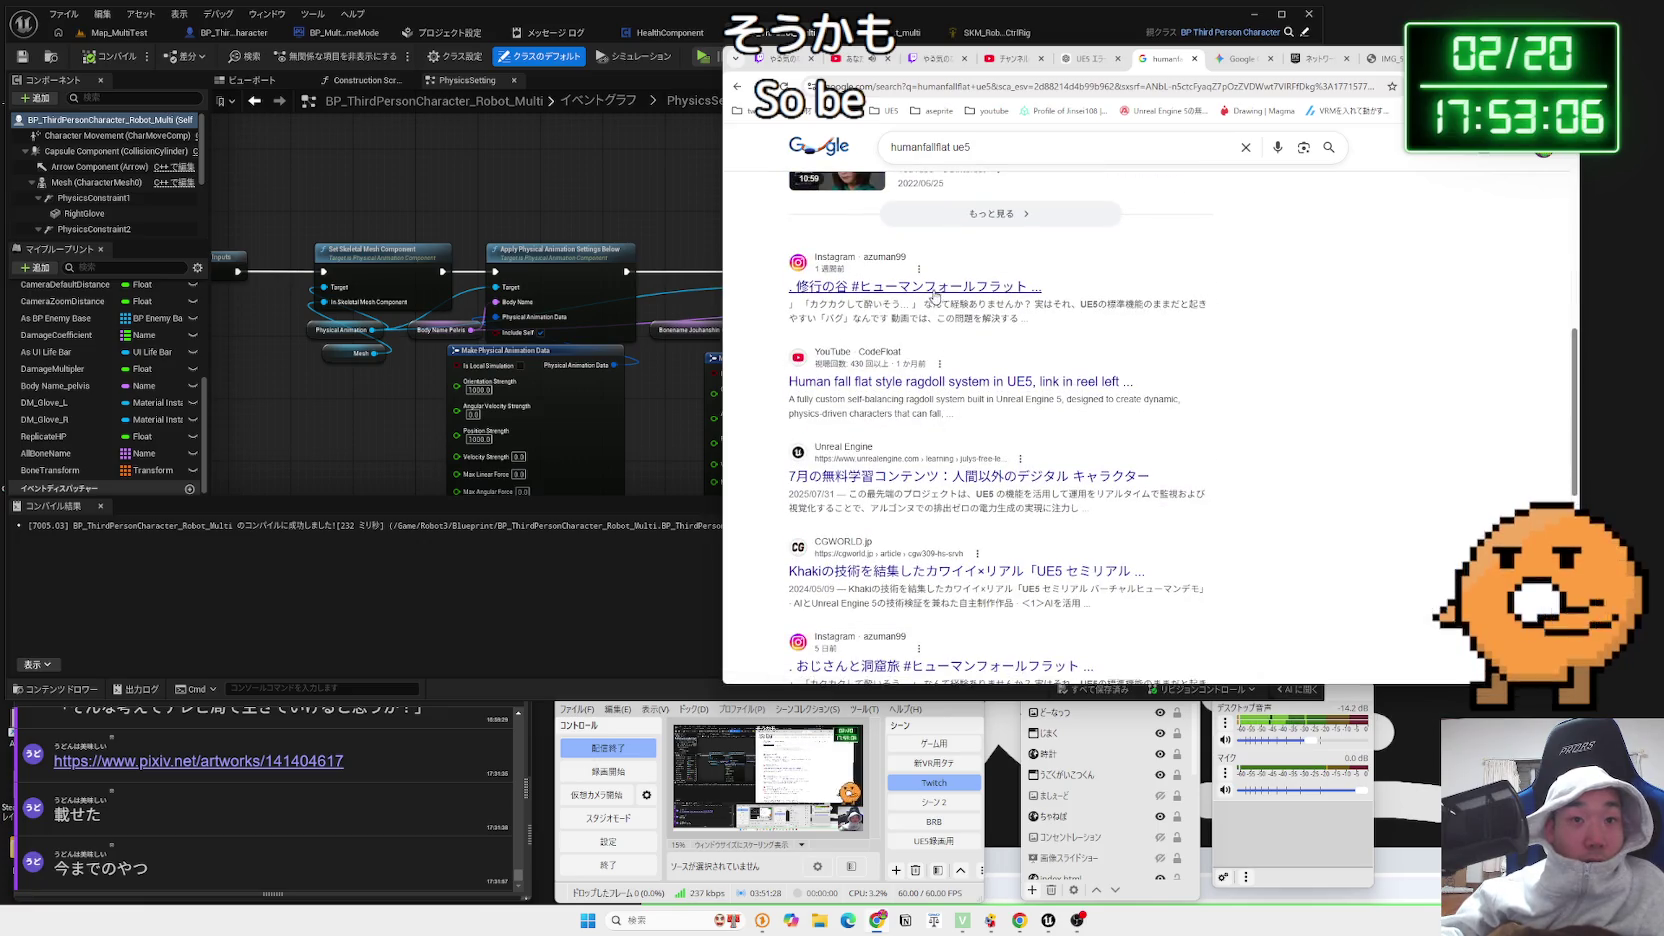
left_click(953, 381)
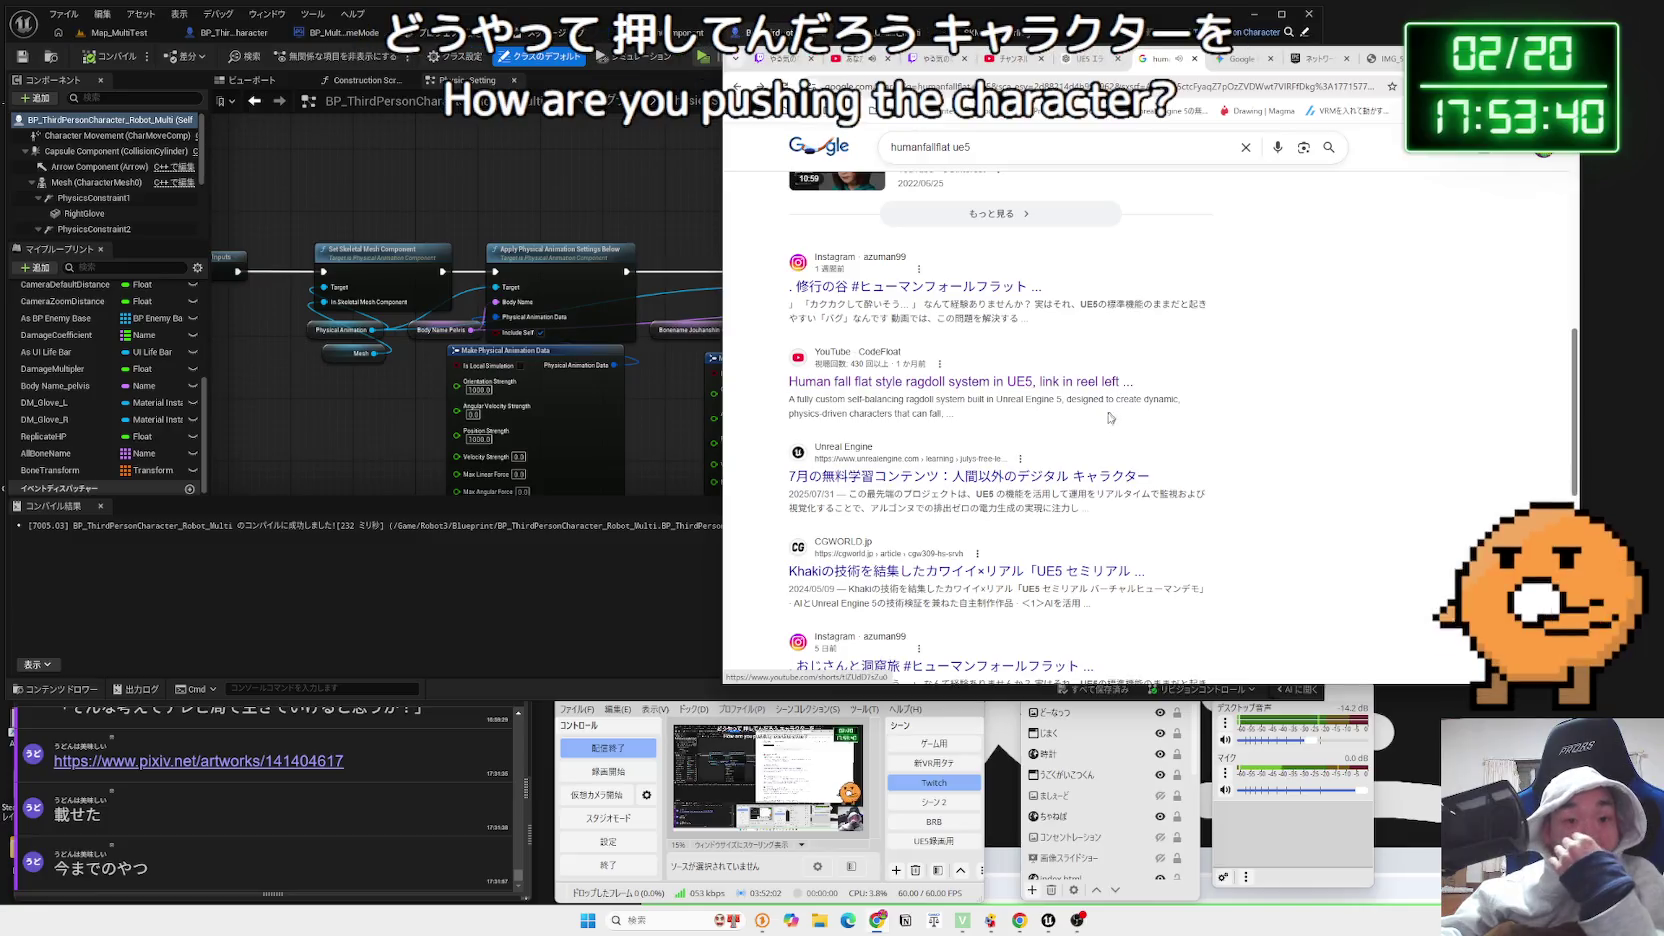
scroll(998, 352, "down", 2)
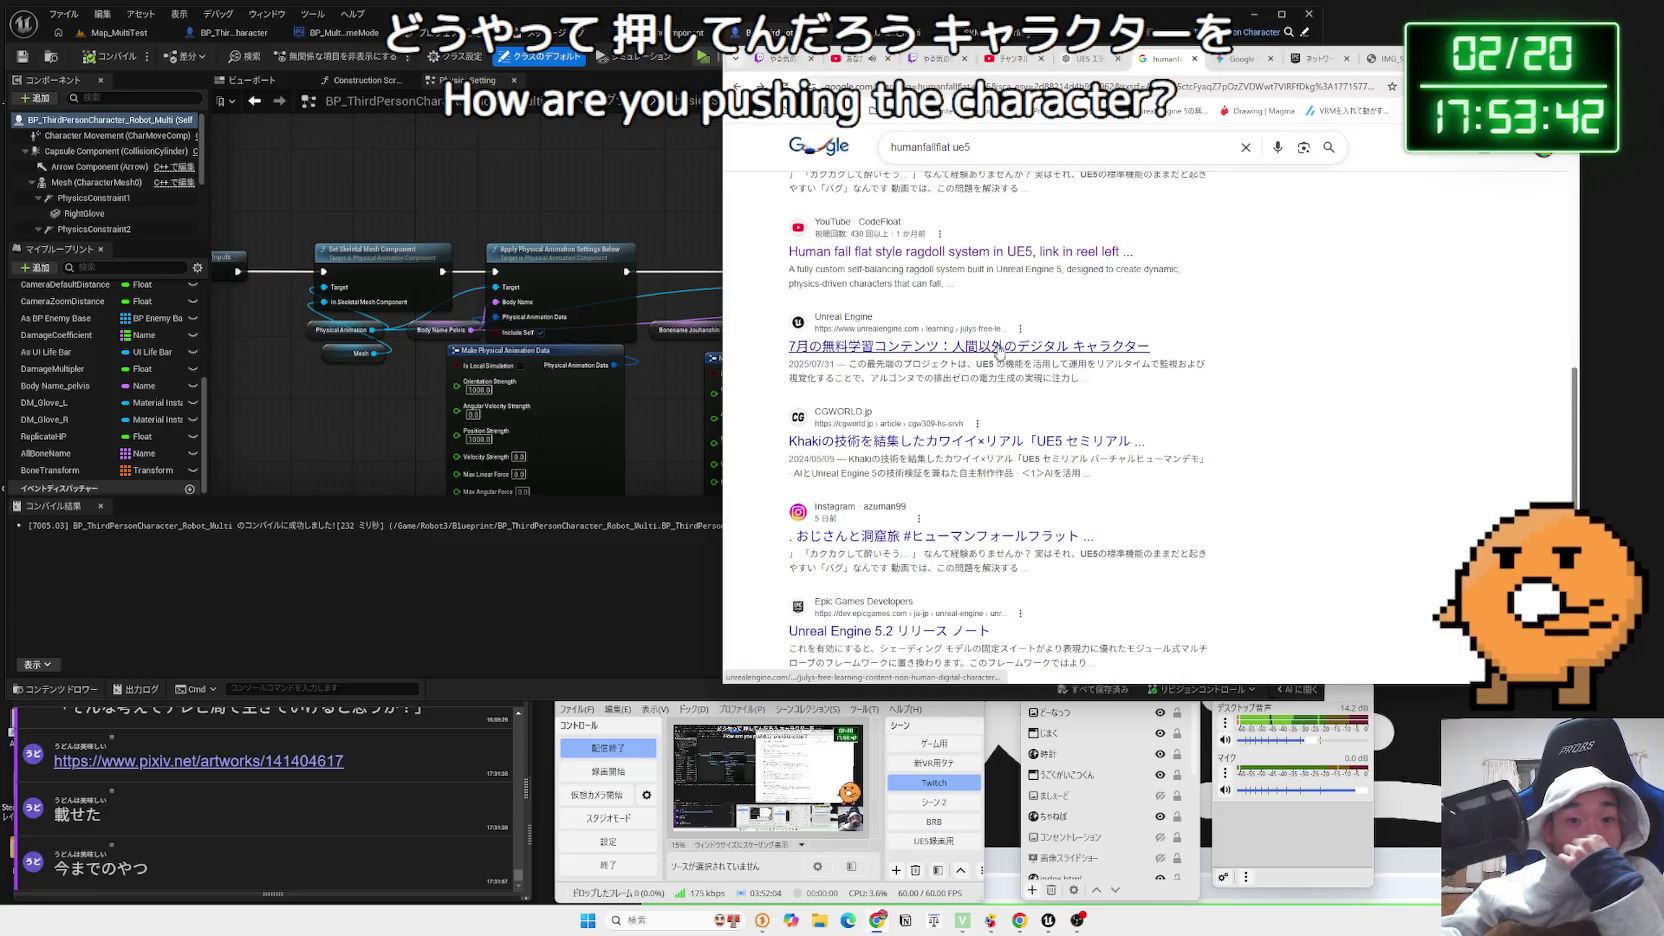
Skim further results, highlight part of the AUTOMATON snippet, then close the Google tab
left_click(1004, 357)
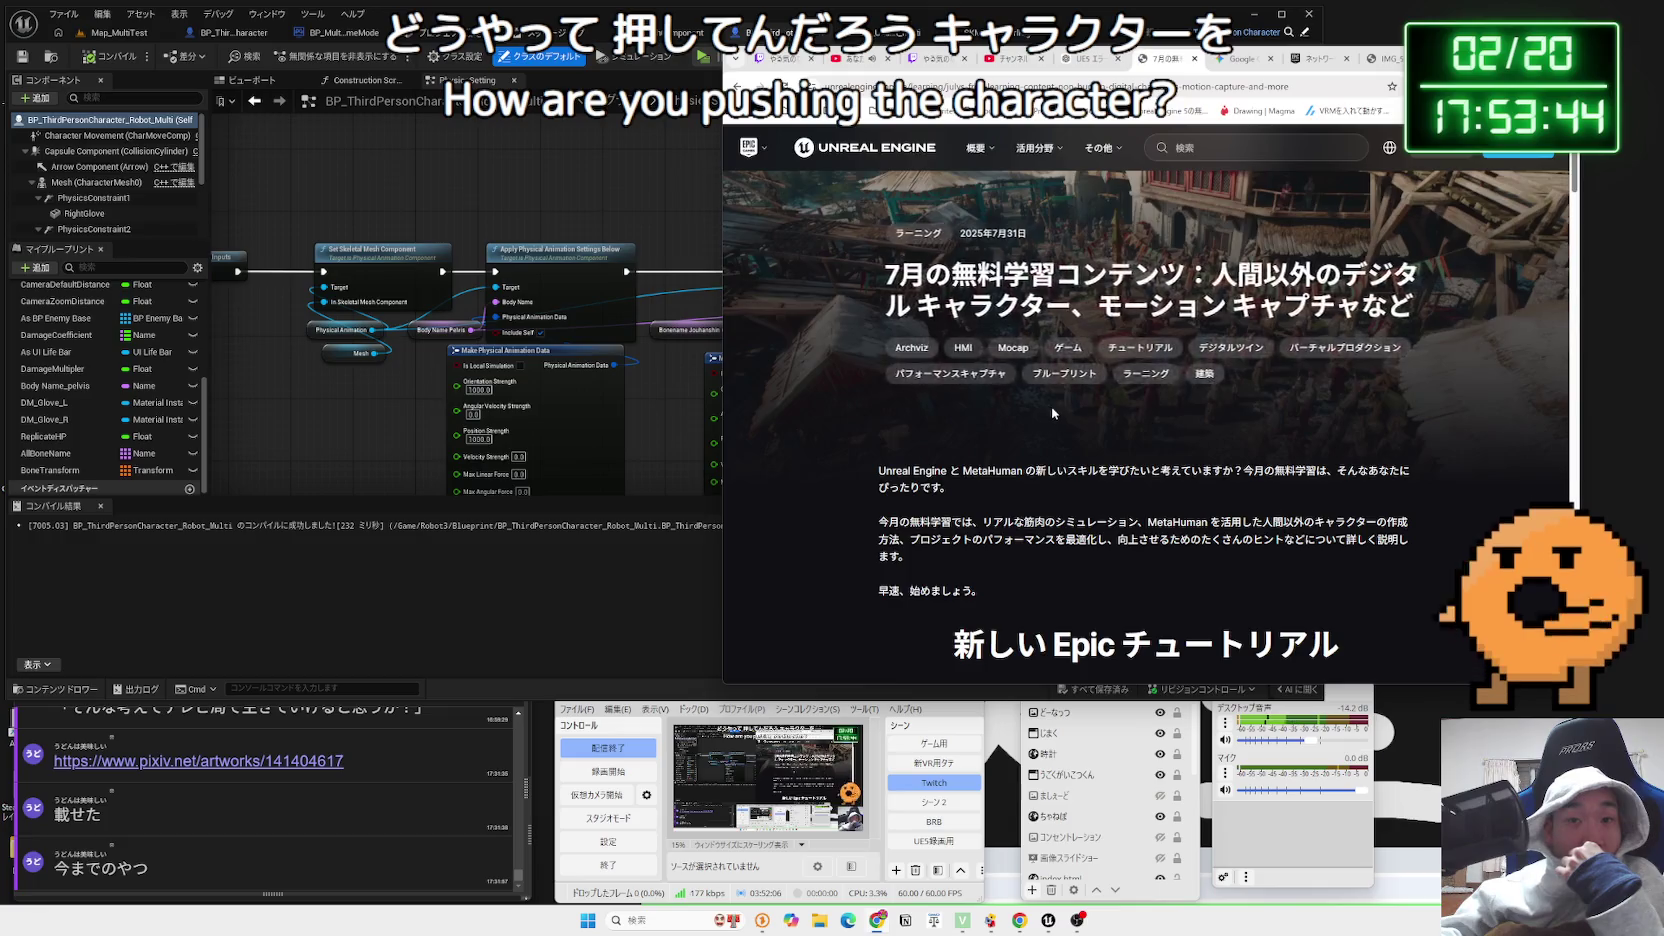
key("alt+Left")
scroll(1040, 425, "down", 3)
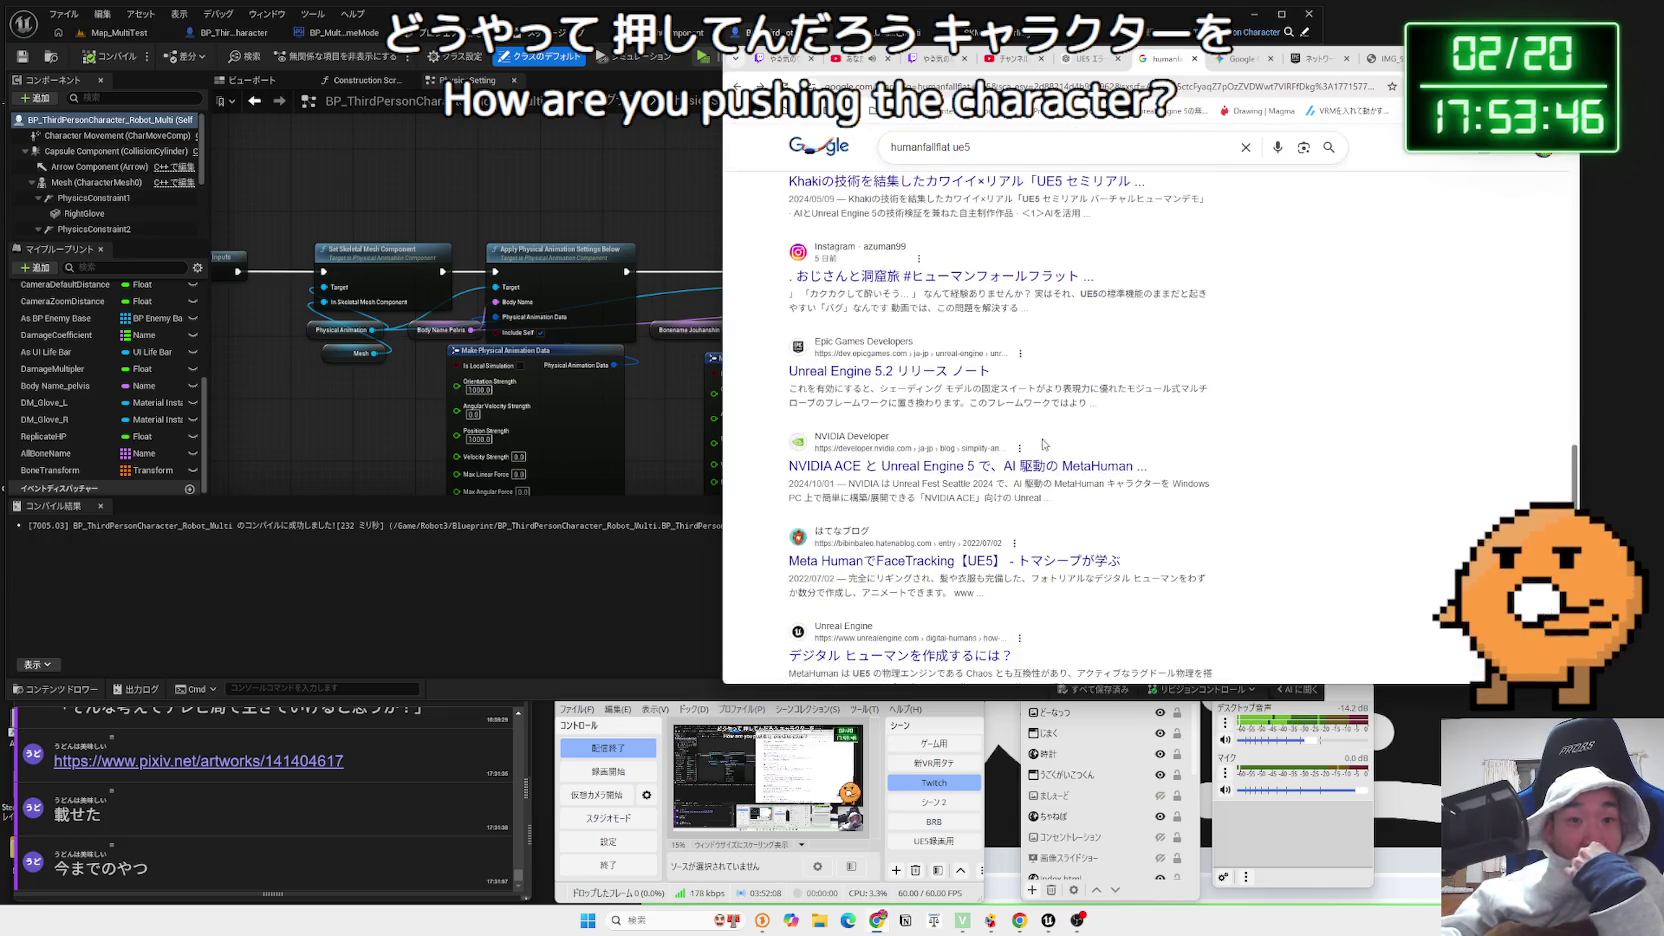
scroll(930, 565, "down", 3)
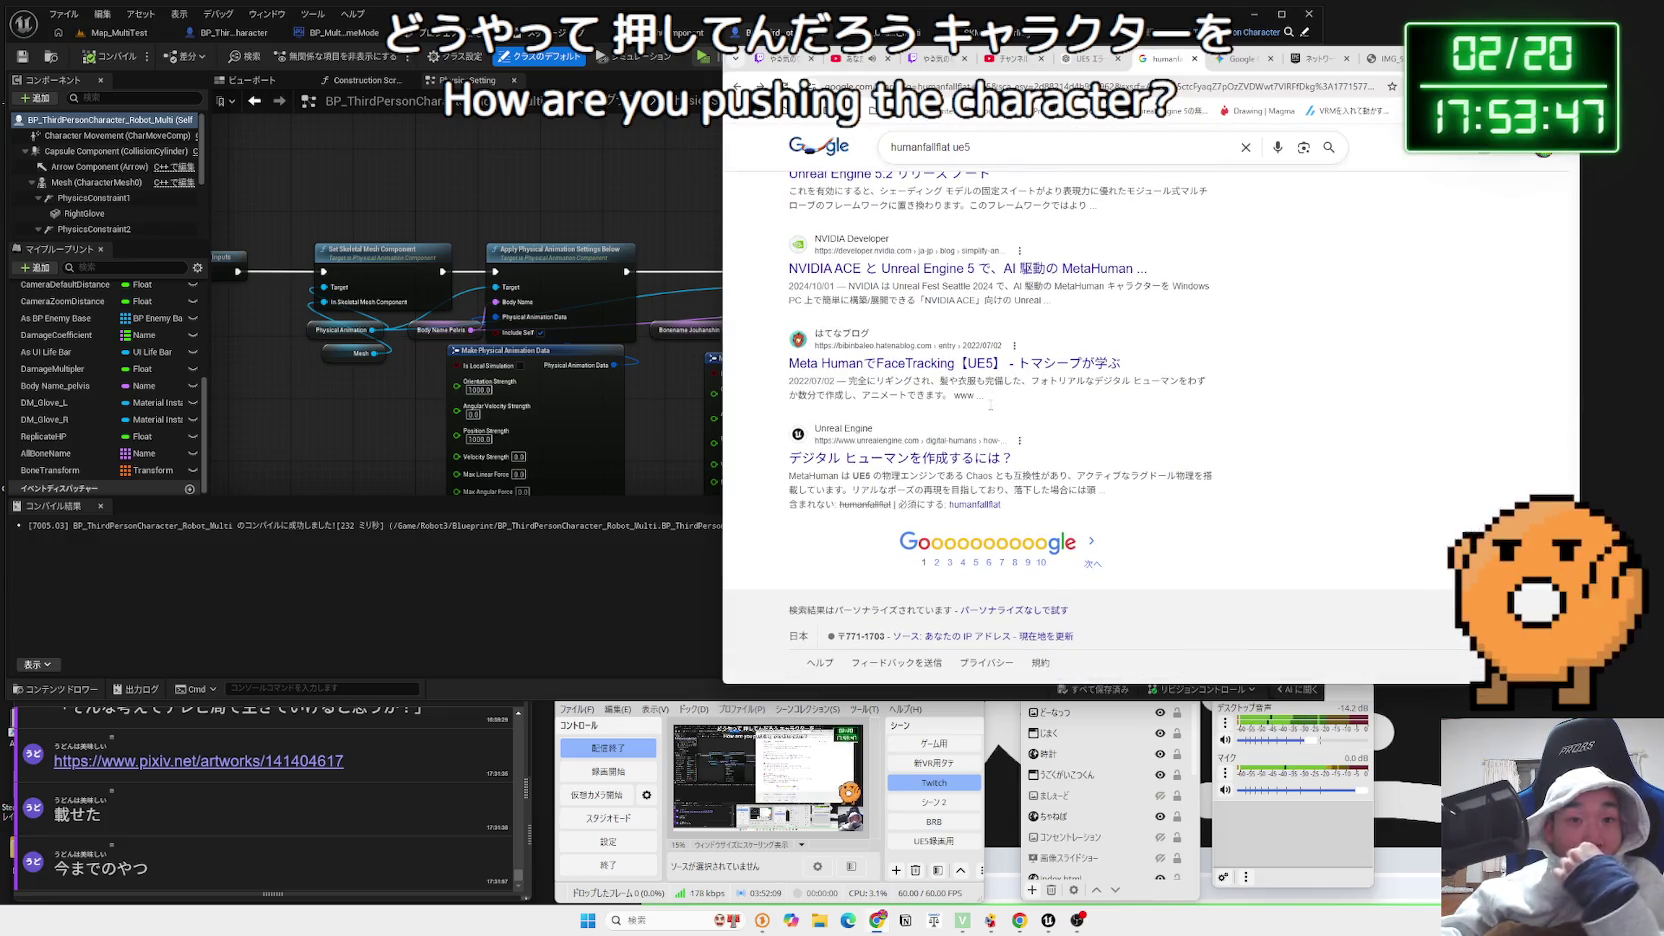
left_click(939, 563)
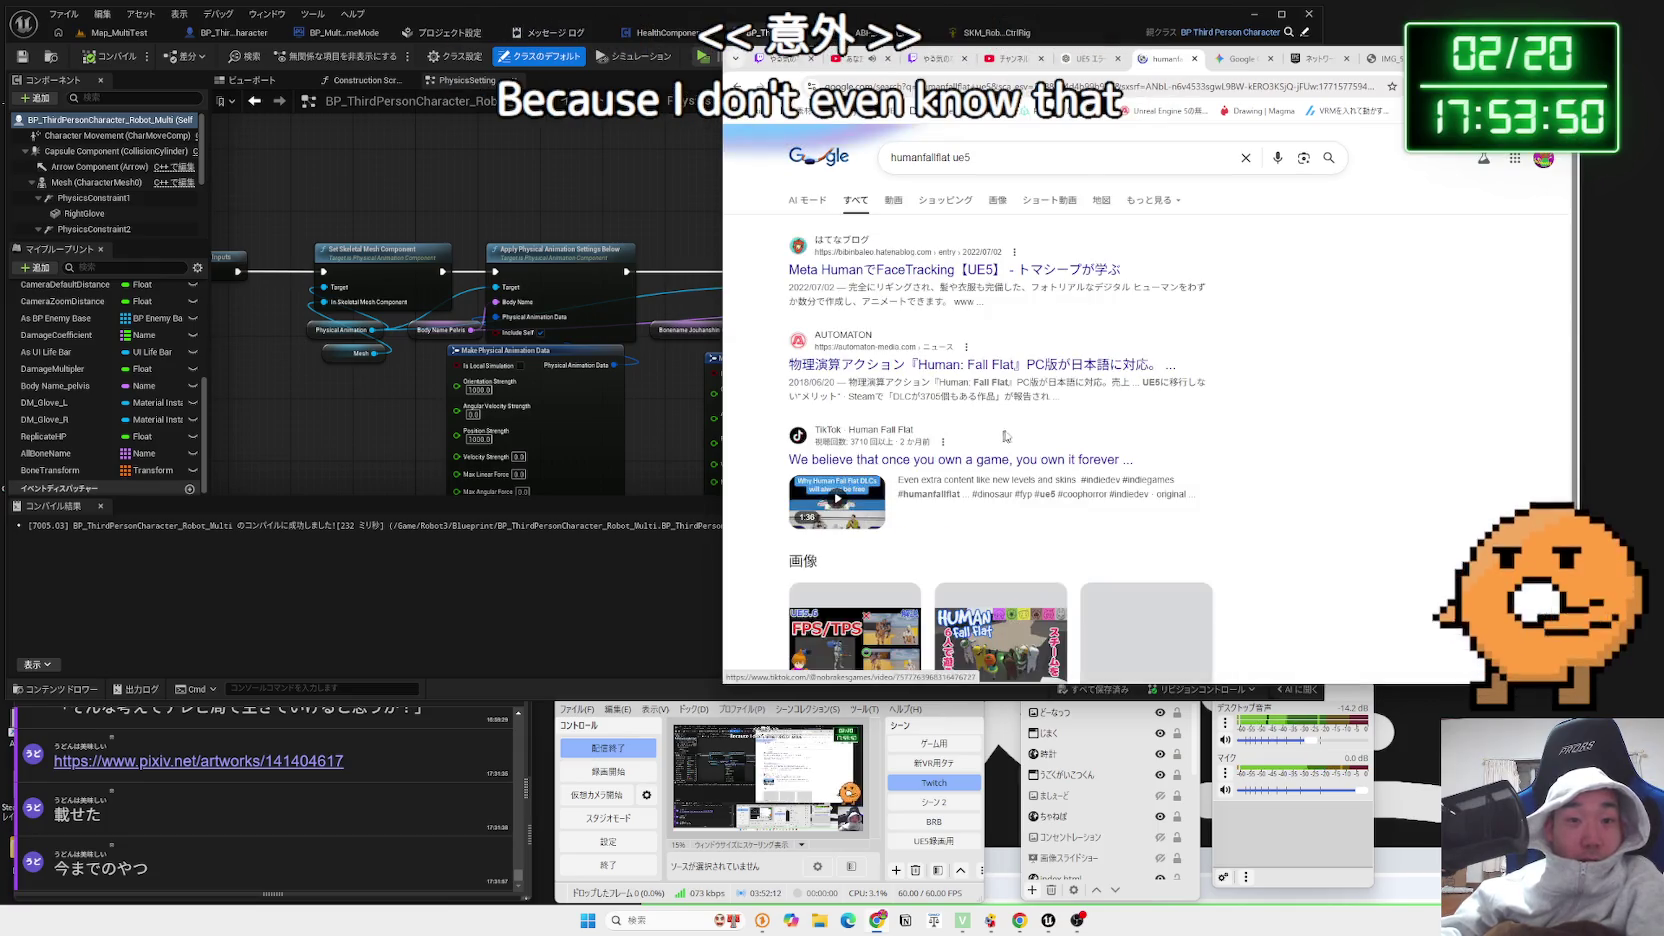
mouse_move(1058, 396)
left_mouse_down()
mouse_move(815, 382)
mouse_move(785, 358)
left_mouse_up()
left_click(1021, 377)
scroll(1021, 377, "down", 4)
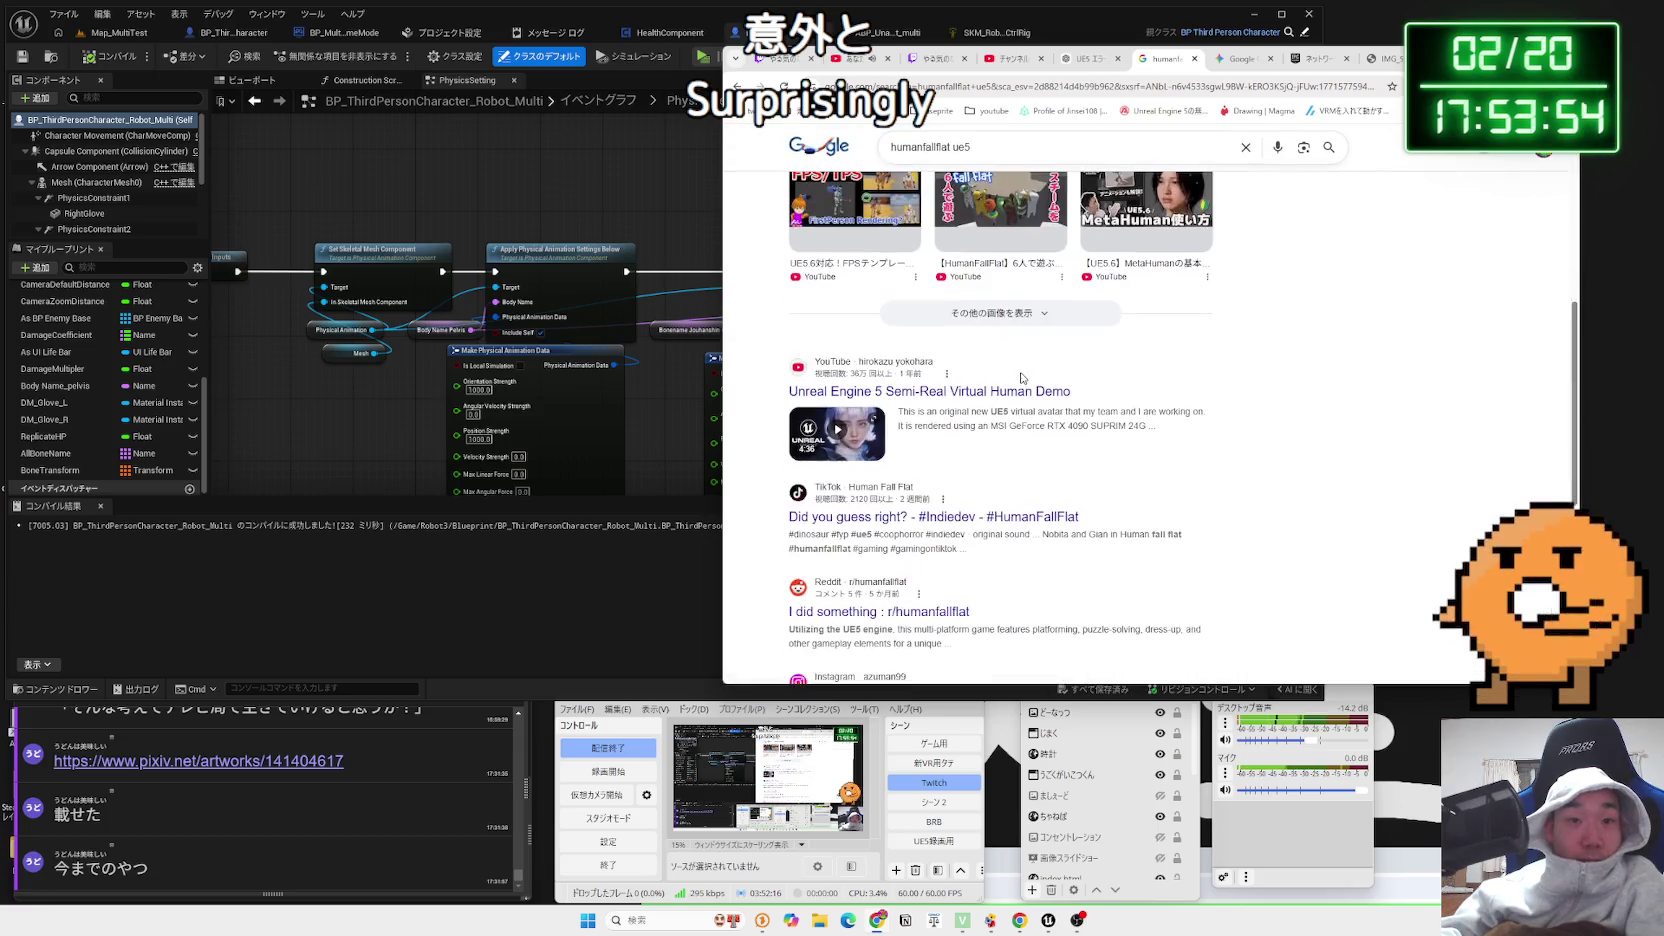
scroll(1017, 376, "up", 3)
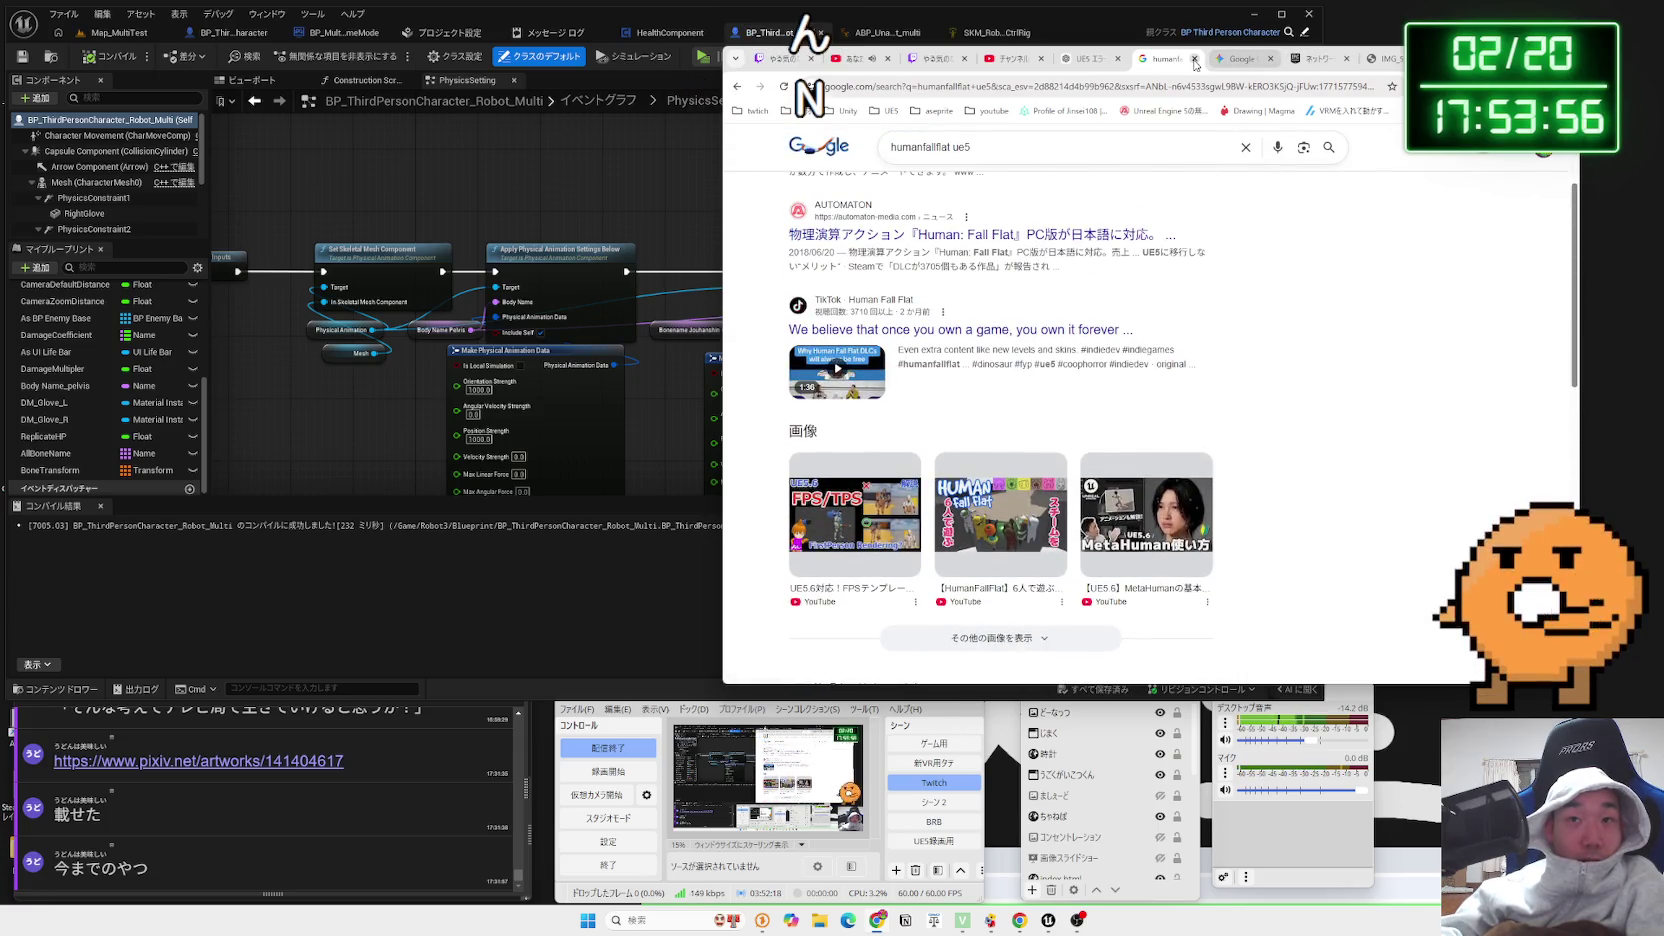
left_click(1194, 59)
mouse_move(1023, 354)
left_mouse_down()
mouse_move(1375, 388)
mouse_move(1385, 416)
left_mouse_up()
mouse_move(993, 354)
left_mouse_down()
mouse_move(1136, 424)
mouse_move(1300, 430)
mouse_move(1513, 473)
left_mouse_up()
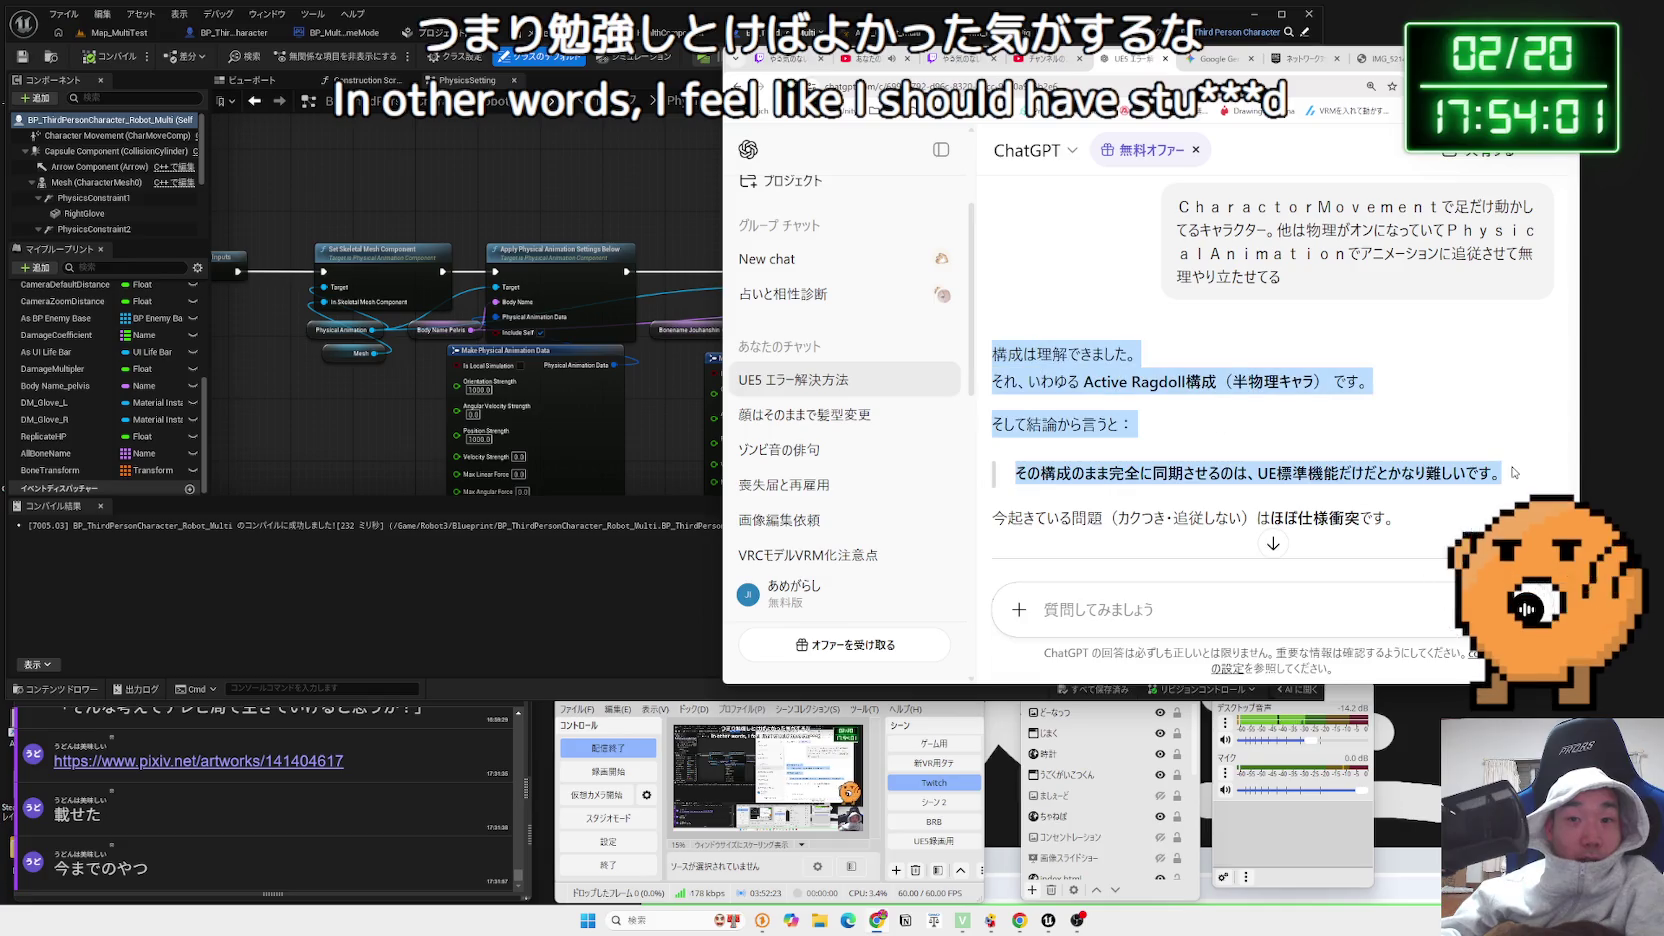
left_click(990, 340)
scroll(1000, 320, "down", 2)
mouse_move(1001, 320)
left_mouse_down()
mouse_move(1344, 392)
mouse_move(1000, 240)
mouse_move(1319, 376)
mouse_move(1015, 340)
mouse_move(994, 222)
mouse_move(1396, 390)
mouse_move(1145, 357)
left_mouse_up()
left_click(1000, 238)
left_click_drag(1396, 390, 1363, 345)
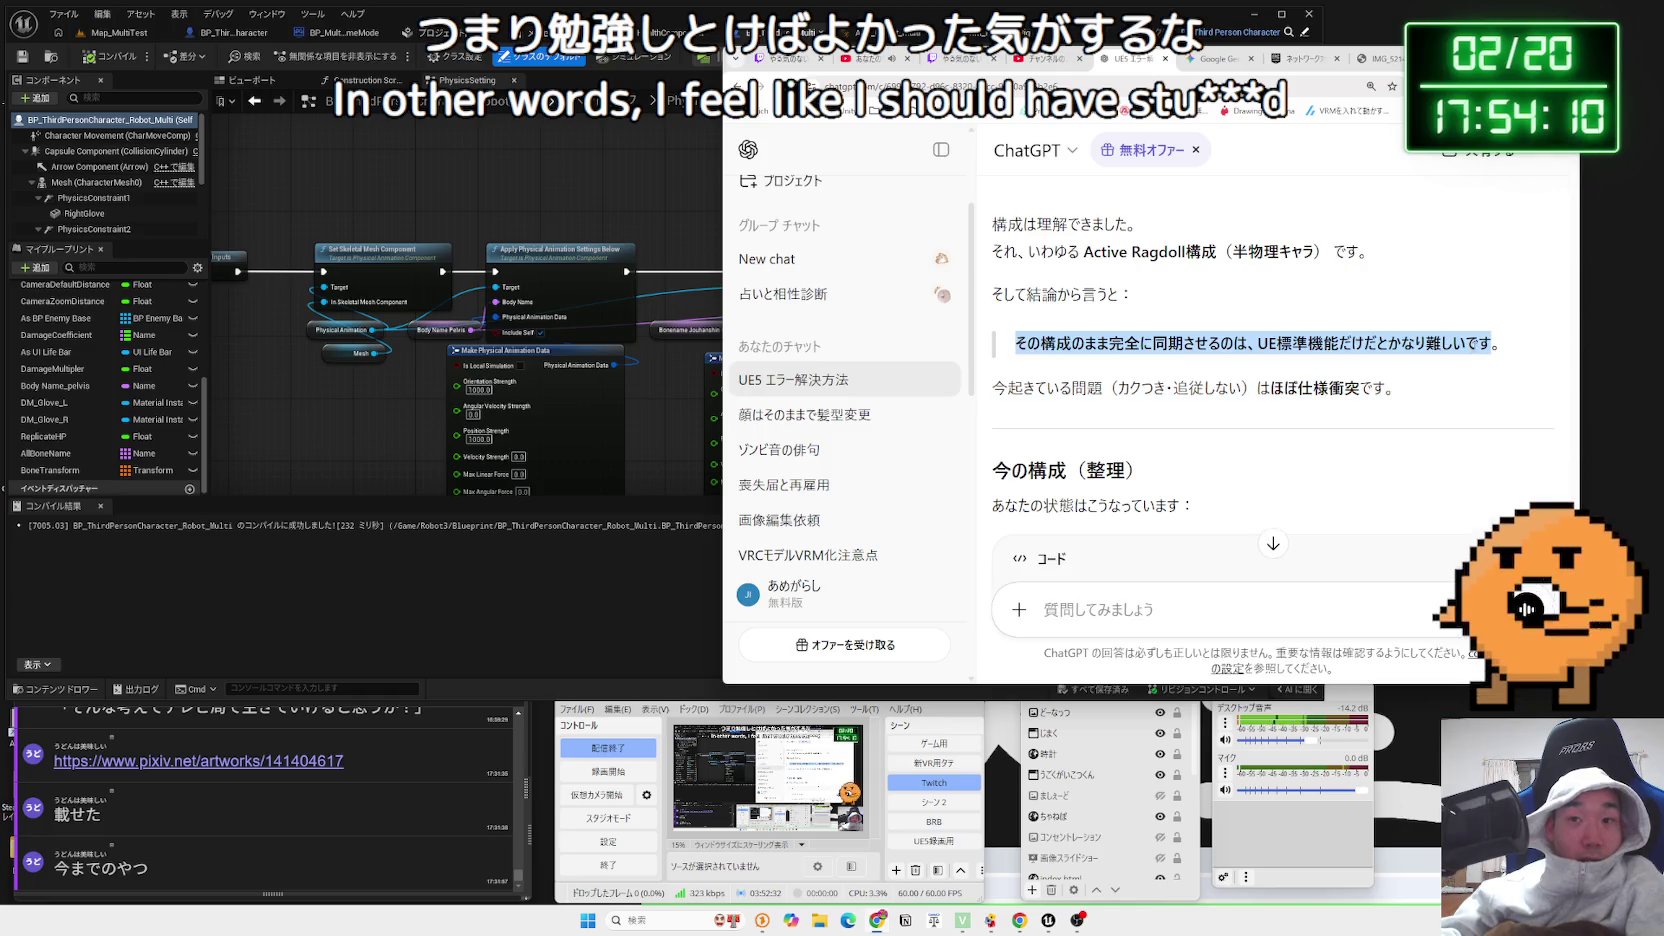
mouse_move(1495, 343)
left_mouse_down()
mouse_move(1014, 343)
mouse_move(1400, 392)
mouse_move(1262, 385)
mouse_move(1200, 348)
mouse_move(1295, 374)
mouse_move(1020, 345)
mouse_move(1250, 370)
left_mouse_up()
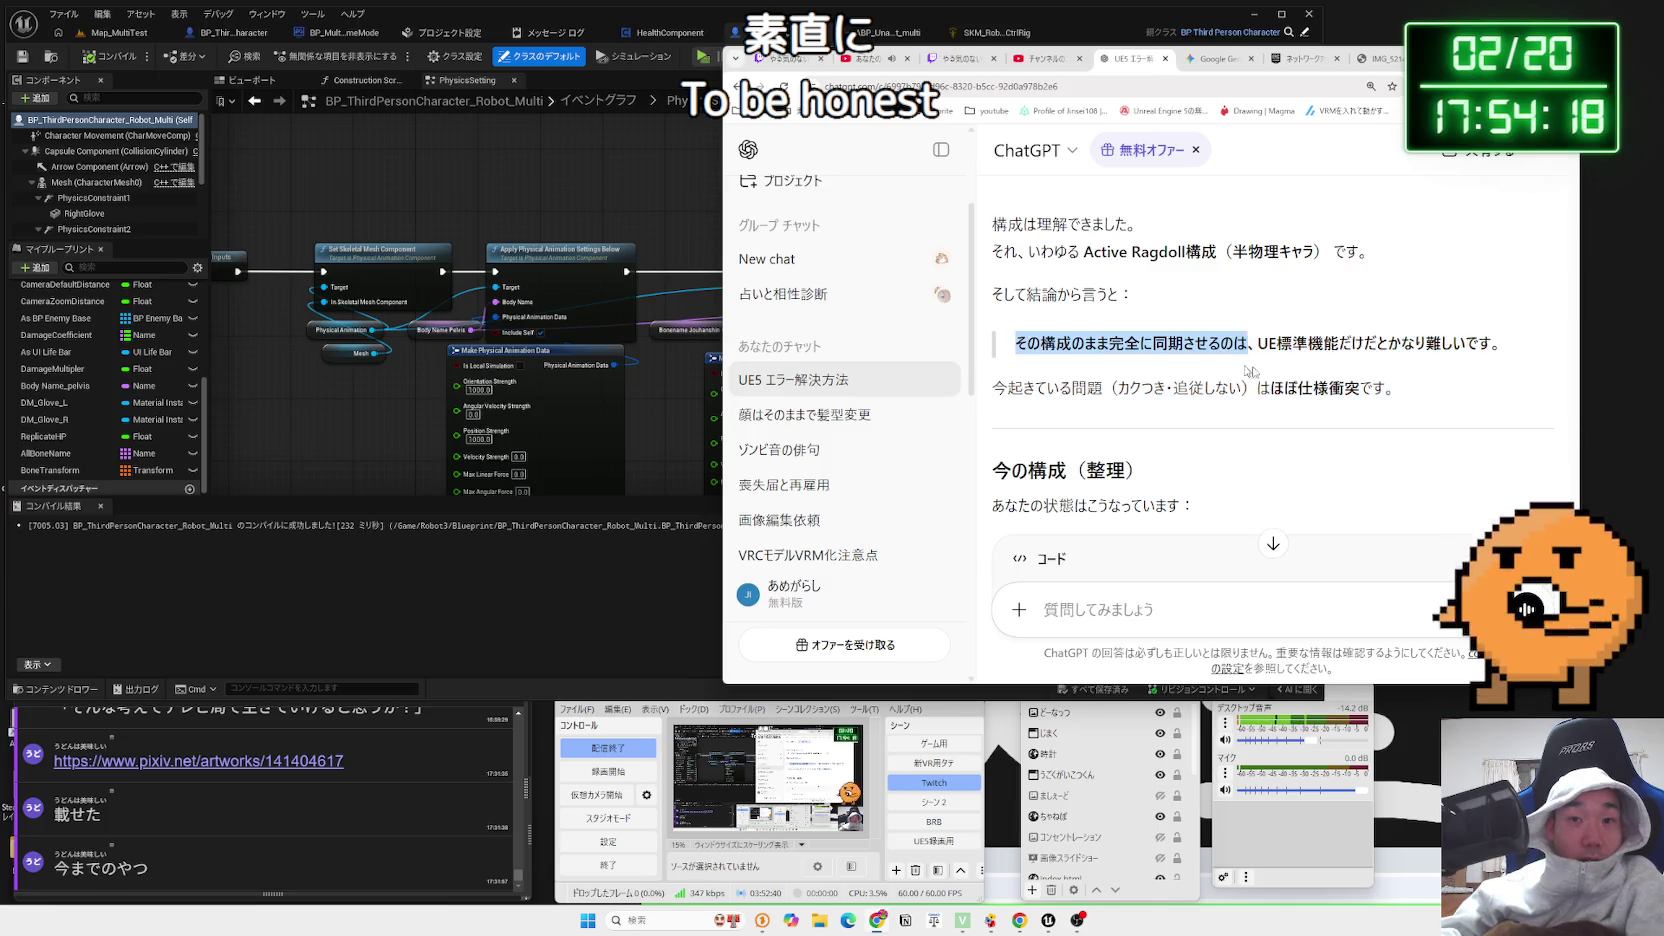
left_click(1250, 370)
scroll(1270, 400, "down", 3)
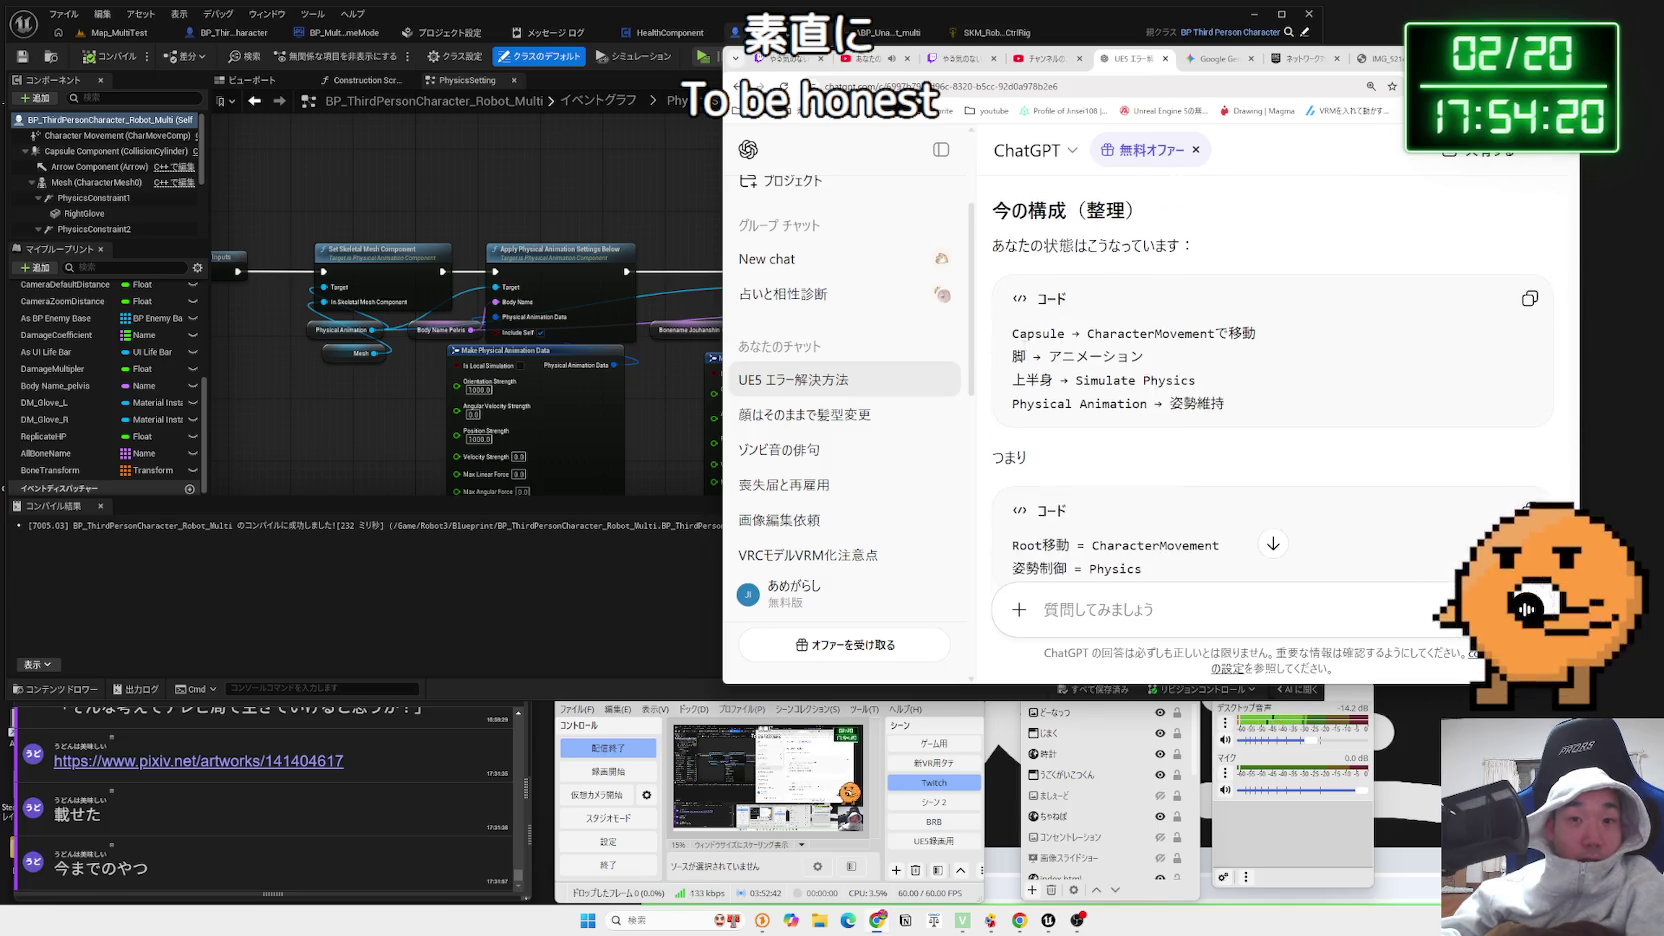
left_click_drag(1012, 333, 1150, 357)
left_click_drag(1012, 333, 1224, 403)
left_click(1224, 403)
scroll(1150, 400, "down", 3)
left_click_drag(1141, 309, 993, 287)
scroll(1105, 320, "down", 2)
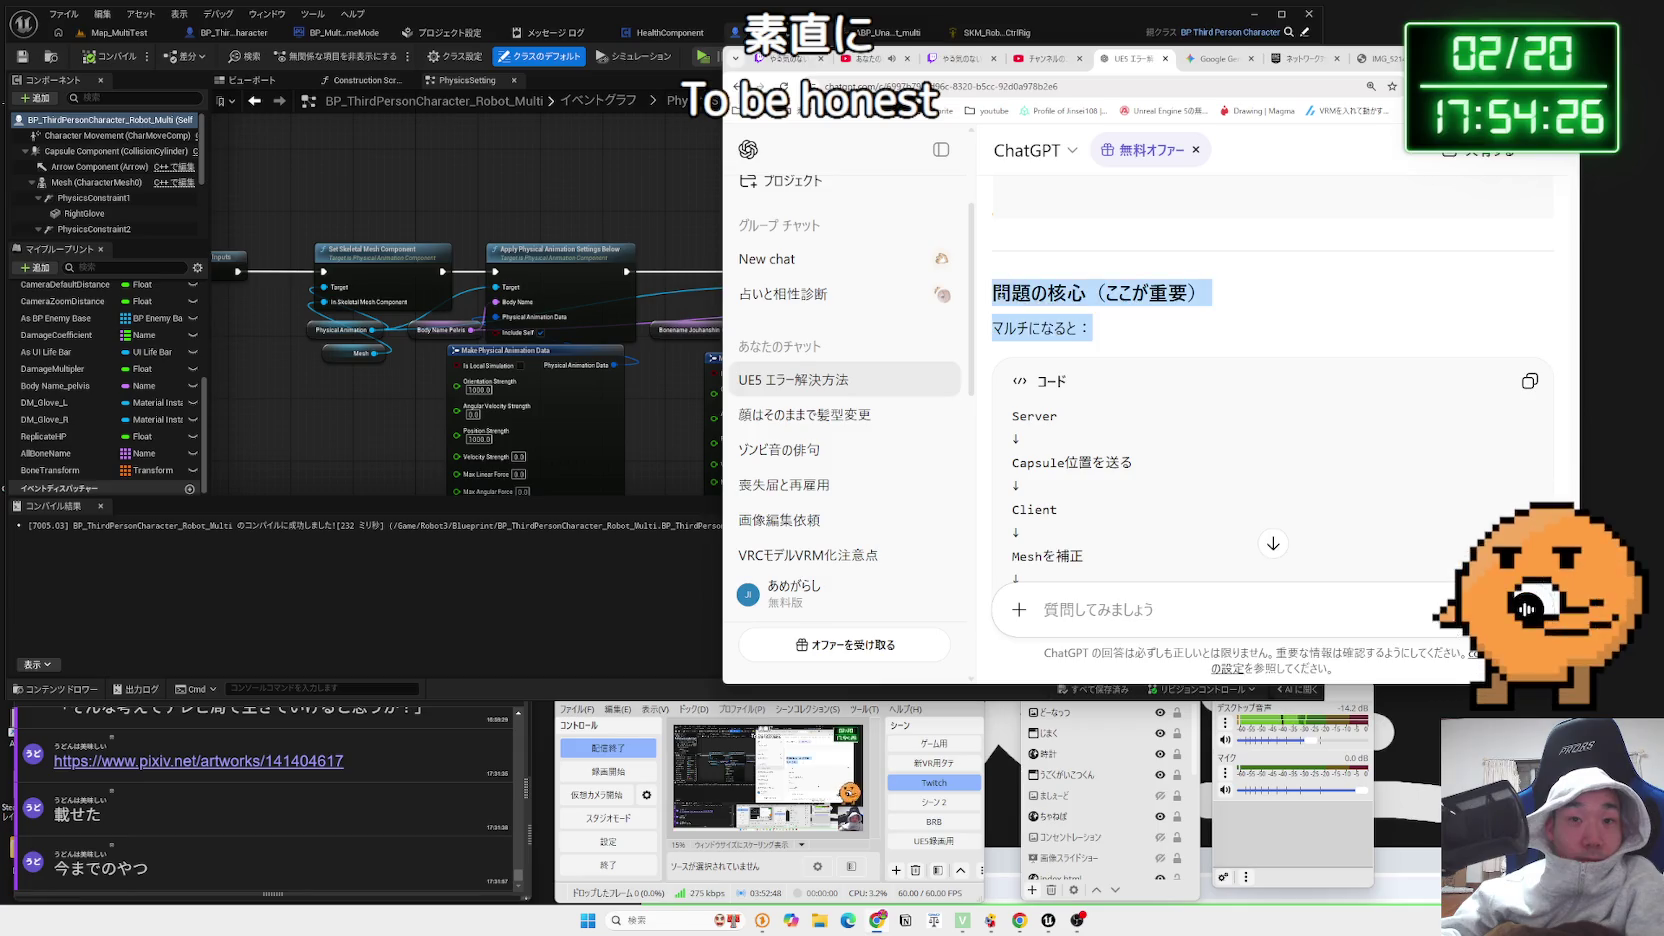
left_click(1135, 325)
scroll(1135, 325, "down", 3)
scroll(1135, 325, "down", 1)
left_click_drag(1160, 405, 1057, 350)
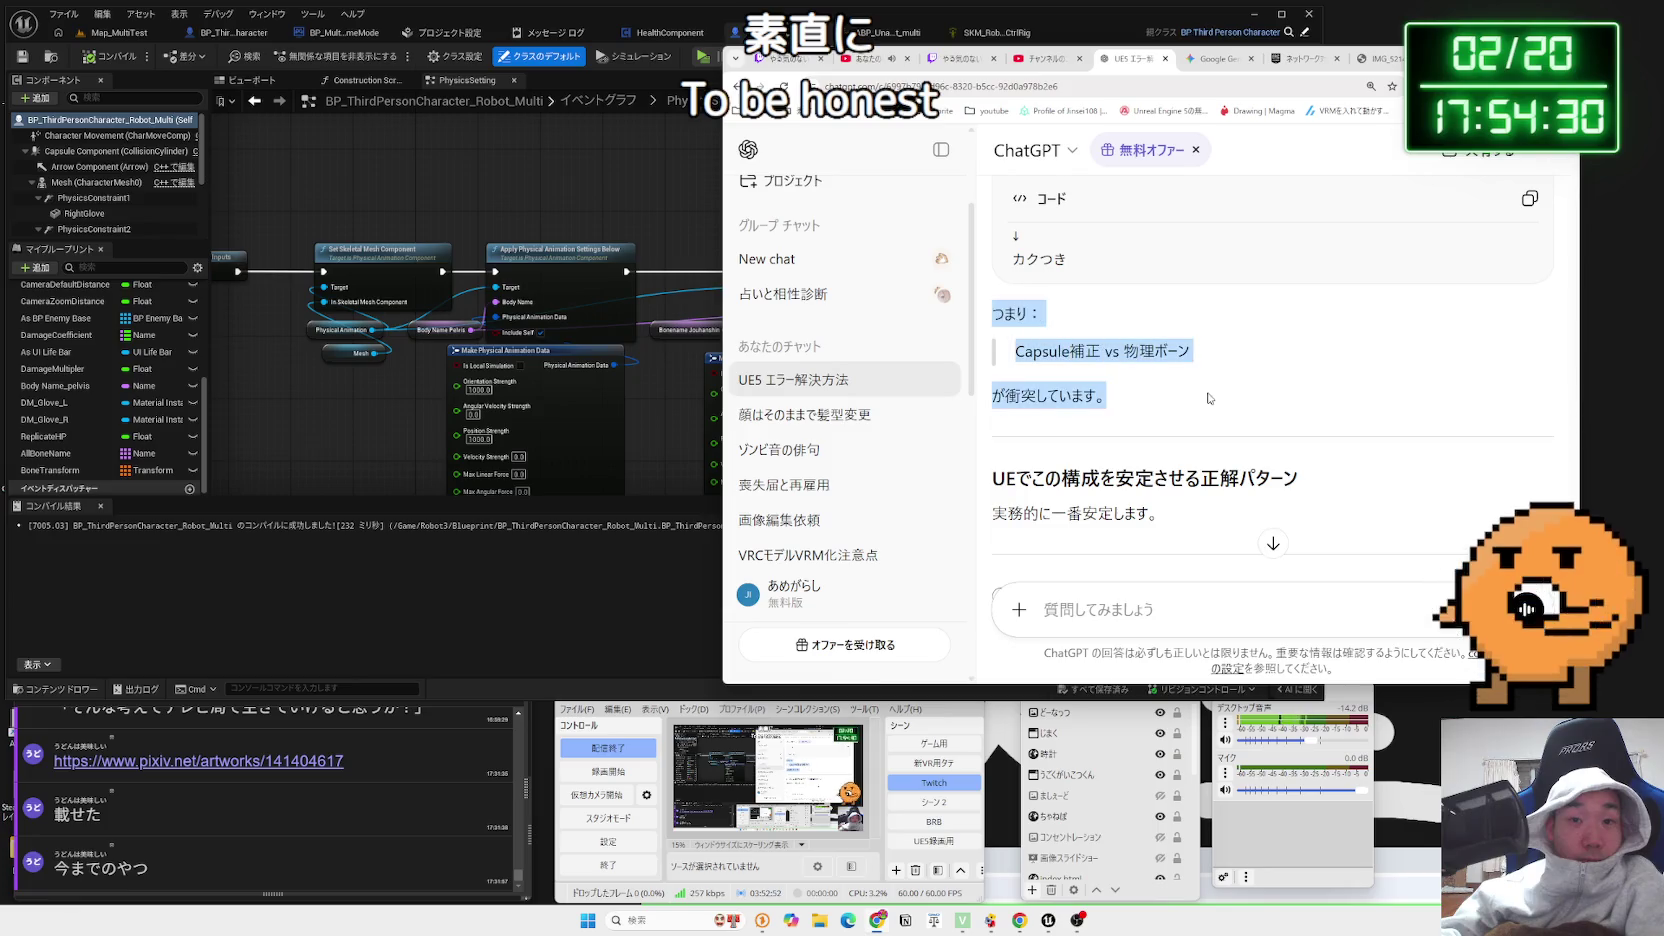
scroll(1175, 360, "down", 3)
left_click_drag(1200, 335, 1097, 332)
left_click(1005, 330)
left_click_drag(995, 336, 1215, 340)
left_click(1228, 340)
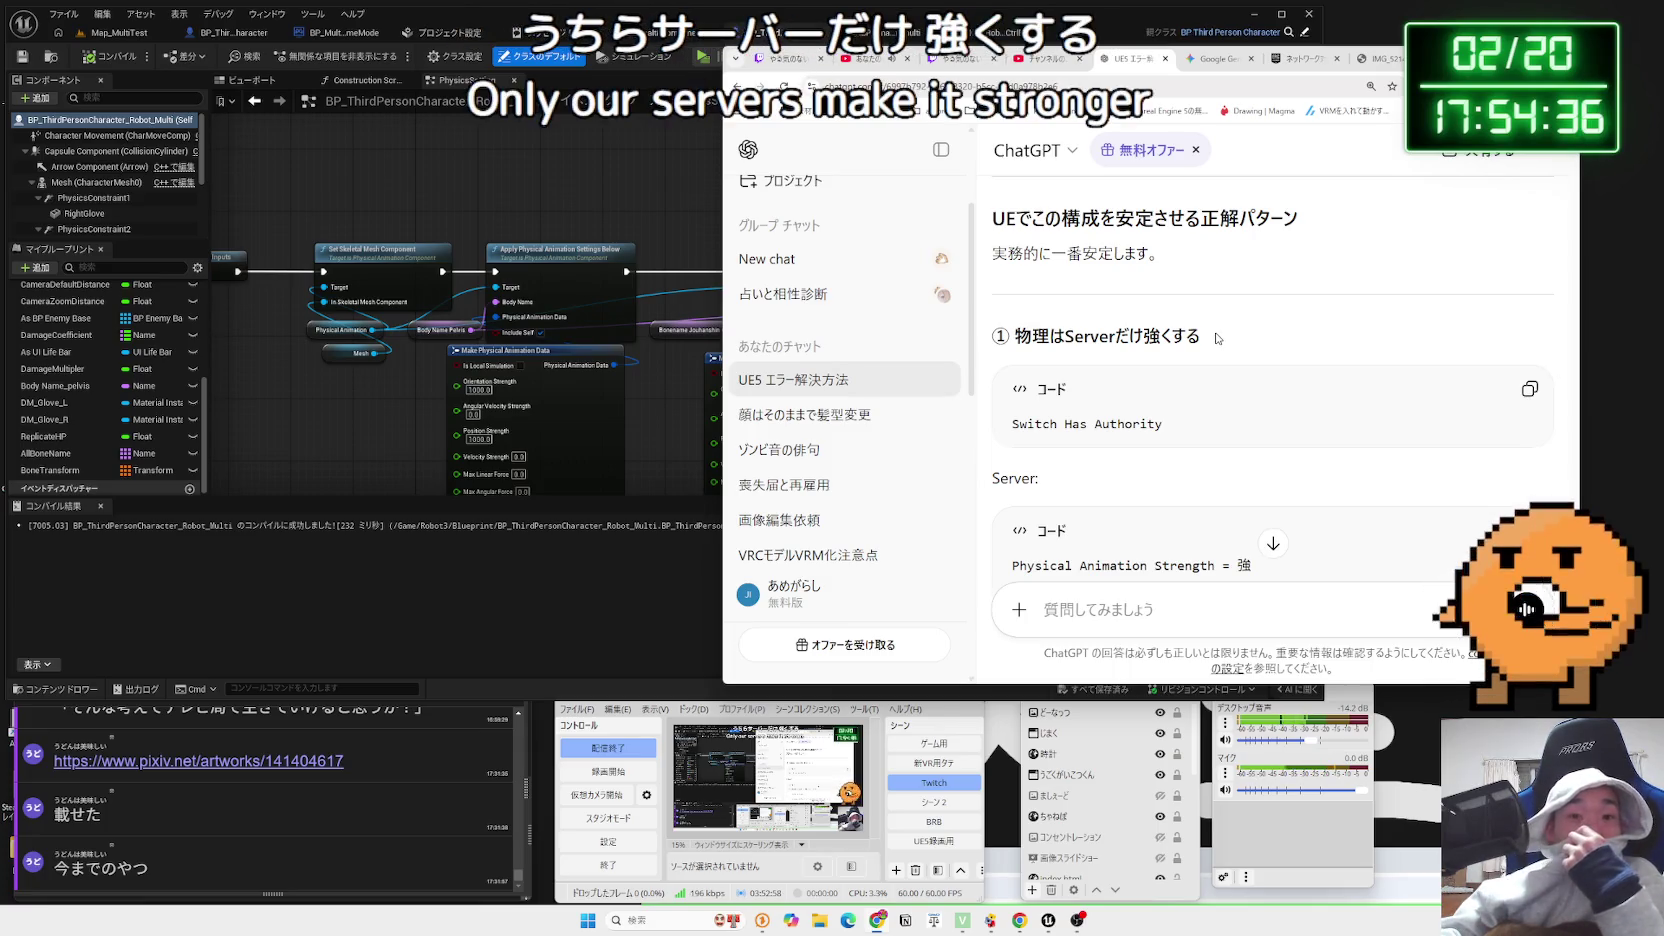
scroll(1215, 337, "down", 2)
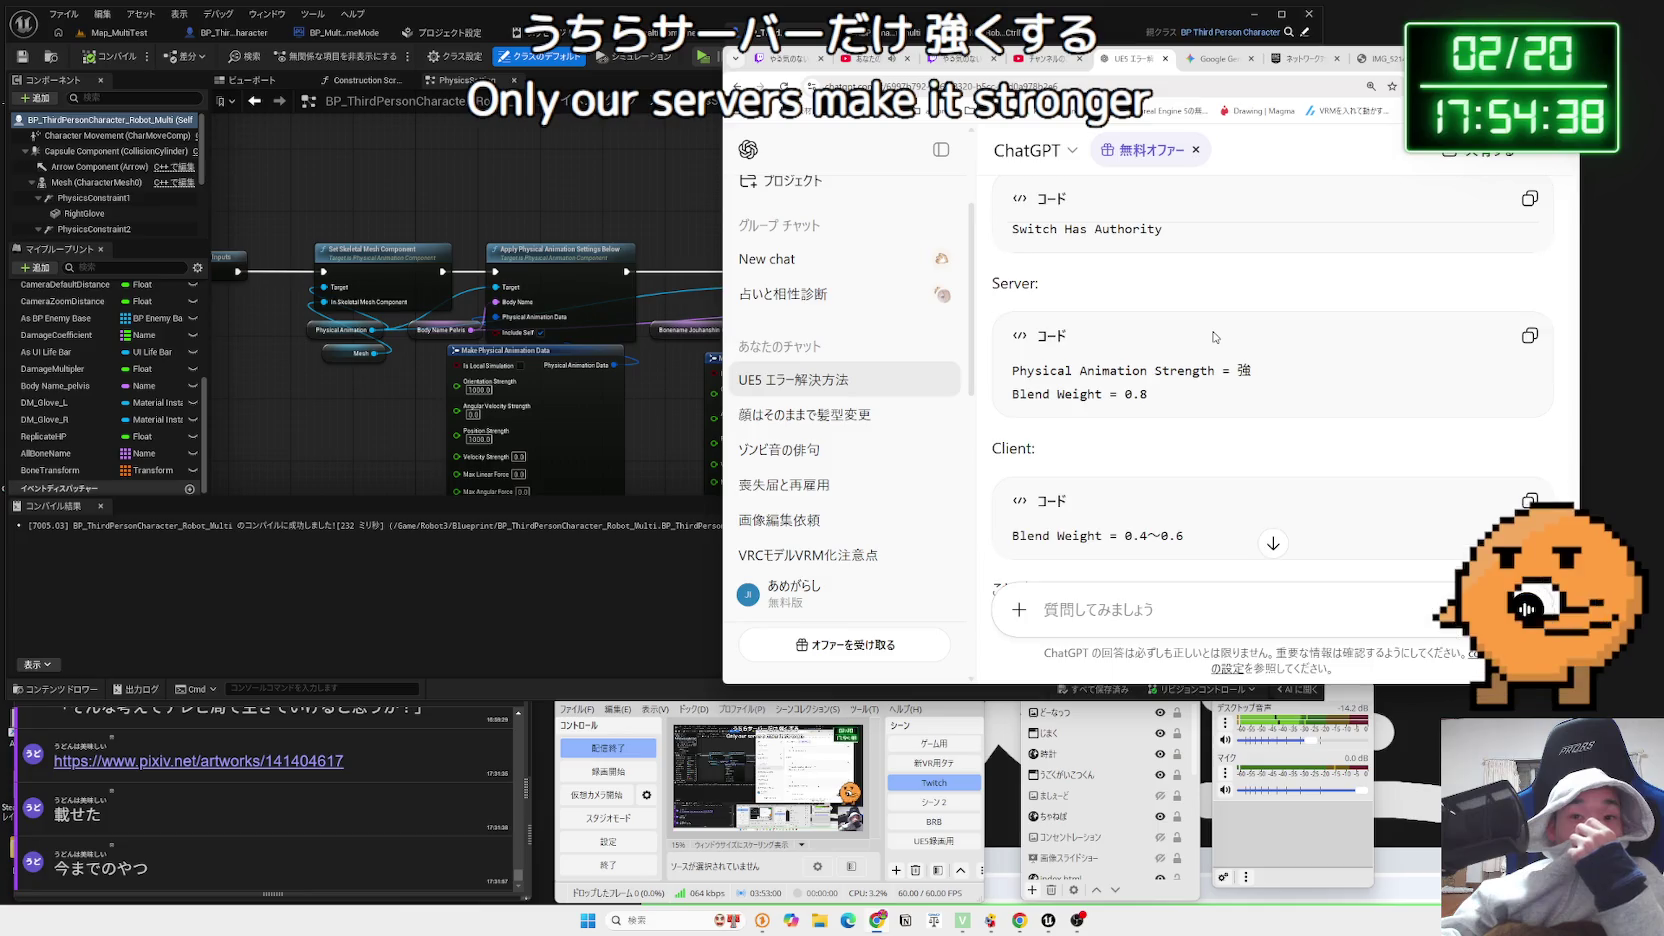
scroll(1215, 337, "up", 3)
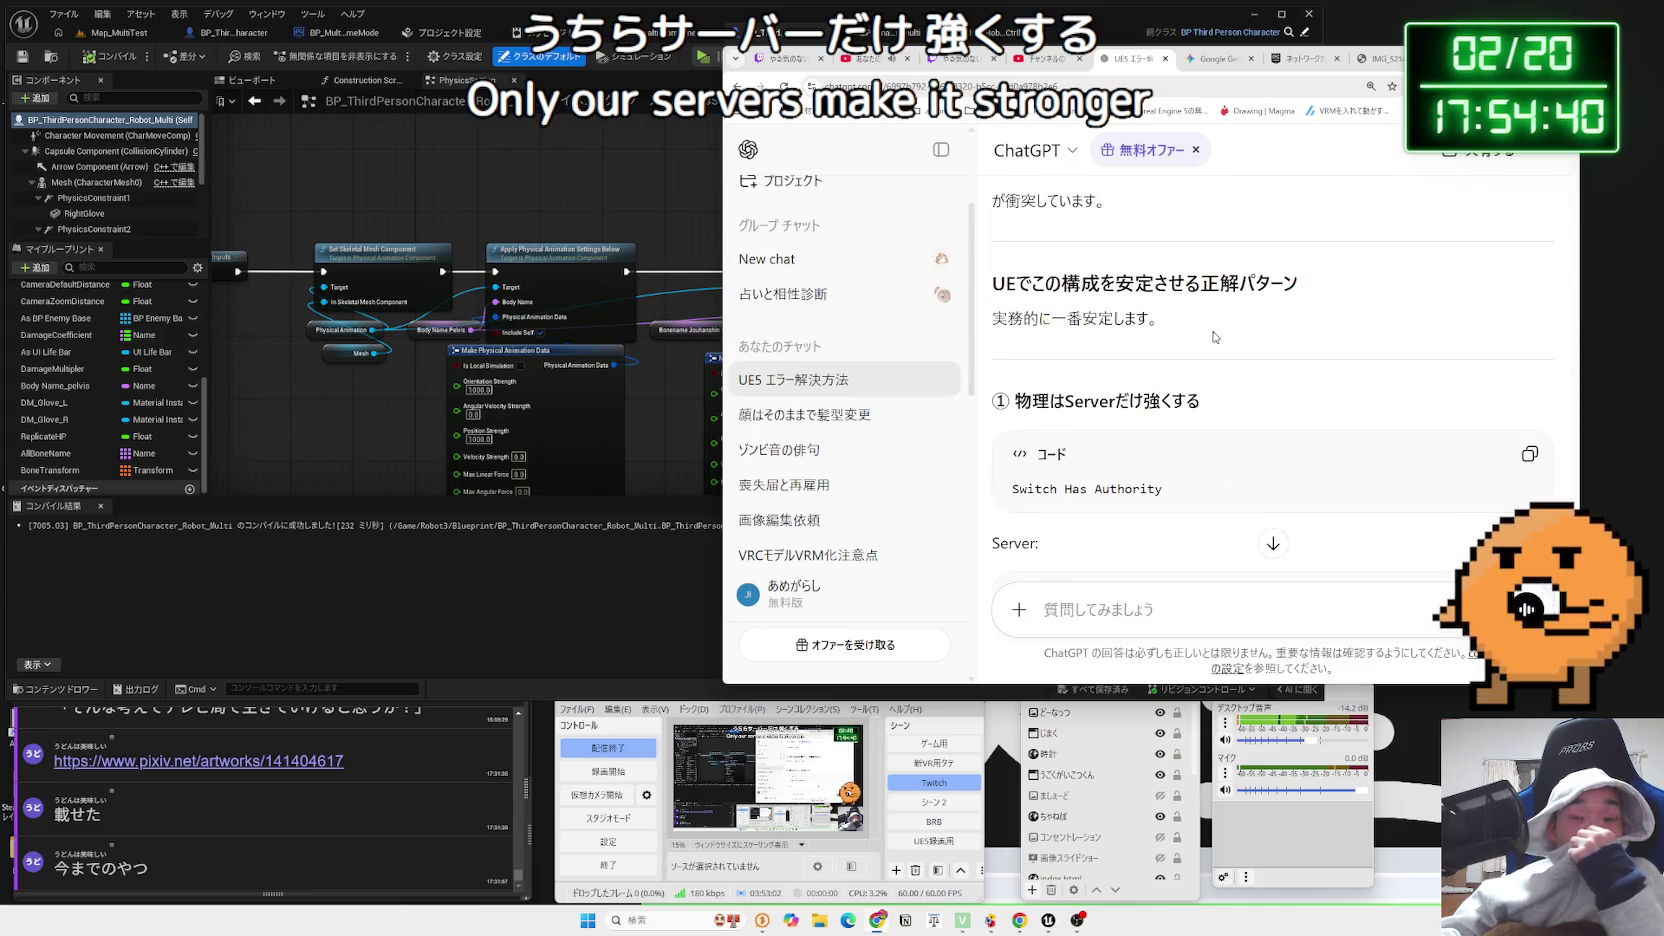
scroll(1213, 337, "down", 3)
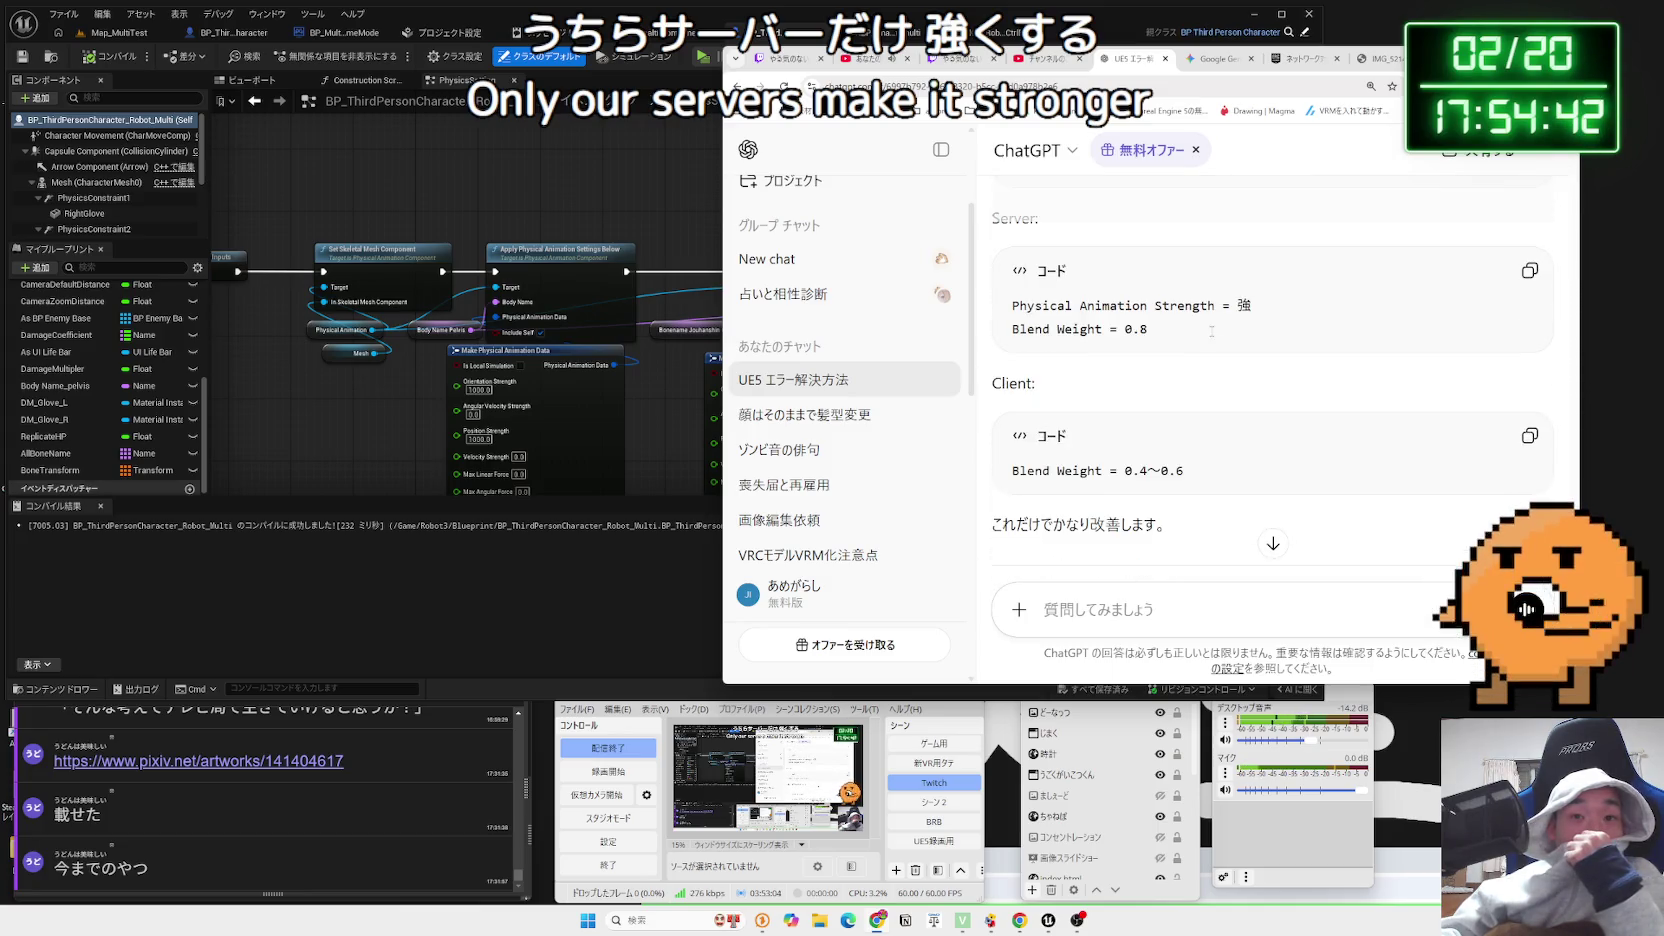
scroll(1211, 331, "down", 3)
scroll(1209, 335, "down", 2)
scroll(1209, 335, "down", 3)
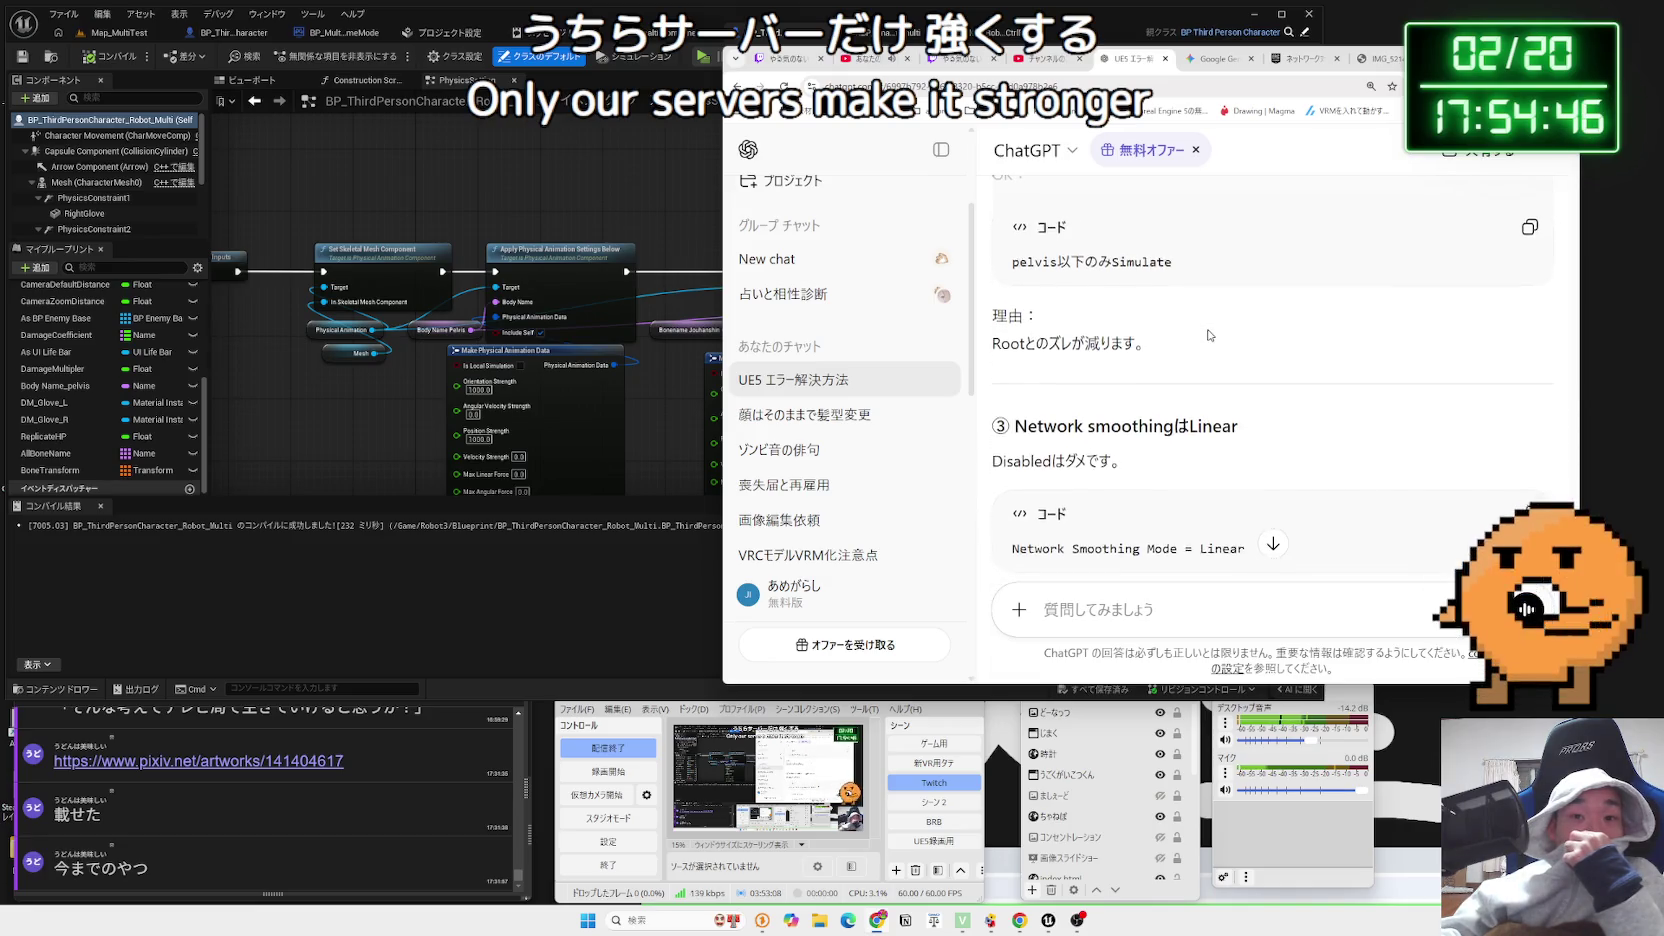
scroll(1209, 335, "down", 1)
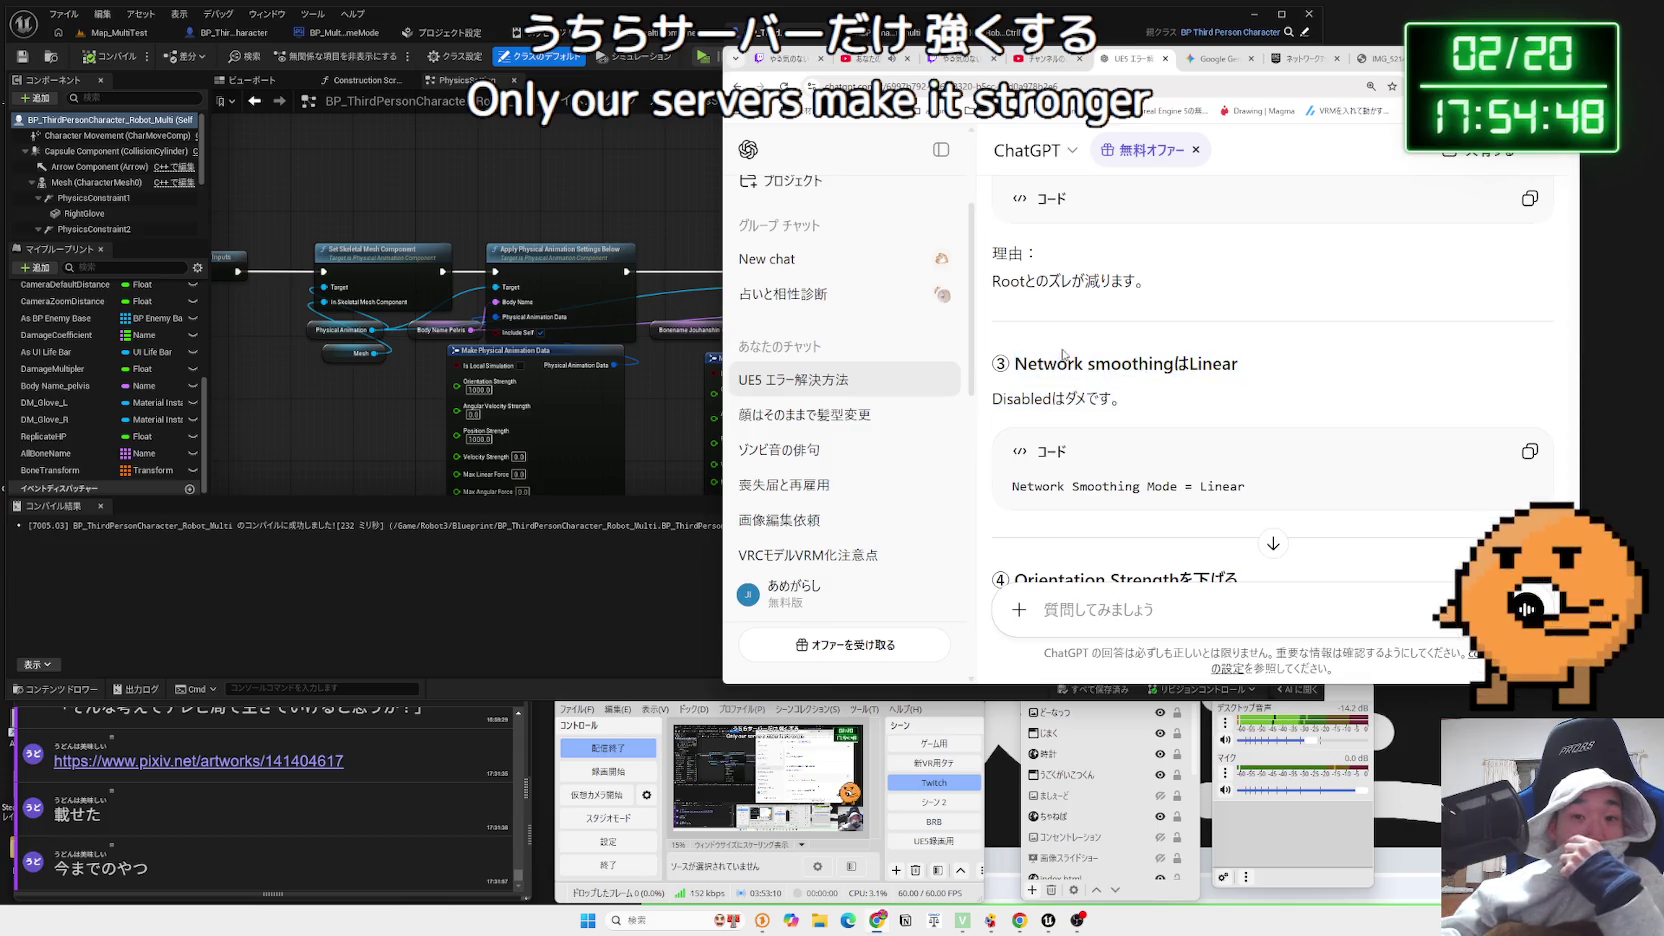
scroll(1077, 352, "down", 3)
scroll(1076, 345, "down", 5)
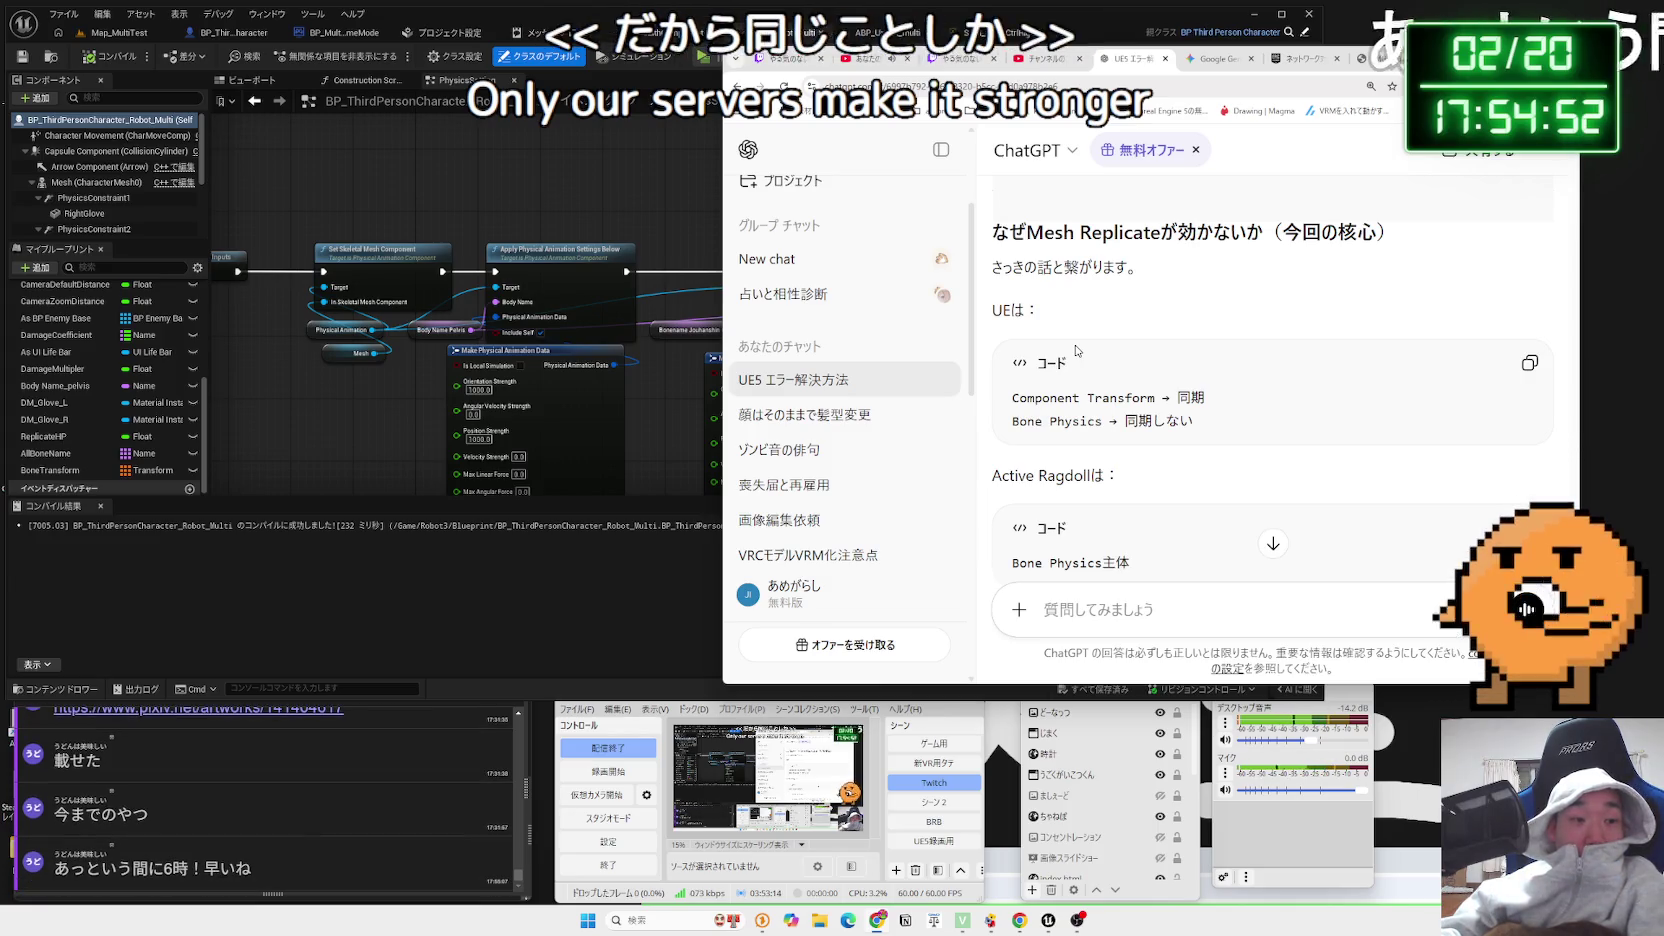
scroll(1077, 350, "down", 4)
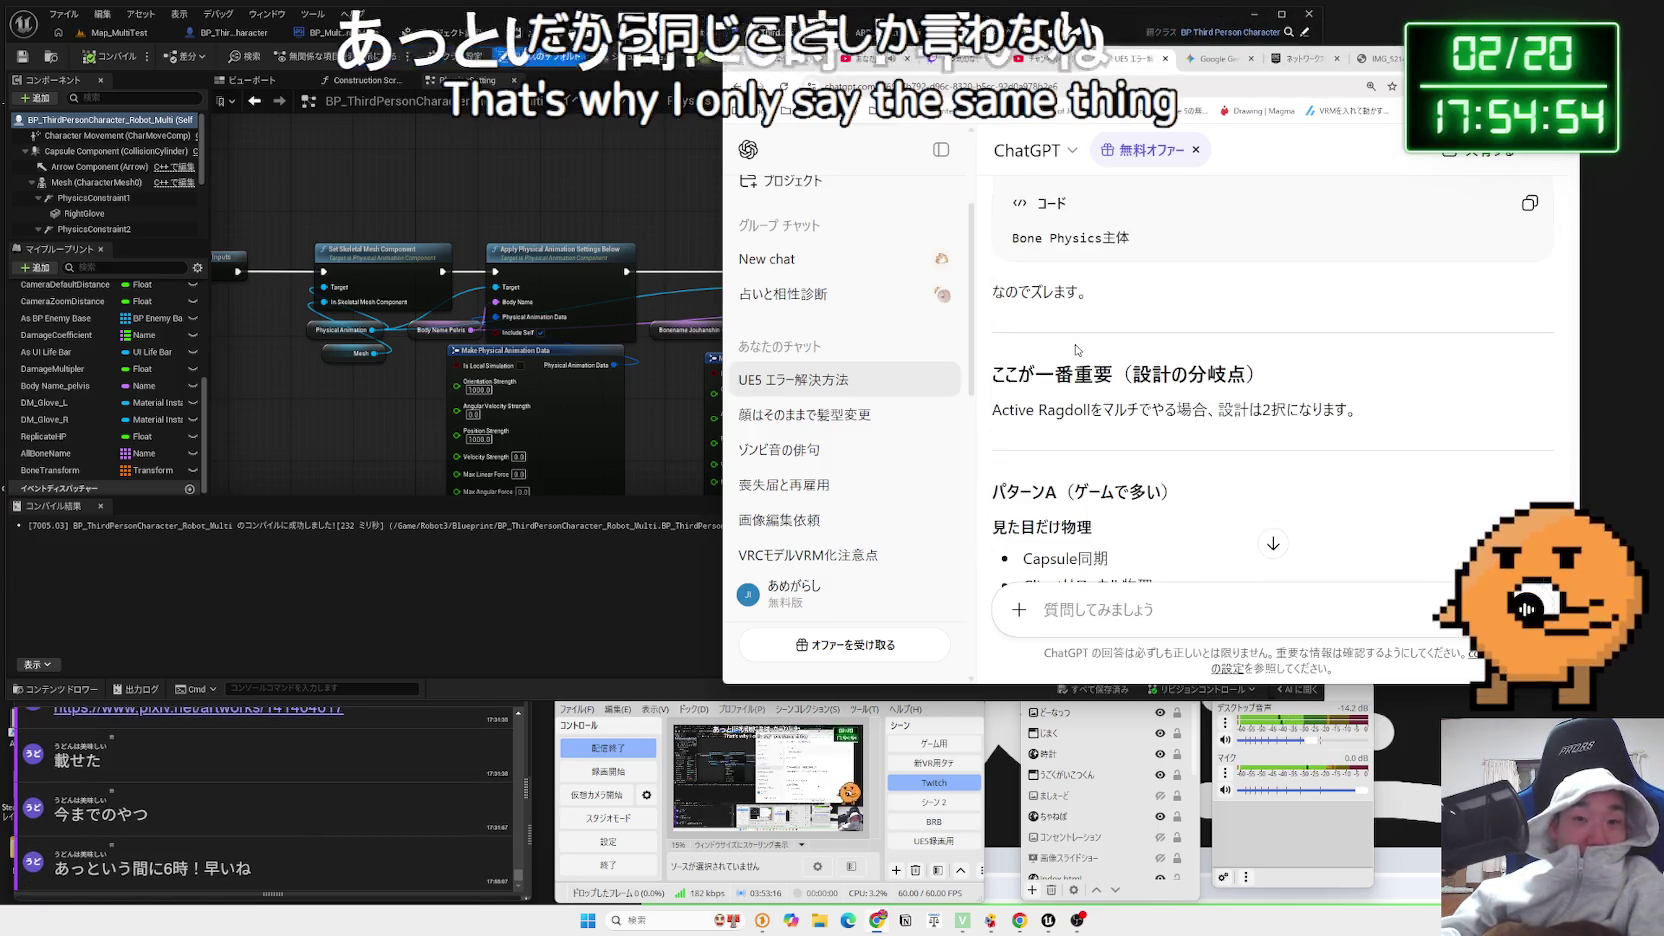
scroll(1040, 320, "down", 2)
mouse_move(1357, 281)
left_mouse_down()
mouse_move(991, 281)
mouse_move(1082, 281)
mouse_move(993, 244)
left_mouse_up()
left_click_drag(1357, 281, 993, 244)
mouse_move(1357, 281)
left_mouse_down()
mouse_move(1003, 256)
mouse_move(1152, 330)
mouse_move(1068, 303)
left_mouse_up()
left_click(1144, 322)
scroll(1143, 321, "down", 2)
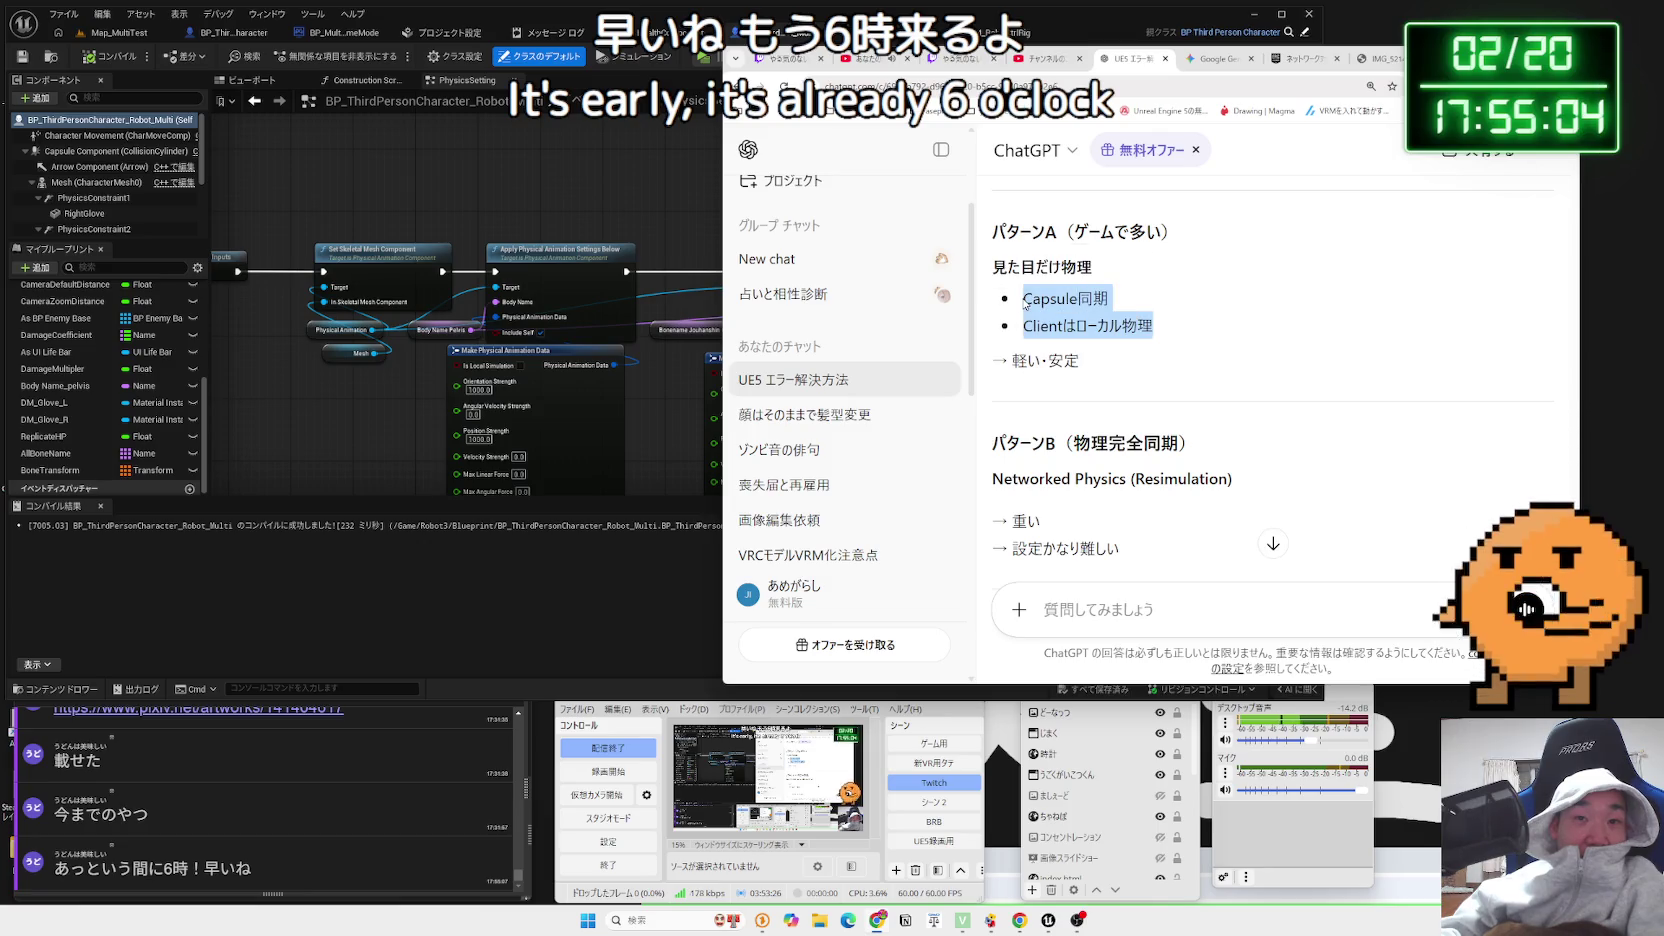
left_click(1195, 339)
left_click_drag(1022, 298, 1152, 330)
left_click(1195, 339)
scroll(1152, 330, "down", 2)
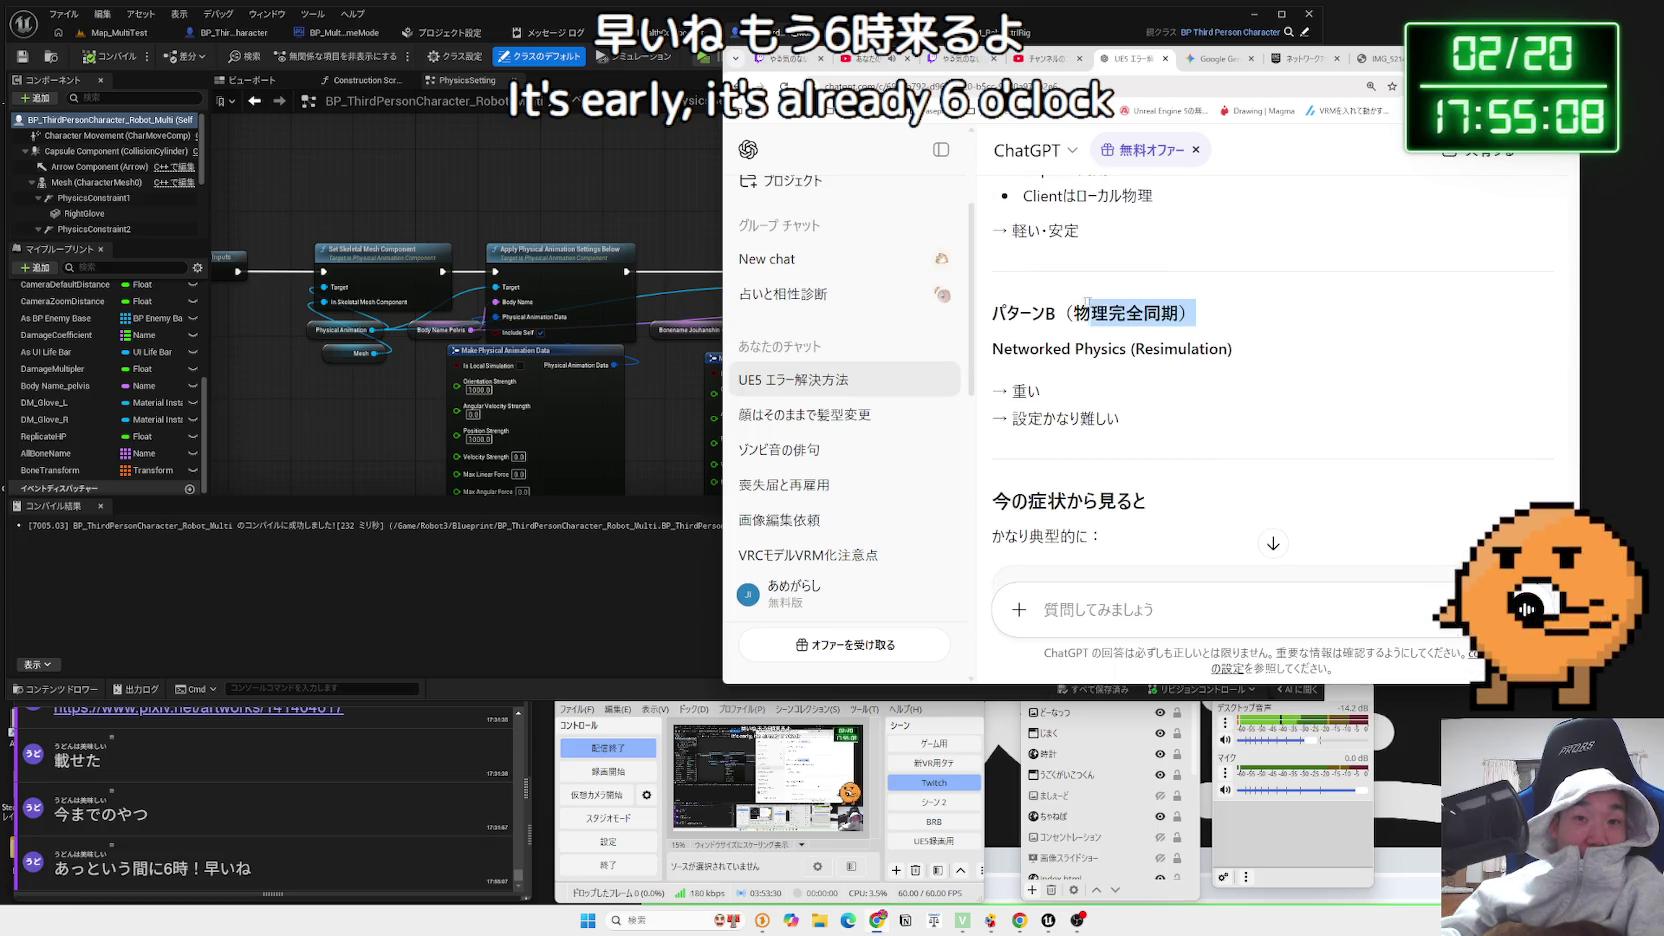
left_click_drag(1004, 300, 1232, 356)
left_click(1232, 356)
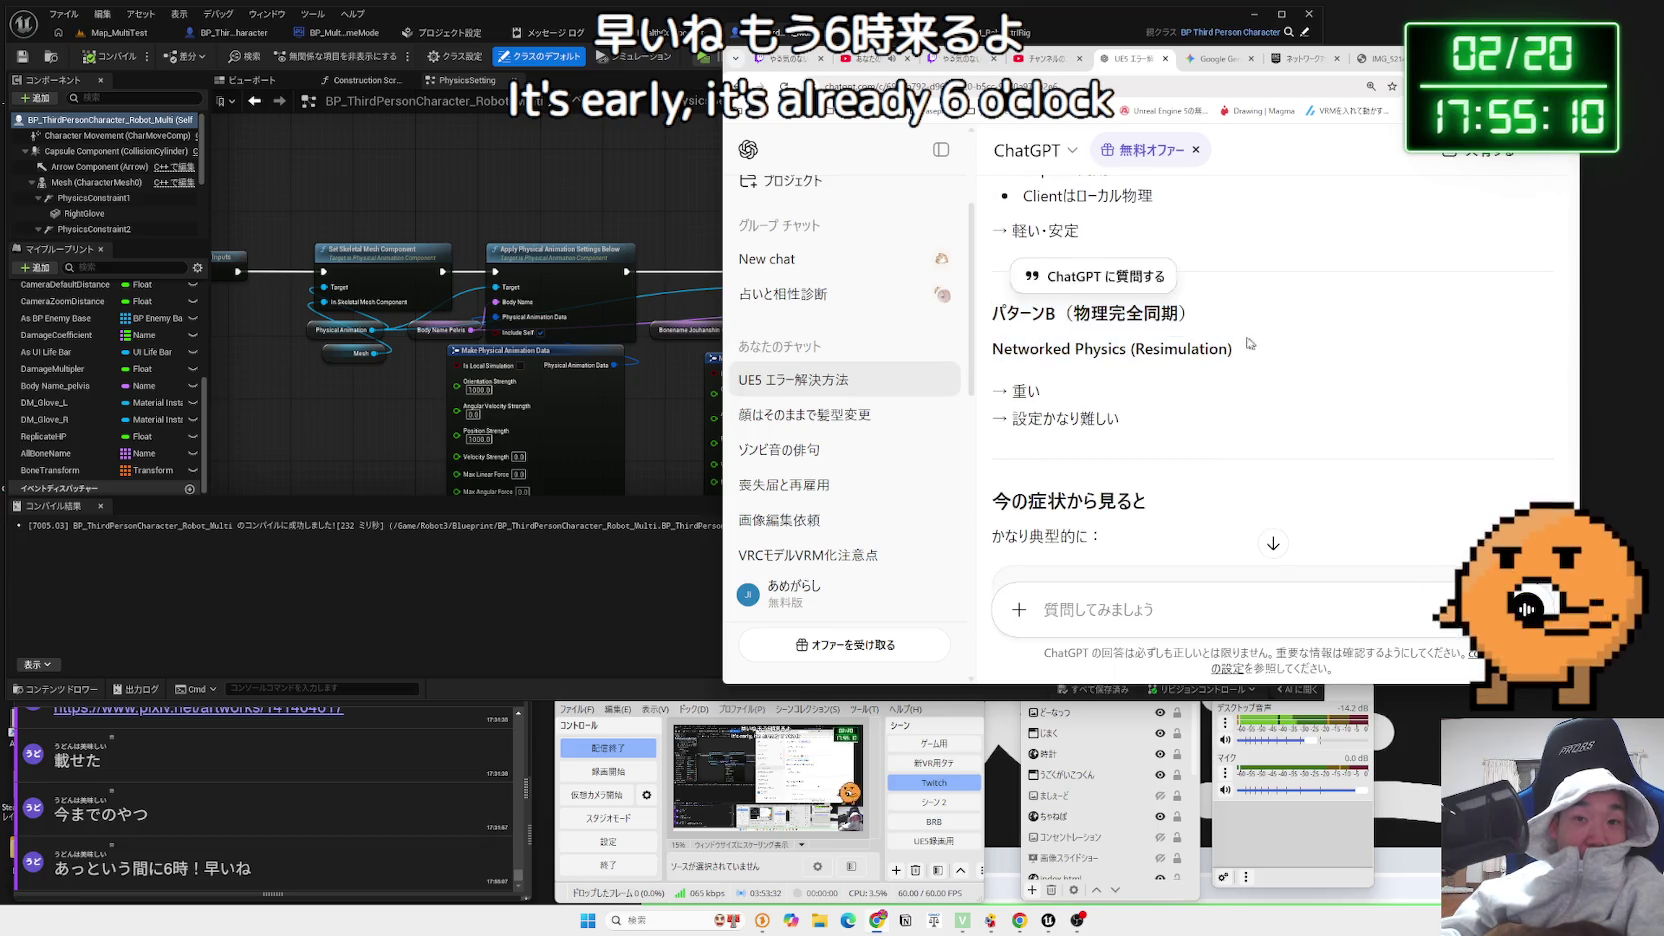
left_click_drag(1000, 305, 1232, 356)
left_click(1041, 308)
scroll(1041, 308, "up", 1)
scroll(1041, 308, "up", 2)
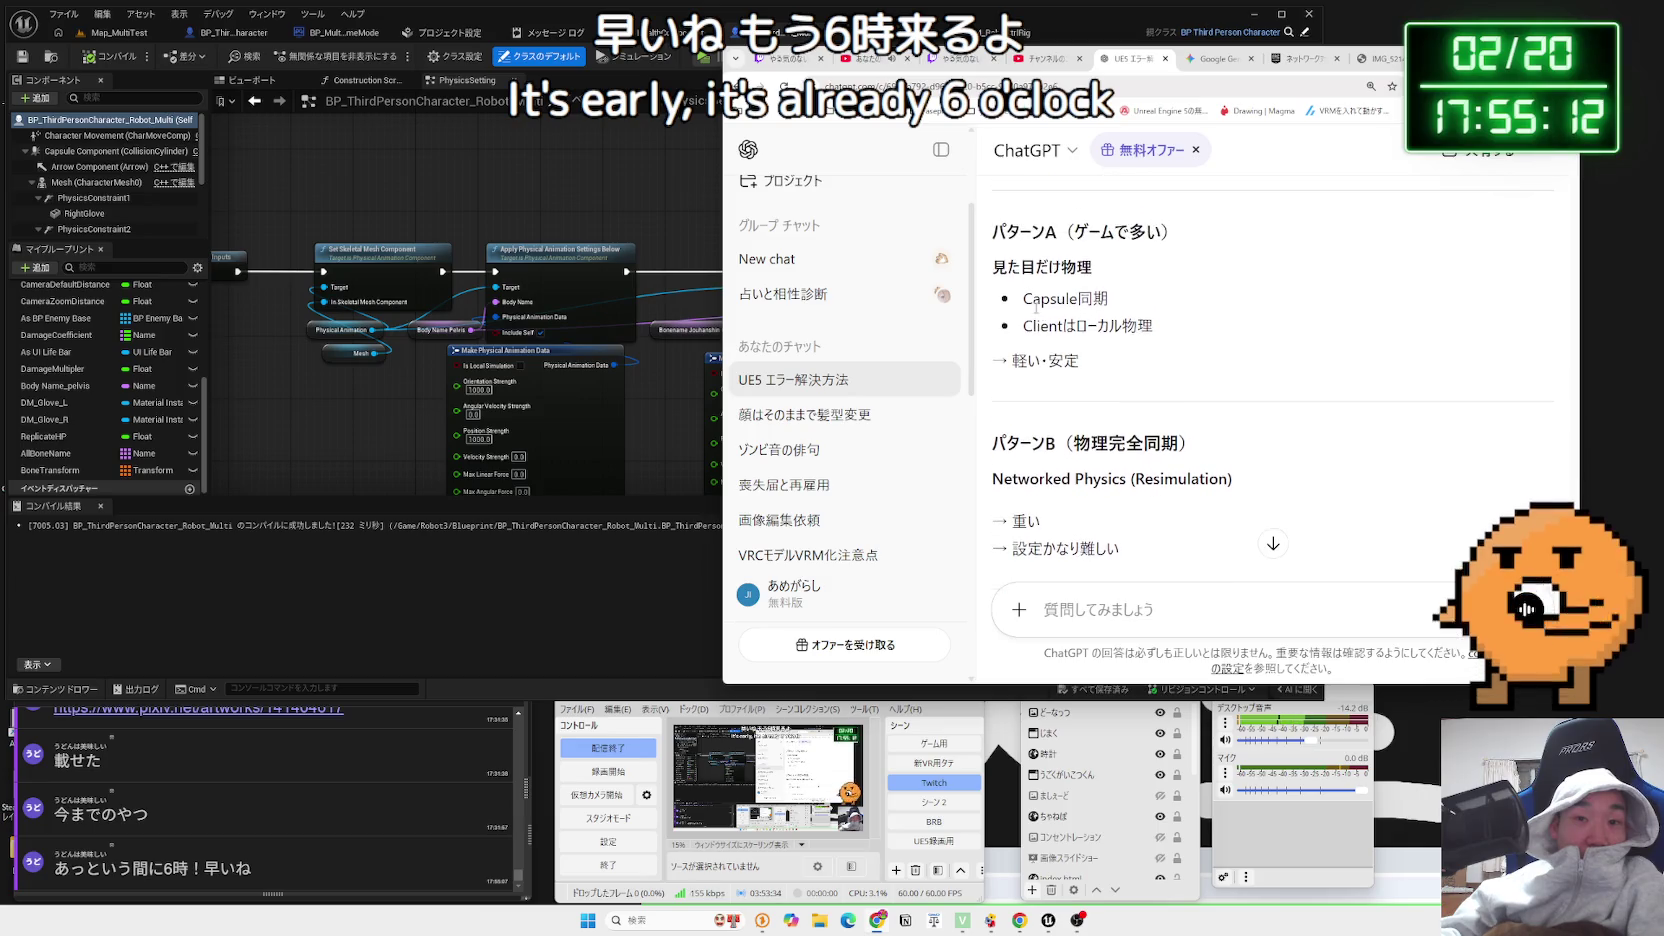
Set the robot Blueprint's Physics Replication Mode to Default
left_click(502, 207)
scroll(1143, 296, "up", 4)
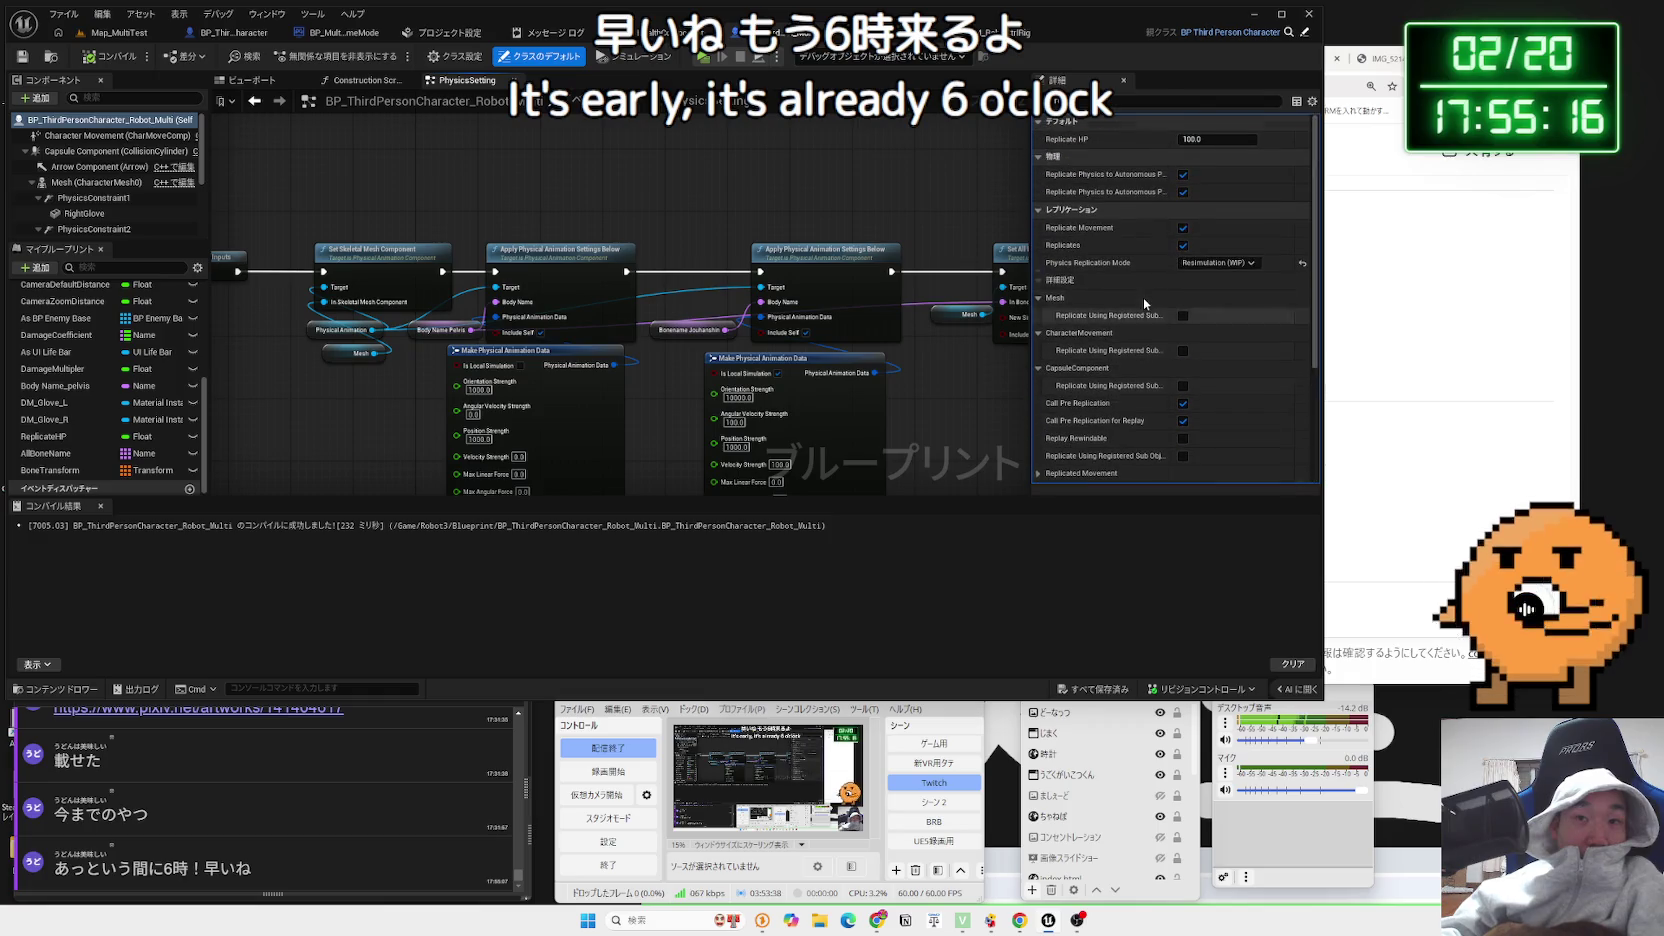
left_click(1201, 263)
left_click(1202, 266)
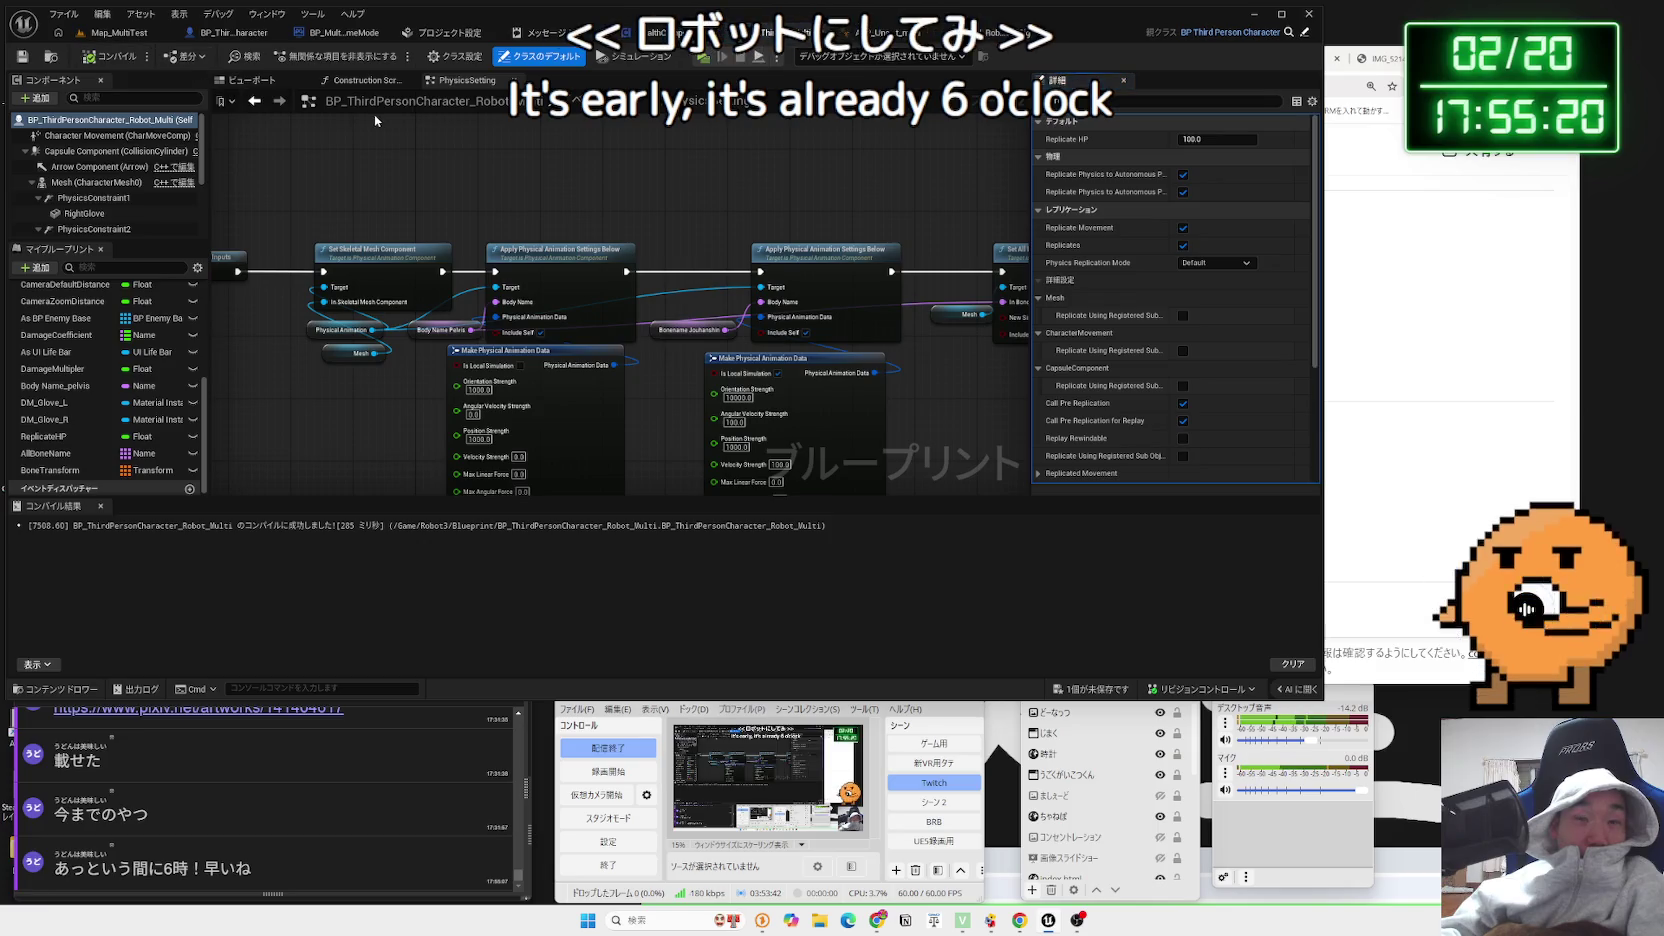
Uncheck Enable Physics Prediction and Enable Physics History Capture in Project Settings > Physics
left_click(238, 31)
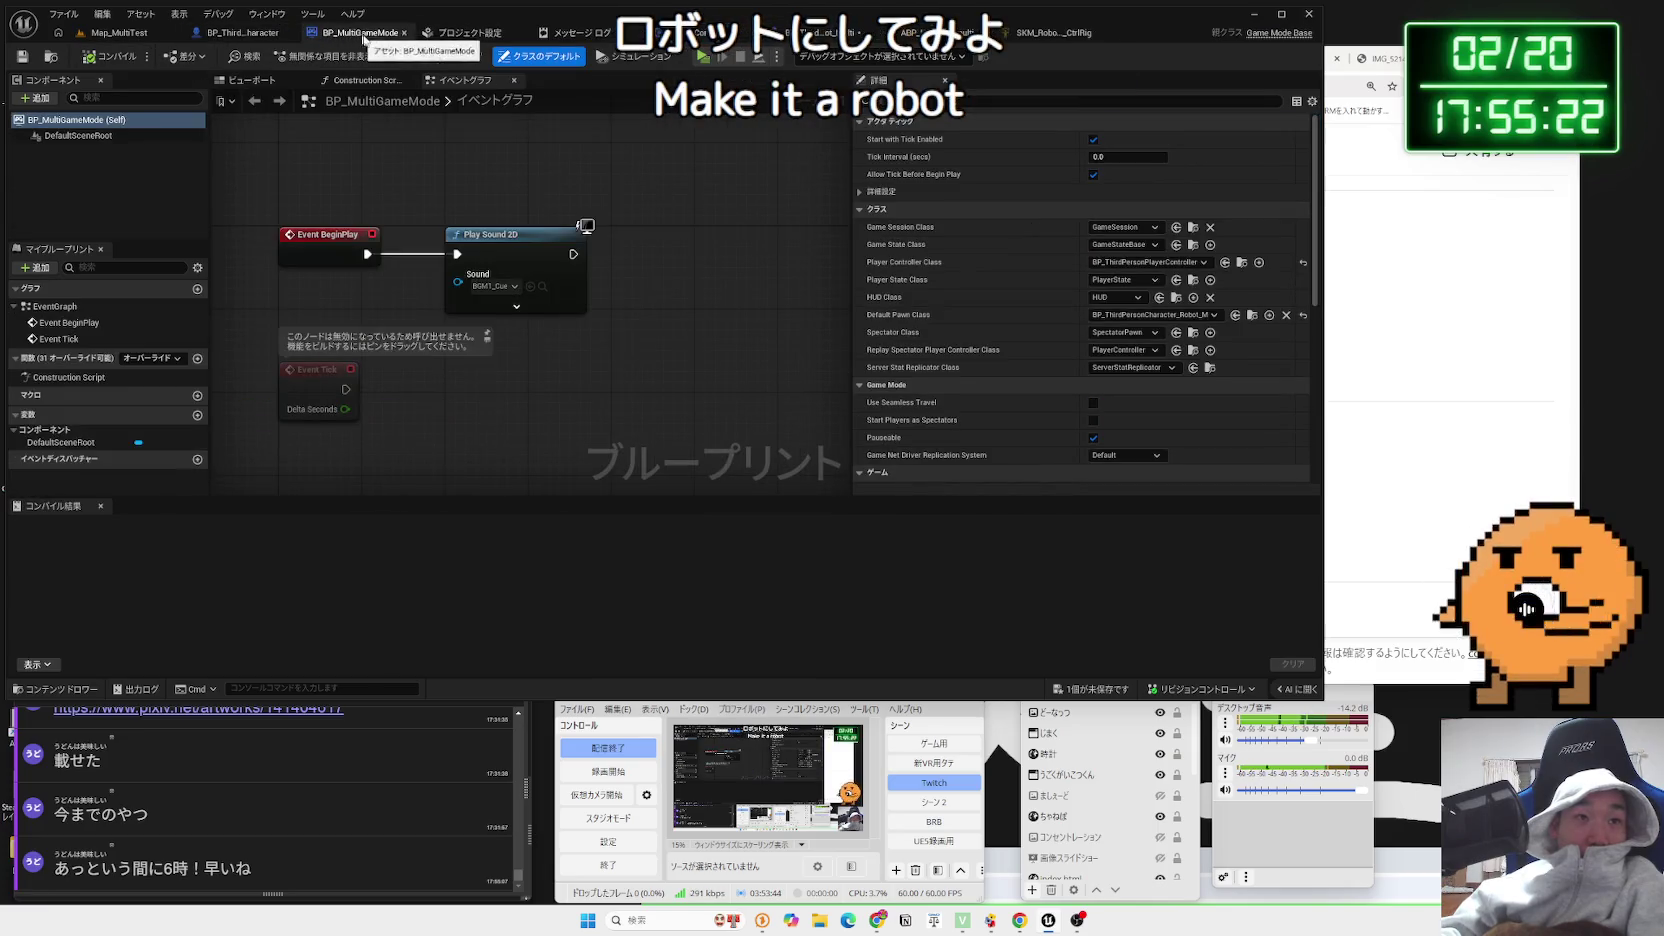
left_click(478, 32)
scroll(600, 215, "up", 5)
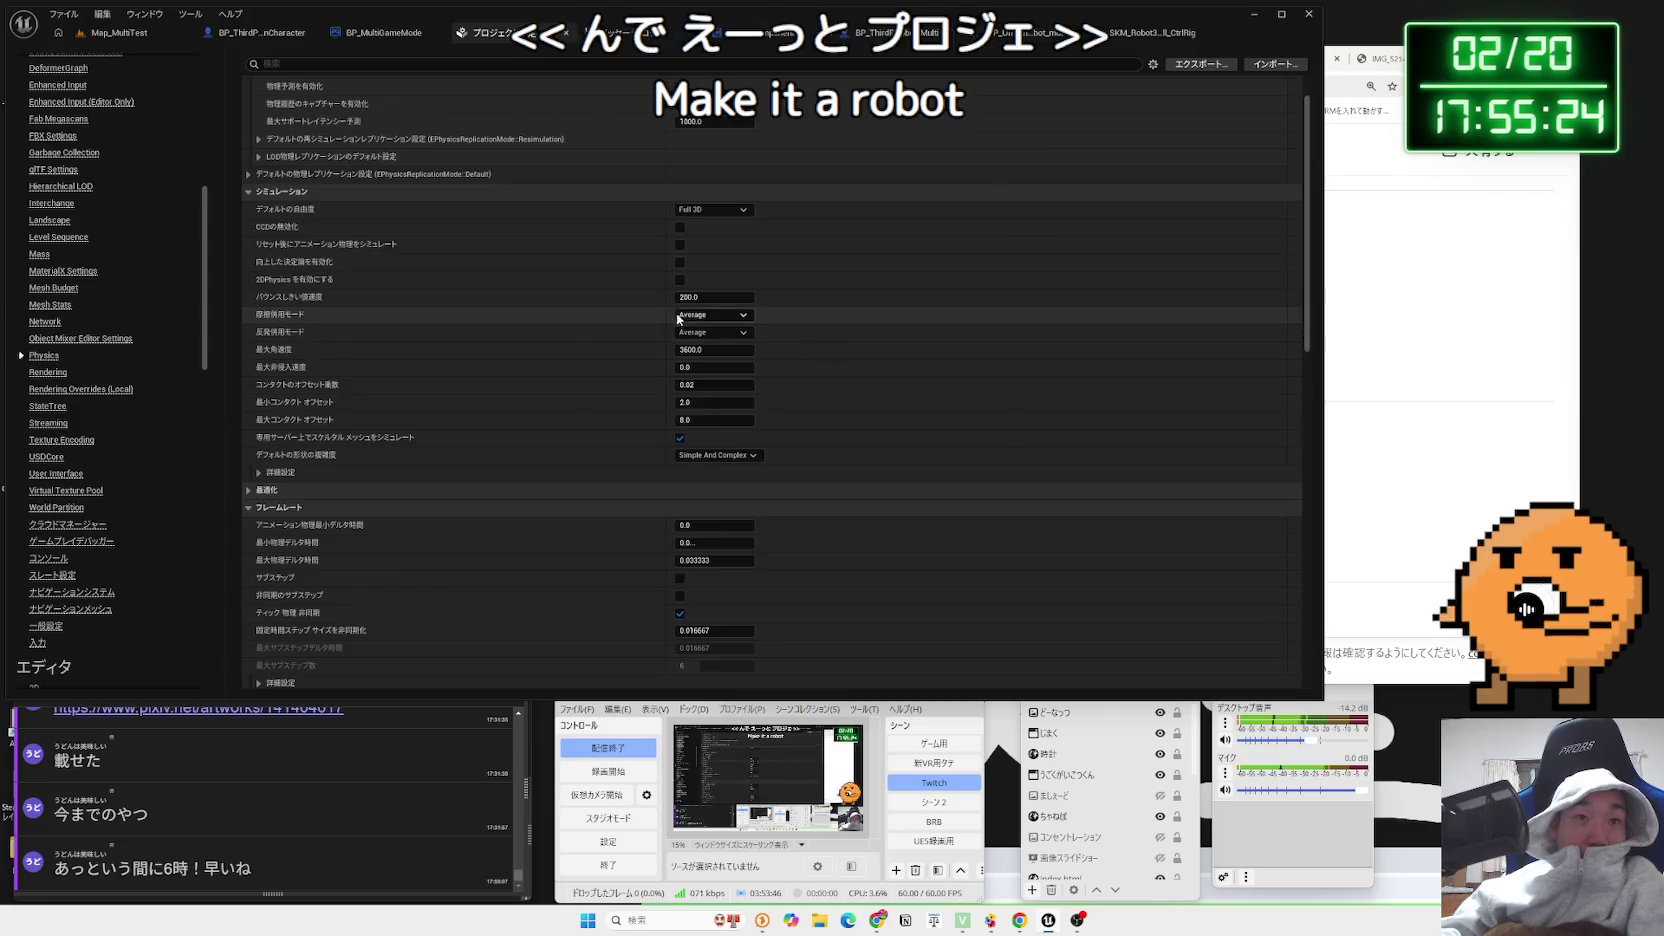
left_click(680, 190)
left_click(680, 208)
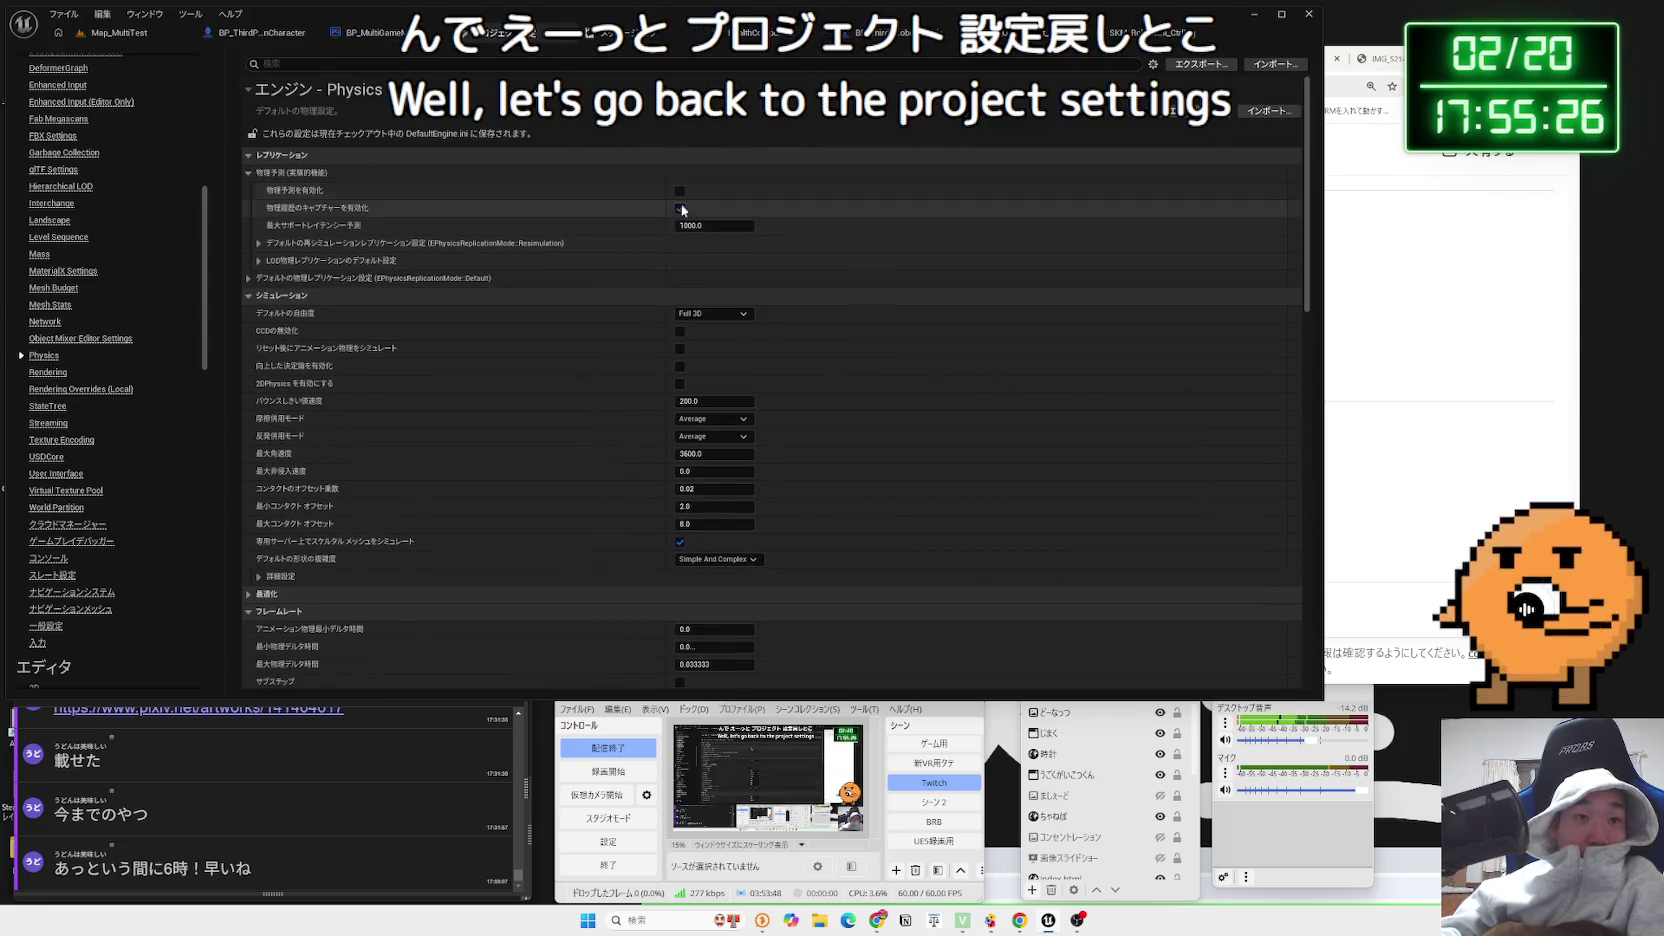
scroll(668, 398, "down", 3)
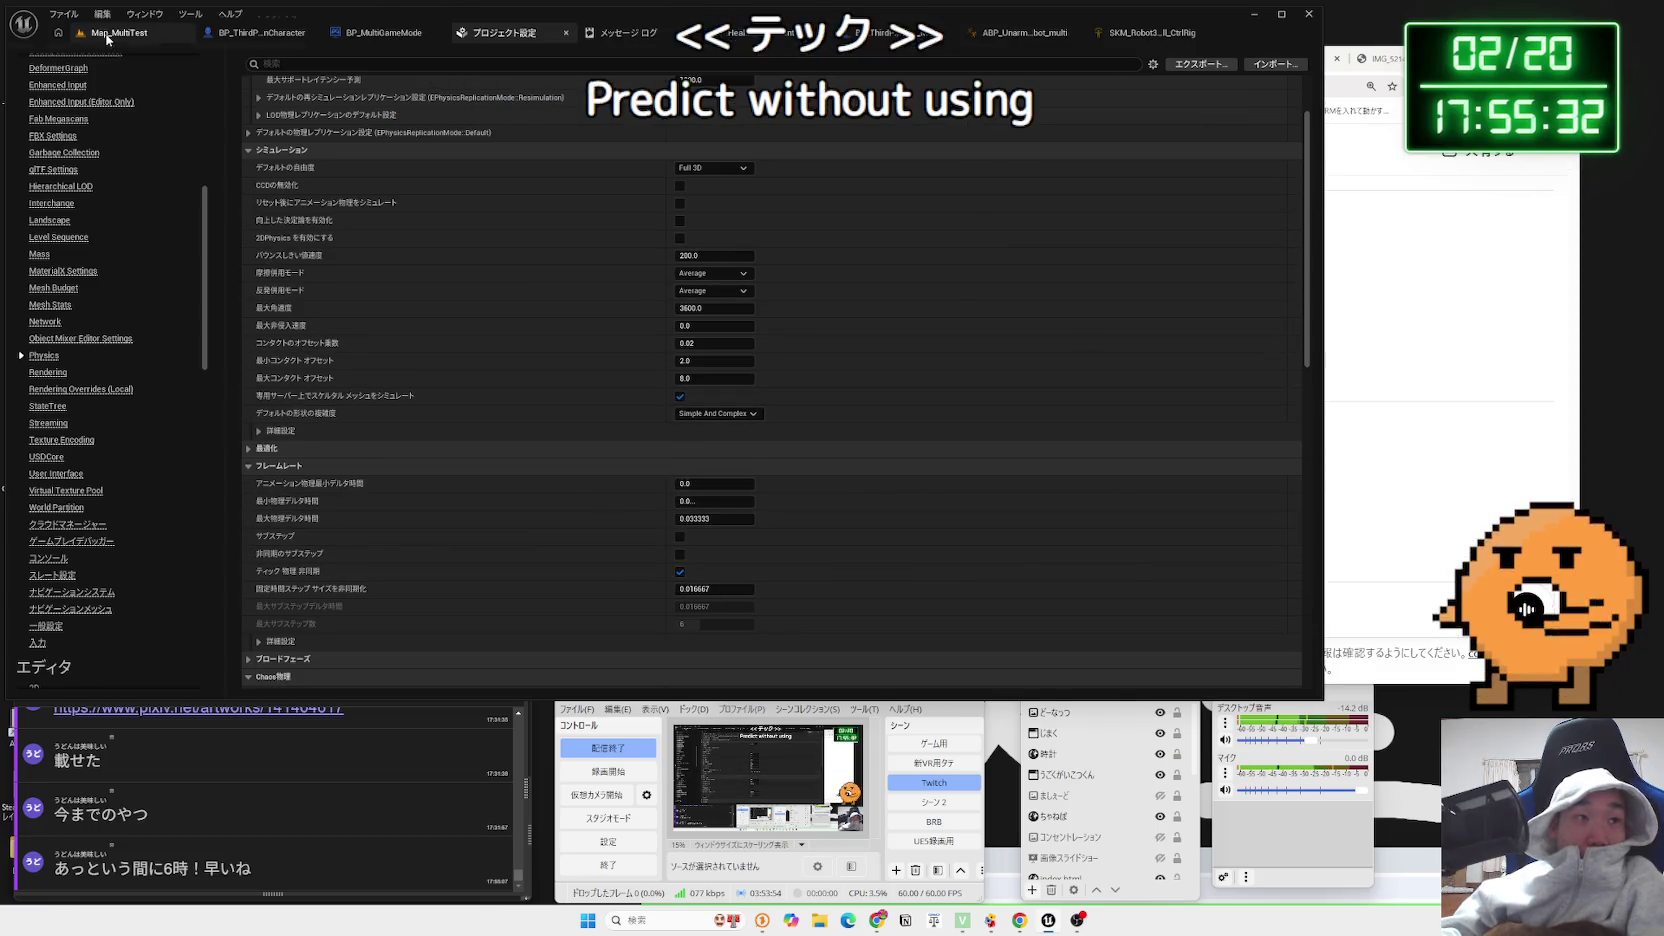
left_click(175, 32)
left_click(1097, 690)
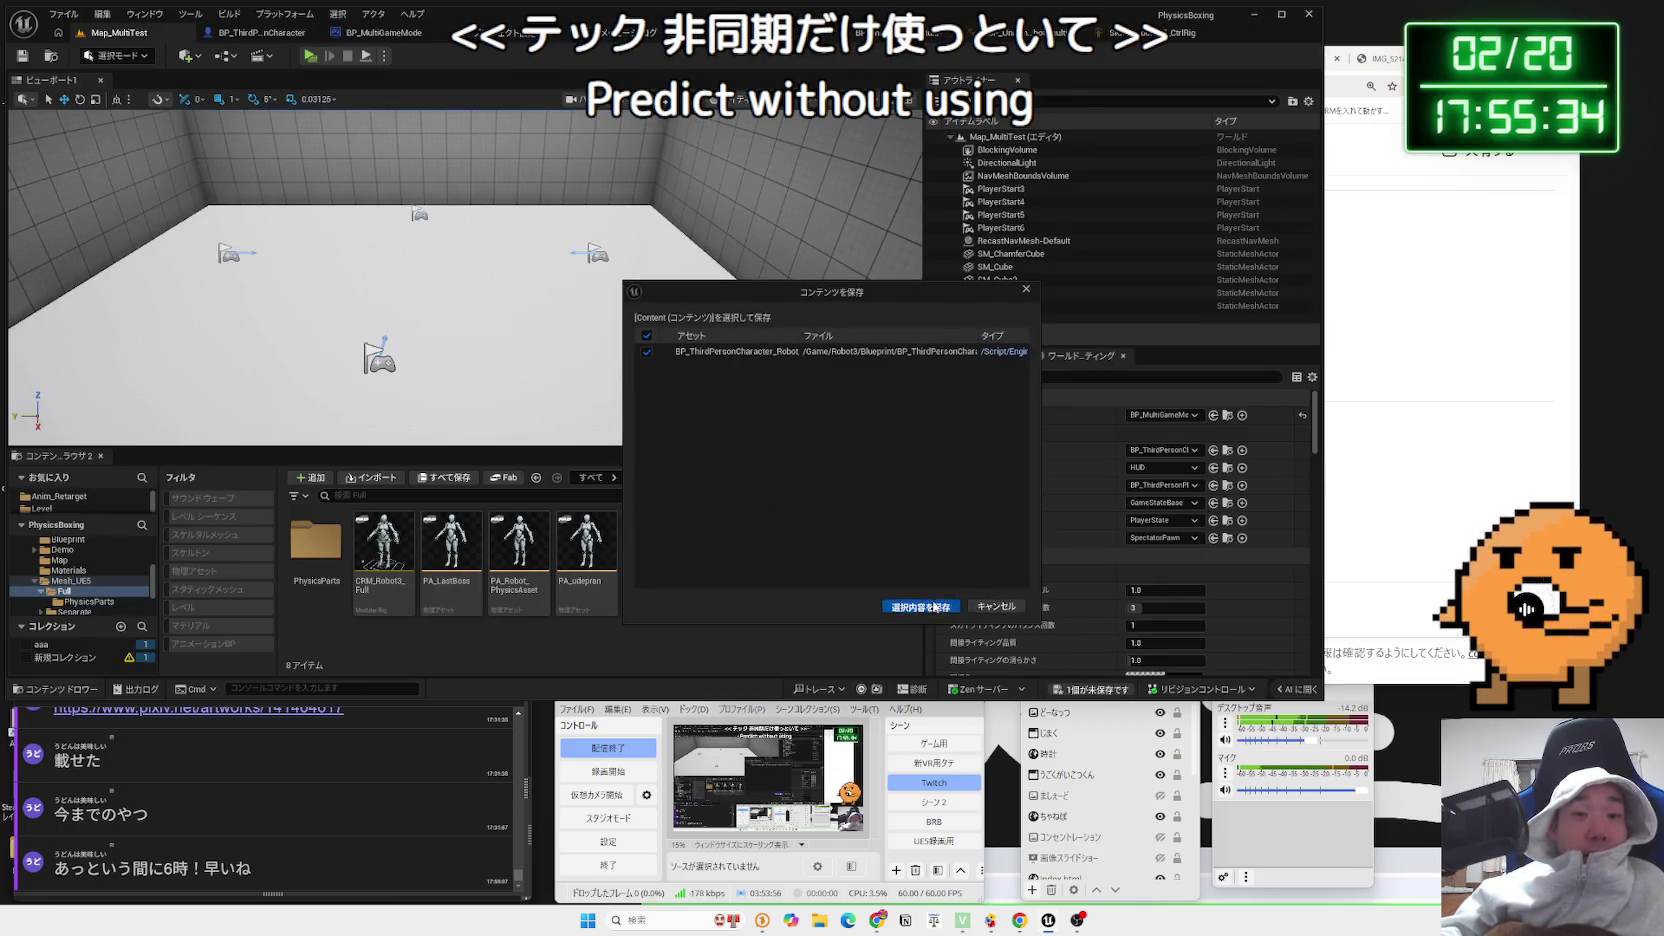
Save the robot character, run and stop a multiplayer PIE test, then return to its Blueprint
left_click(921, 606)
key("alt+p")
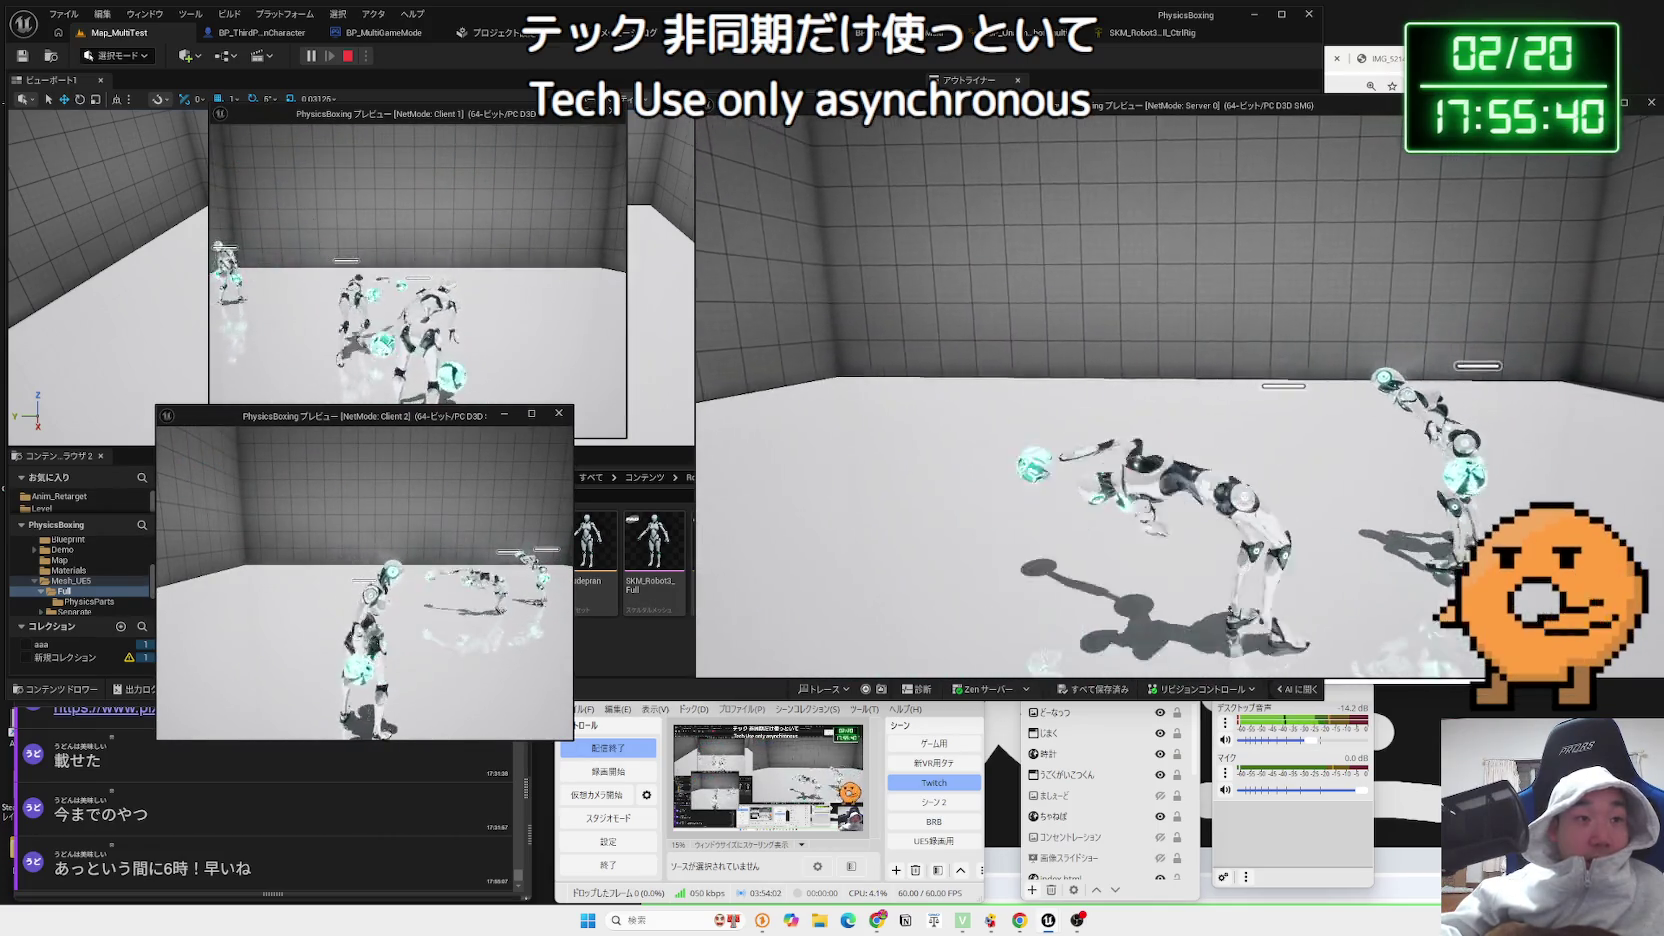
key("Escape")
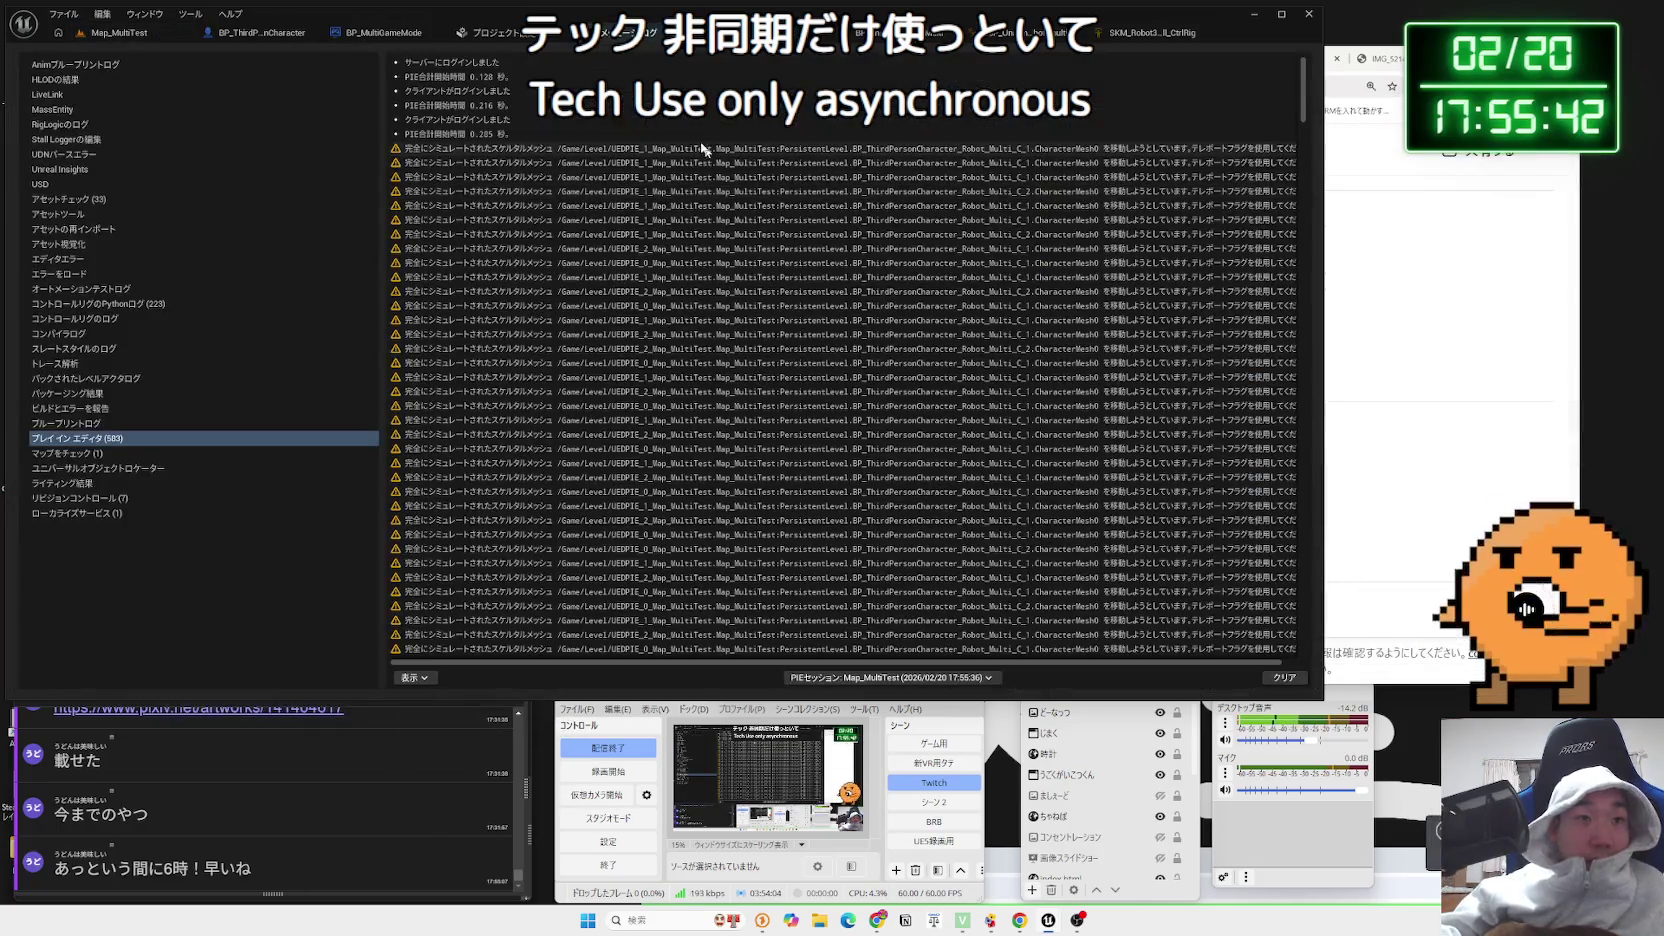
left_click(857, 35)
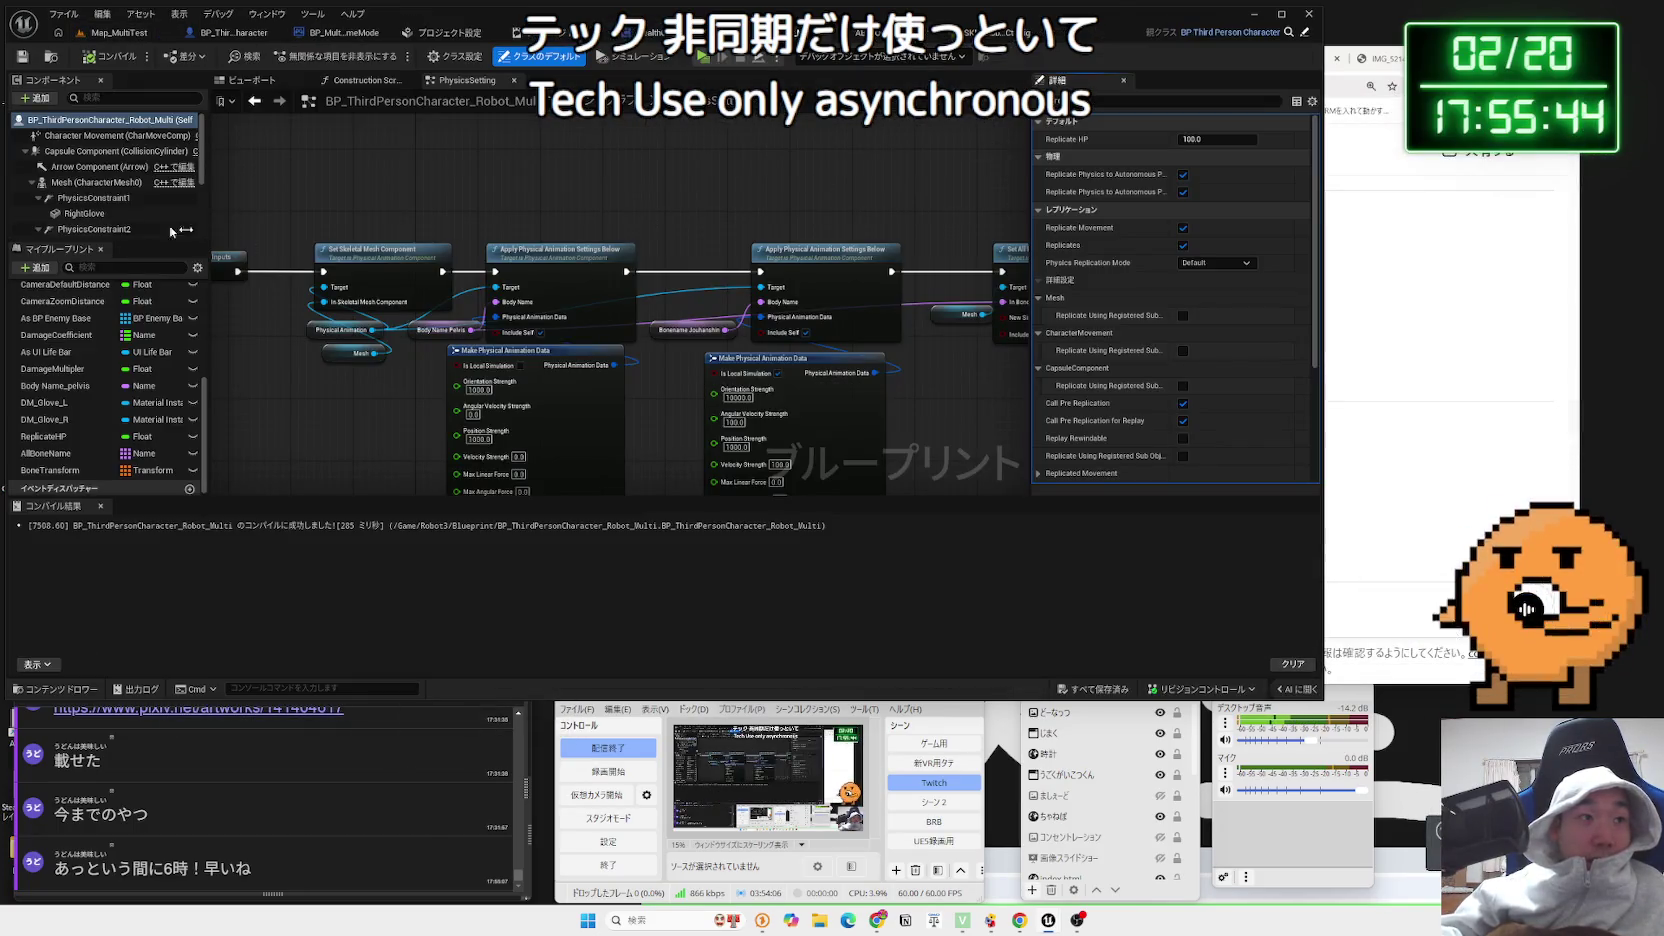
Inspect the Mesh and Character Movement components and show the robot's Viewport preview beside Details
left_click(90, 183)
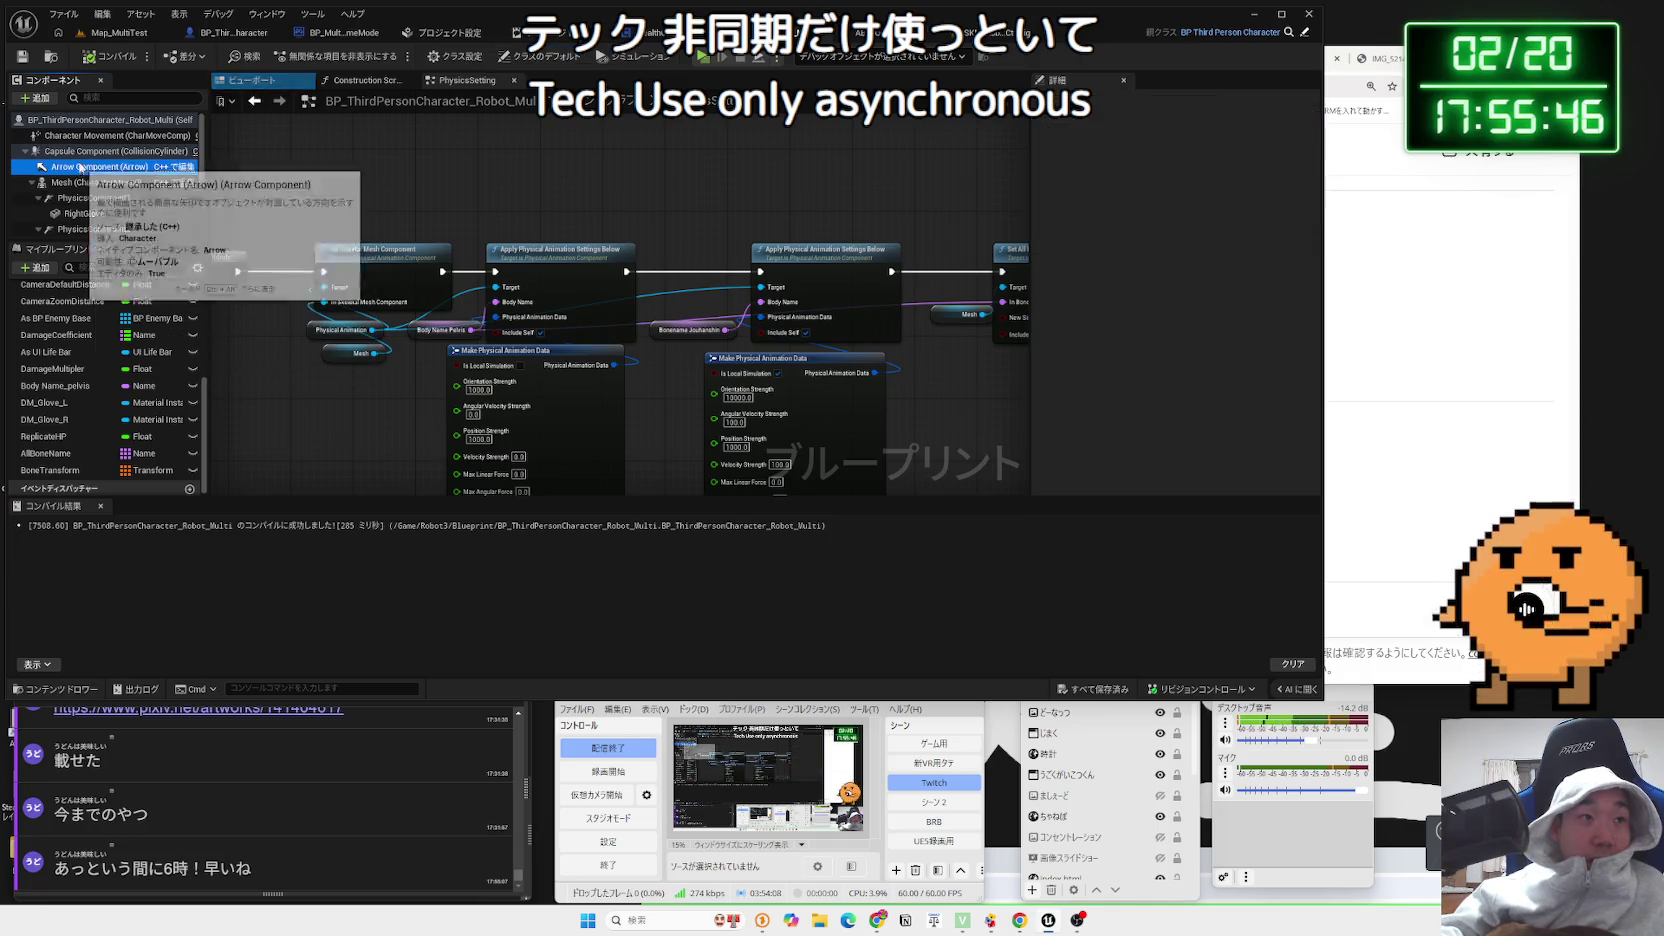
left_click(110, 135)
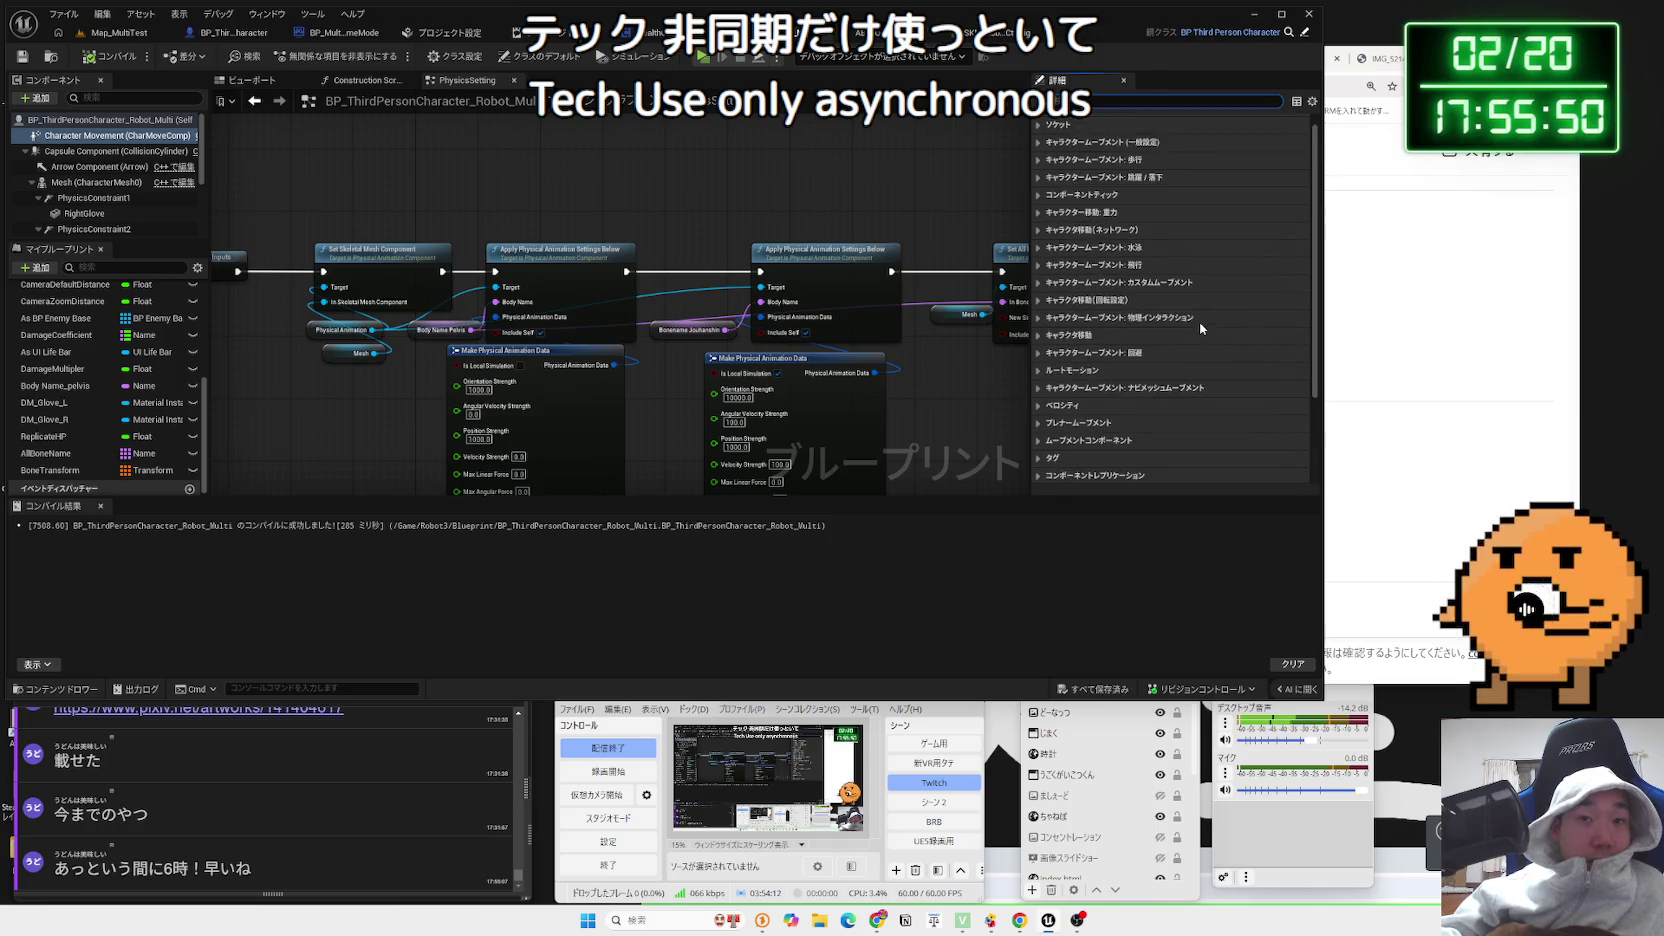
left_click_drag(706, 222, 626, 254)
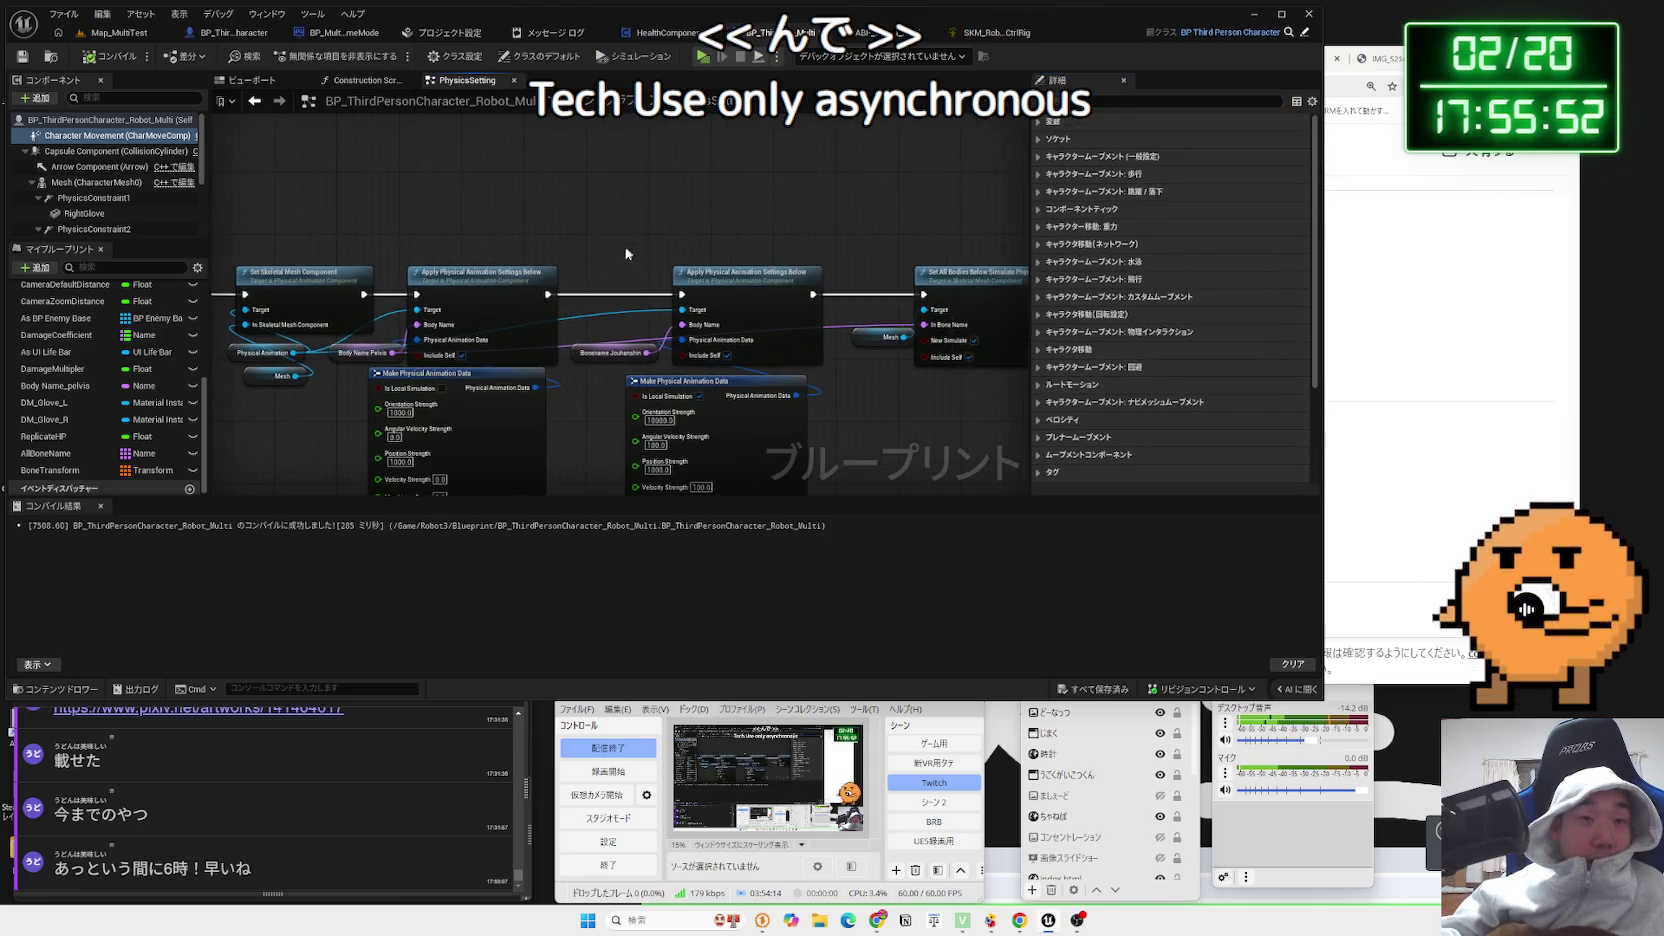
scroll(621, 285, "down", 2)
left_click(360, 80)
left_click(245, 80)
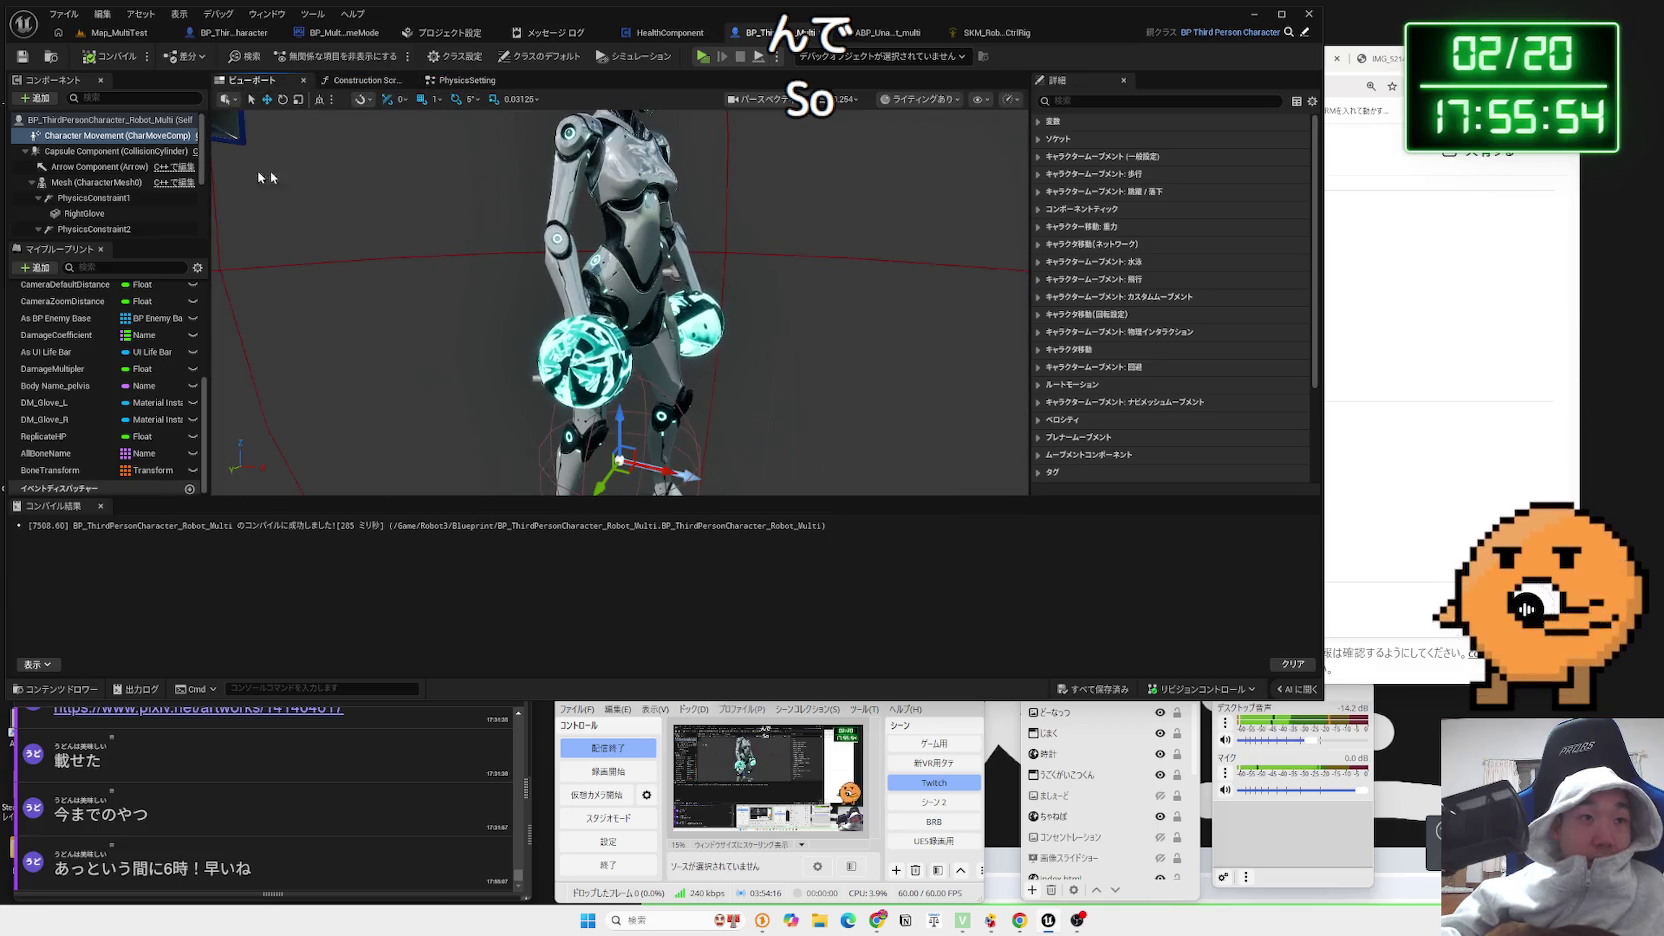
left_click(1090, 101)
Filter Details by 'repli', uncheck Replicate Movement, and save the robot Blueprint
type("repli")
left_click(1183, 227)
key("ctrl+s")
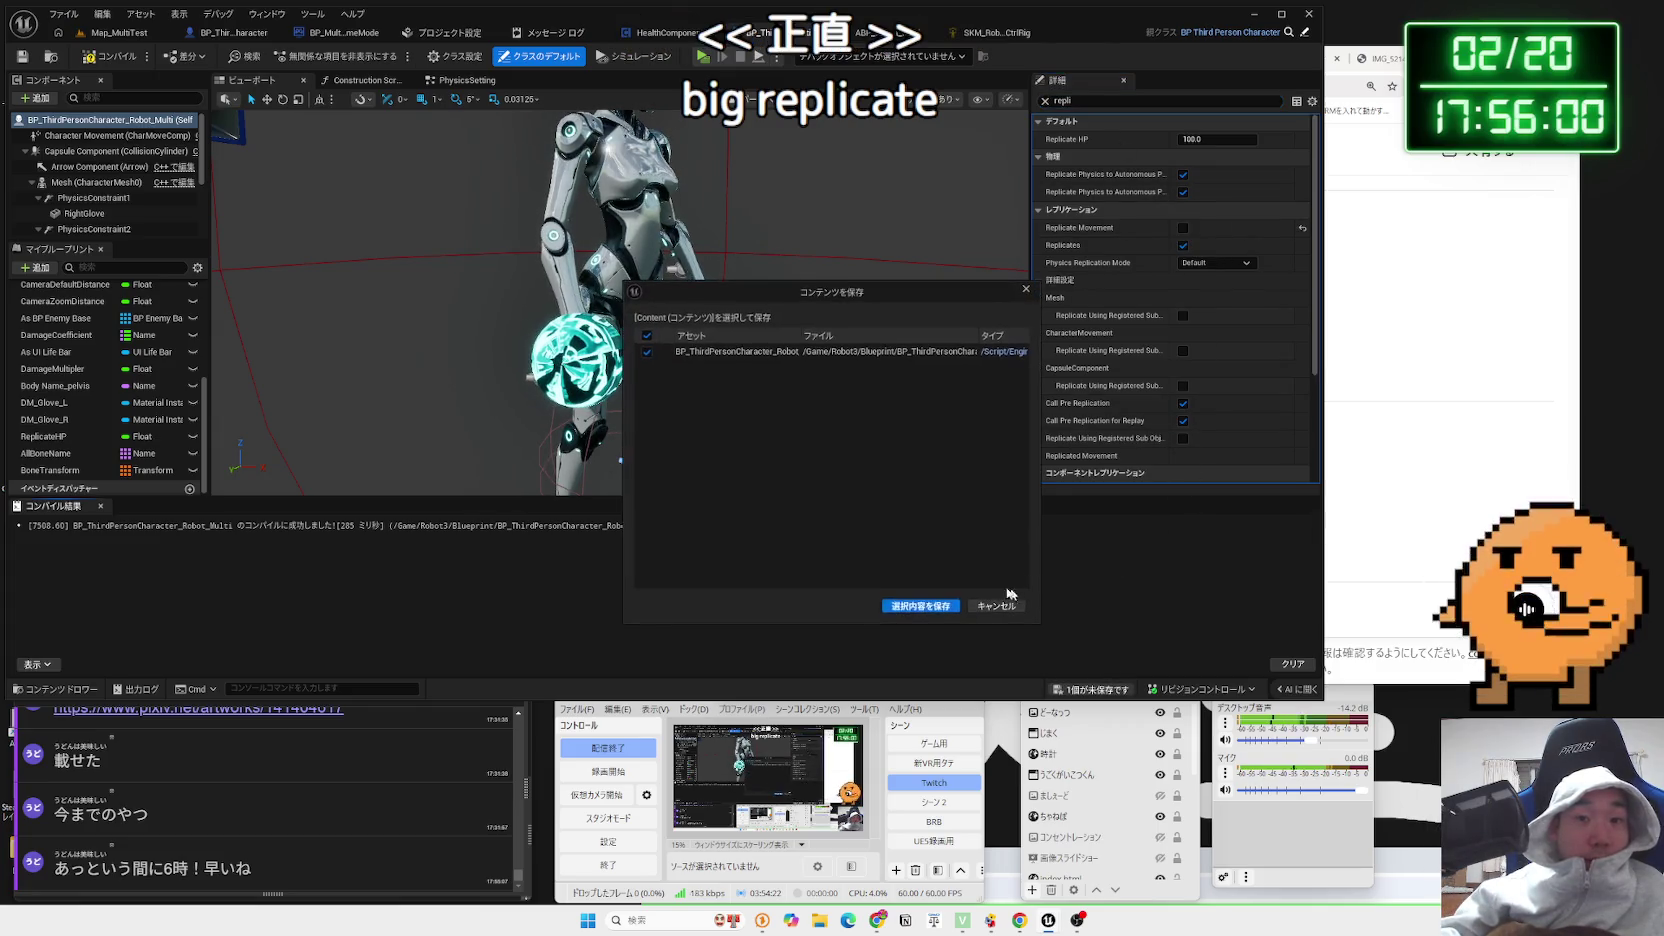
key("Return")
Playtest Map_MultiTest with a server and two clients, then stop the session
left_click(119, 32)
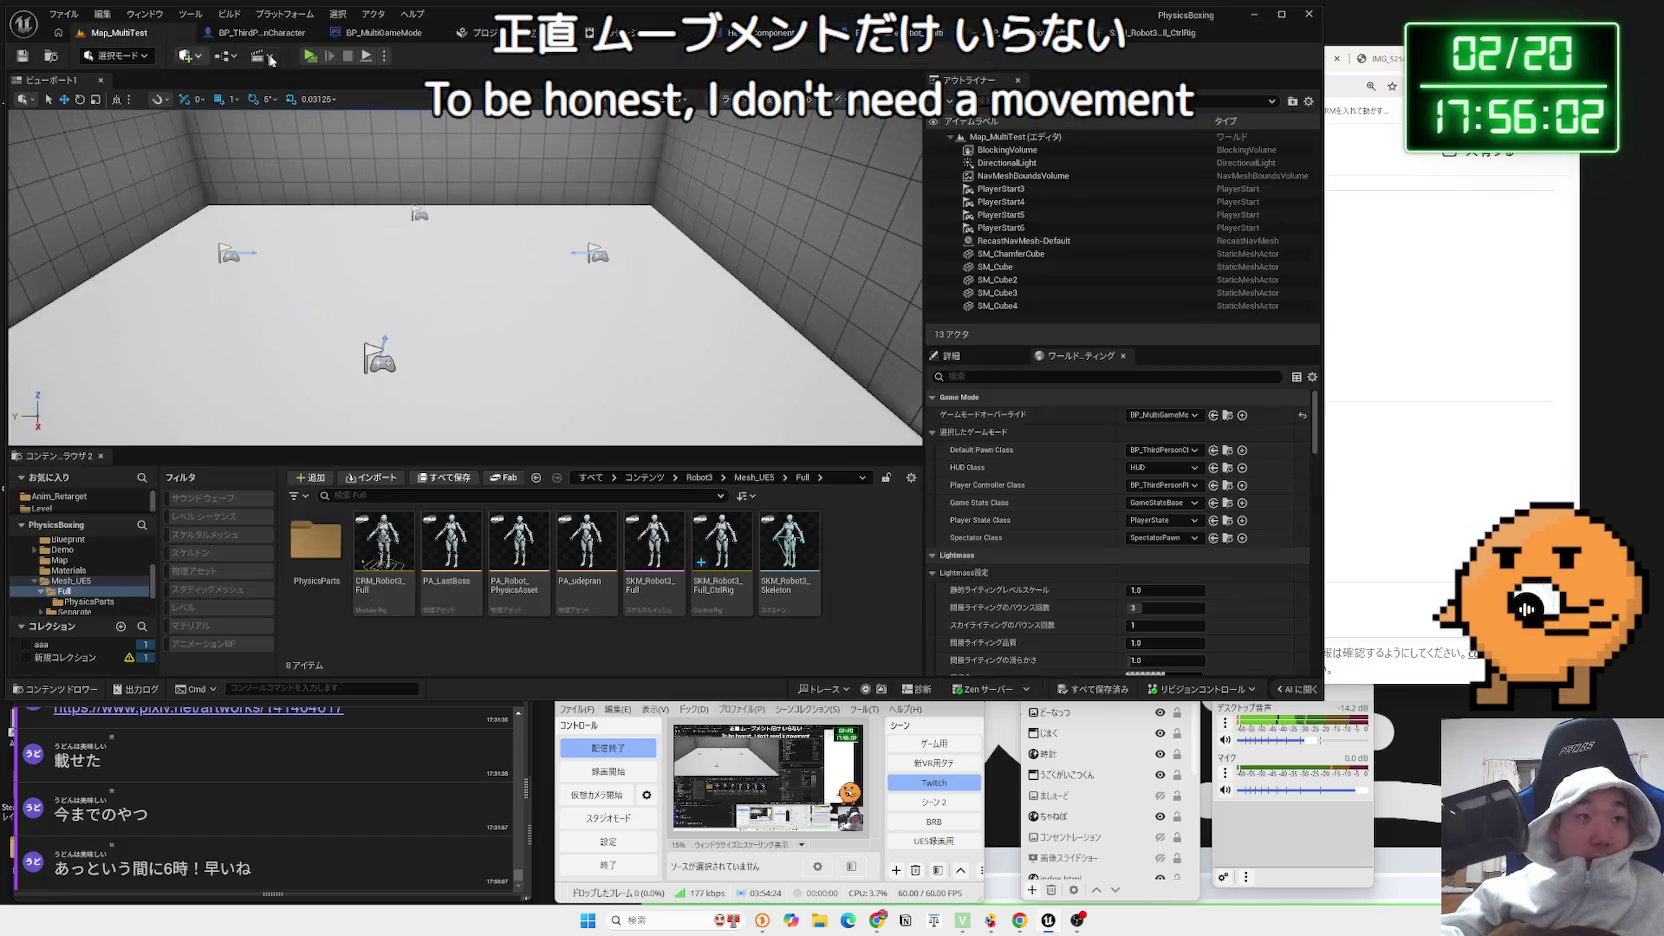
left_click(308, 57)
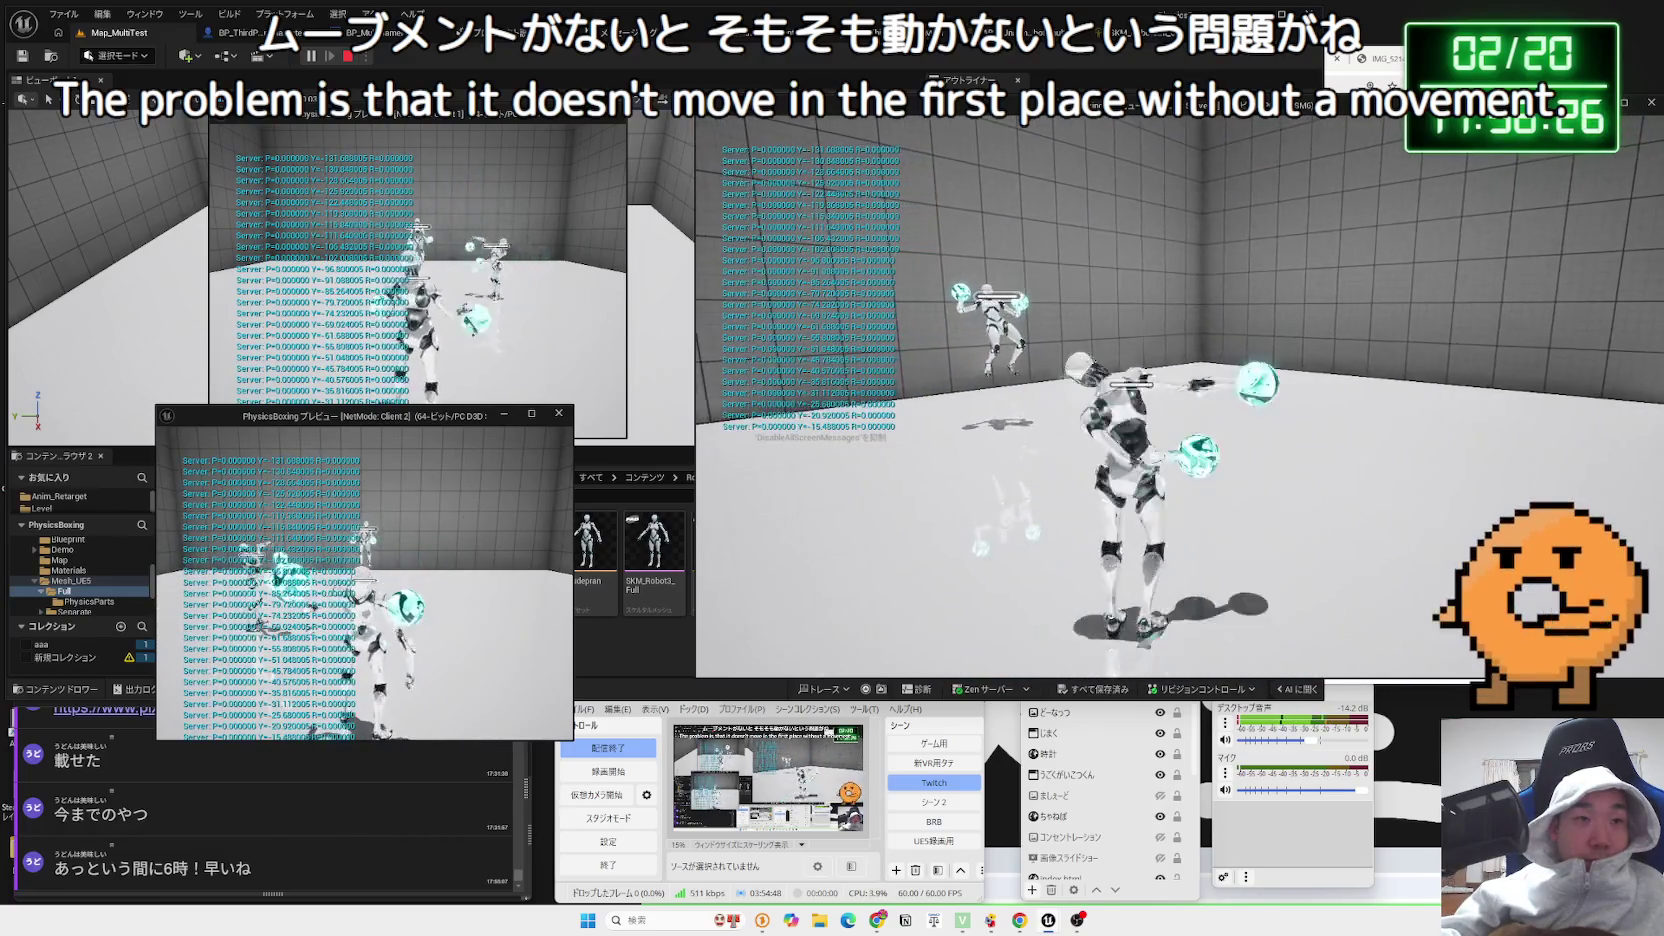
key("Escape")
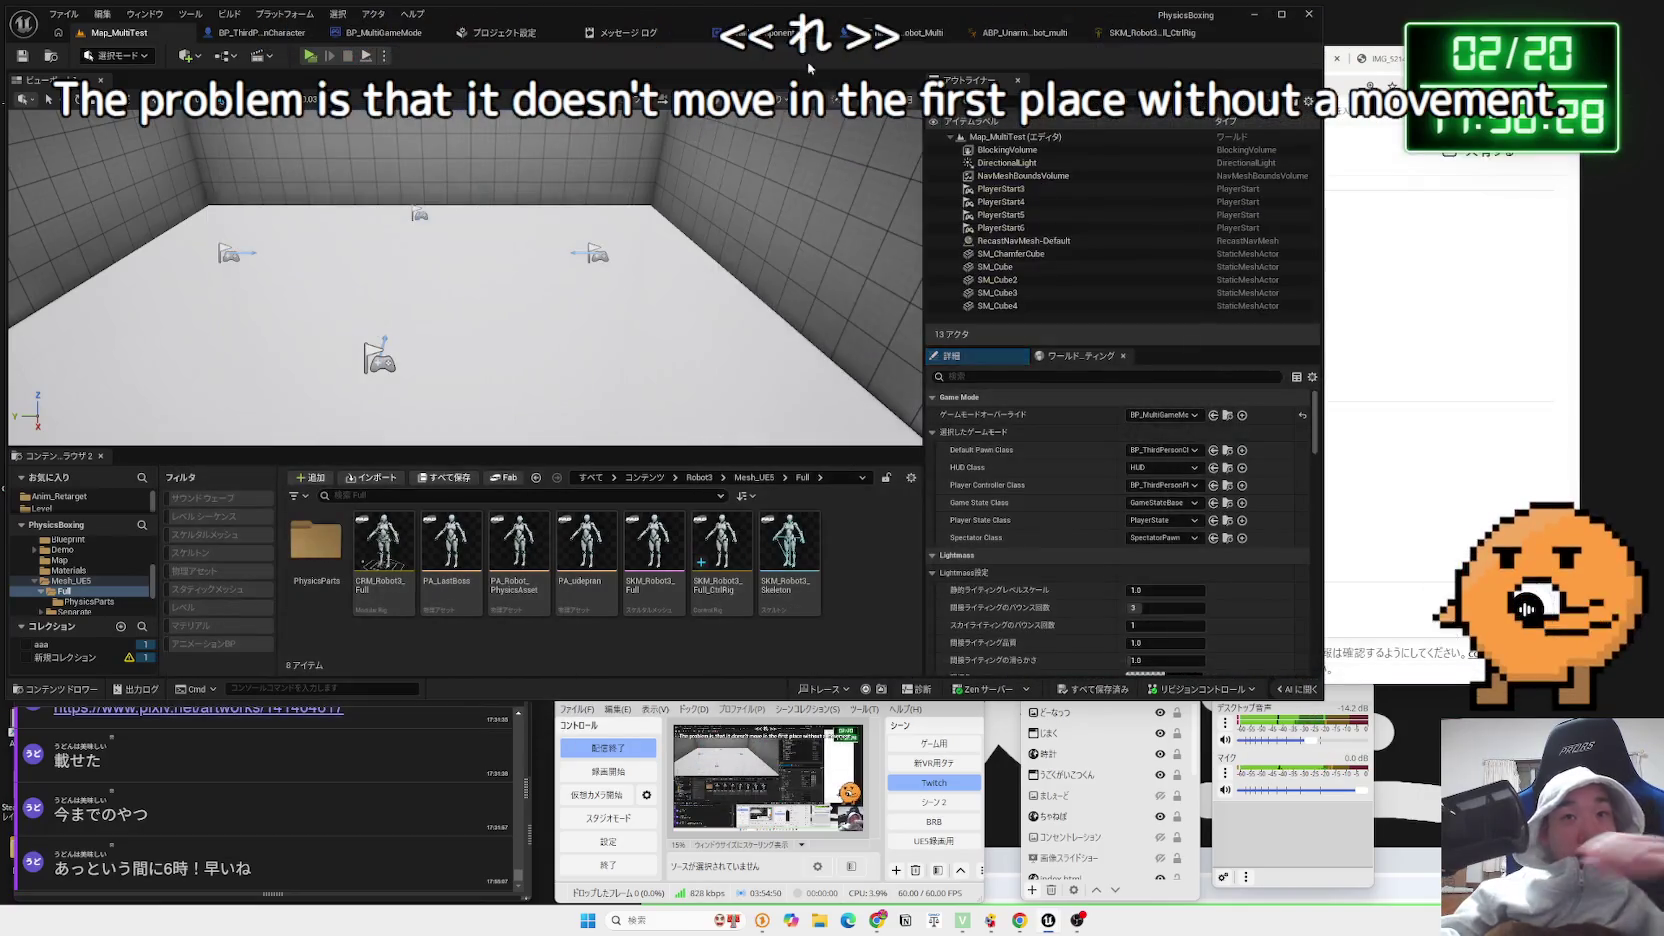
left_click(1001, 28)
Open the robot character's EventGraph and pan to the Sequence and PhysicsSetting nodes
left_click(1072, 34)
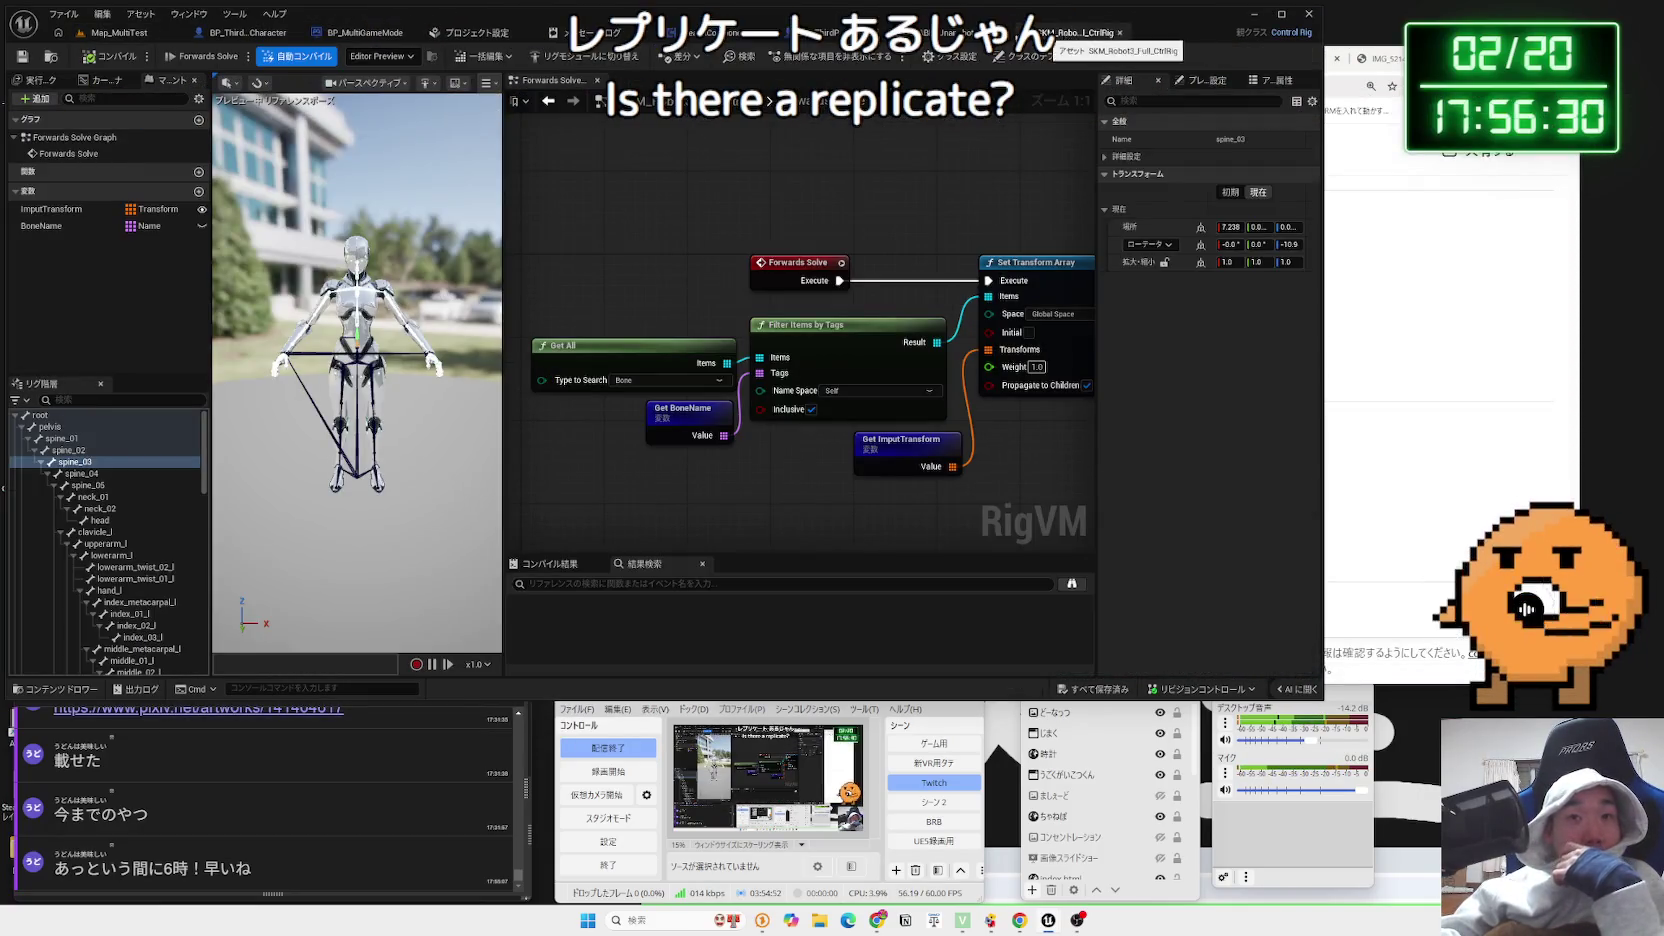
left_click(1000, 33)
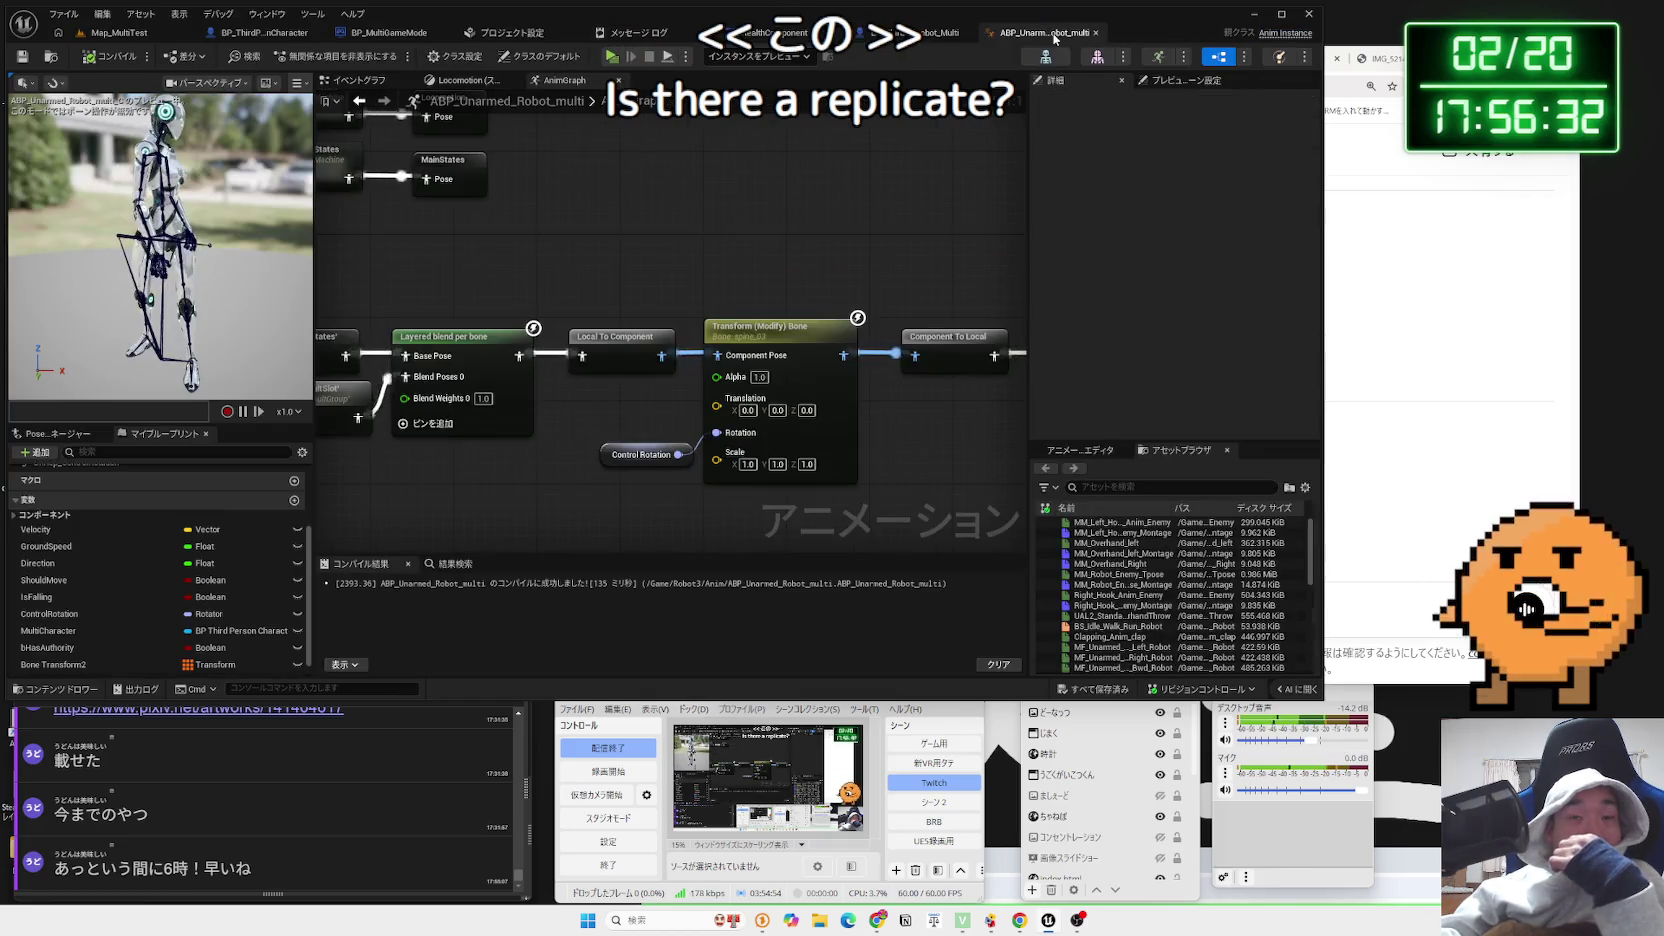
left_click(958, 35)
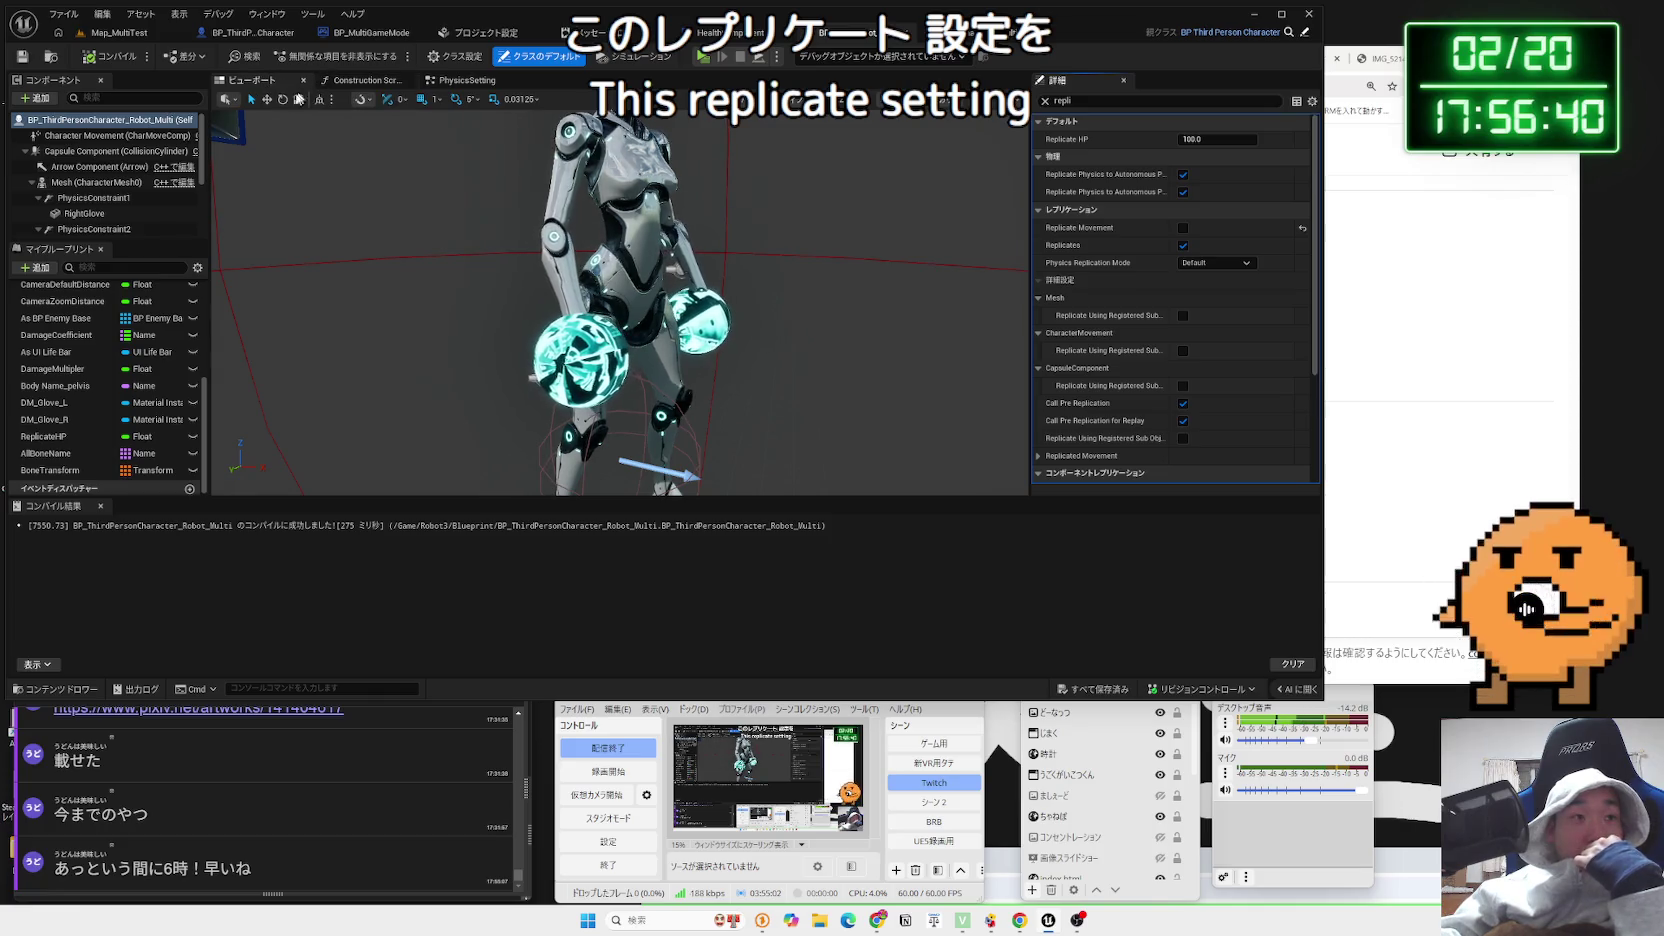
scroll(73, 334, "up", 10)
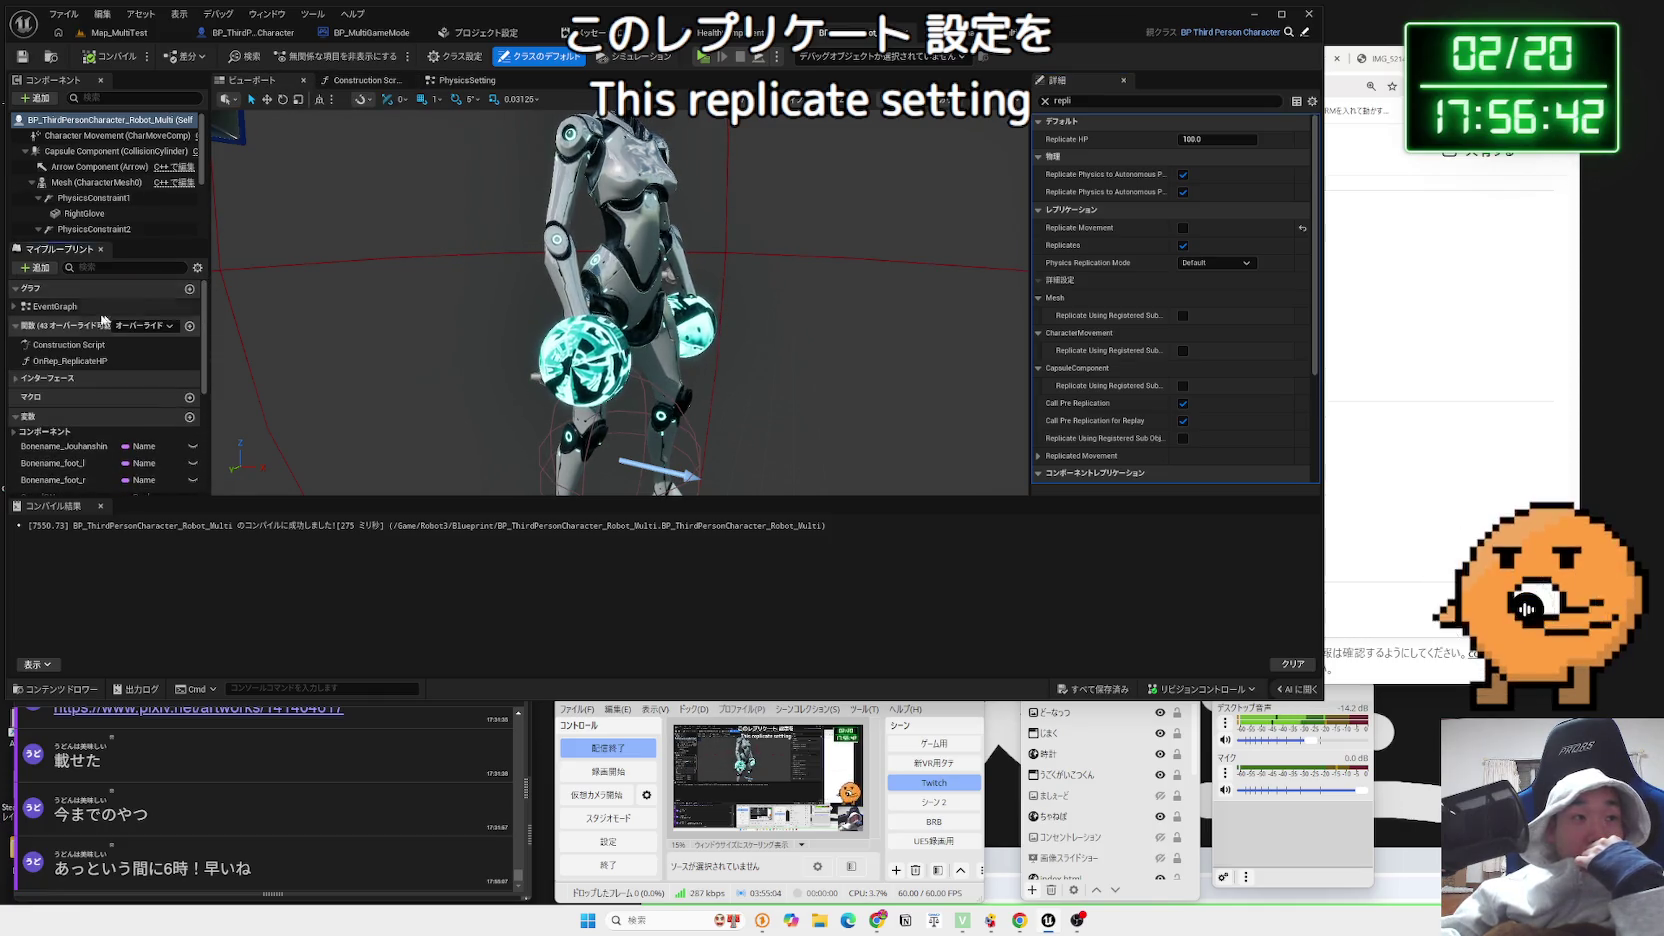
double_click(56, 306)
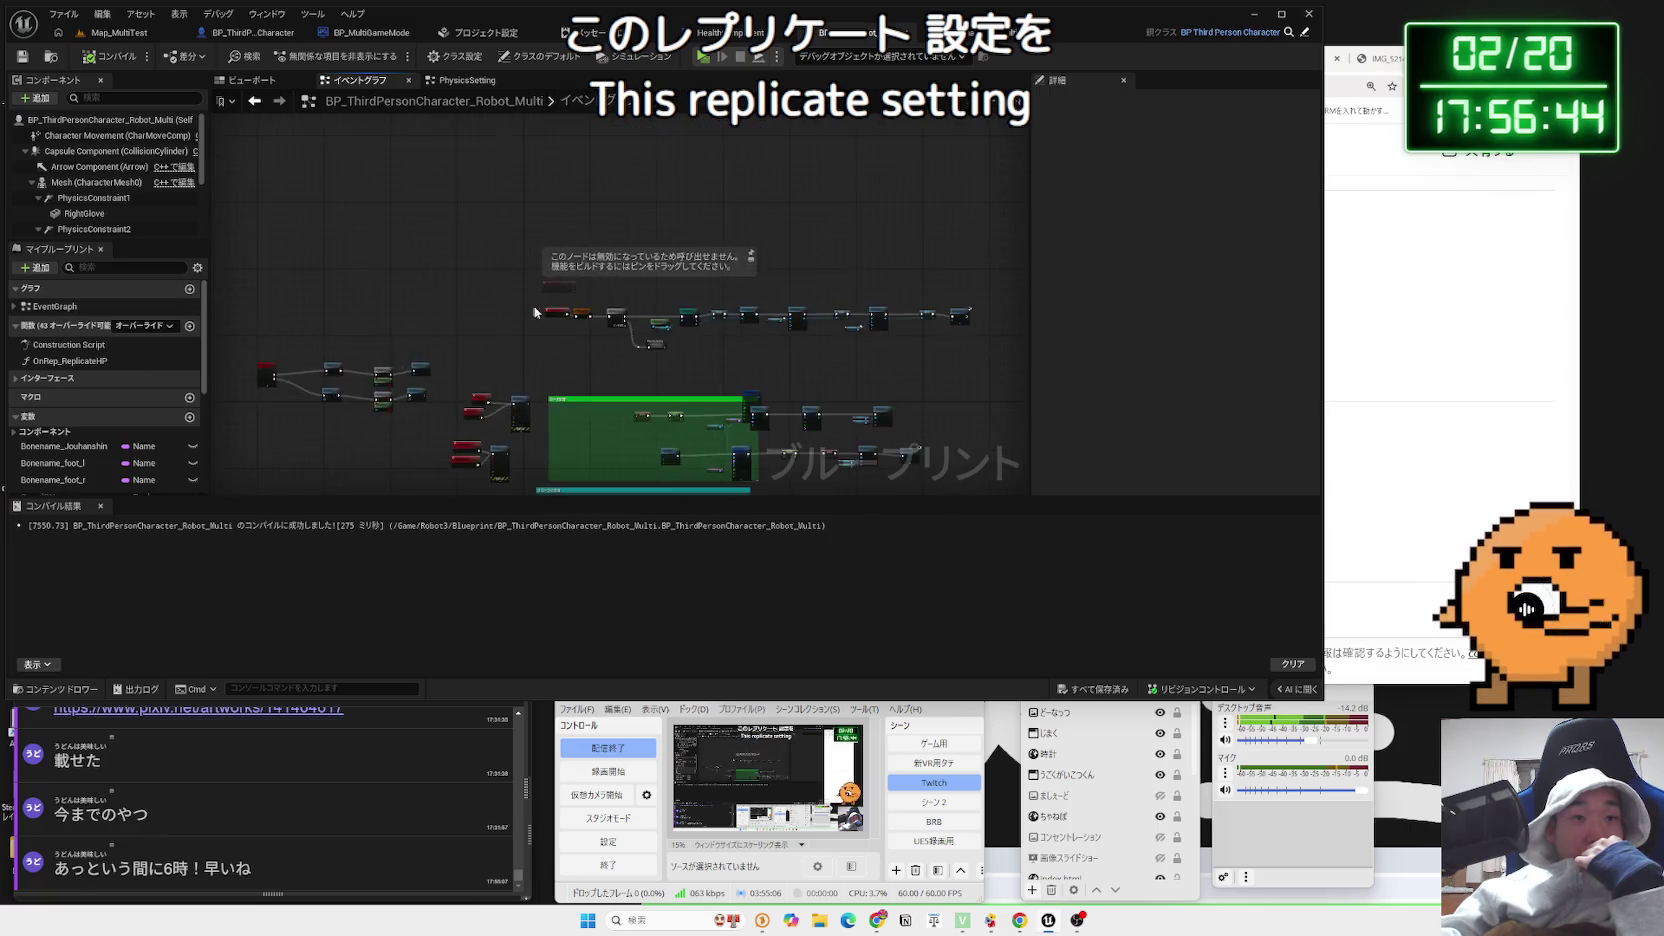
left_click_drag(656, 365, 507, 356)
mouse_move(718, 381)
left_mouse_down()
mouse_move(520, 388)
mouse_move(554, 383)
left_mouse_up()
Route the Sequence Then 1 wire through Switch Has Authority's Authority pin into PhysicsSetting, then playtest
left_click_drag(361, 404, 400, 437)
type("has")
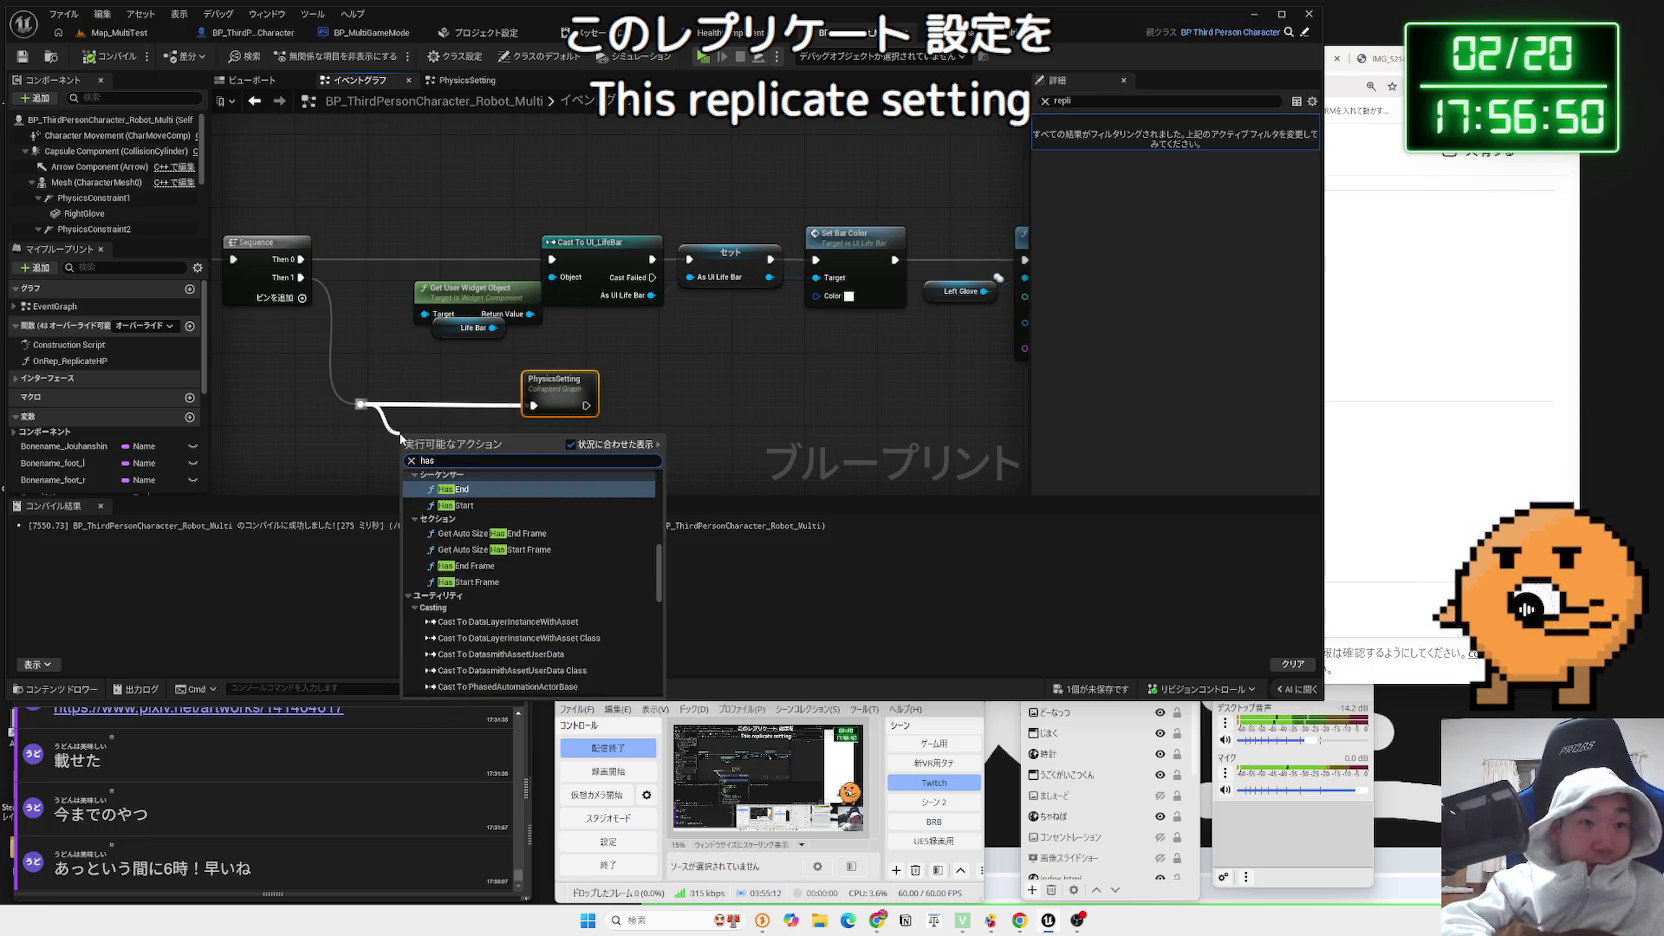
type(" auth")
key("Return")
left_click_drag(450, 456, 442, 410)
left_click_drag(558, 400, 617, 399)
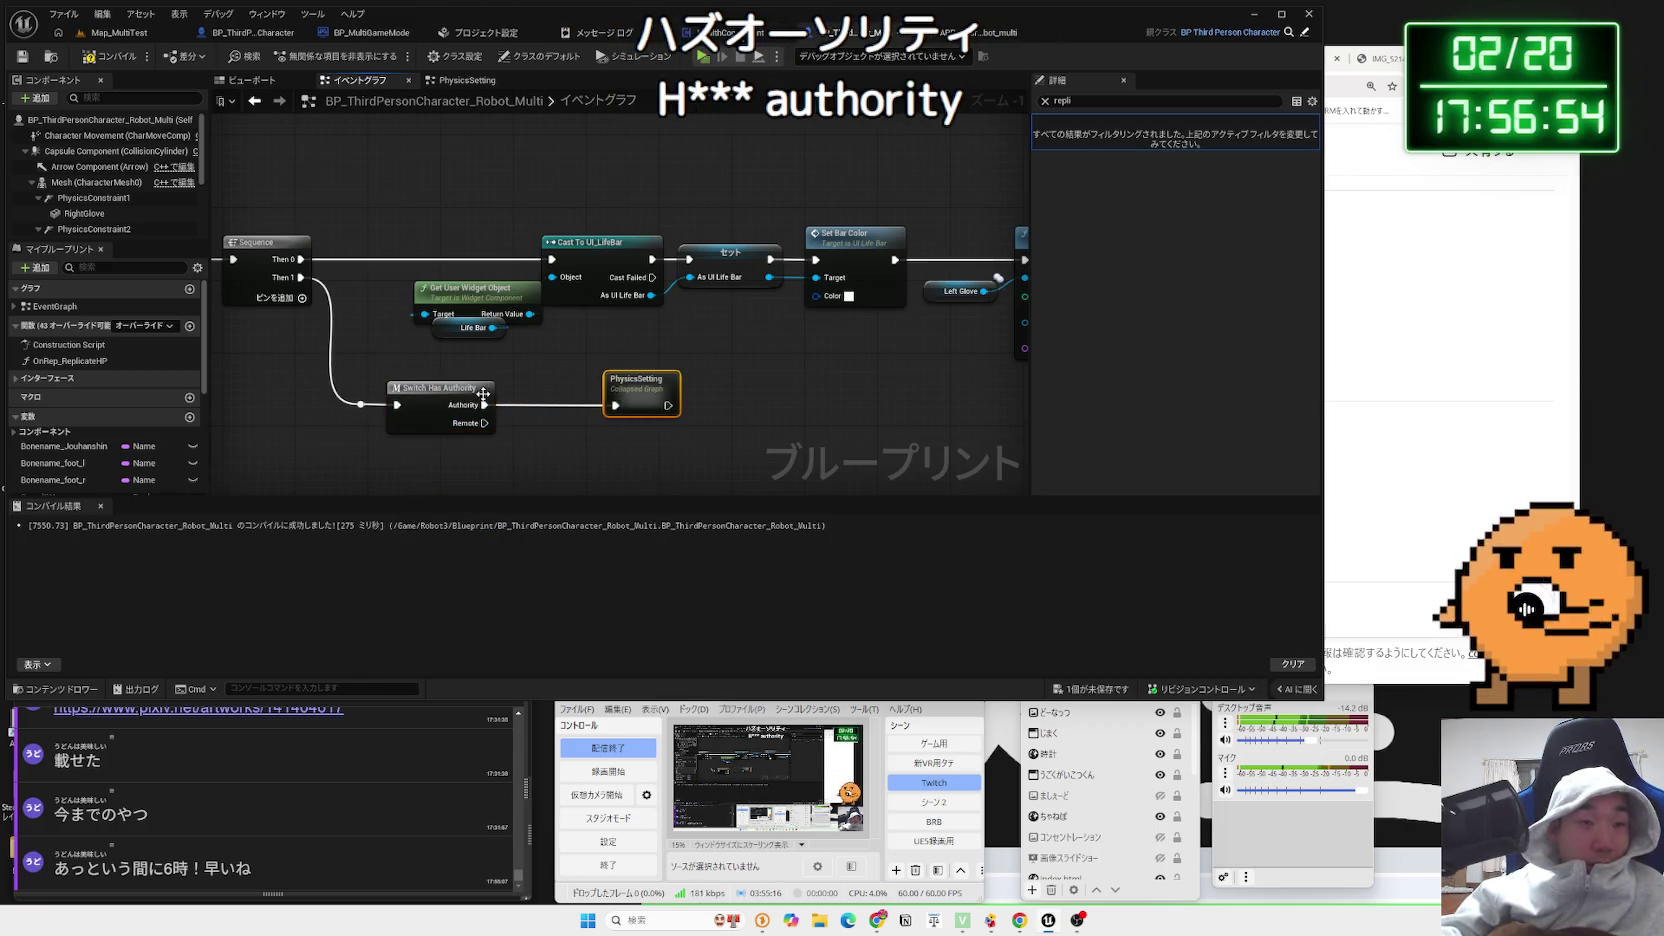
right_click(436, 404)
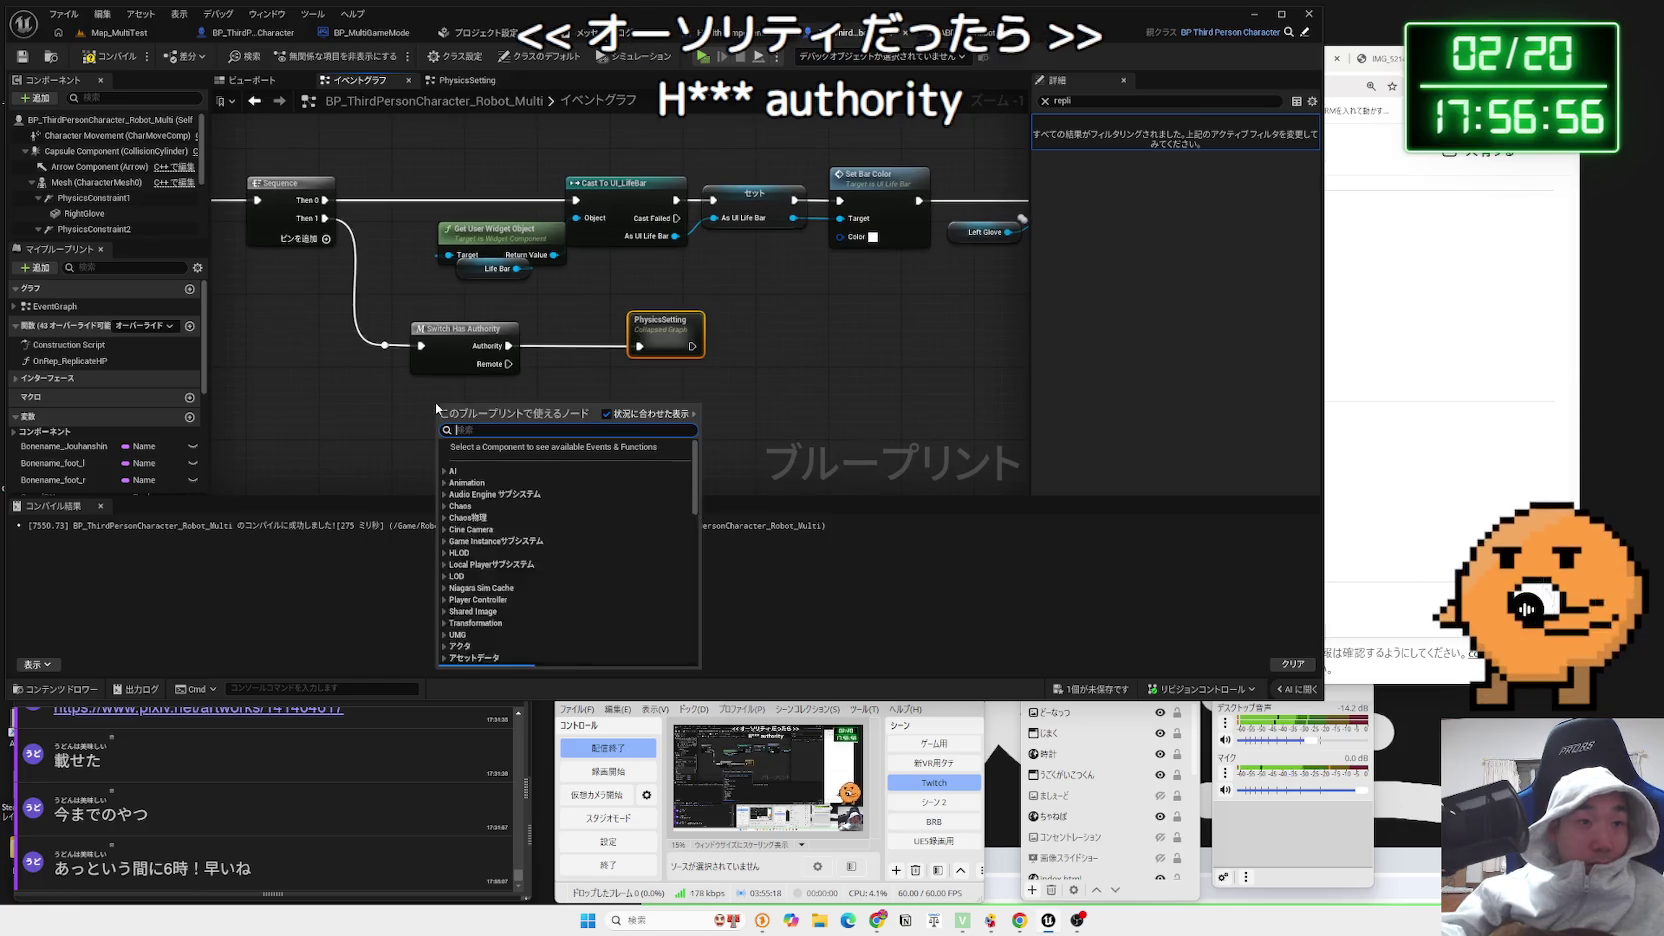
type("has")
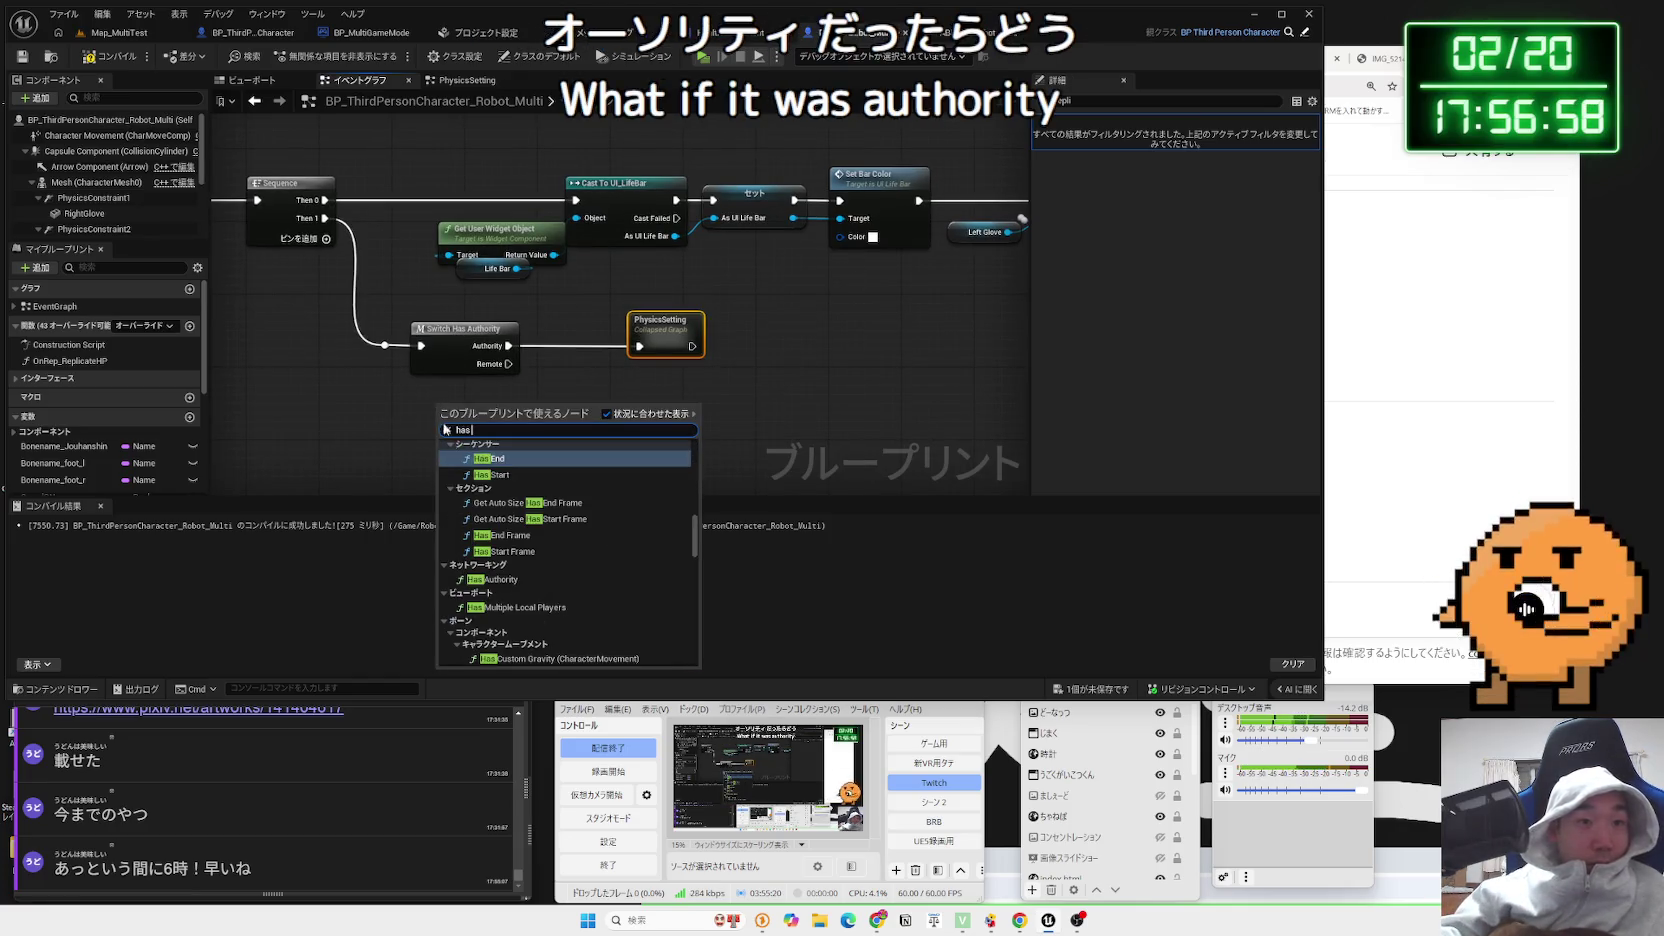
left_click(430, 425)
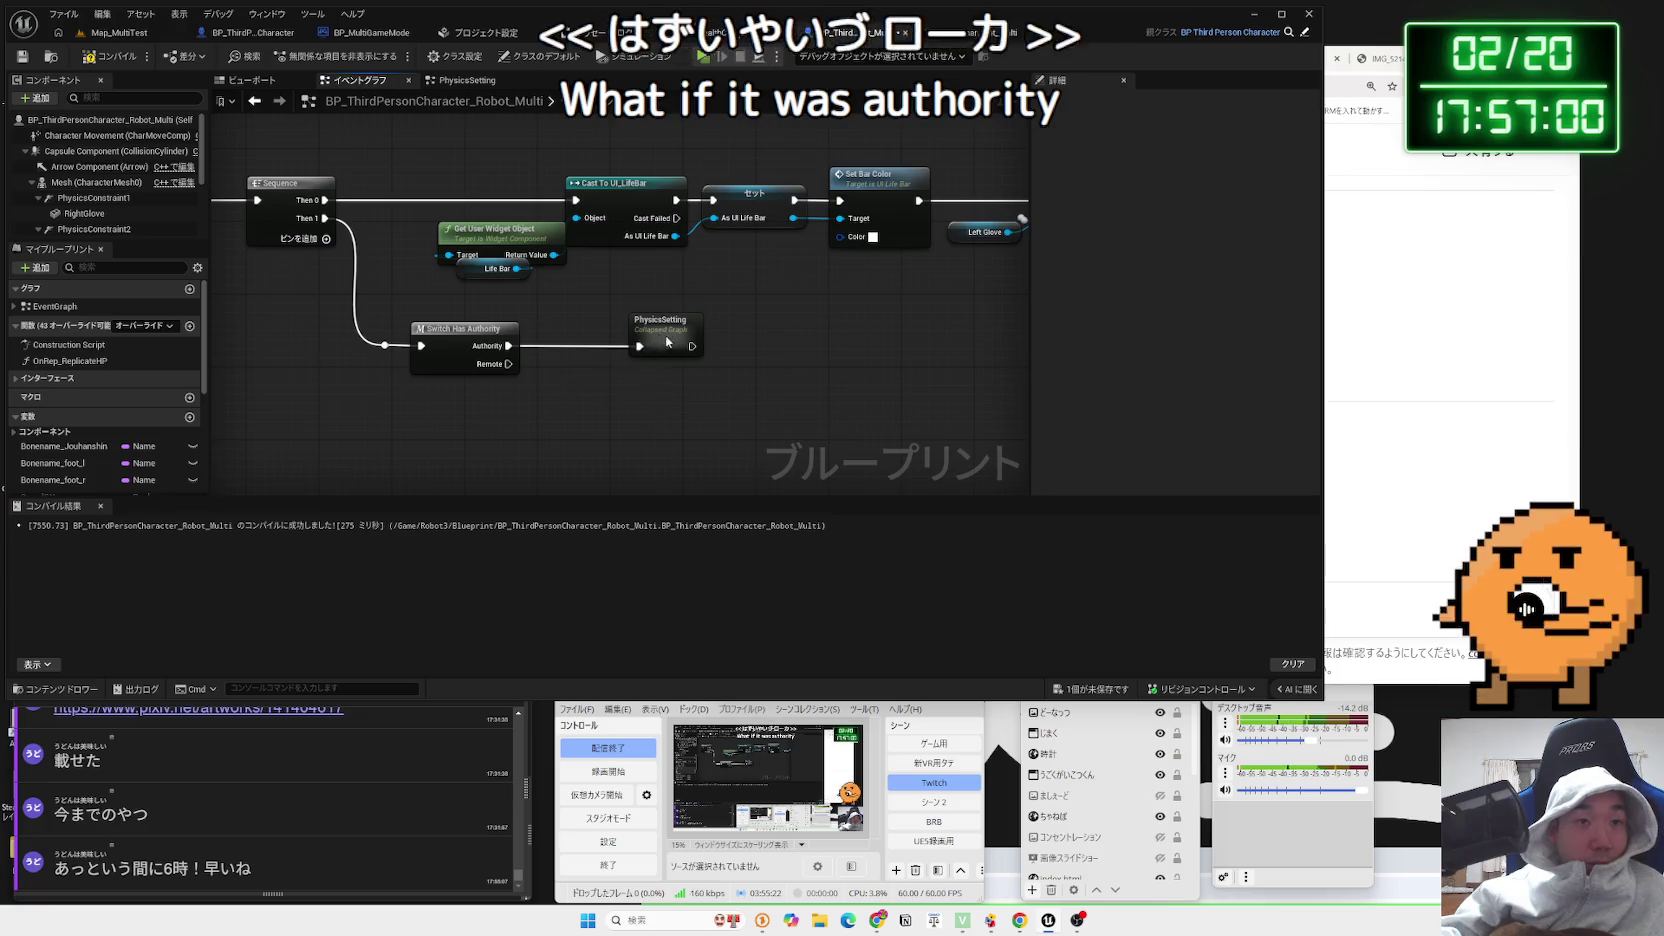
left_click_drag(662, 322, 589, 322)
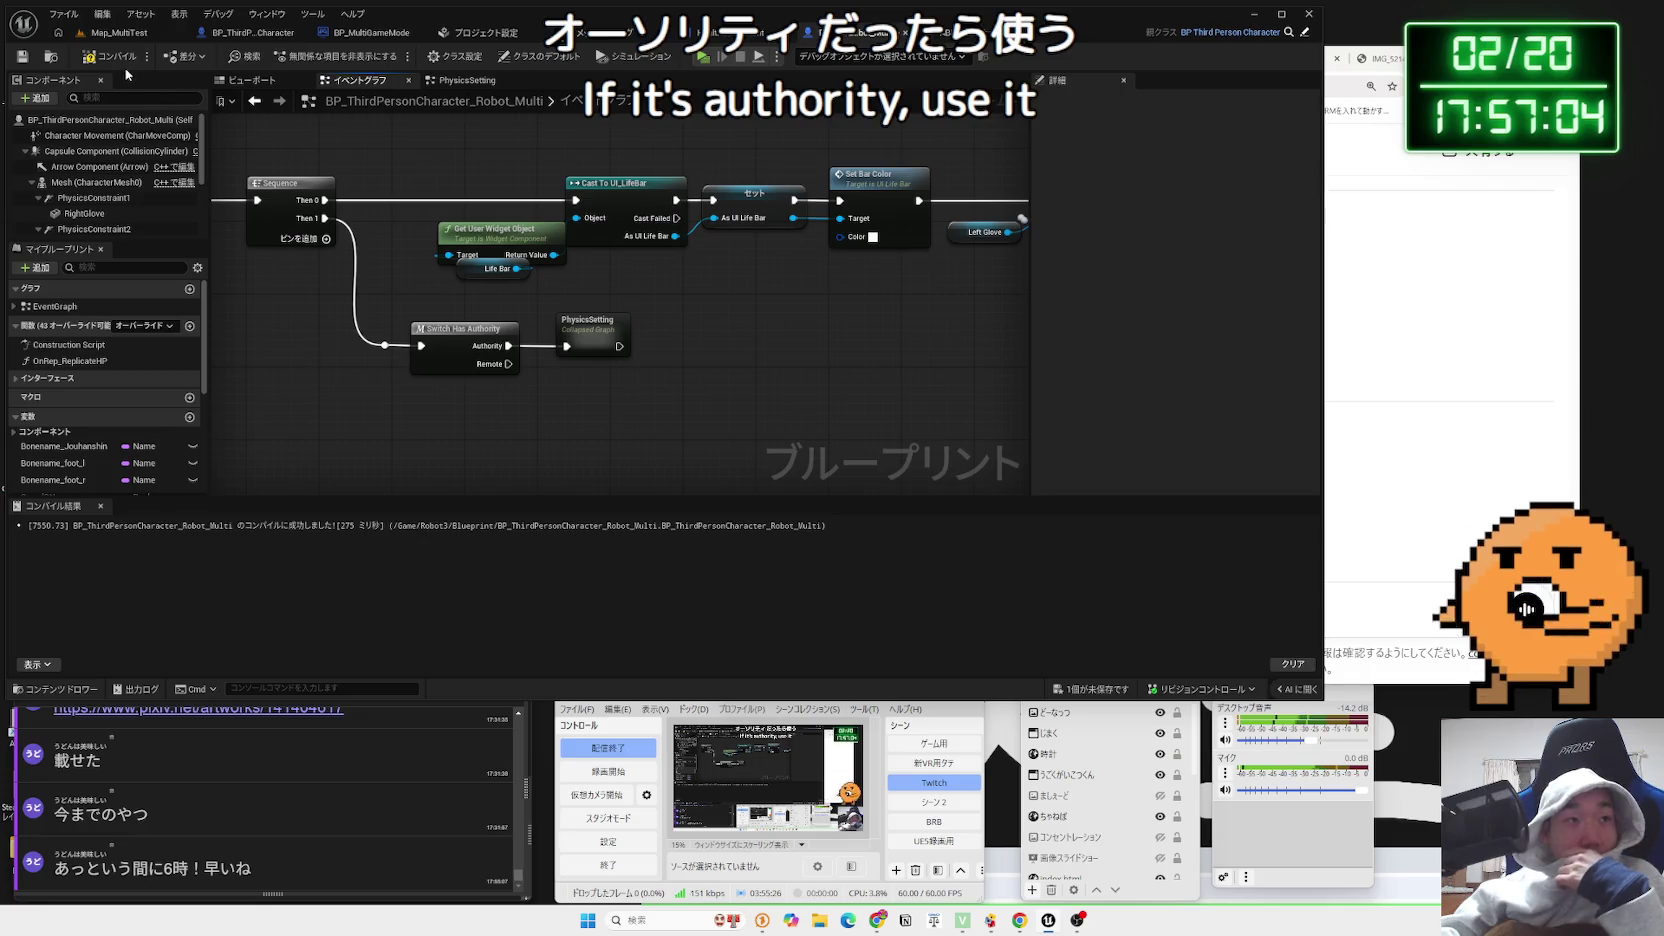
left_click(116, 35)
left_click(311, 56)
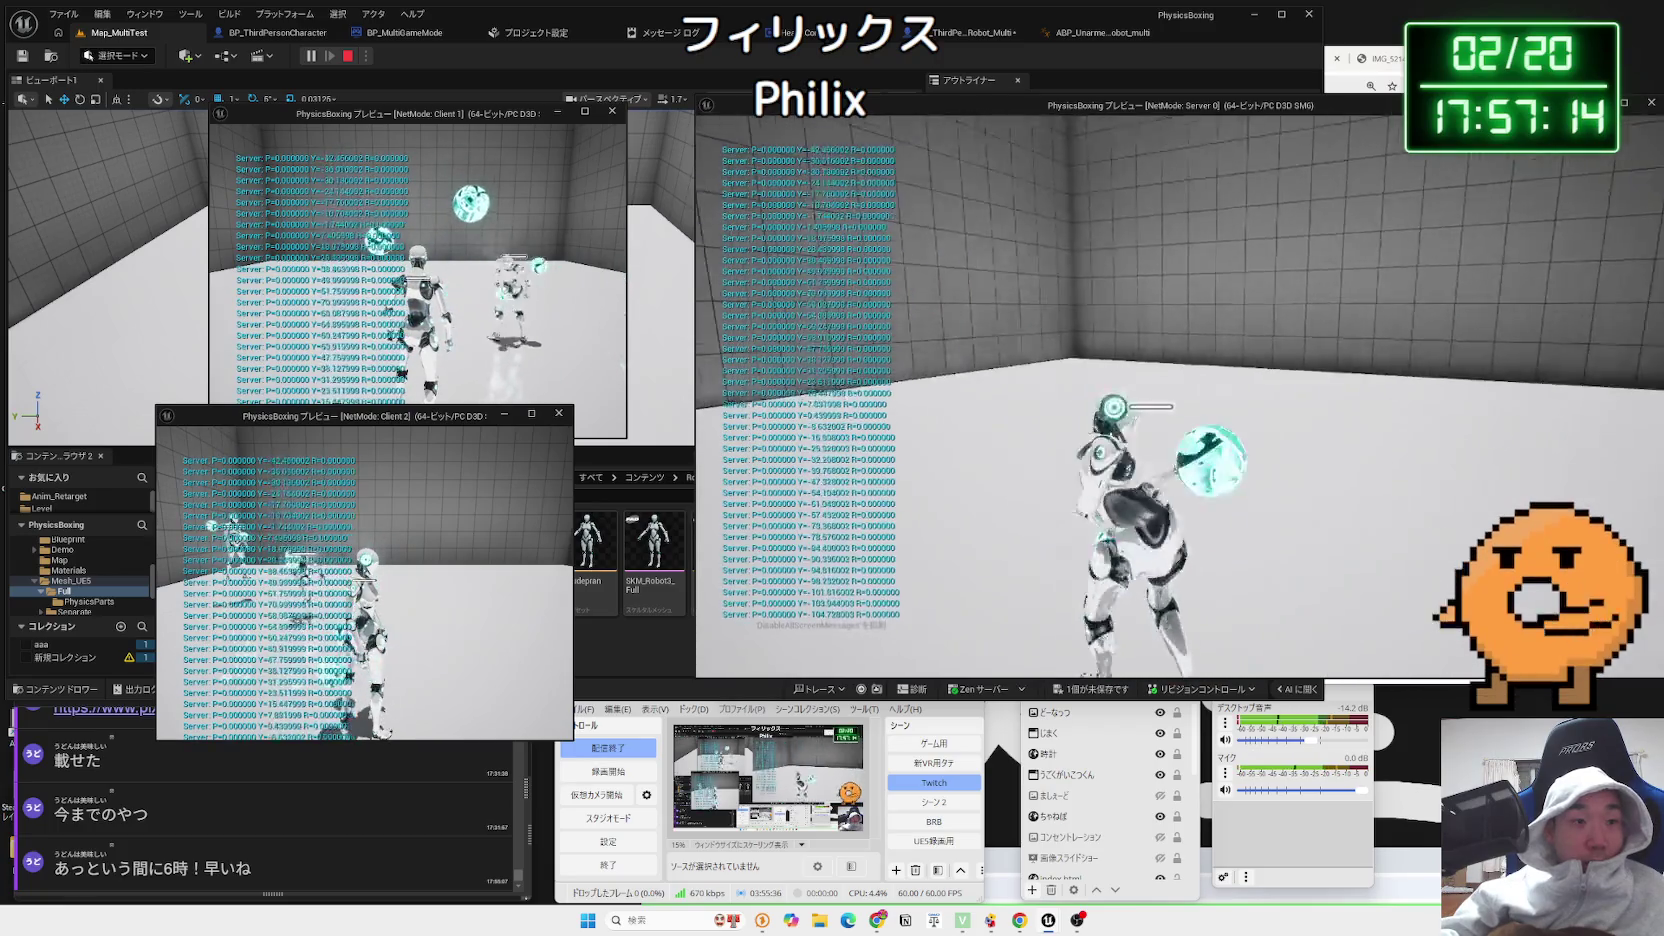
Stop play, copy the AddImpulseAtLocation 'Simulate Physics' warning, and paste it into ChatGPT
key("Escape")
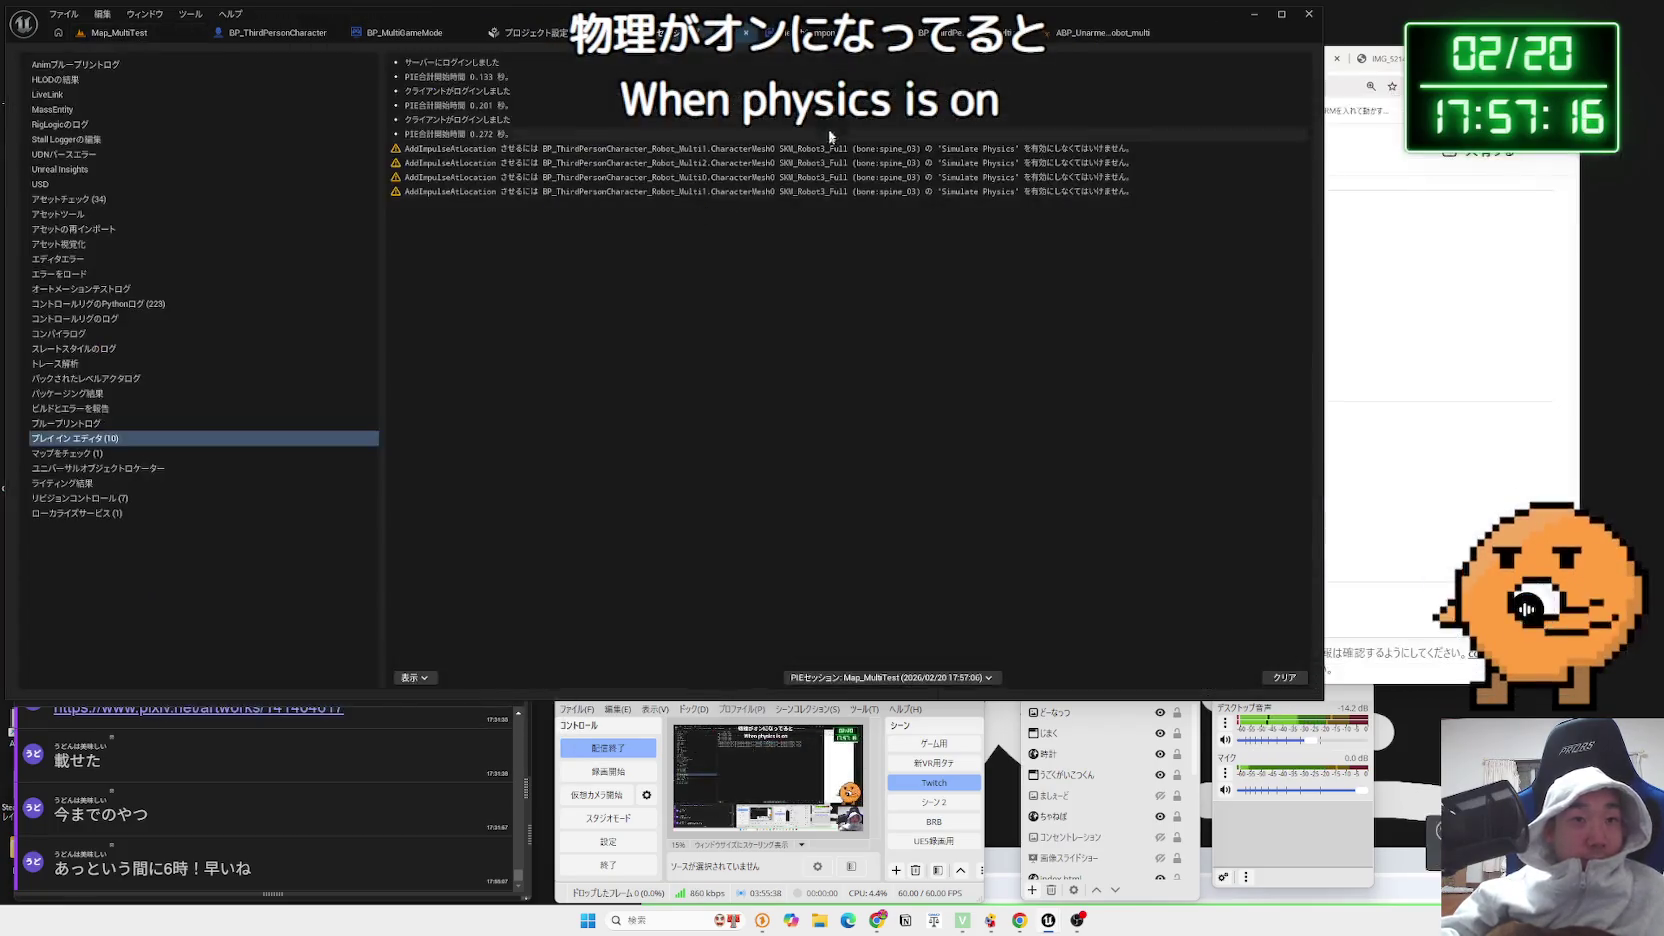
left_click(663, 149)
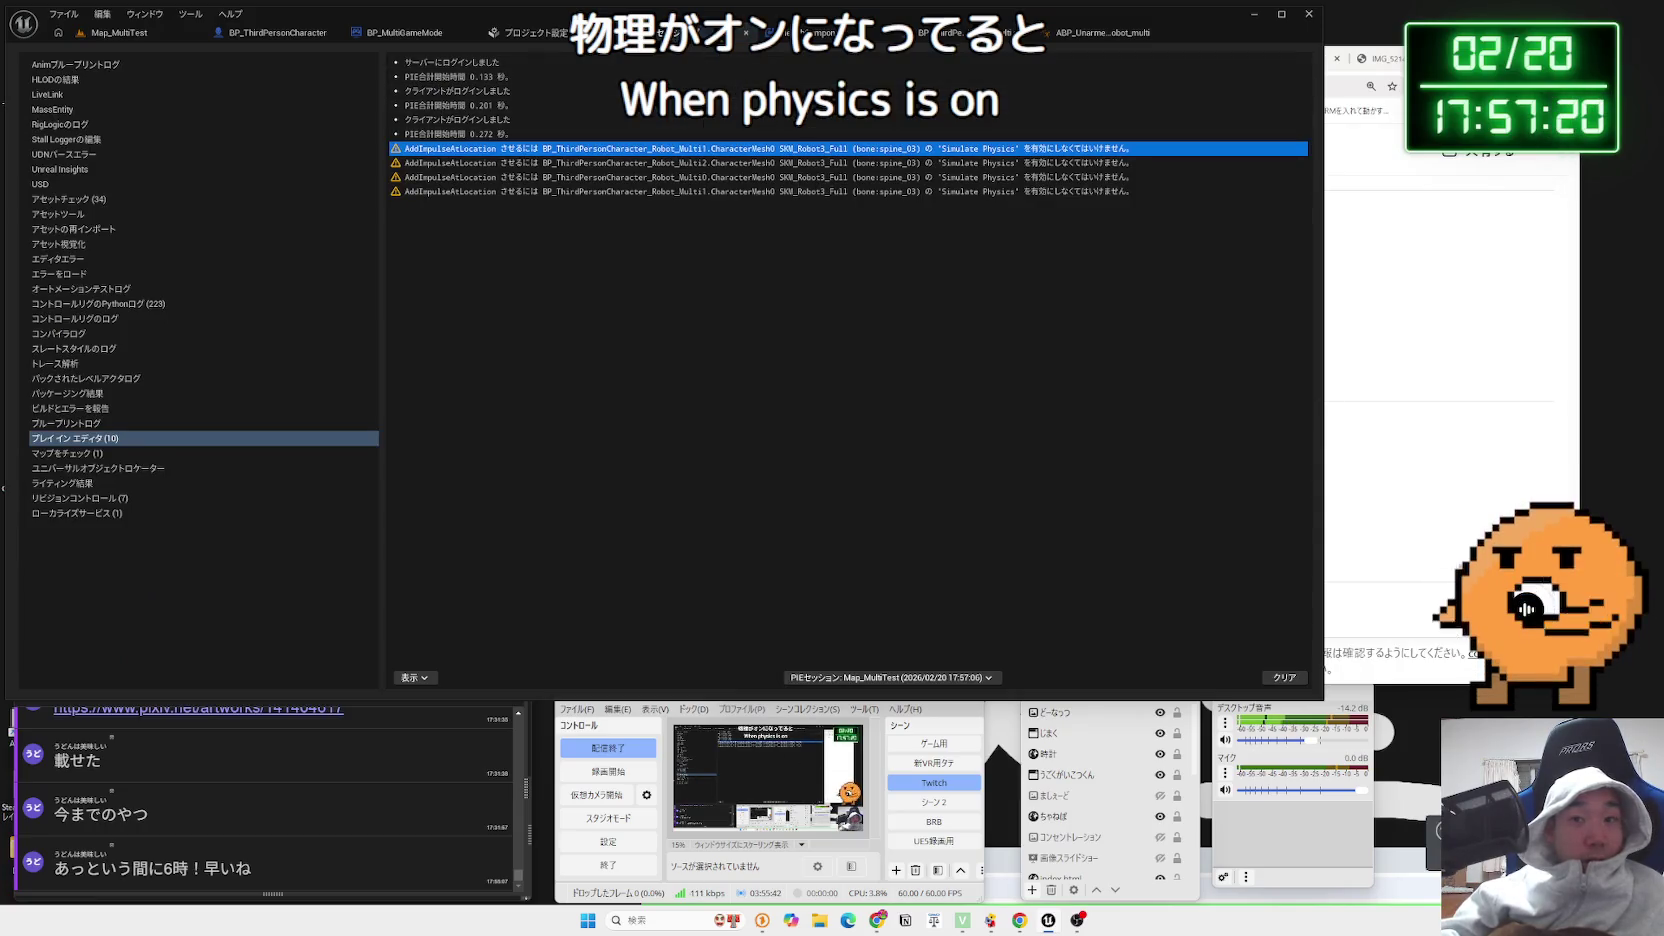
left_click(1404, 598)
key("ctrl+v")
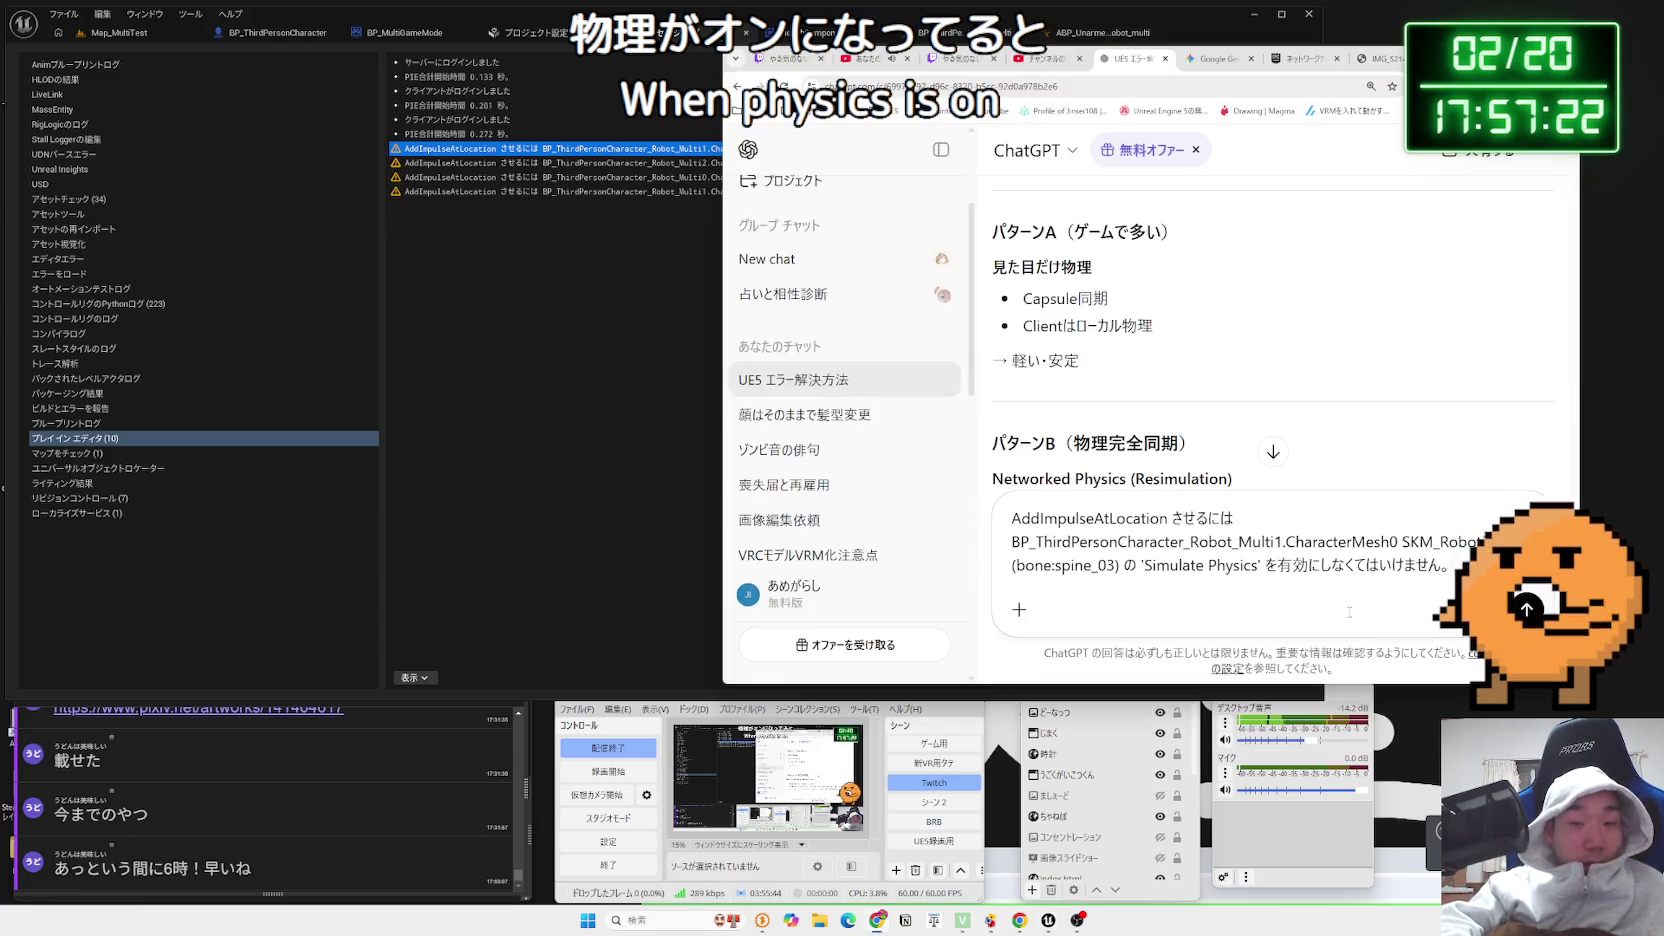
key("Zenkaku_Hankaku")
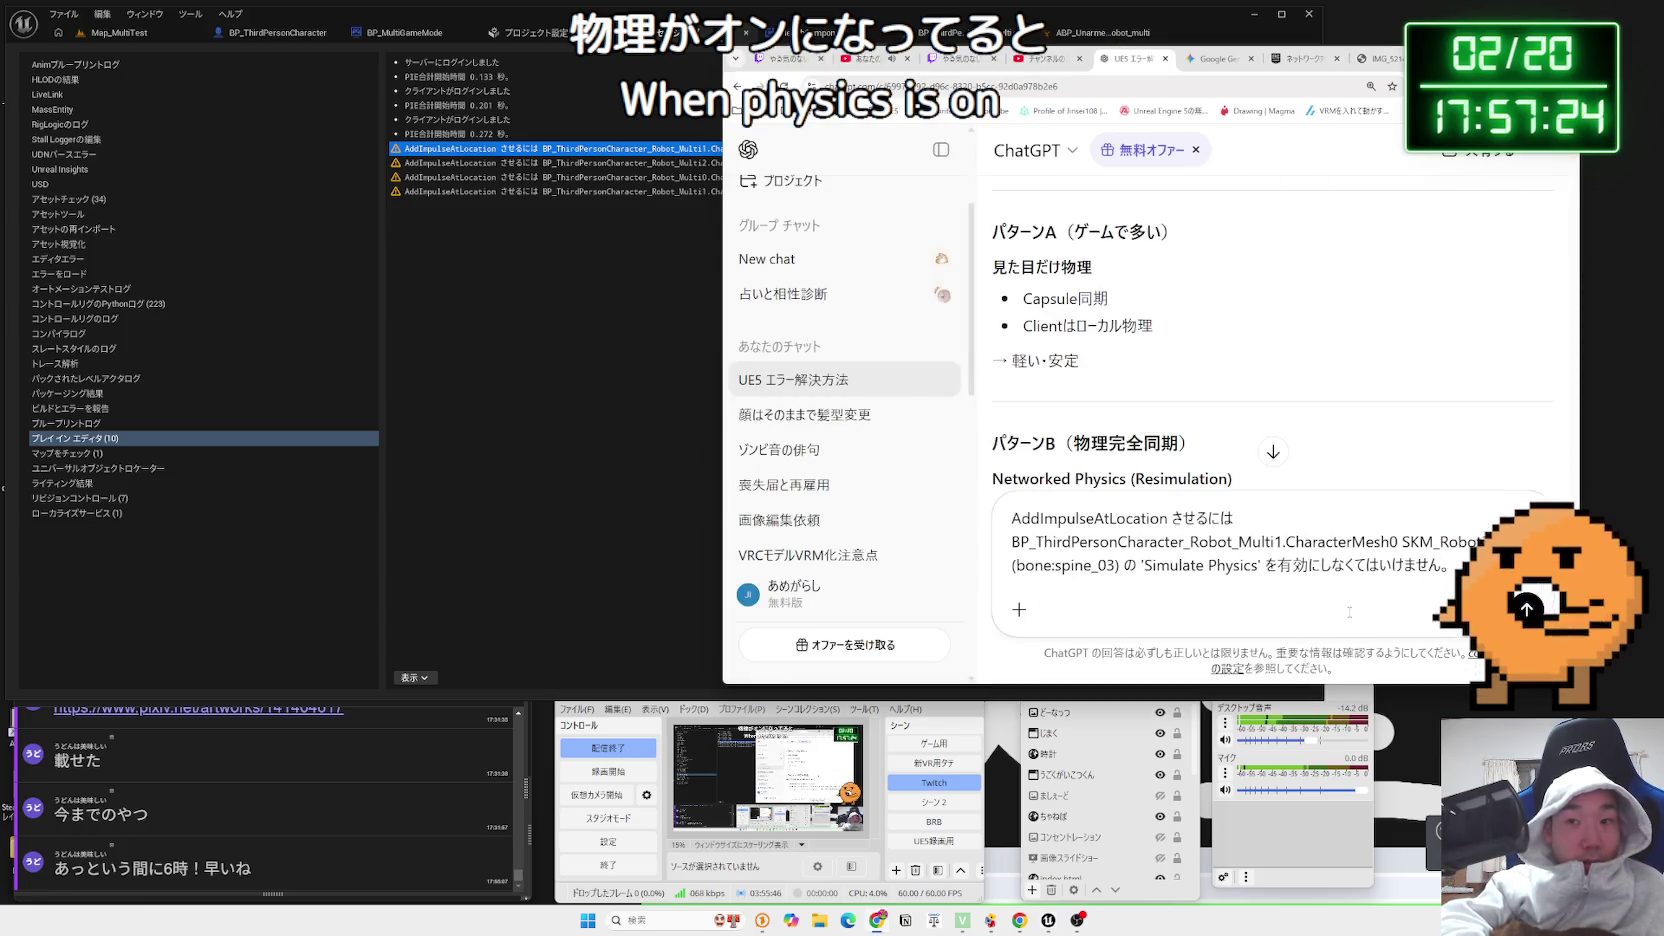
type(" このってむしてもだい")
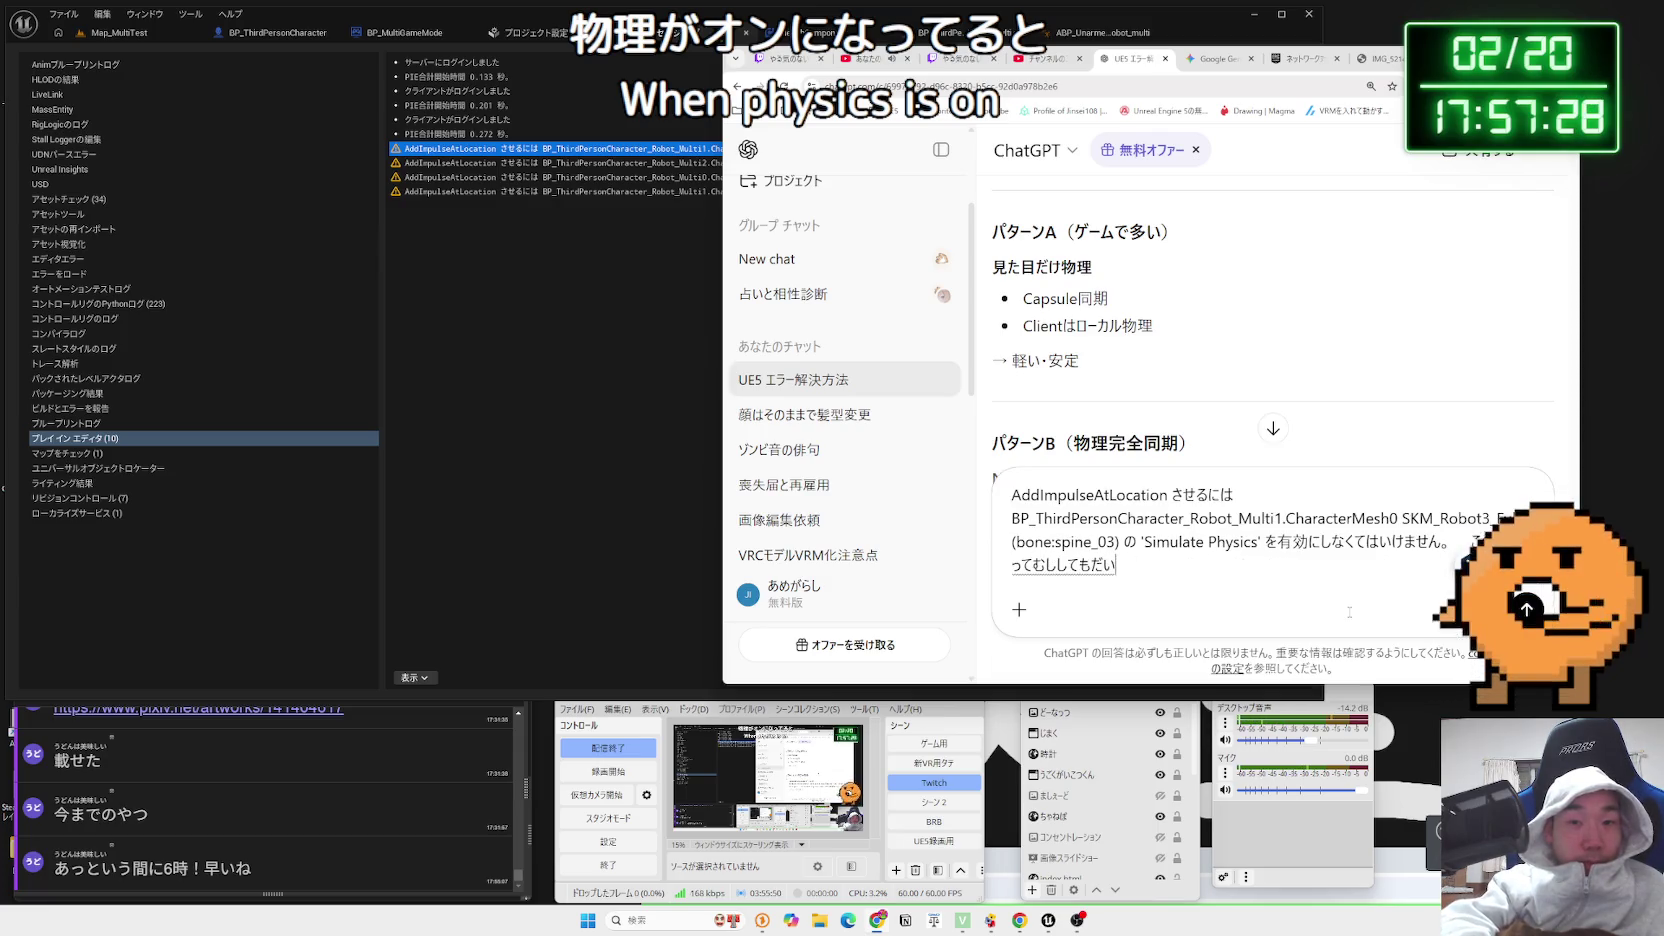
key("Return")
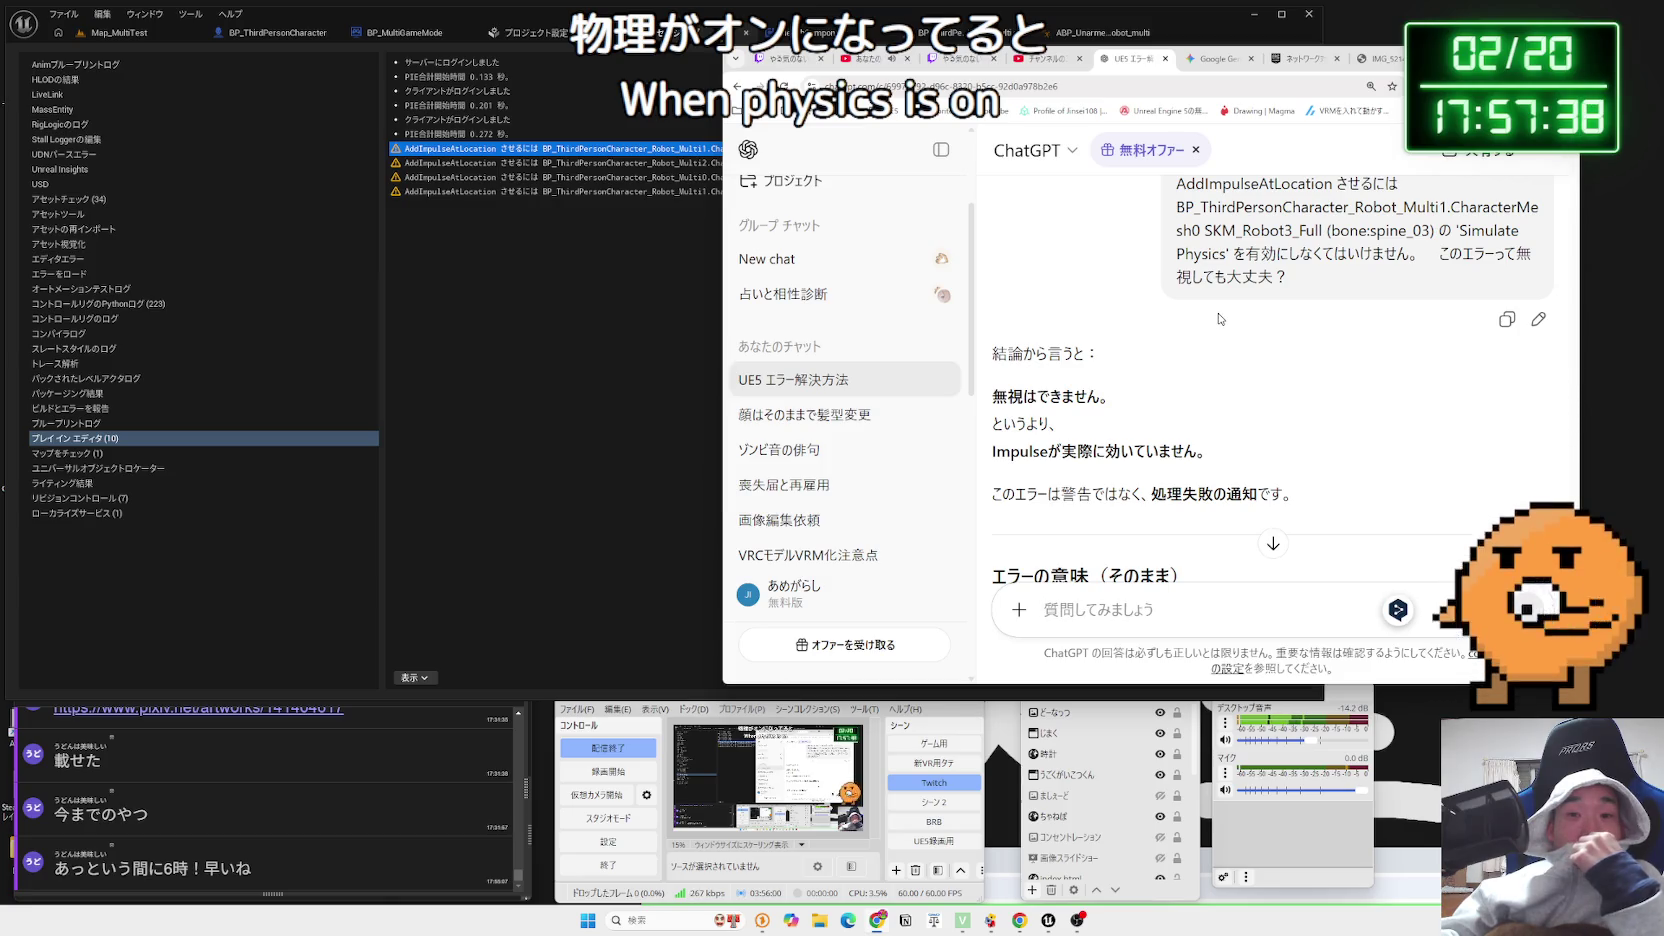
scroll(1218, 318, "down", 2)
scroll(1218, 318, "down", 1)
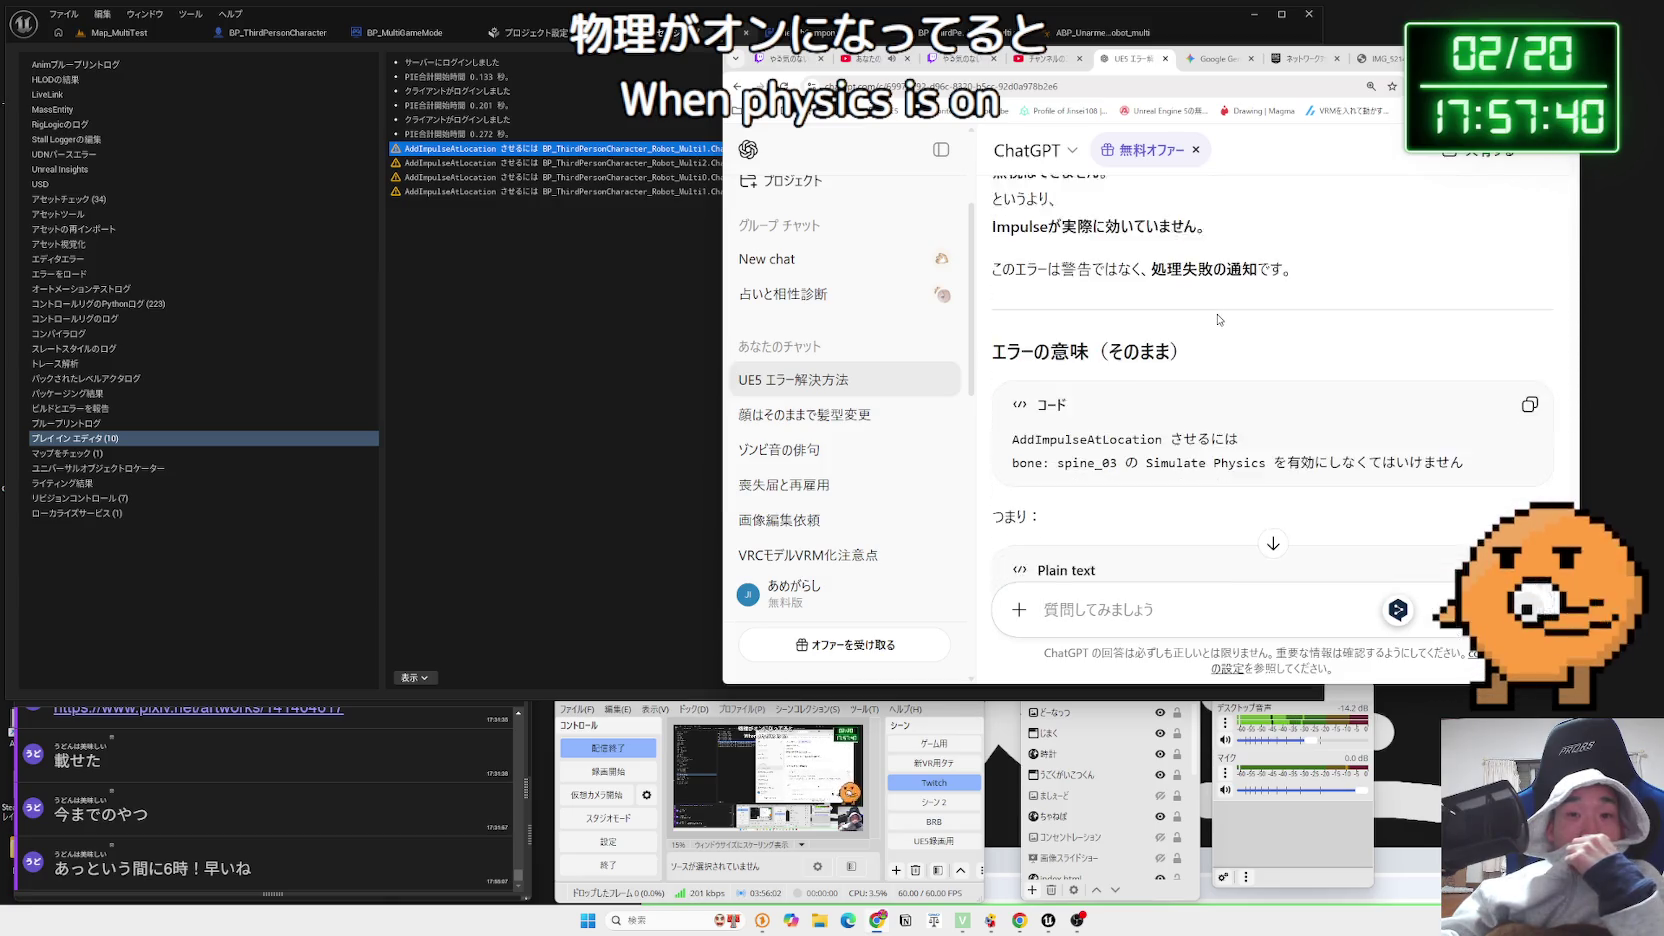
scroll(1218, 315, "down", 1)
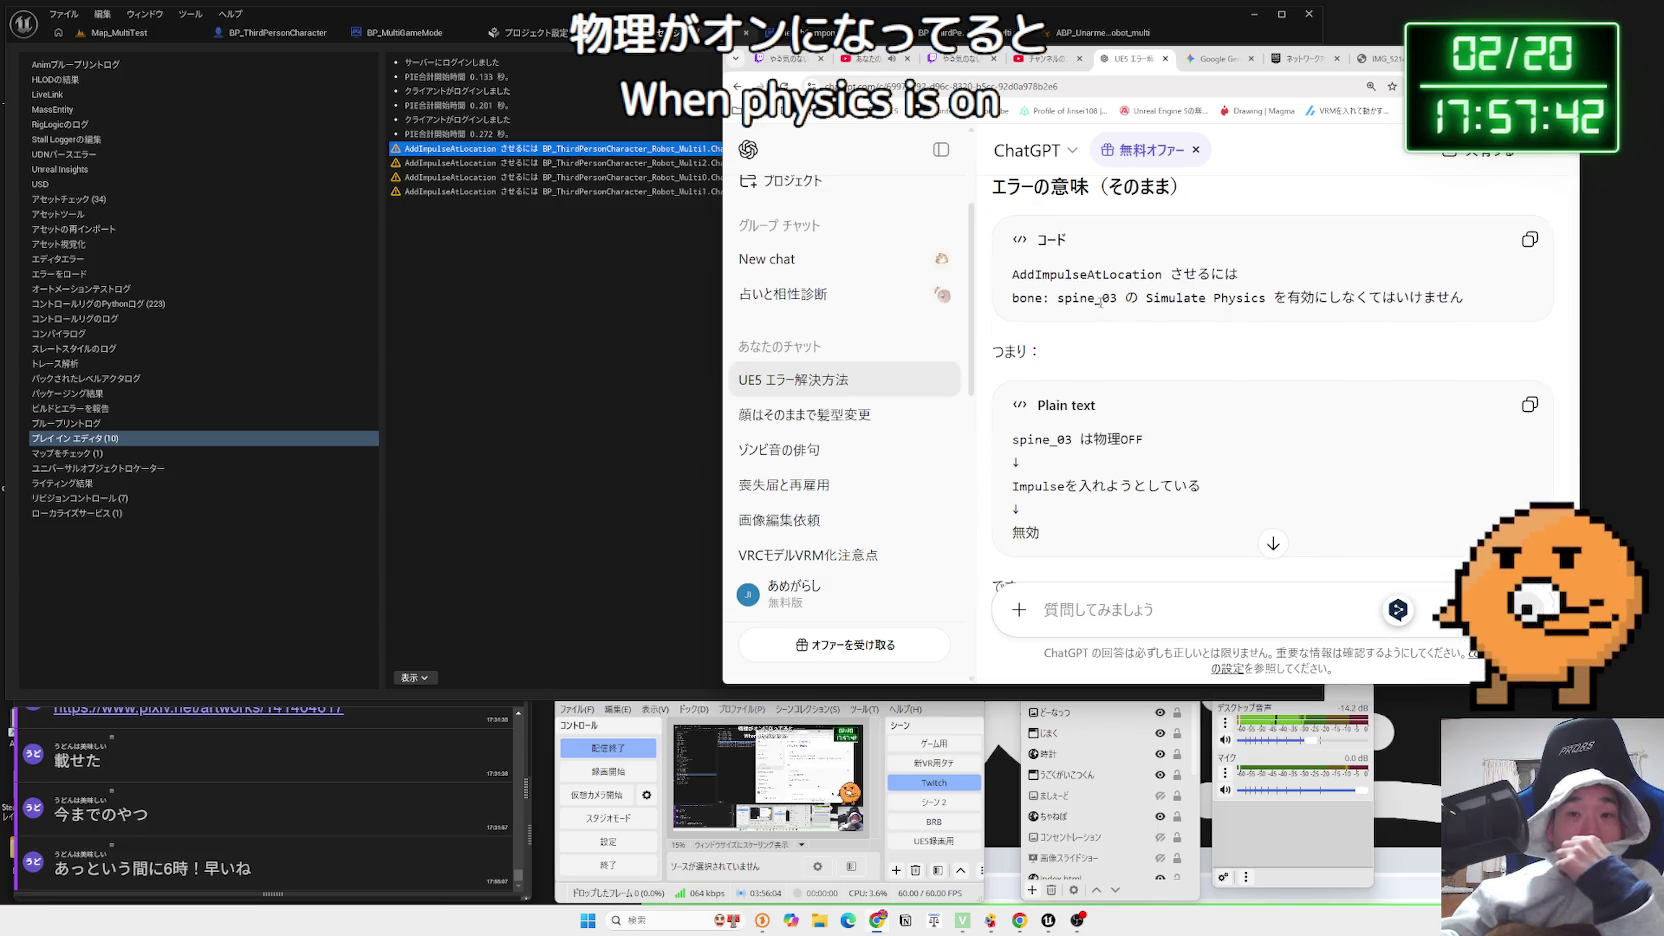
mouse_move(1272, 298)
left_mouse_down()
mouse_move(1083, 297)
mouse_move(1470, 297)
left_mouse_up()
left_click(1216, 297)
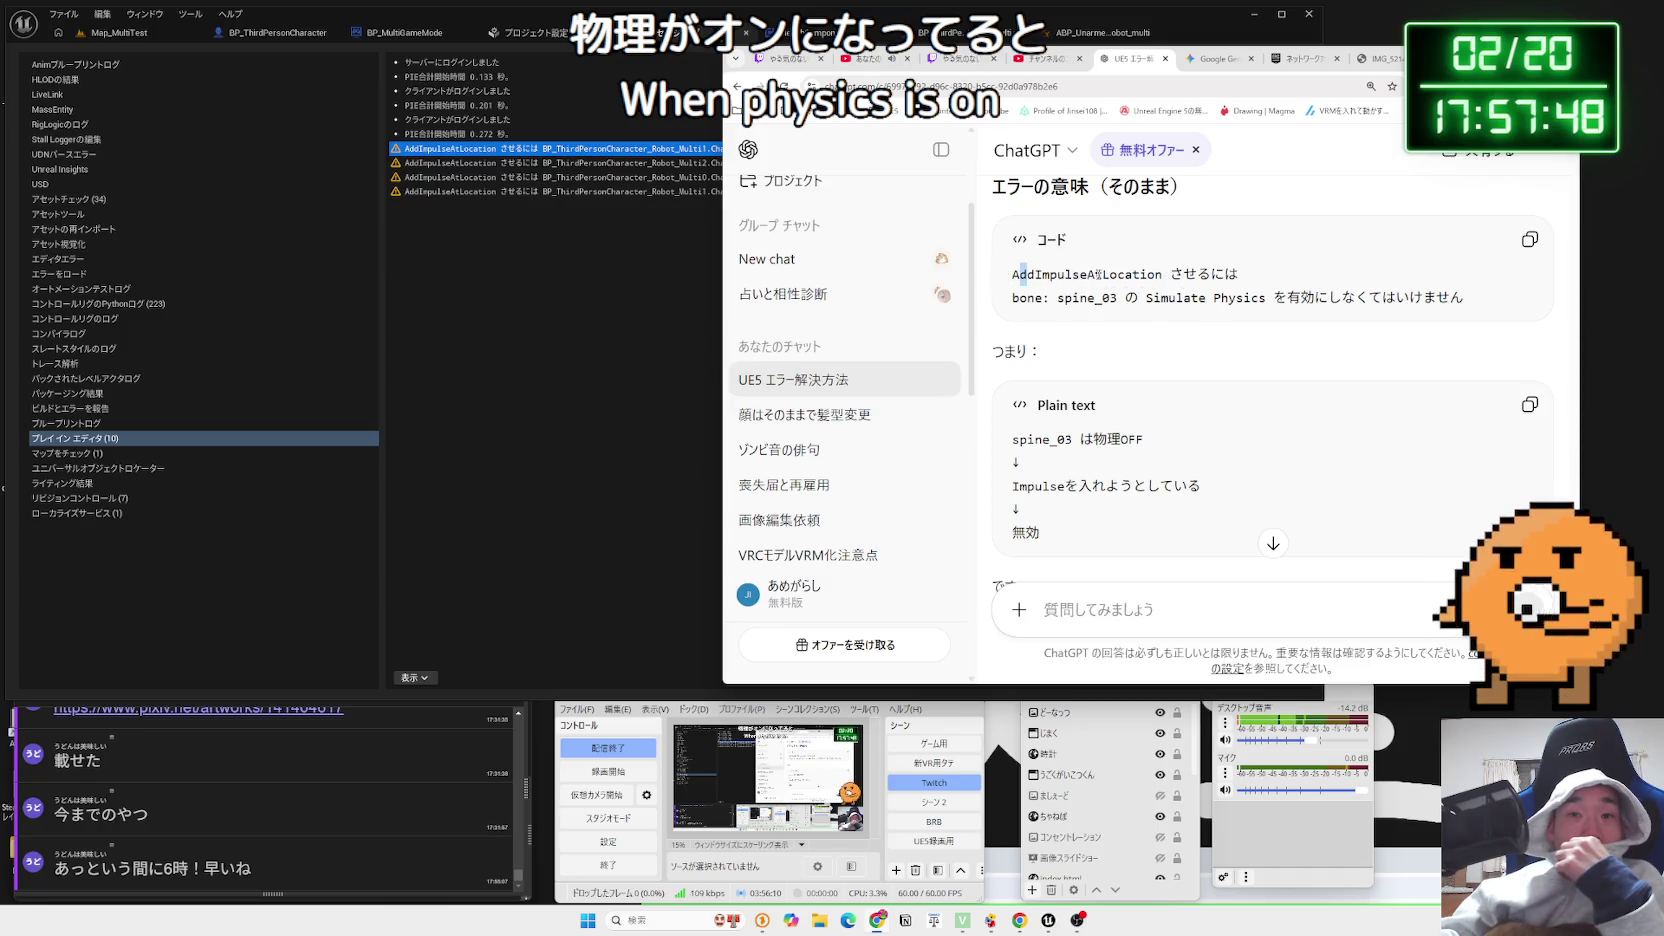
left_click_drag(1162, 274, 1038, 274)
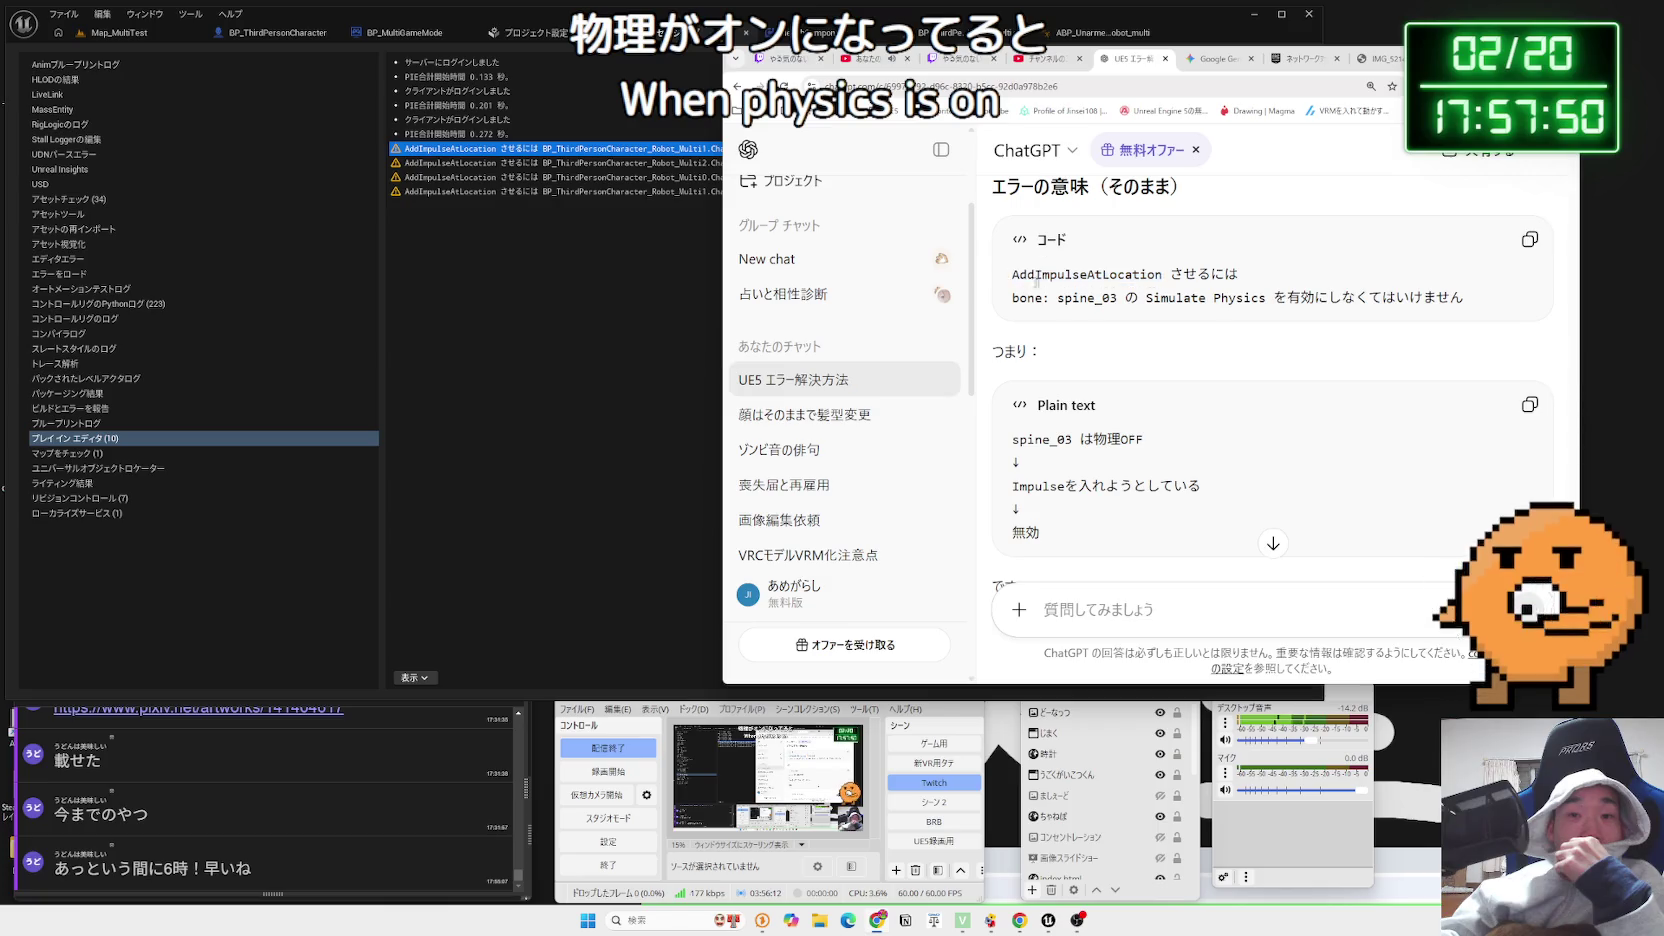
scroll(1124, 307, "down", 3)
scroll(1124, 307, "down", 3)
scroll(1124, 307, "down", 3)
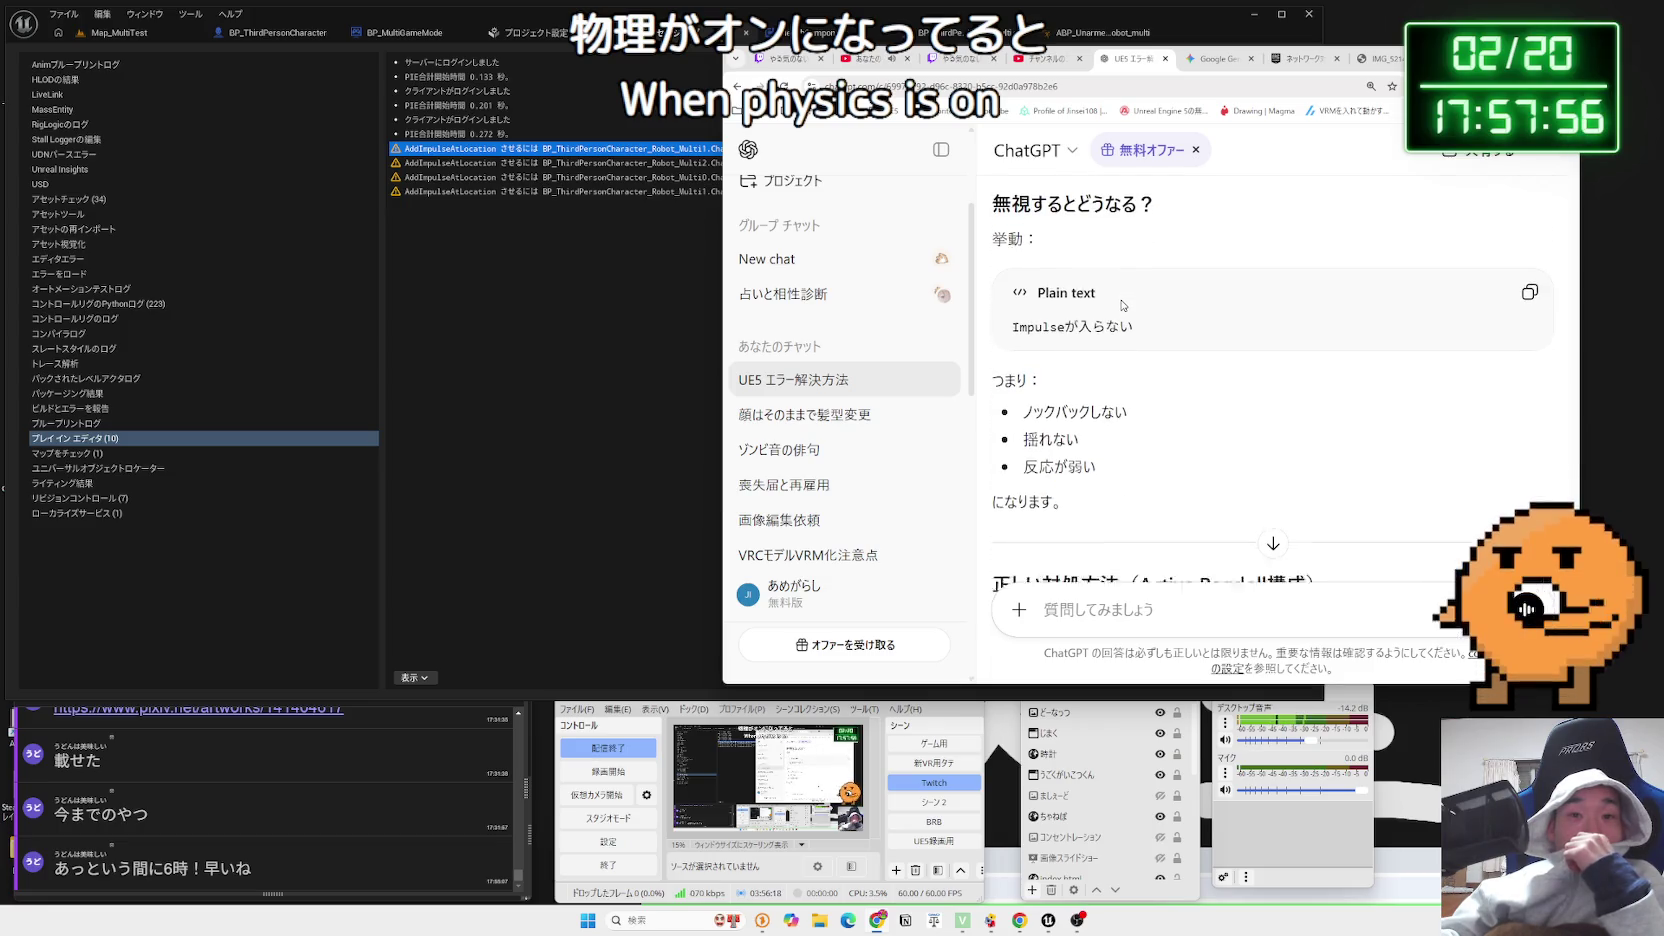
scroll(1124, 306, "down", 3)
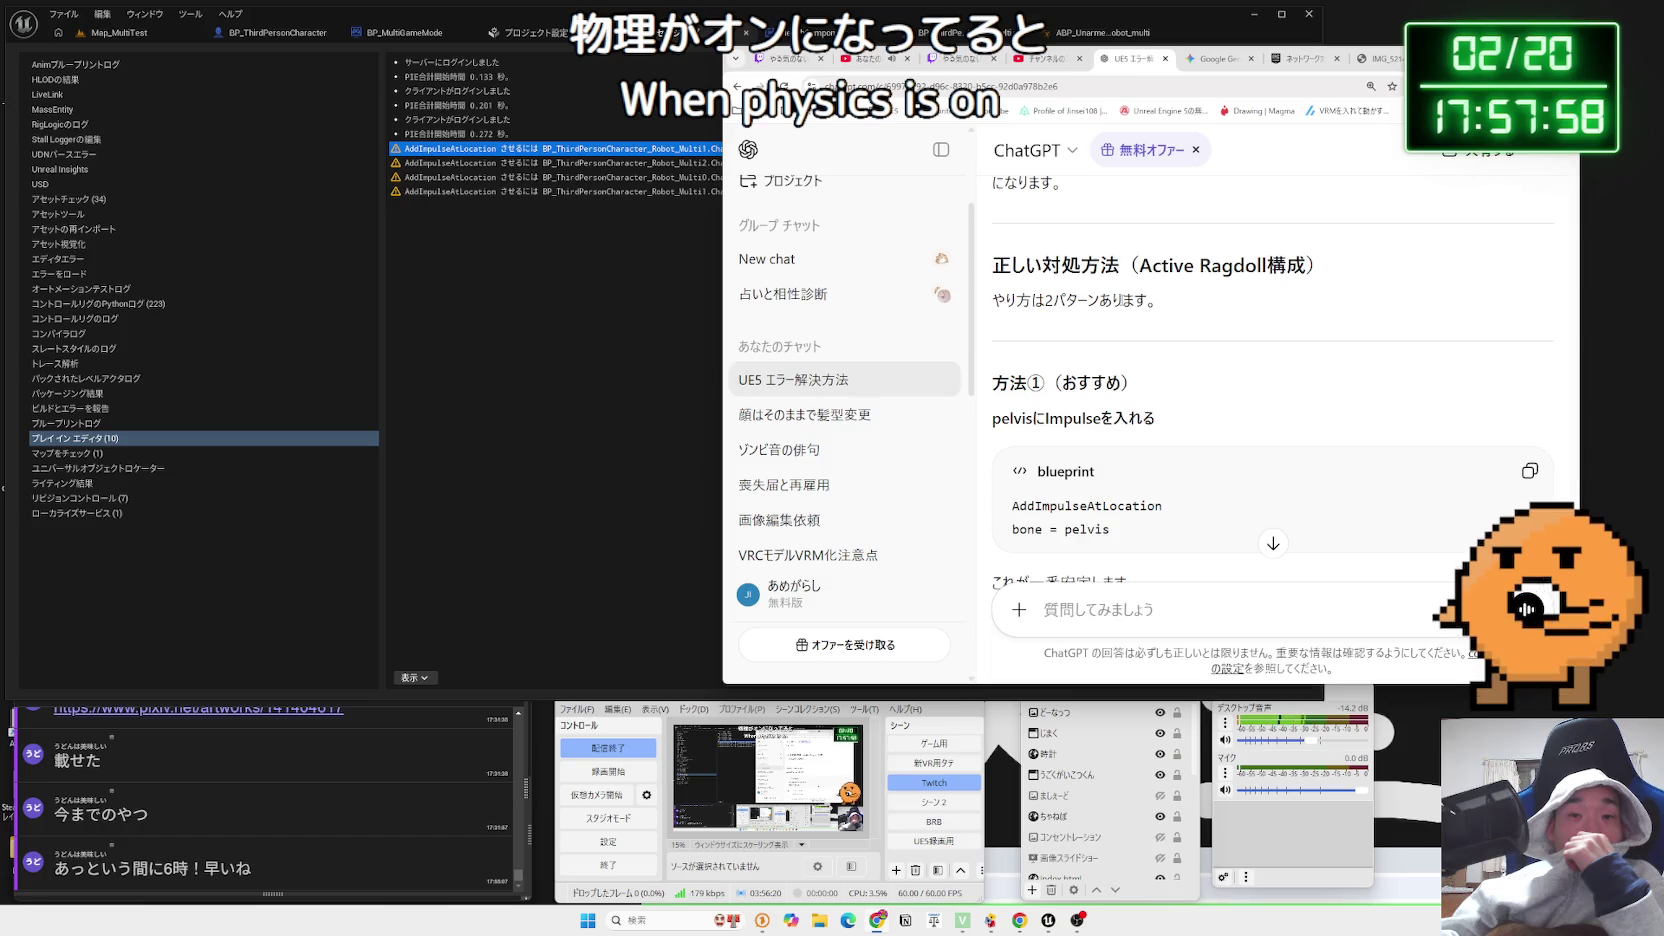
scroll(1159, 576, "down", 12)
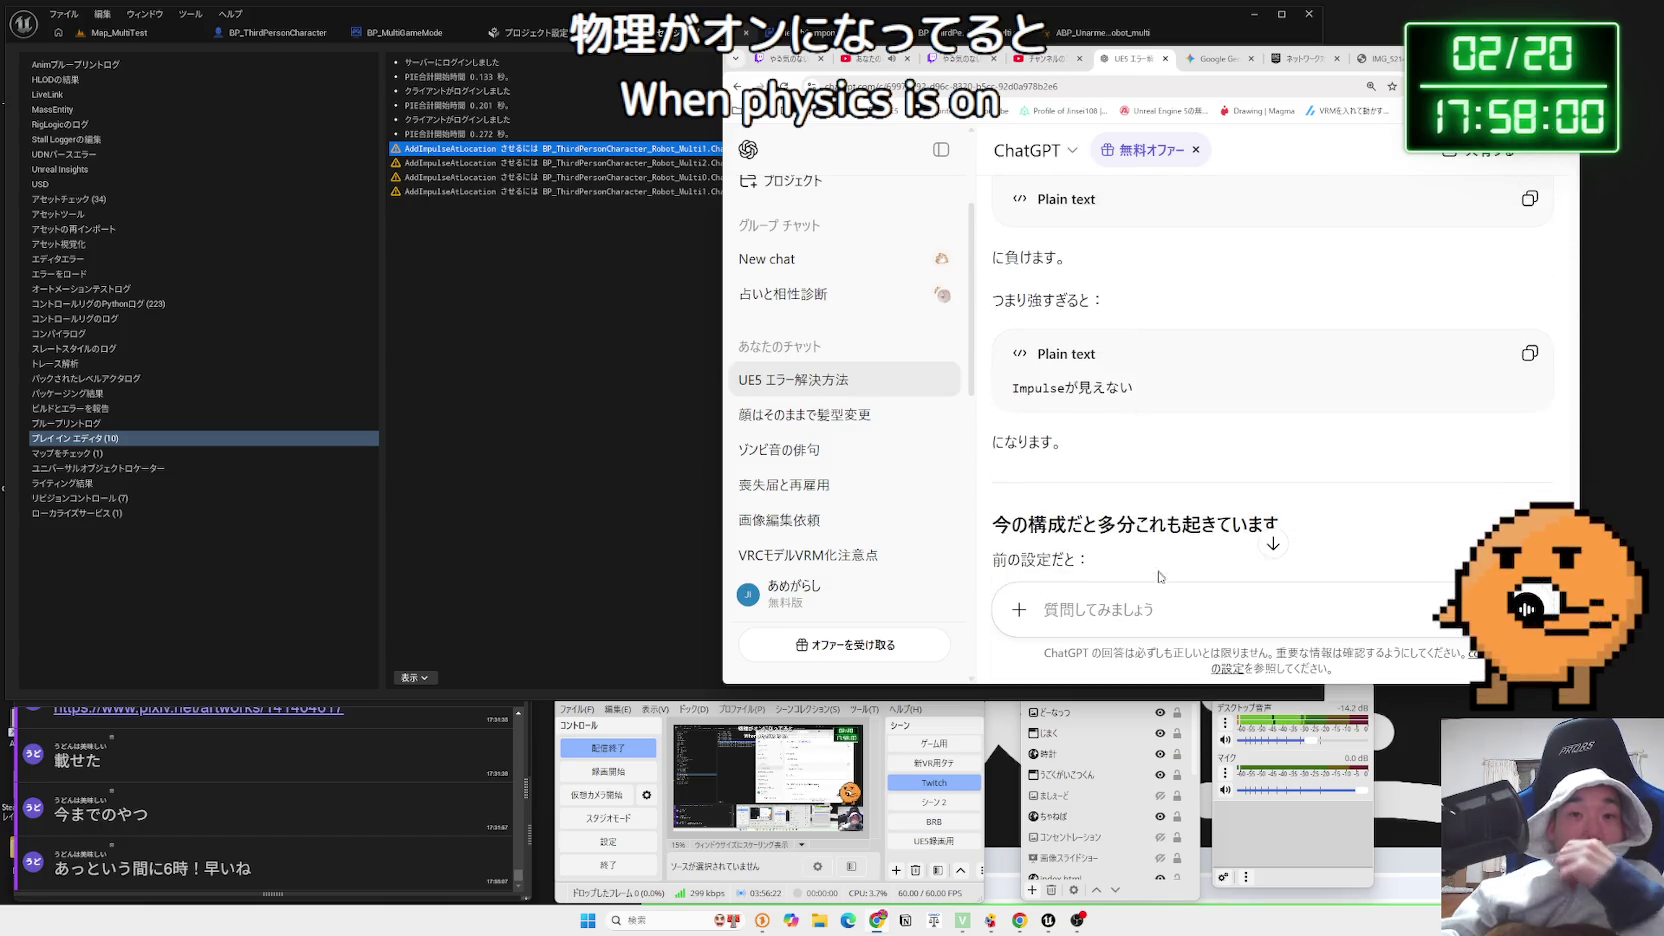
left_click(1159, 612)
type("む")
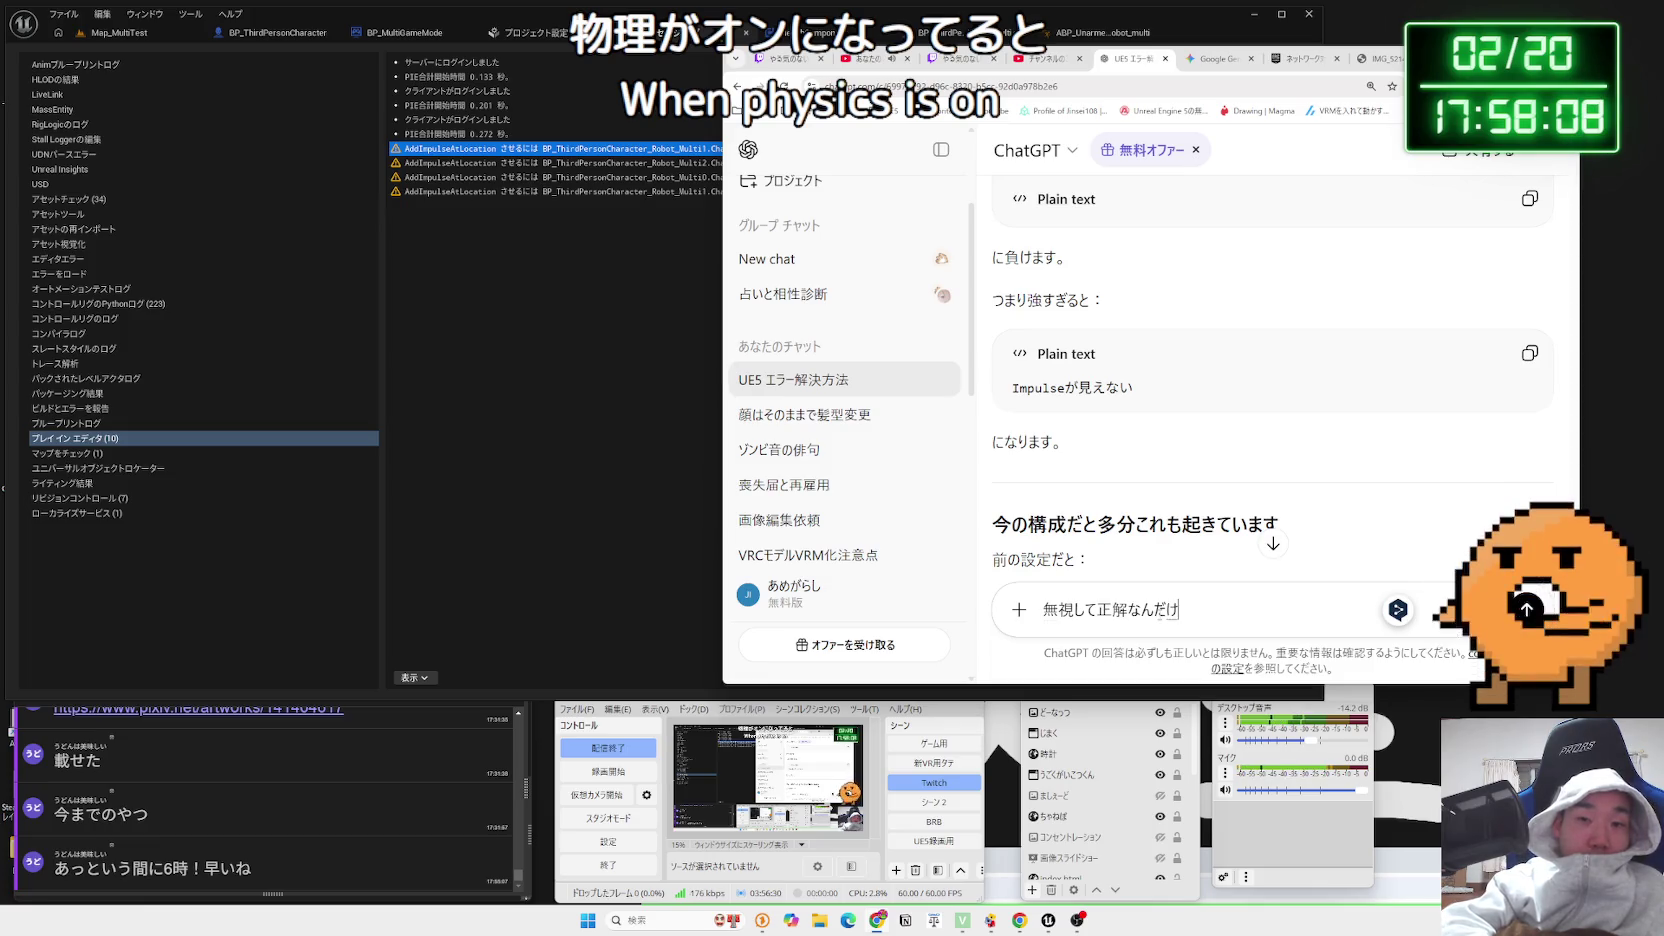
Ask ChatGPT in Japanese whether the spine_03 error itself is harmless, and read the reply
type("a-")
key("space")
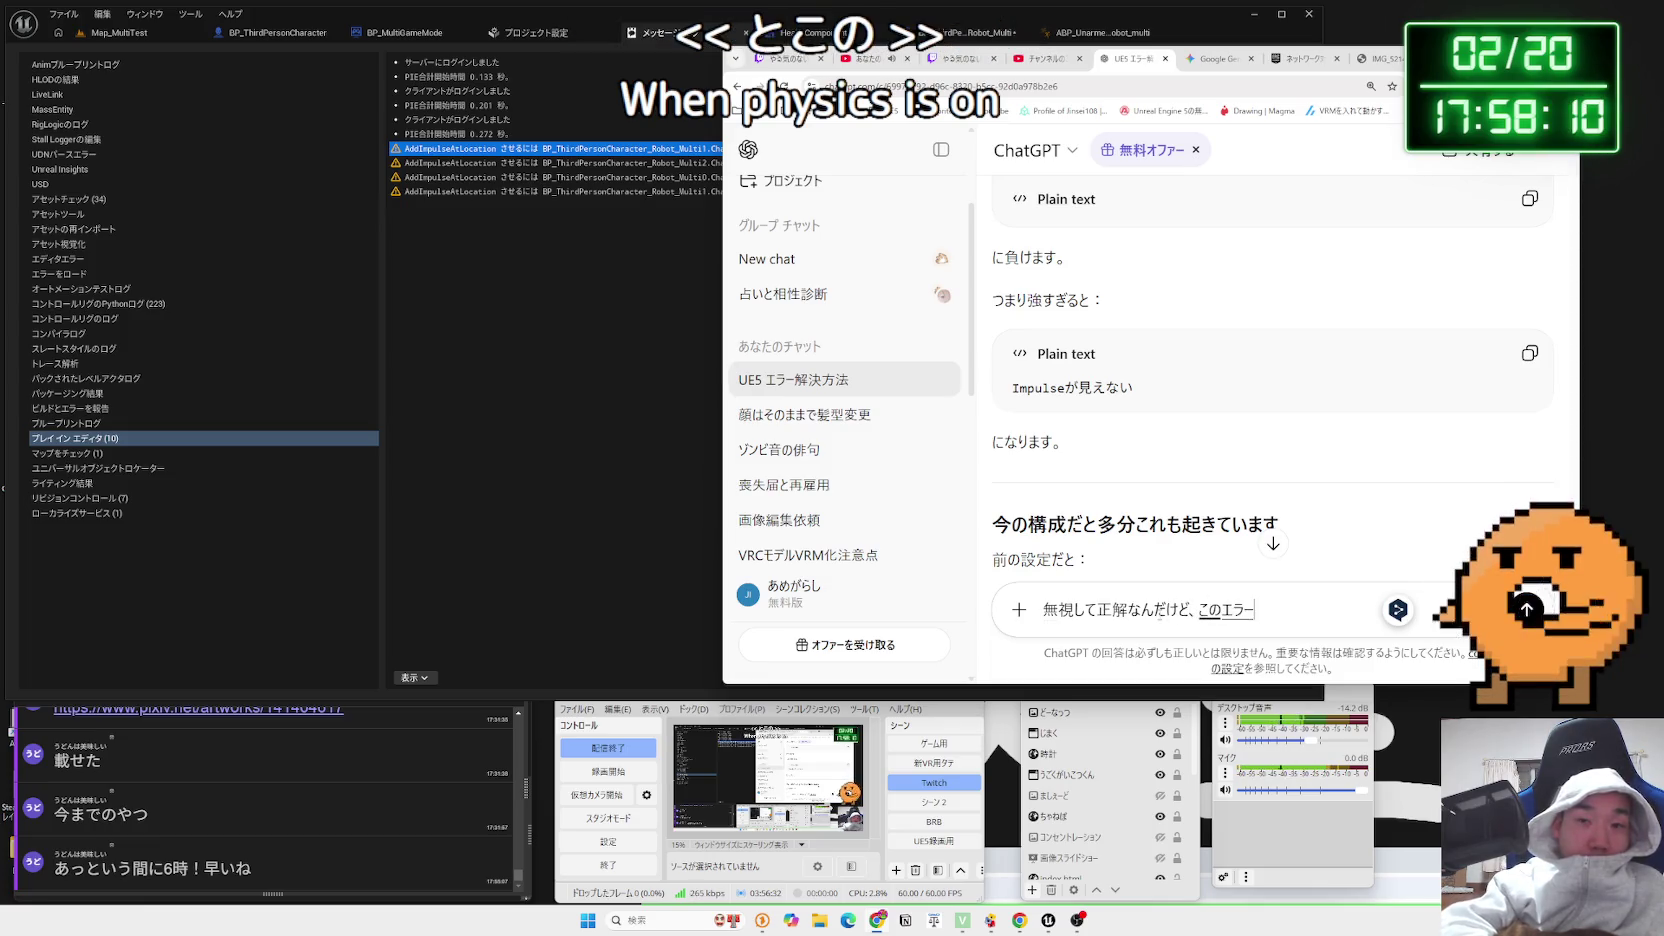
key("space")
type("haat")
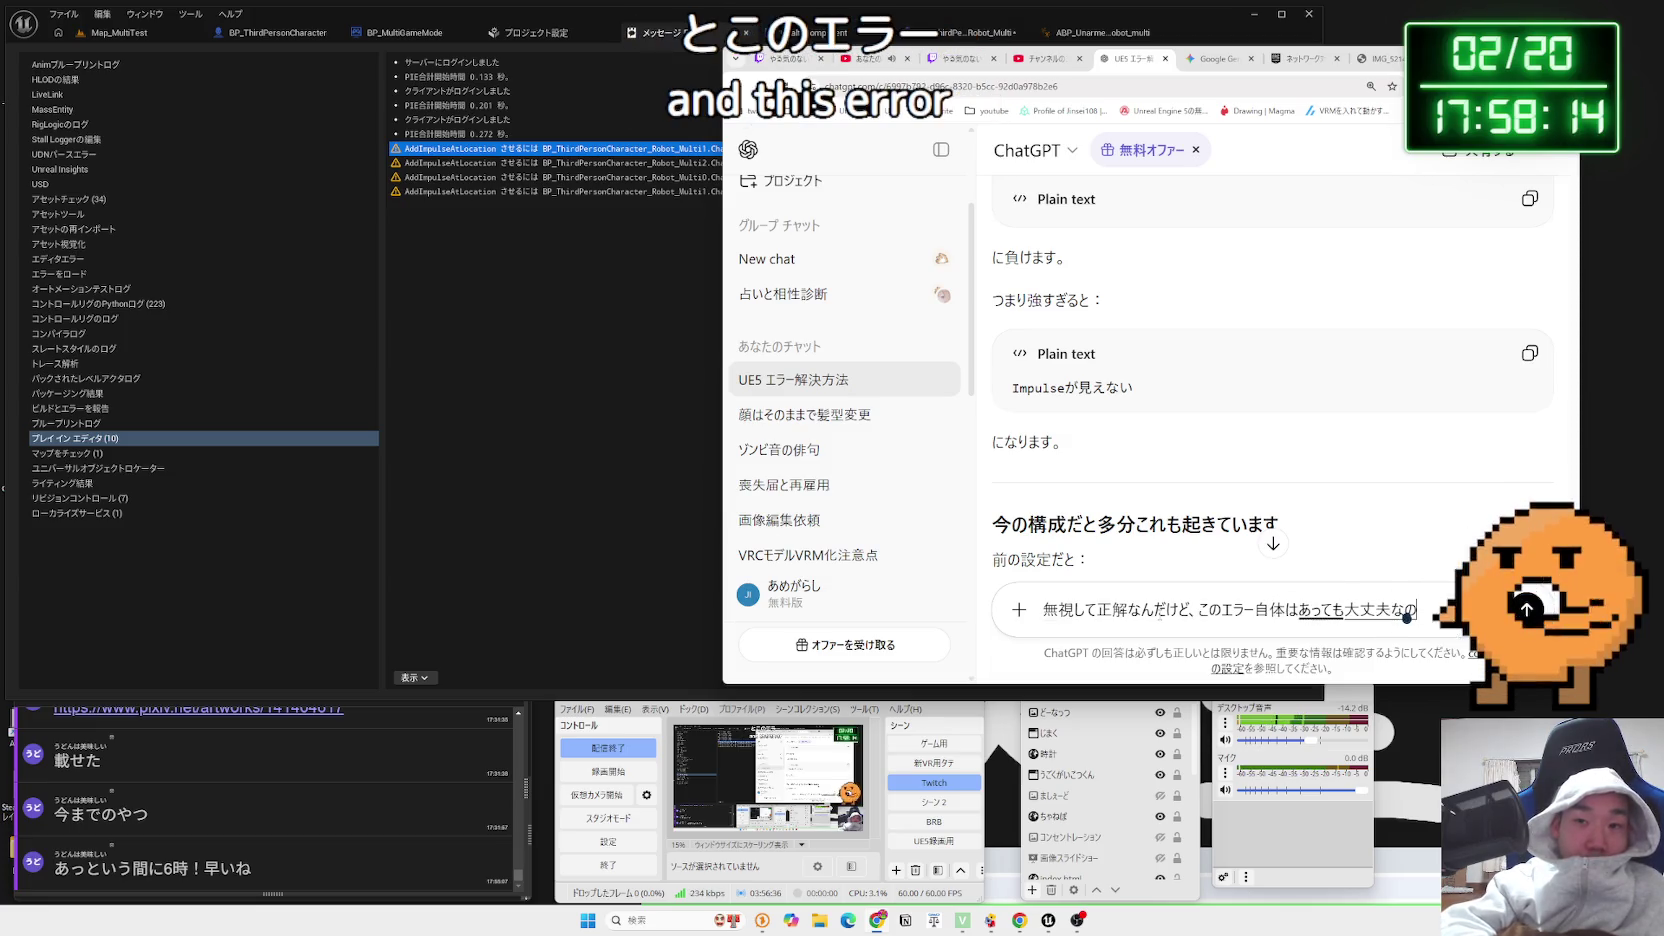
key("Return")
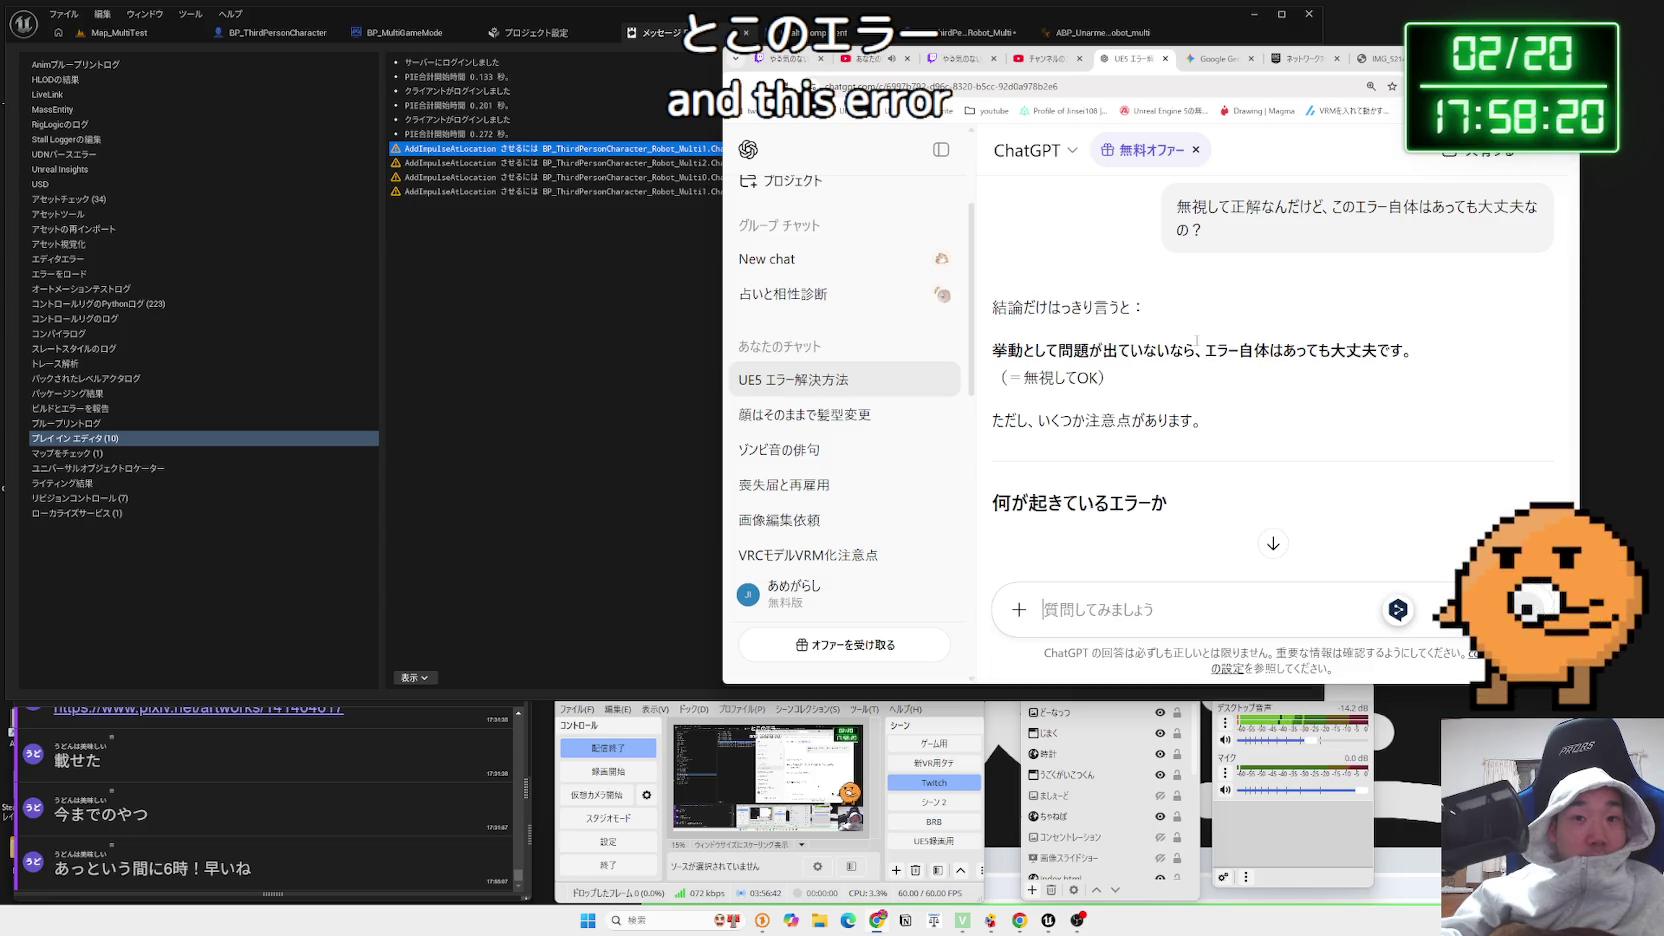
scroll(1197, 343, "down", 2)
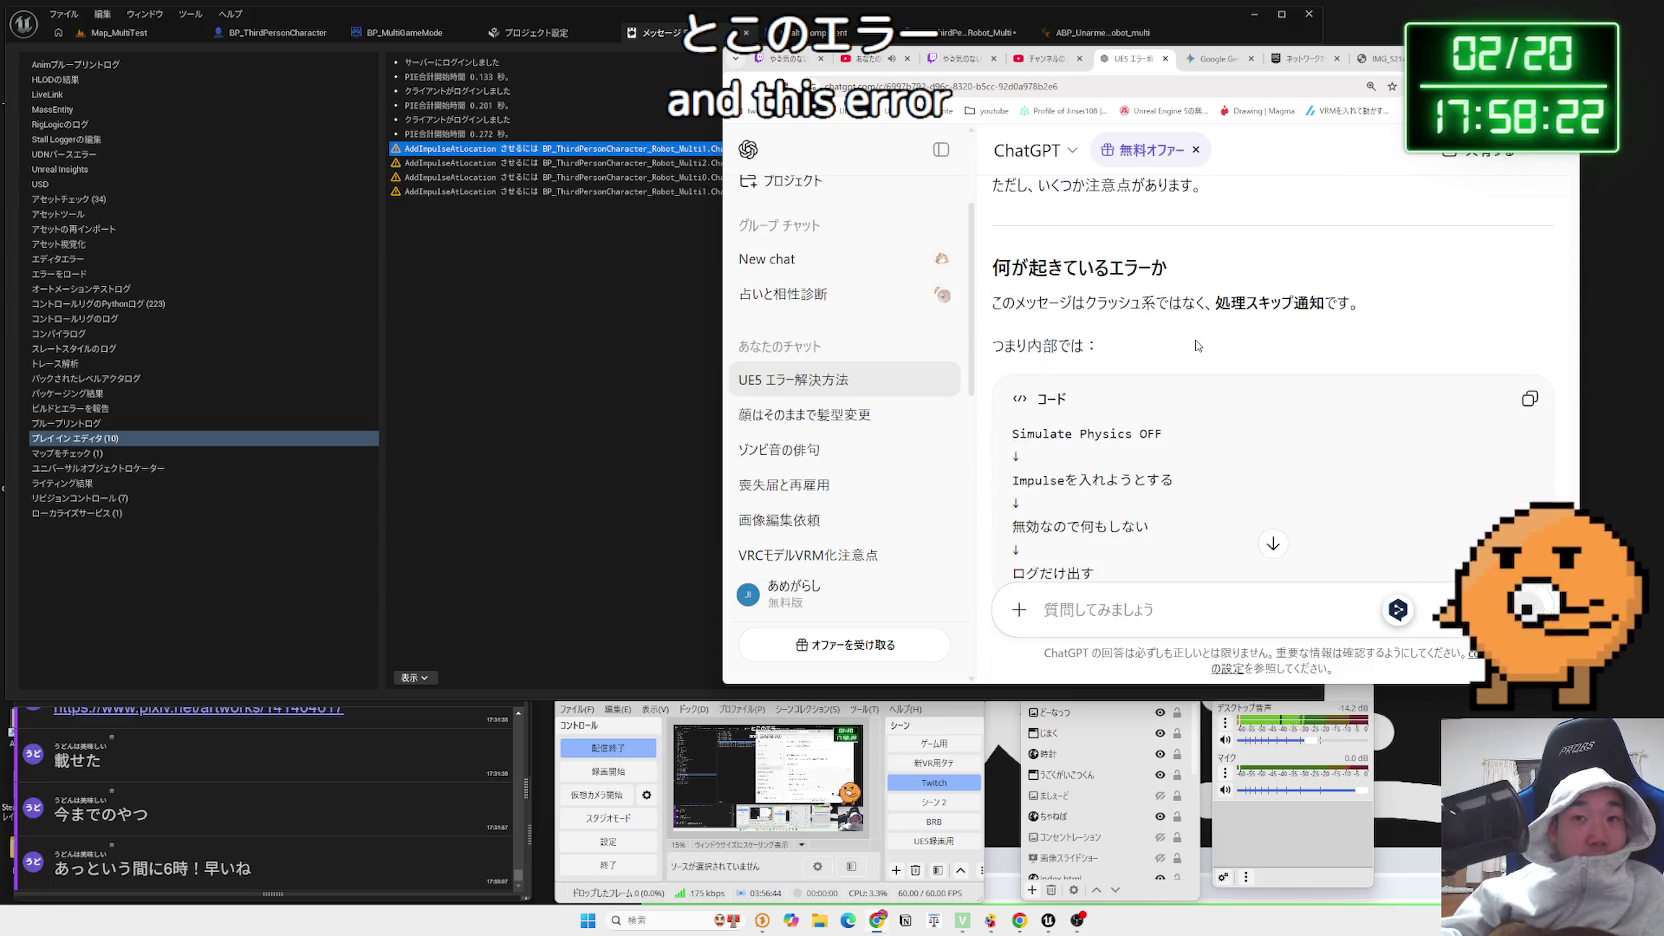
scroll(1197, 345, "down", 3)
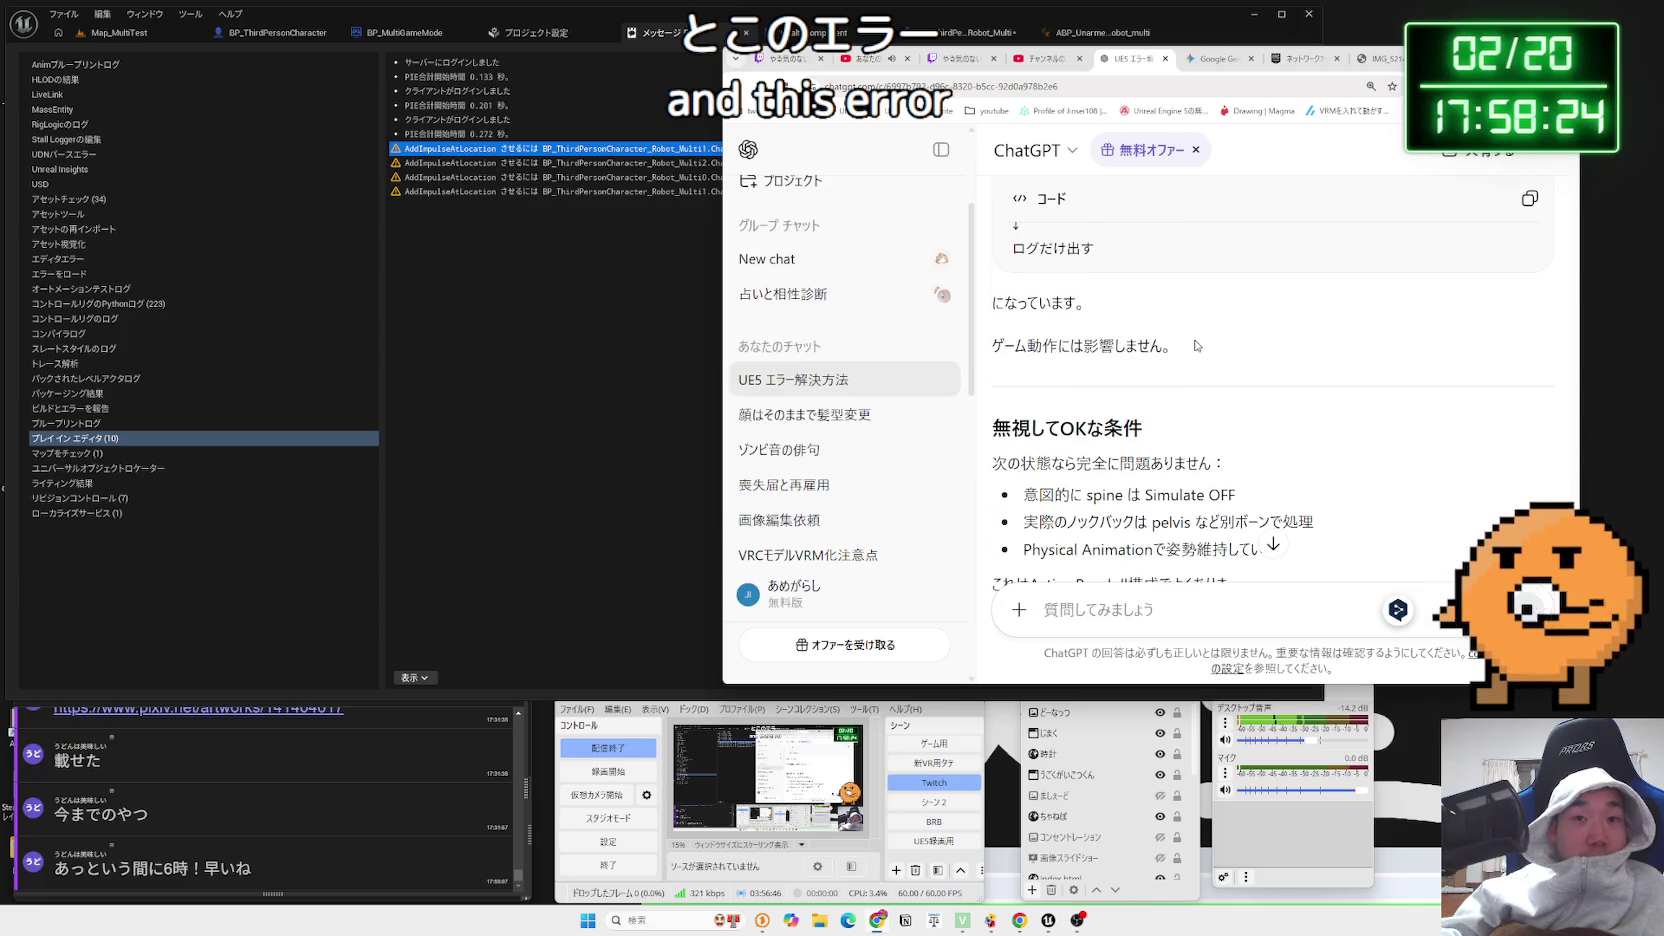
scroll(1197, 345, "down", 5)
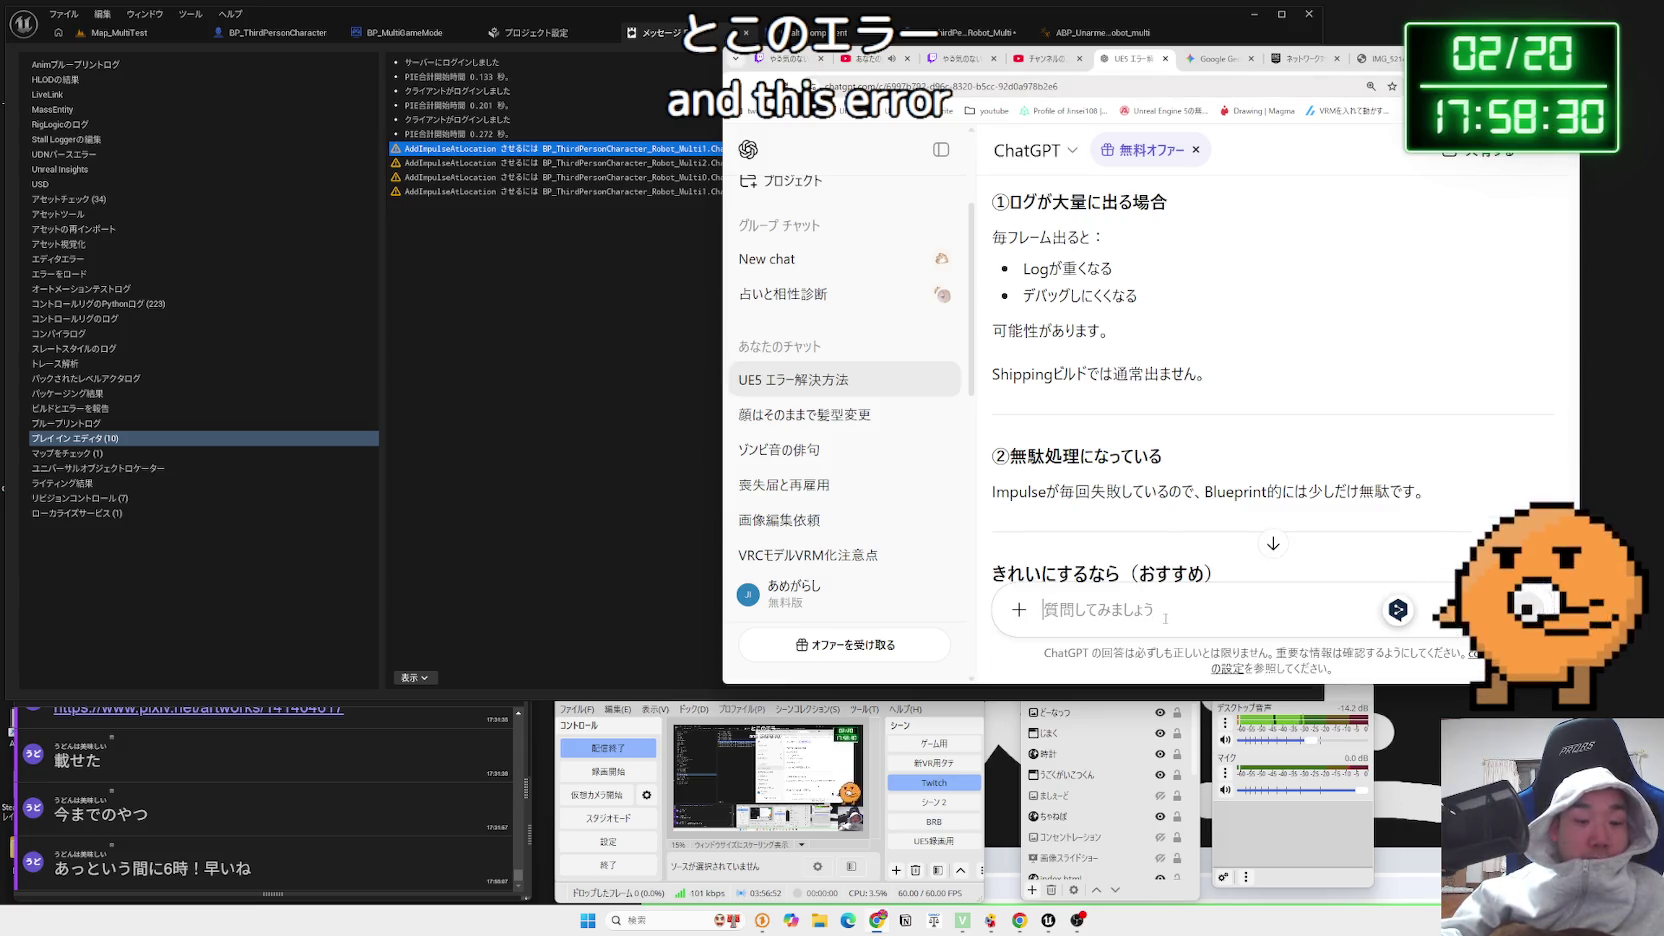
Scroll to the suggested Is Simulating Physics (bone) check and highlight that code line
key("ctrl+v")
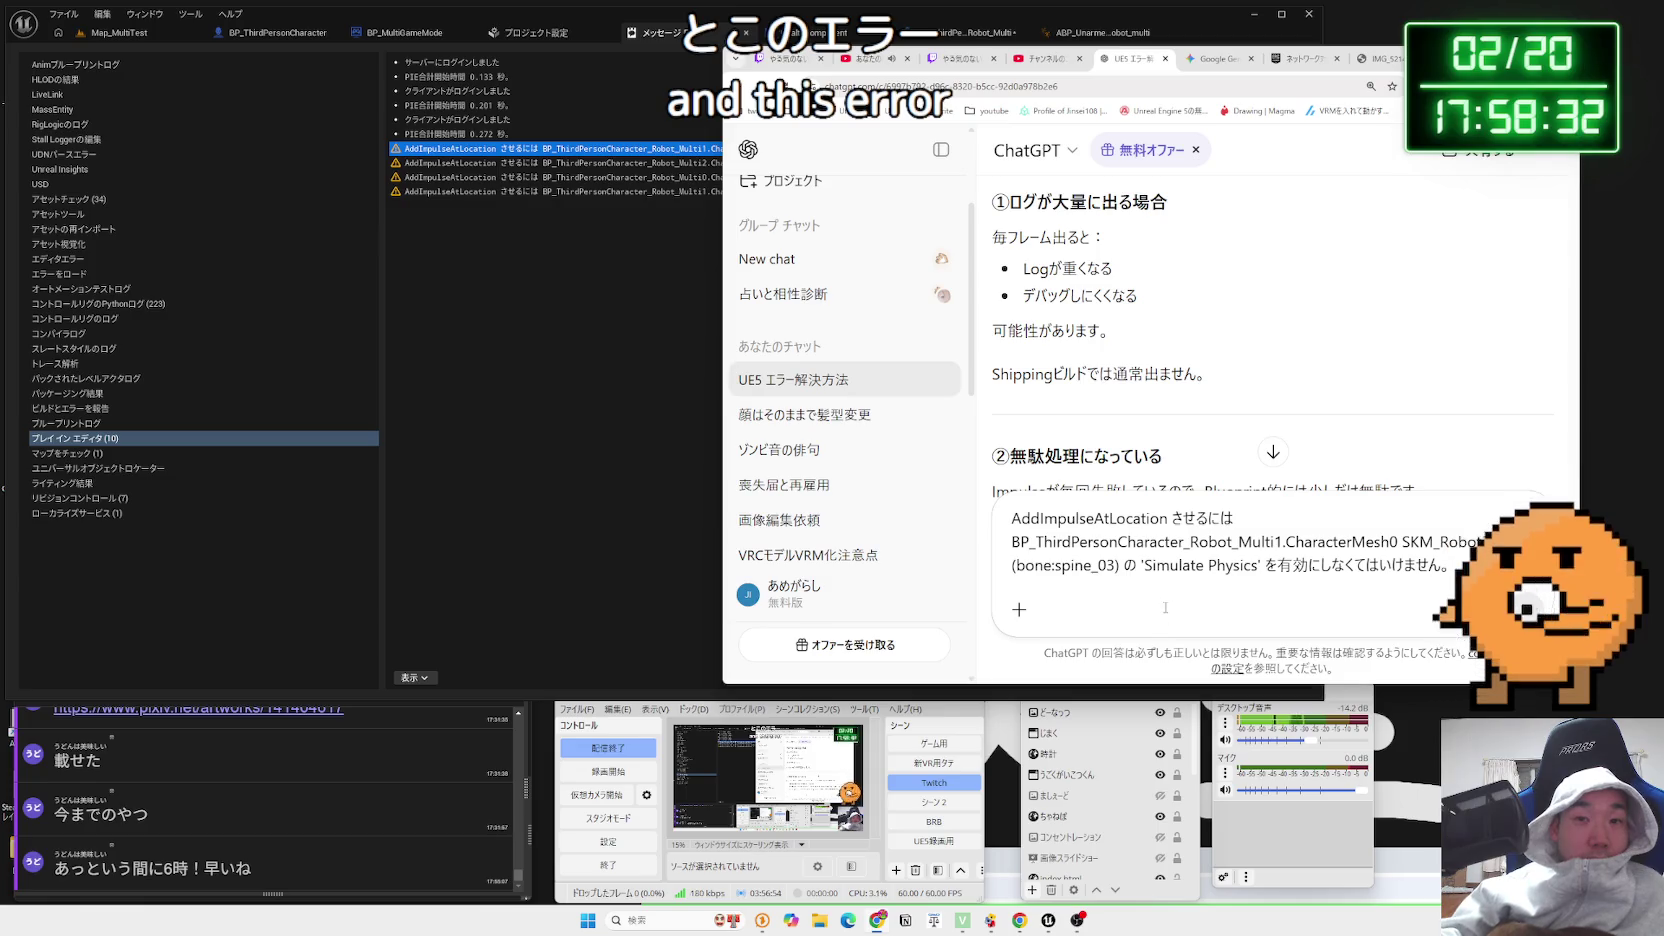
key("ctrl+a")
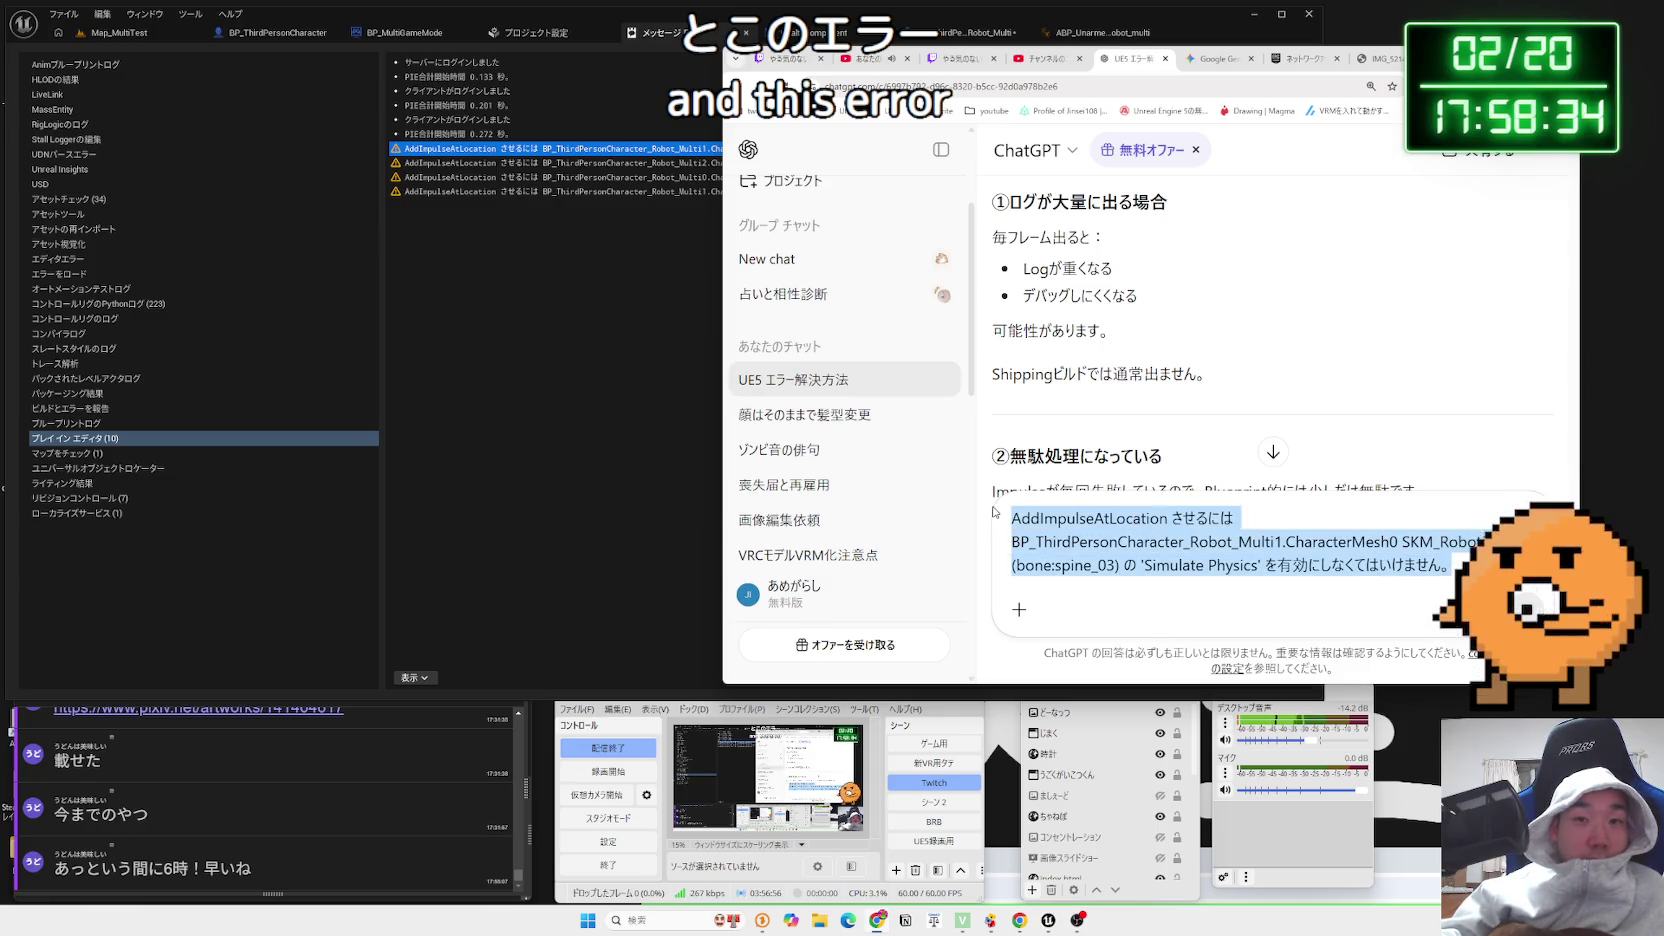
key("BackSpace")
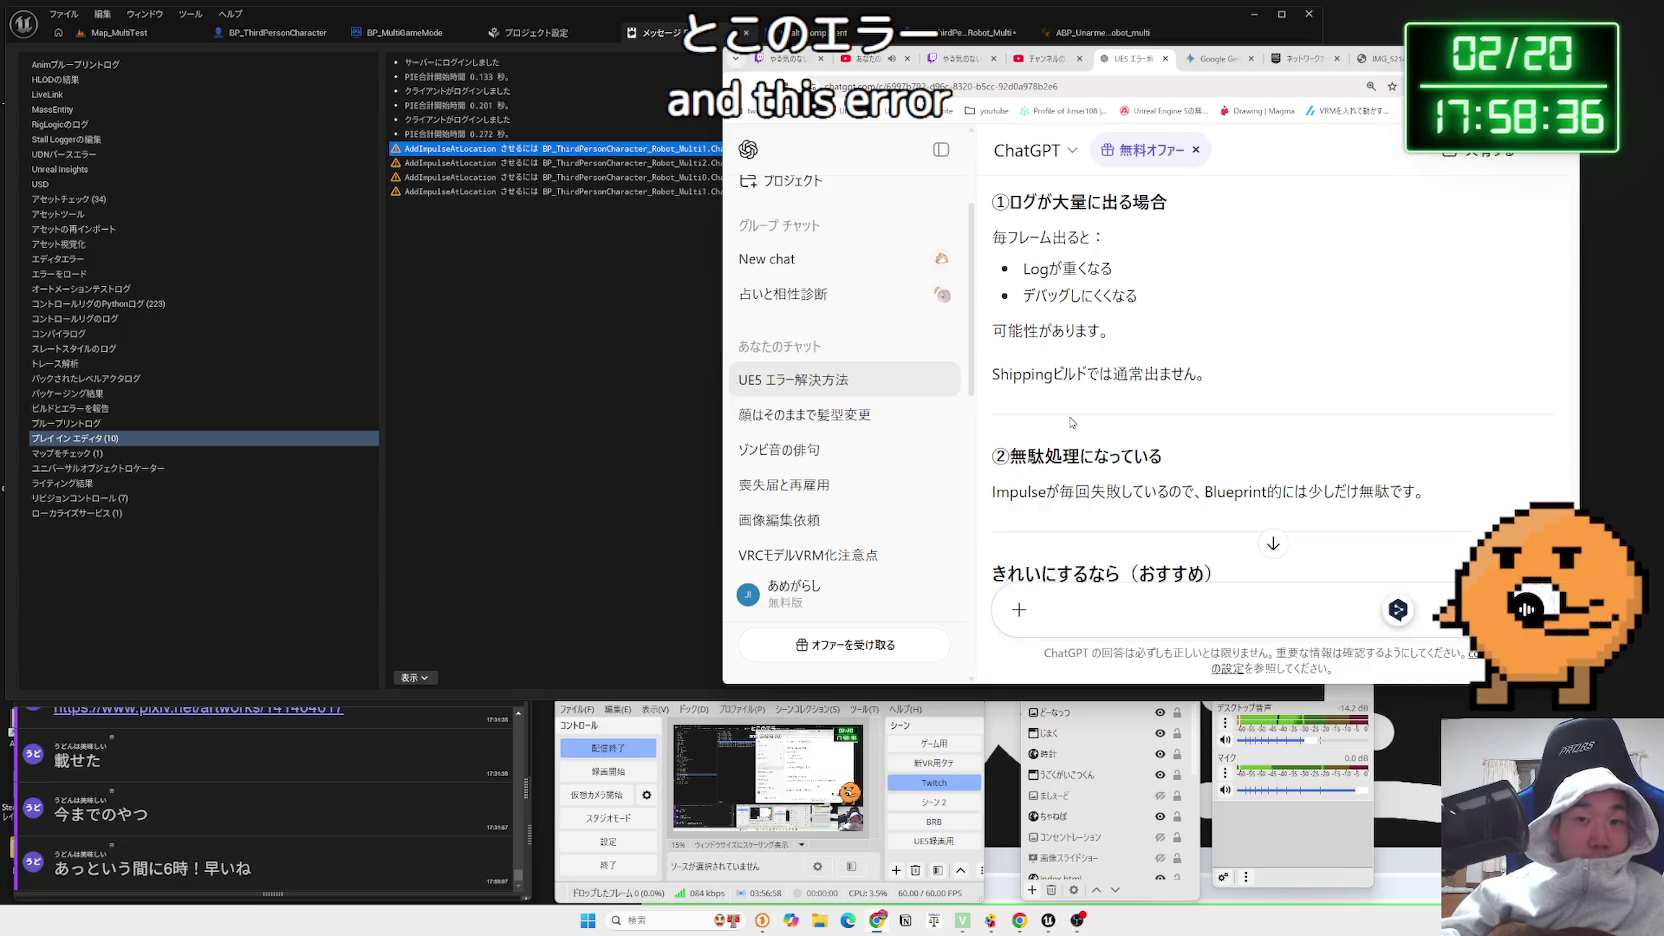
scroll(1071, 422, "down", 2)
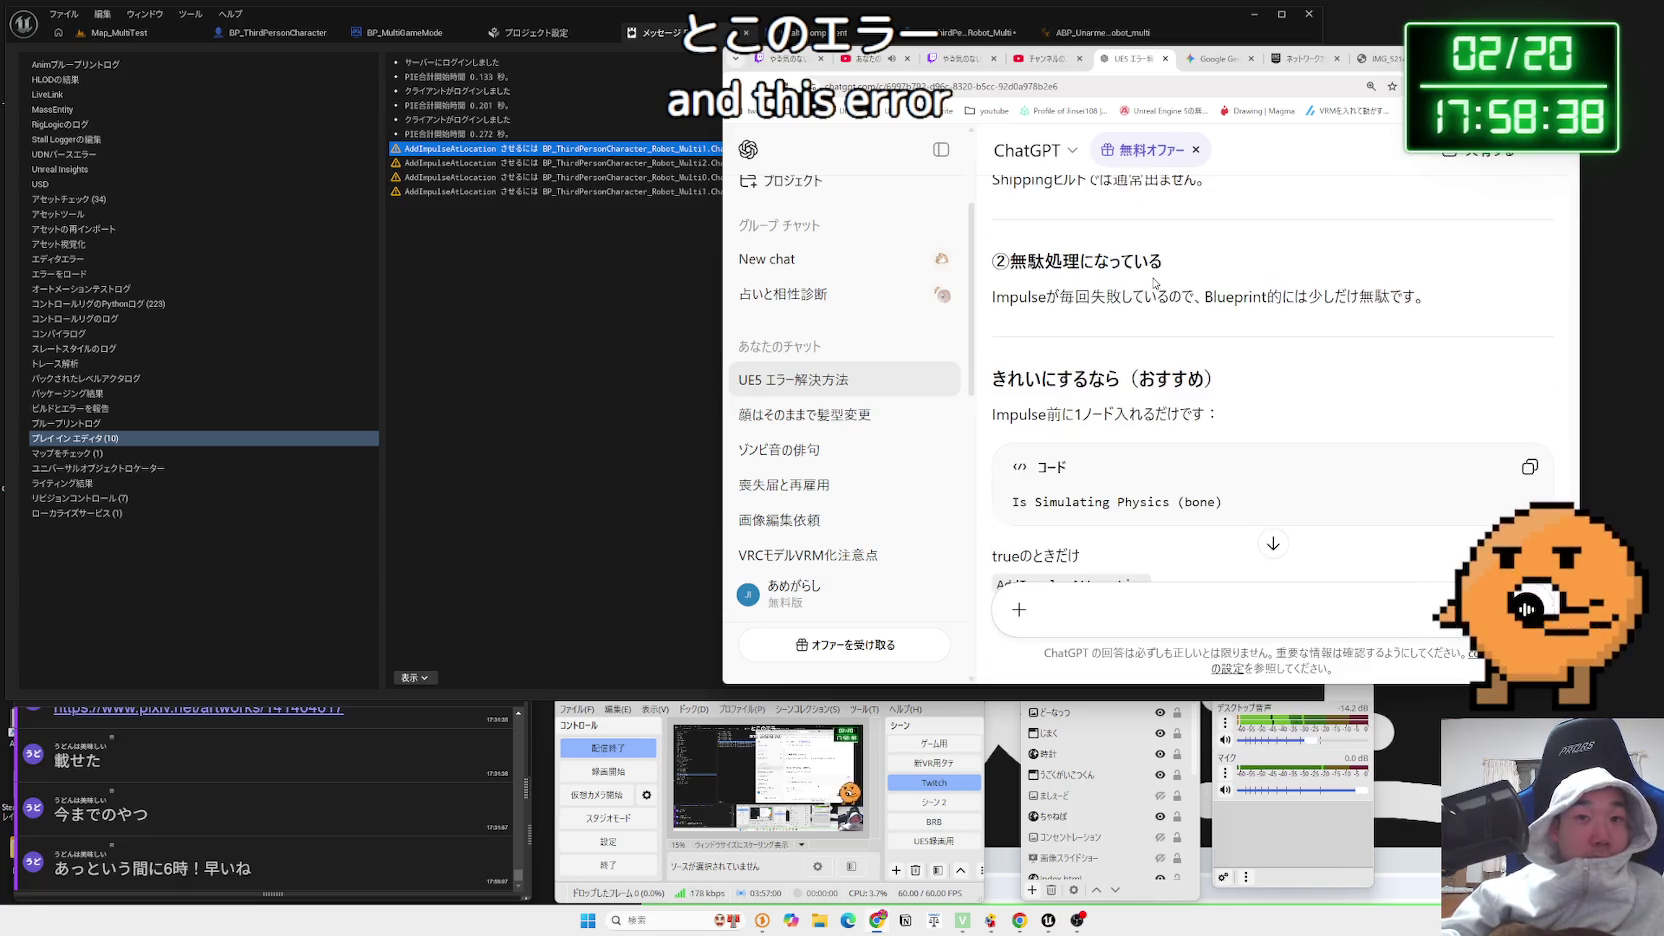
scroll(1155, 283, "down", 2)
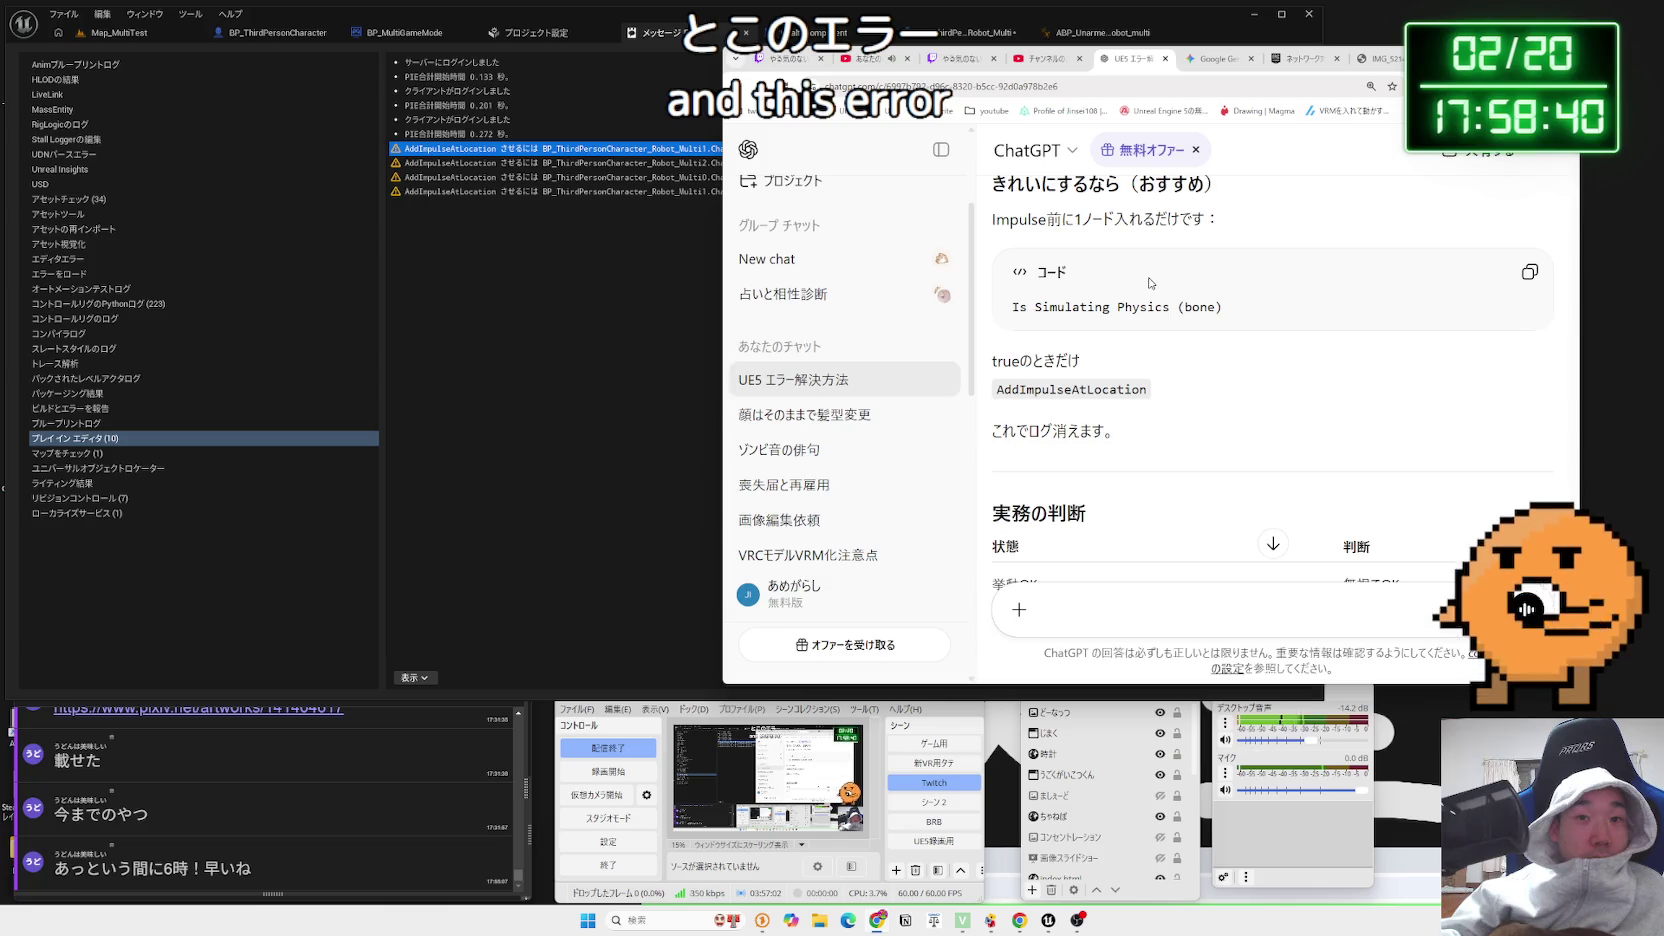
mouse_move(1003, 306)
left_mouse_down()
mouse_move(1227, 307)
mouse_move(1006, 307)
left_mouse_up()
left_click(1248, 307)
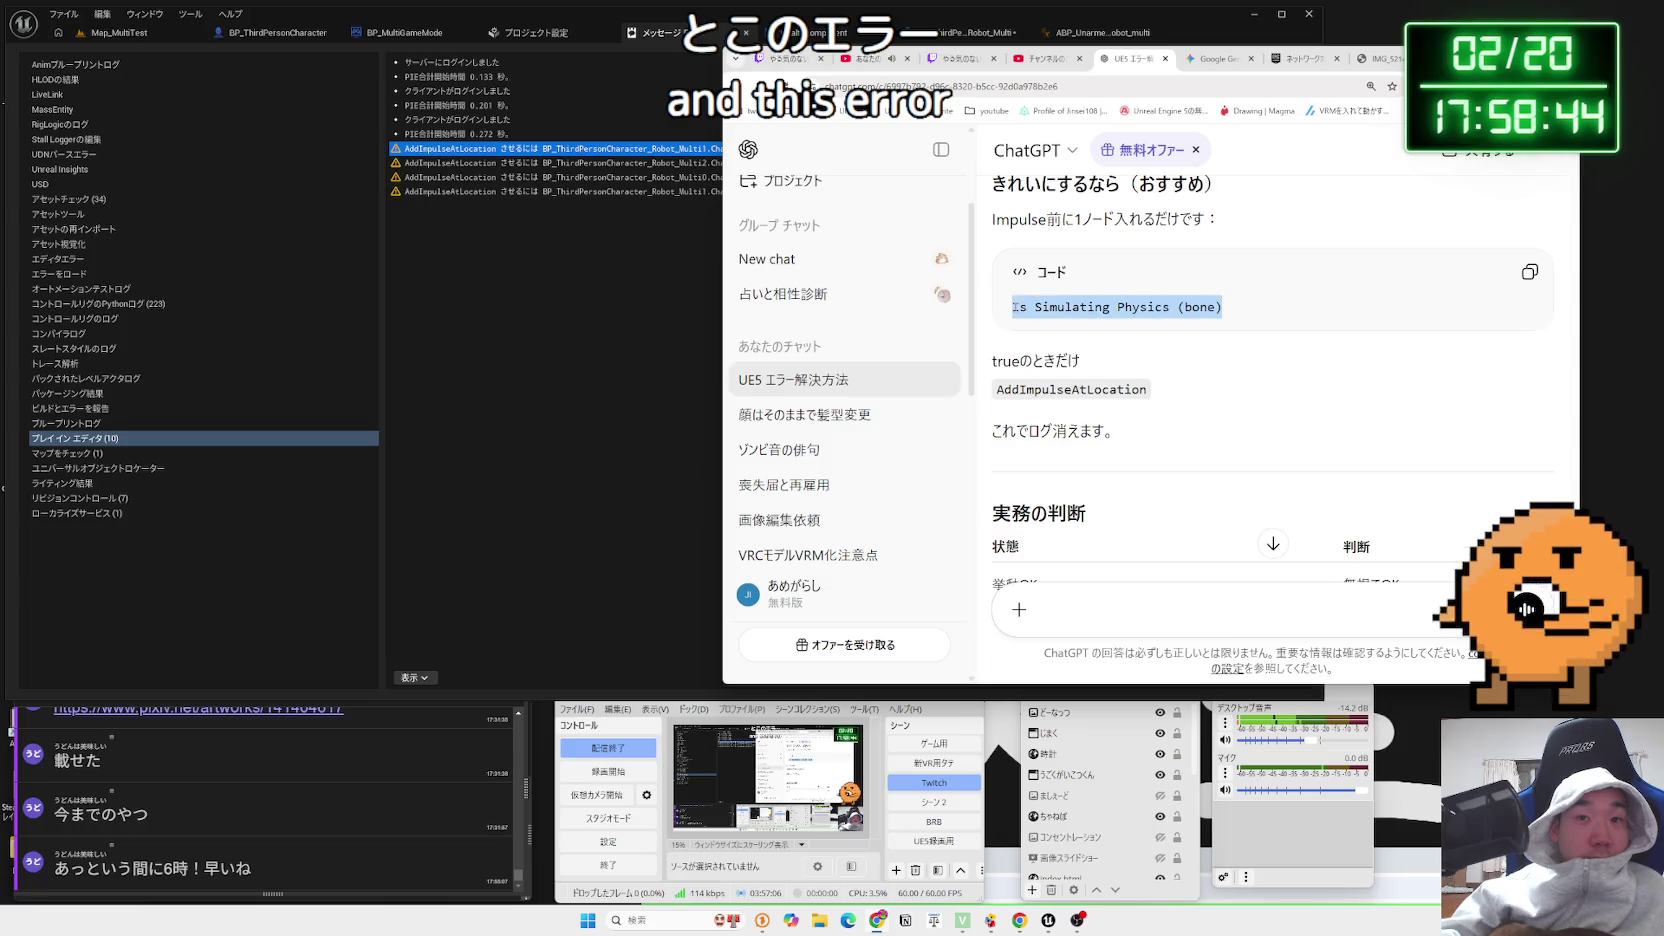
left_click_drag(1222, 307, 1006, 307)
left_click(1010, 291)
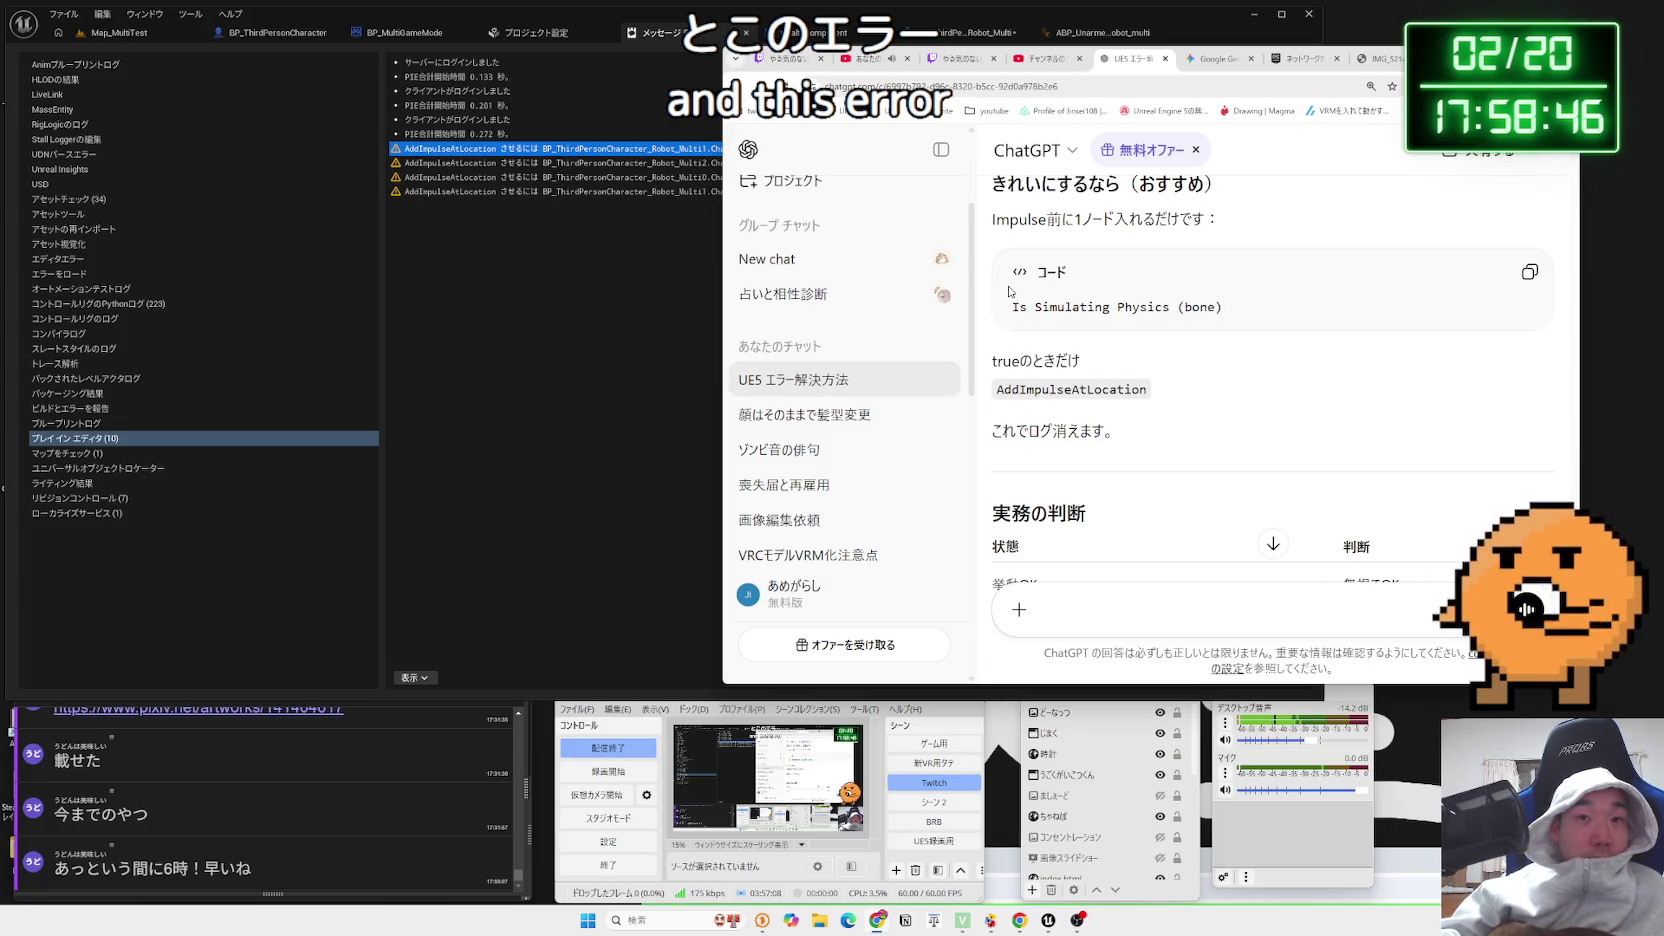
Compare with the Unreal message log and reread the passage confirming the current setup is correct
left_click(636, 315)
left_click(1350, 330)
scroll(1252, 337, "down", 1)
scroll(1252, 337, "up", 2)
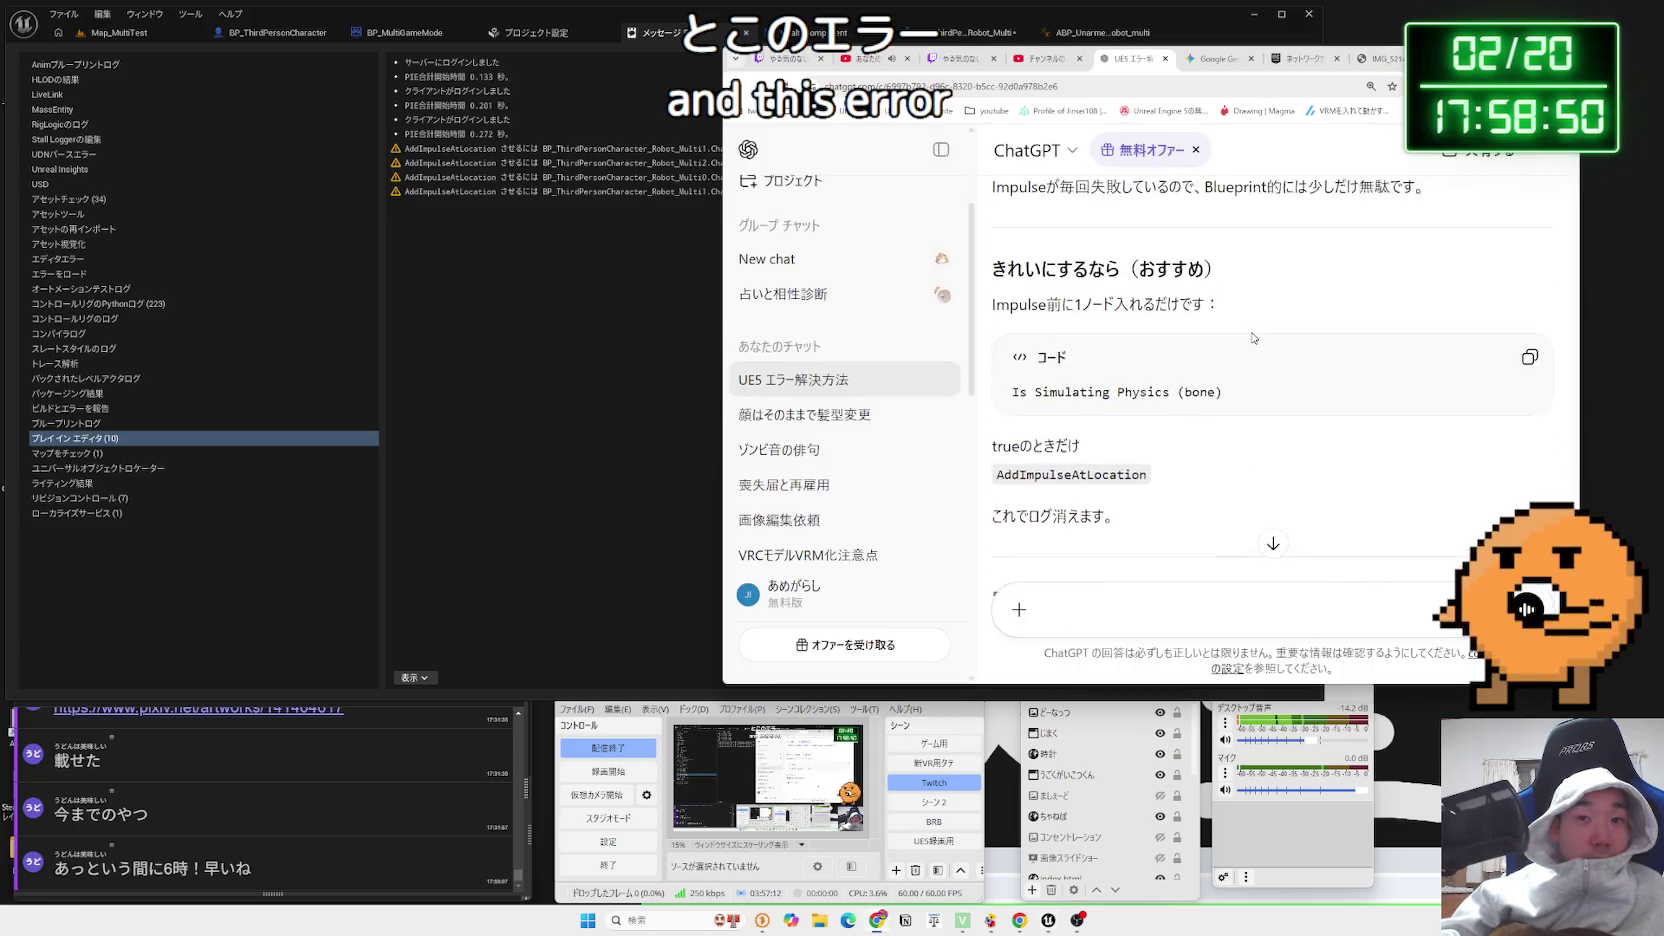
scroll(1252, 337, "down", 5)
scroll(1252, 338, "down", 1)
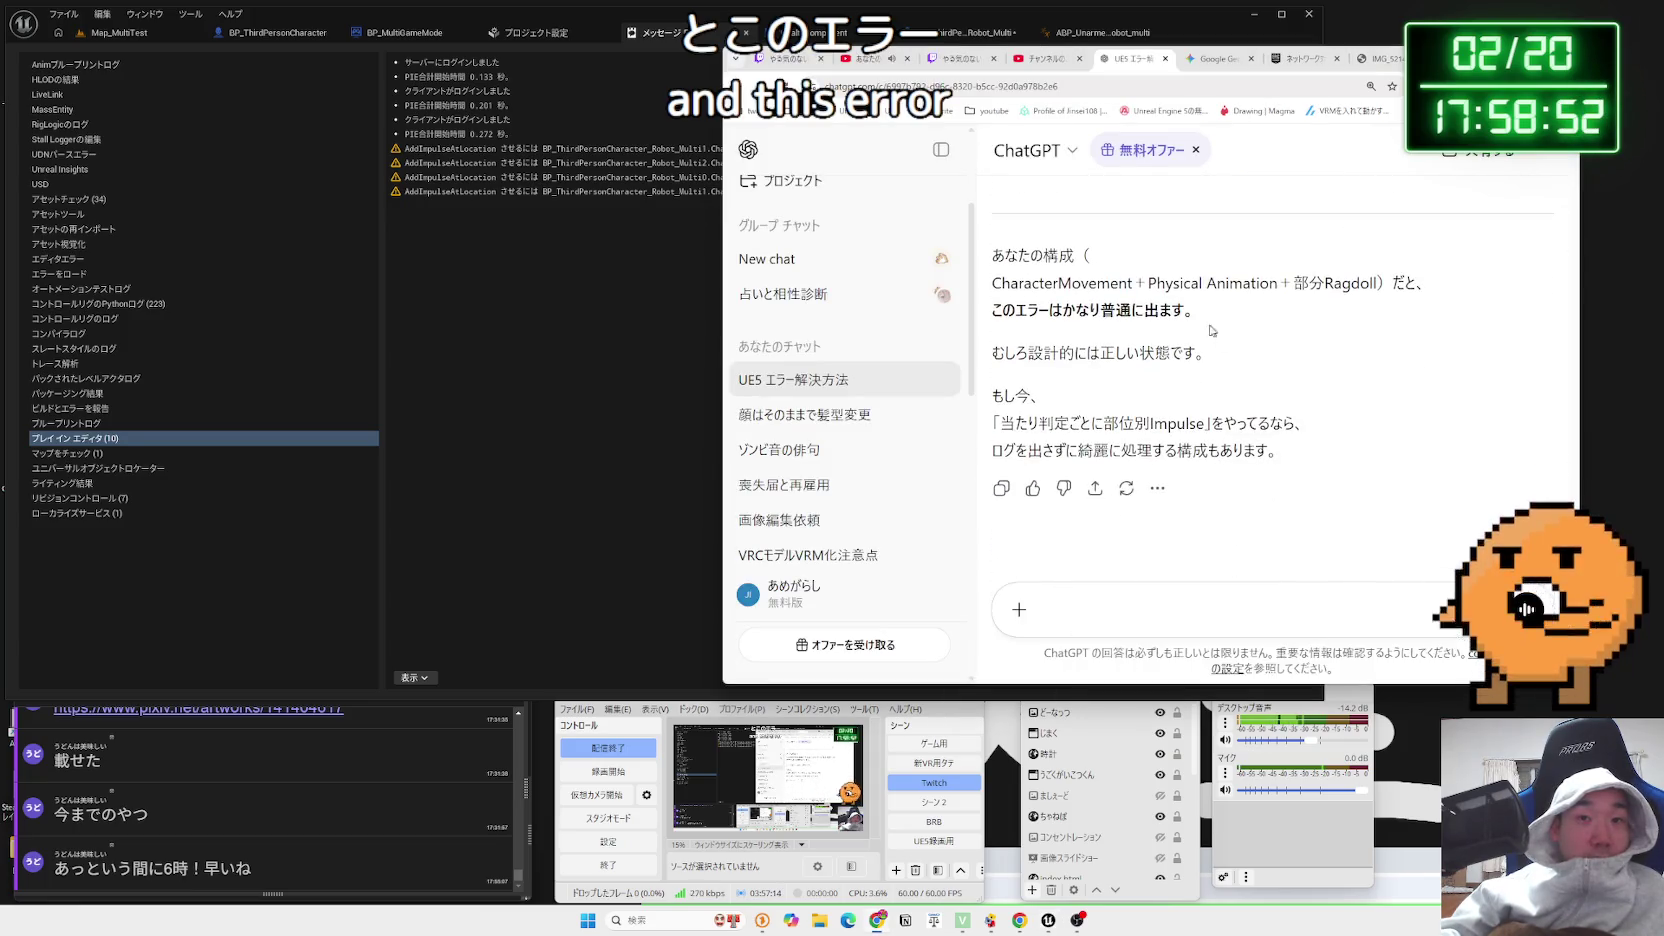
left_click_drag(1198, 312, 1022, 285)
left_click(1004, 270)
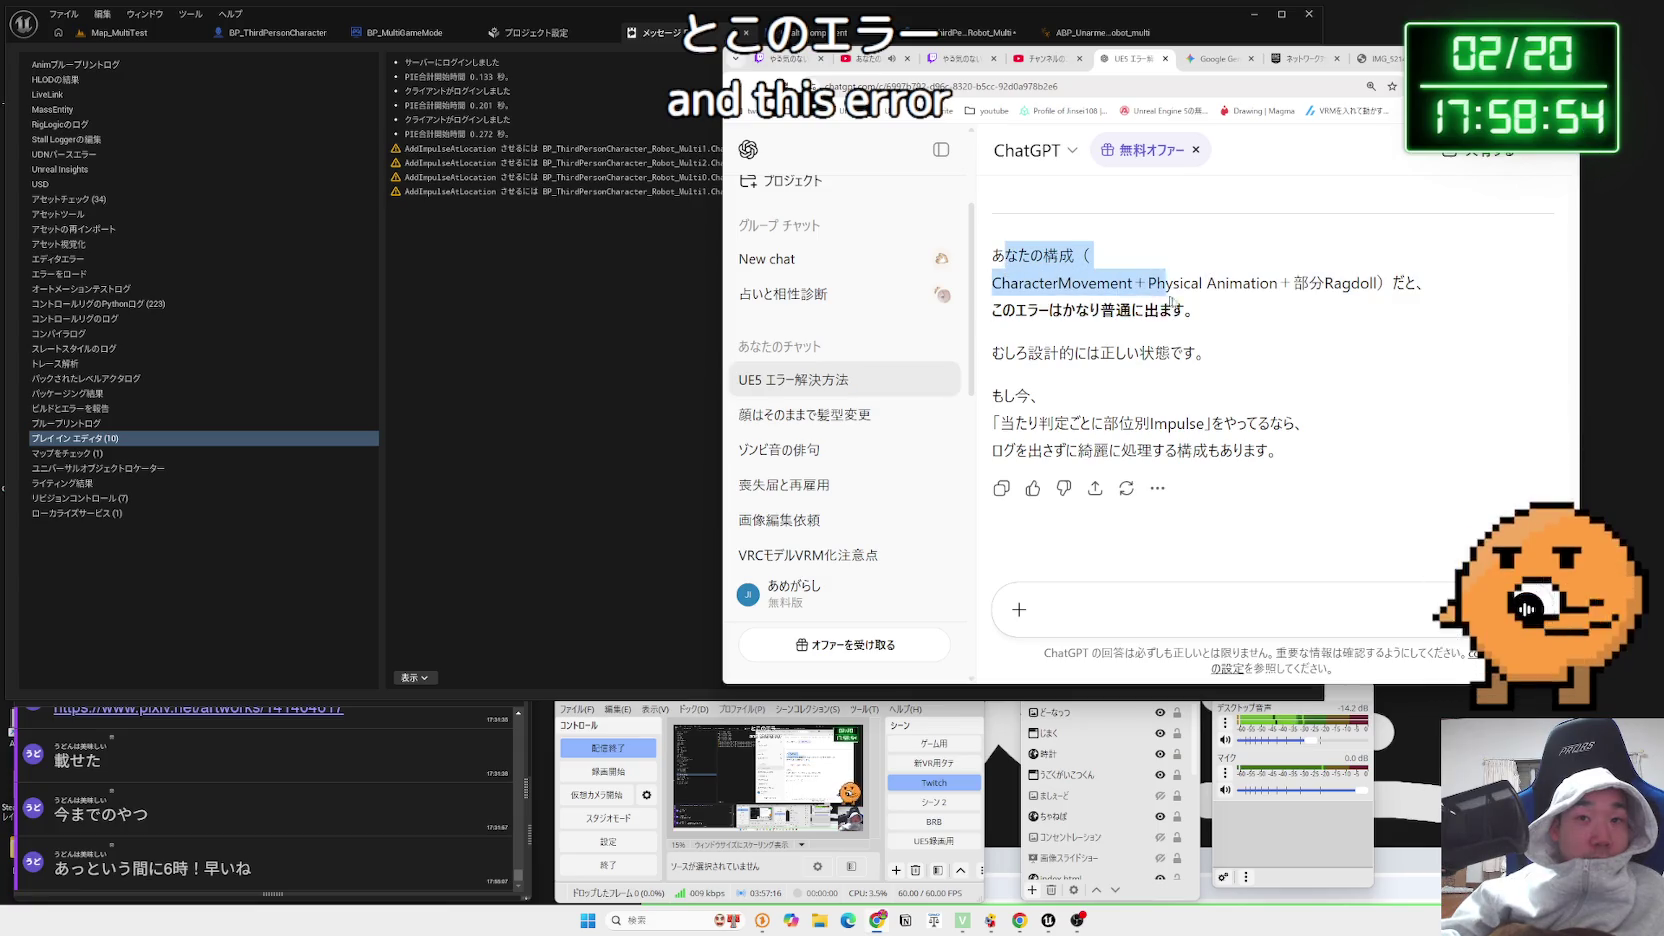
left_click_drag(1205, 355, 1063, 283)
left_click_drag(992, 250, 1210, 354)
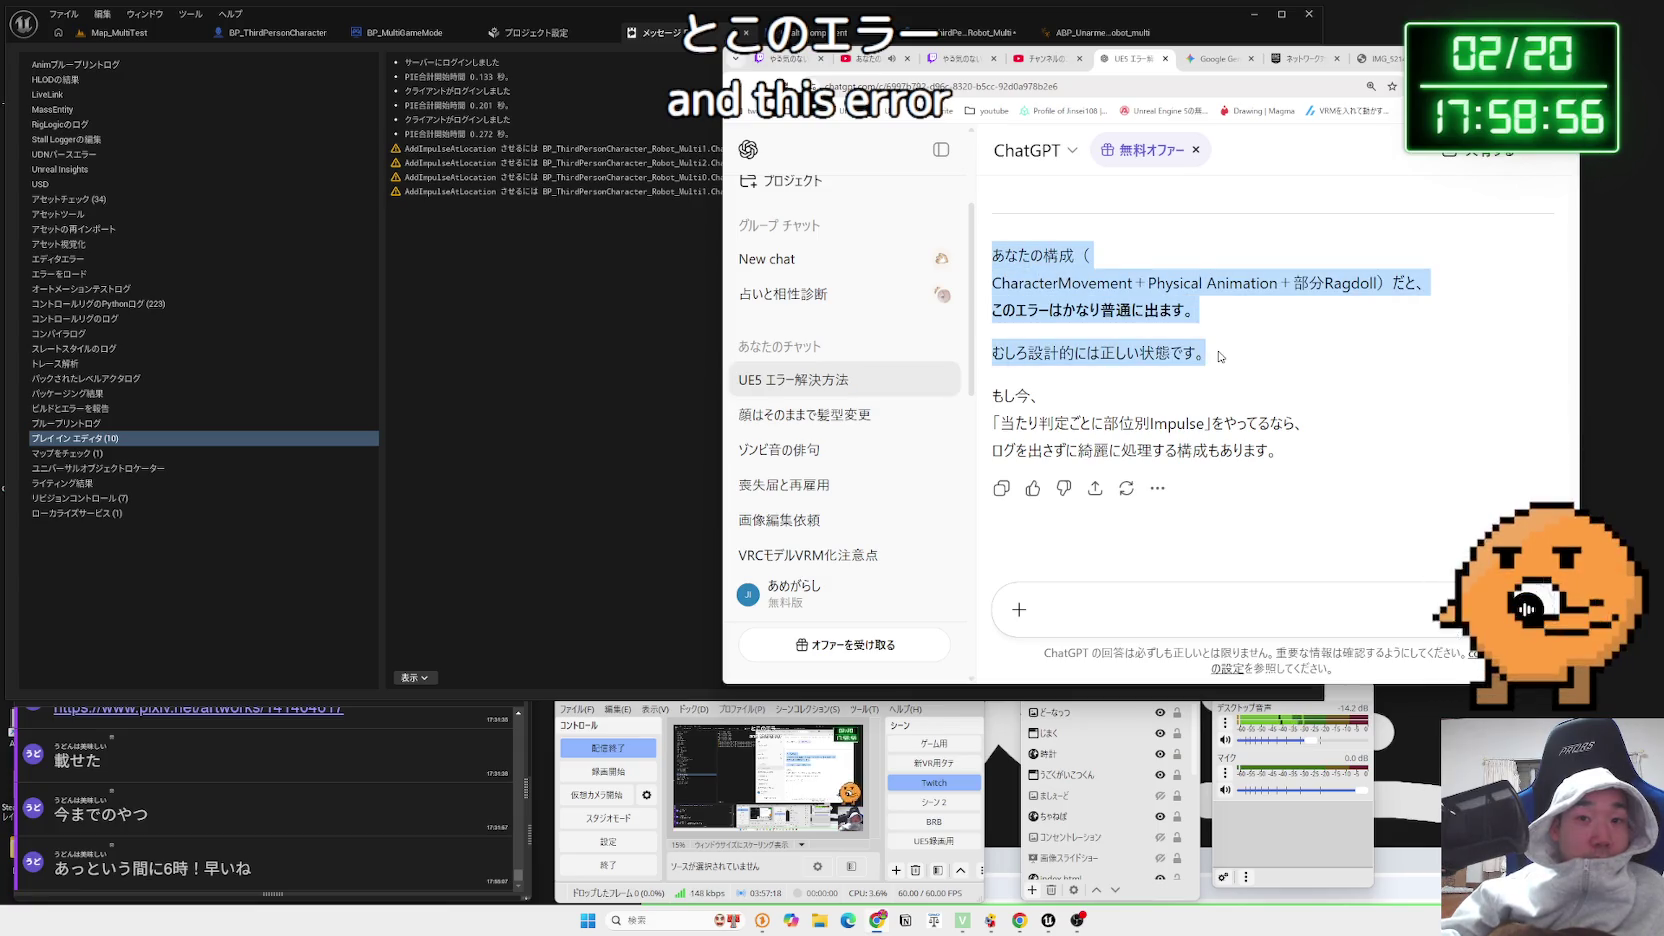
left_click(1216, 354)
scroll(1200, 347, "up", 8)
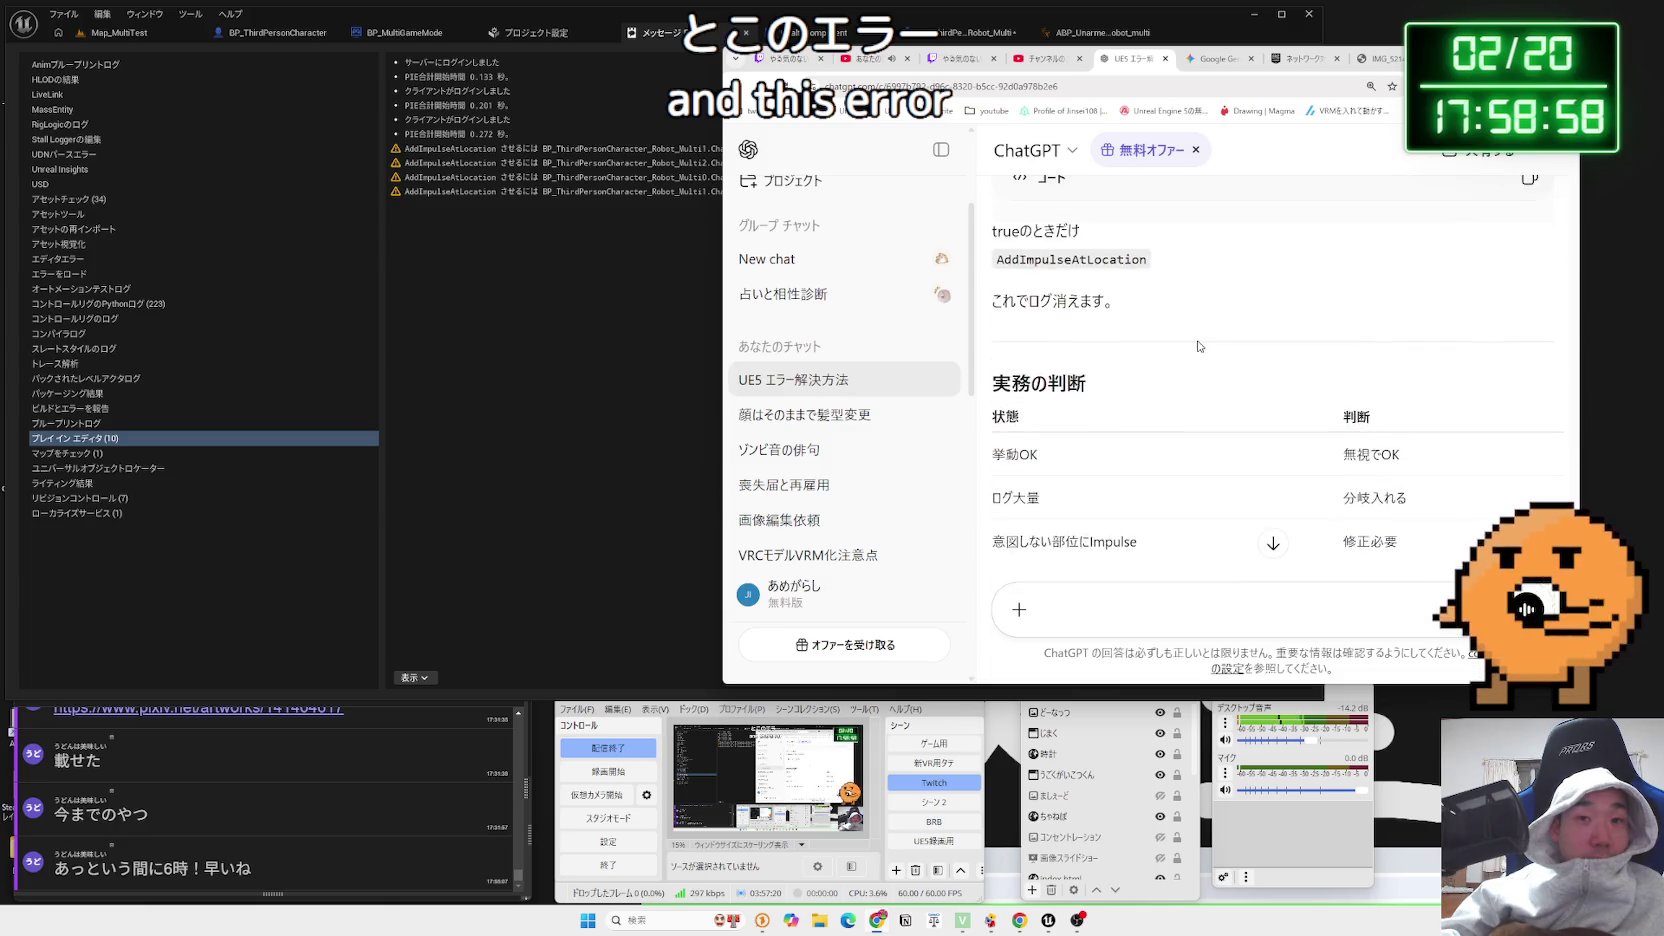
left_click(572, 327)
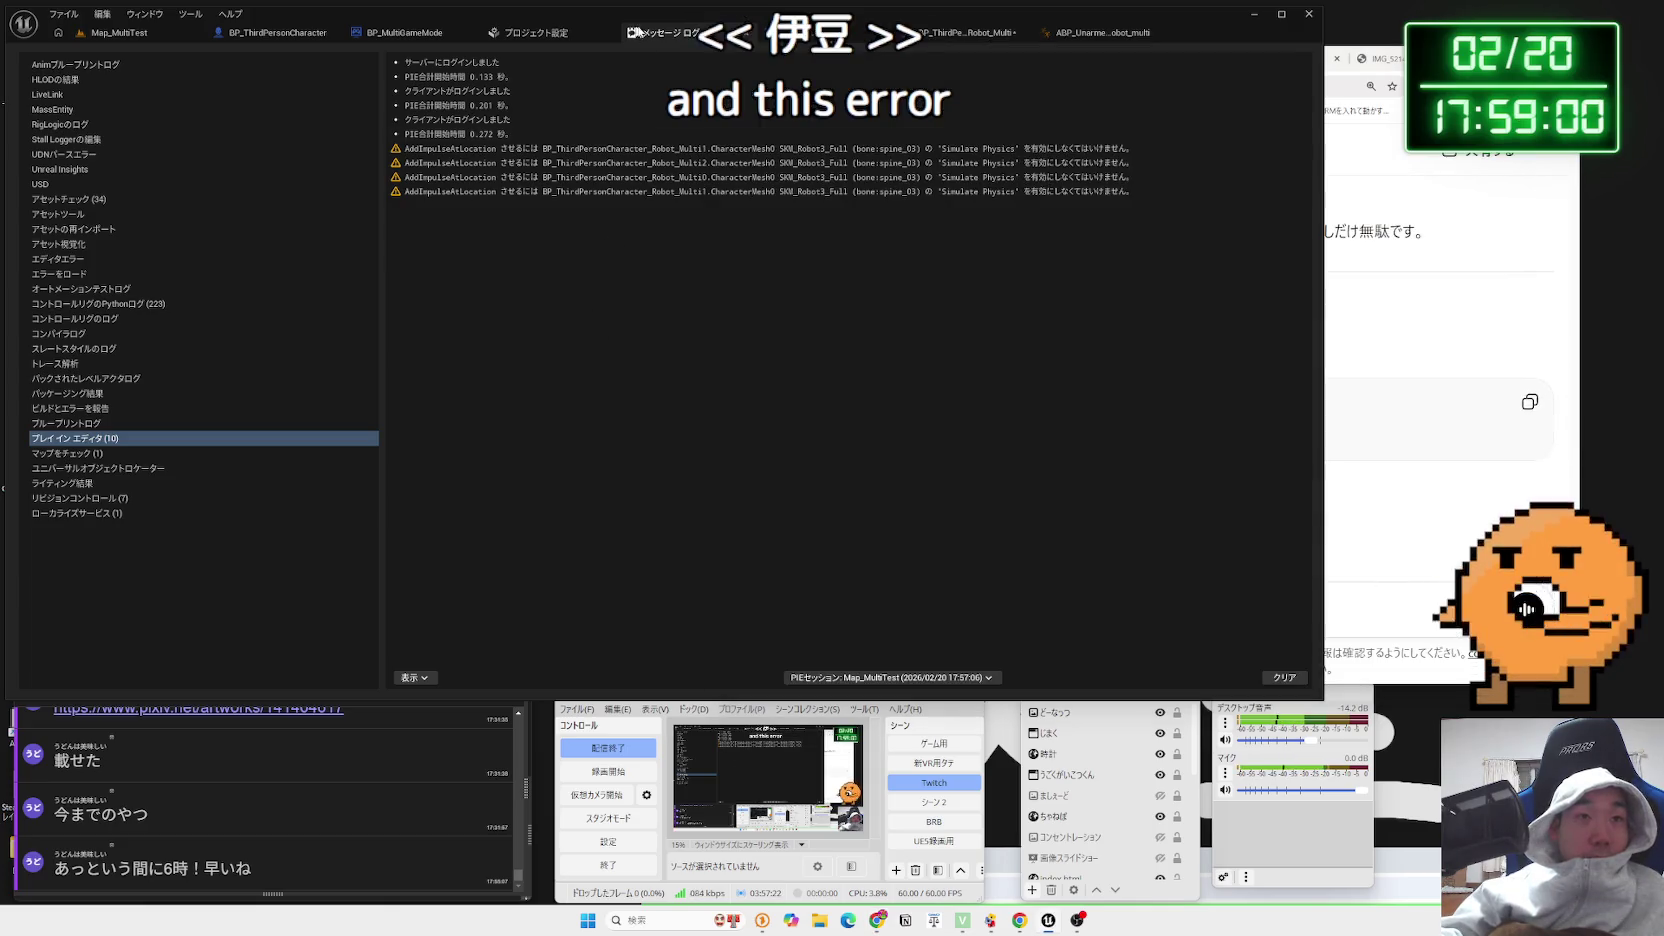
left_click(673, 38)
In the robot's event graph, search 'is sim' from the Bonename Jouhanshin output pin
left_click(405, 33)
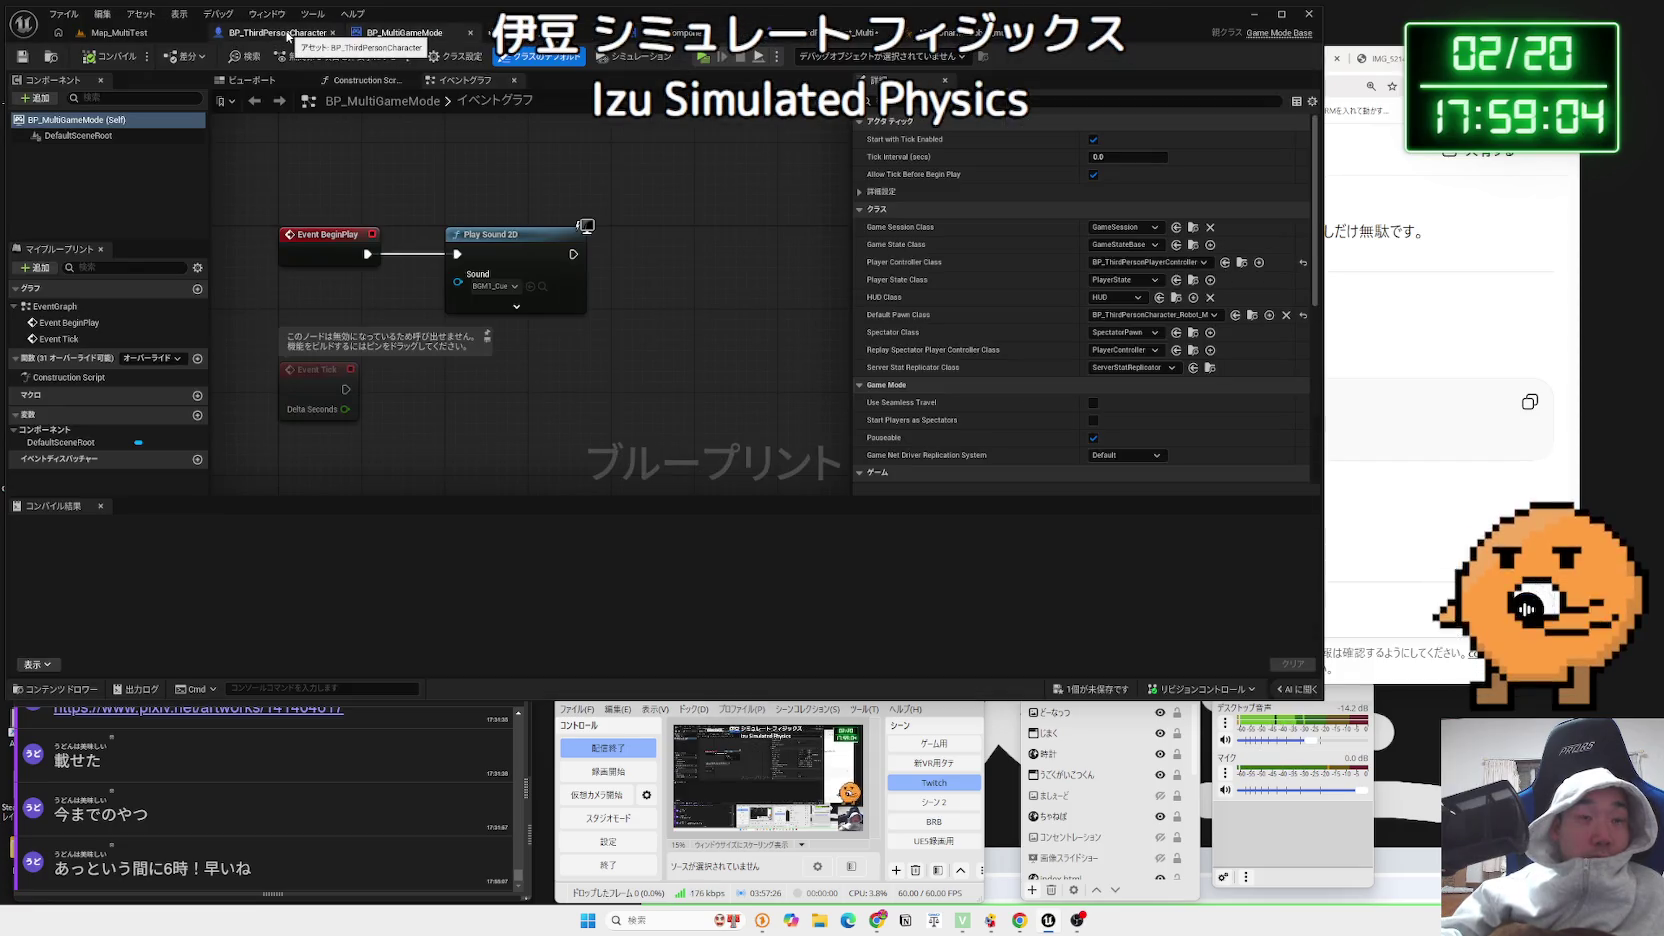
left_click(820, 32)
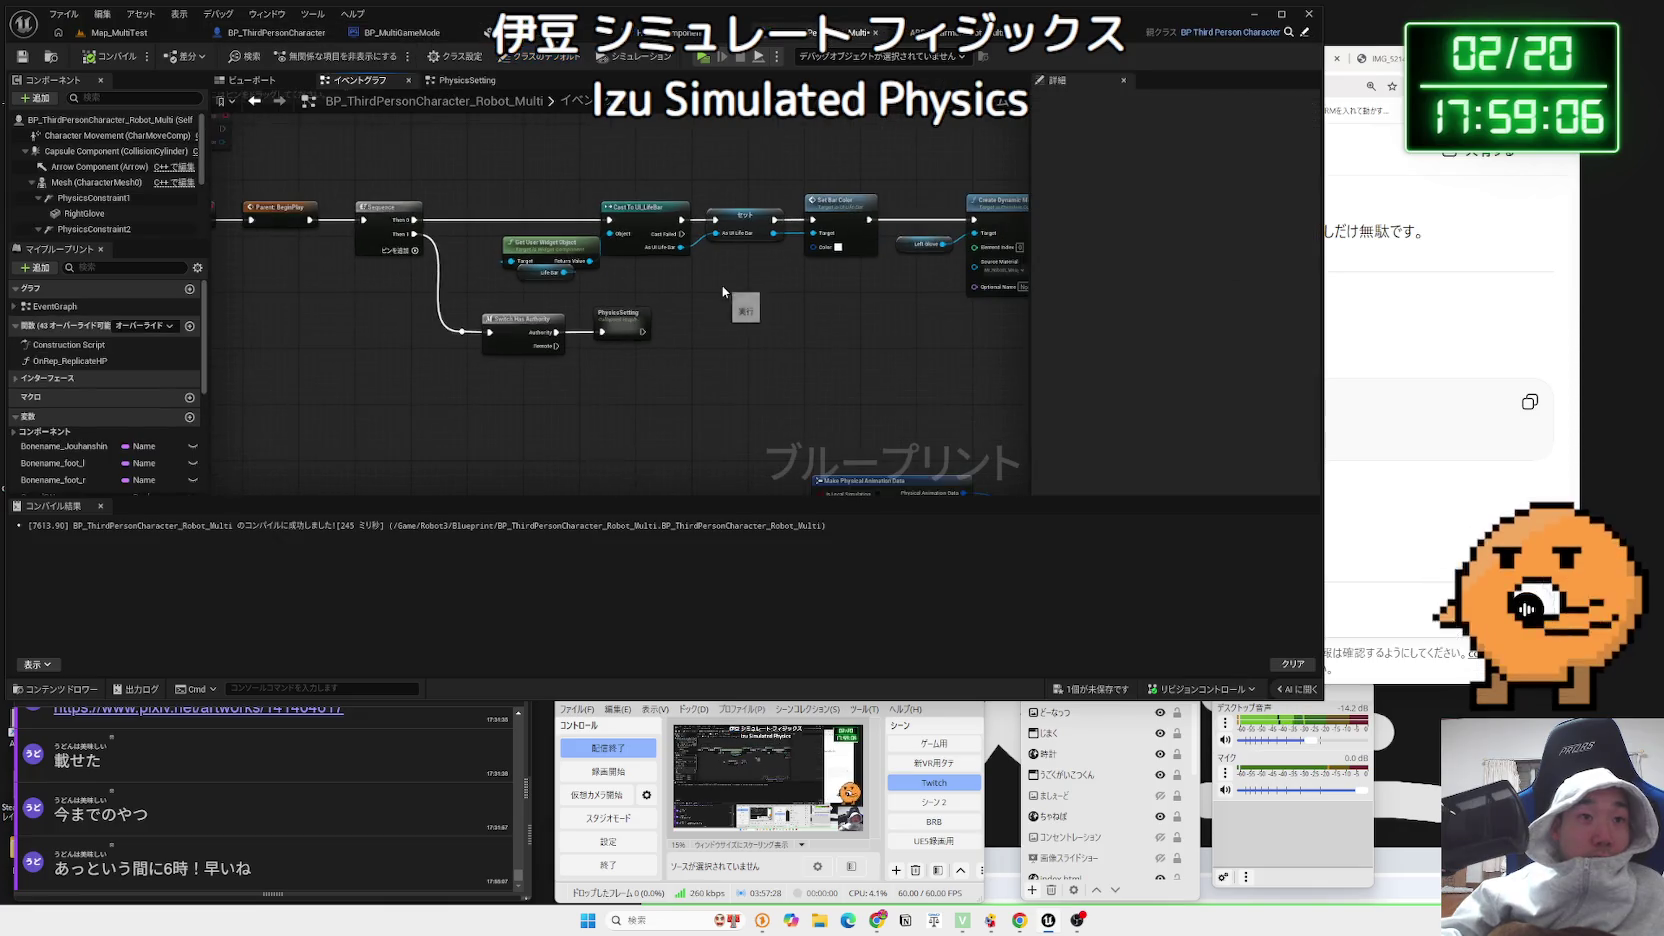
scroll(722, 285, "down", 3)
scroll(673, 352, "up", 1)
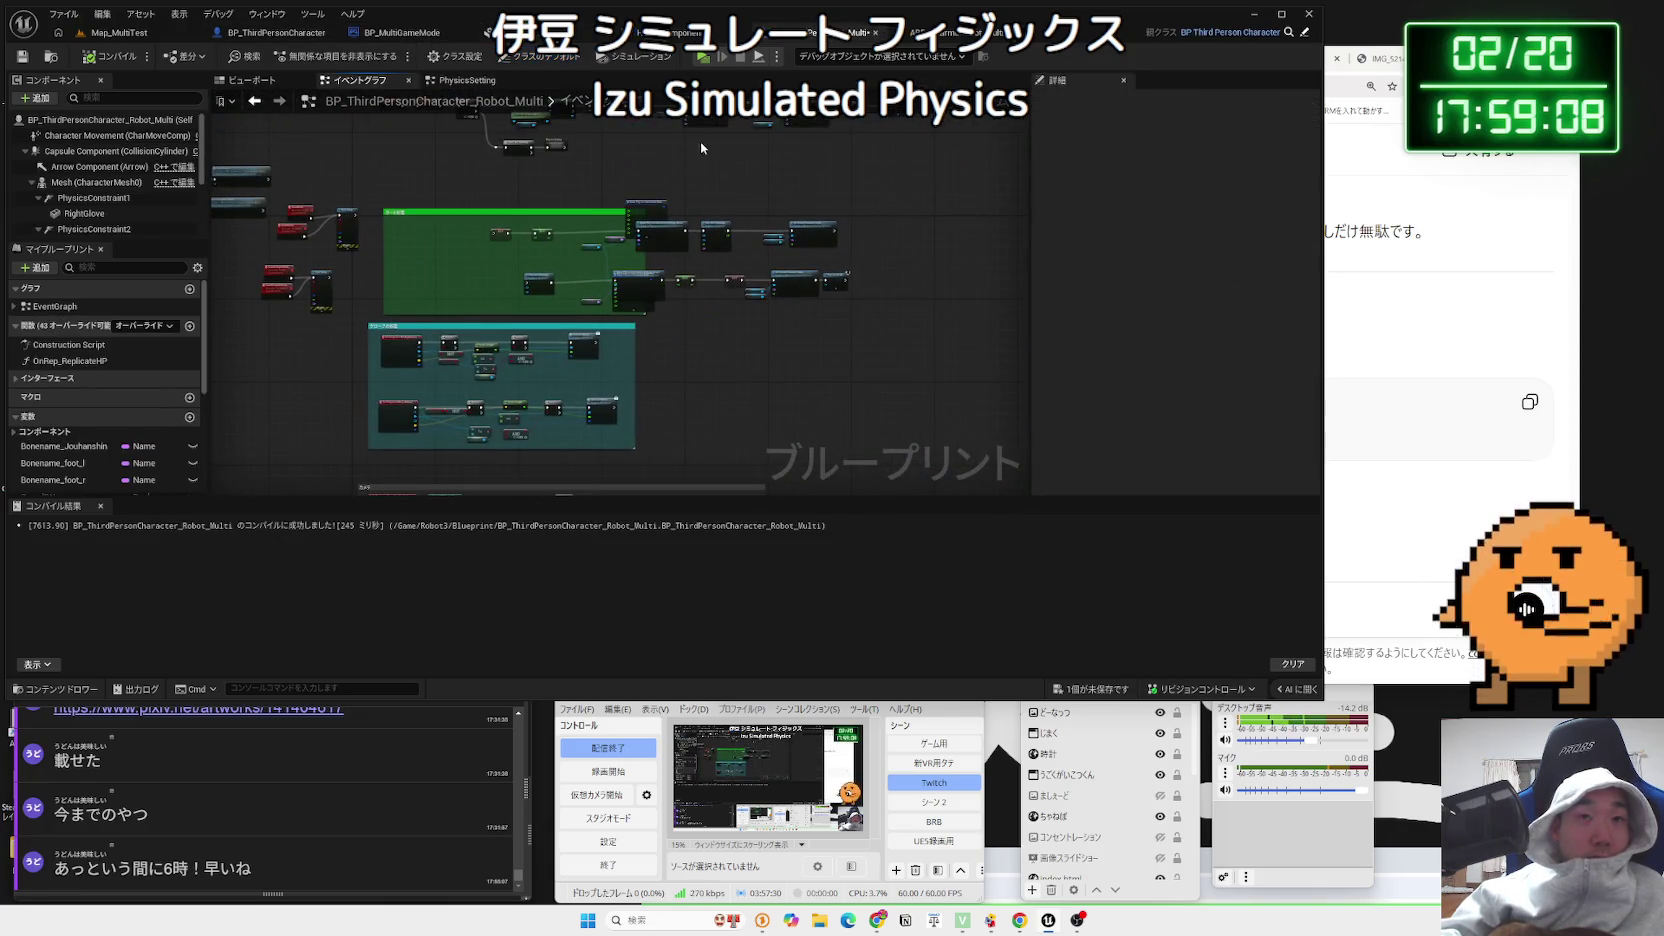
scroll(640, 400, "up", 5)
scroll(872, 232, "up", 2)
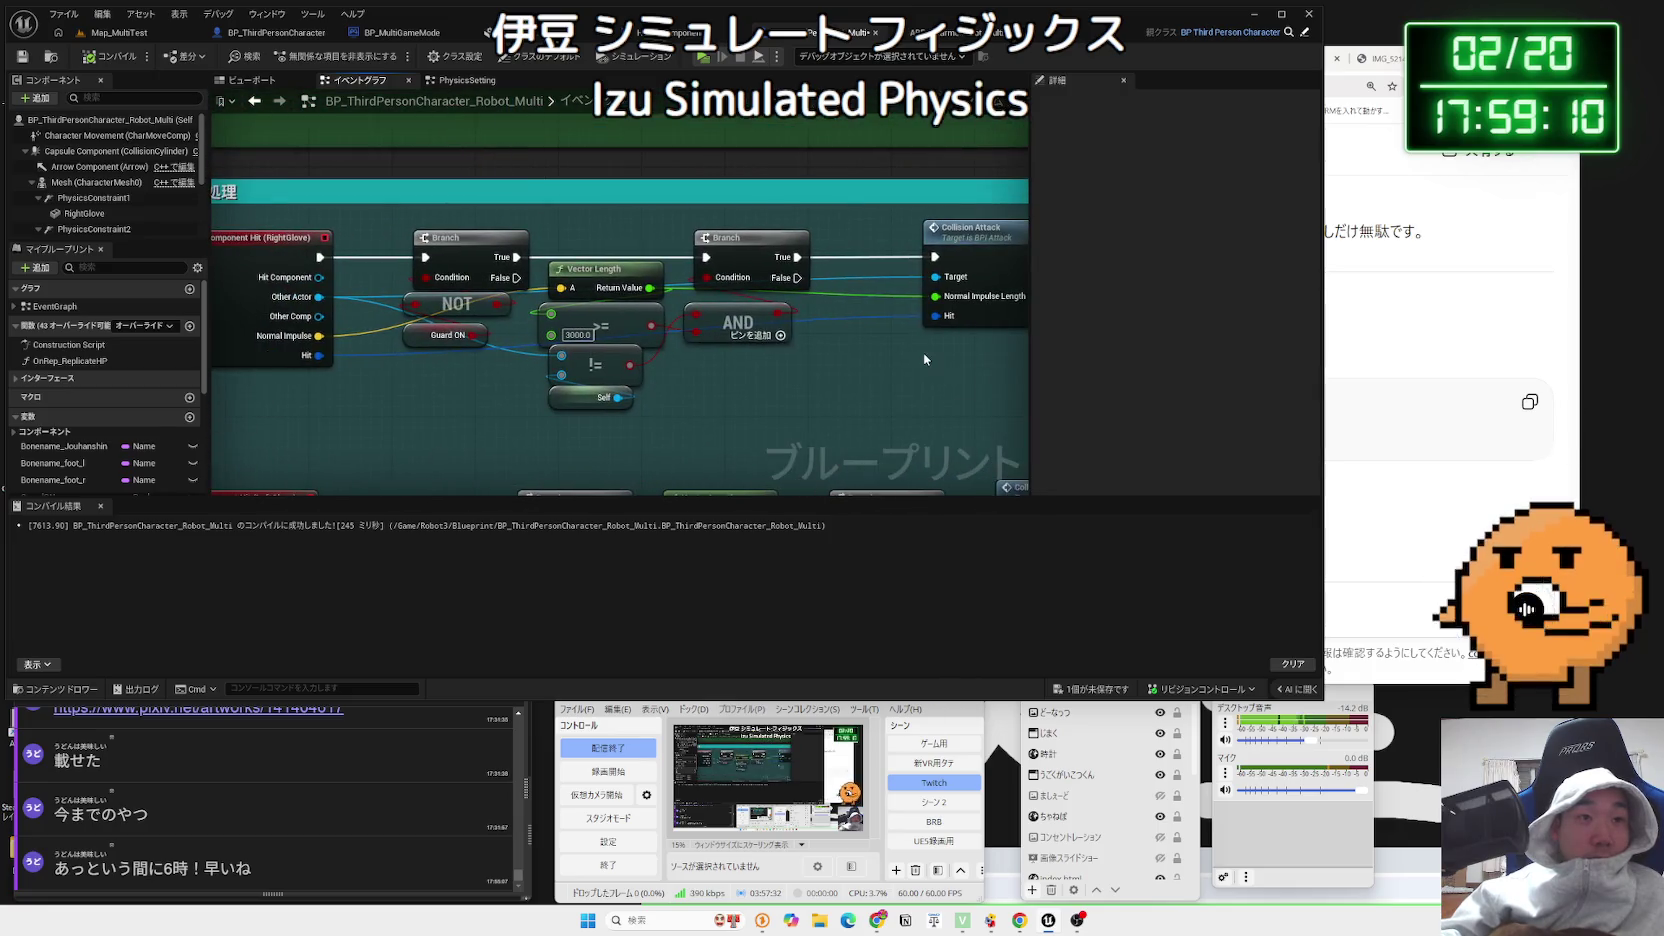
scroll(756, 262, "down", 5)
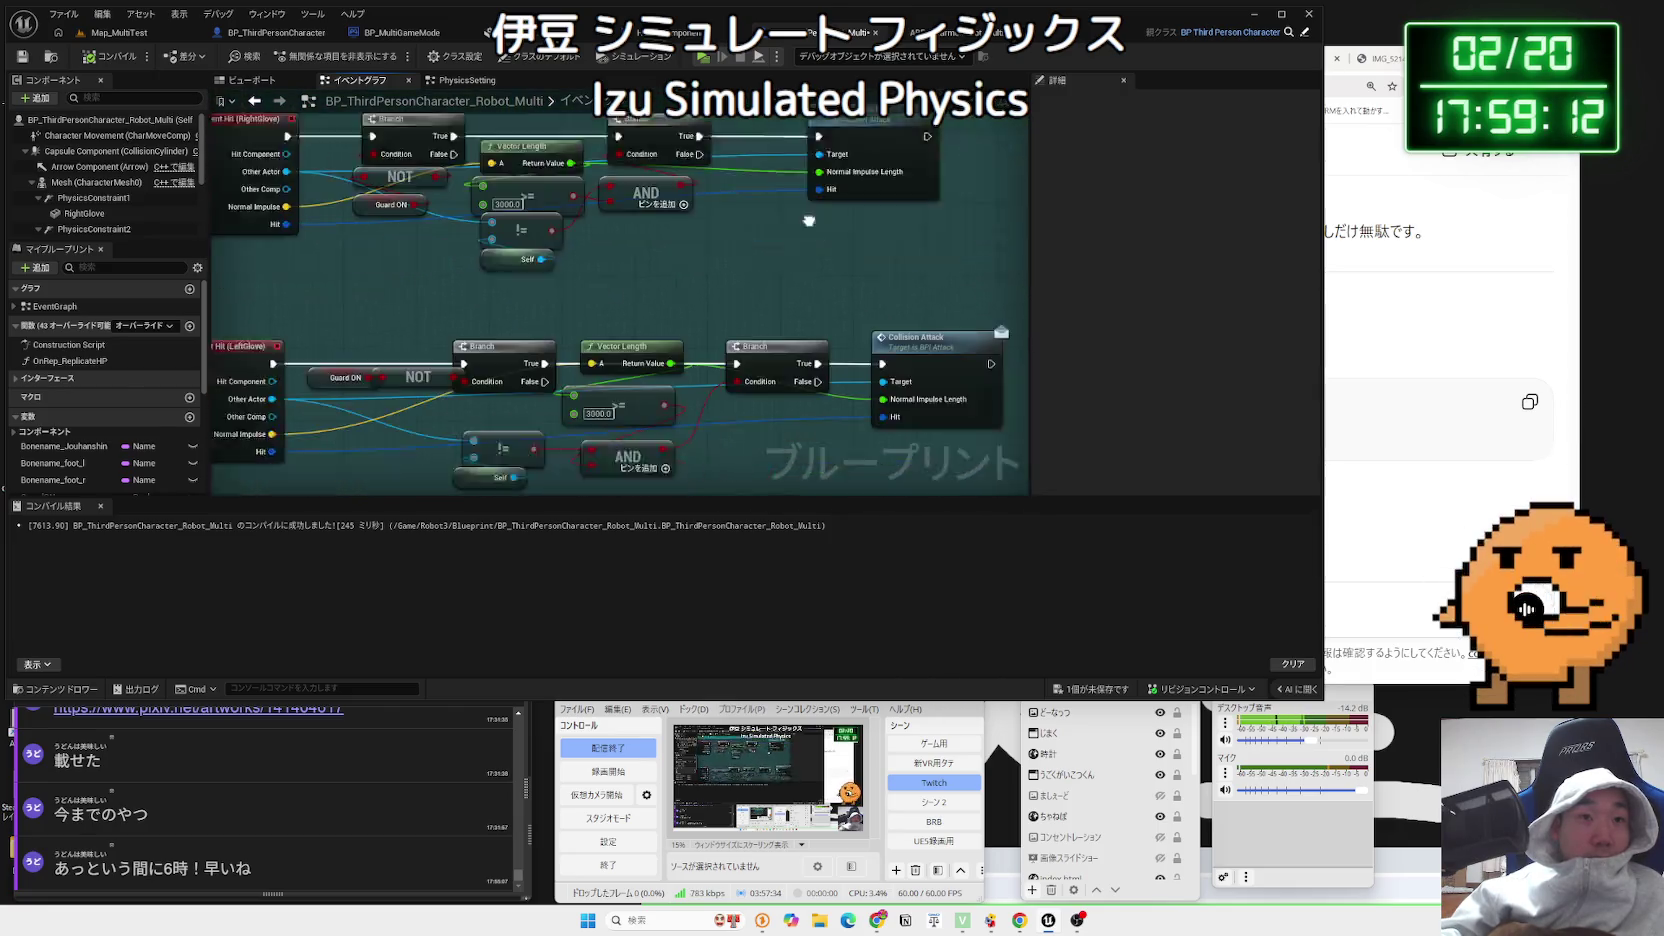
scroll(700, 240, "up", 5)
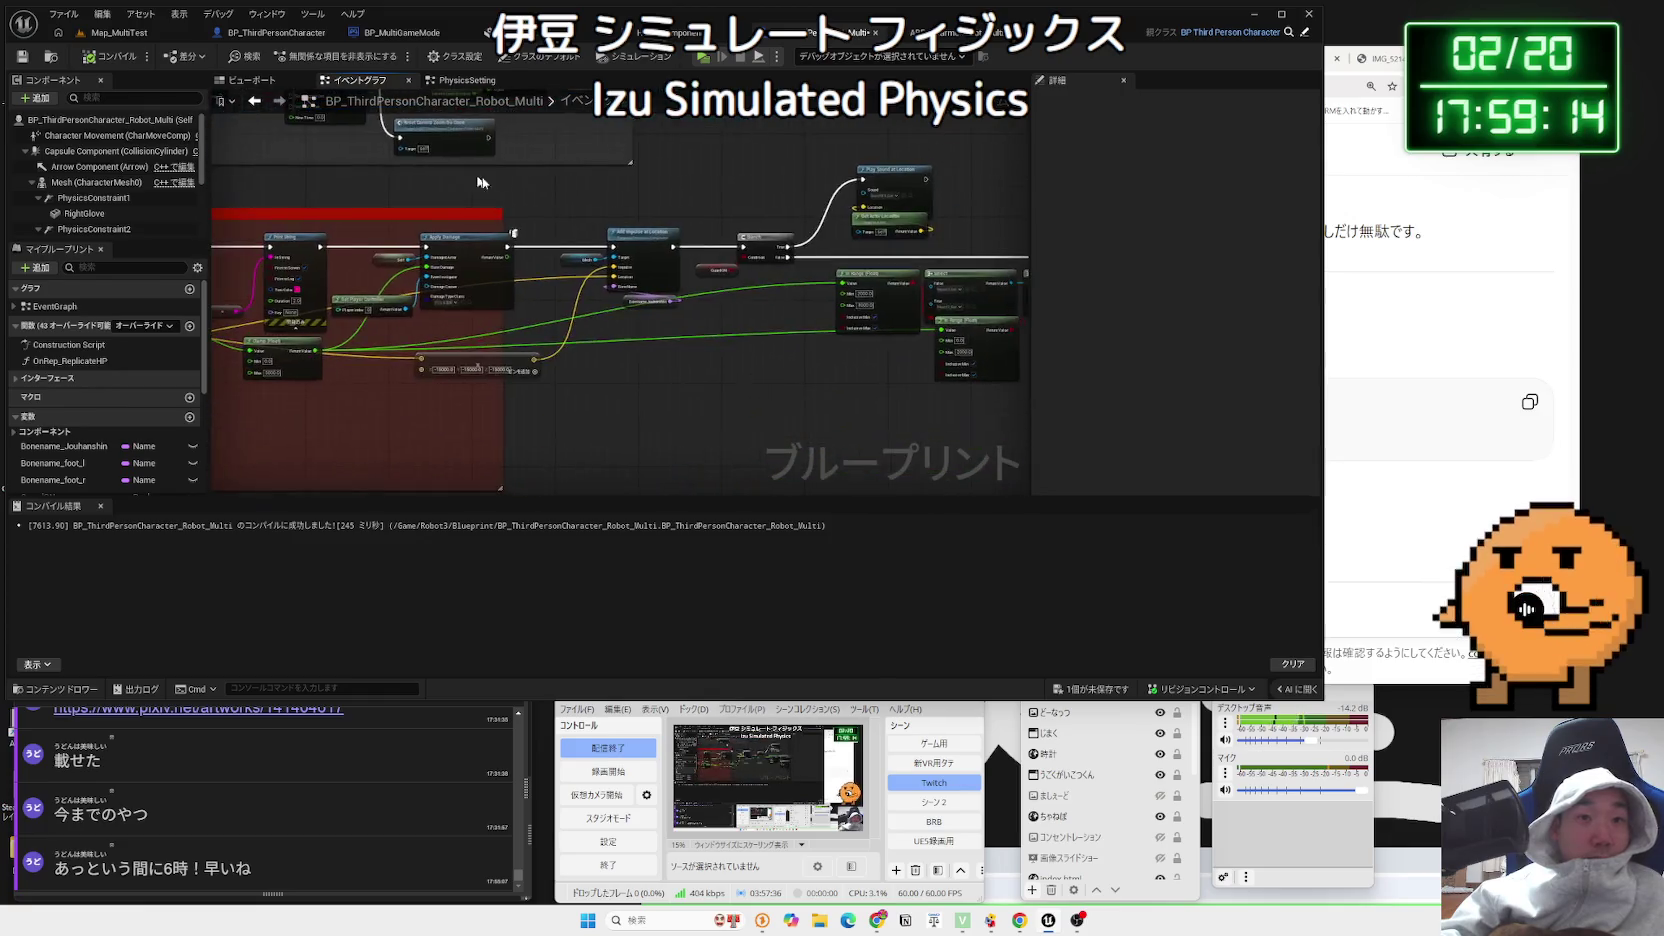
mouse_move(647, 217)
left_mouse_down()
mouse_move(747, 195)
mouse_move(391, 173)
mouse_move(551, 161)
left_mouse_up()
scroll(396, 175, "down", 1)
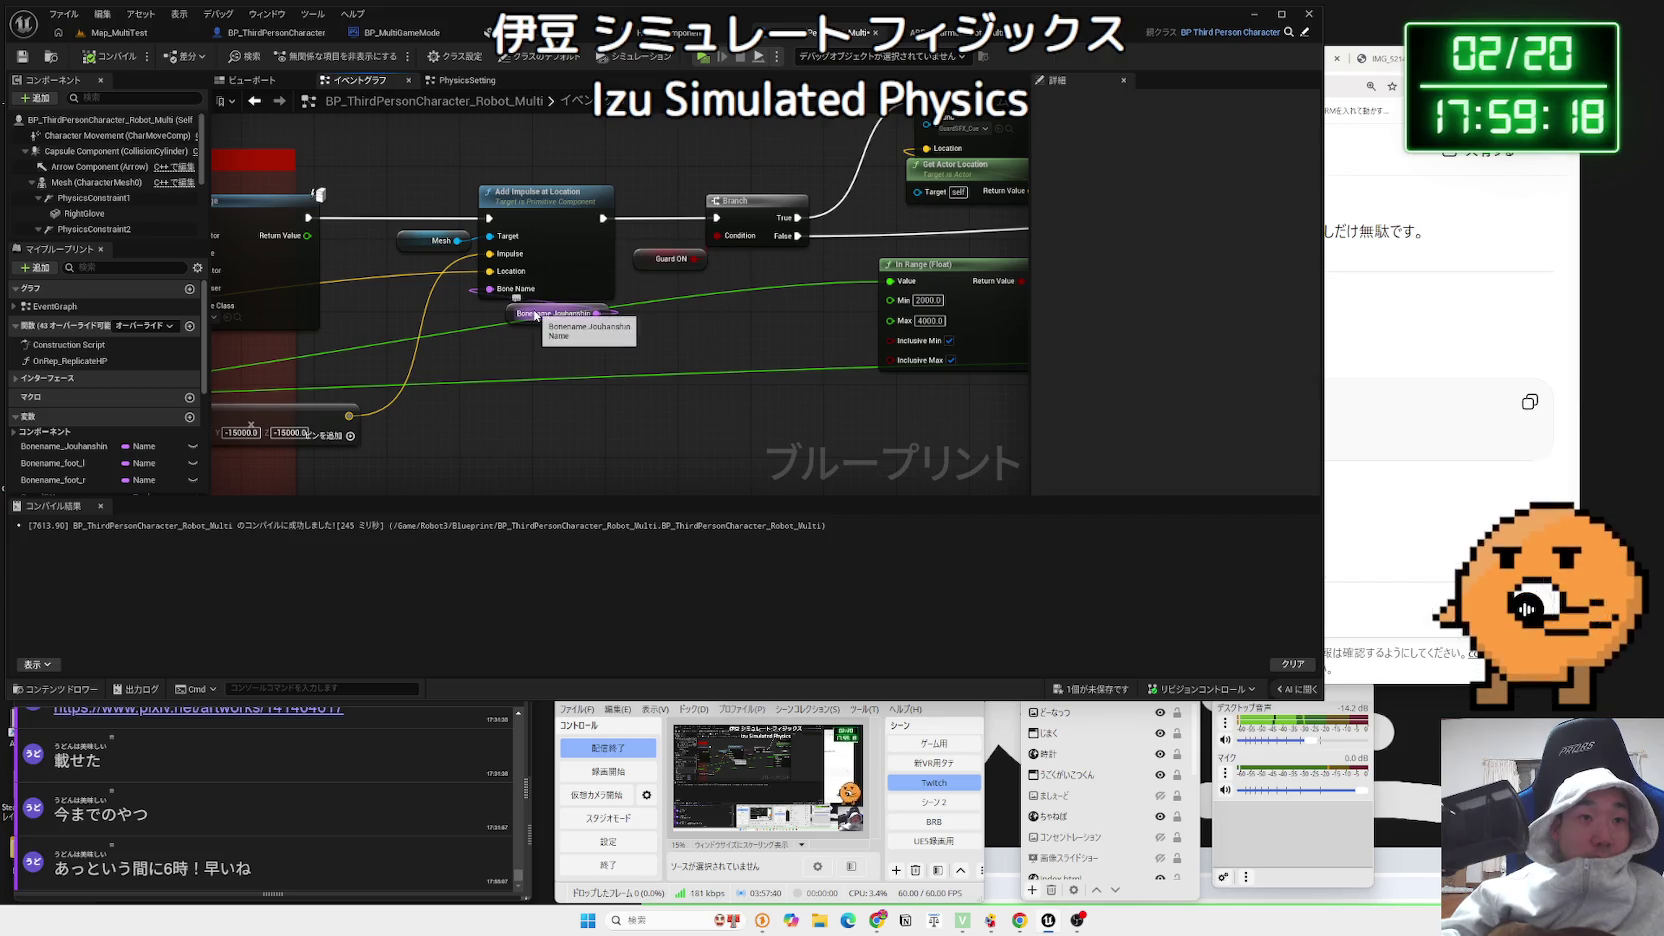
mouse_move(536, 315)
left_mouse_down()
mouse_move(422, 368)
mouse_move(501, 368)
left_mouse_up()
type("is simulat")
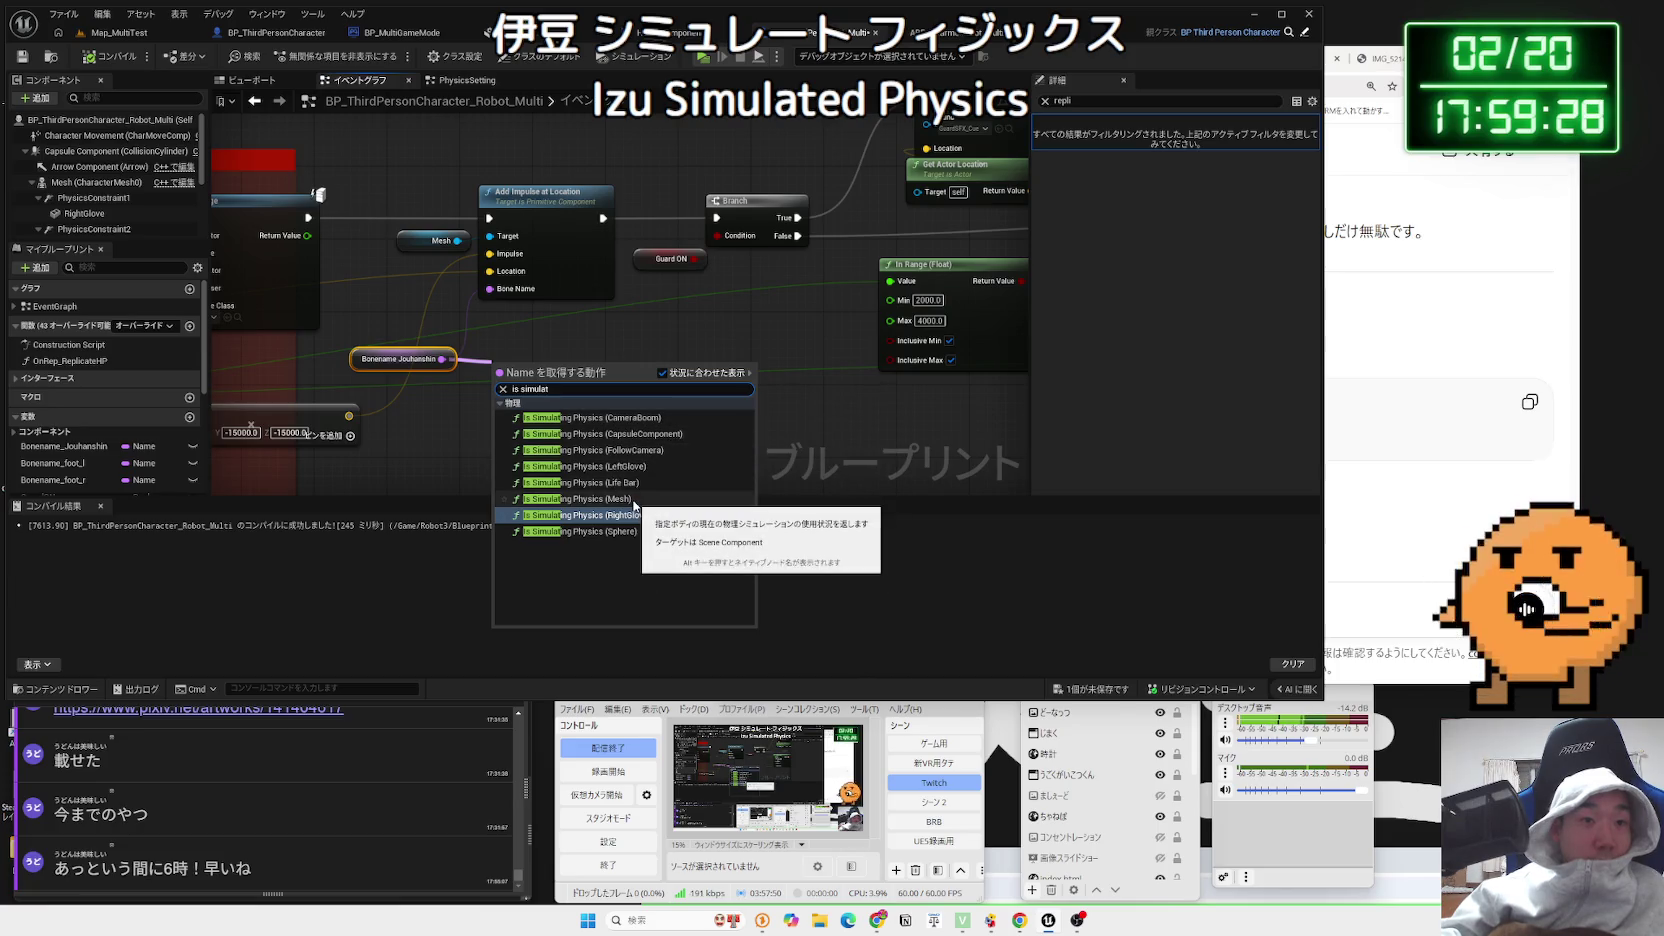
Add an Is Simulating Physics node for the Mesh's Bonename Jouhanshin bone and arrange its inputs
left_click(633, 500)
mouse_move(561, 378)
left_mouse_down()
mouse_move(615, 365)
mouse_move(556, 331)
left_mouse_up()
left_click_drag(395, 361, 390, 380)
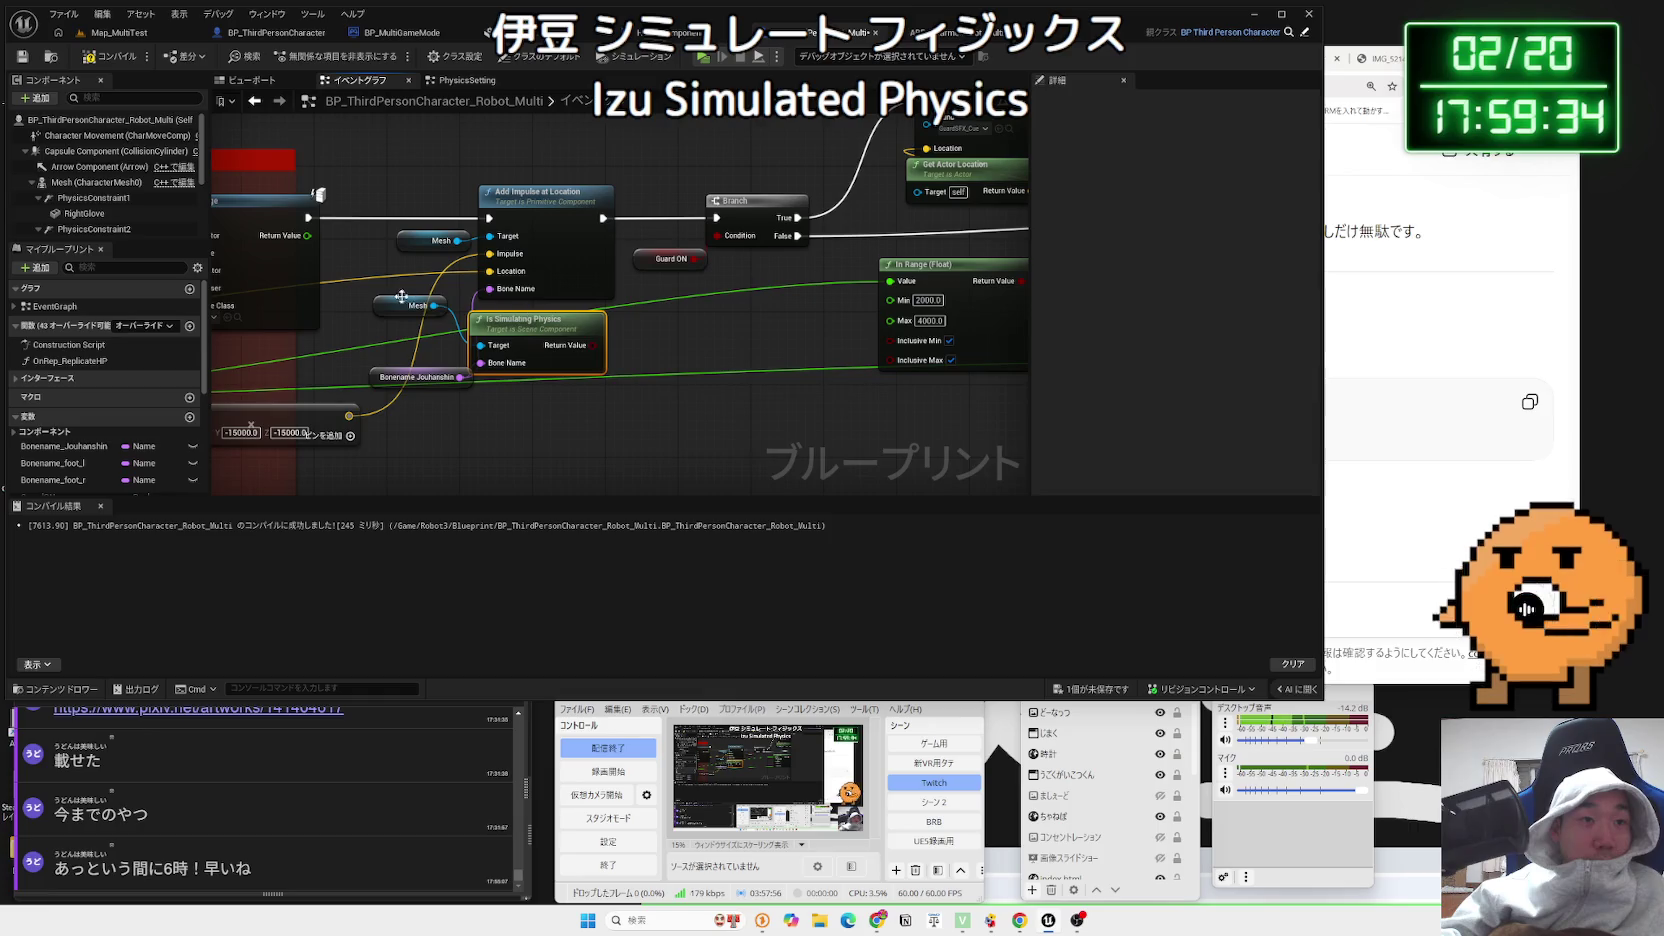
left_click_drag(405, 305, 390, 338)
left_click_drag(545, 328, 571, 328)
left_click_drag(675, 330, 424, 457)
scroll(424, 457, "down", 2)
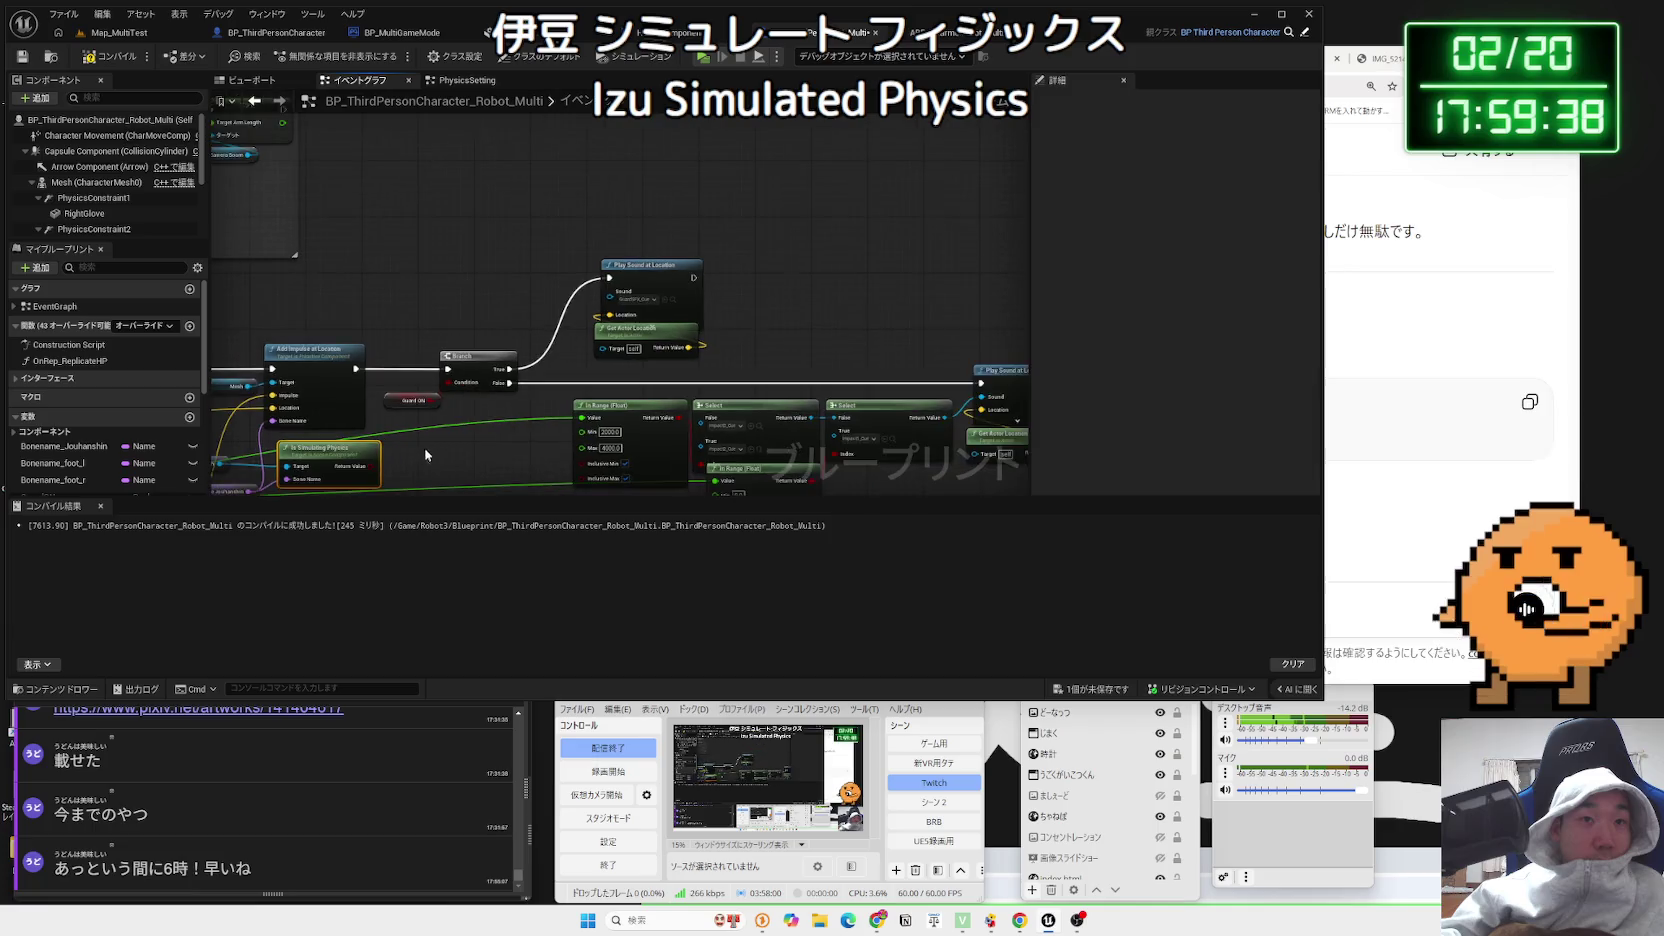
left_click_drag(407, 328, 688, 407)
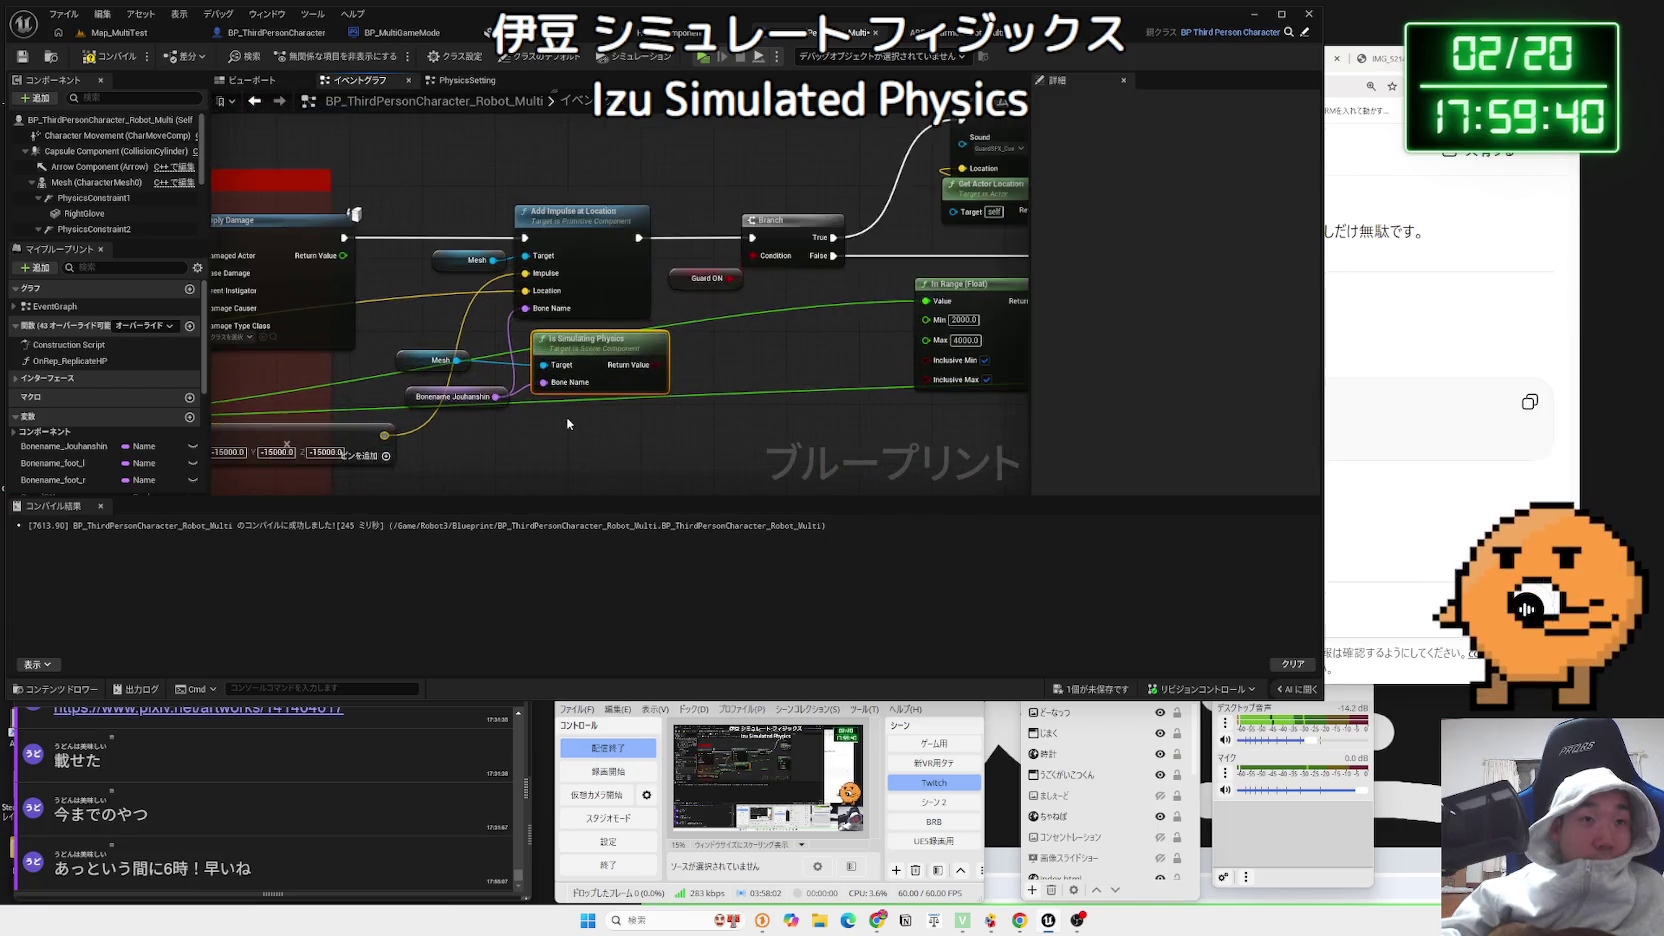
scroll(688, 407, "up", 1)
left_click_drag(551, 348, 567, 366)
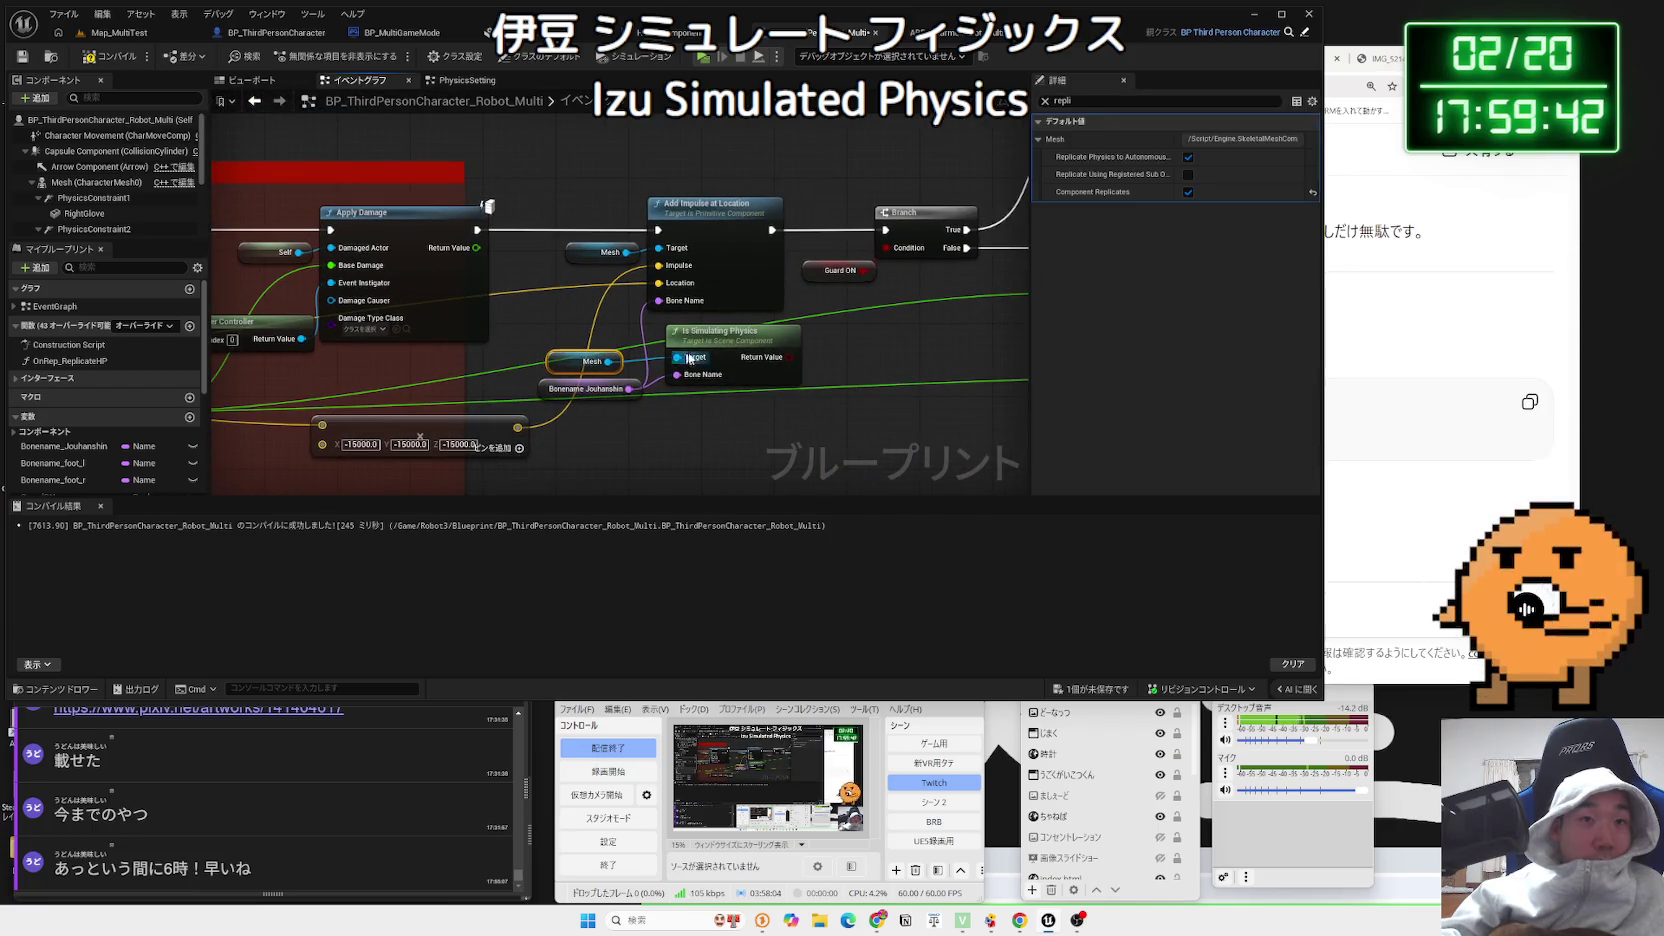
Add a Branch from Is Simulating Physics' Return Value, placed just before Add Impulse at Location
left_click(730, 346)
left_click_drag(789, 357, 832, 362)
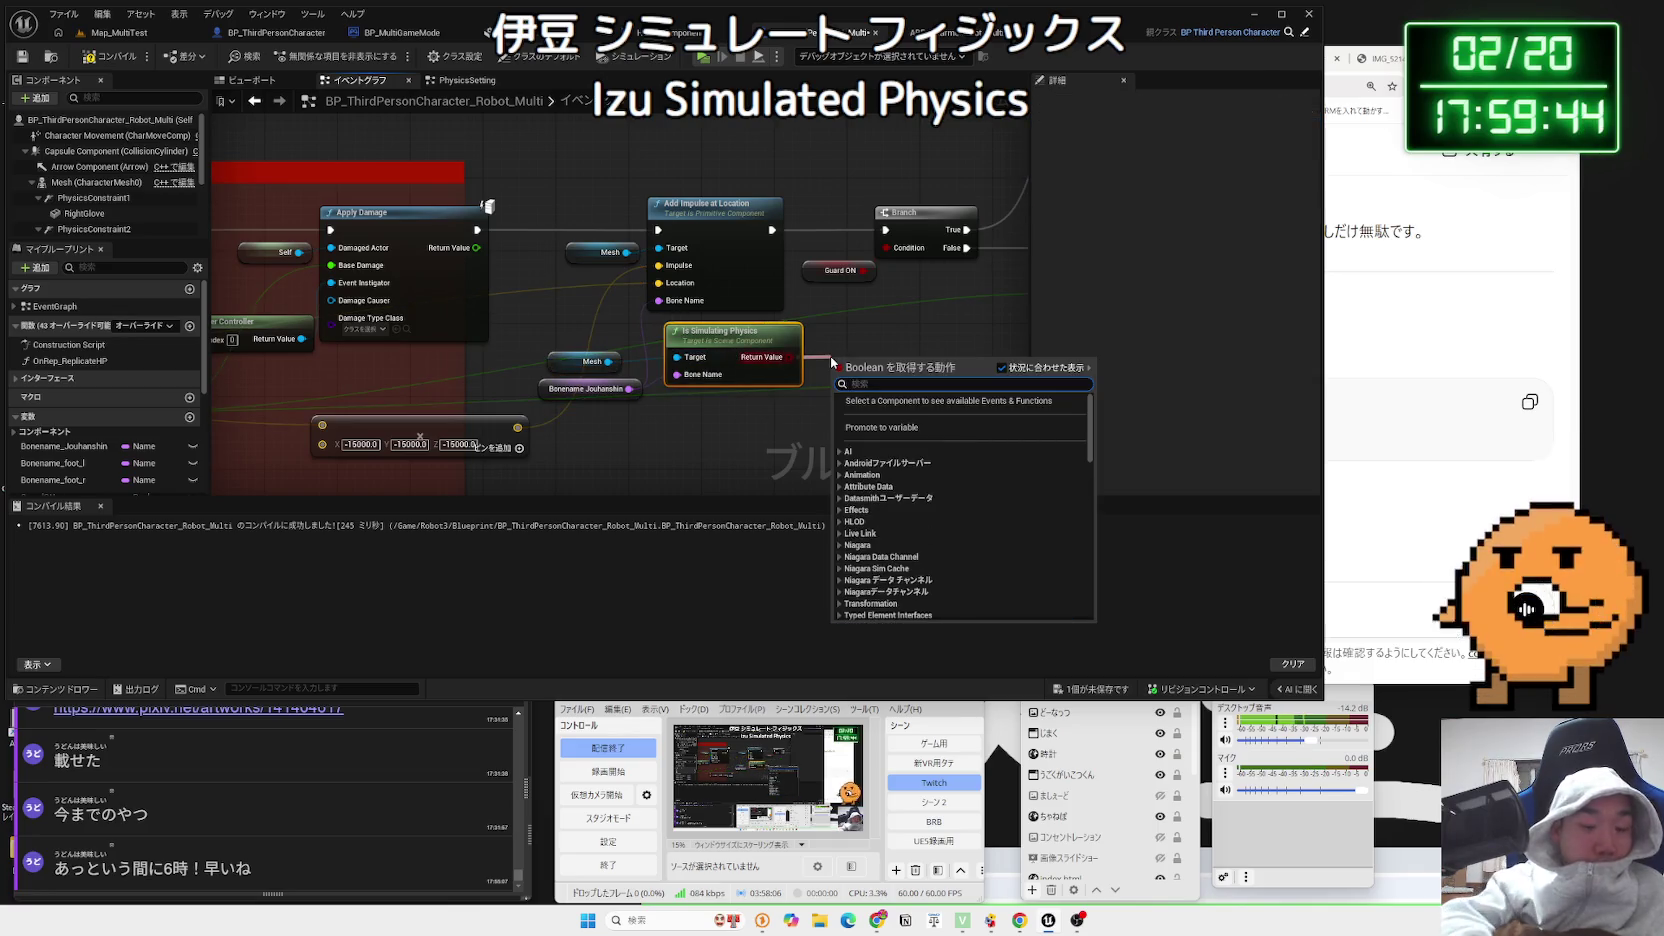
type("branch")
key("Return")
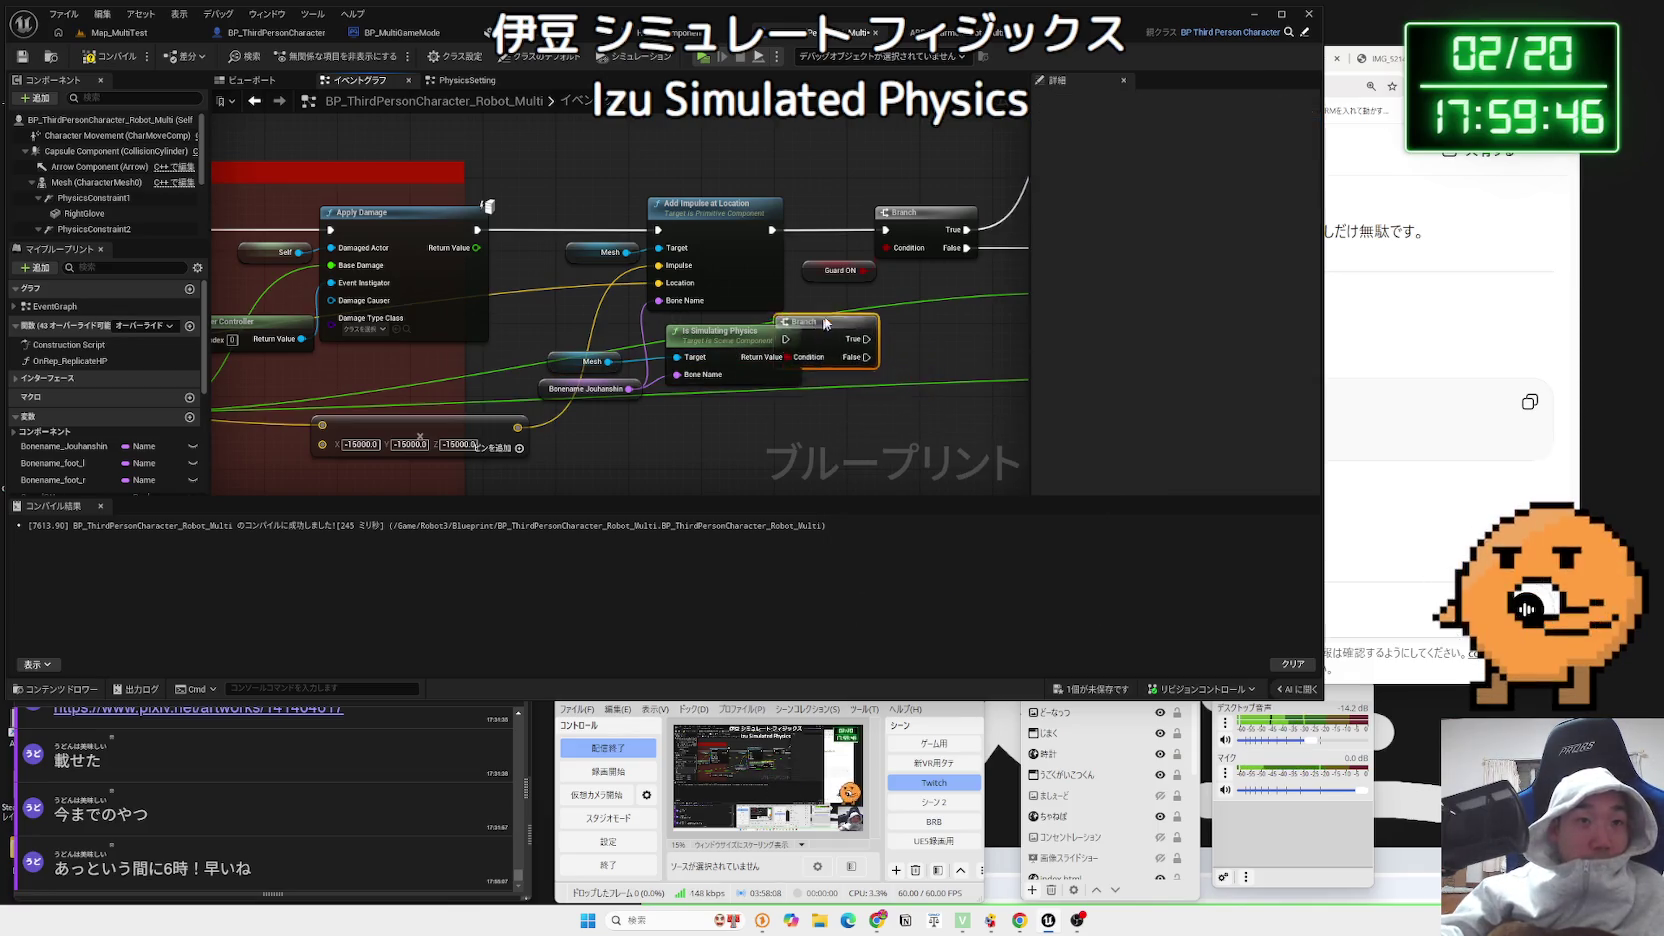
left_click_drag(826, 324, 657, 229)
left_click_drag(760, 231, 574, 219)
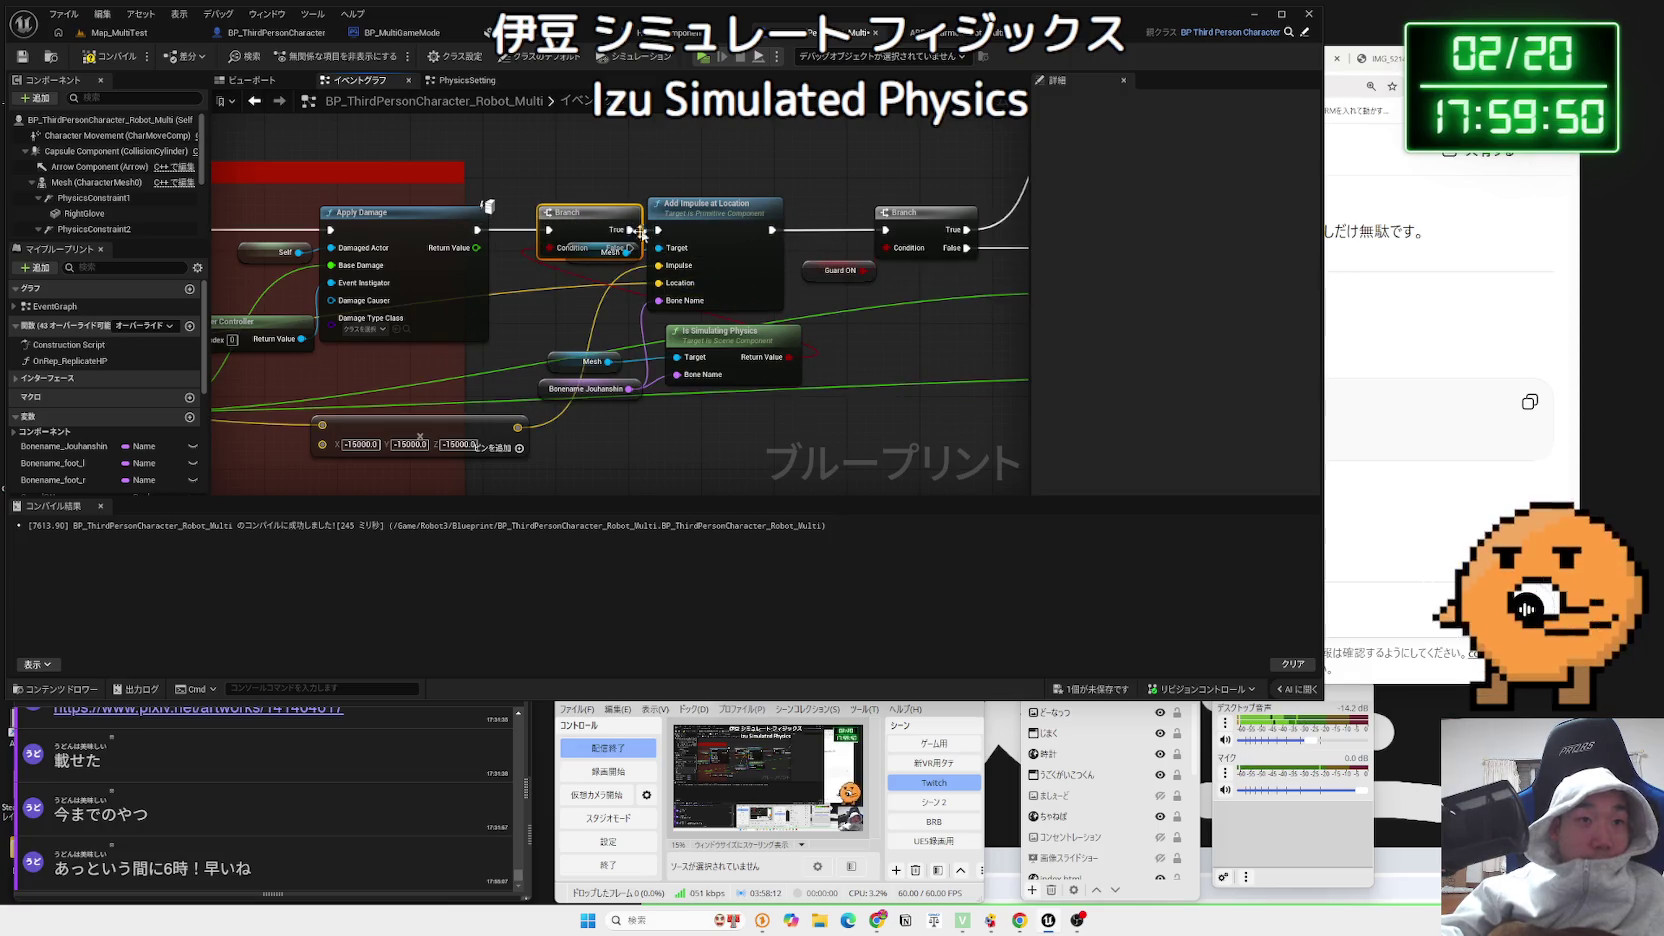
Wire Branch True into Add Impulse at Location and tidy the Mesh, bone name and check nodes
mouse_move(636, 254)
left_mouse_down()
mouse_move(609, 181)
mouse_move(655, 188)
left_mouse_up()
left_click_drag(868, 238, 884, 230)
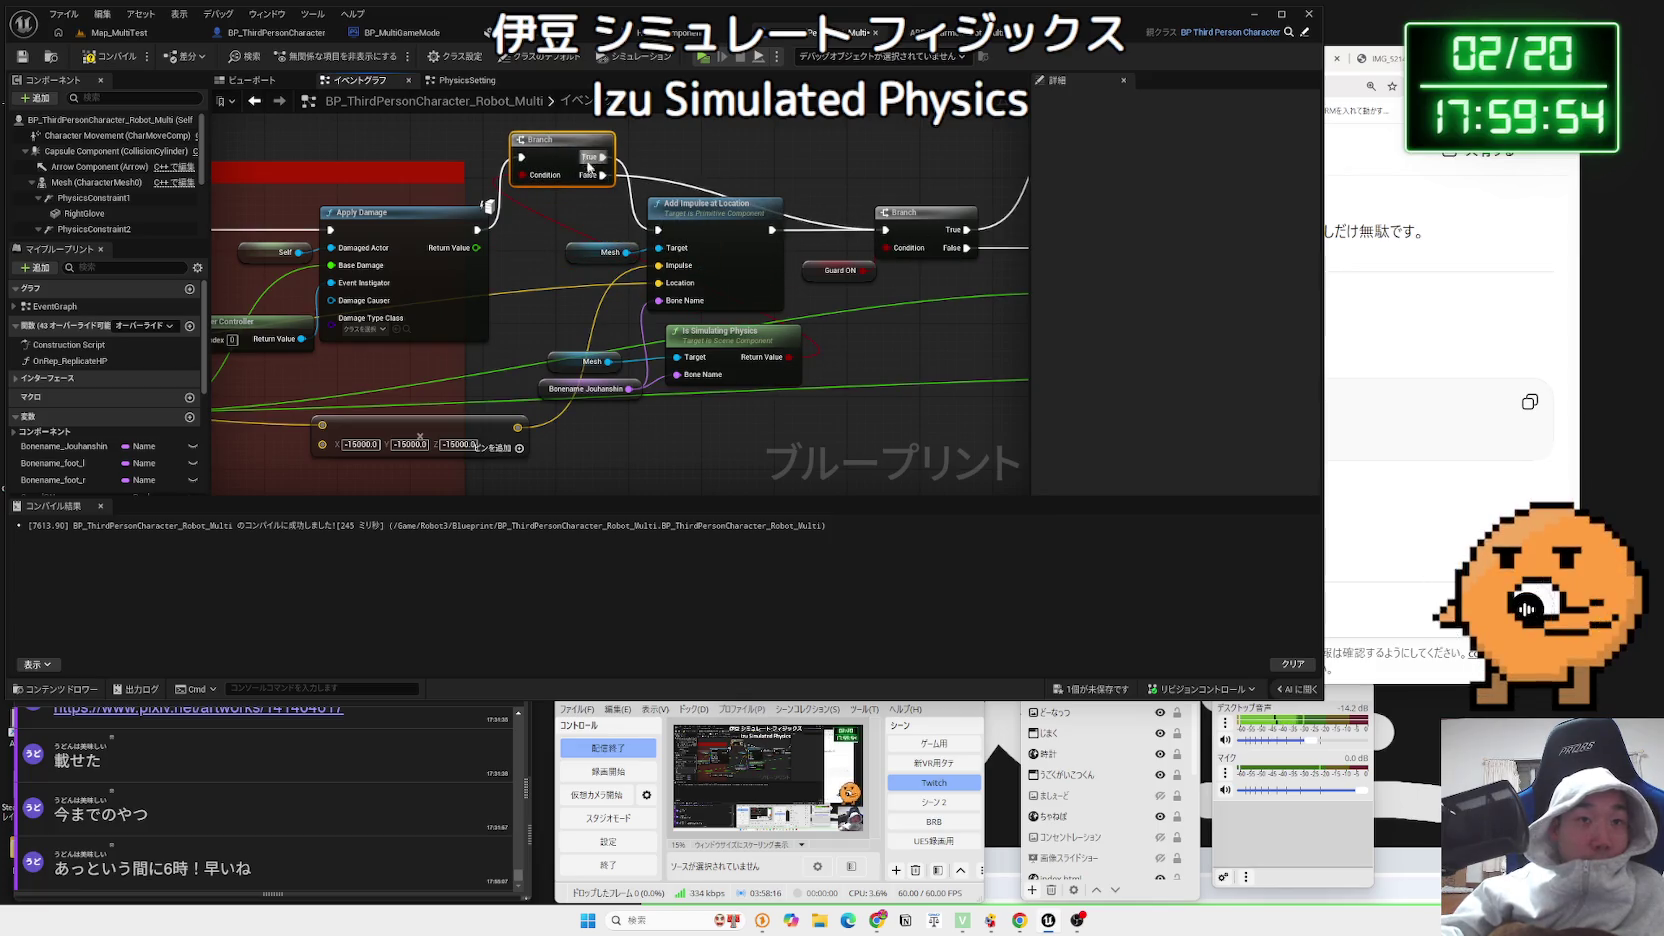
left_click_drag(588, 168, 579, 203)
left_click_drag(705, 168, 657, 230)
mouse_move(567, 152)
left_mouse_down()
mouse_move(567, 207)
mouse_move(661, 176)
left_mouse_up()
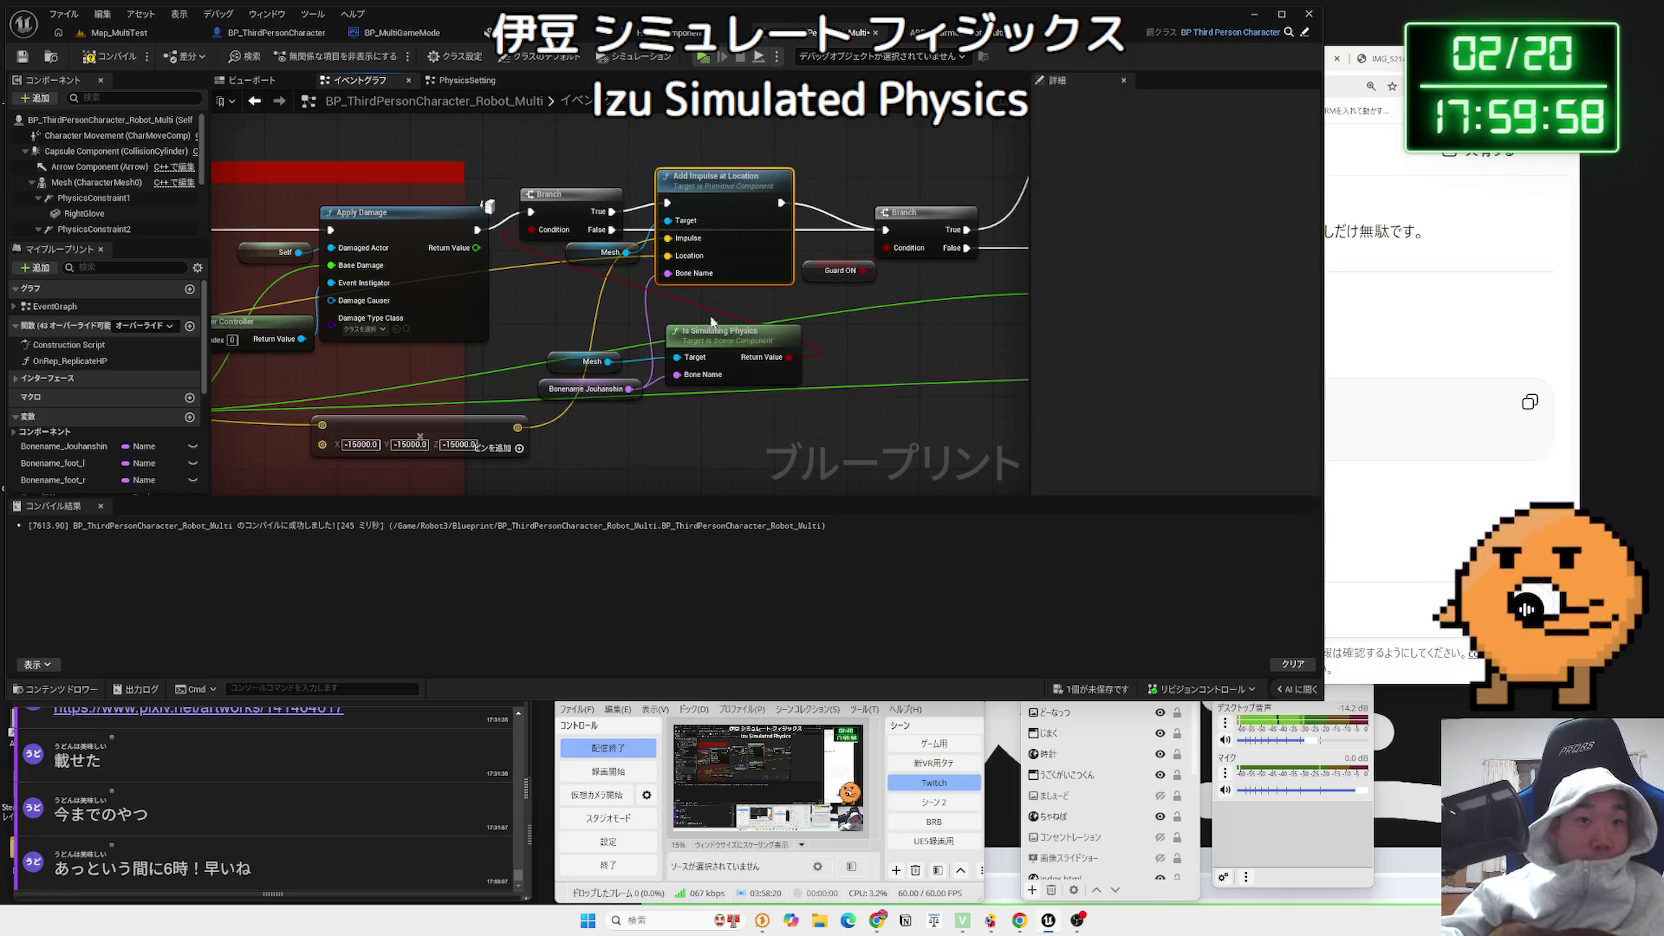
left_click_drag(656, 358, 648, 331)
left_click(648, 331)
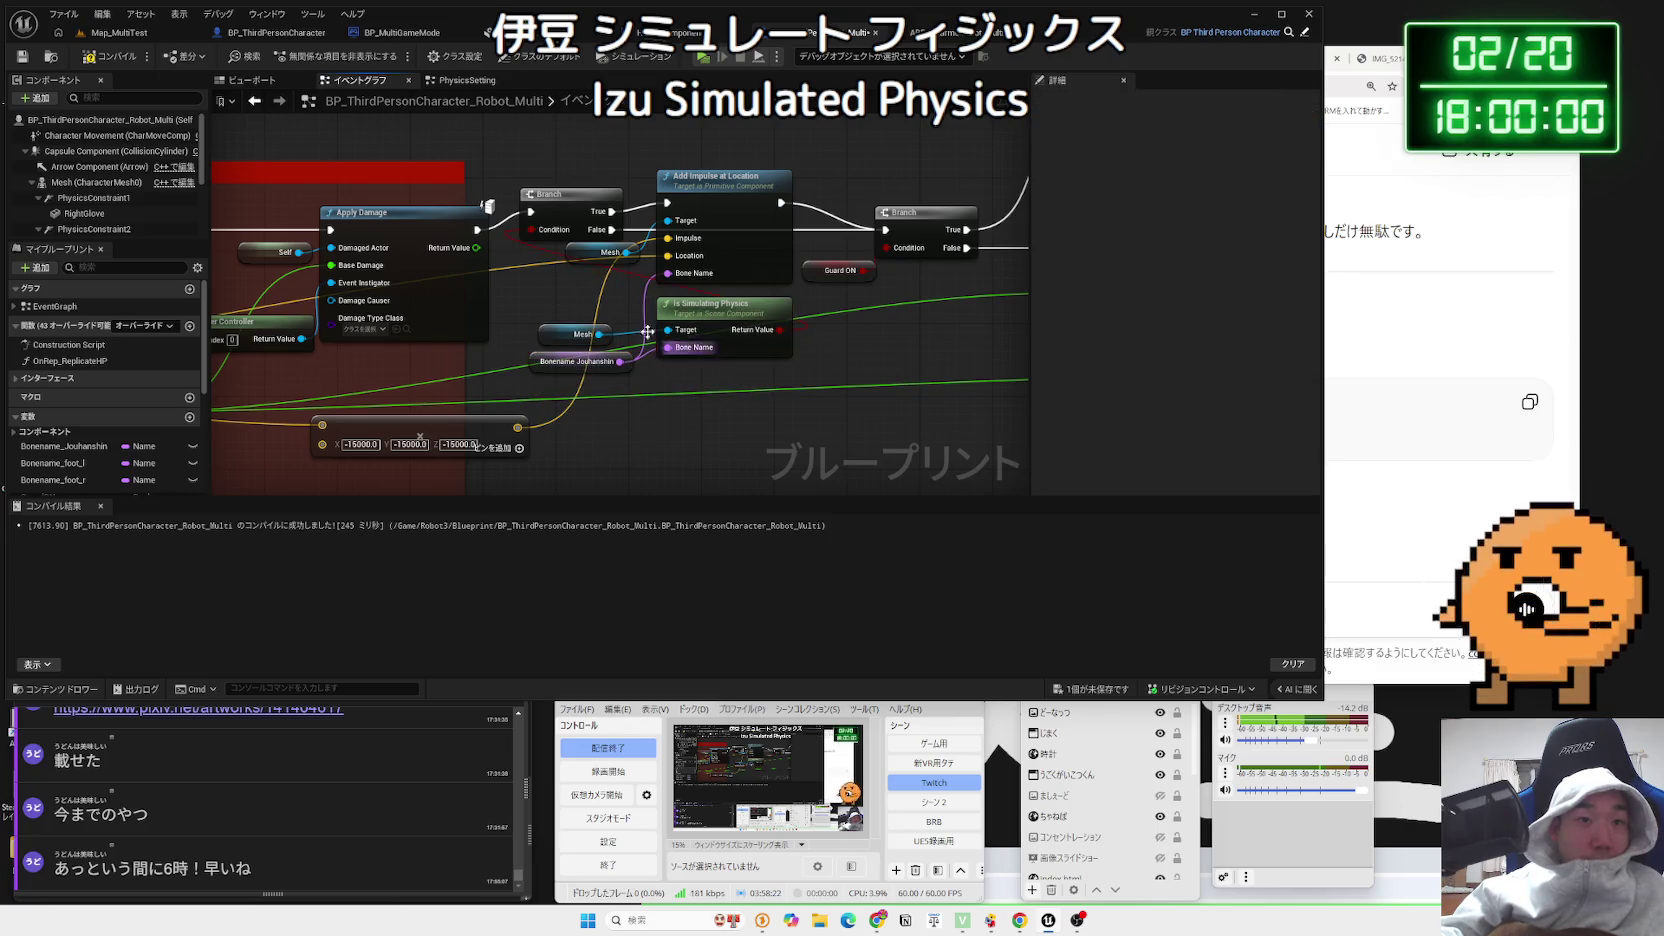
left_click(120, 33)
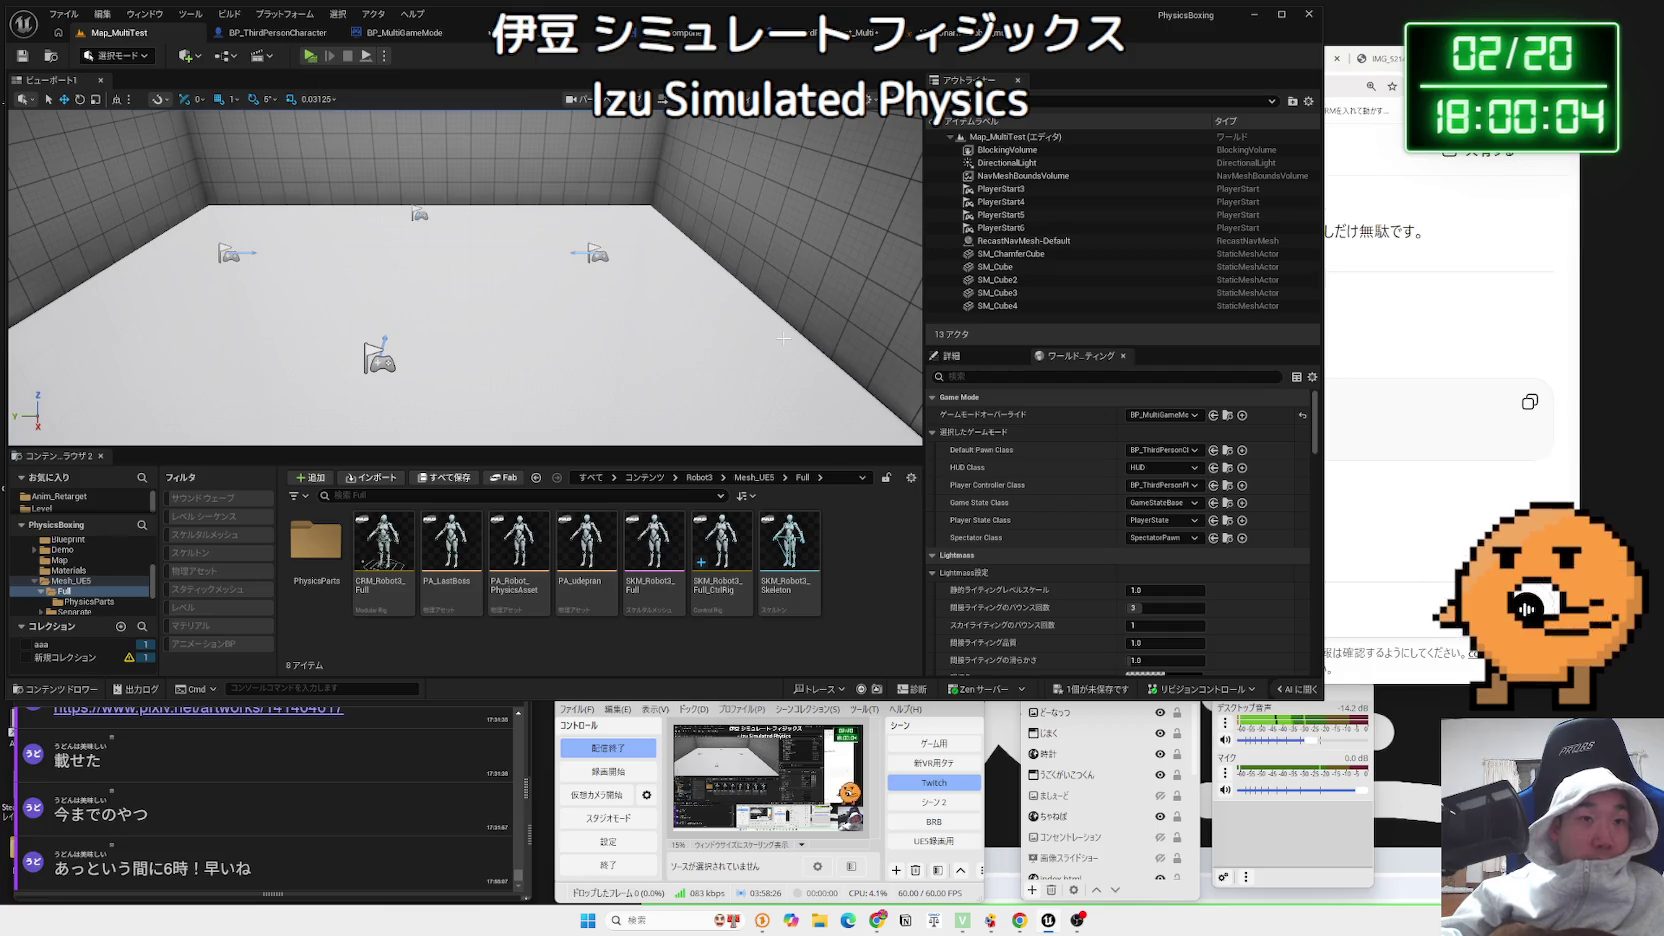
Run and stop a server-plus-two-client test of the gated impulse, then go back to the robot blueprint
left_click(311, 57)
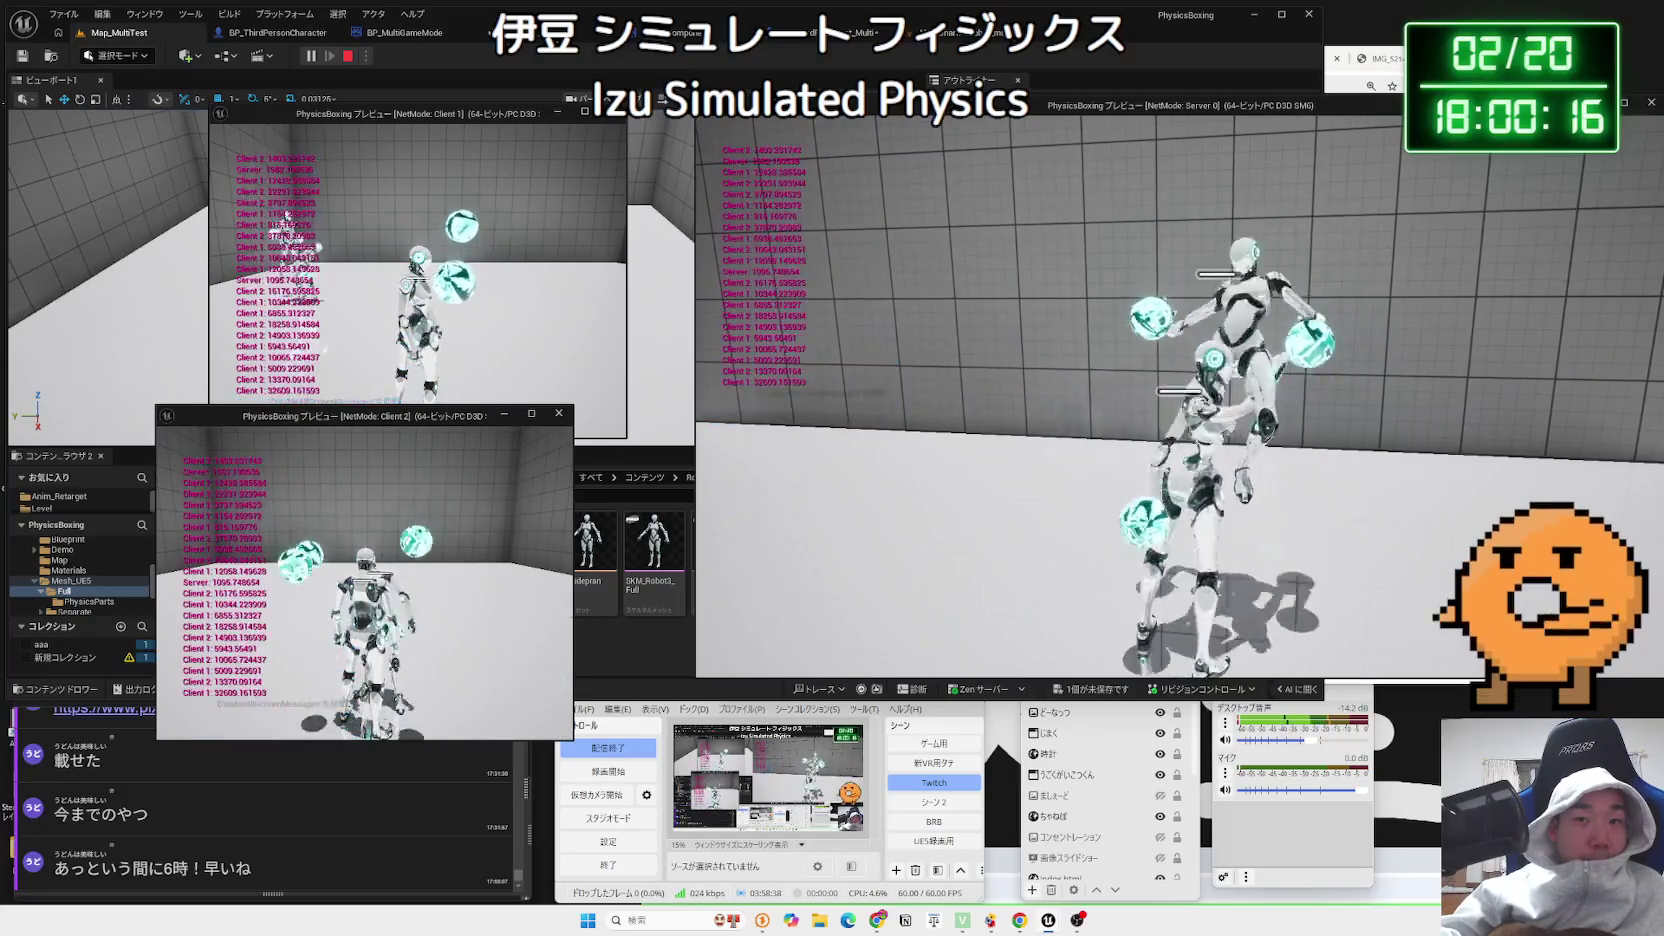
key("Escape")
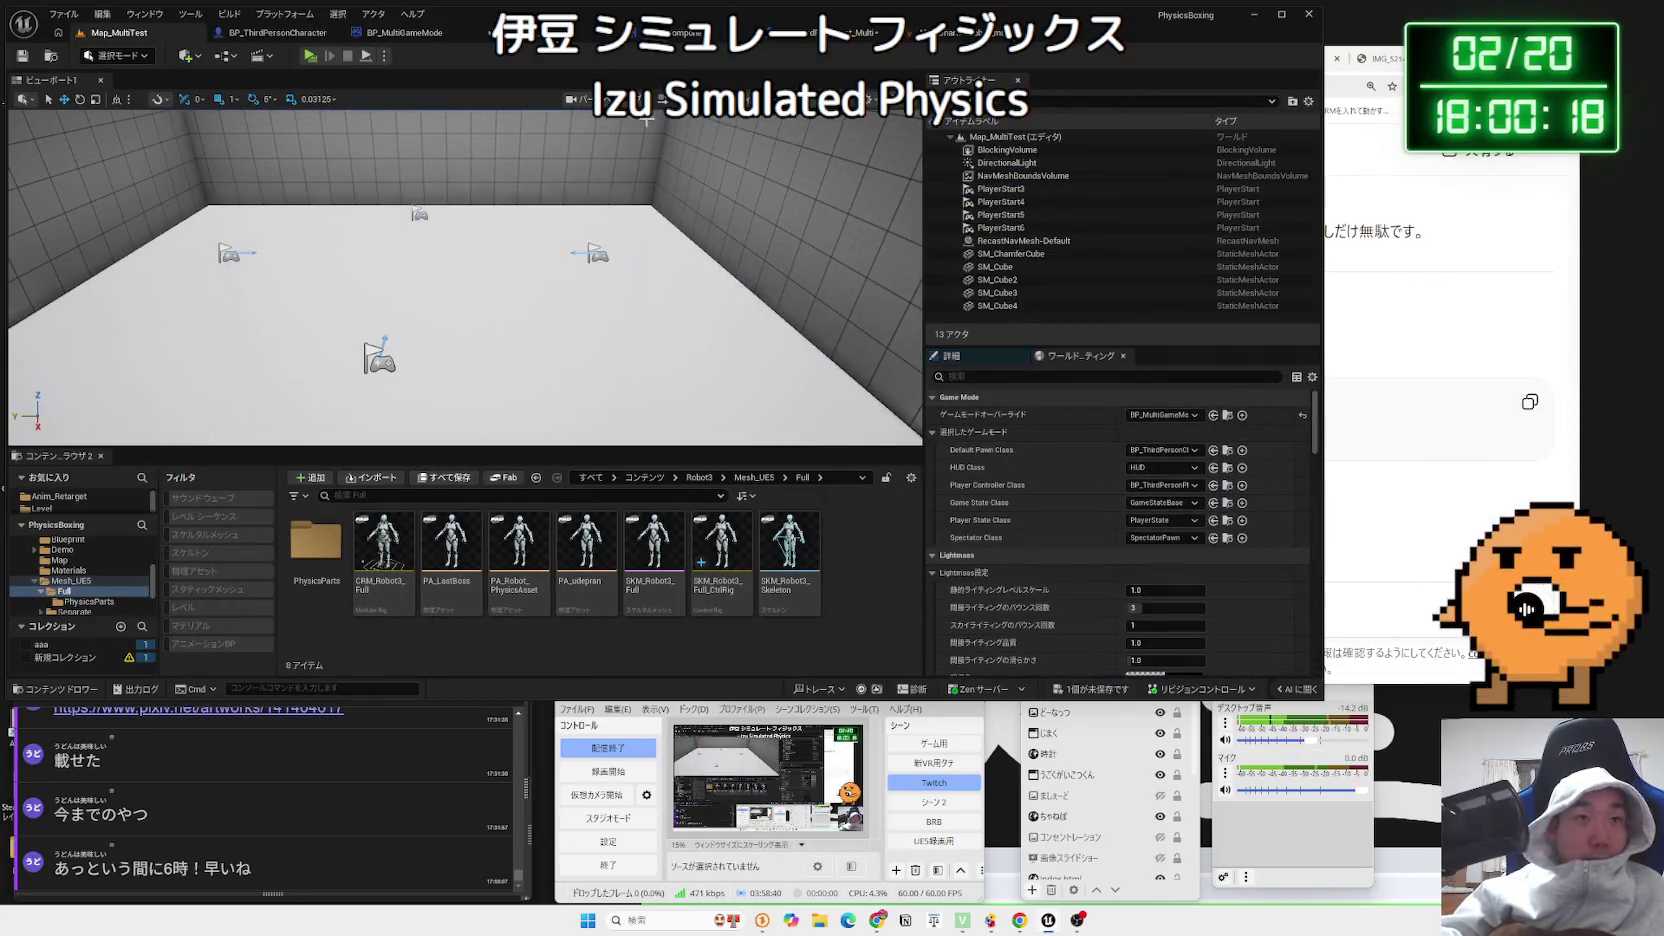
left_click(848, 42)
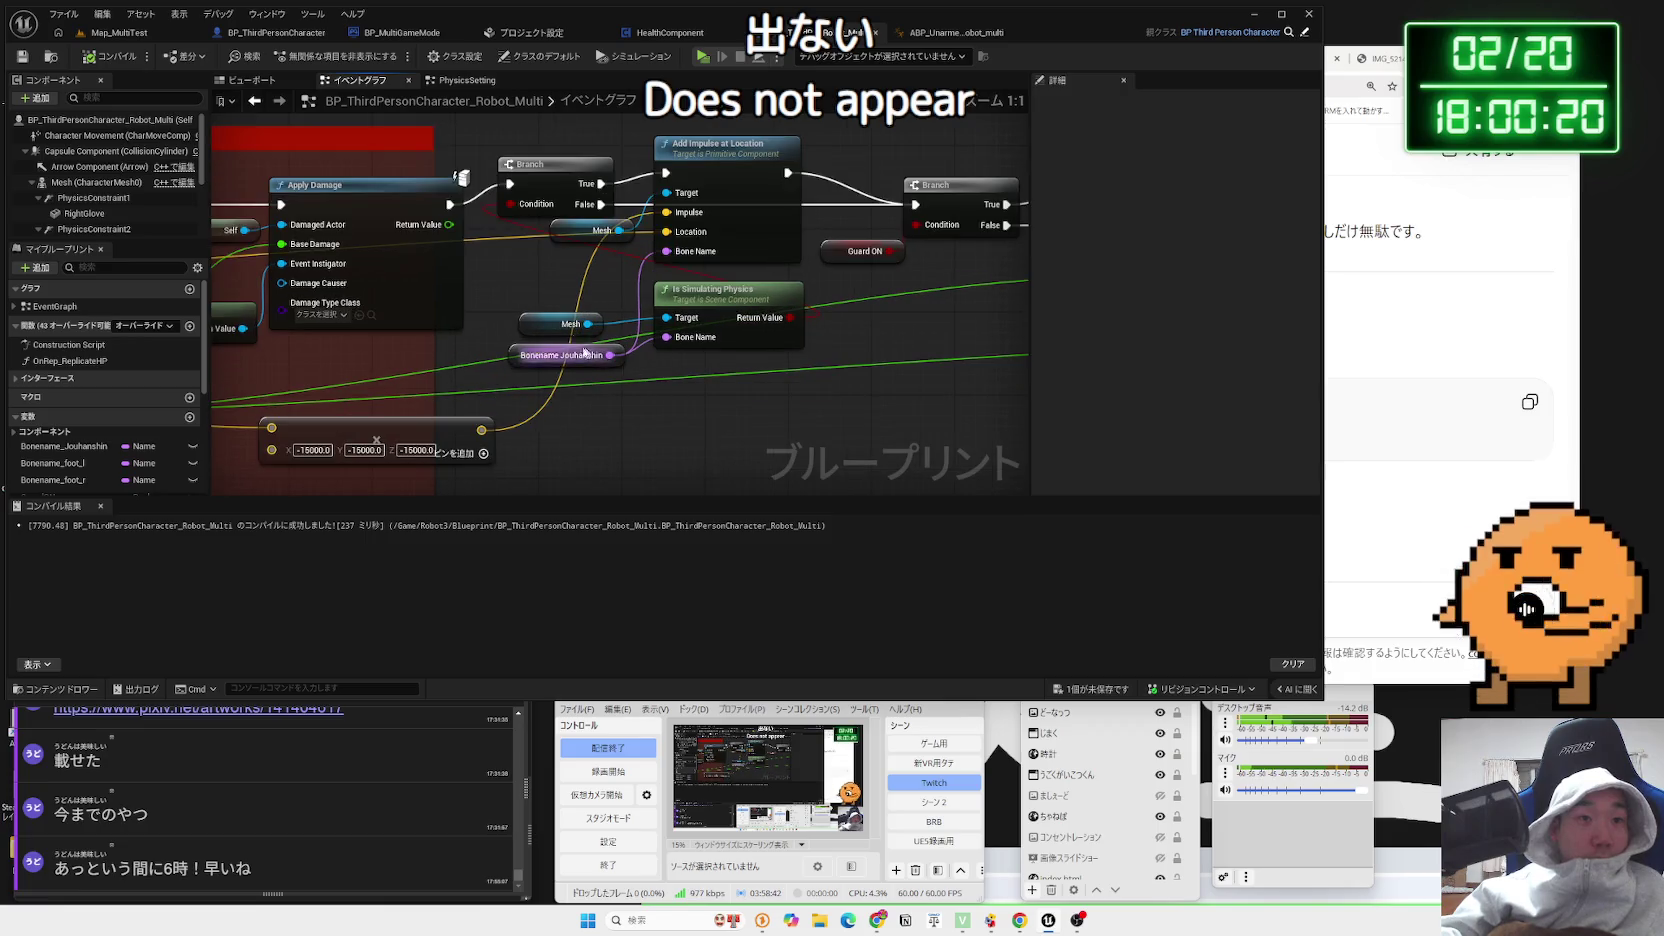
Rearrange the Mesh, Is Simulating Physics and Play Sound at Location nodes after checking ChatGPT's suggested fix
mouse_move(517, 304)
left_mouse_down()
mouse_move(560, 365)
mouse_move(572, 323)
left_mouse_up()
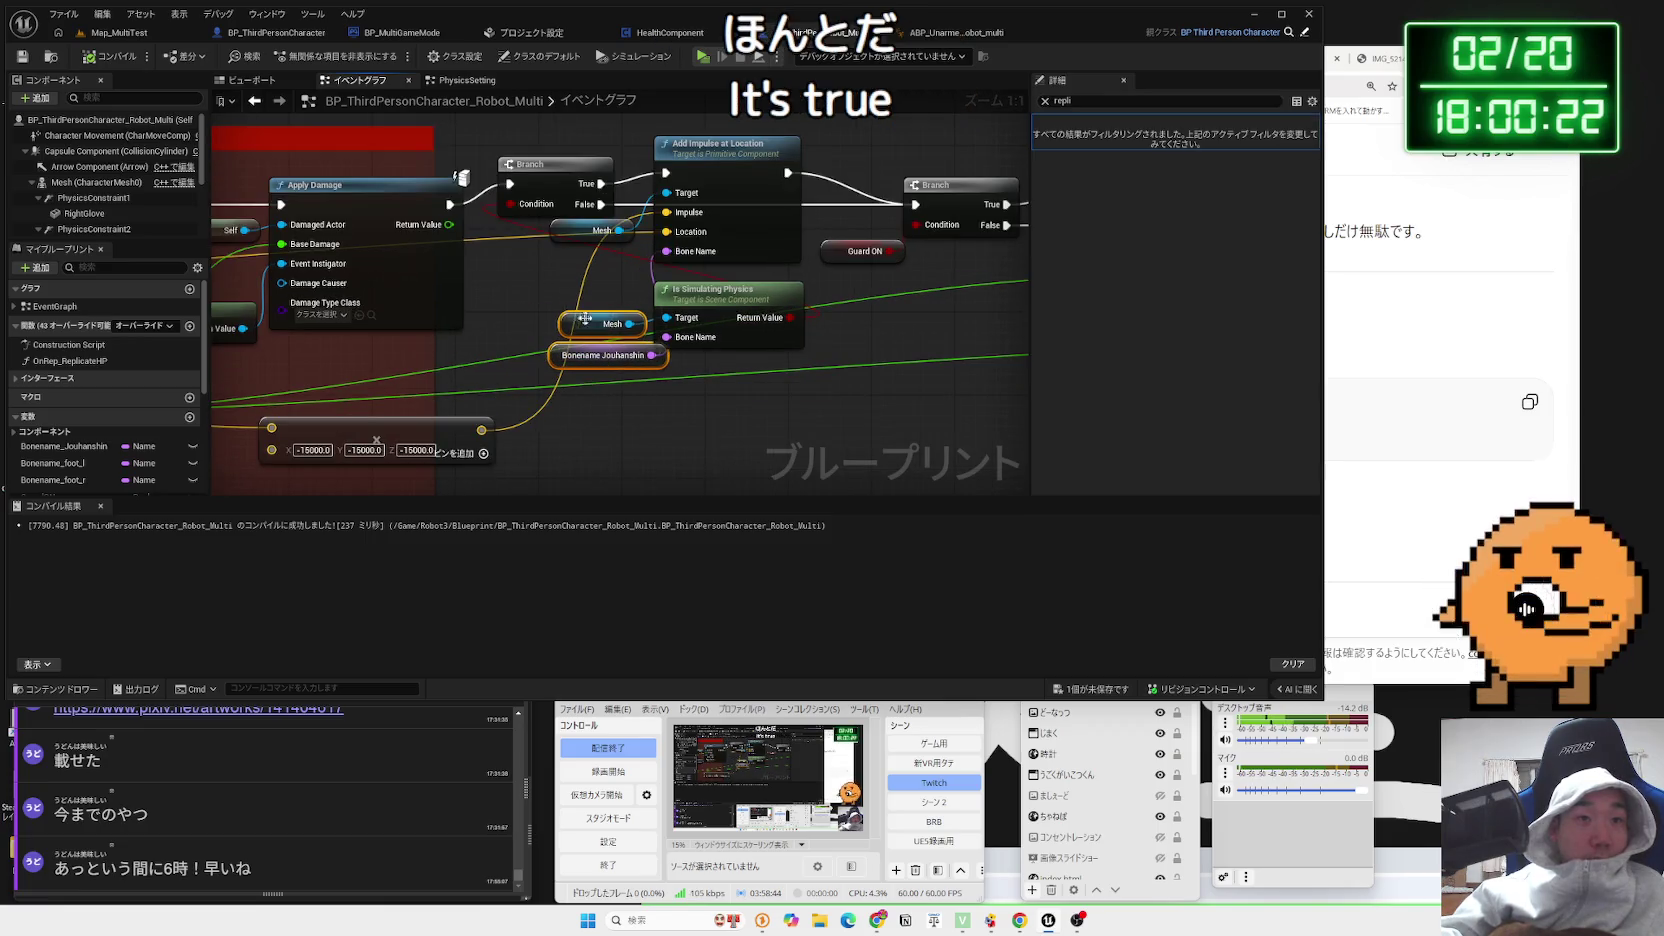
left_click_drag(728, 304, 748, 316)
scroll(462, 178, "down", 5)
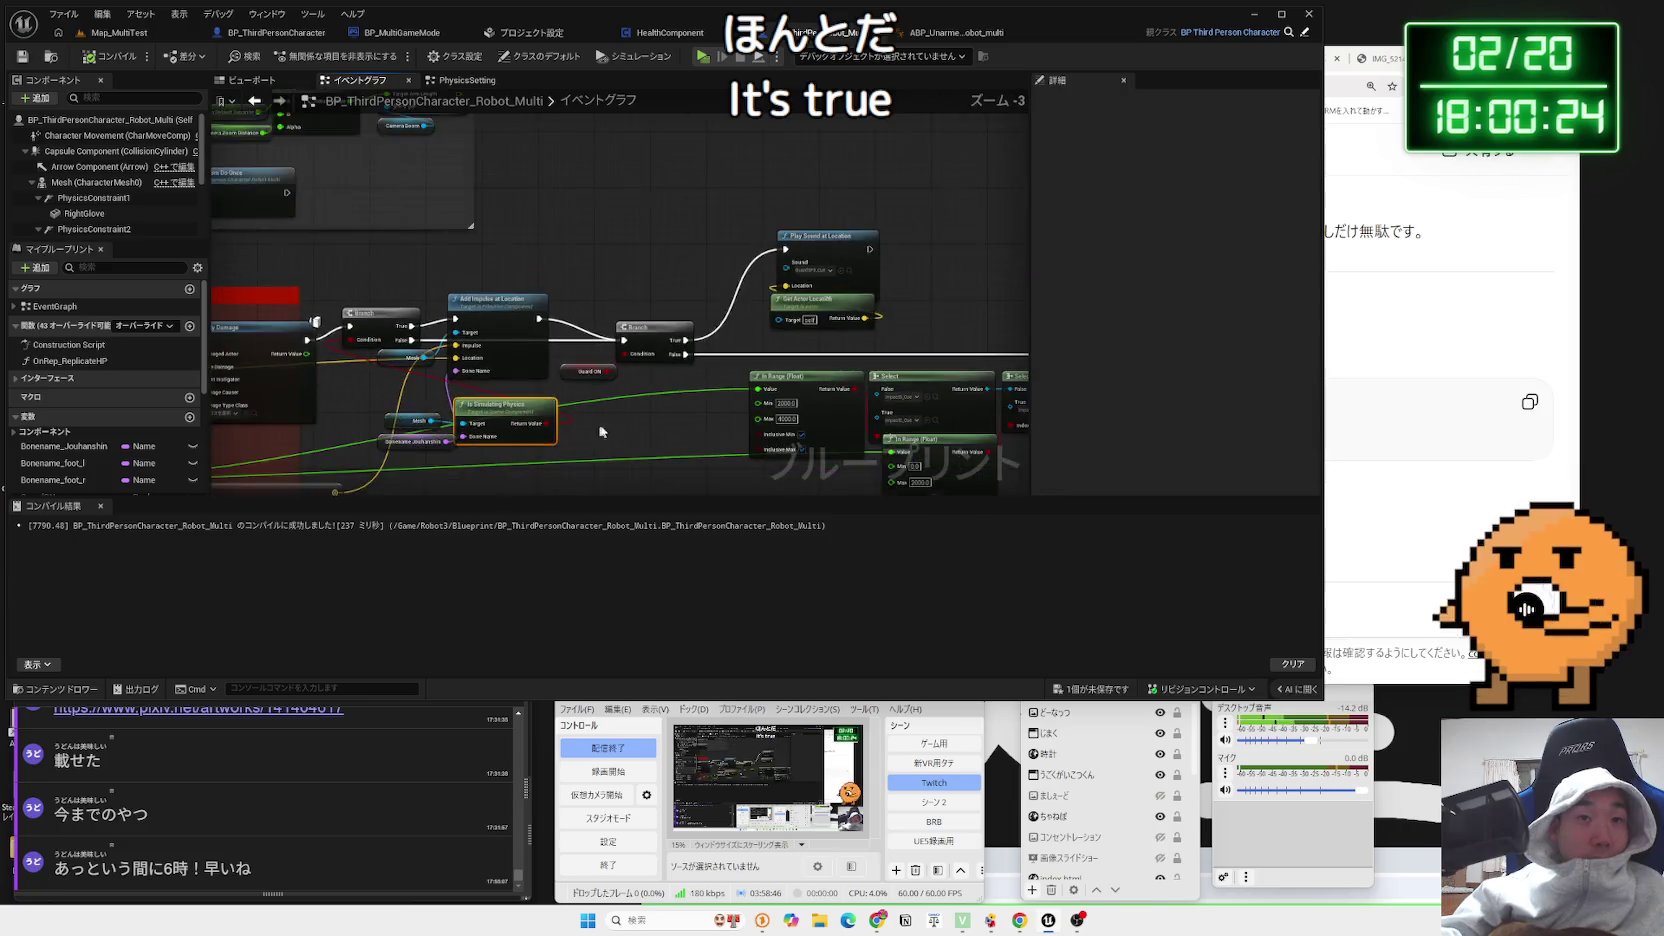
scroll(502, 394, "up", 2)
left_click_drag(557, 333, 775, 283)
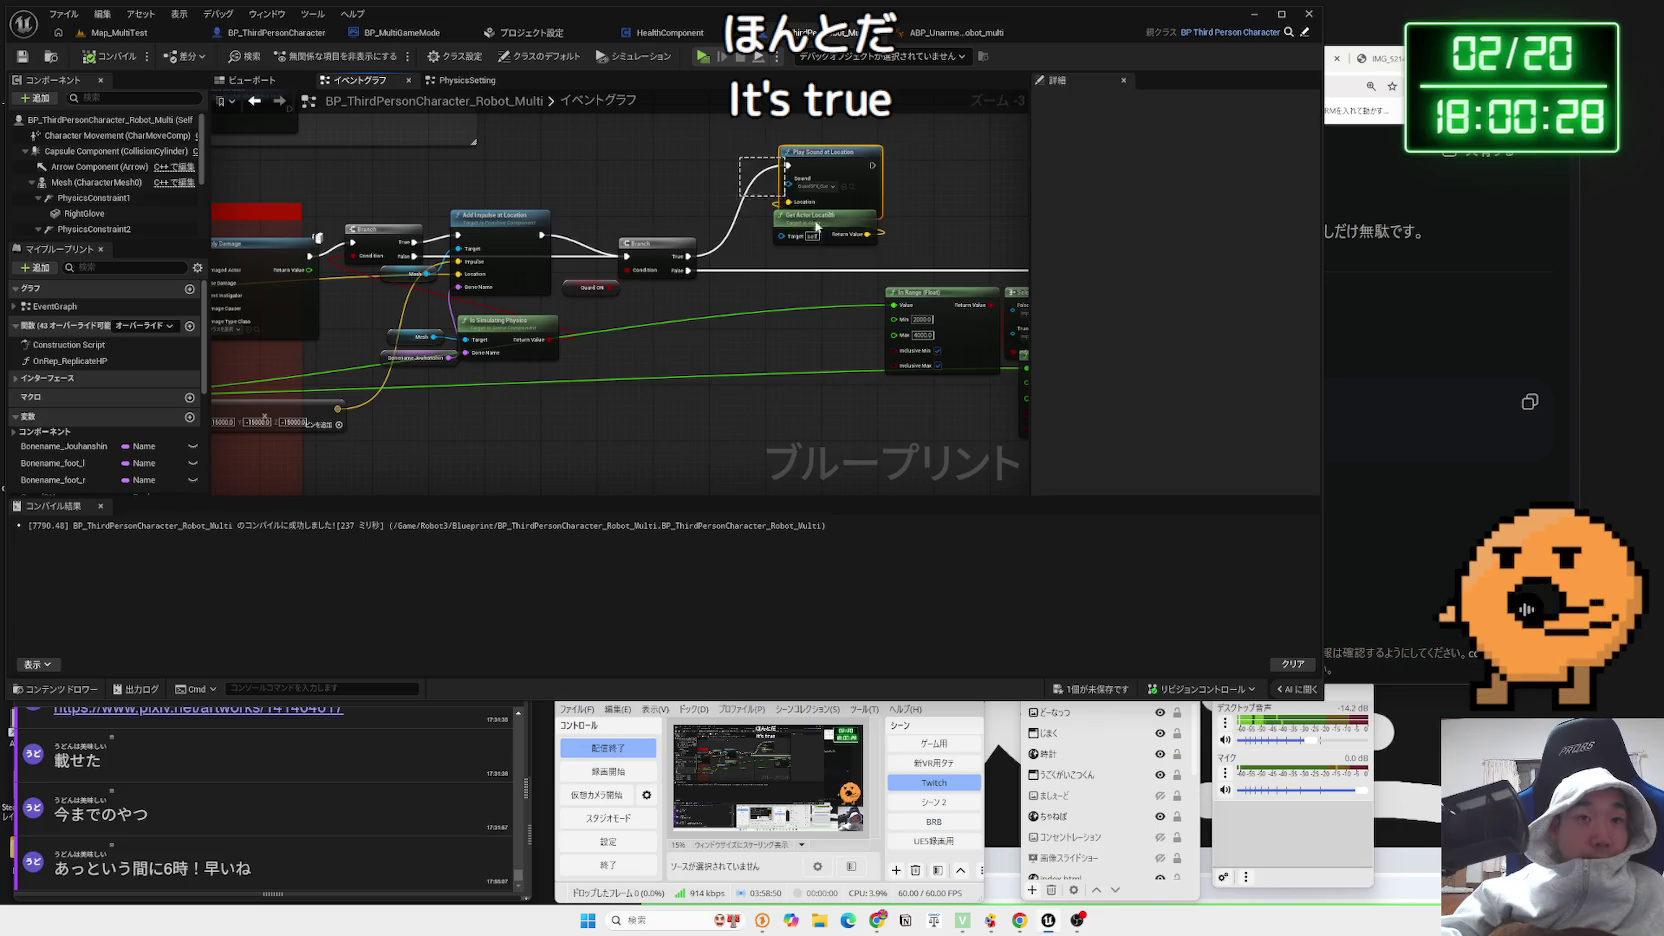
left_click_drag(830, 174, 824, 197)
left_click(1351, 220)
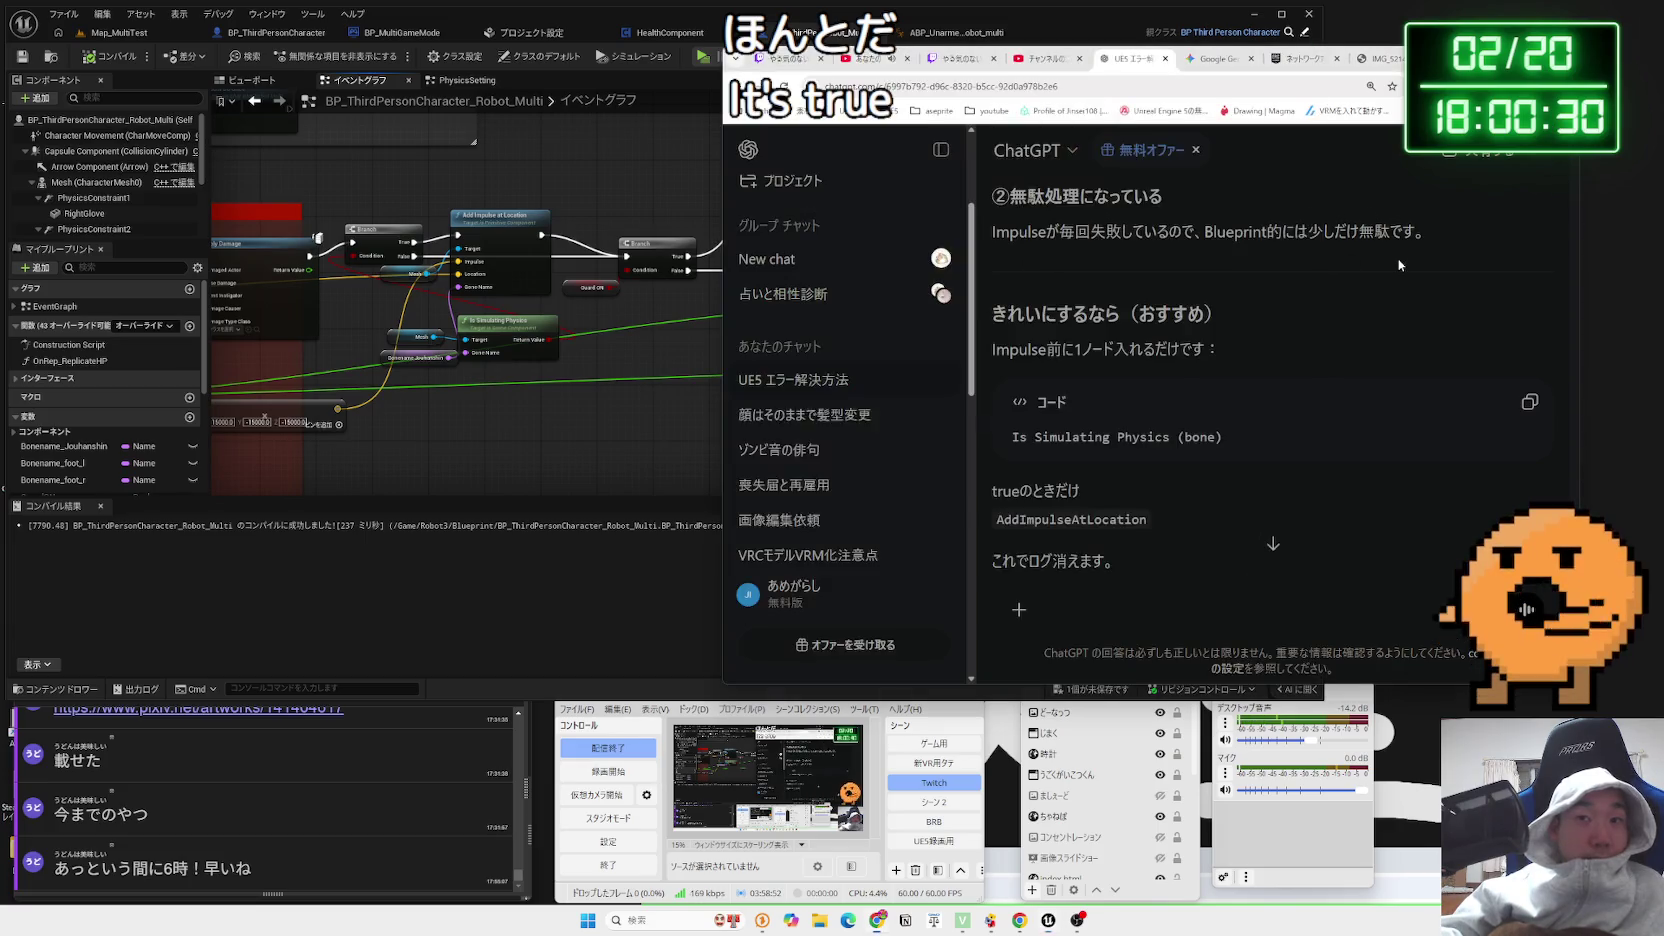
left_click(580, 409)
scroll(580, 409, "up", 3)
left_click_drag(580, 409, 825, 474)
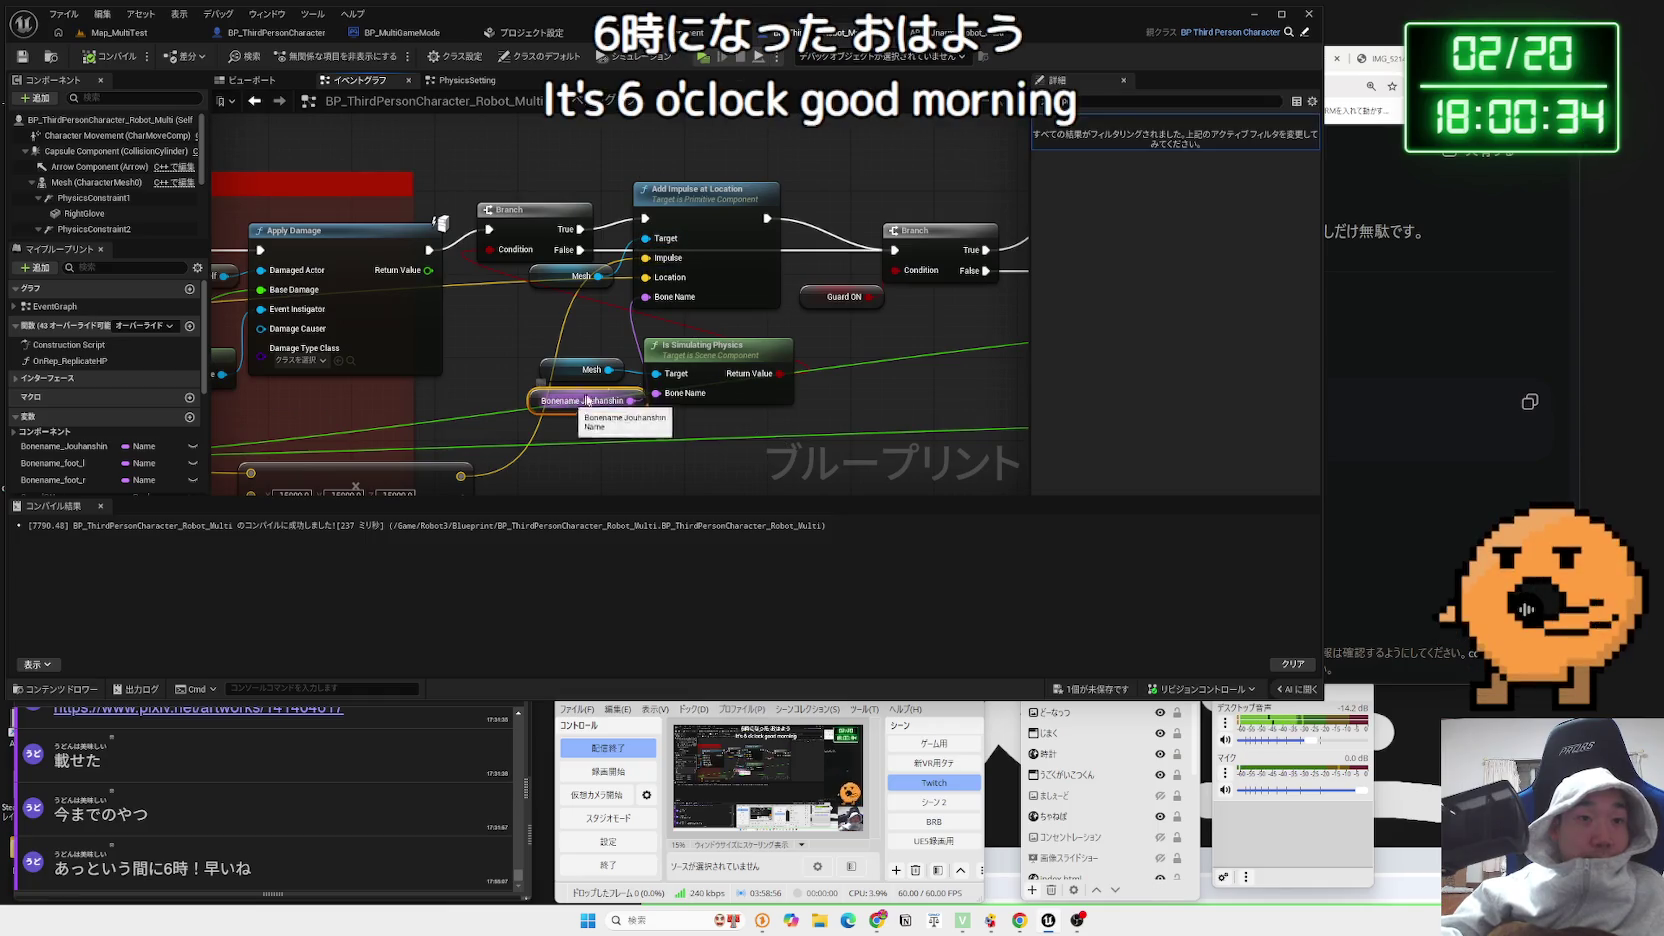
Reposition the gating Branch and Add Impulse at Location to uncover the Mesh and bone name nodes
left_click(705, 354)
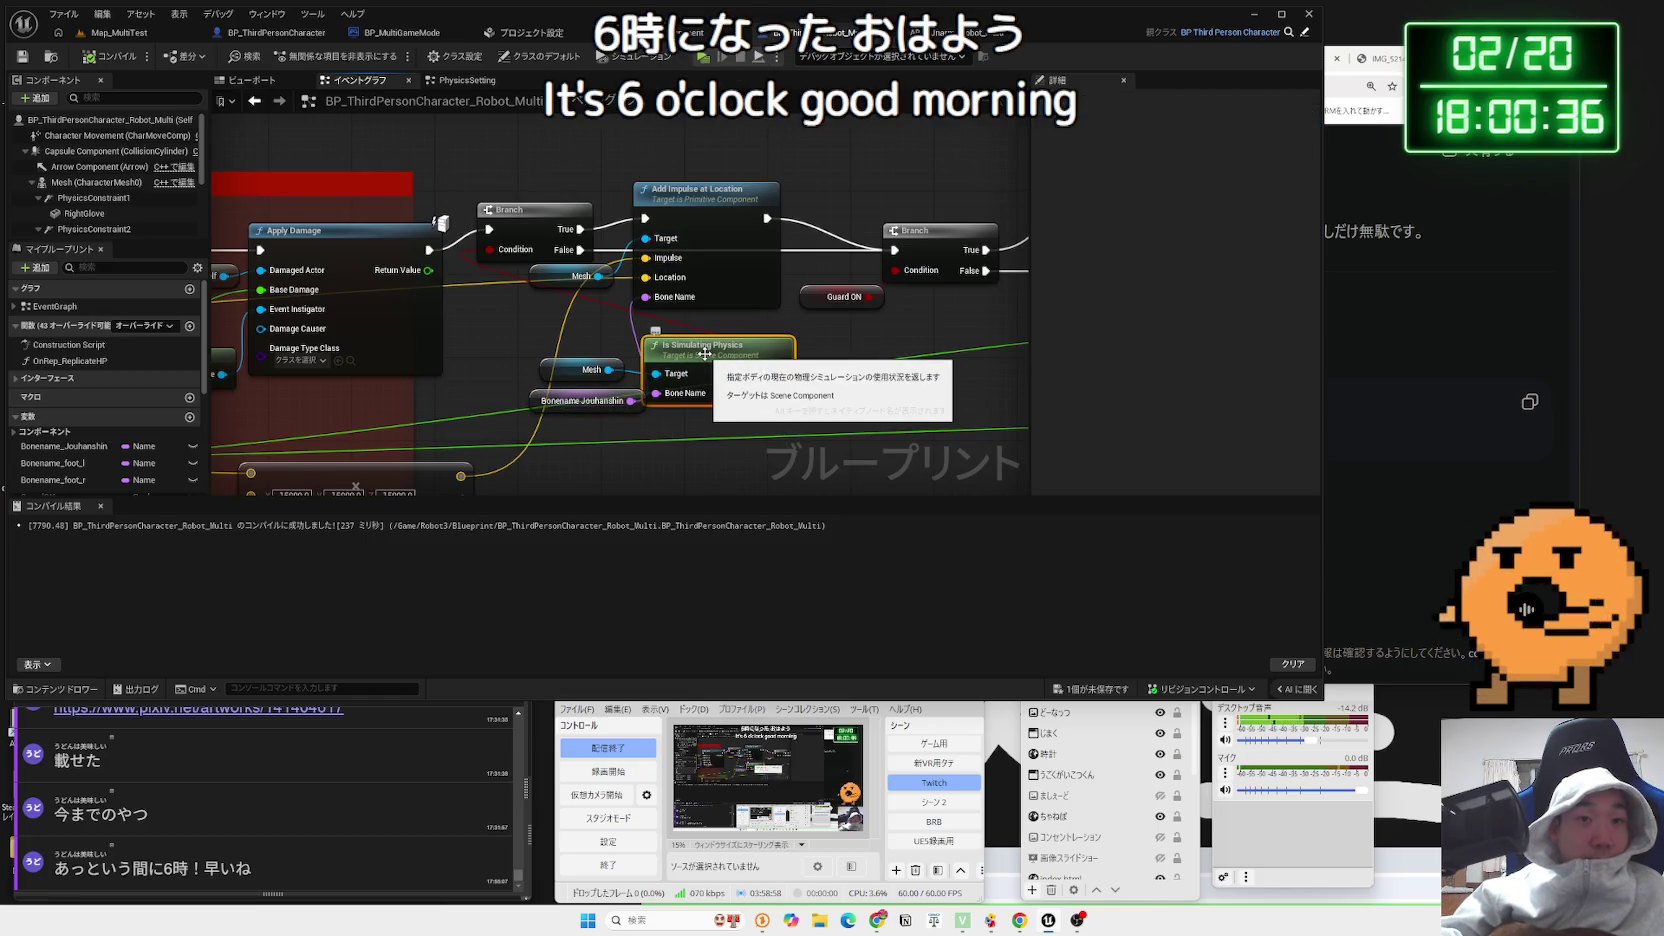
left_click(584, 404)
mouse_move(567, 345)
left_mouse_down()
mouse_move(632, 412)
mouse_move(650, 372)
mouse_move(610, 372)
mouse_move(700, 372)
mouse_move(621, 370)
left_mouse_up()
left_click_drag(716, 207, 726, 197)
left_click(538, 232)
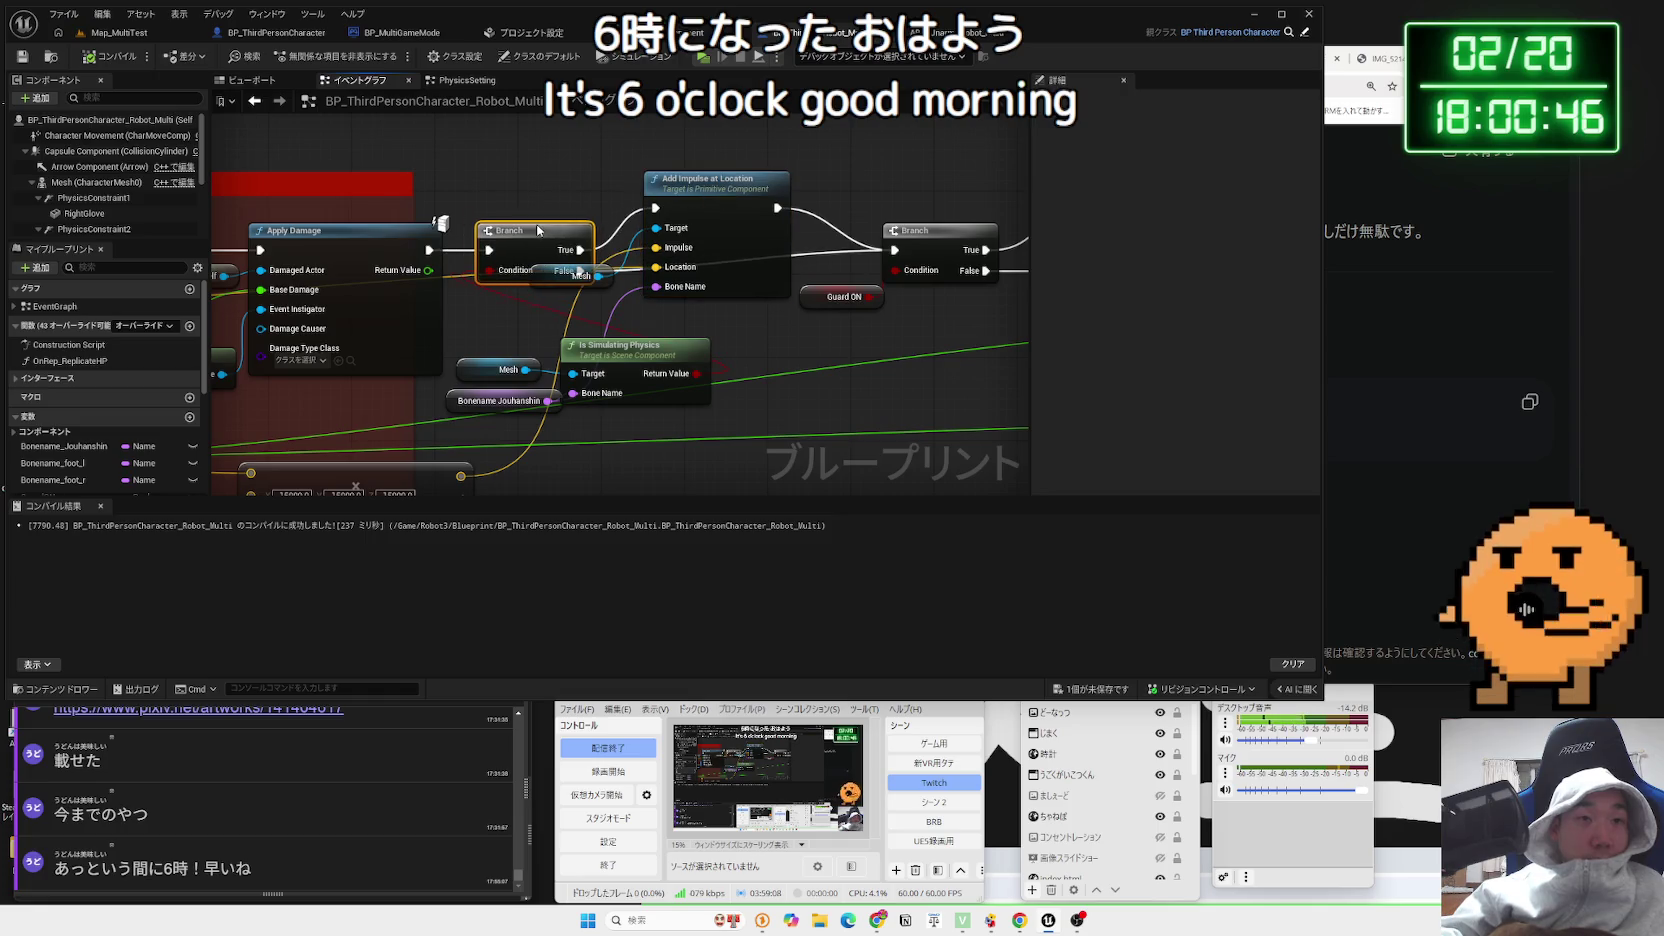
mouse_move(541, 273)
left_mouse_down()
mouse_move(541, 242)
mouse_move(538, 303)
left_mouse_up()
mouse_move(538, 215)
left_mouse_down()
mouse_move(538, 246)
mouse_move(820, 372)
left_mouse_up()
Add a Print String printing Hello on the Branch False path and start a multiplayer play test
type("print")
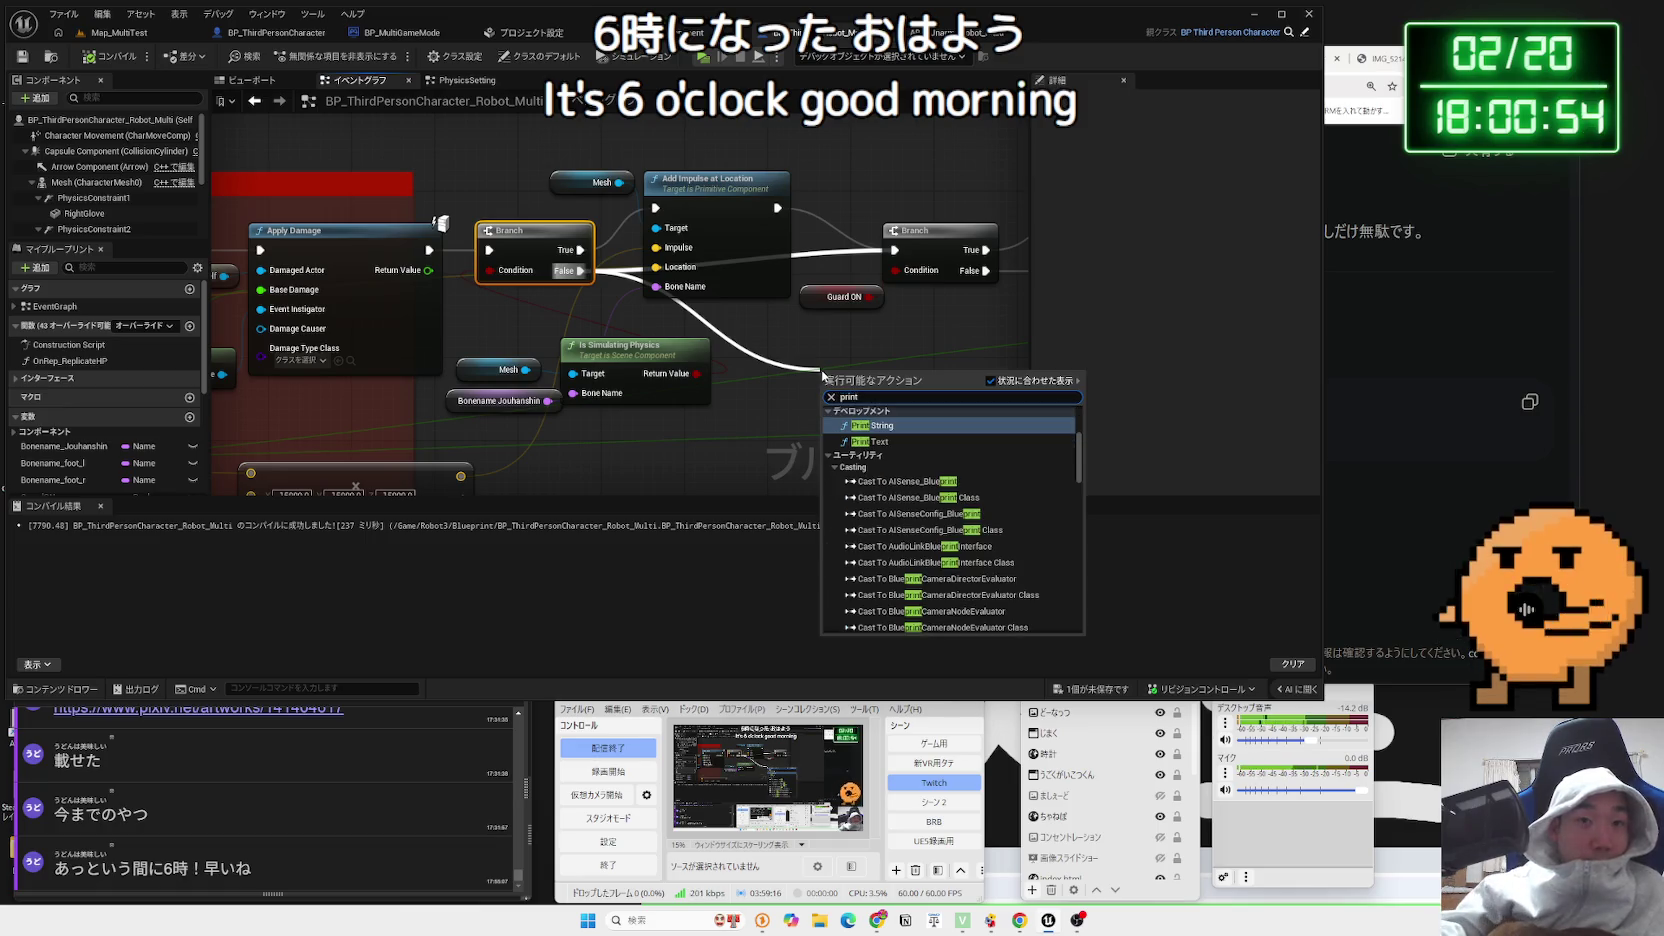
left_click(881, 428)
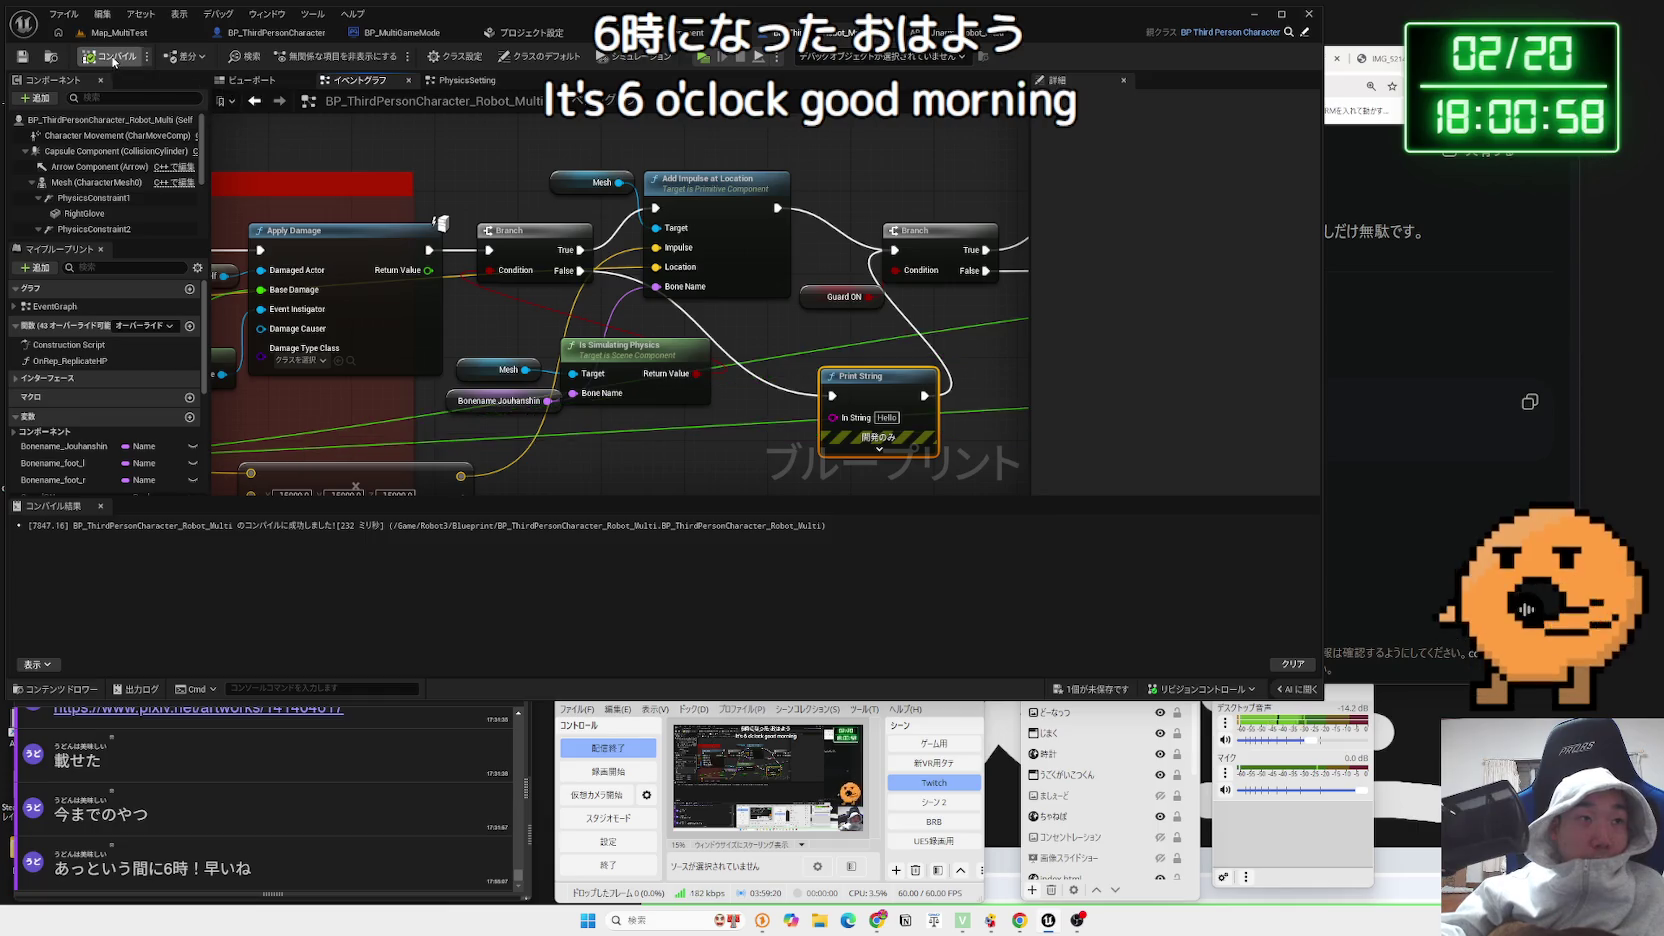
left_click(163, 36)
left_click(311, 56)
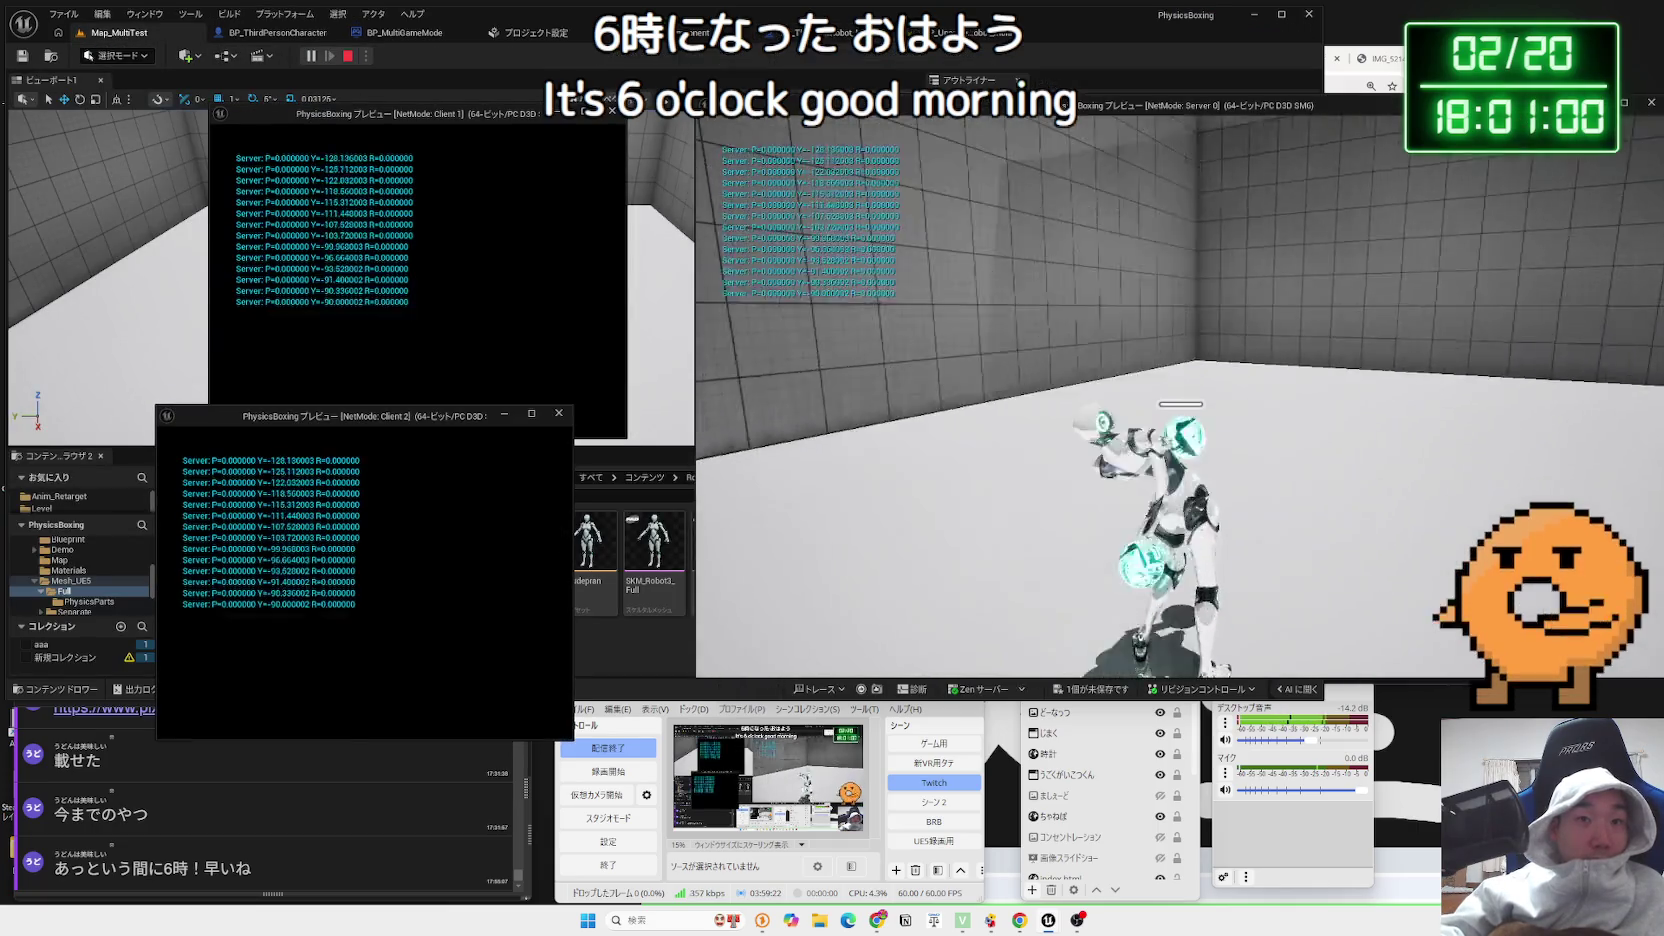
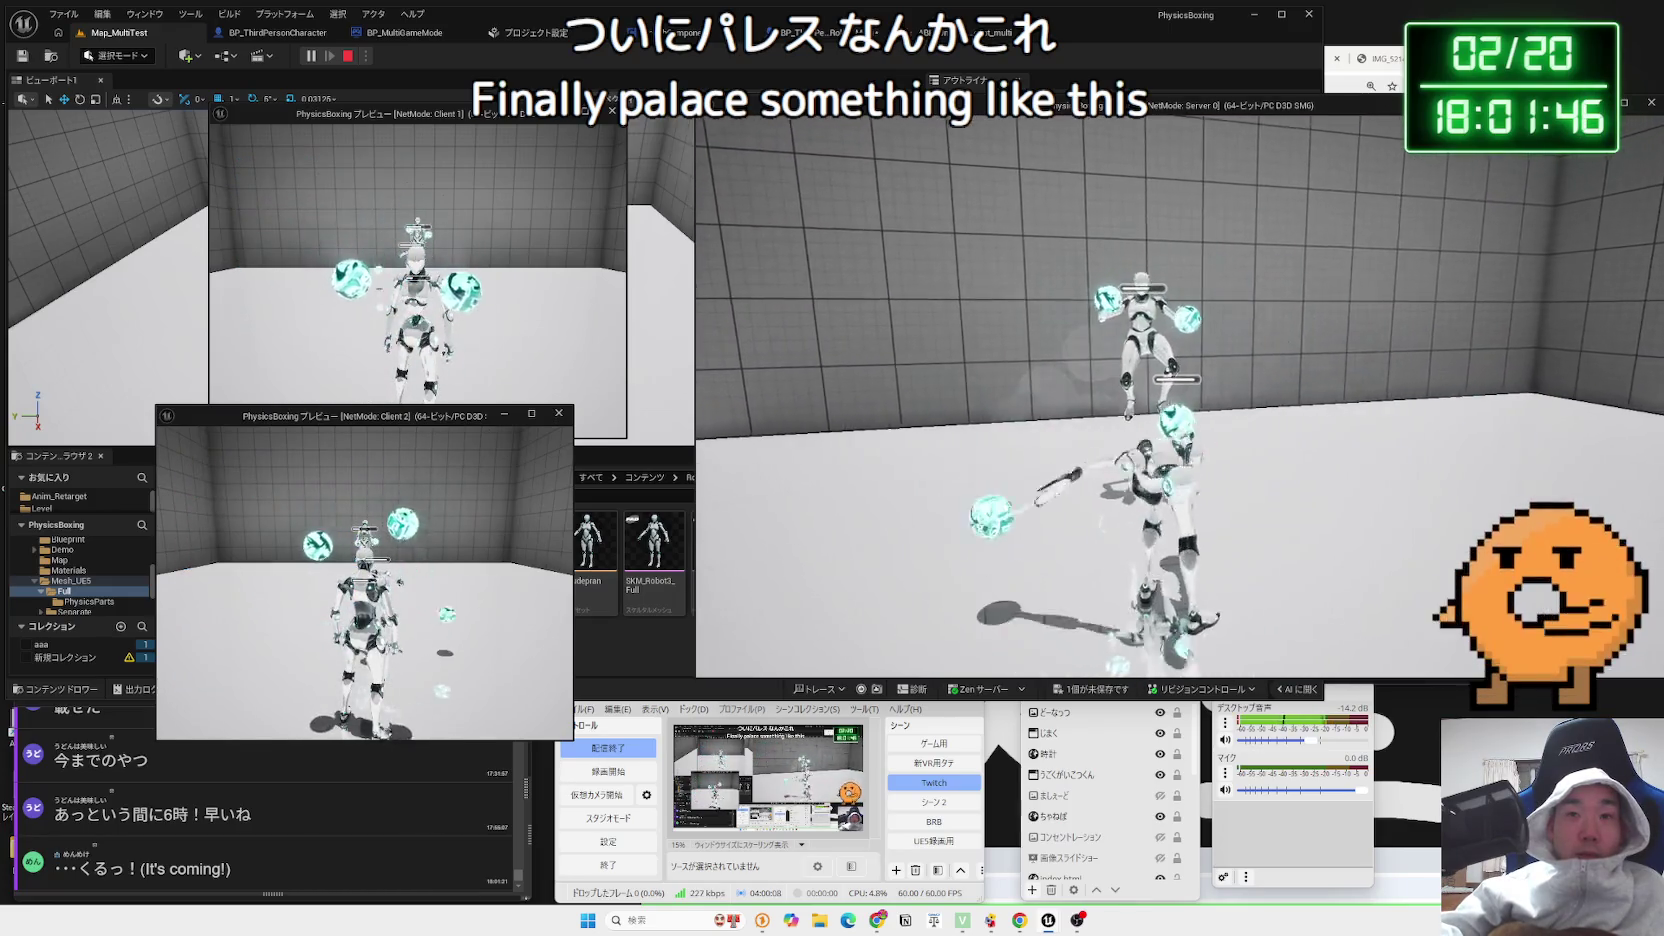
Stop the test, review the robot's CharacterMovement and Class Defaults replication settings, then replay Map_MultiTest
key("Escape")
left_click(822, 34)
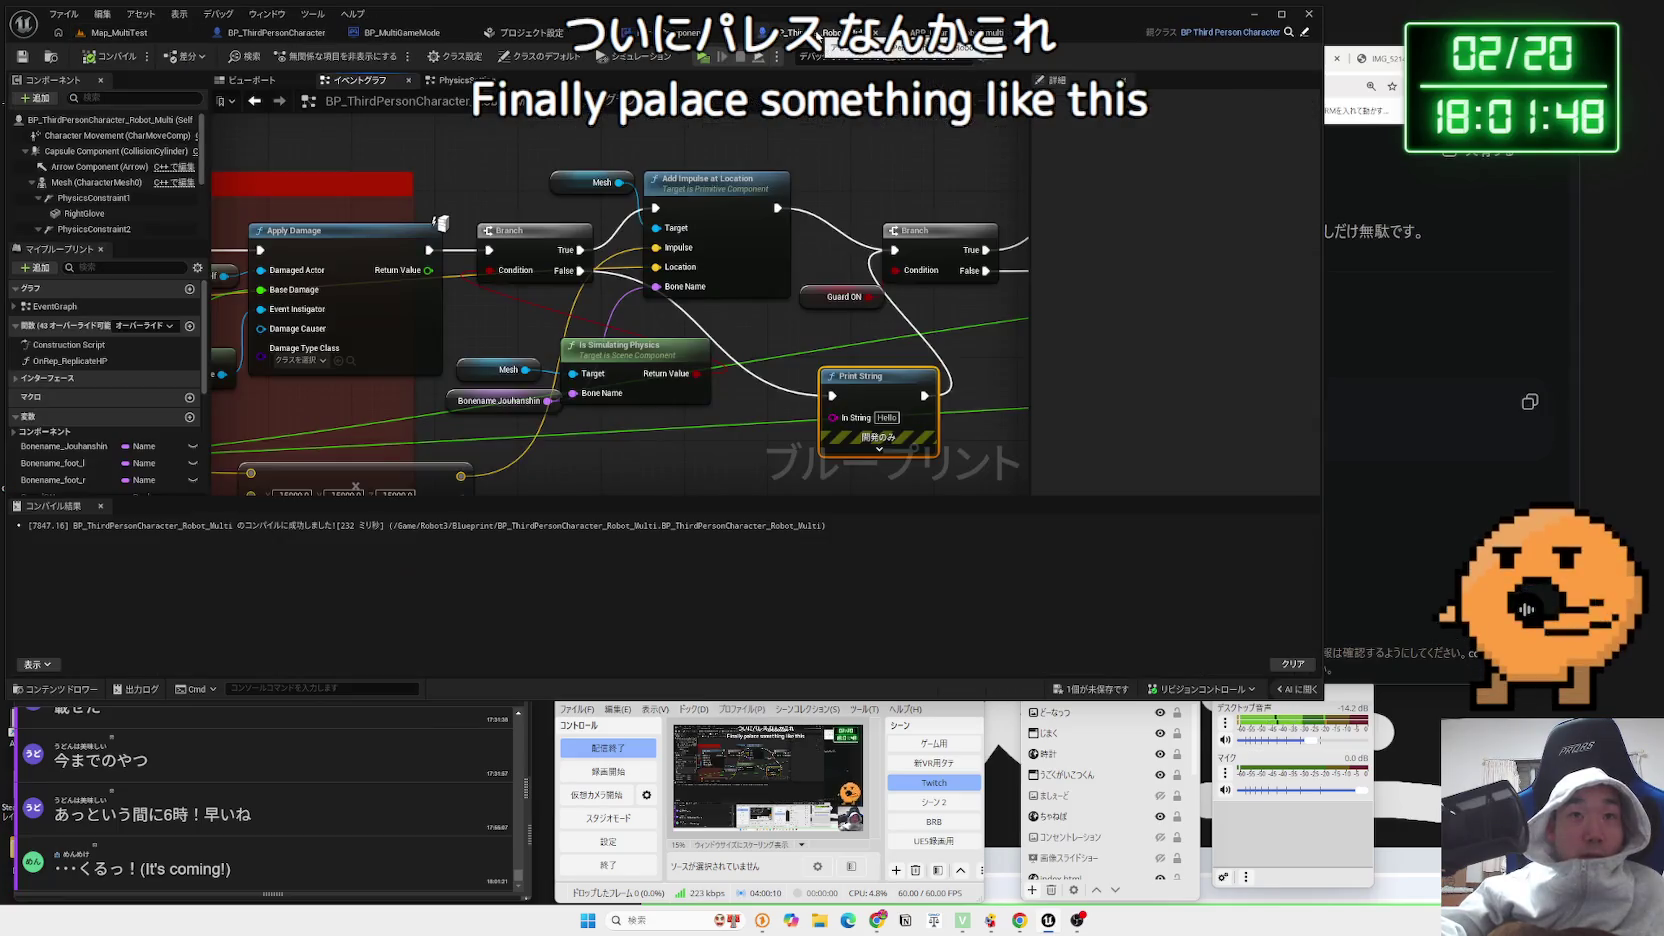
left_click(78, 135)
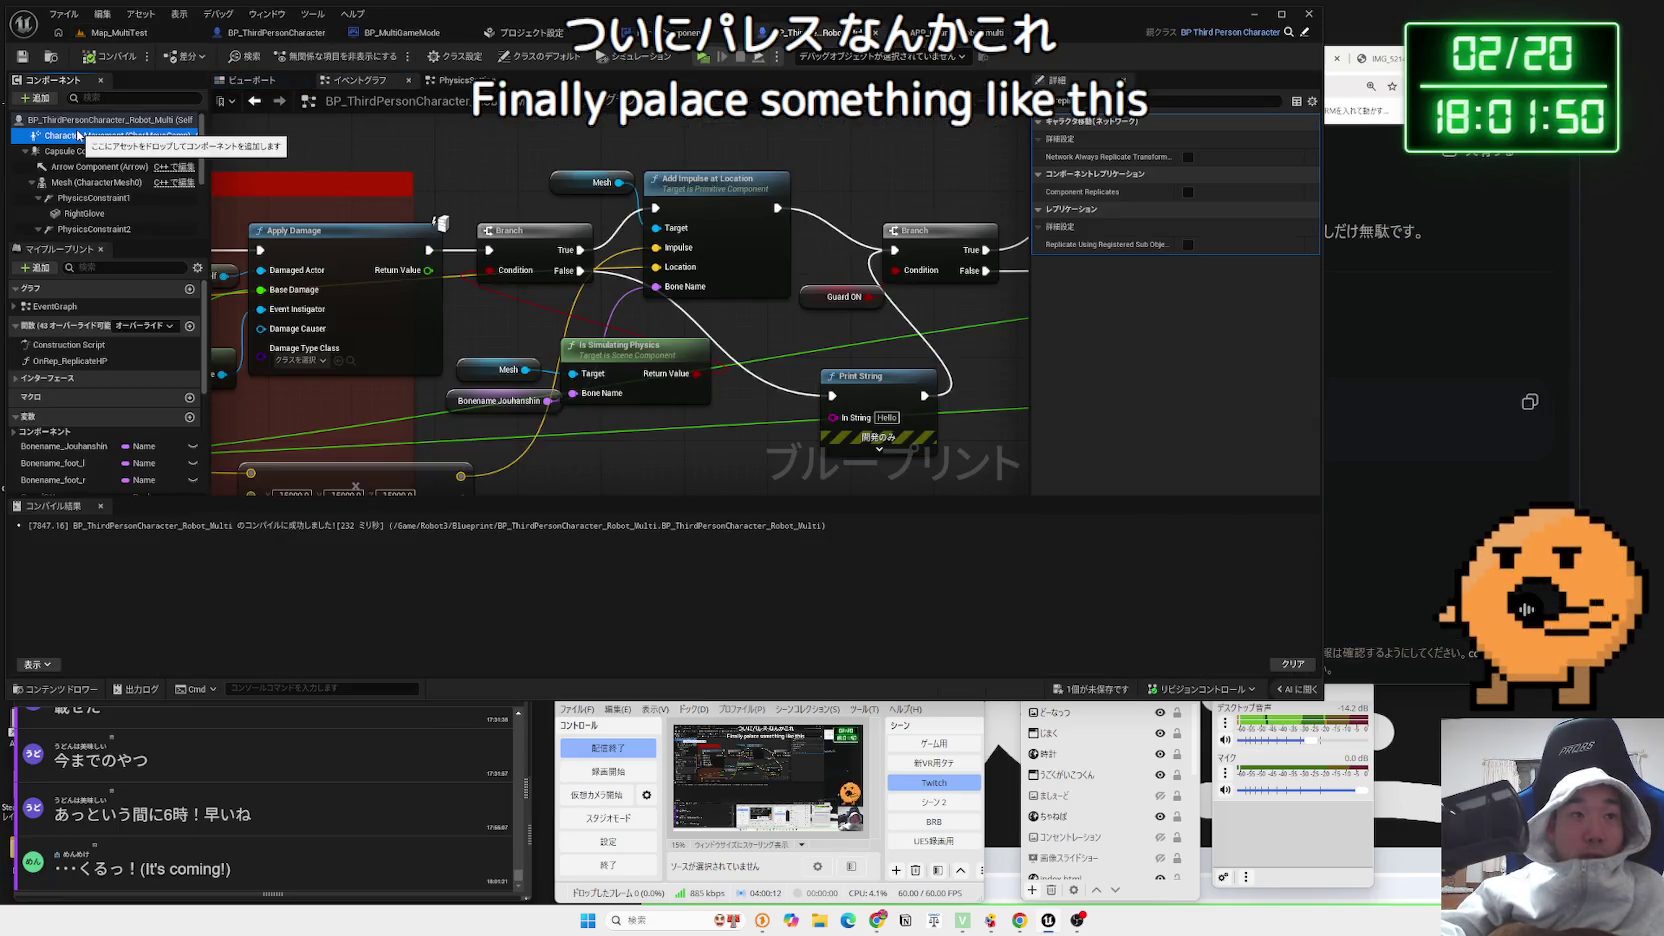
left_click(82, 119)
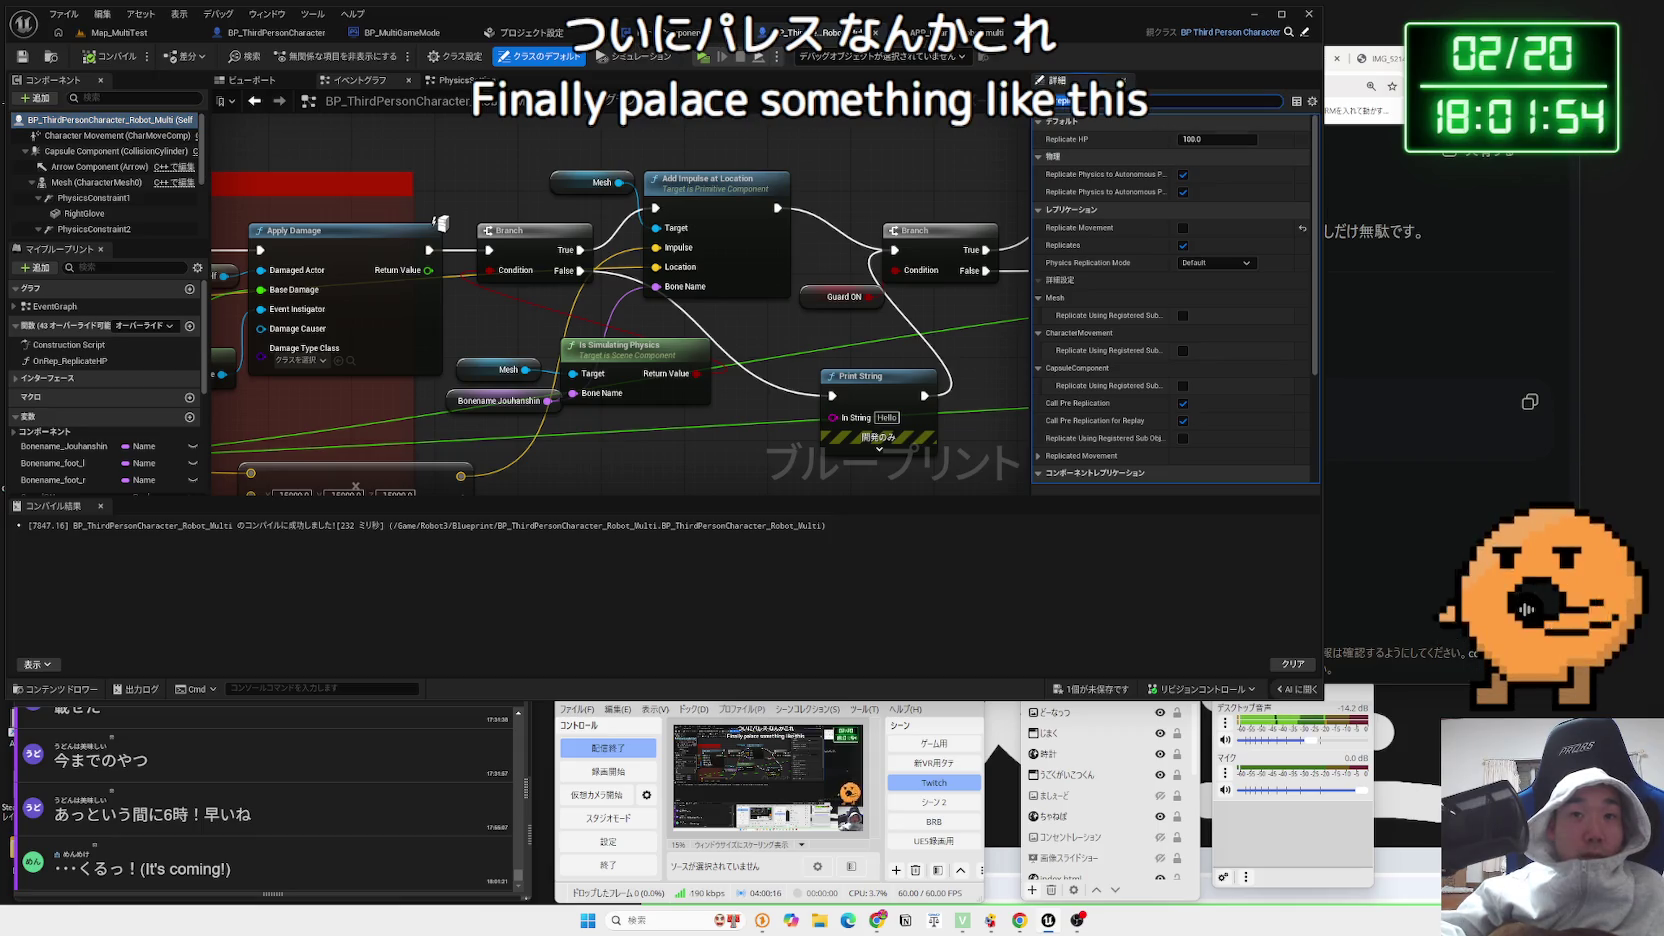
left_click(117, 36)
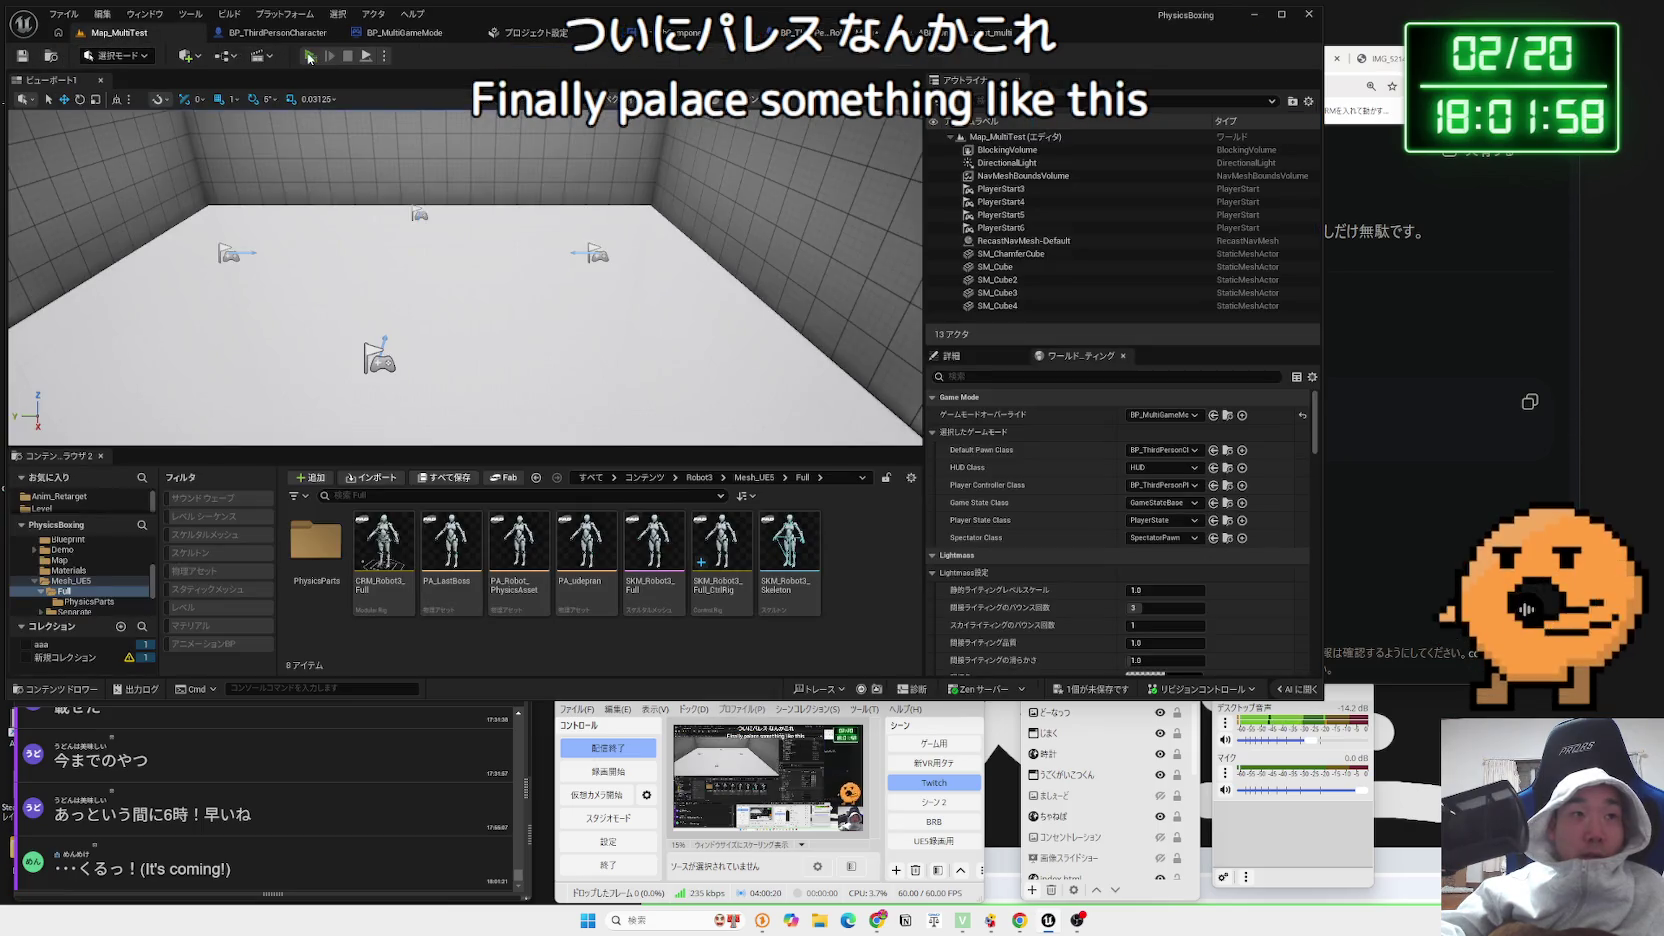
left_click(309, 57)
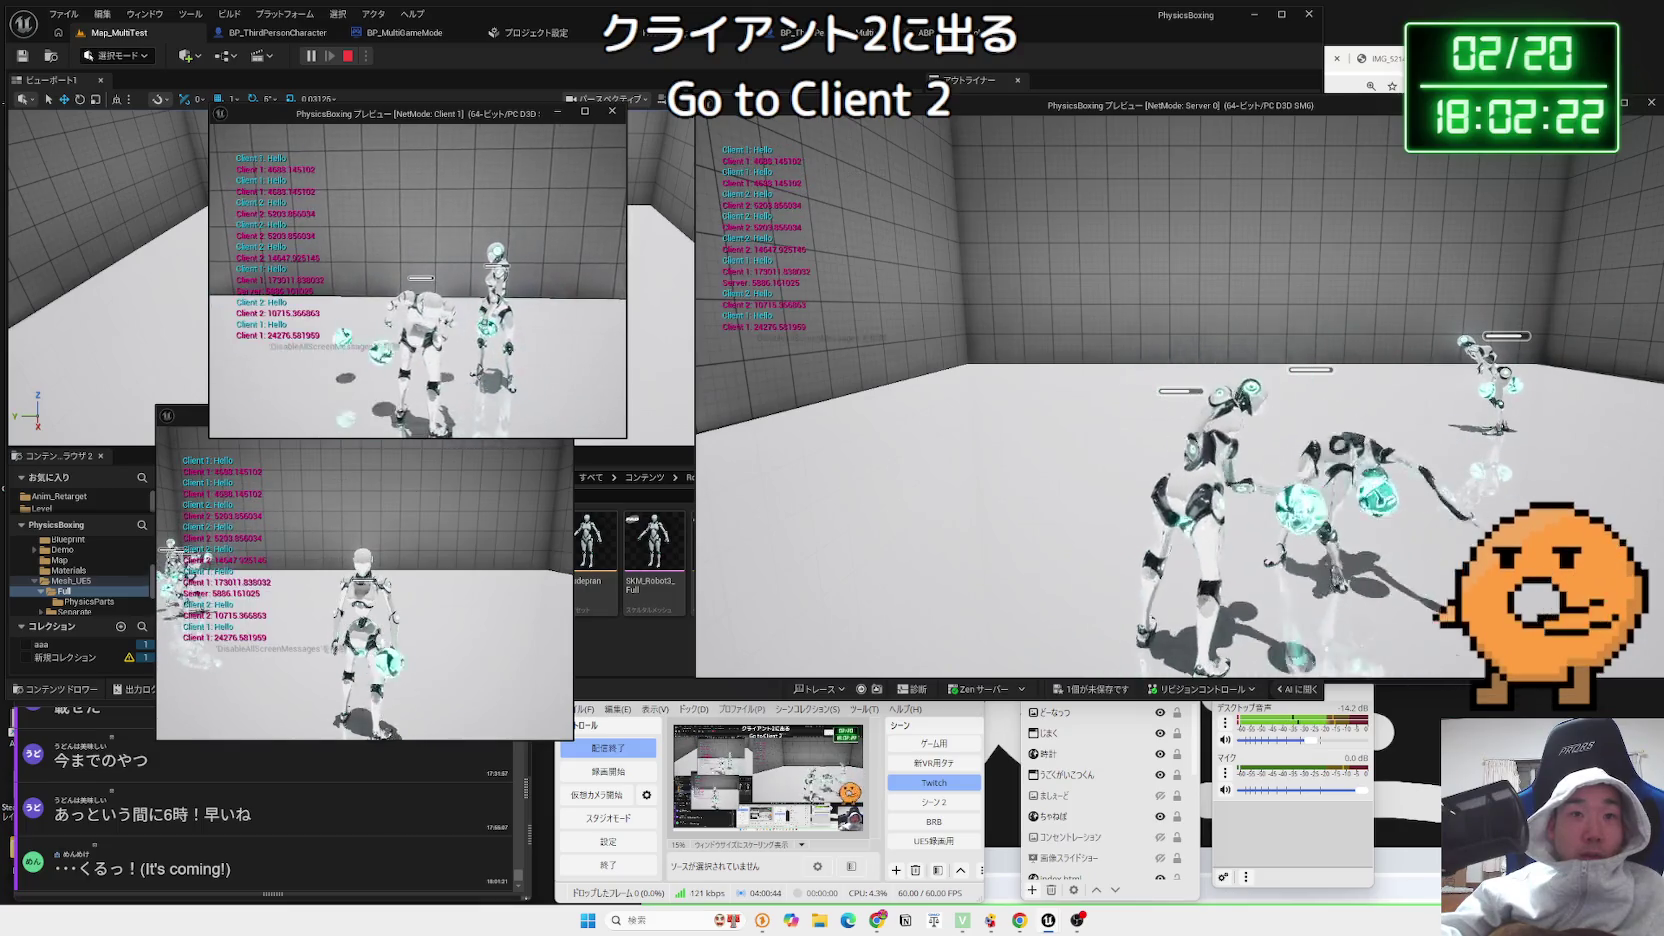
View the session from the Client 2 window, then stop it to show the Play In Editor warnings
key("alt+Tab")
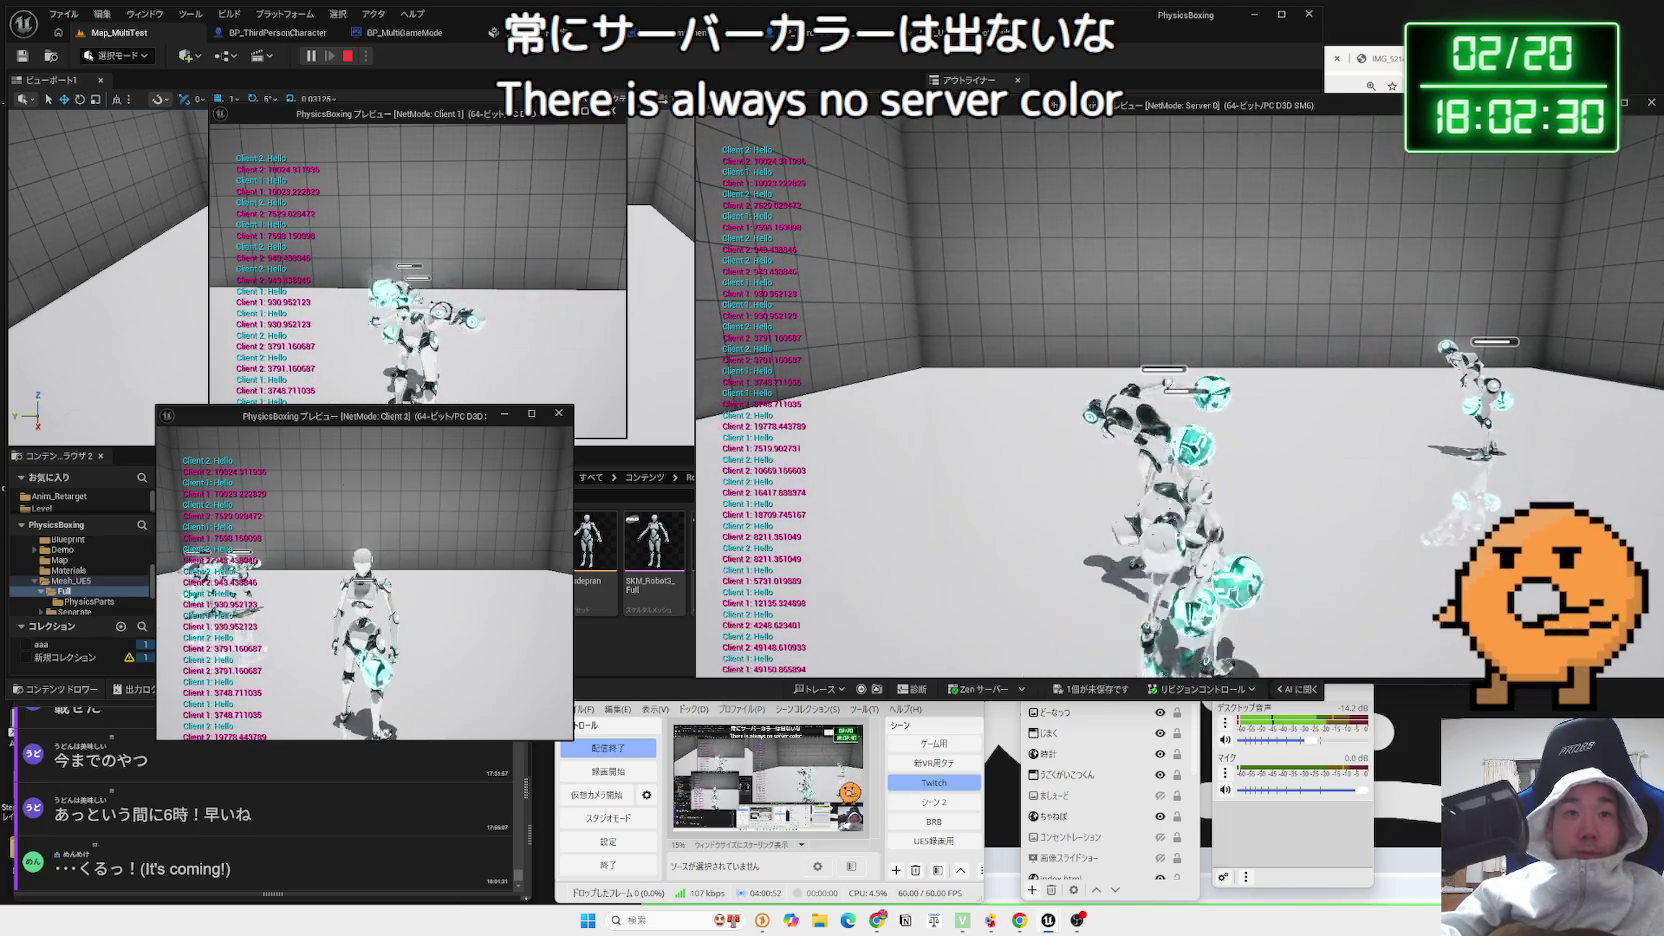
key("Escape")
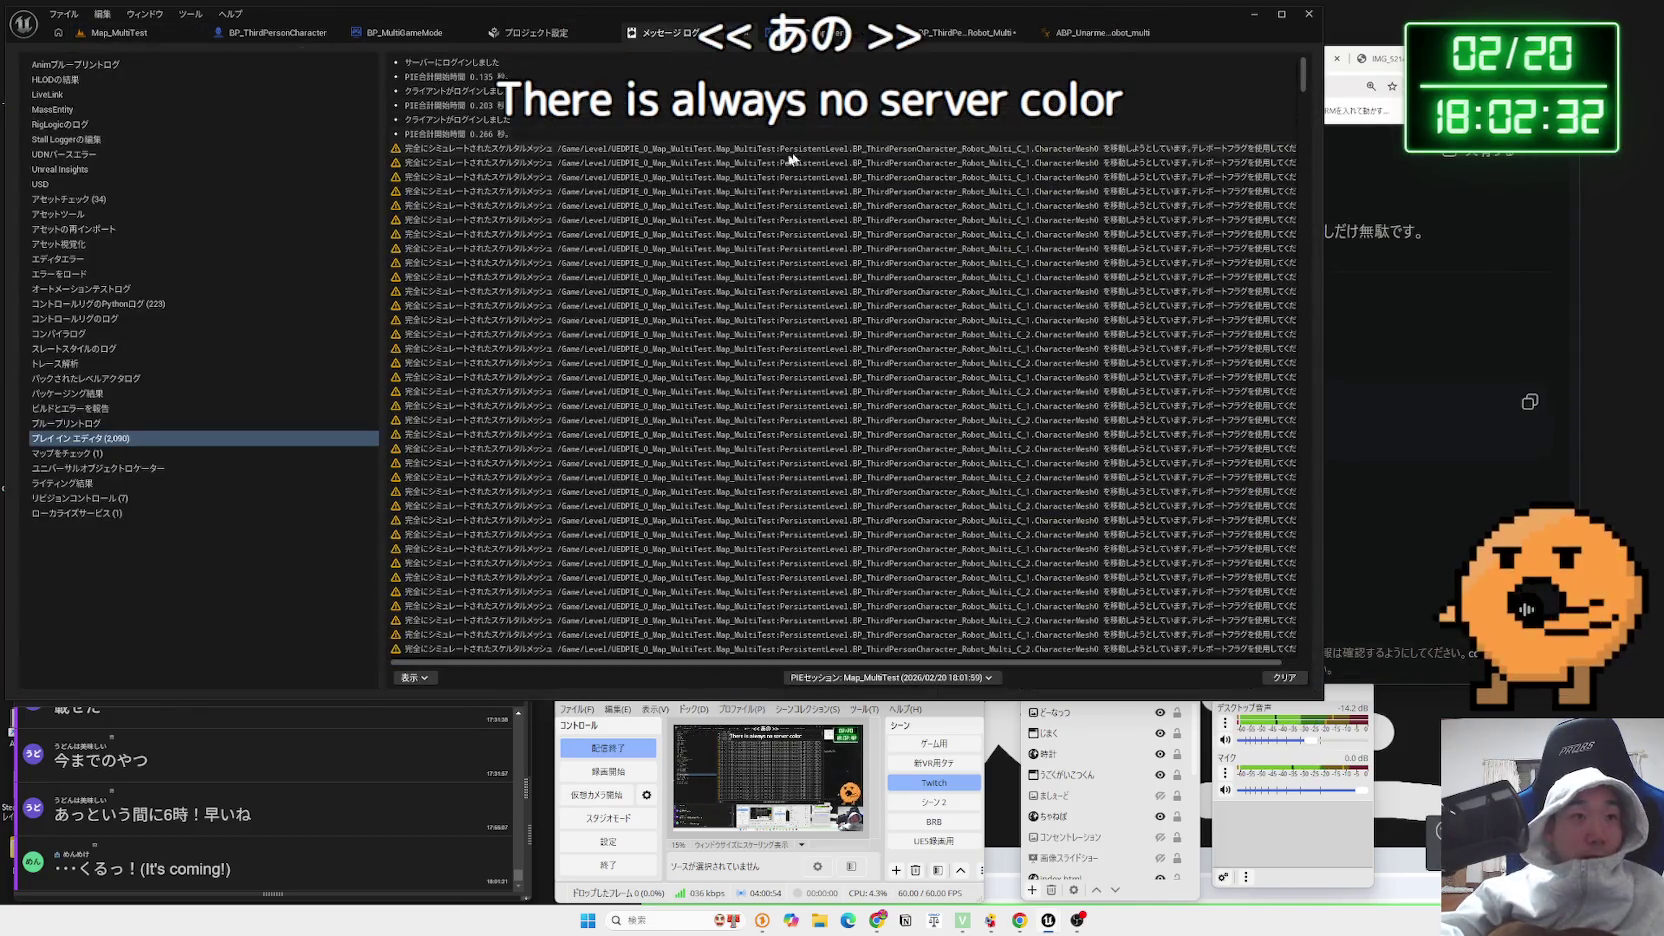
Select the top simulated-mesh warning, then go back to the robot character blueprint's replication defaults
left_click(695, 177)
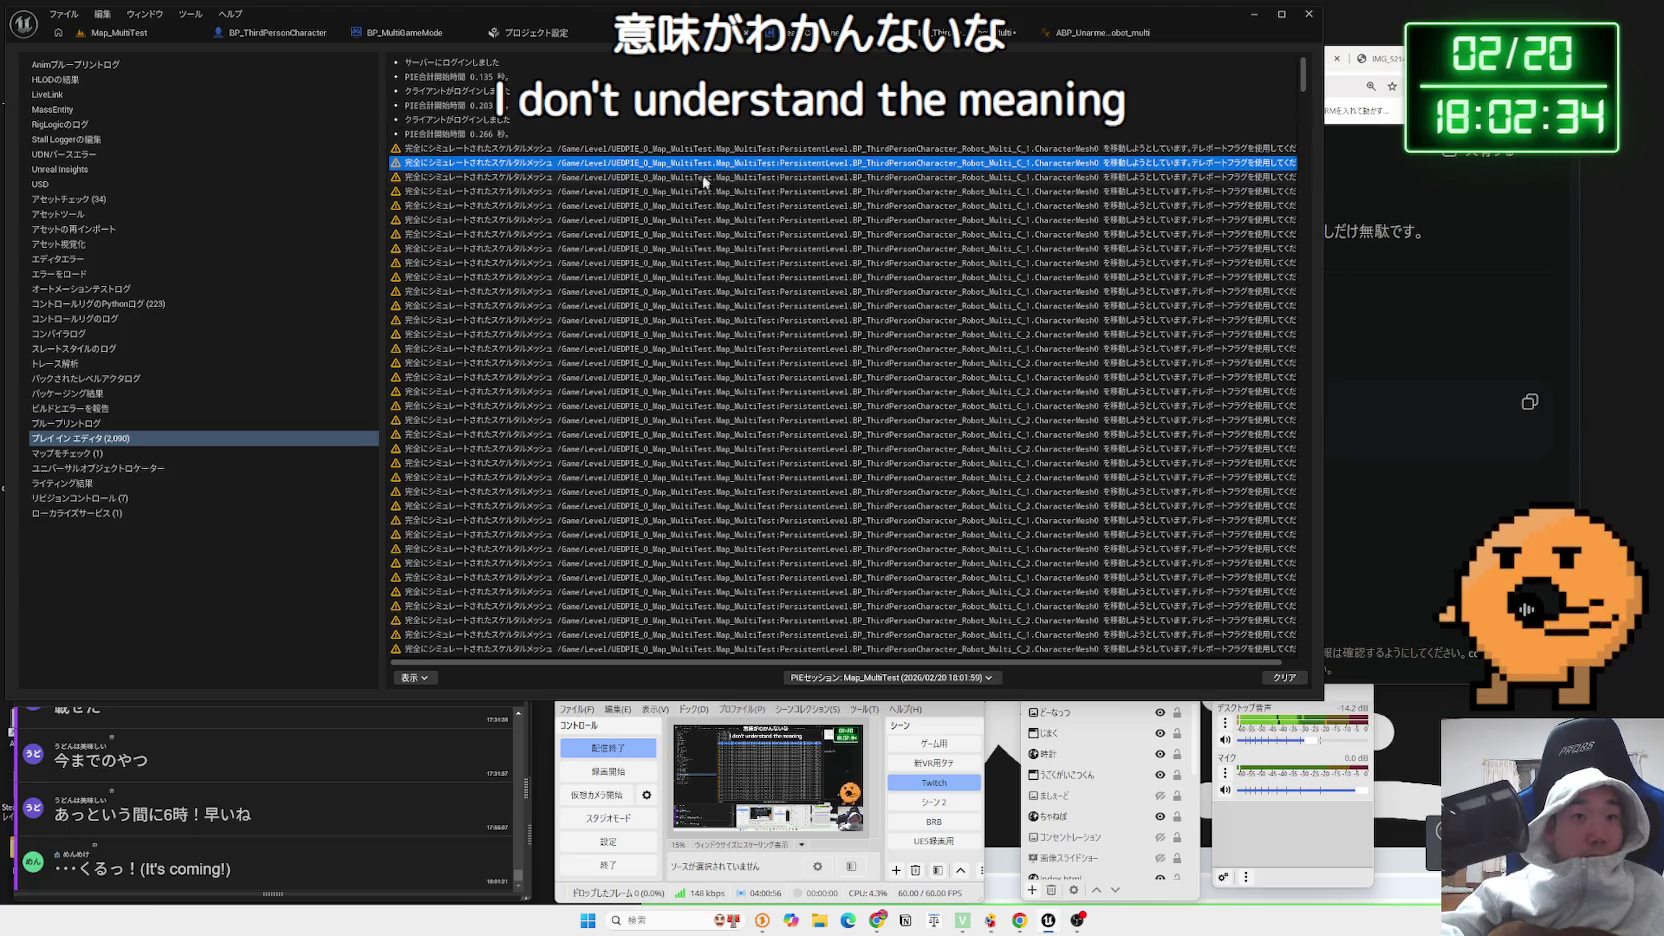
left_click(697, 148)
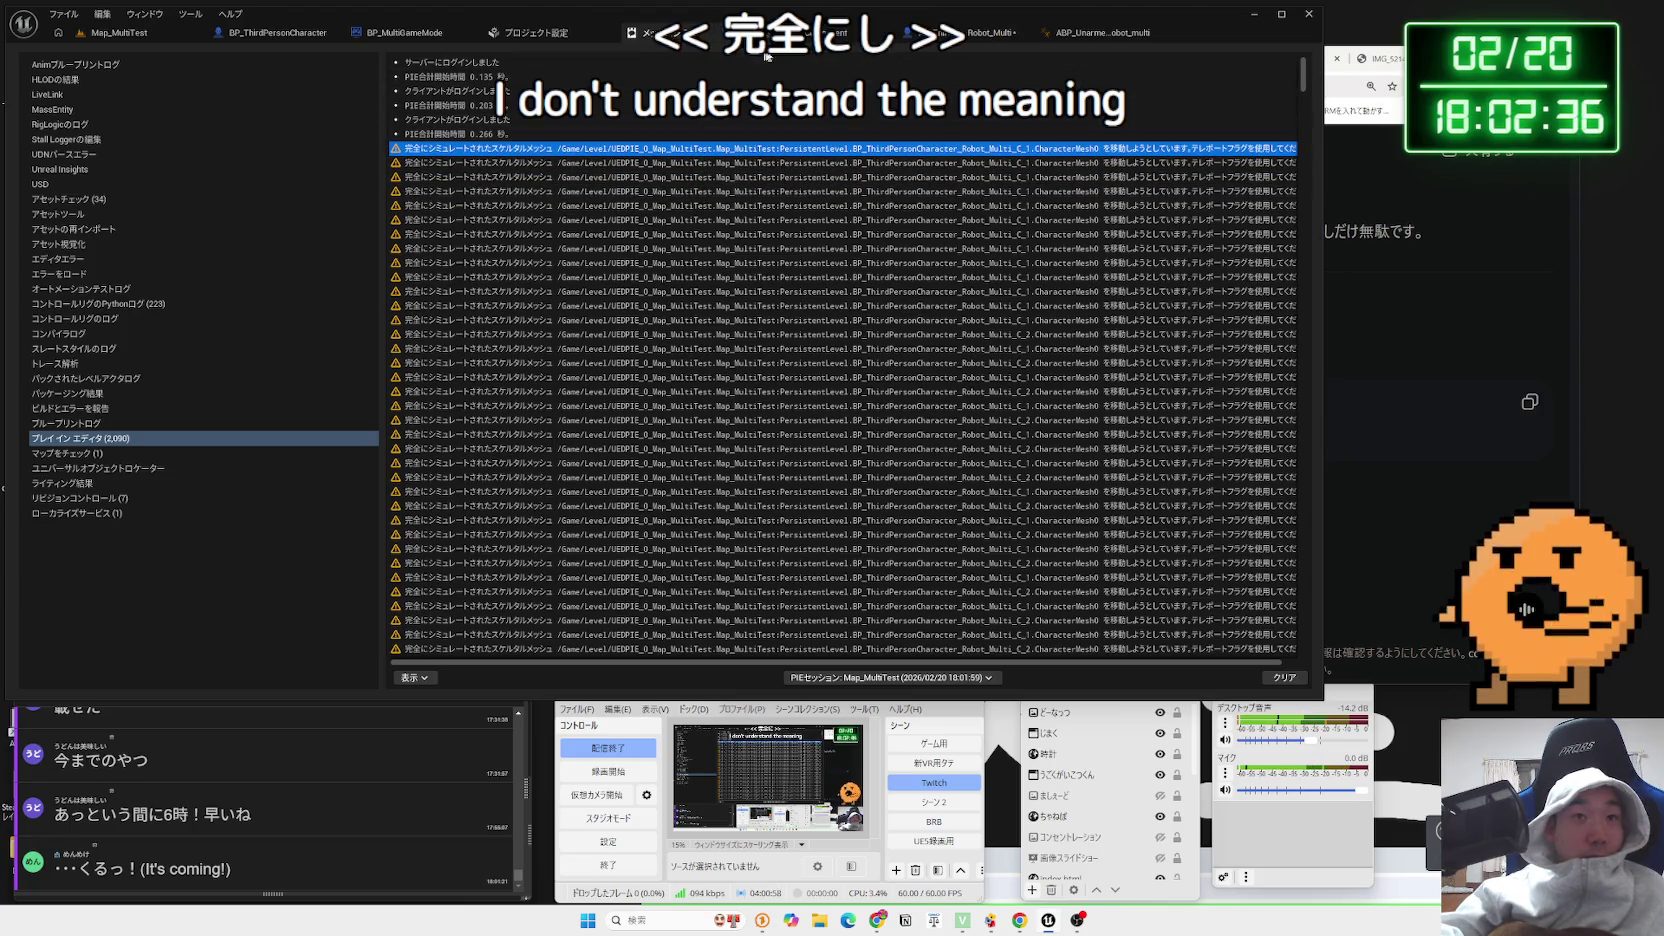
left_click(768, 33)
left_click(878, 33)
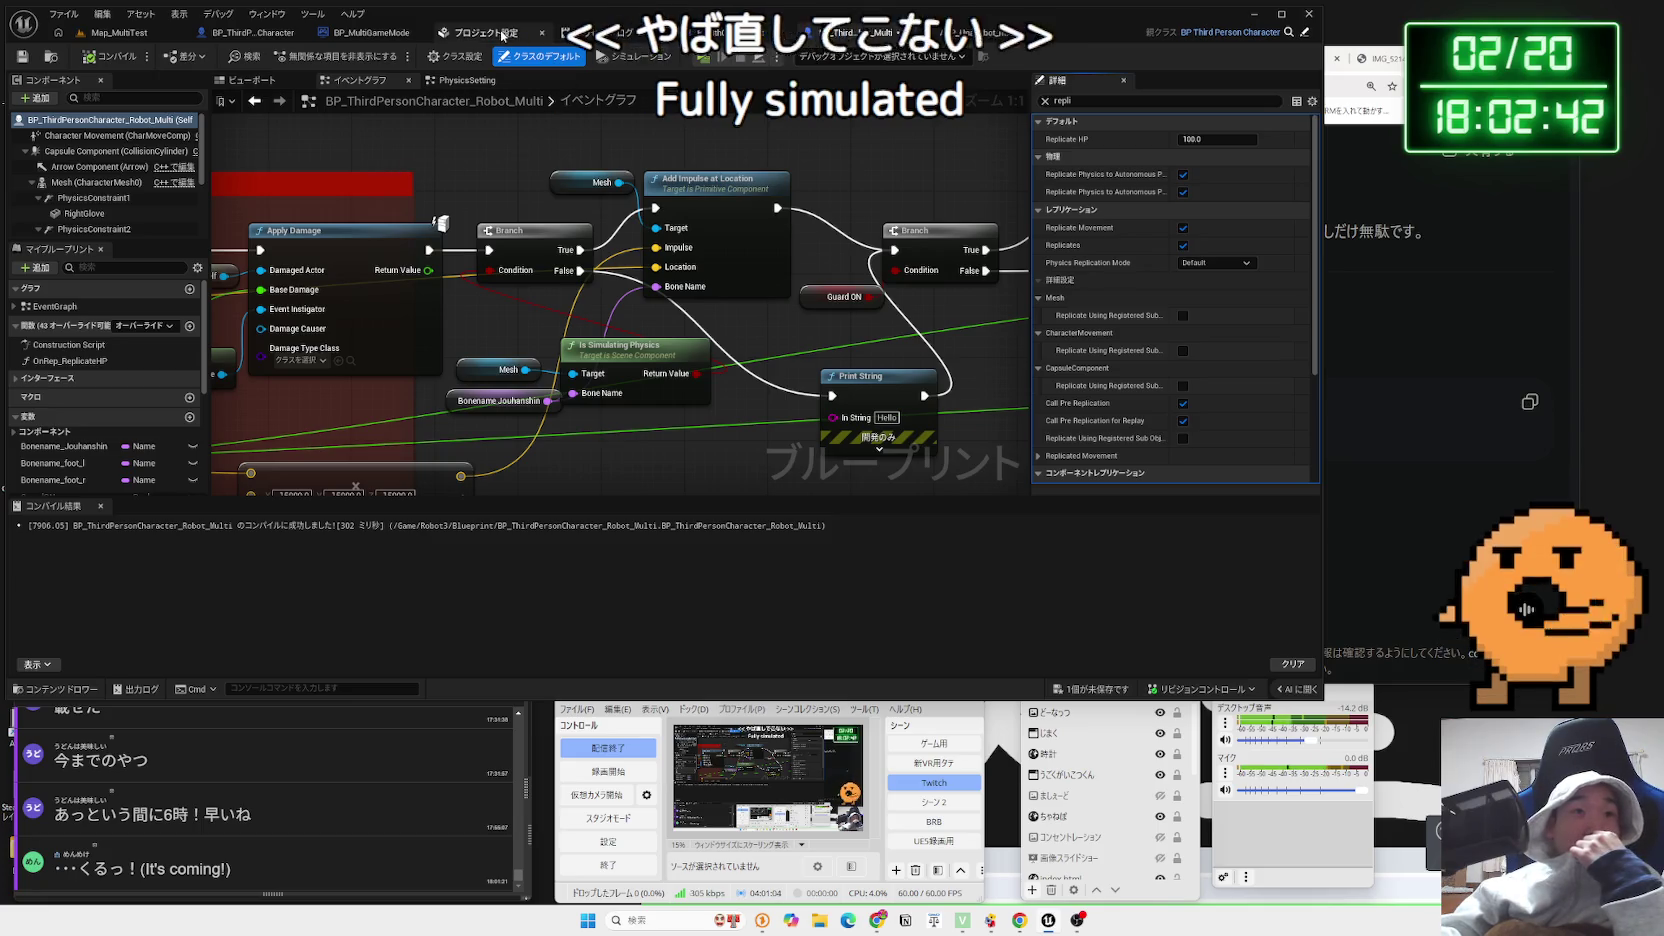
Delete the Branch node after Apply Damage and move Add Impulse at Location lower in the graph
left_click(598, 33)
left_click(878, 33)
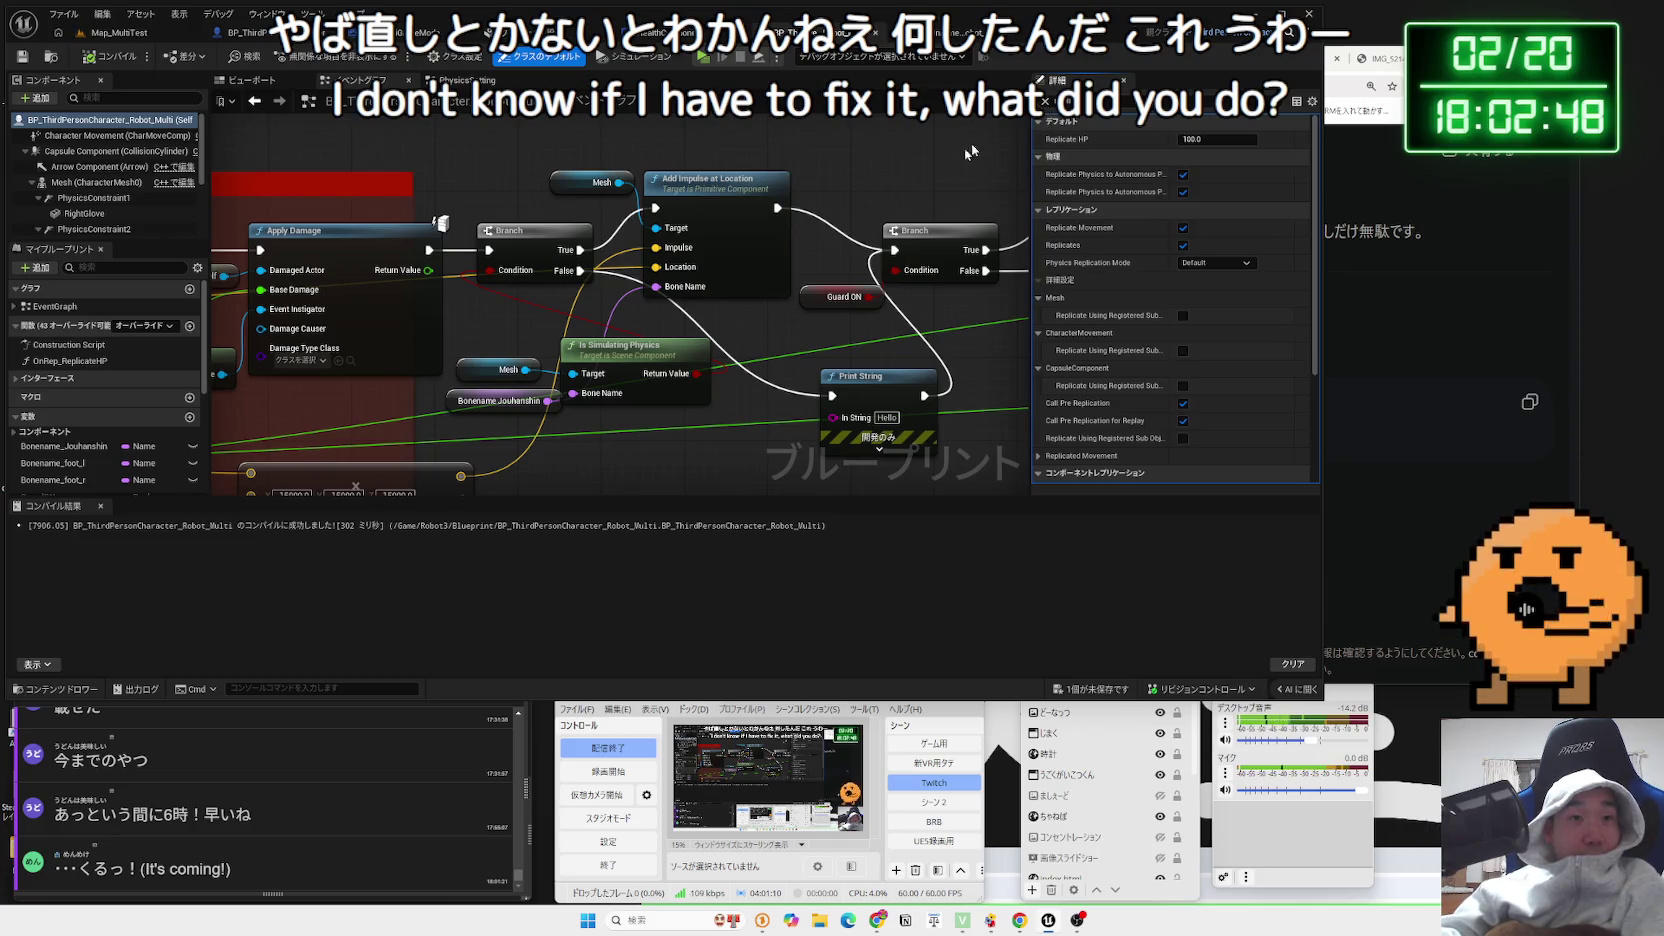
left_click(544, 238)
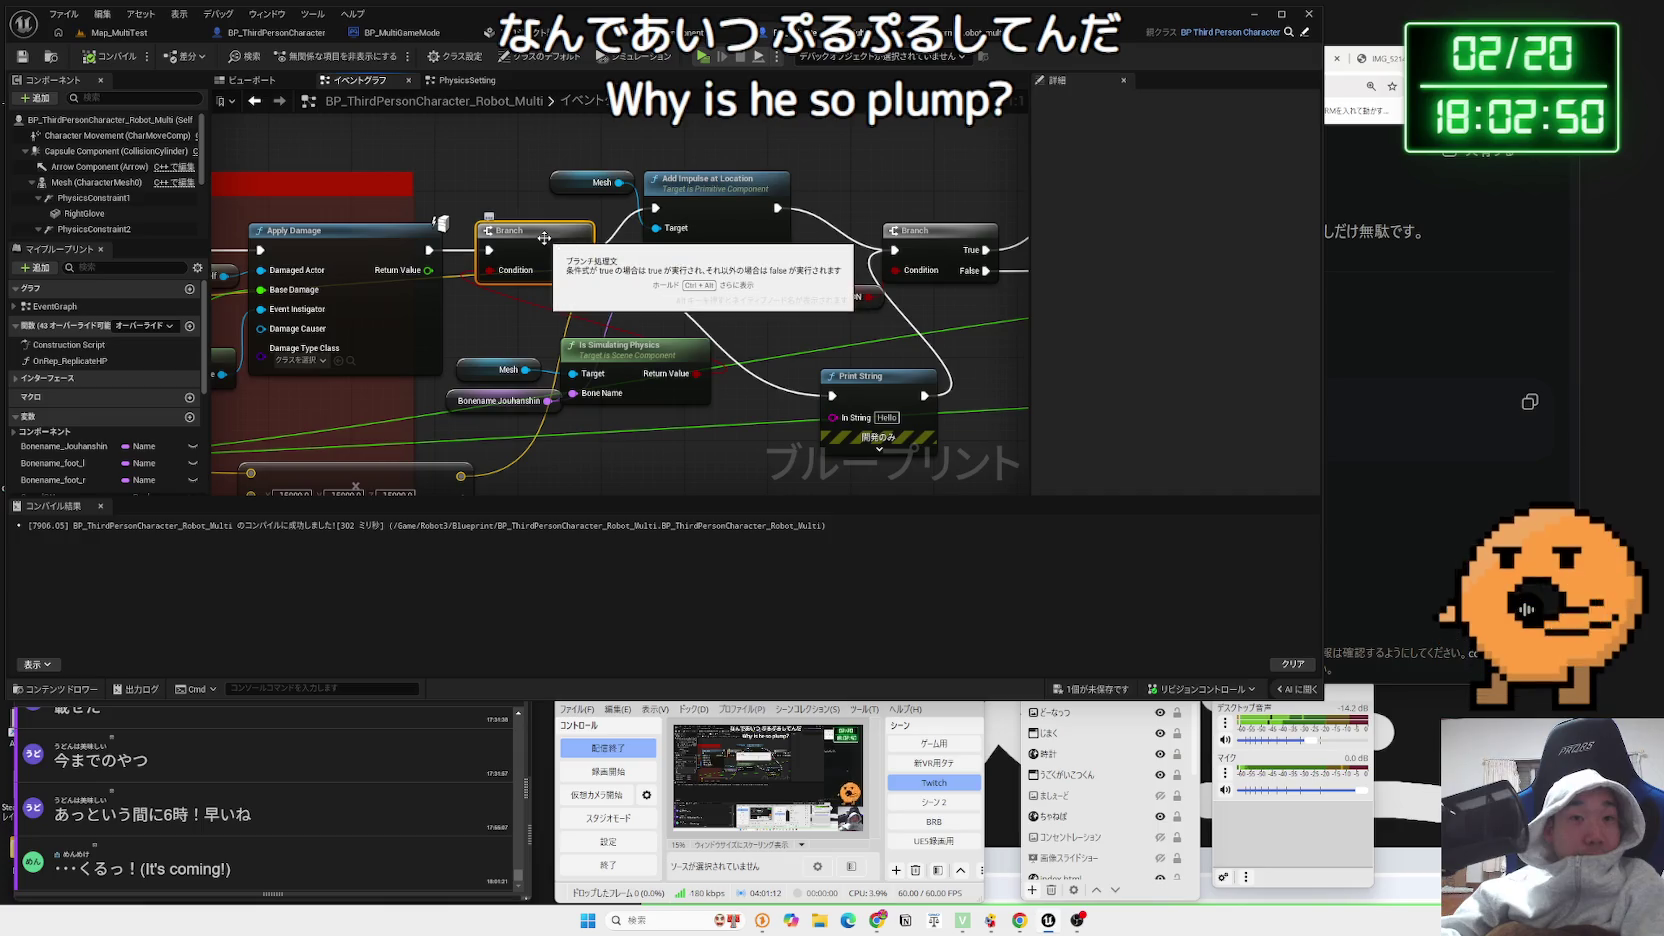
key("Delete")
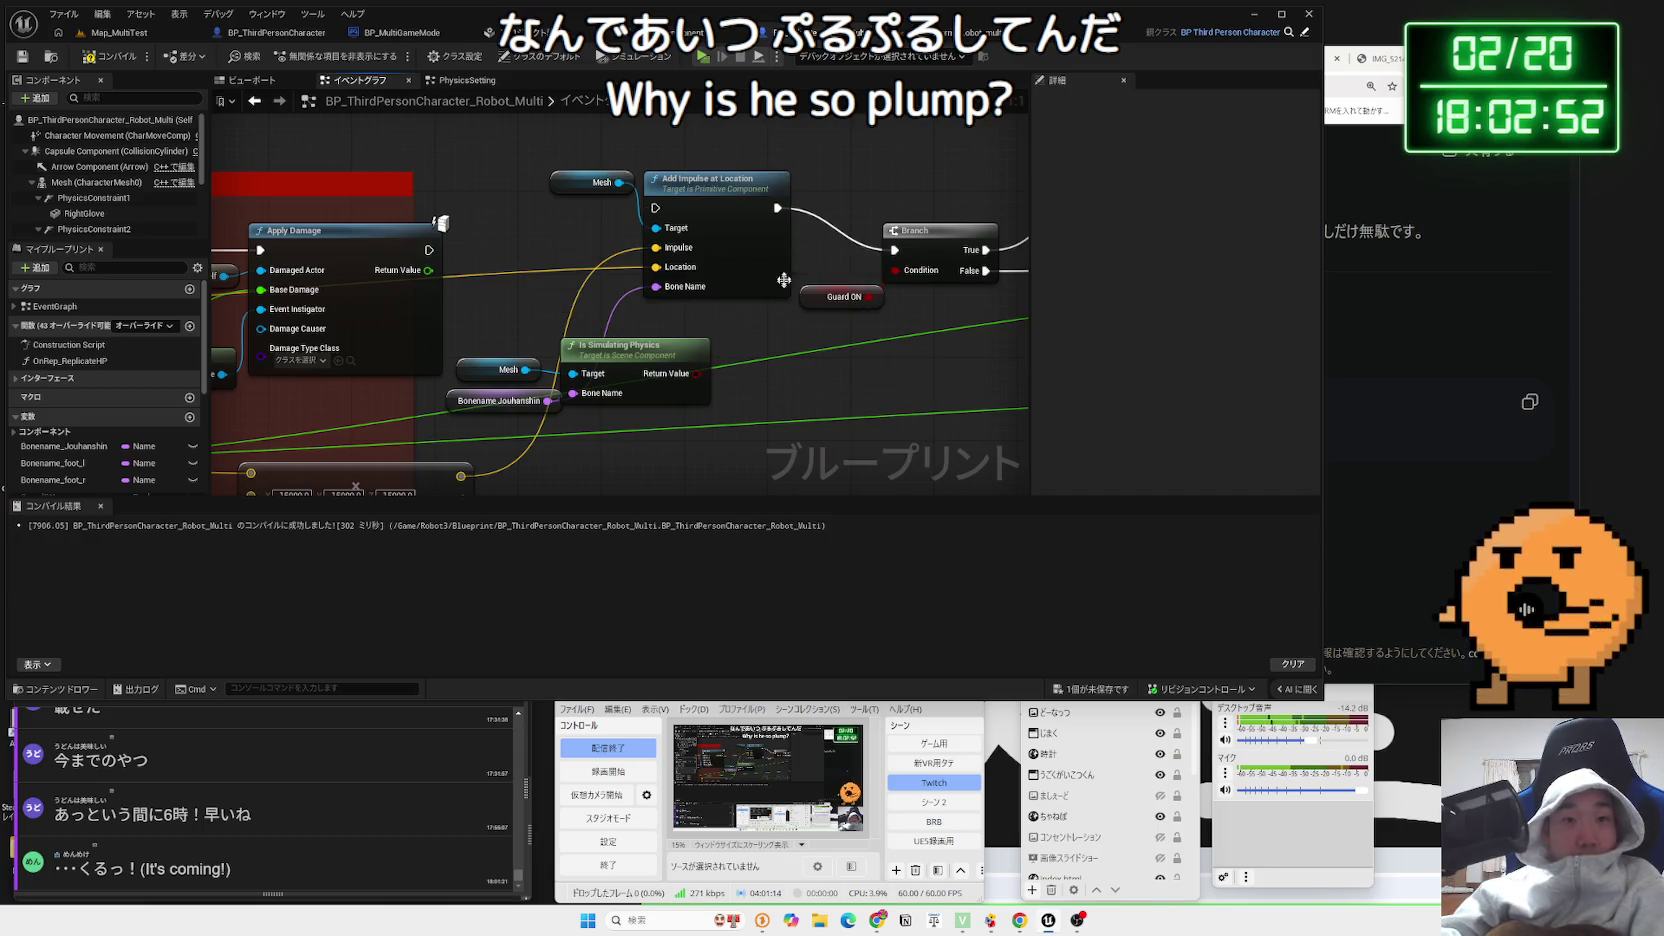
left_click_drag(724, 199, 725, 240)
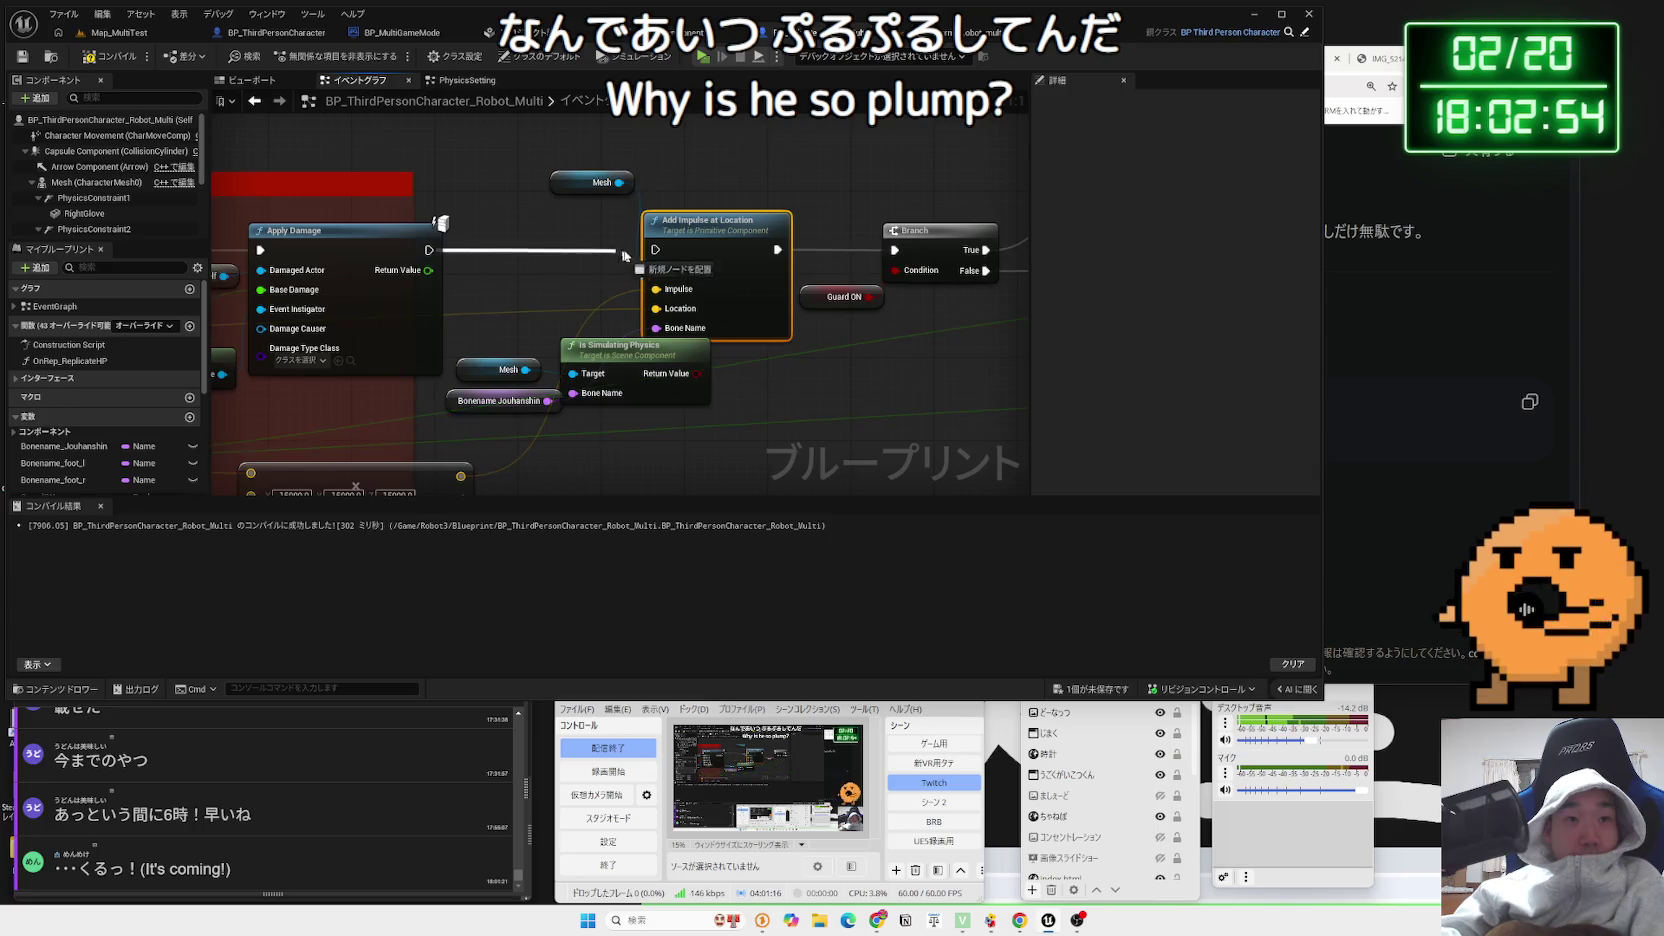
Compile the robot character blueprint and save the changes
key("F7")
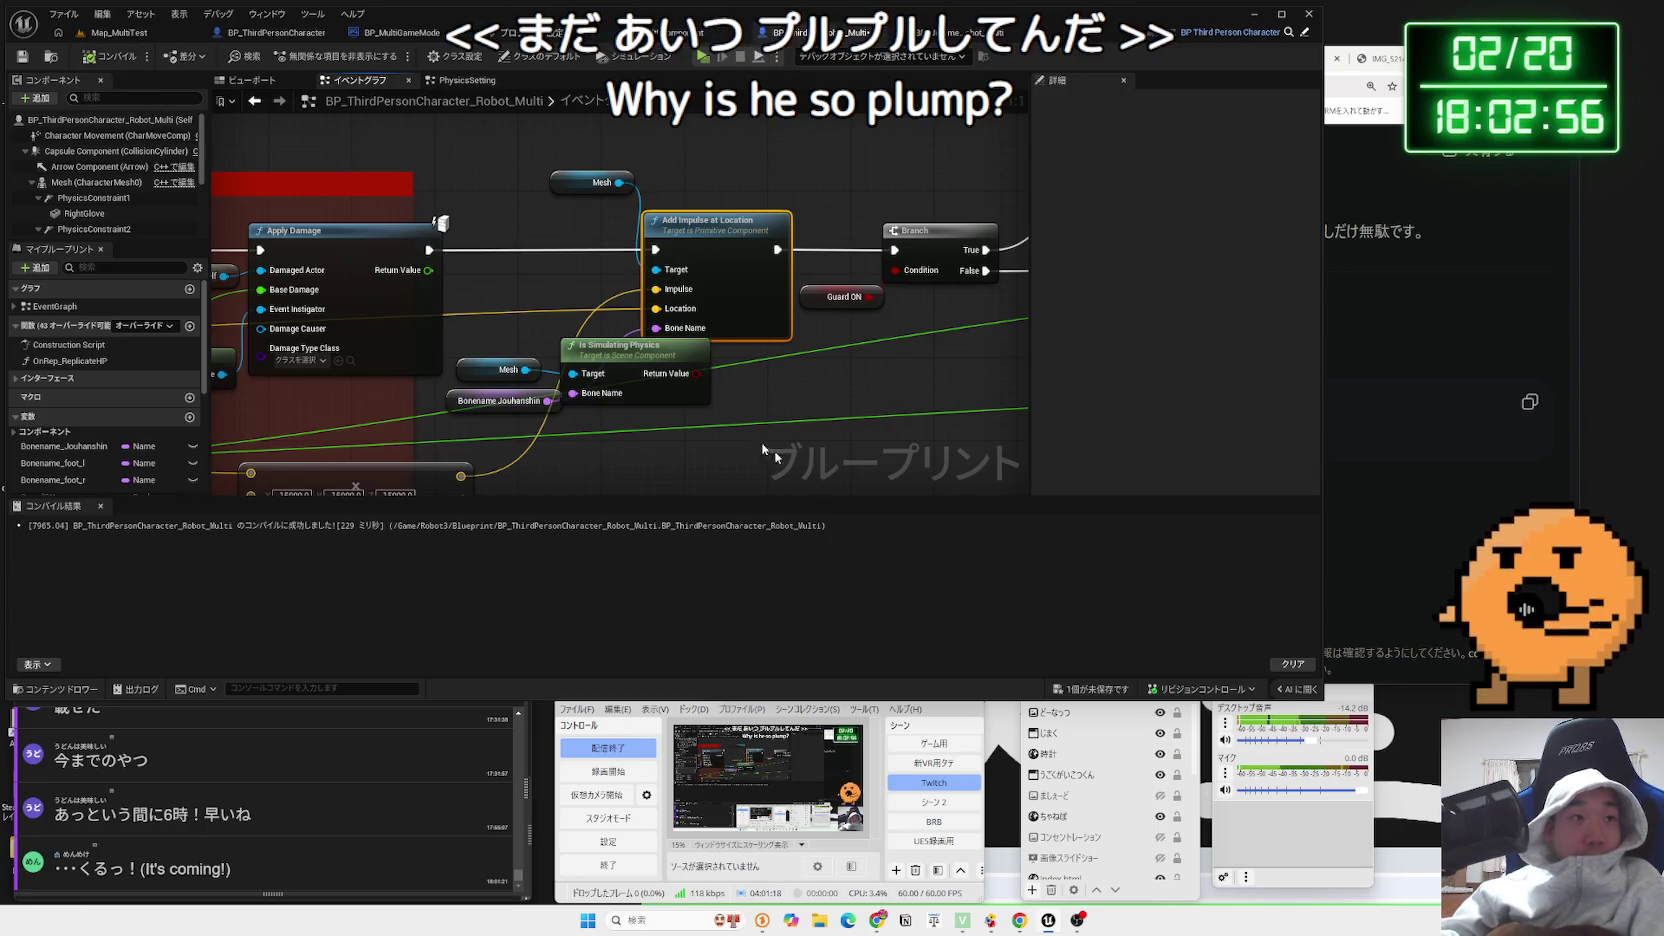
left_click(1119, 691)
left_click(919, 606)
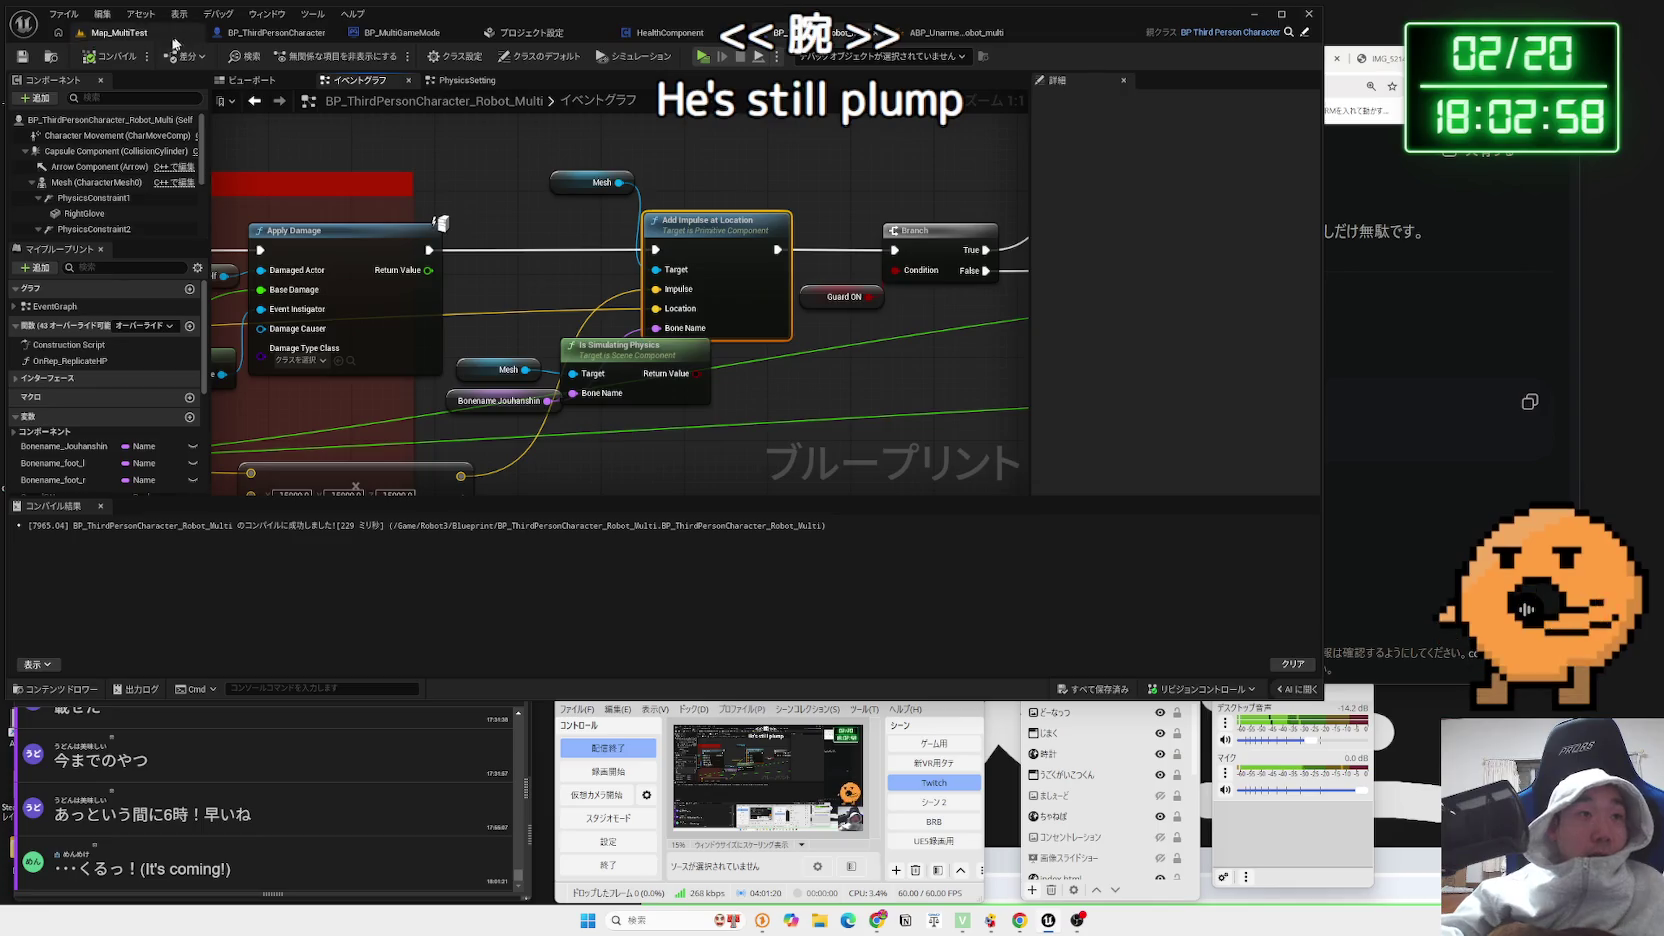
left_click(119, 32)
Run the server-and-two-client test, watch it from Client 2, then stop it
left_click(310, 56)
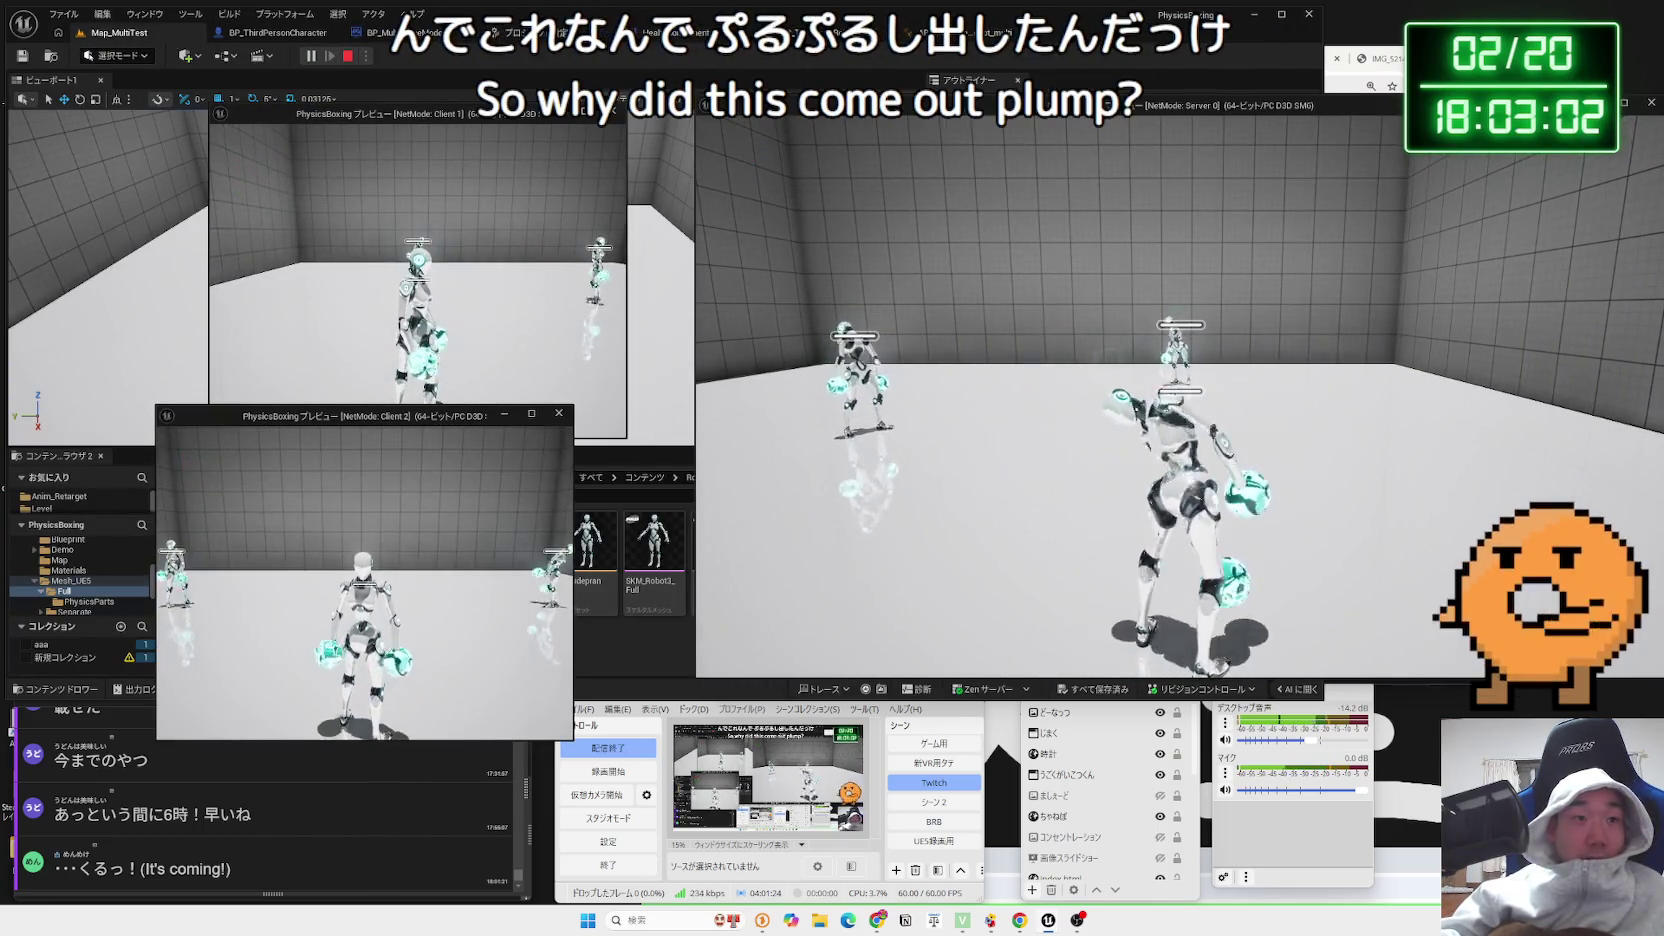
key("alt+Tab")
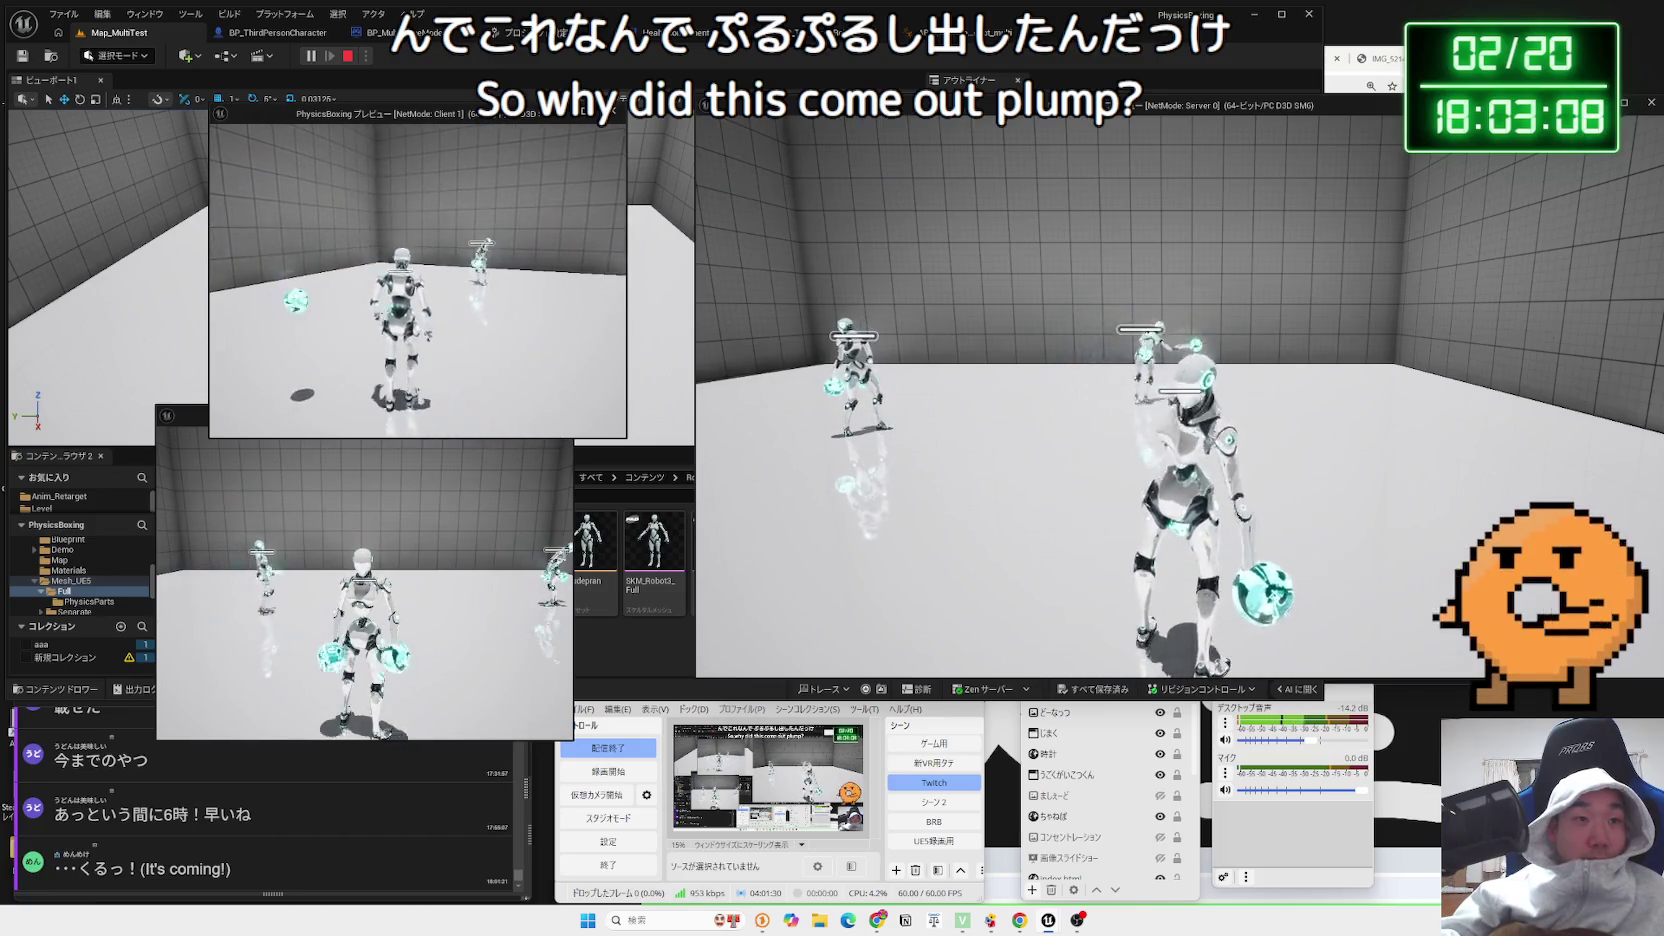
key("Escape")
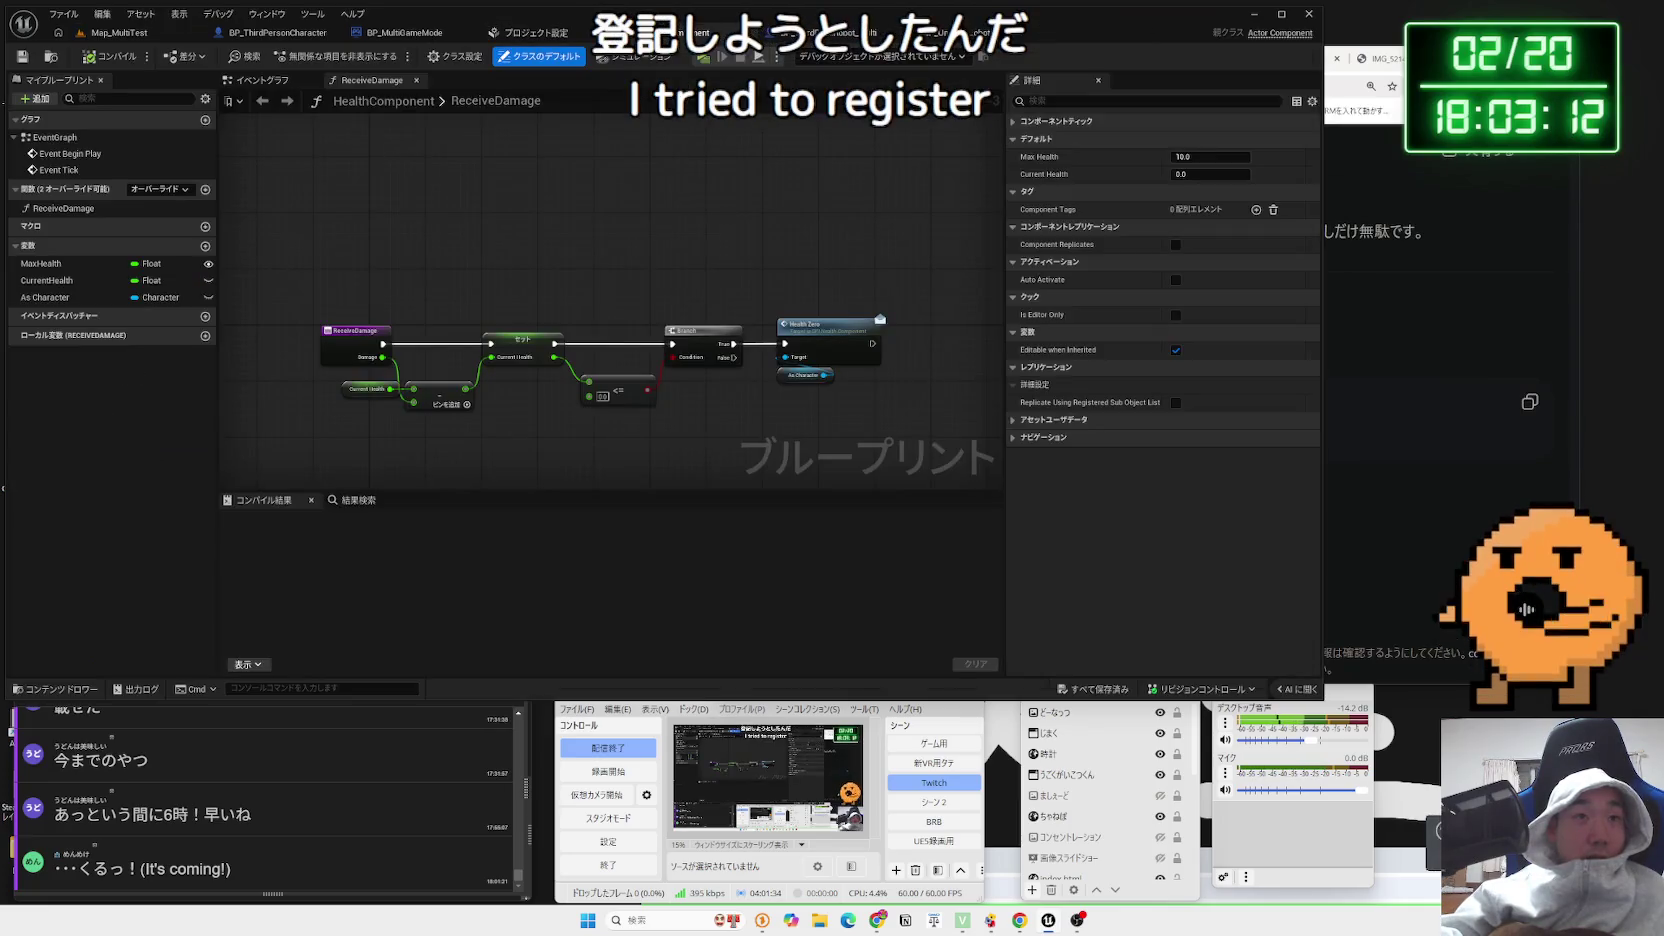
Look through the open editor documents, then inspect the robot's capsule component replication settings
left_click(466, 35)
left_click(530, 32)
left_click(275, 32)
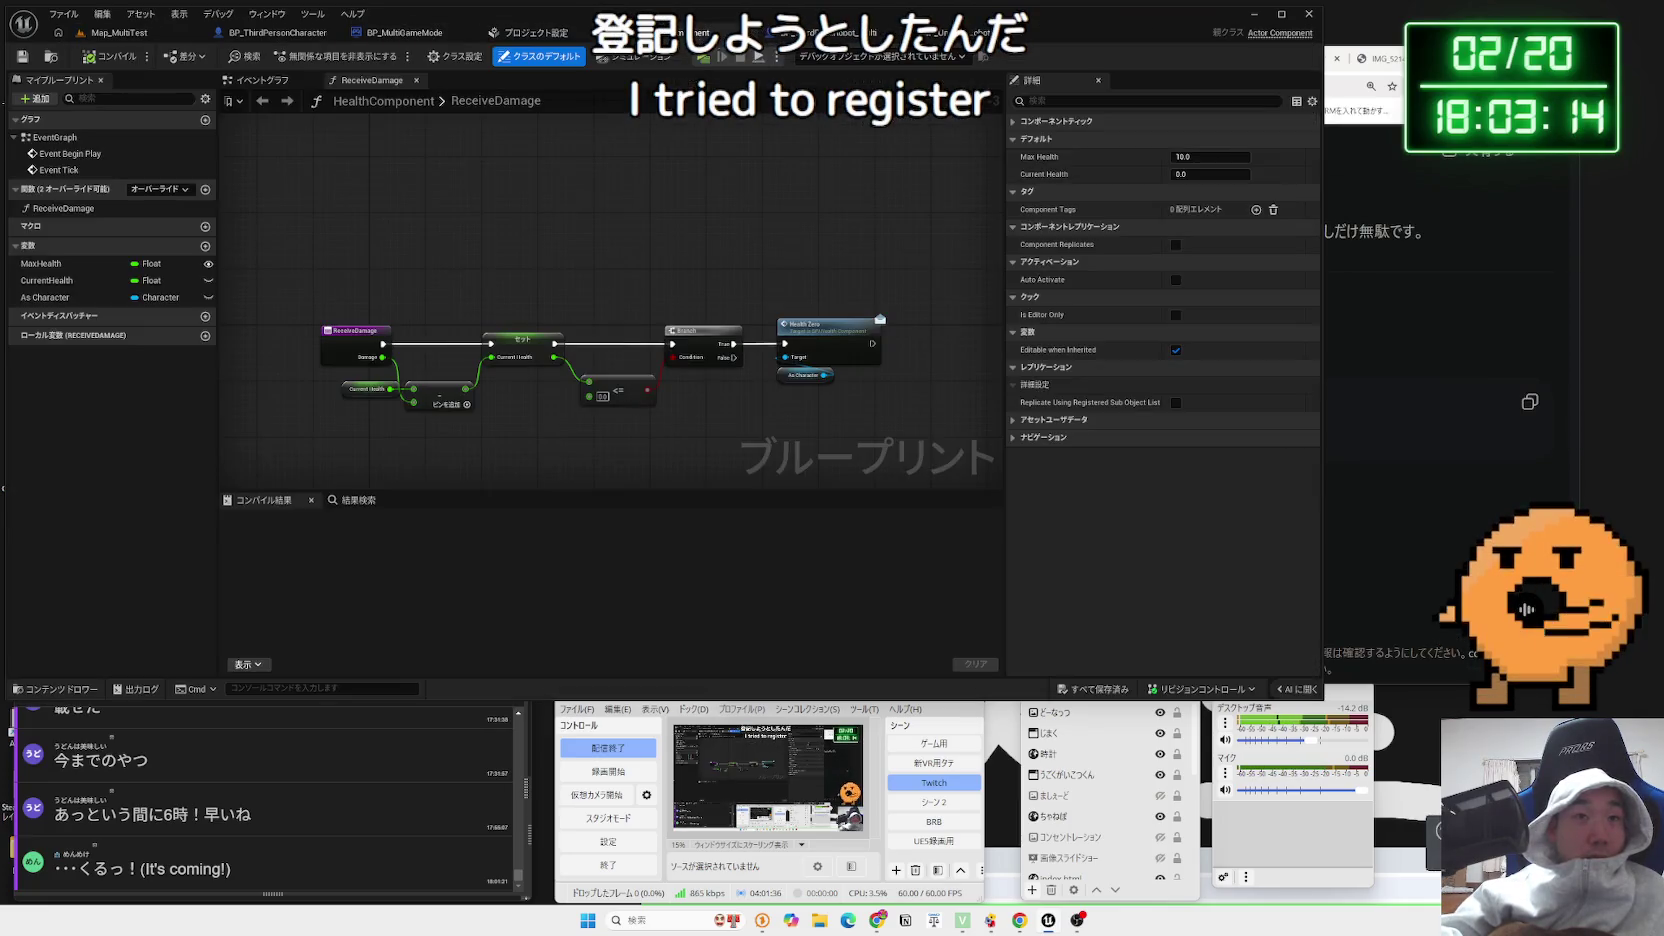
left_click(830, 32)
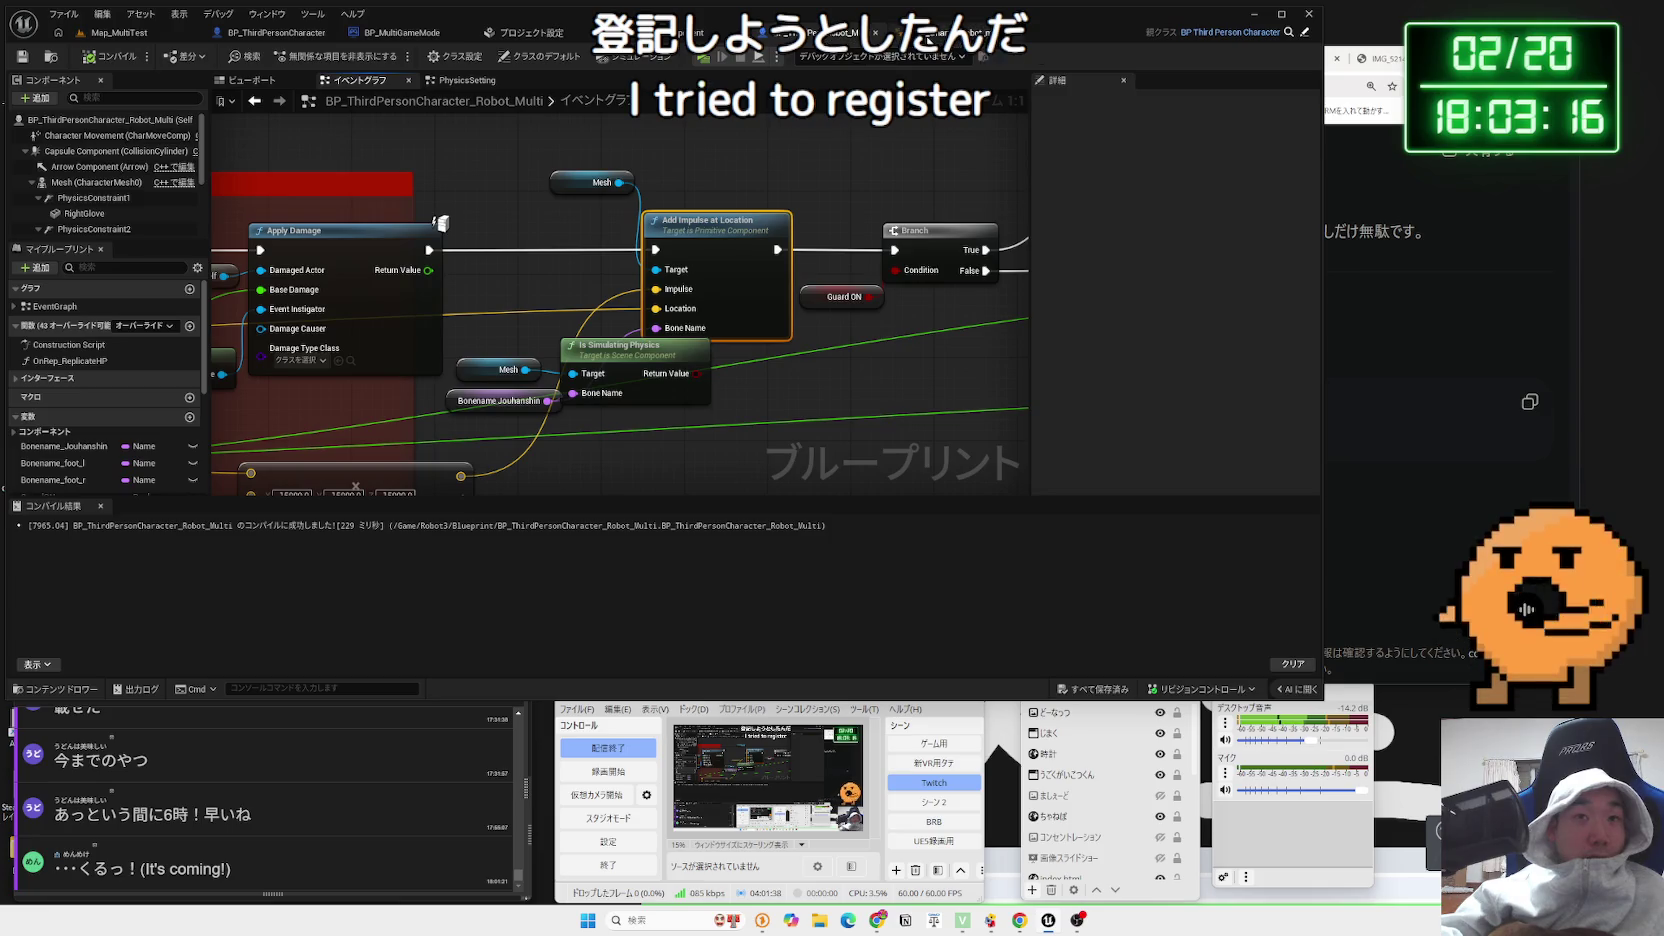
left_click(950, 33)
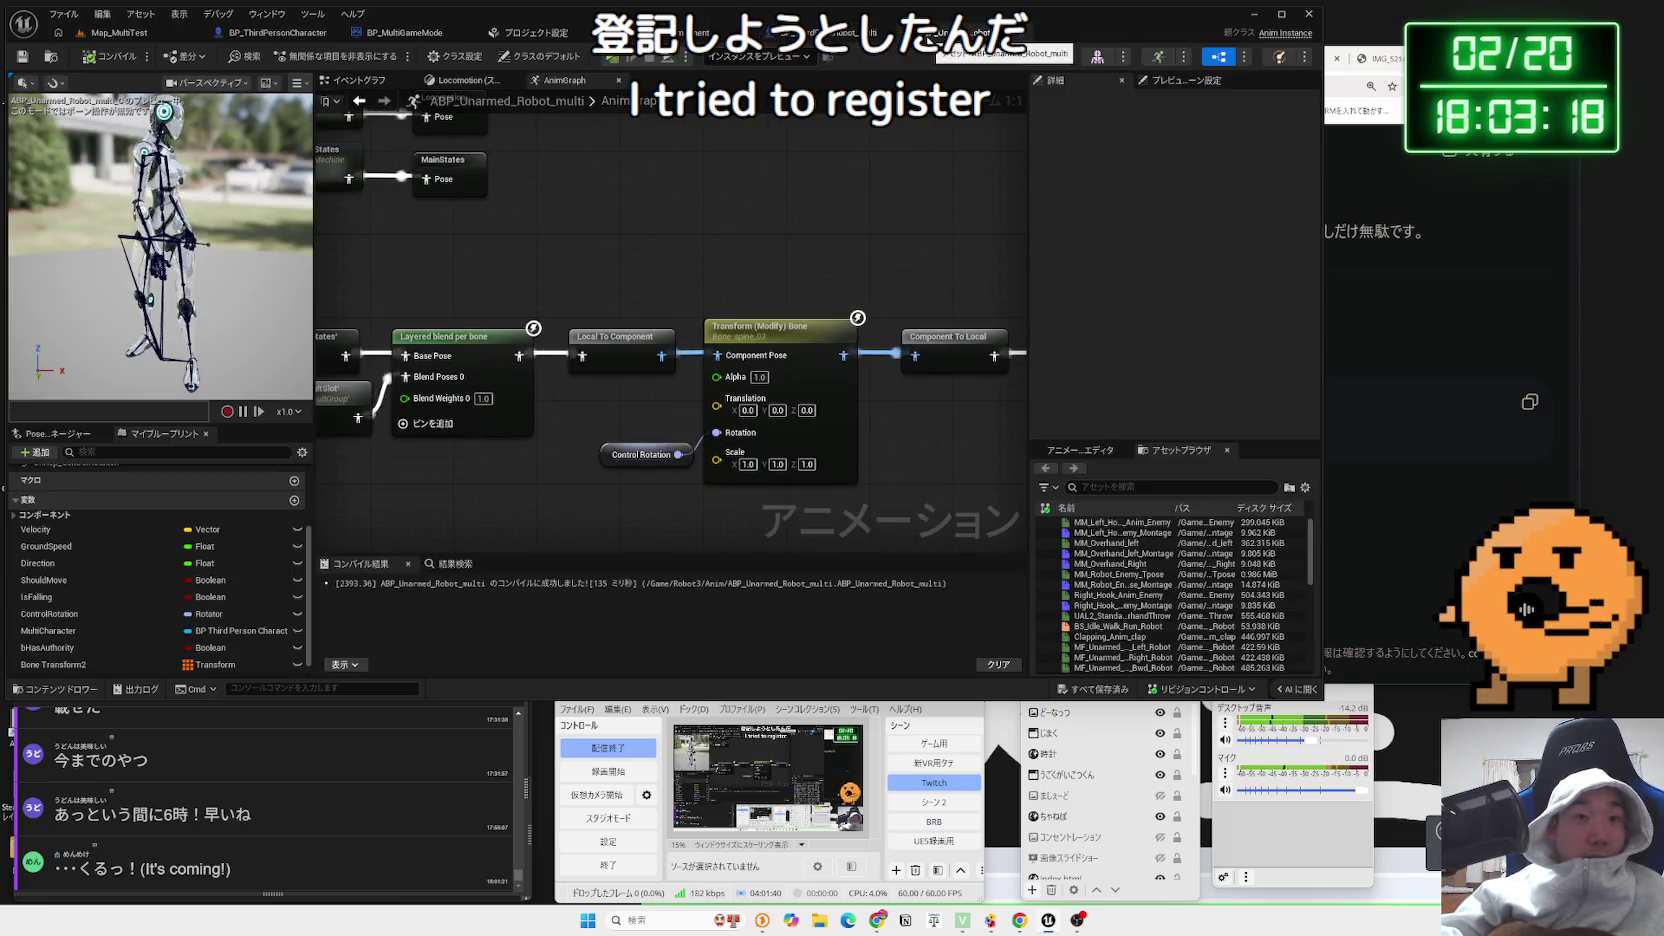
left_click(830, 32)
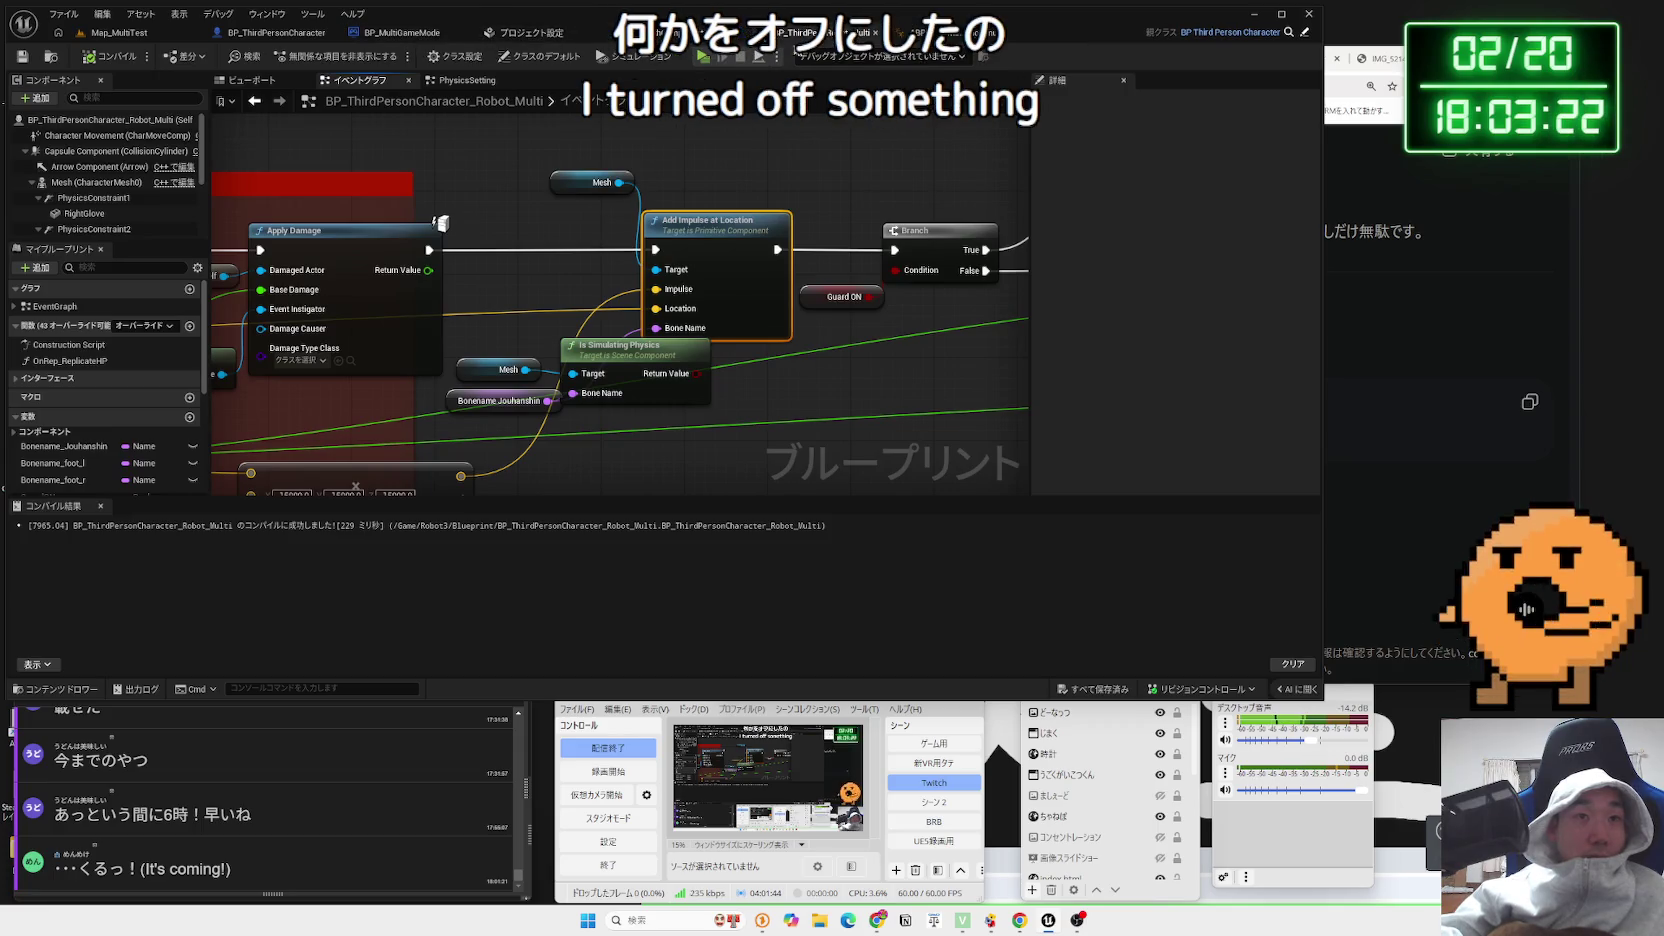
left_click(93, 213)
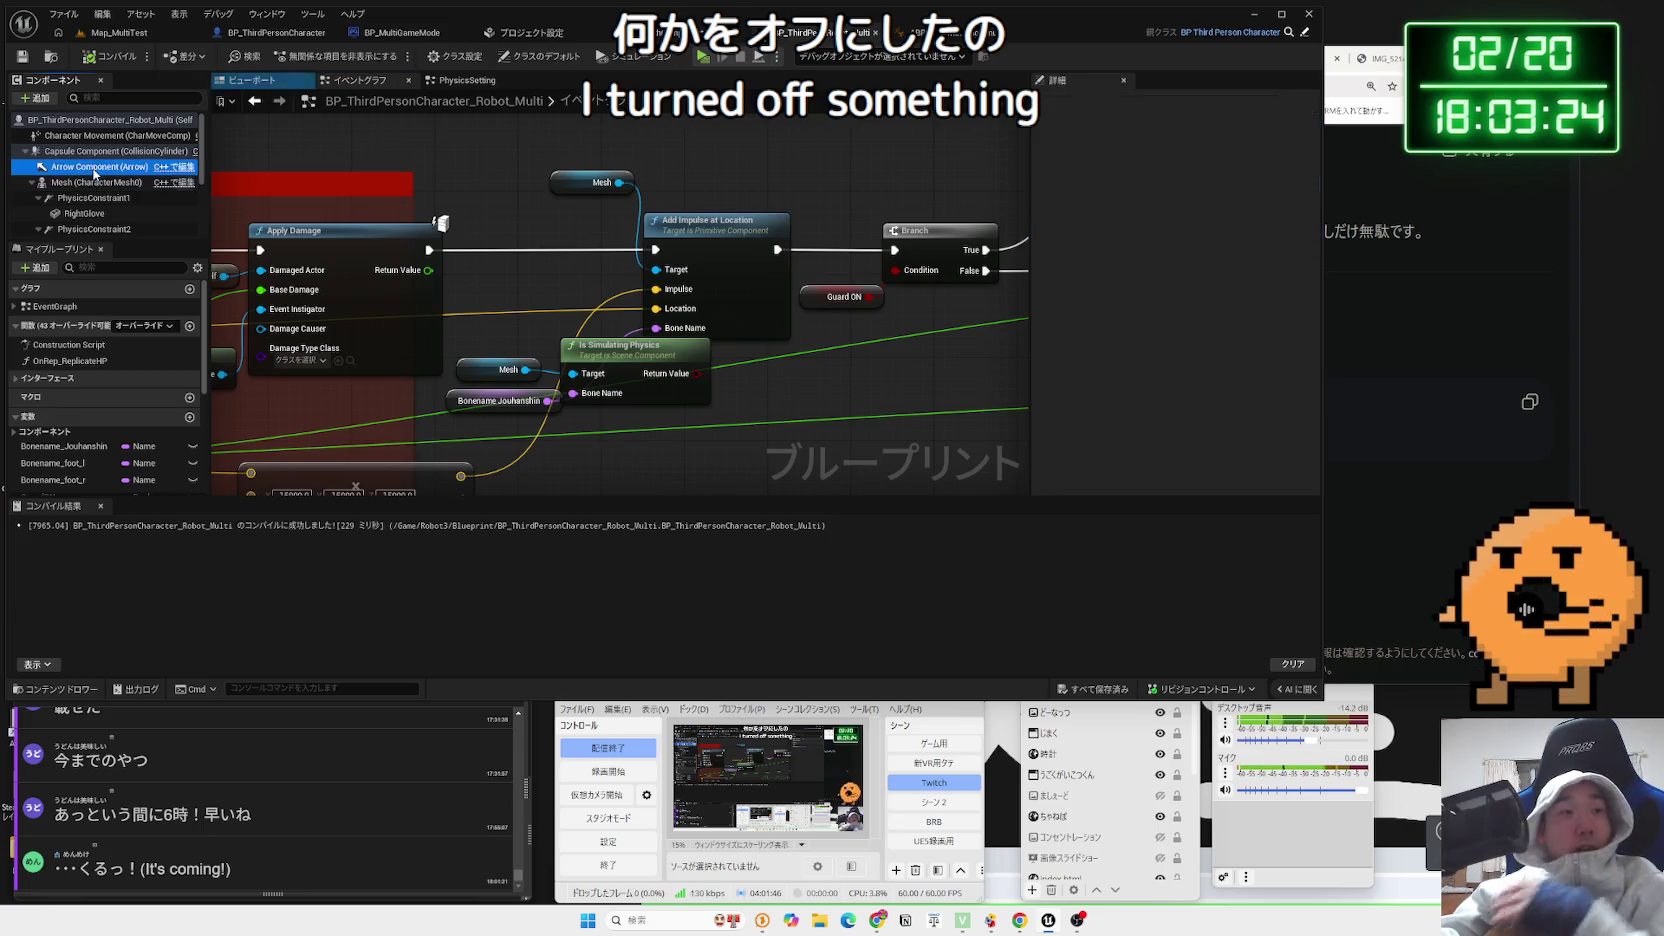
left_click(110, 151)
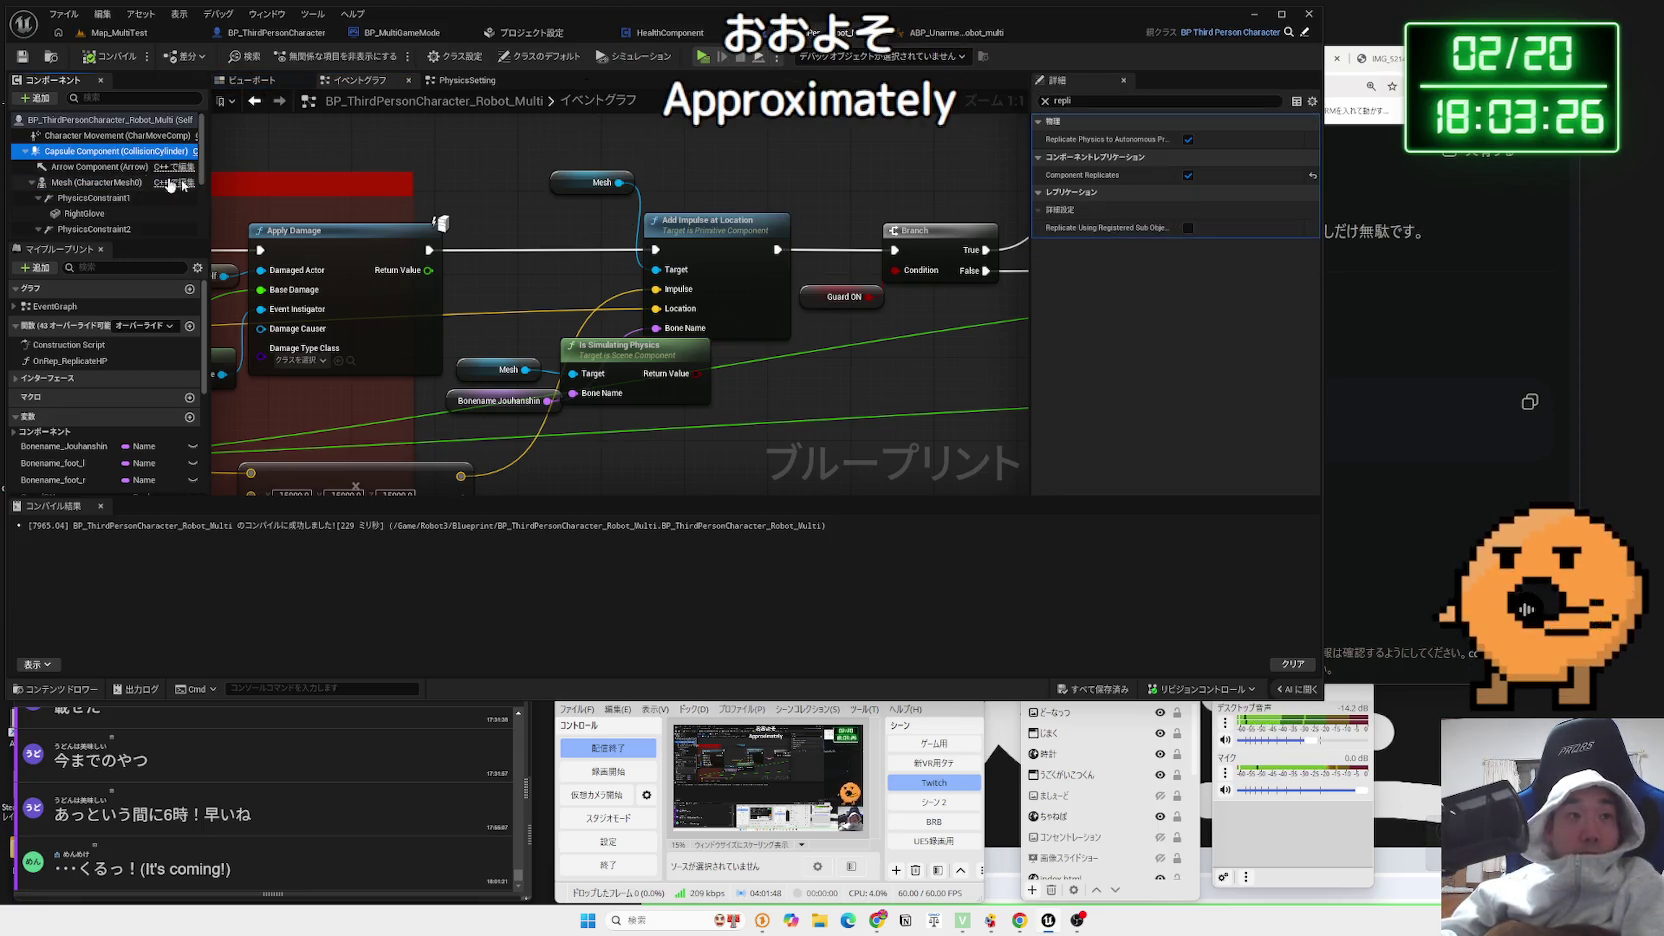
Set the robot's Network Smoothing Mode to Disabled and start the Map_MultiTest play test
left_click(1045, 101)
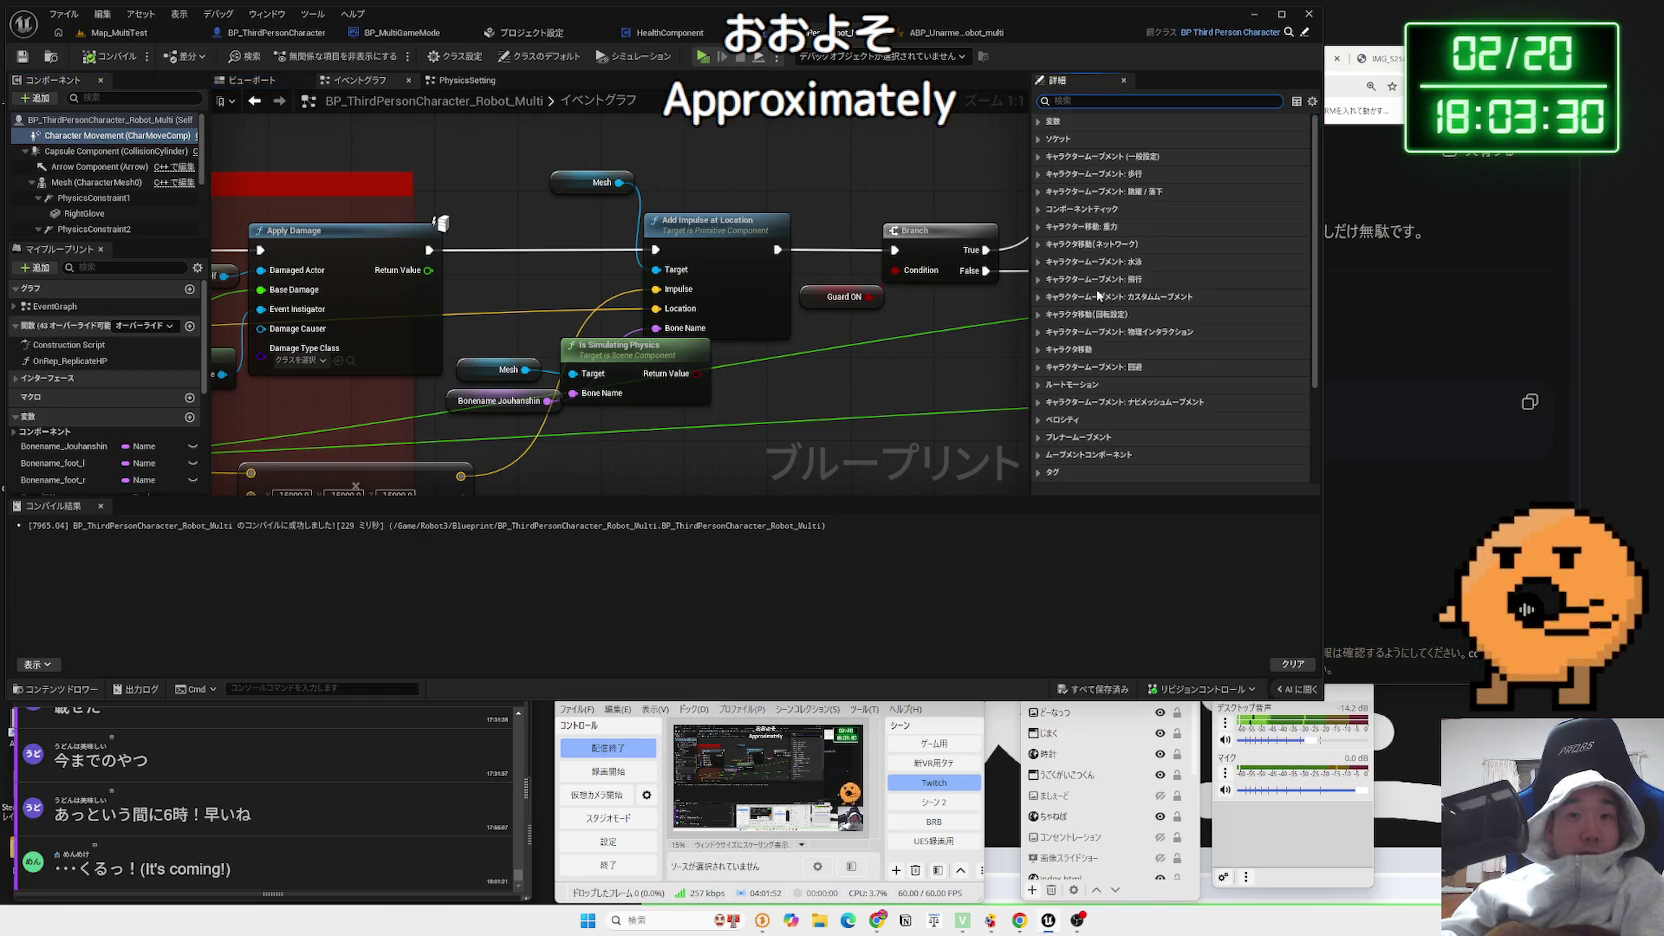
left_click(1040, 246)
left_click(1227, 263)
left_click(1225, 275)
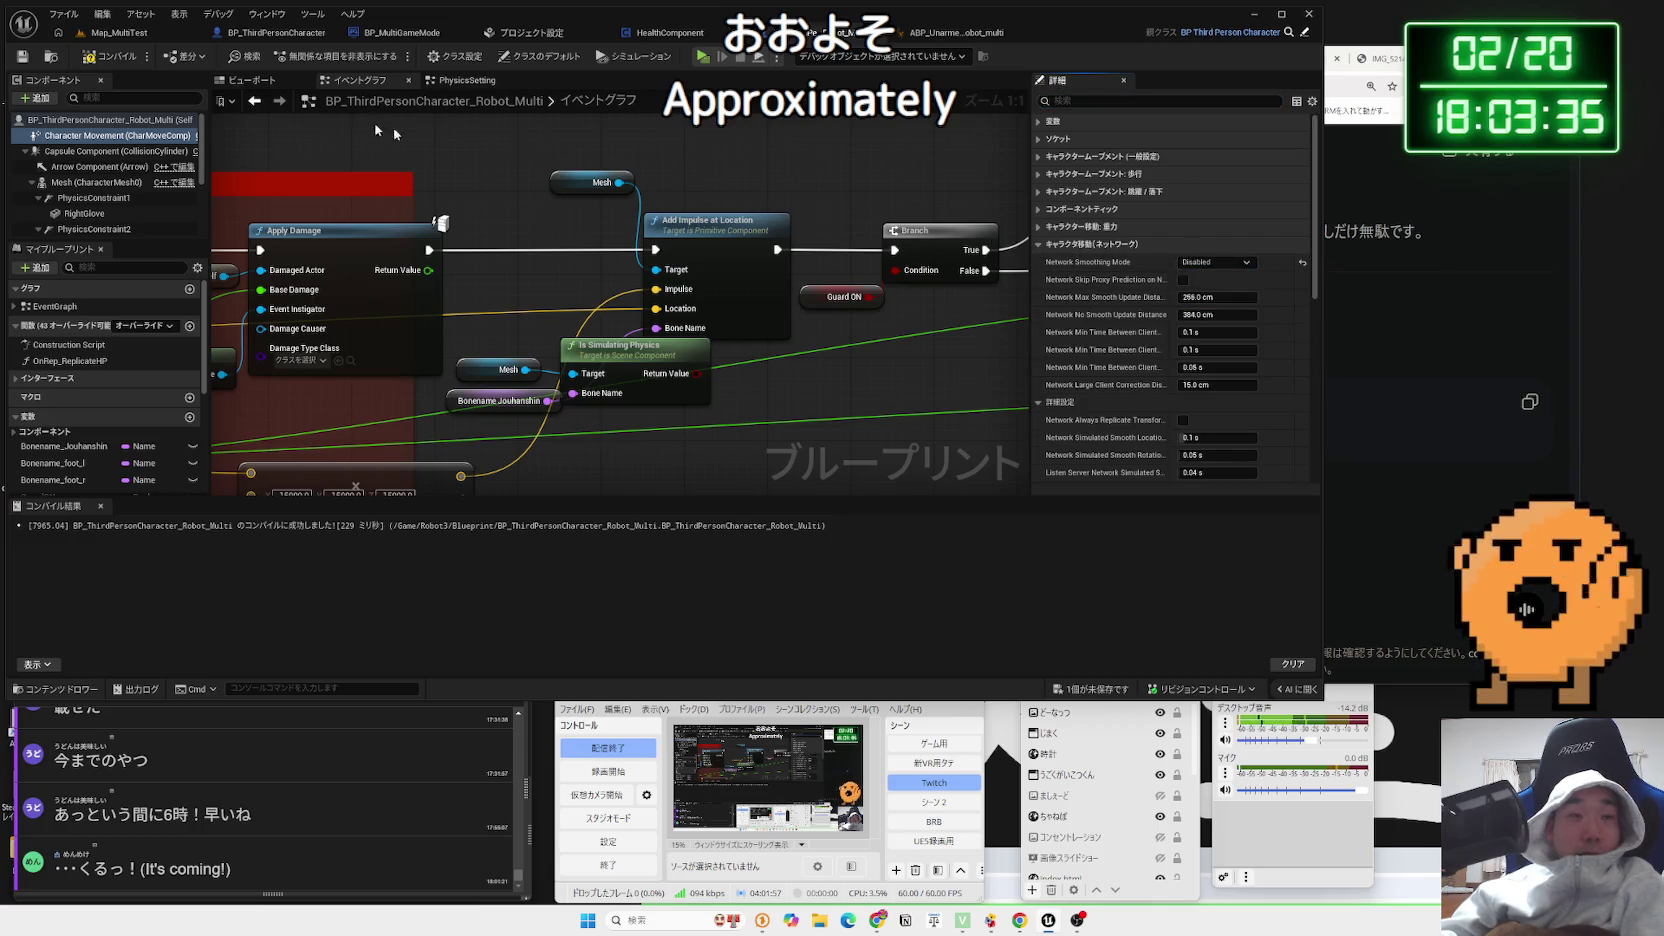
left_click(115, 32)
left_click(310, 56)
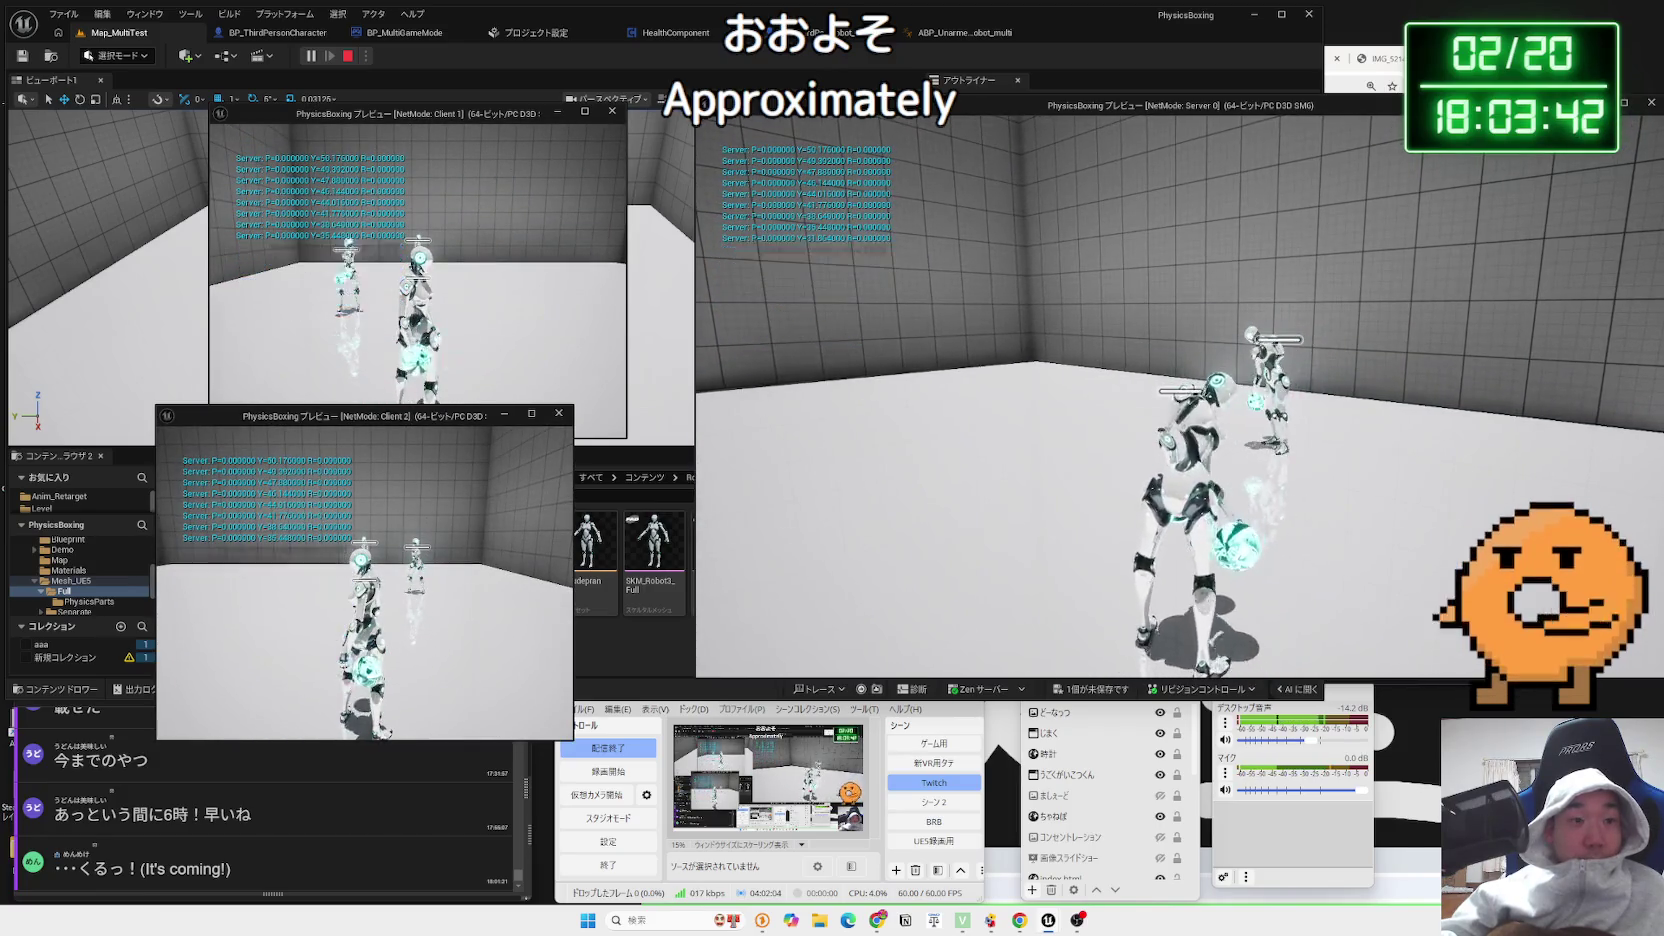
Watch the session from Client 1, stop it, and return to the robot character's event graph
key("alt+Tab")
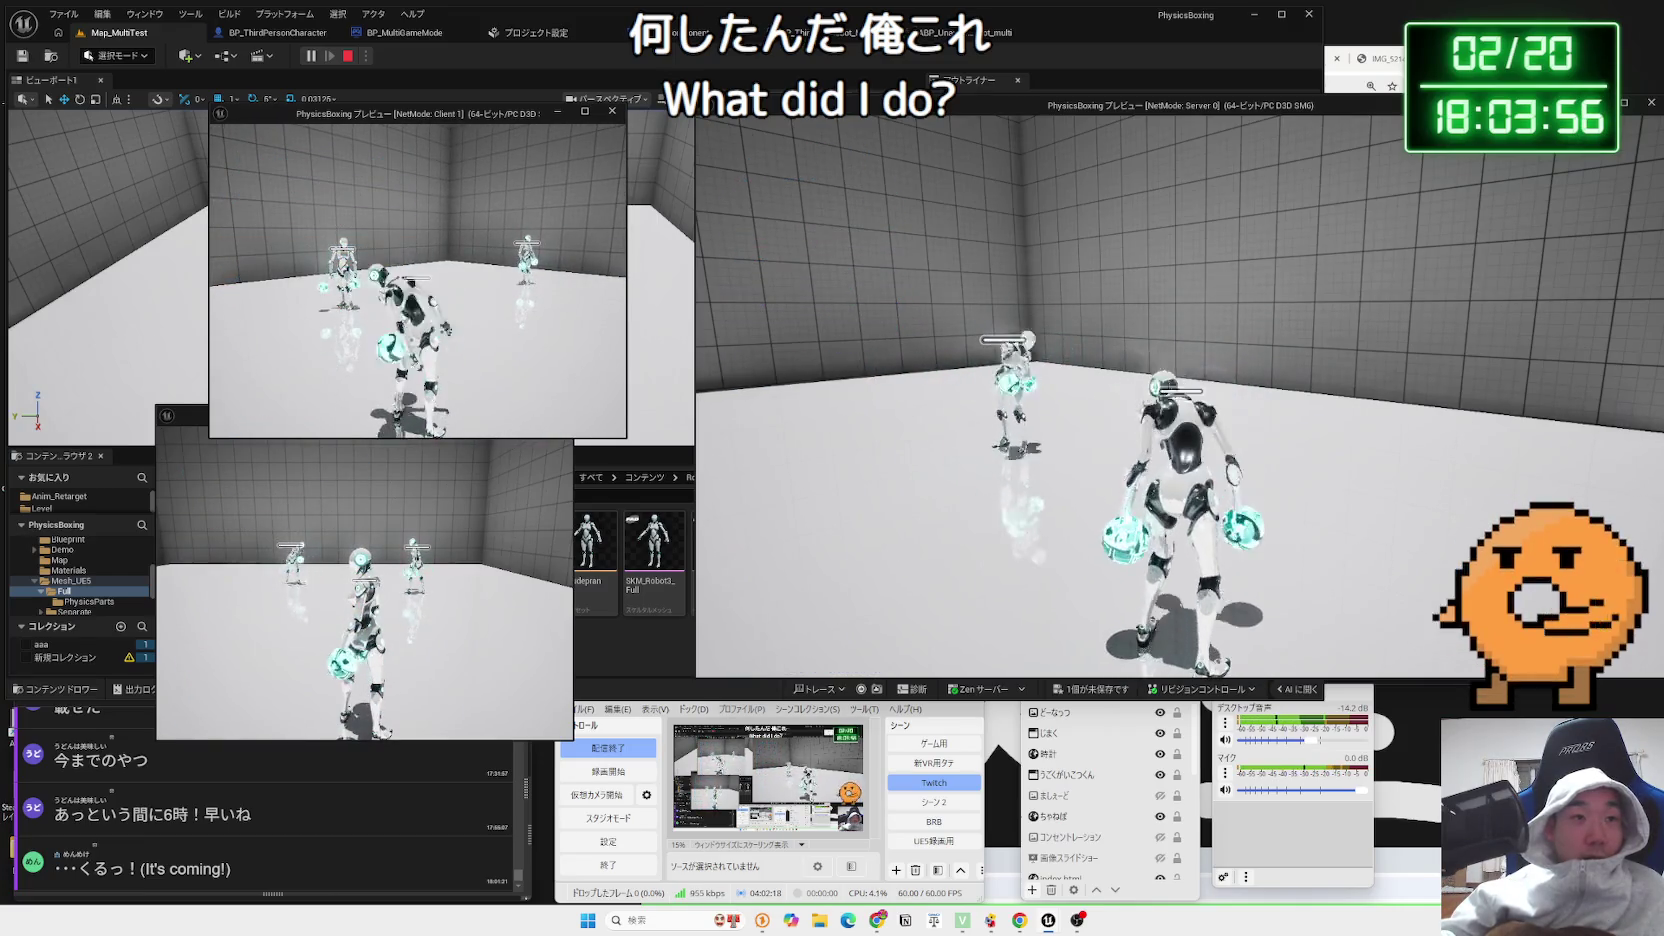
key("Escape")
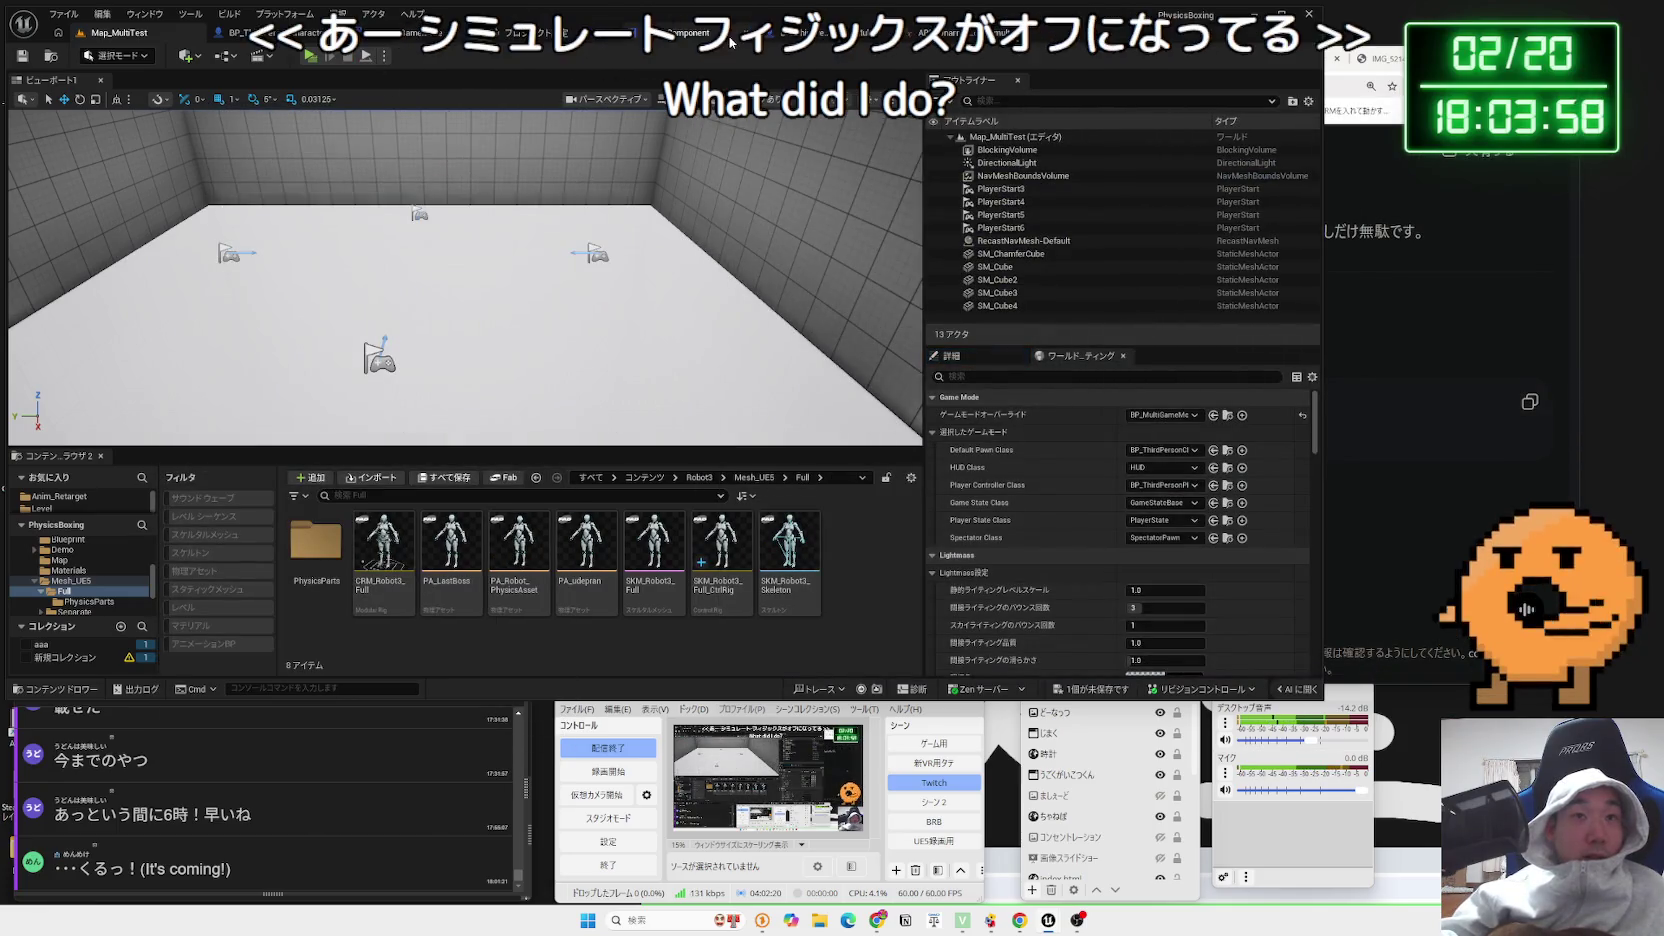
left_click(270, 32)
scroll(463, 323, "down", 6)
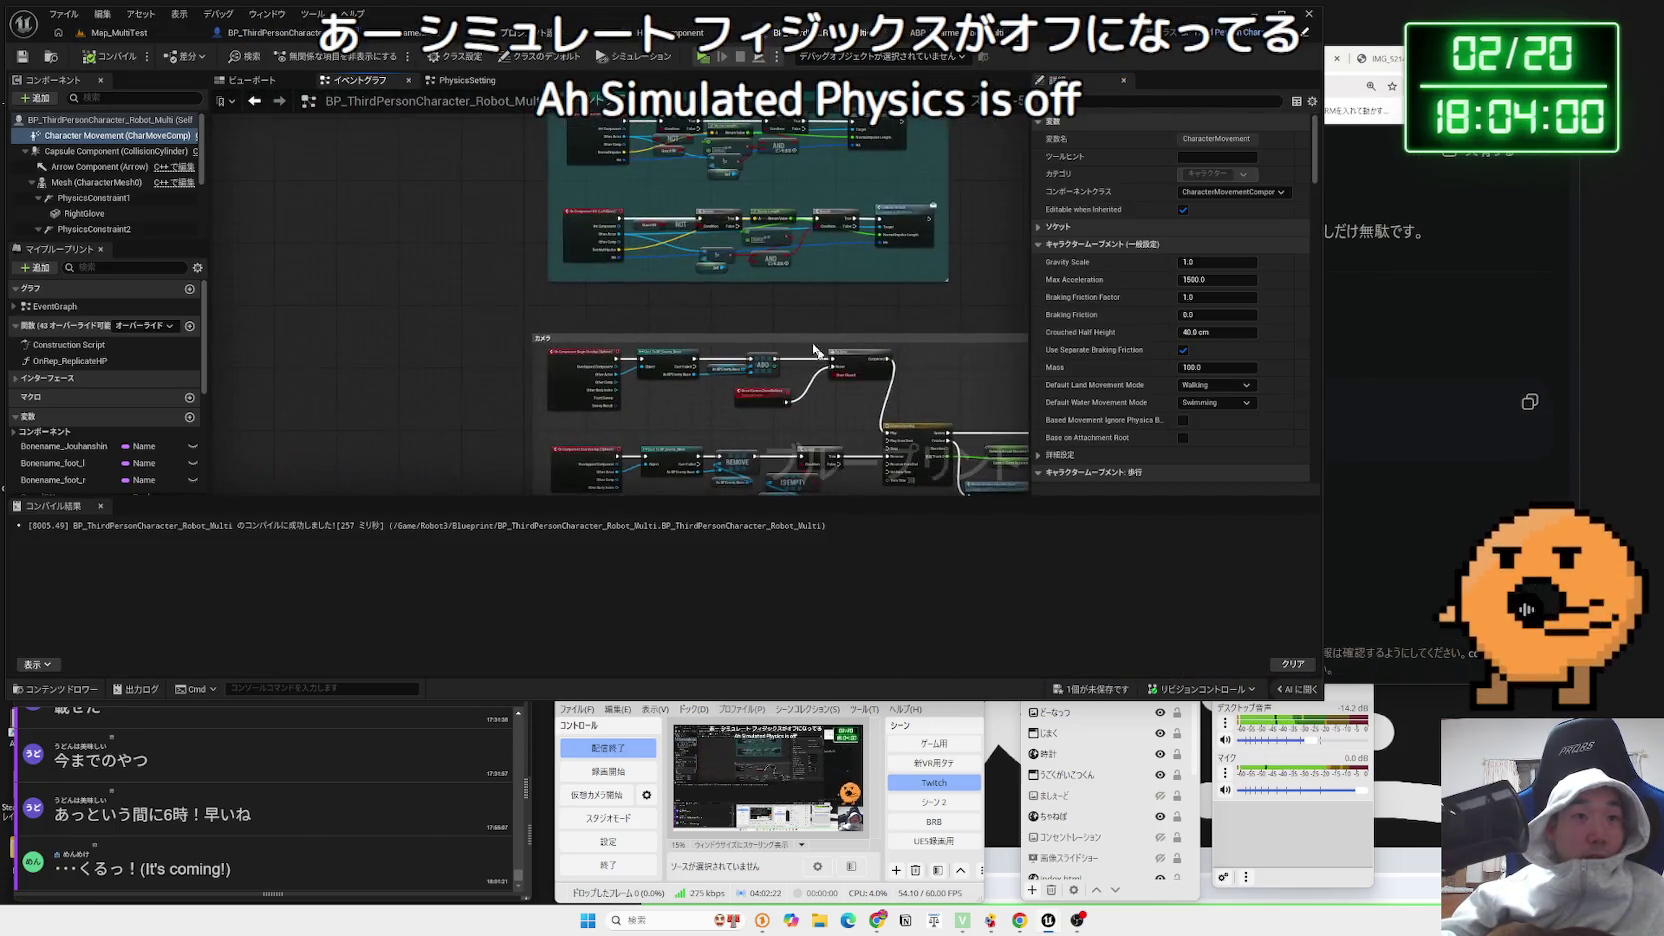
Remove Switch Has Authority, wire the Sequence into PhysicsSetting, and relaunch the Map_MultiTest test
scroll(588, 400, "up", 4)
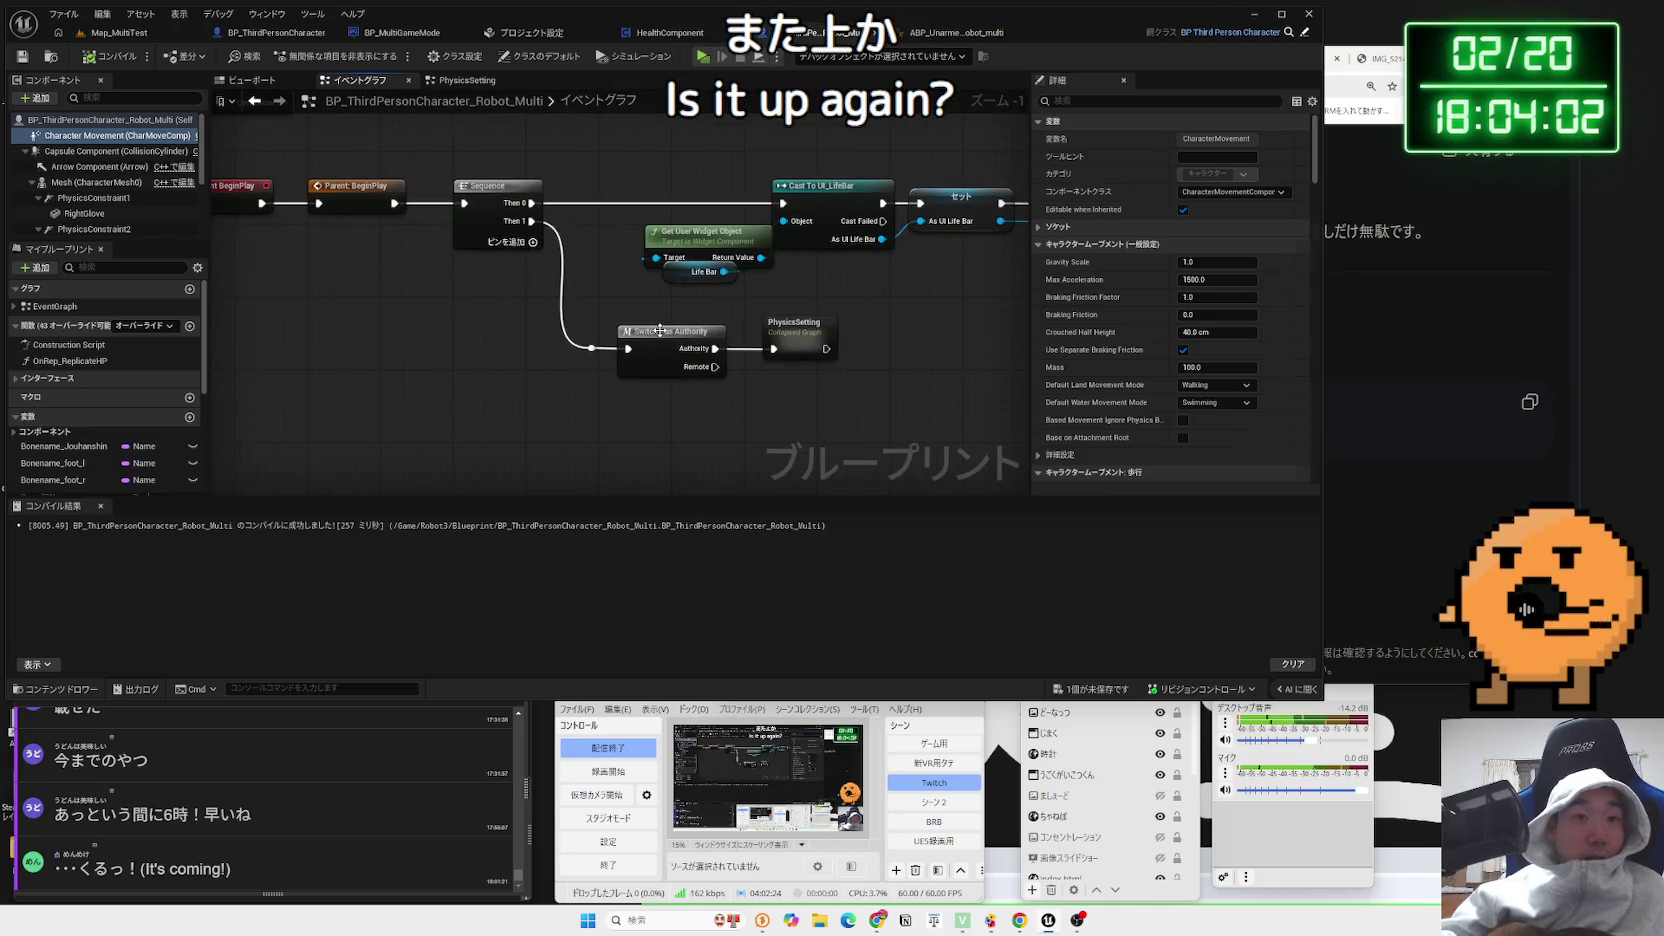
left_click(659, 330)
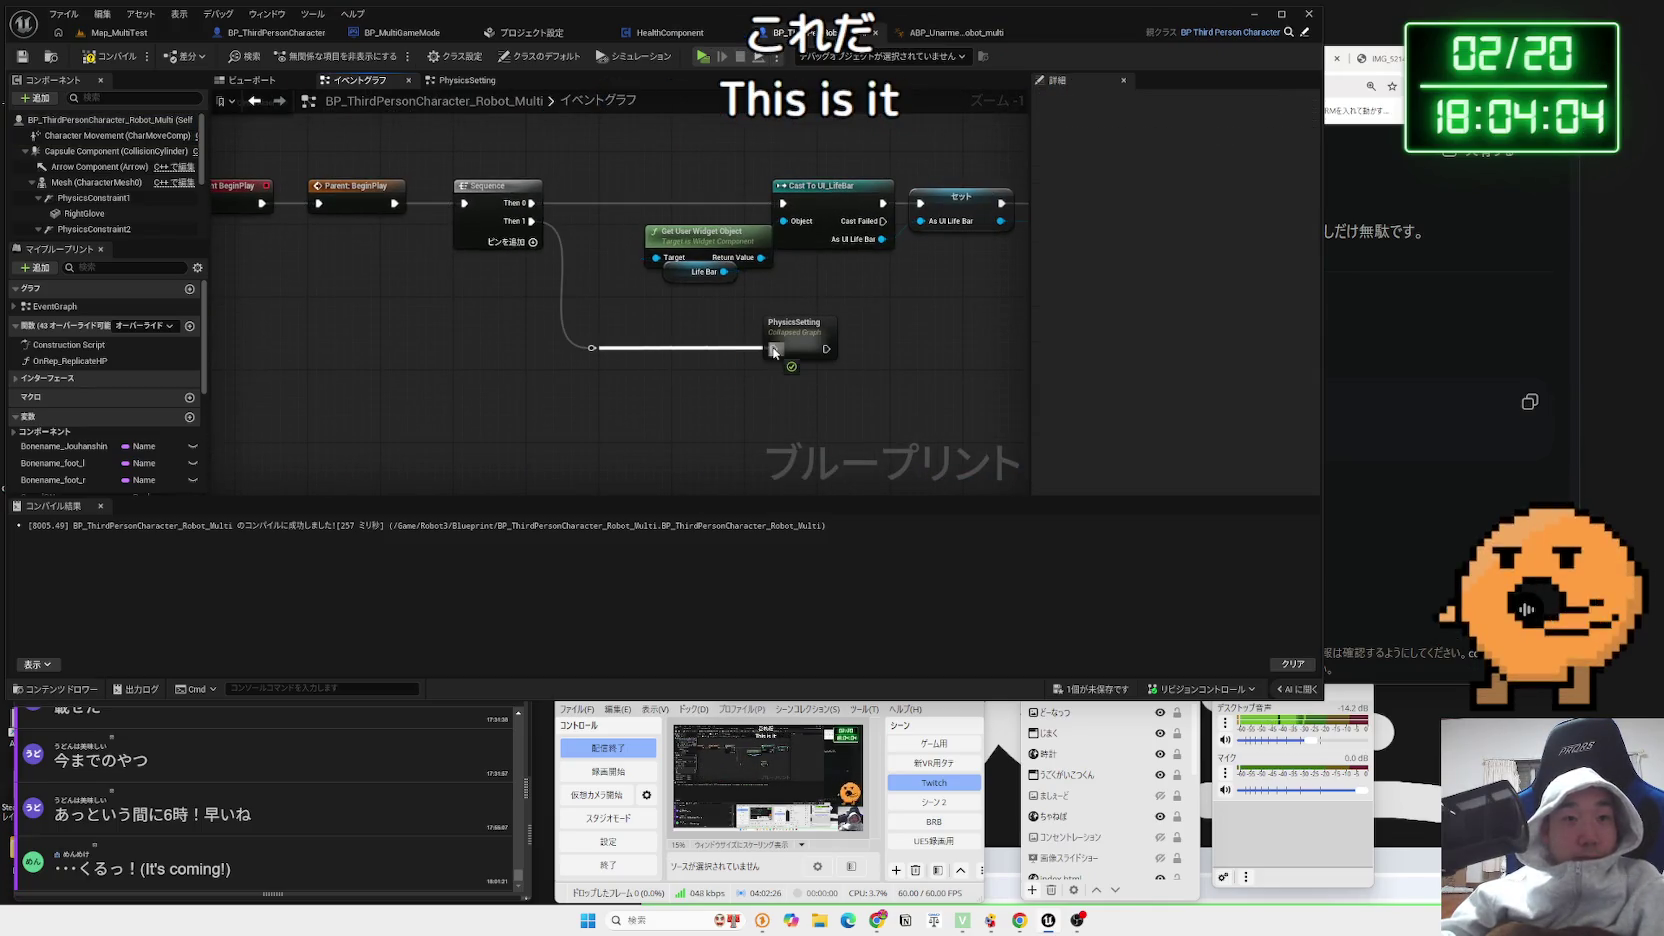
left_click_drag(775, 350, 725, 342)
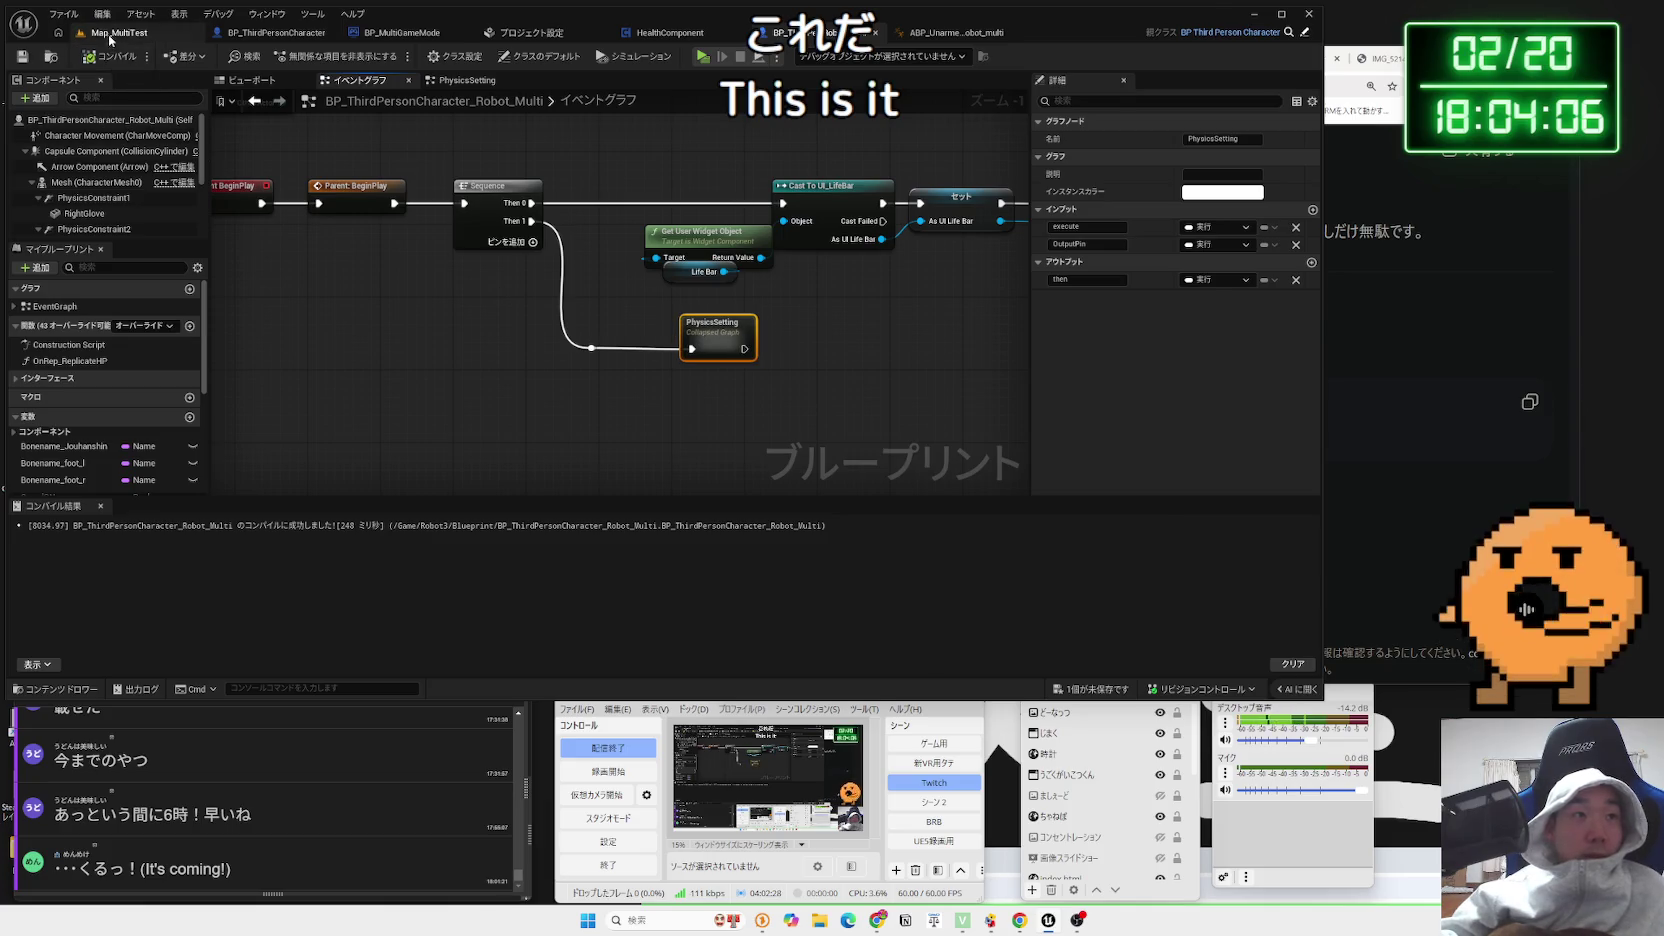
left_click(110, 34)
left_click(311, 56)
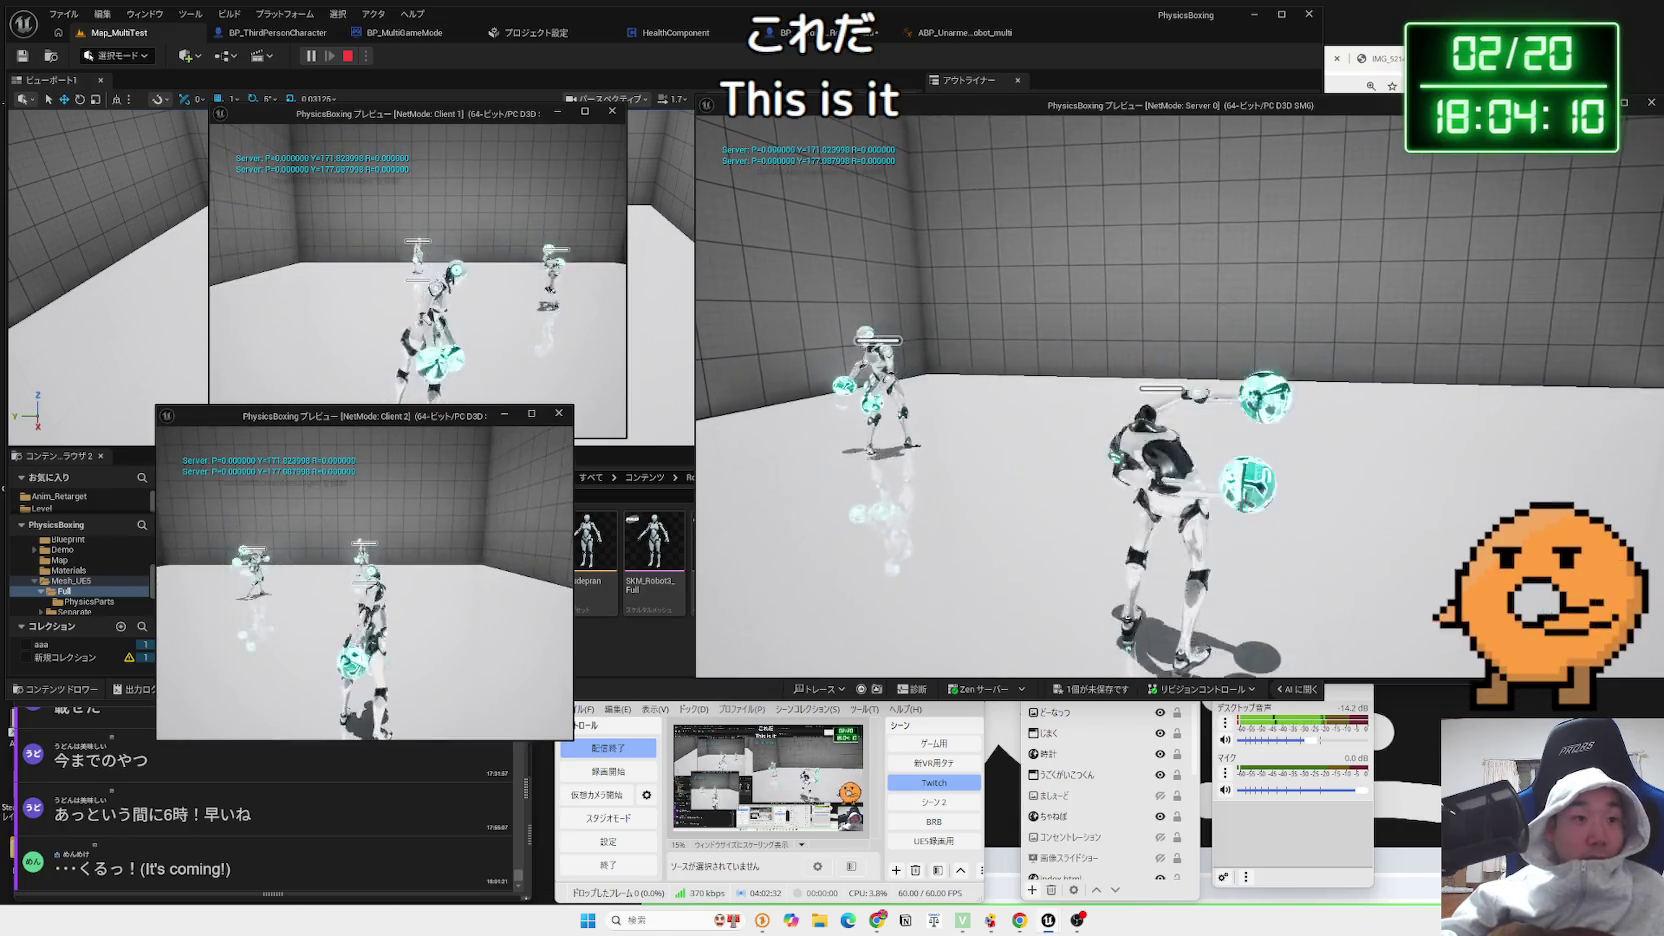
Watch the robots fight from the Client 1 window, then end the play session
key("alt+Tab")
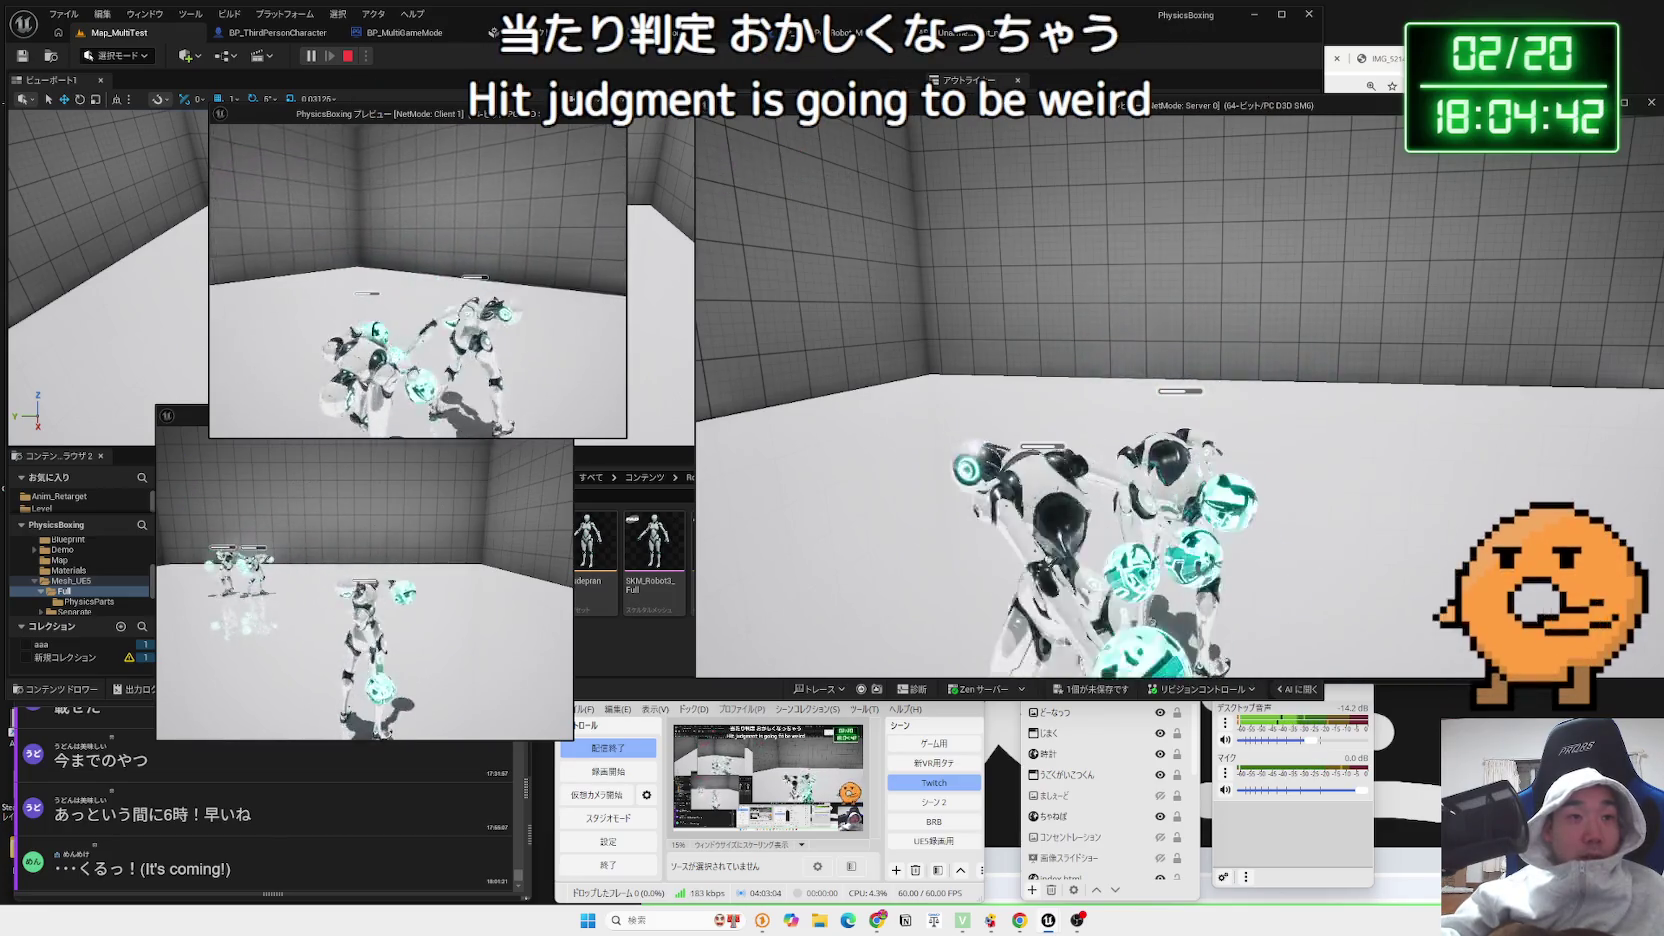
key("Escape")
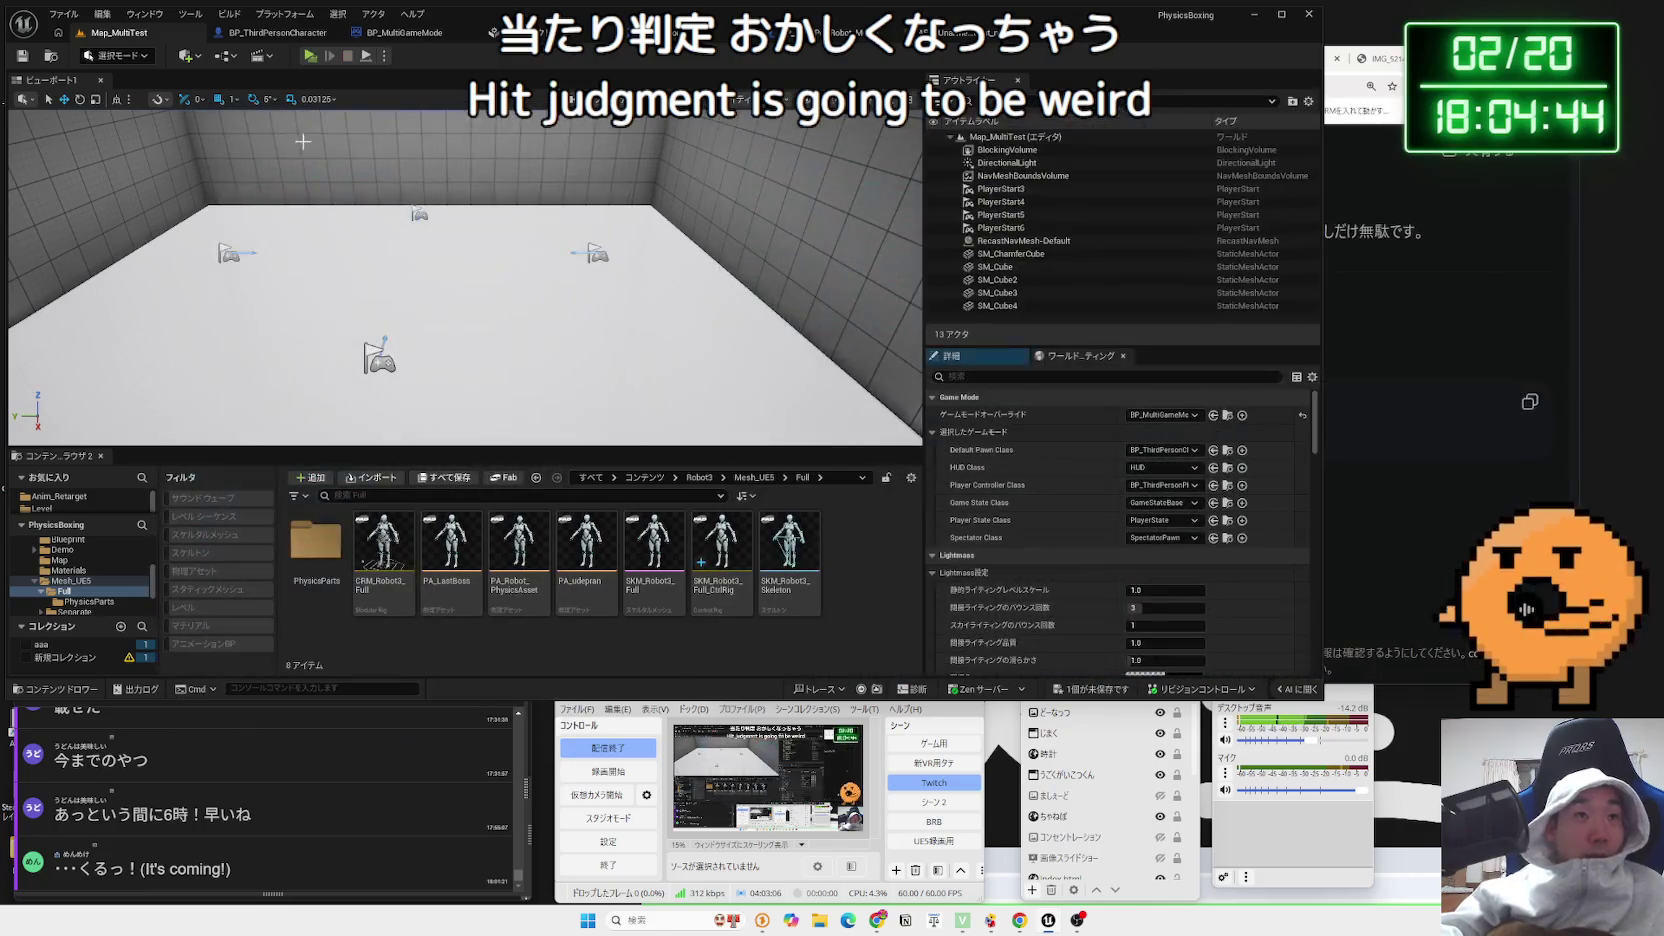
Find the Aim call in BP_ThirdPersonCharacter's event graph and open the Aim function
left_click(272, 32)
scroll(596, 348, "down", 2)
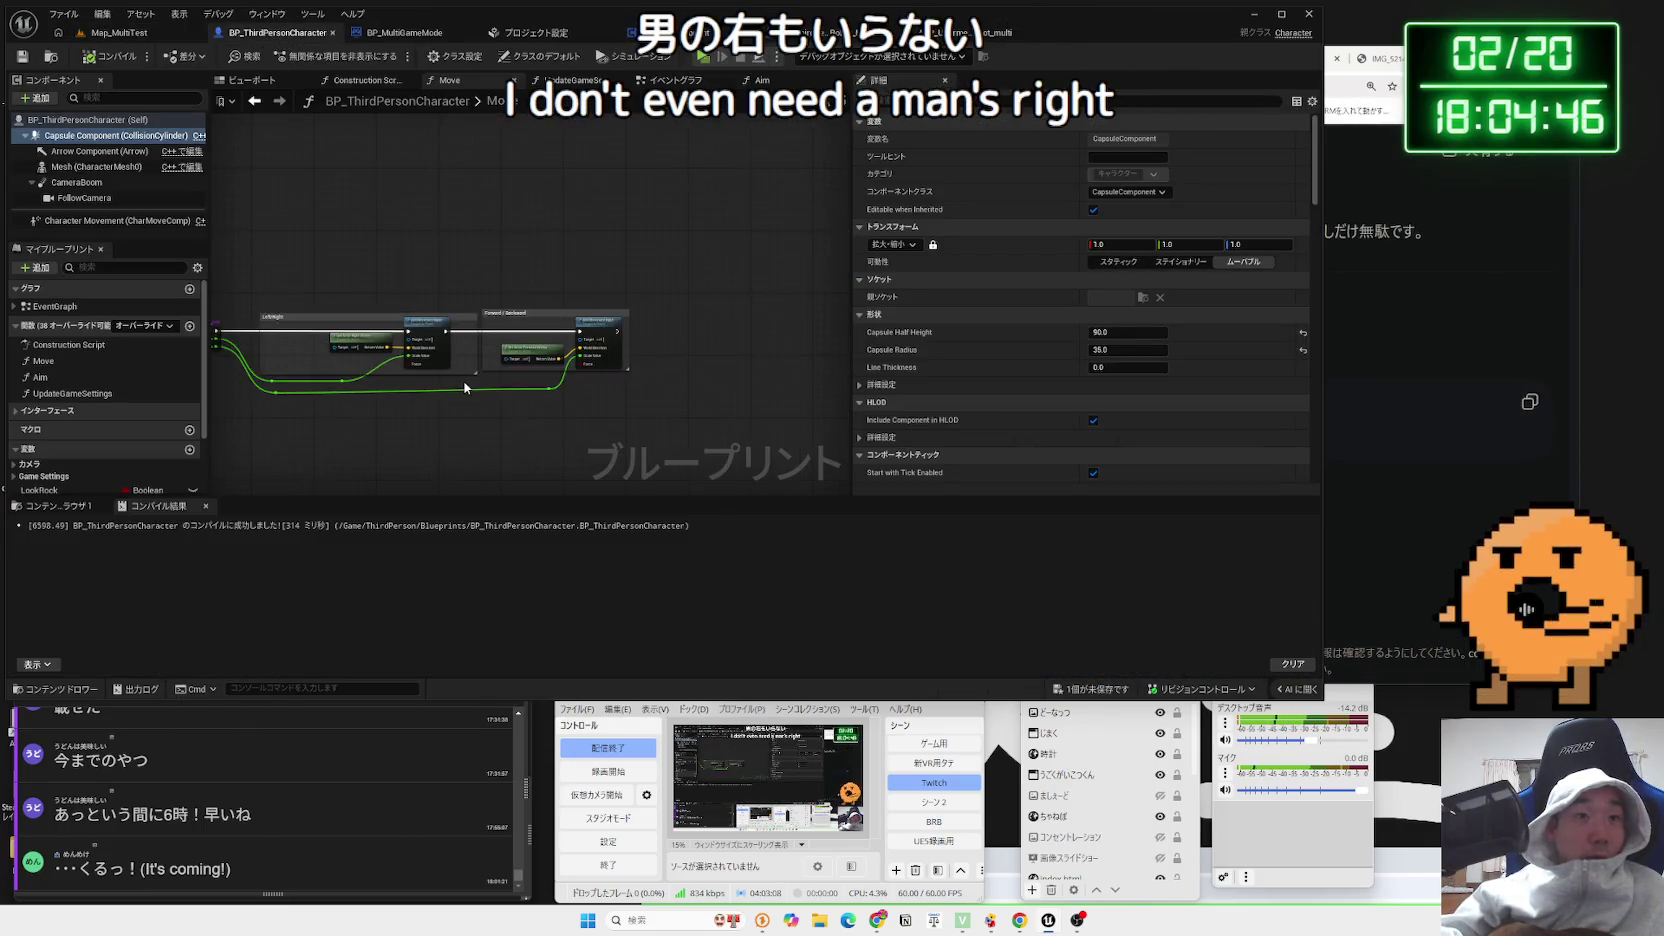
key("alt+Left")
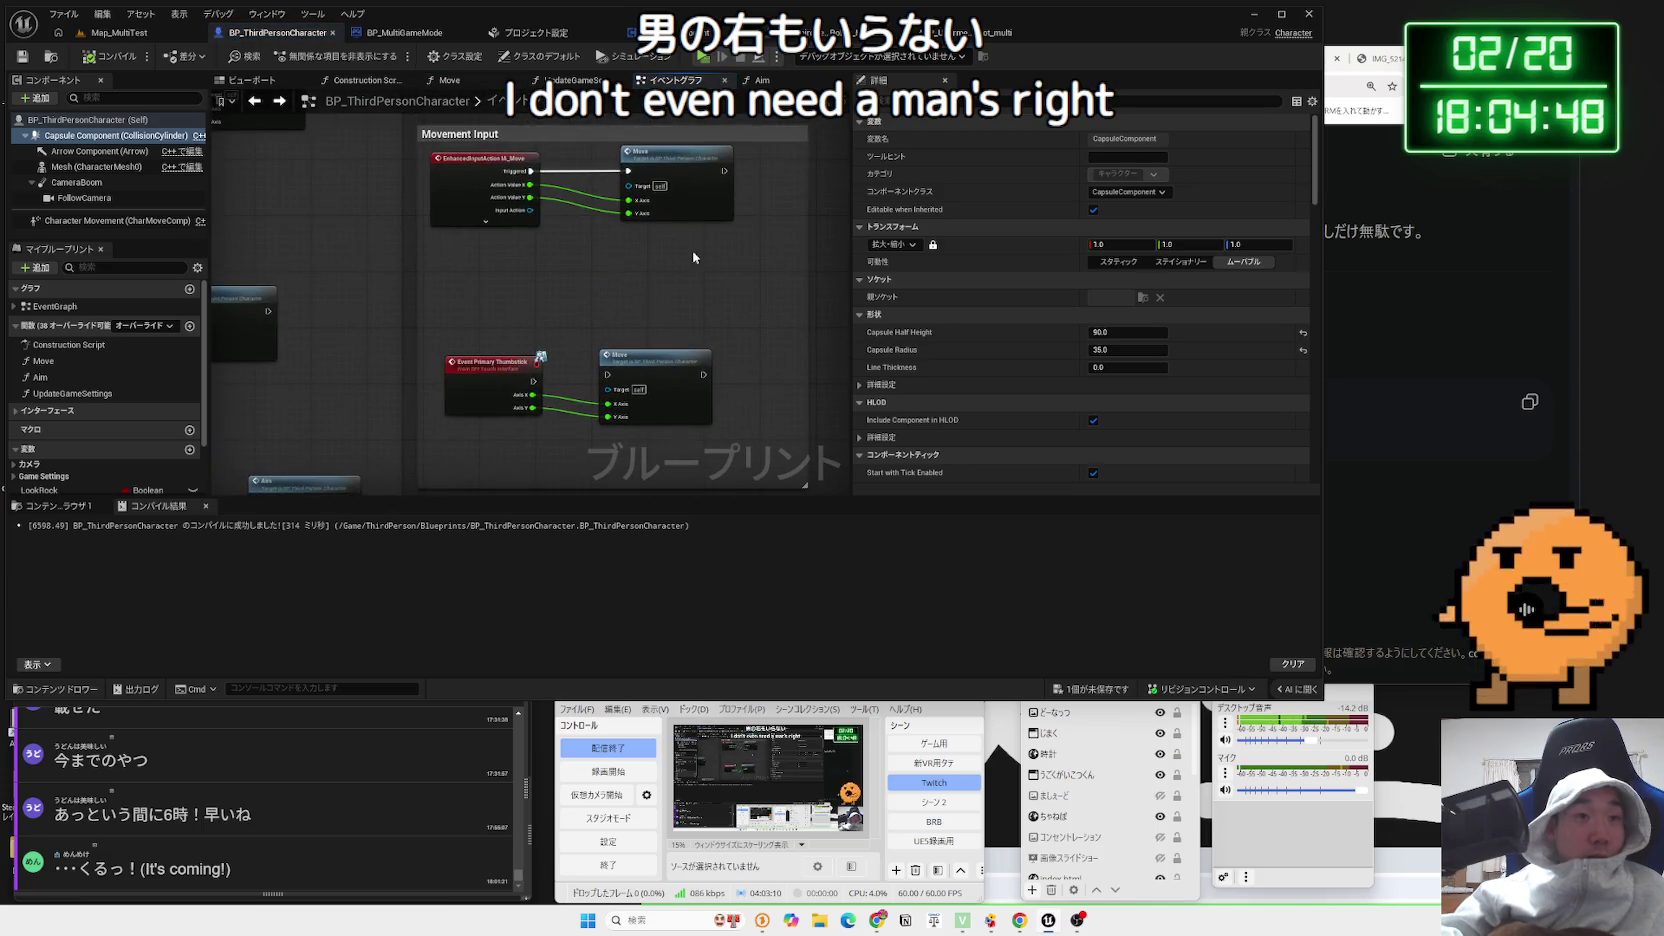
left_click(682, 162)
scroll(682, 162, "down", 3)
scroll(679, 321, "up", 3)
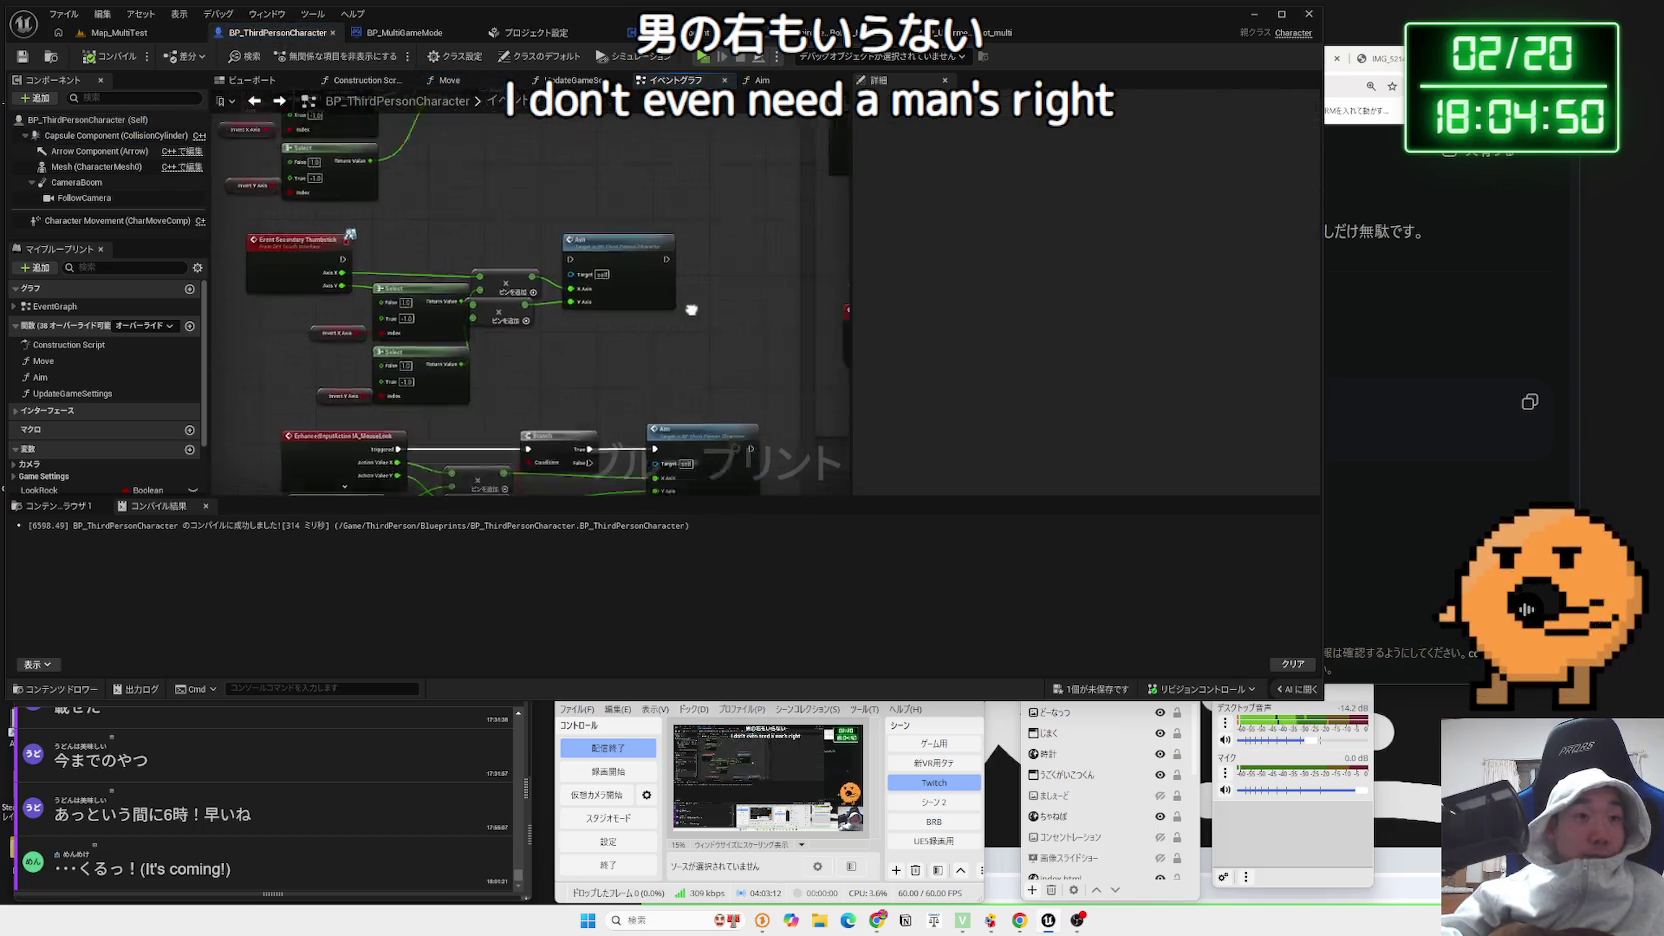
scroll(647, 252, "down", 3)
scroll(631, 292, "up", 3)
left_click_drag(631, 292, 641, 321)
left_click_drag(588, 243, 600, 440)
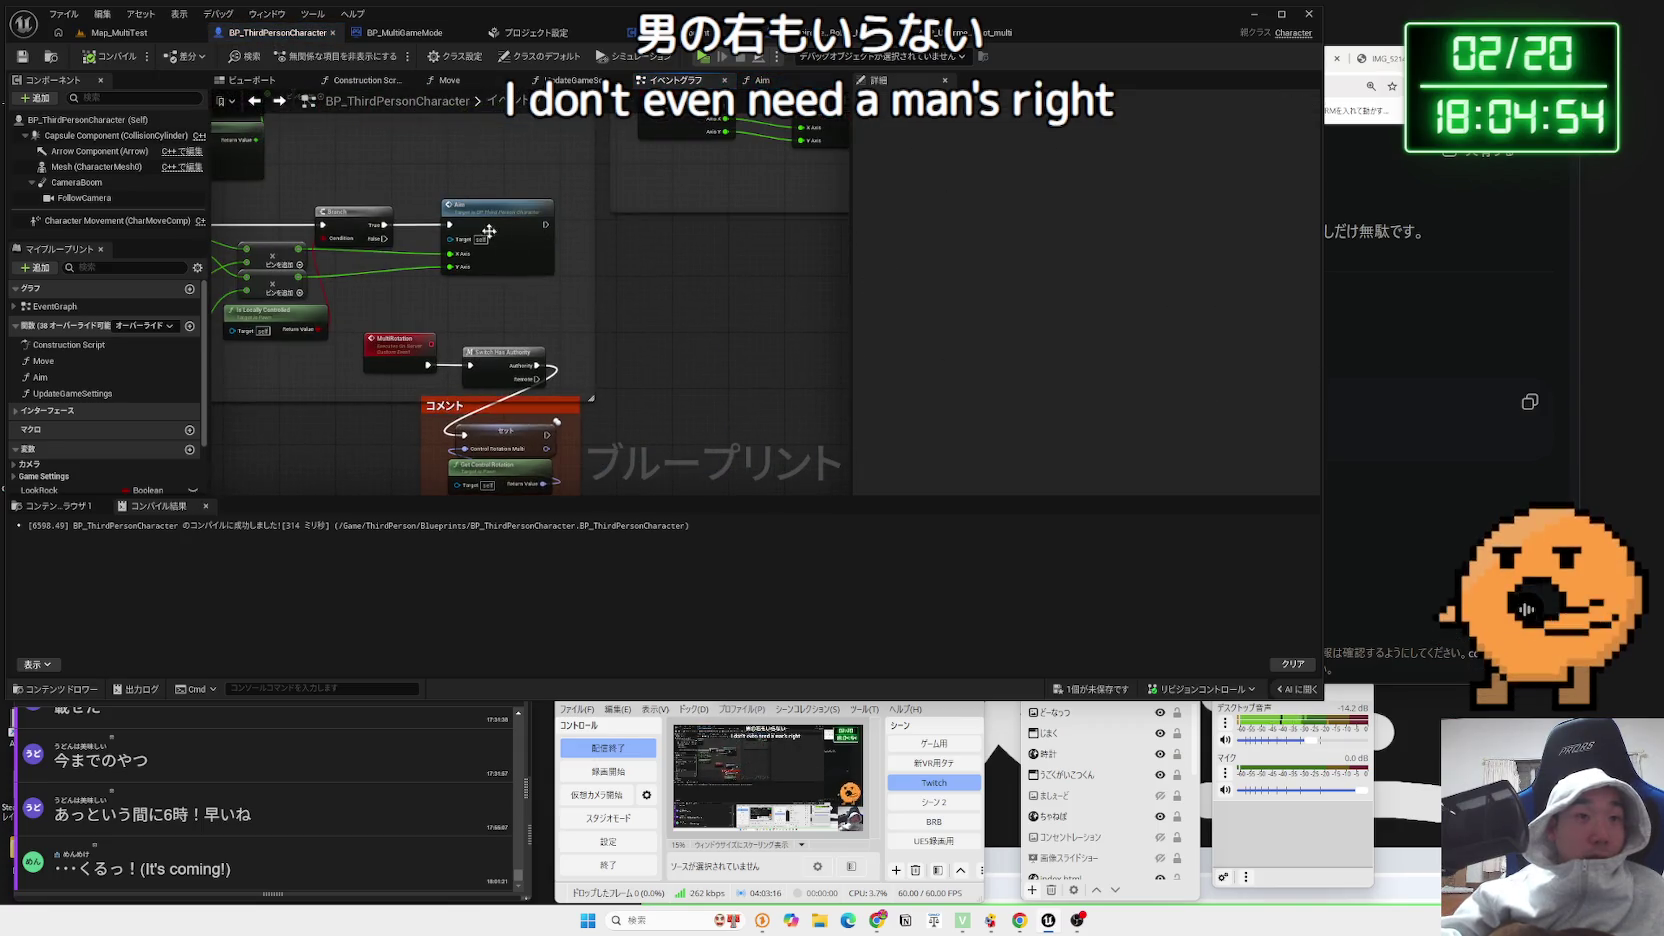
double_click(600, 440)
Delete the debug Print String and its converter, connecting Set directly to Multi Camera
scroll(537, 369, "up", 4)
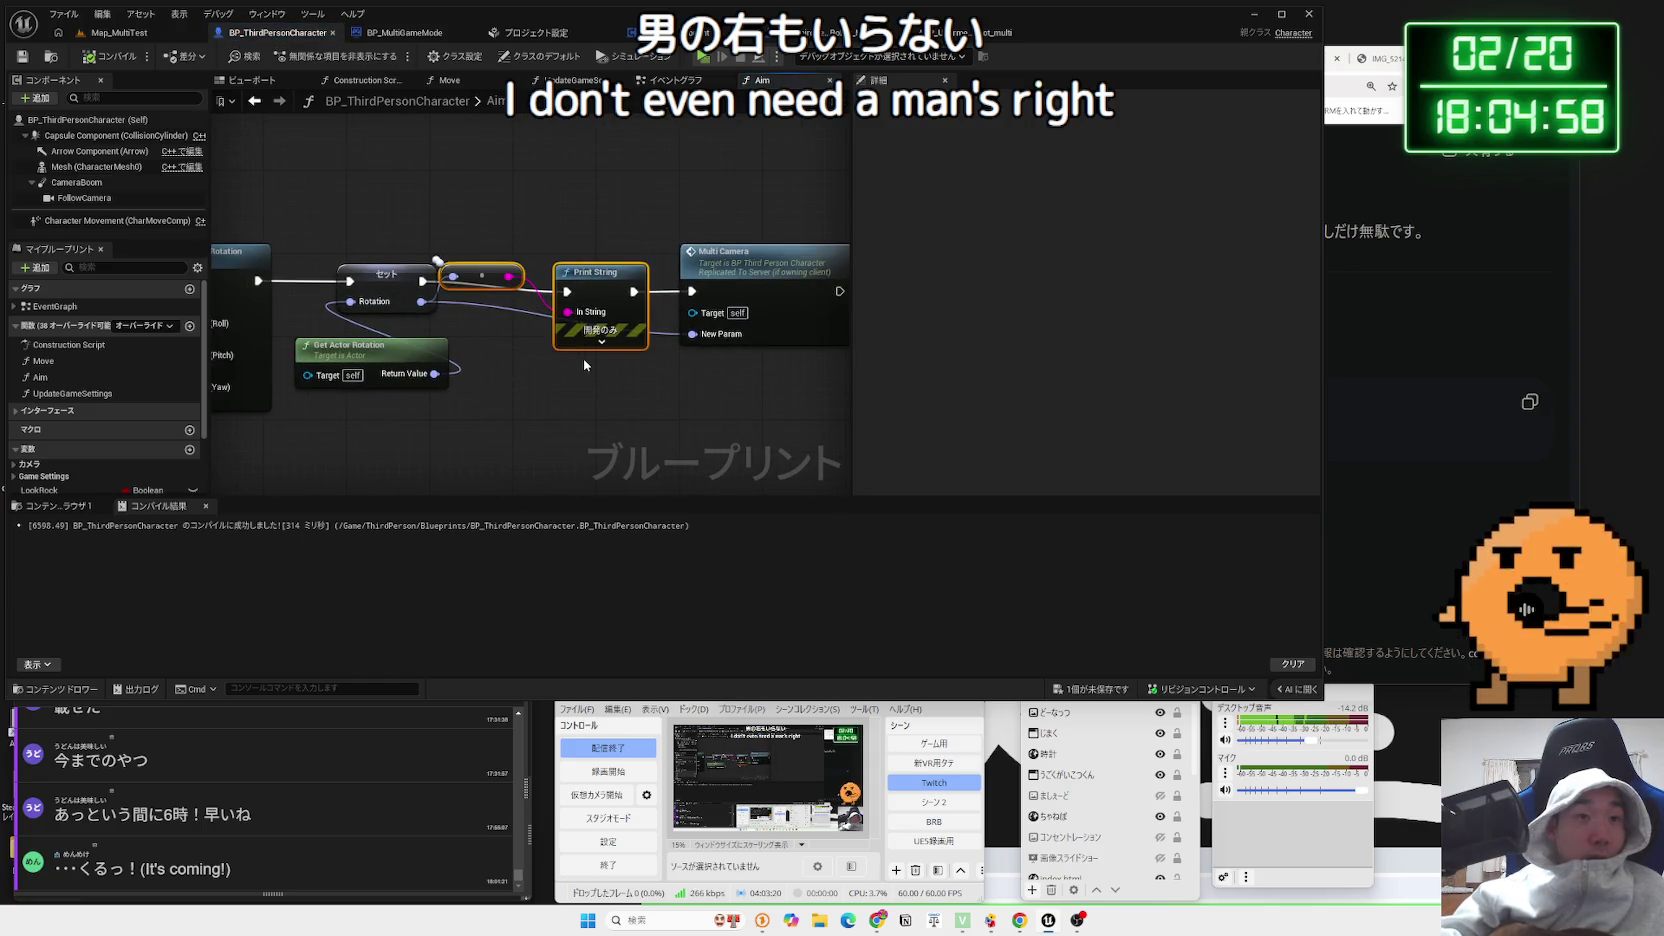
key("Delete")
left_click_drag(701, 289, 692, 291)
left_click_drag(730, 252, 552, 252)
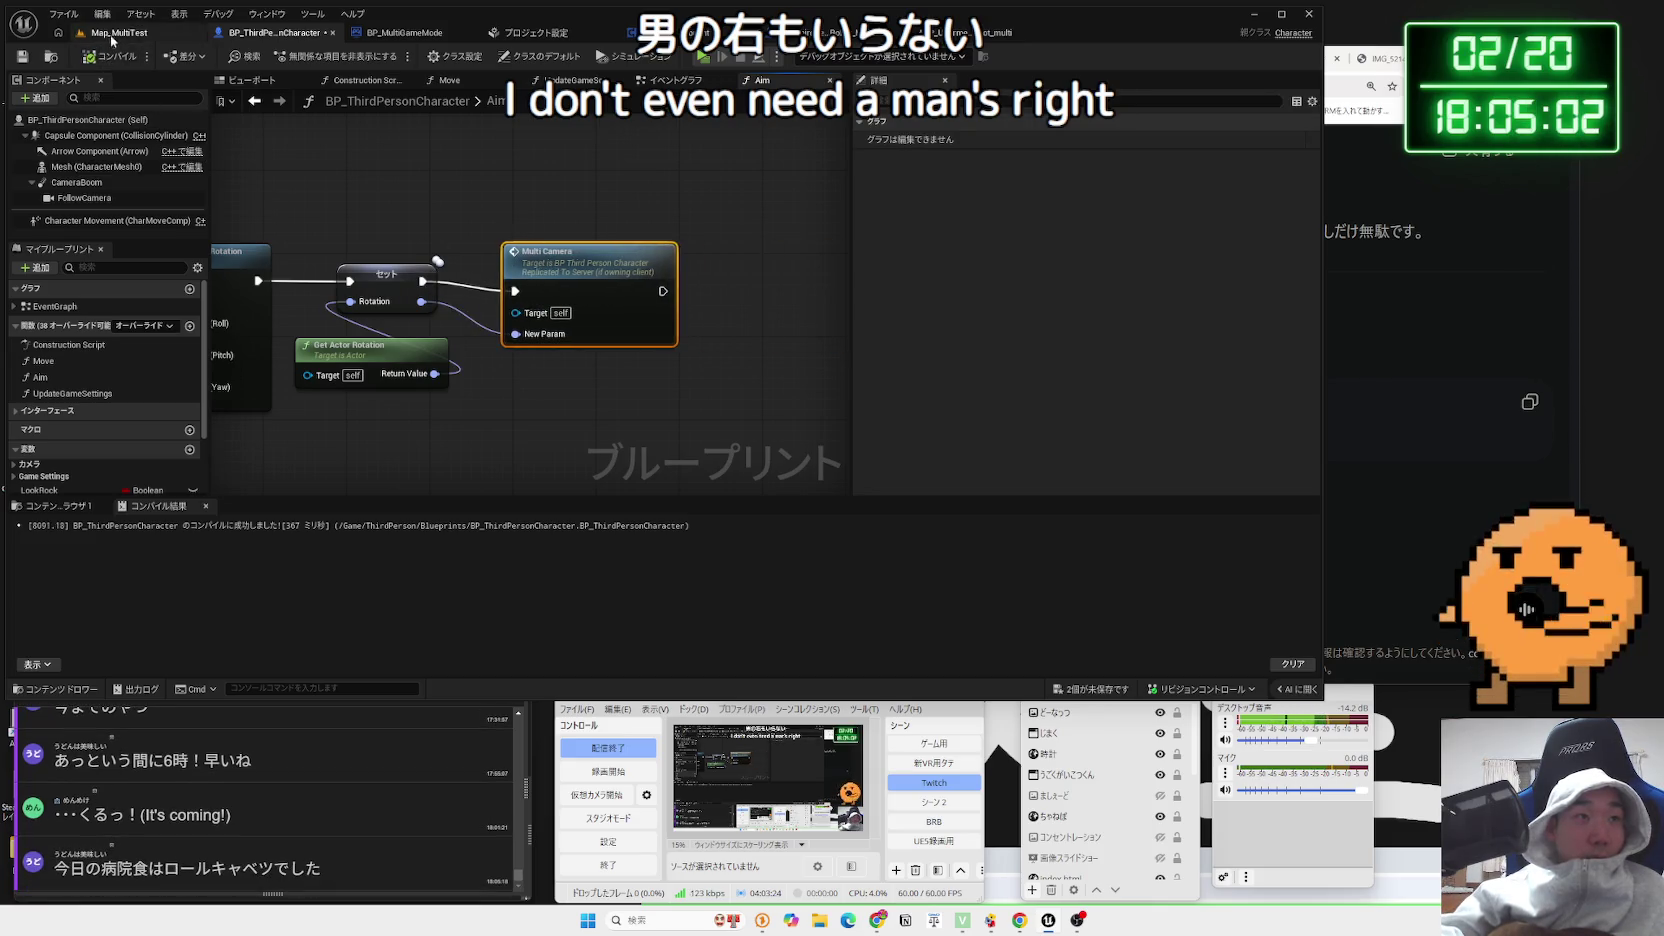
left_click(111, 36)
left_click(310, 55)
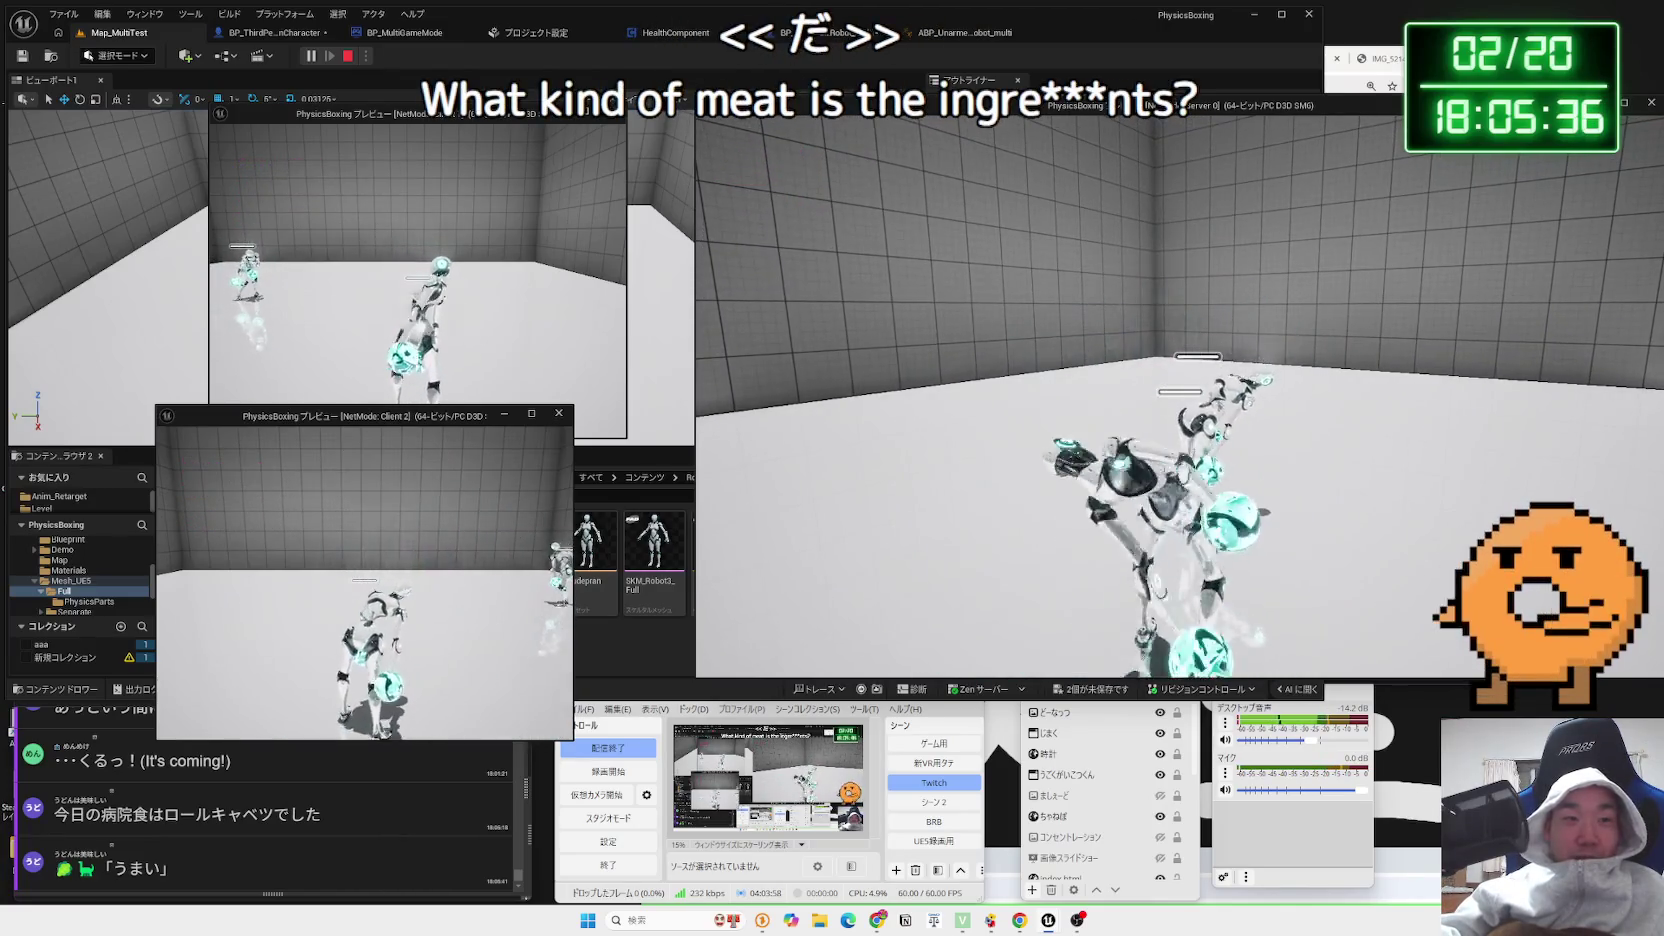
key("alt+Tab")
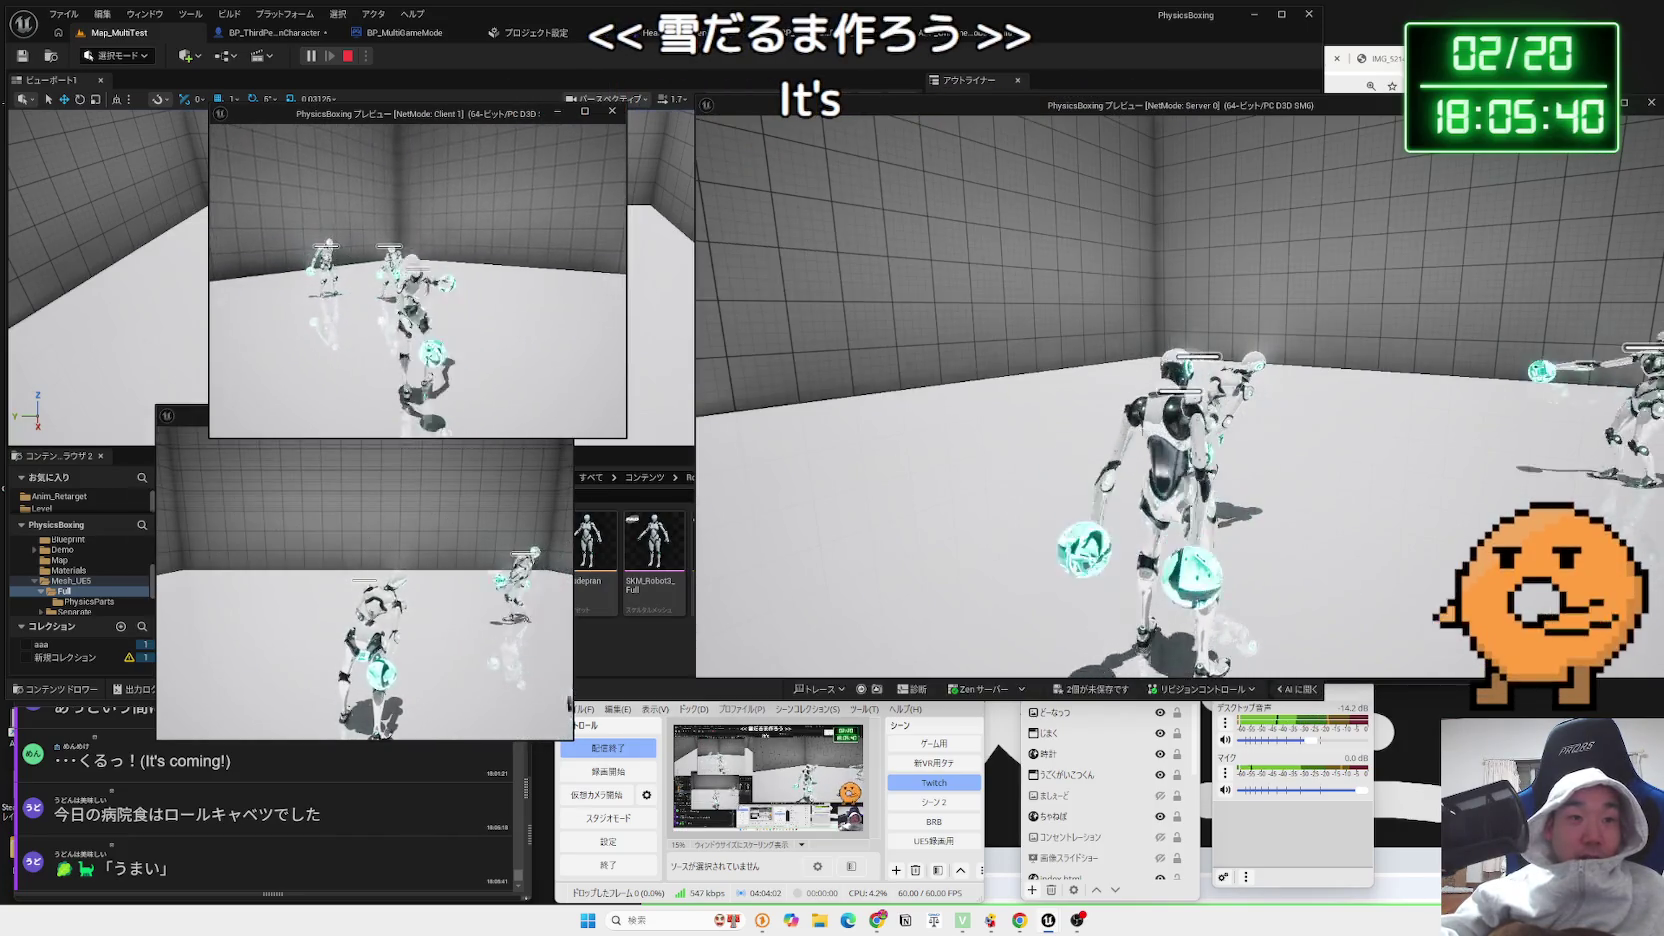
key("Escape")
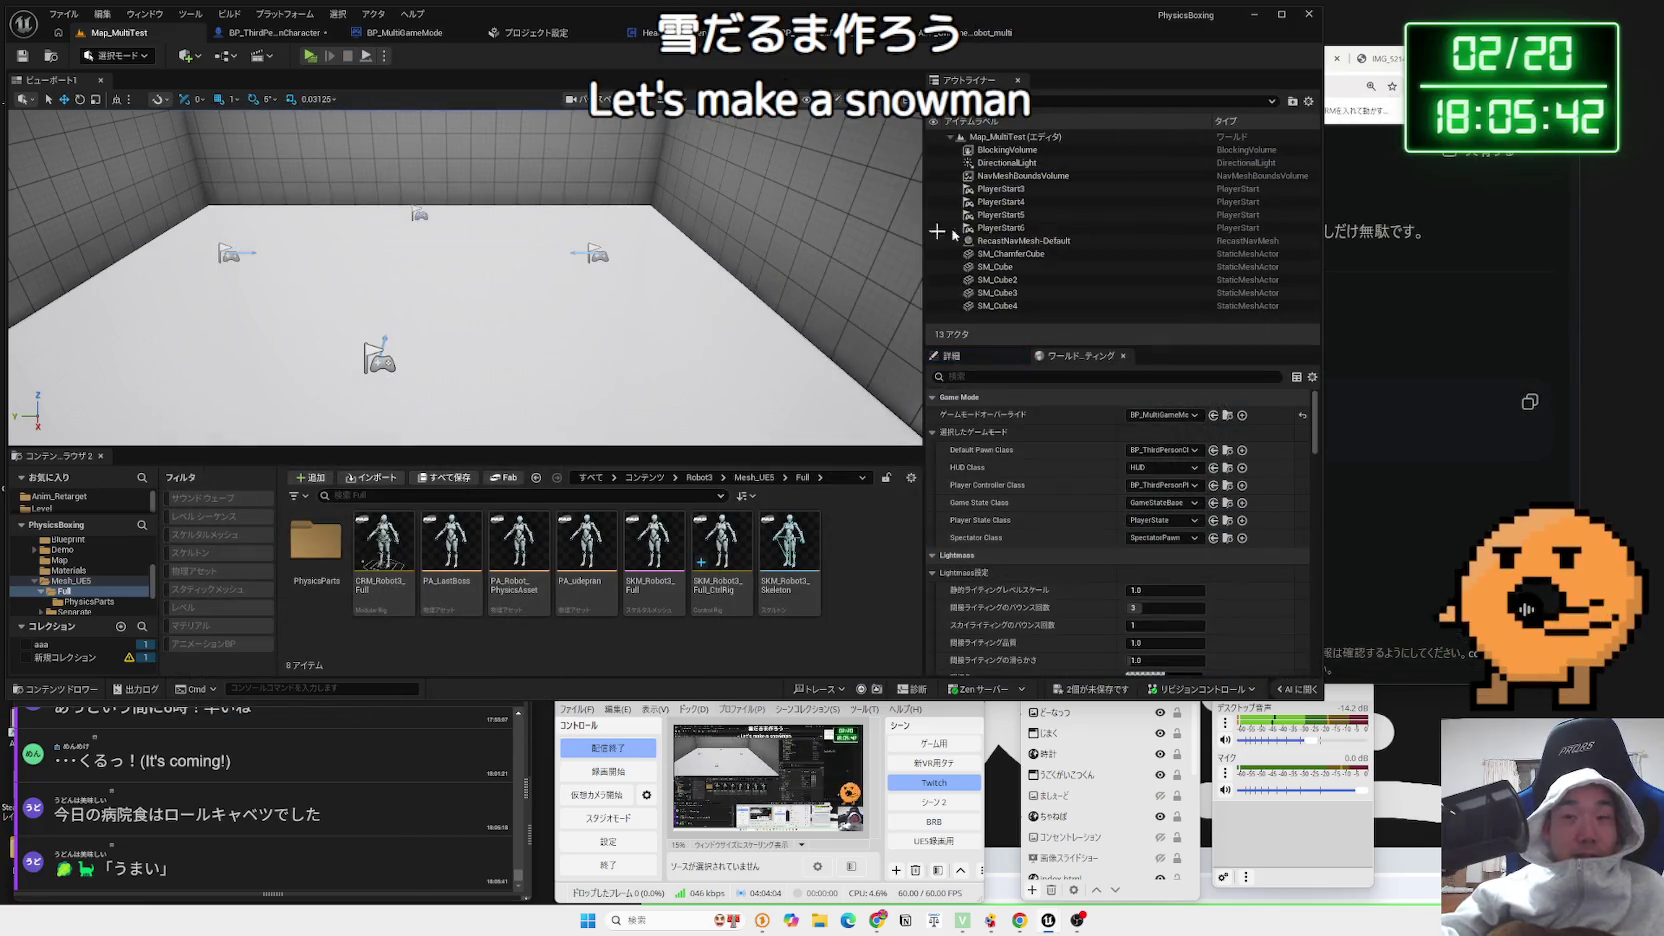
In a new Chrome tab, search Google for 'UE5 レプリケート'
key("alt+Tab")
key("ctrl+t")
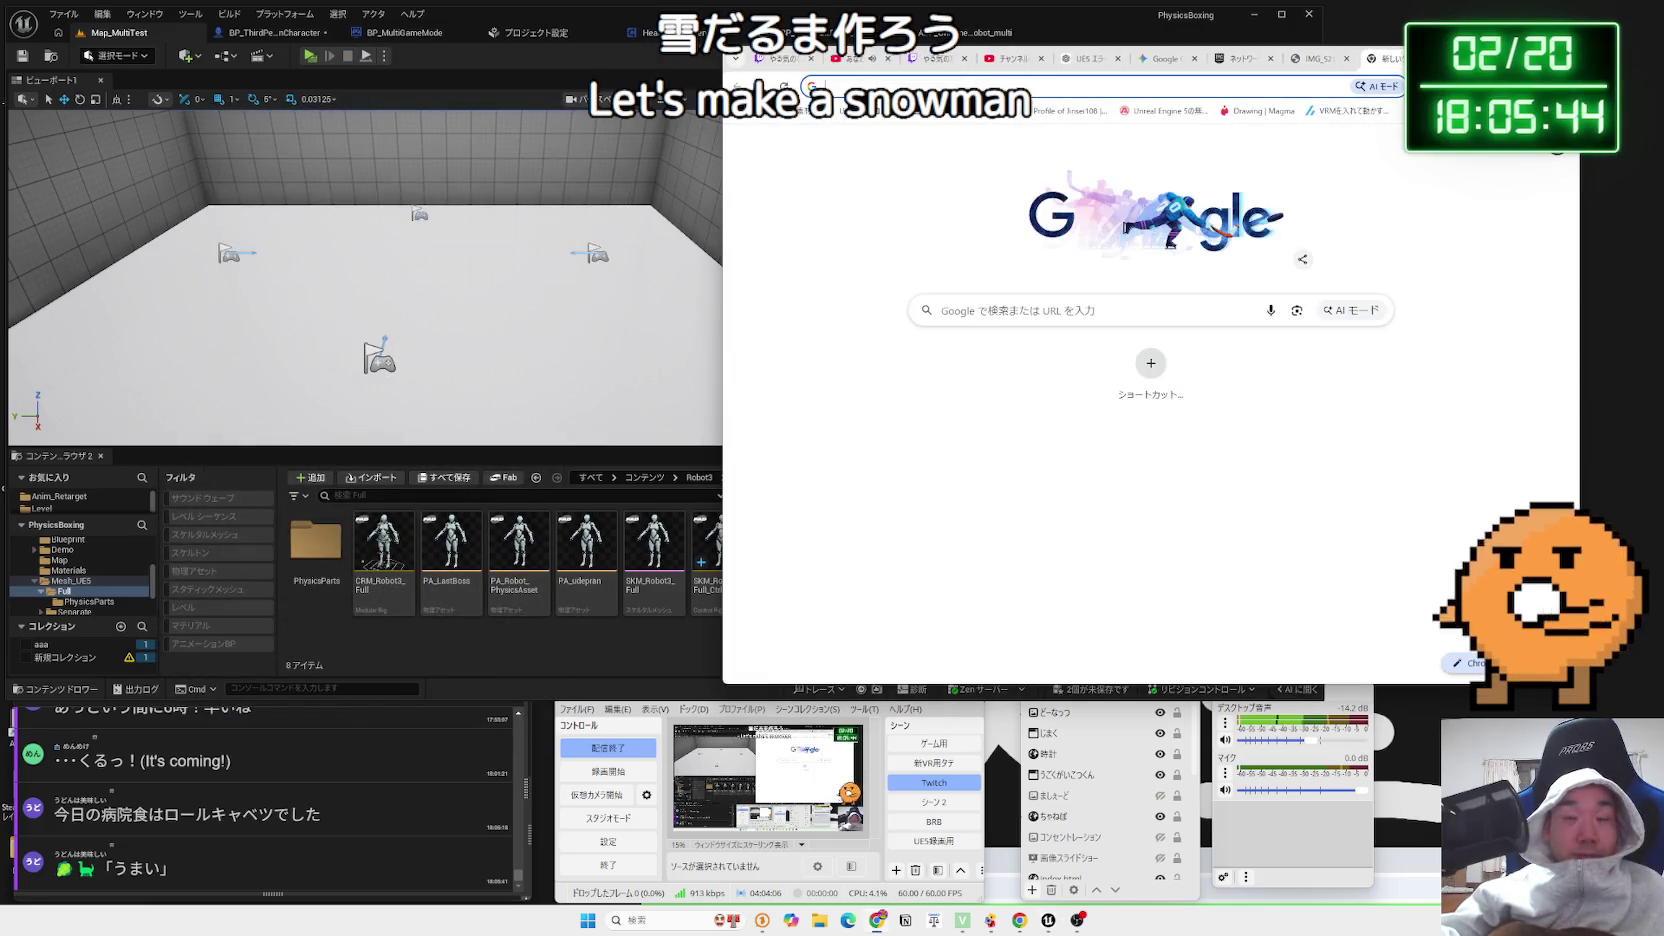
type("UE5 r")
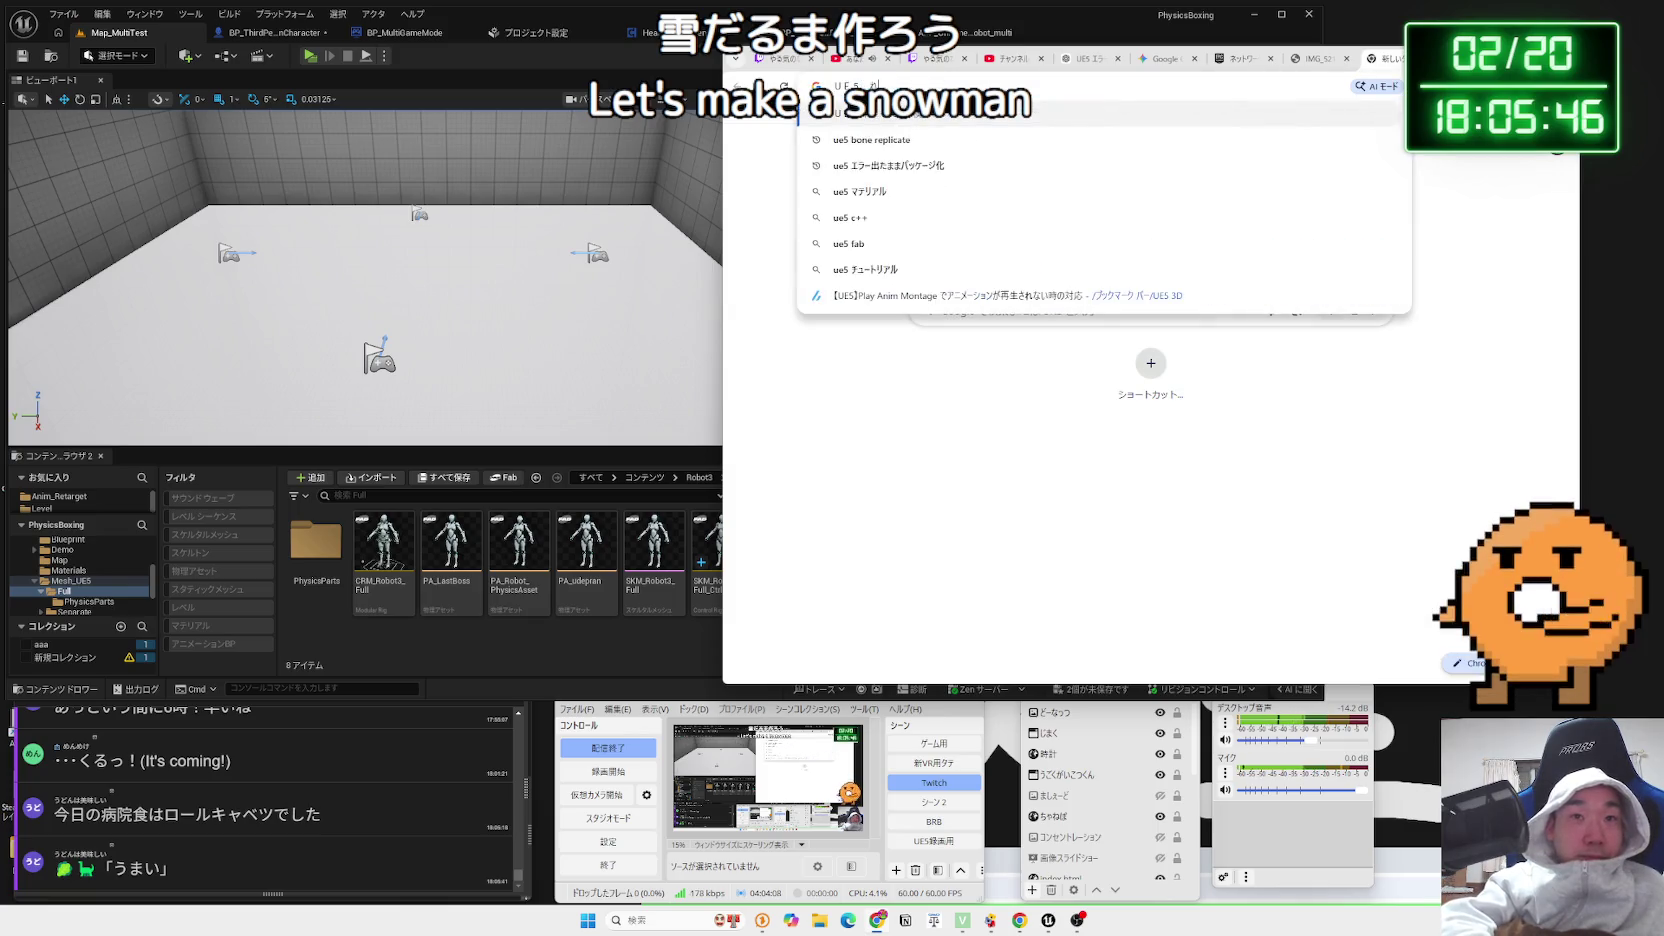
type("プリケート")
key("Return")
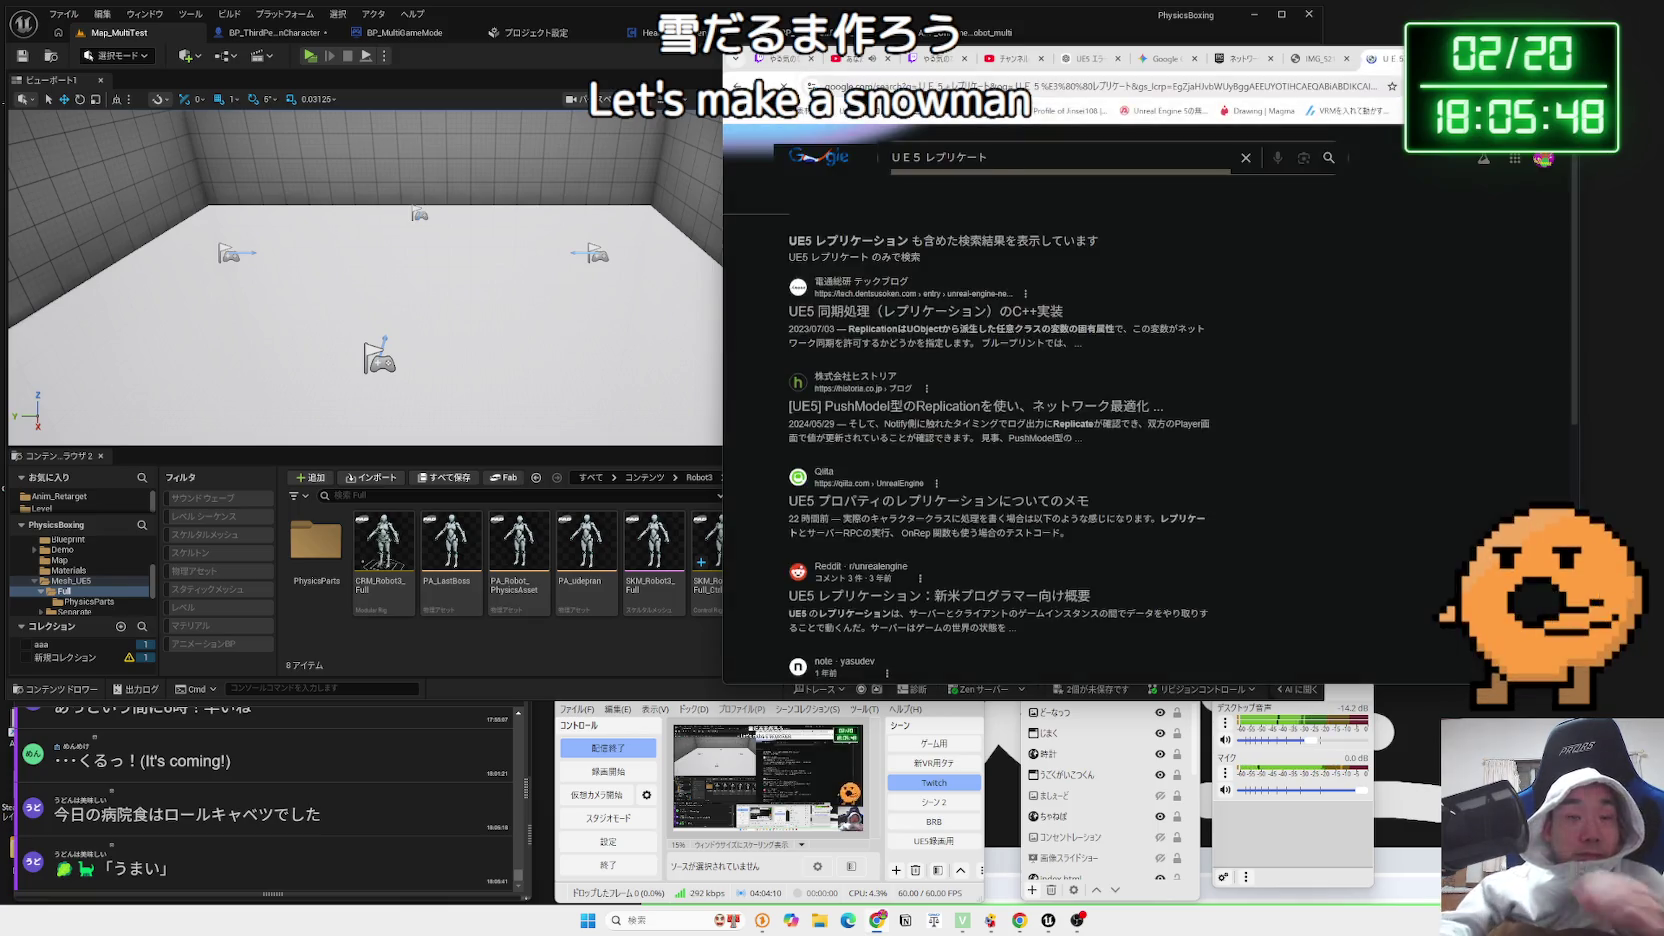
Open the article on UE5 replication in C++ and read through it
left_click(1016, 308)
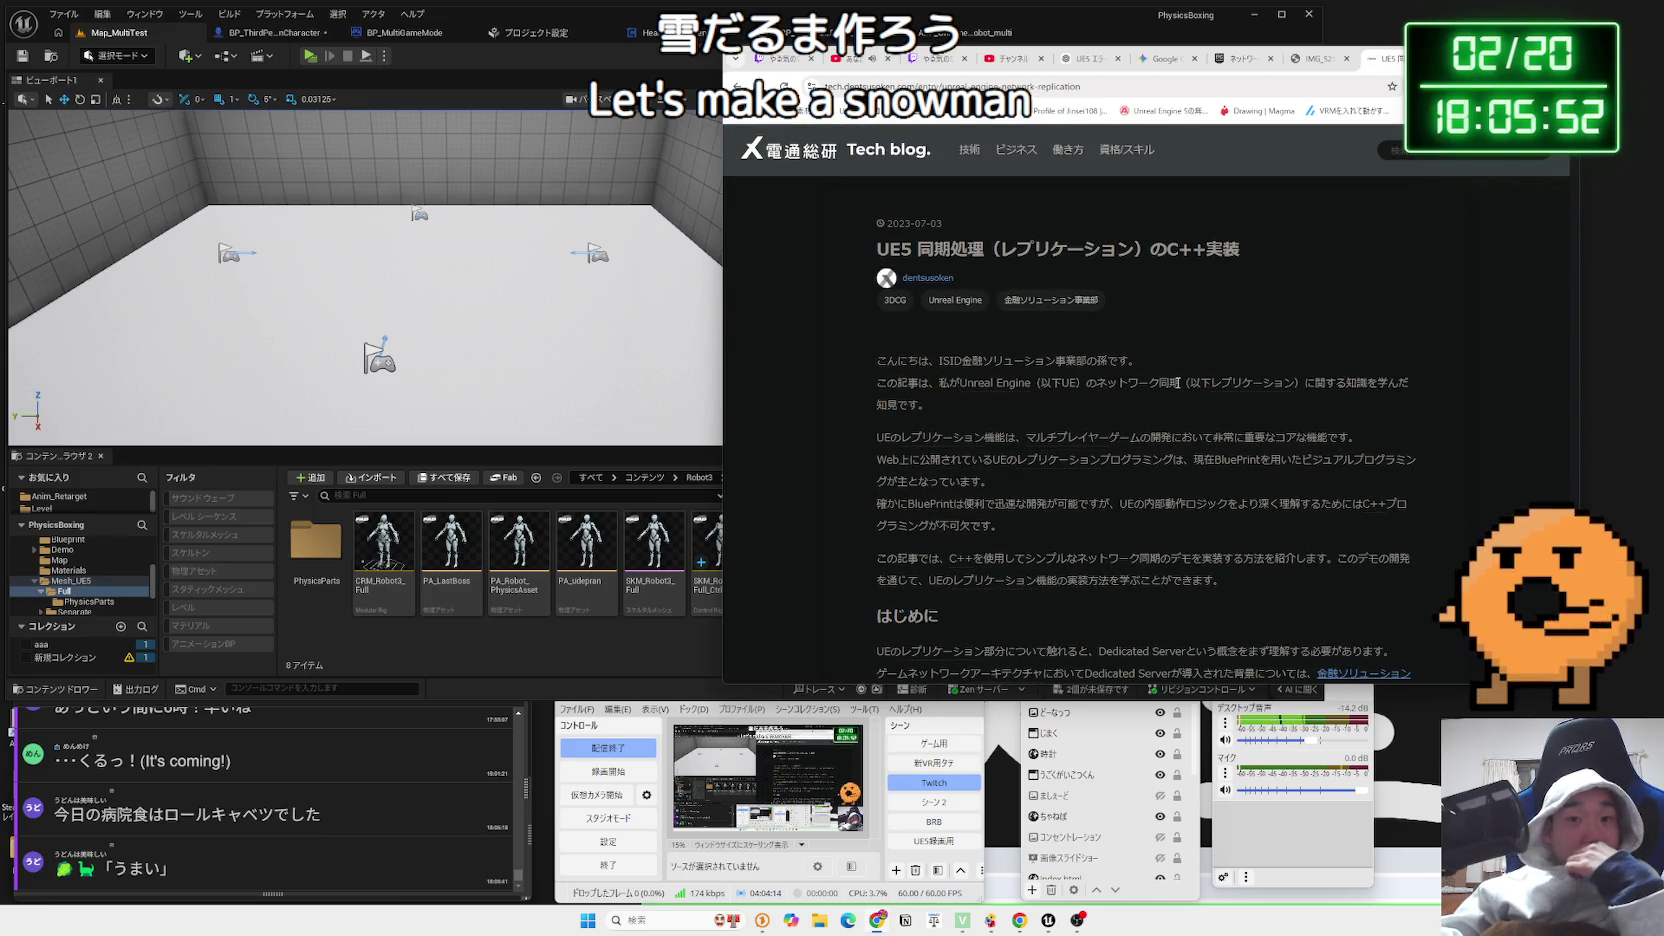
scroll(1176, 382, "down", 10)
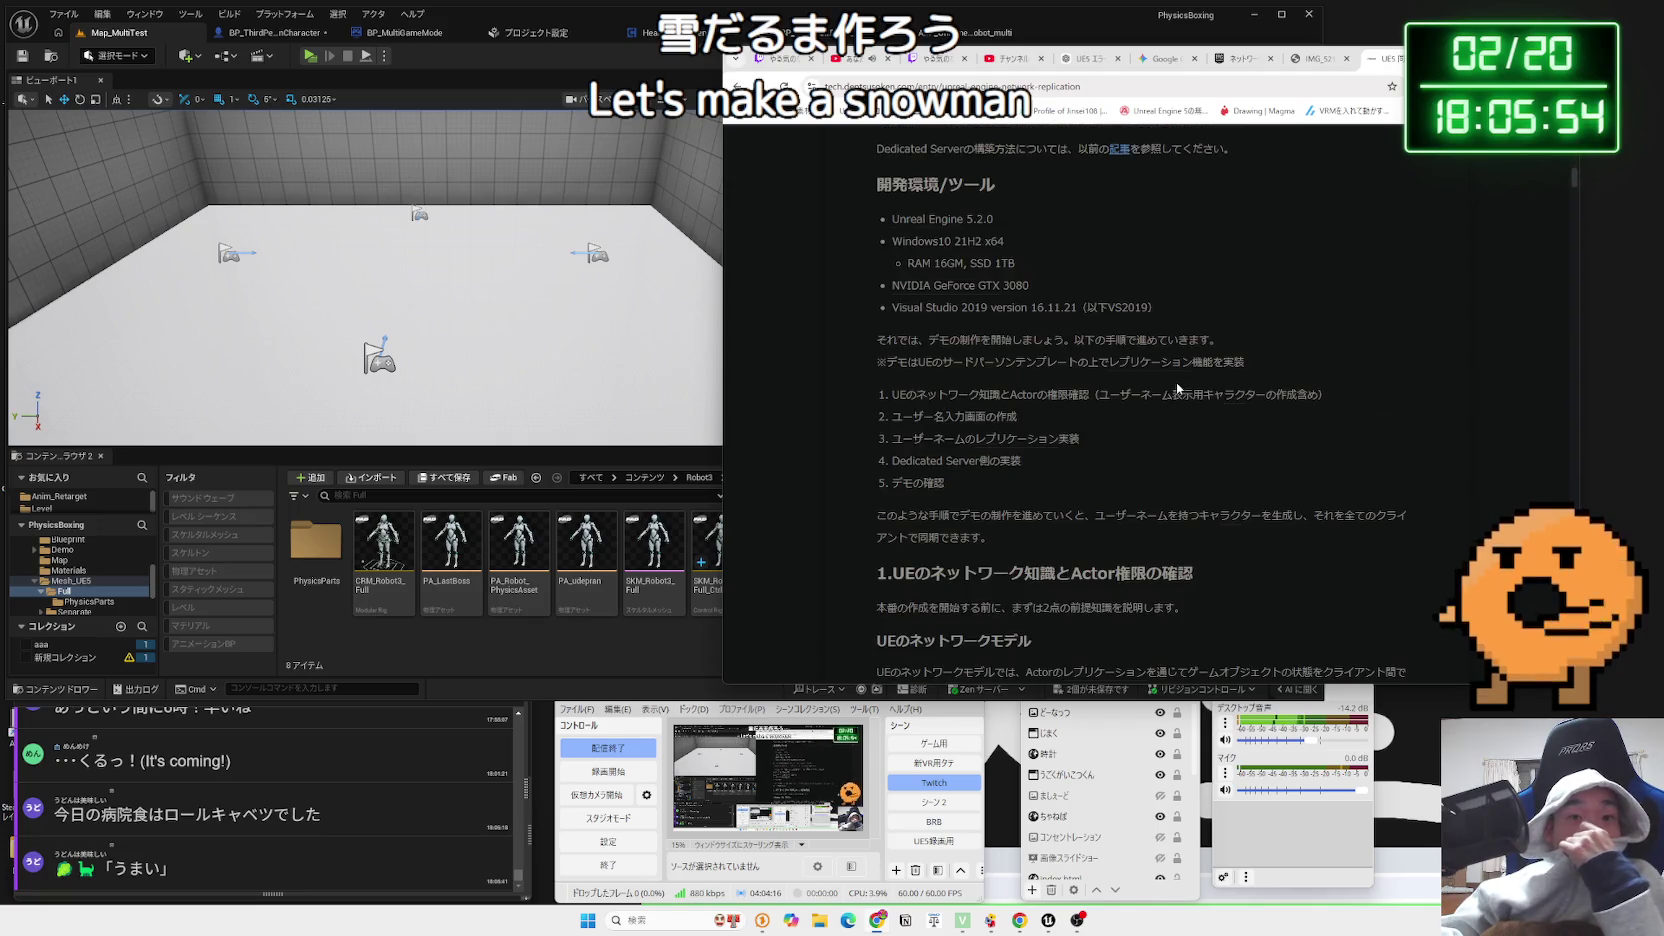
scroll(1176, 382, "down", 10)
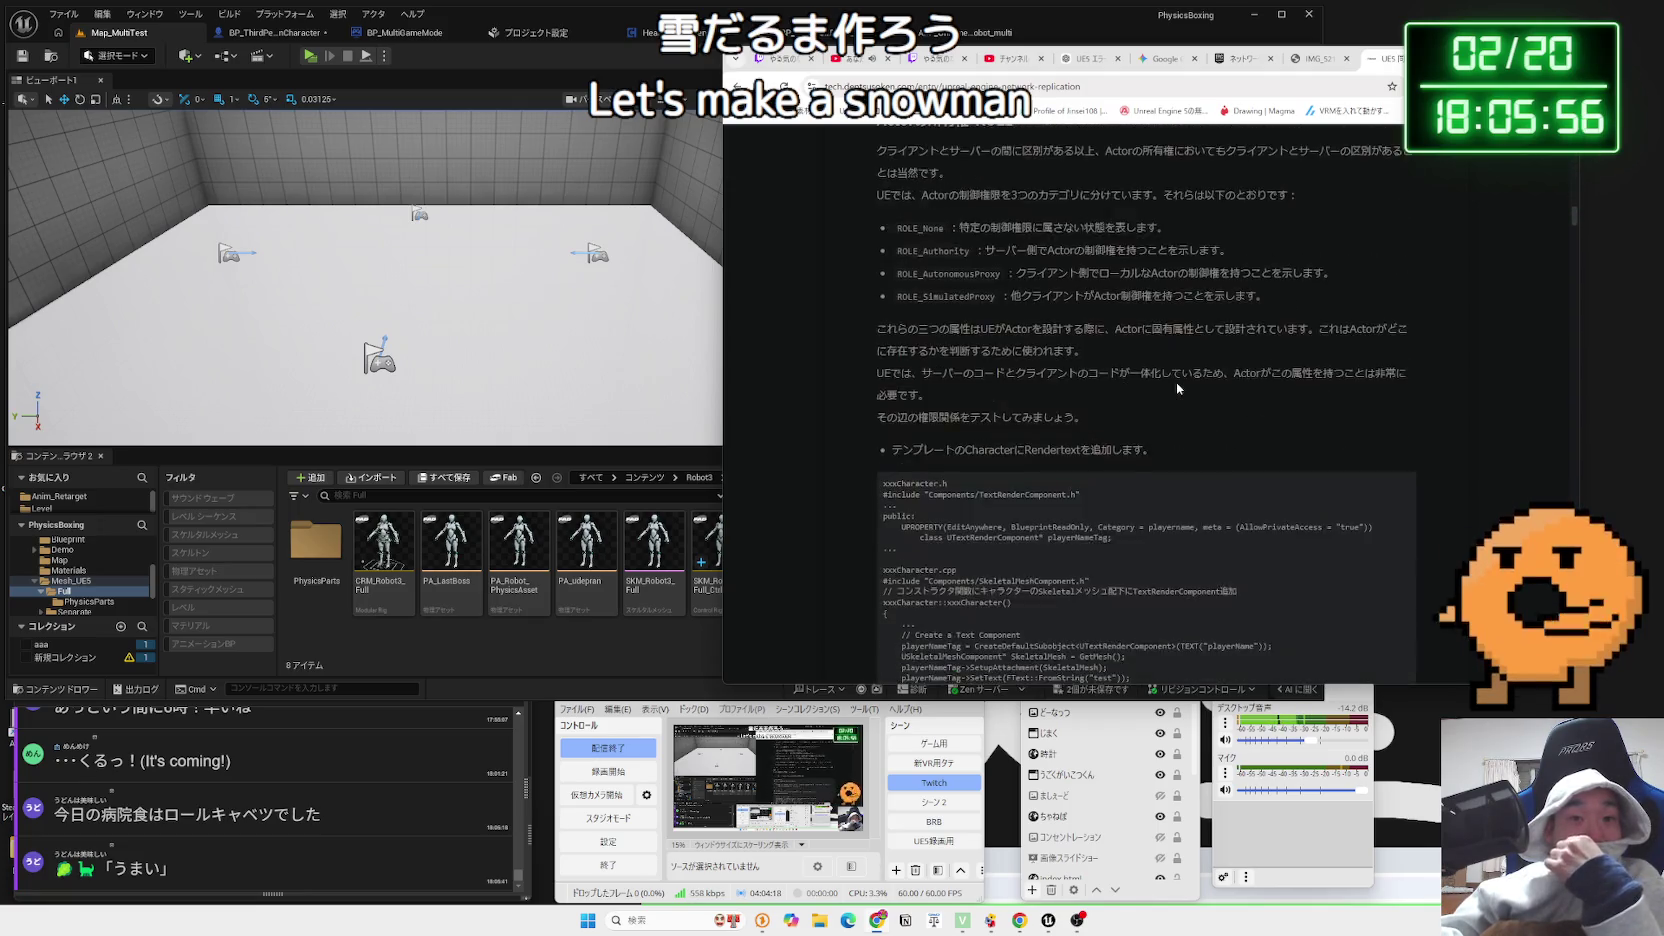
scroll(1176, 382, "down", 10)
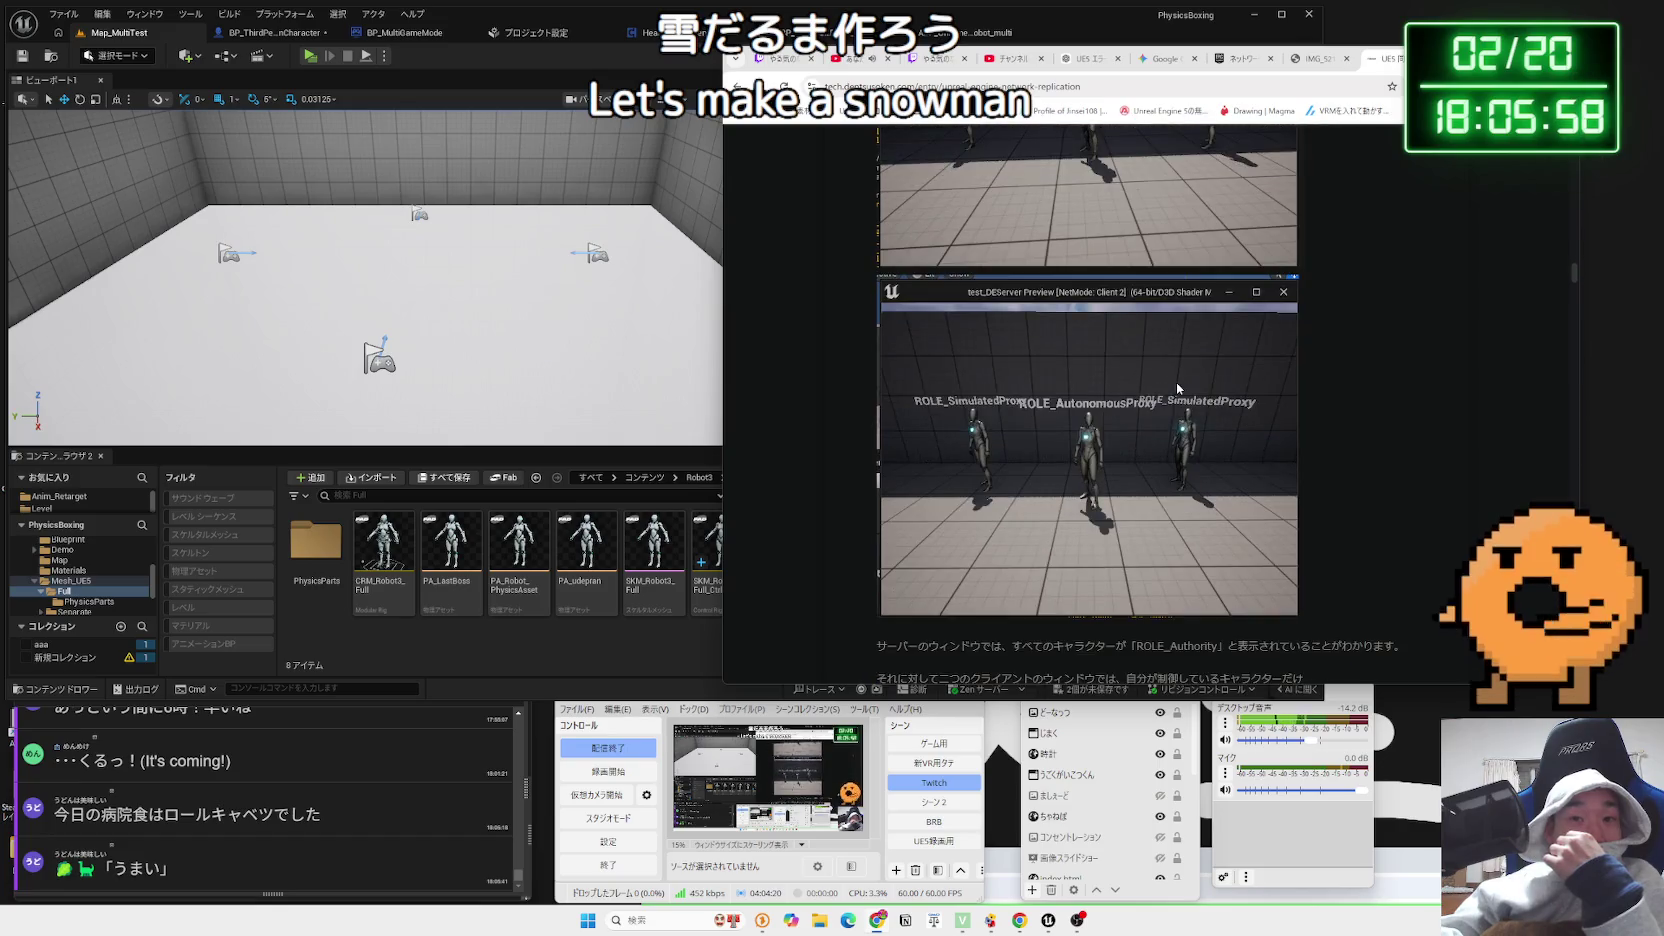
scroll(1177, 388, "down", 10)
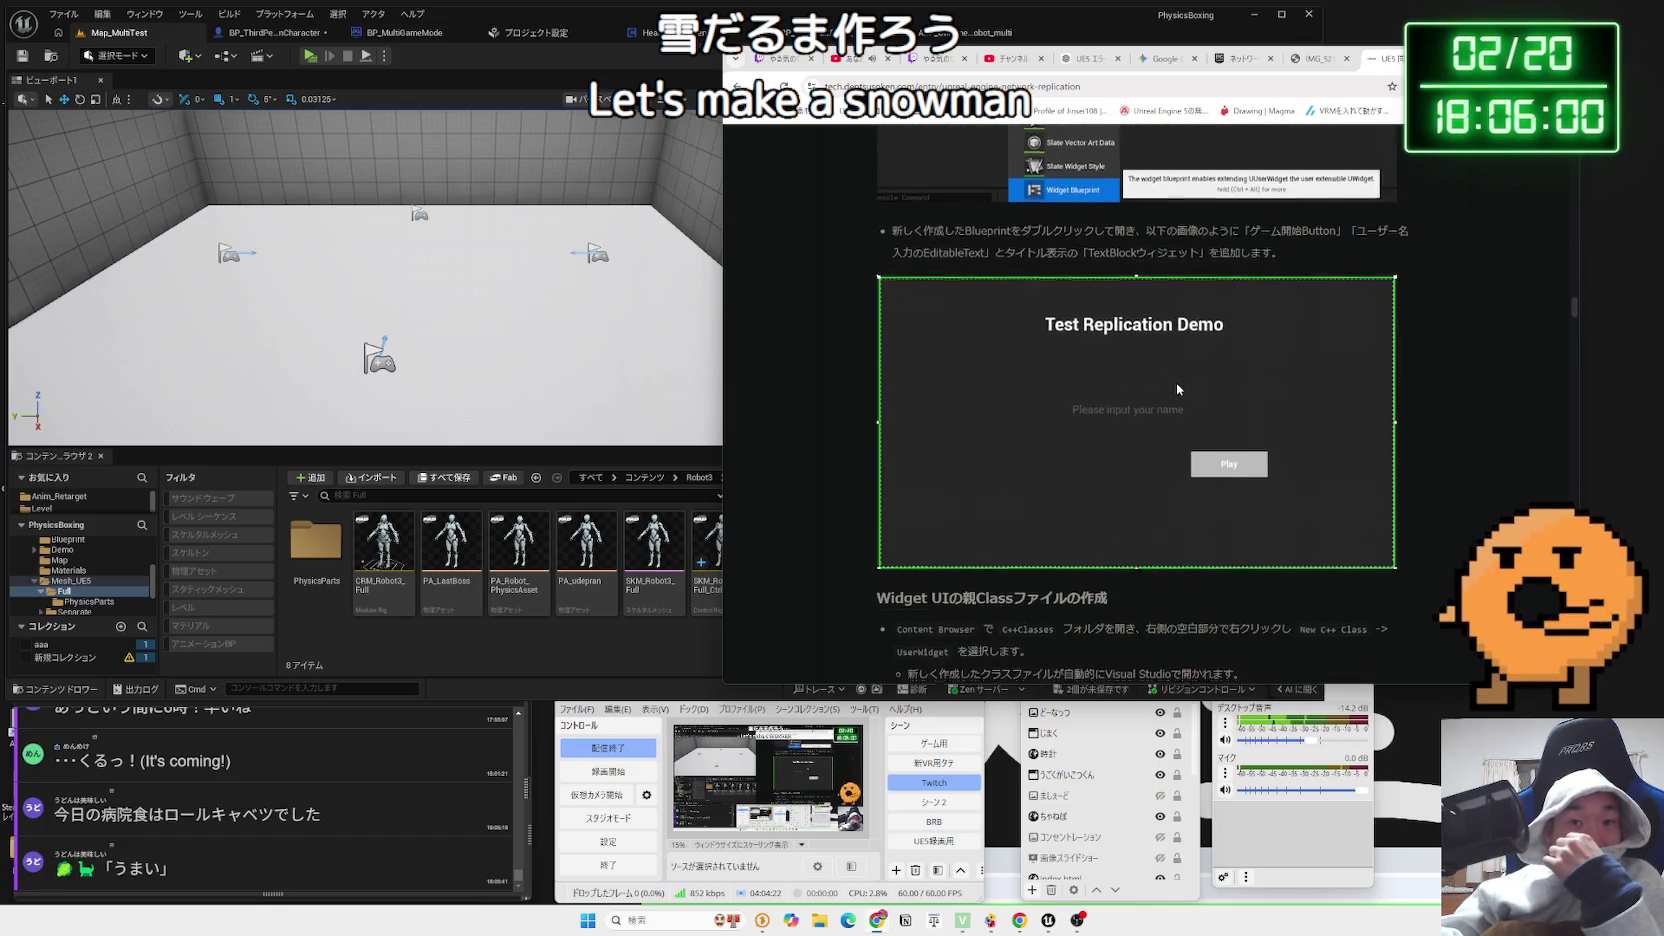
scroll(1177, 388, "down", 10)
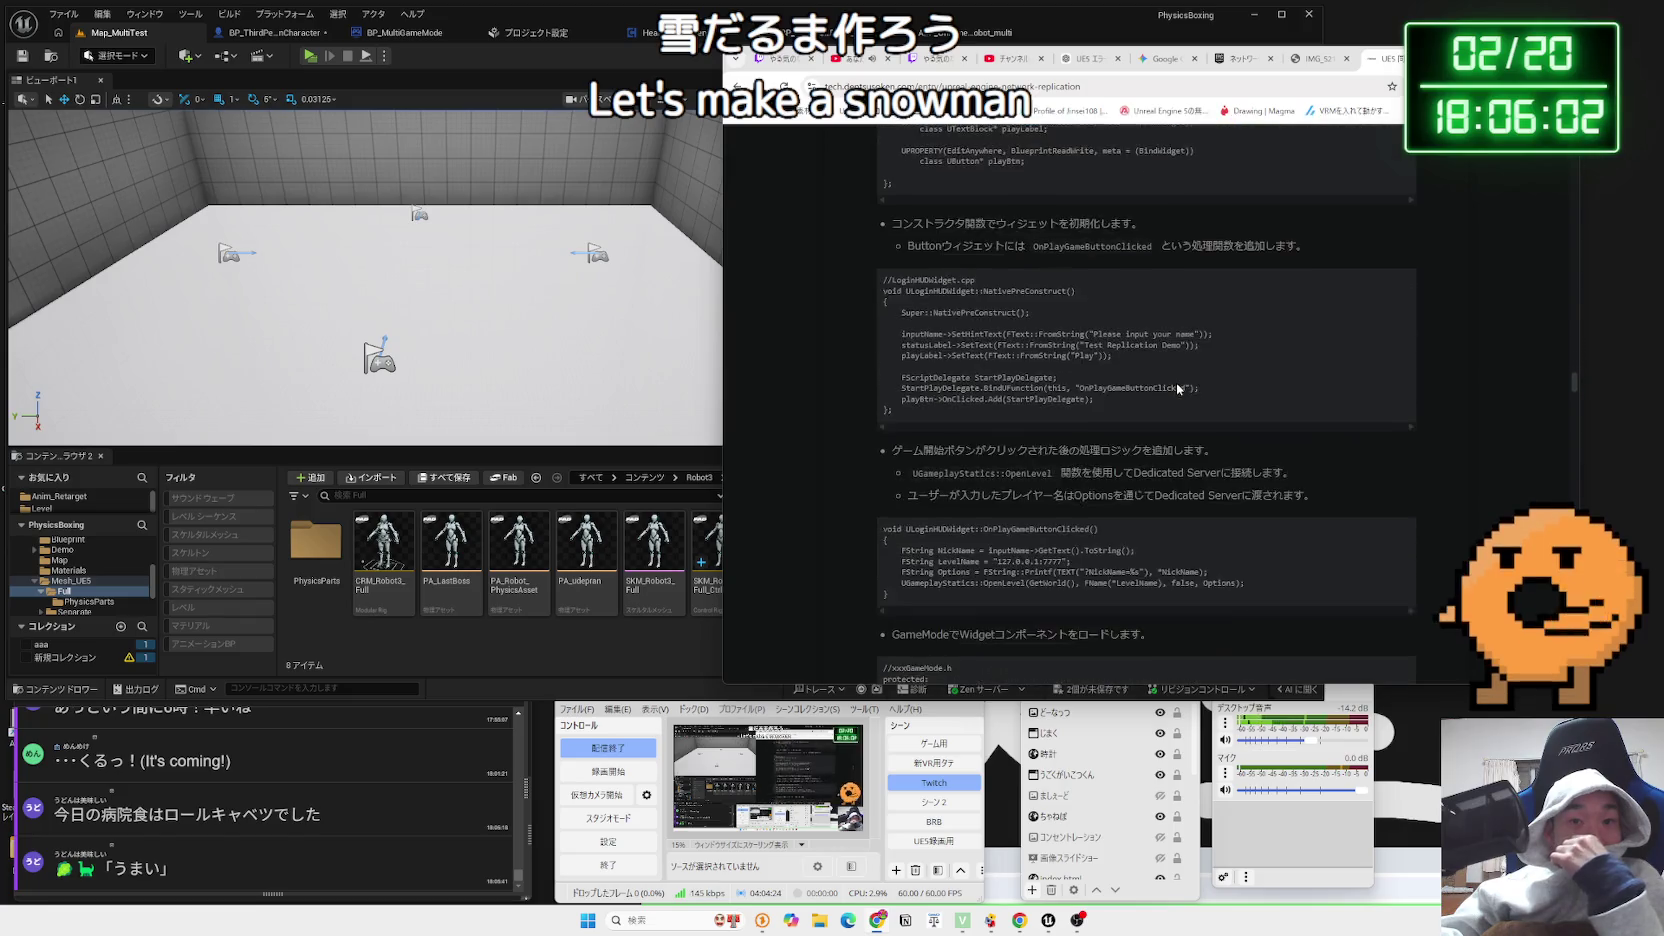
scroll(1176, 388, "down", 10)
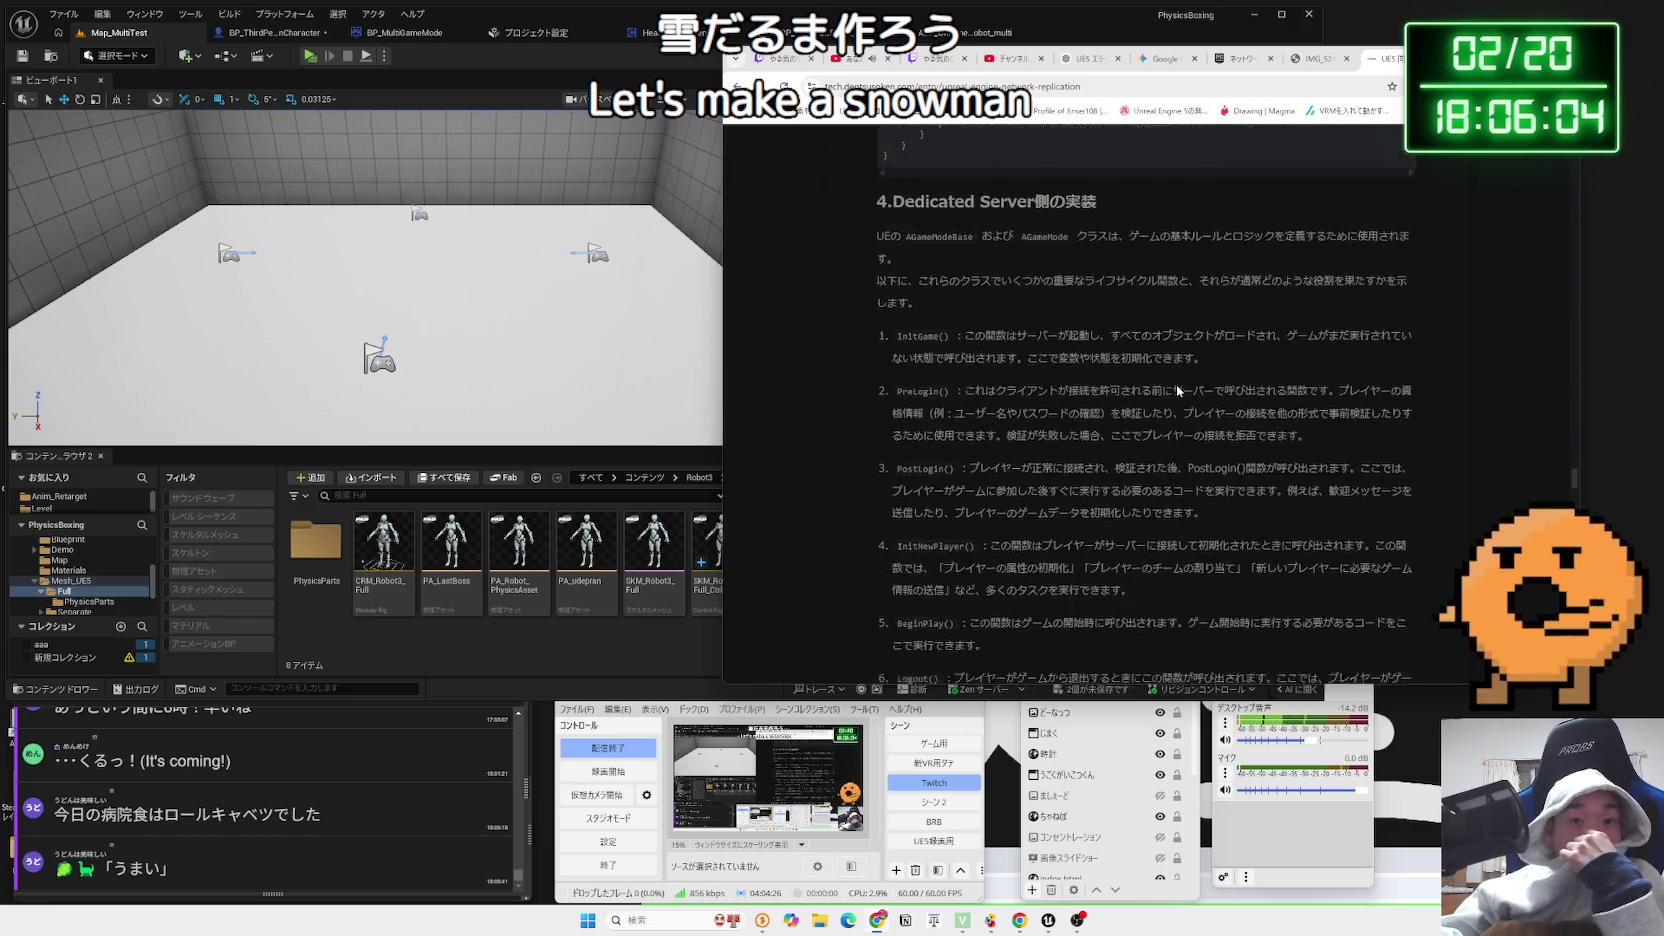
scroll(1176, 385, "down", 10)
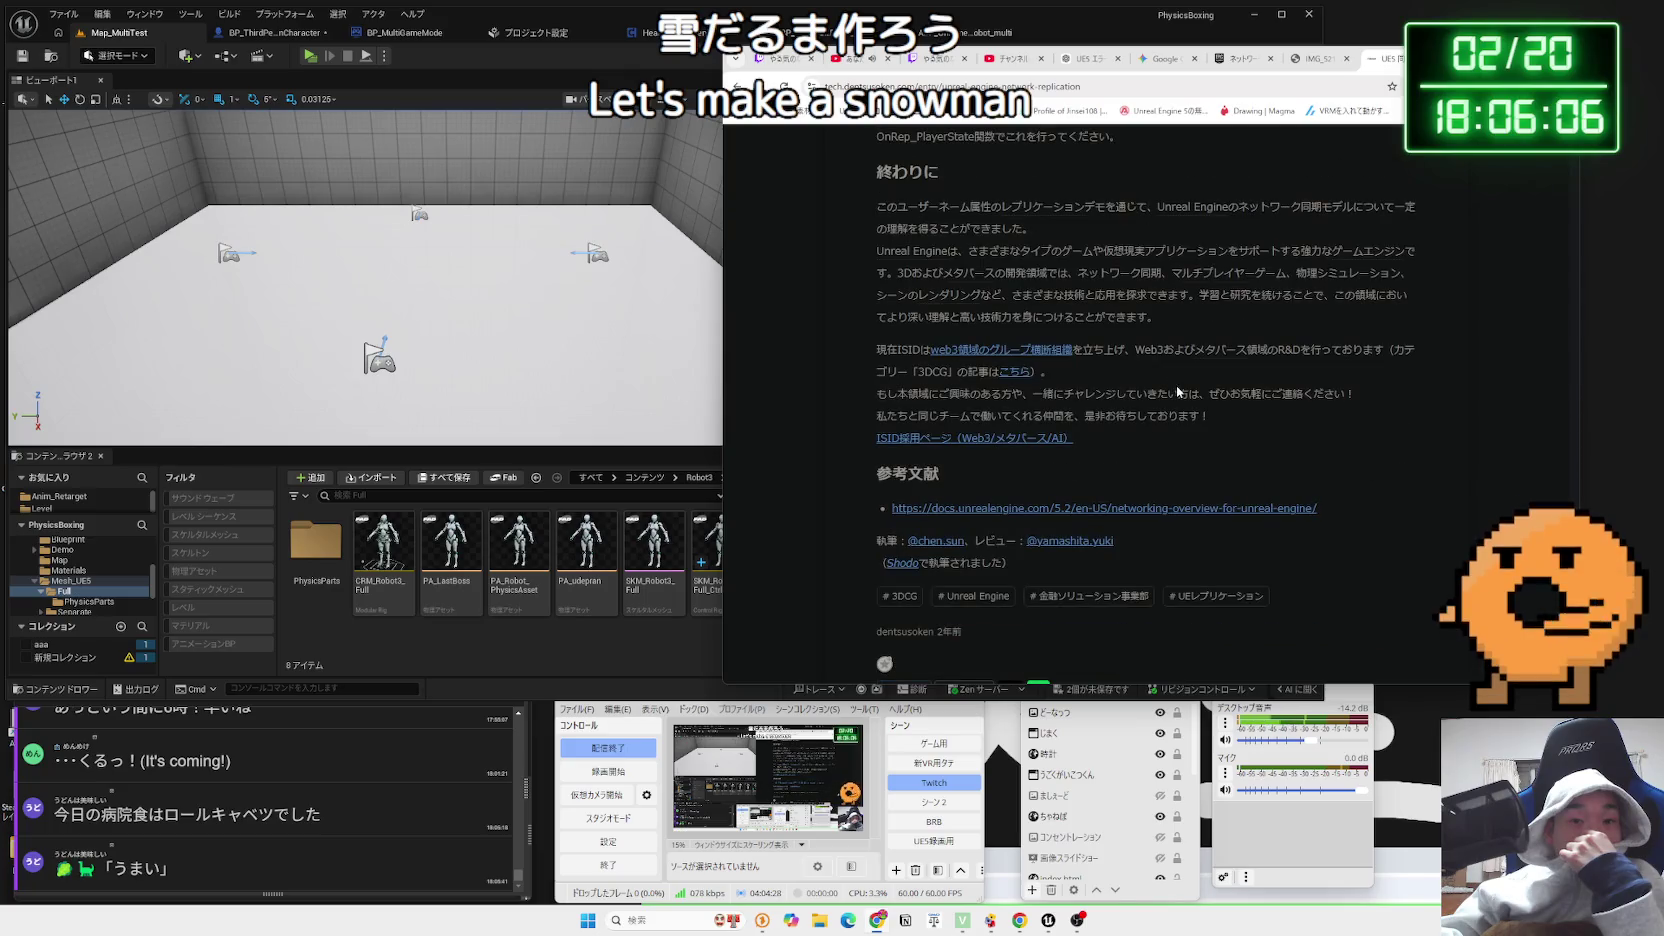
Return to the results and highlight the sentence about the server managing world state
key("alt+Left")
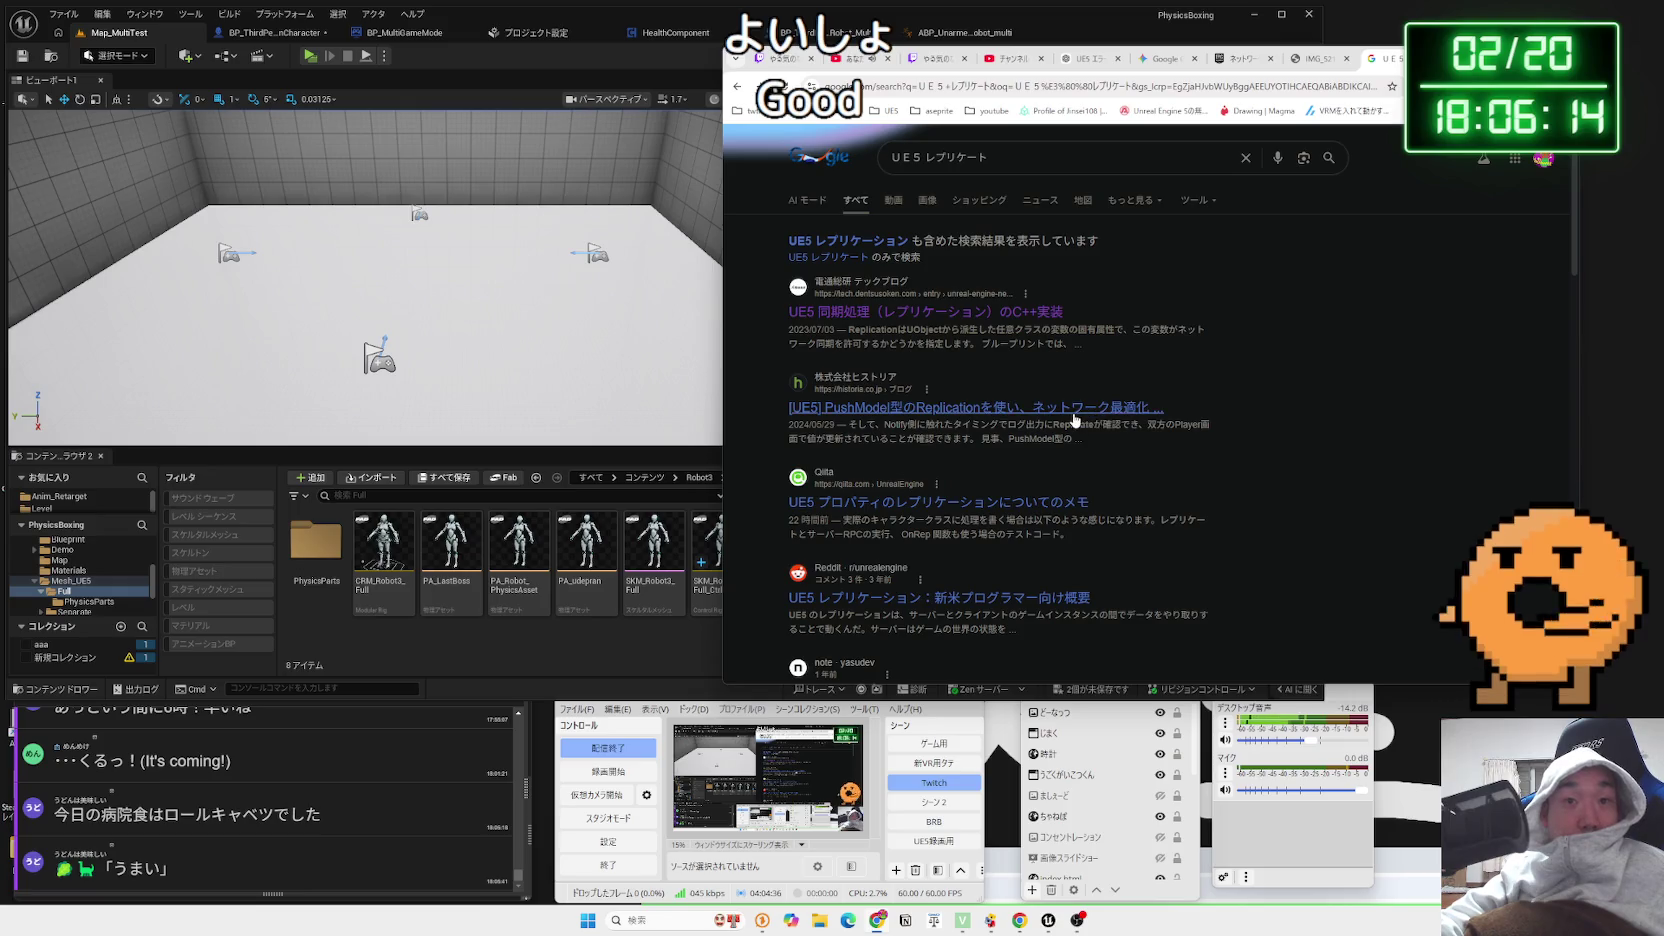
scroll(1048, 411, "down", 3)
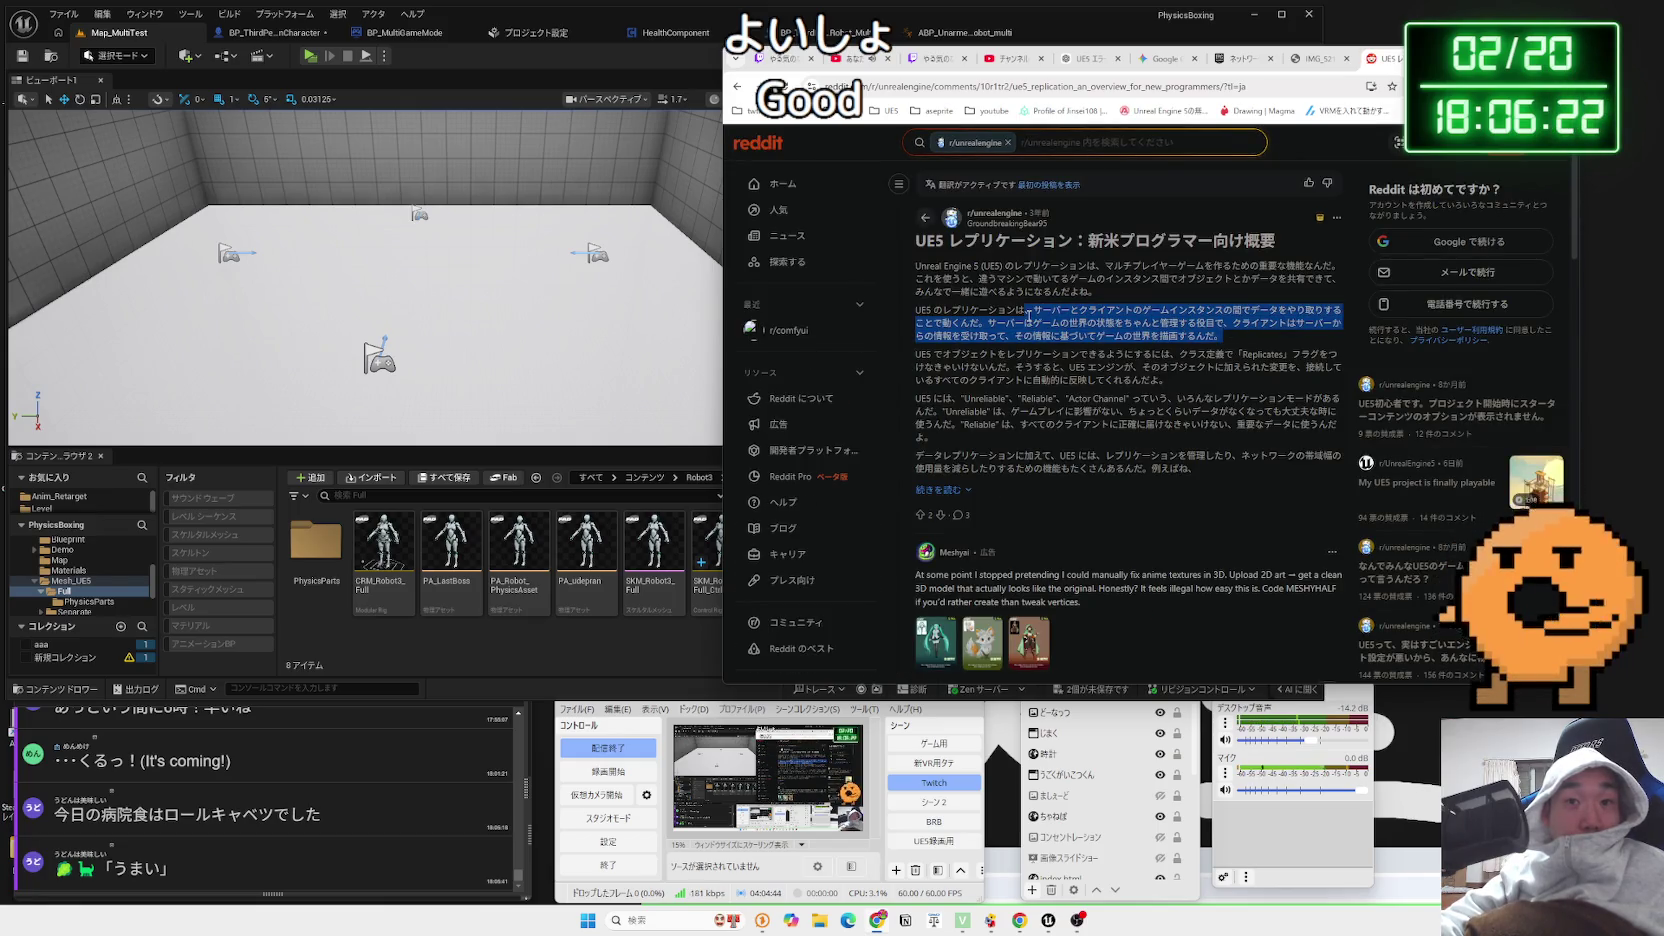
left_click_drag(1230, 323, 992, 321)
left_click(988, 319)
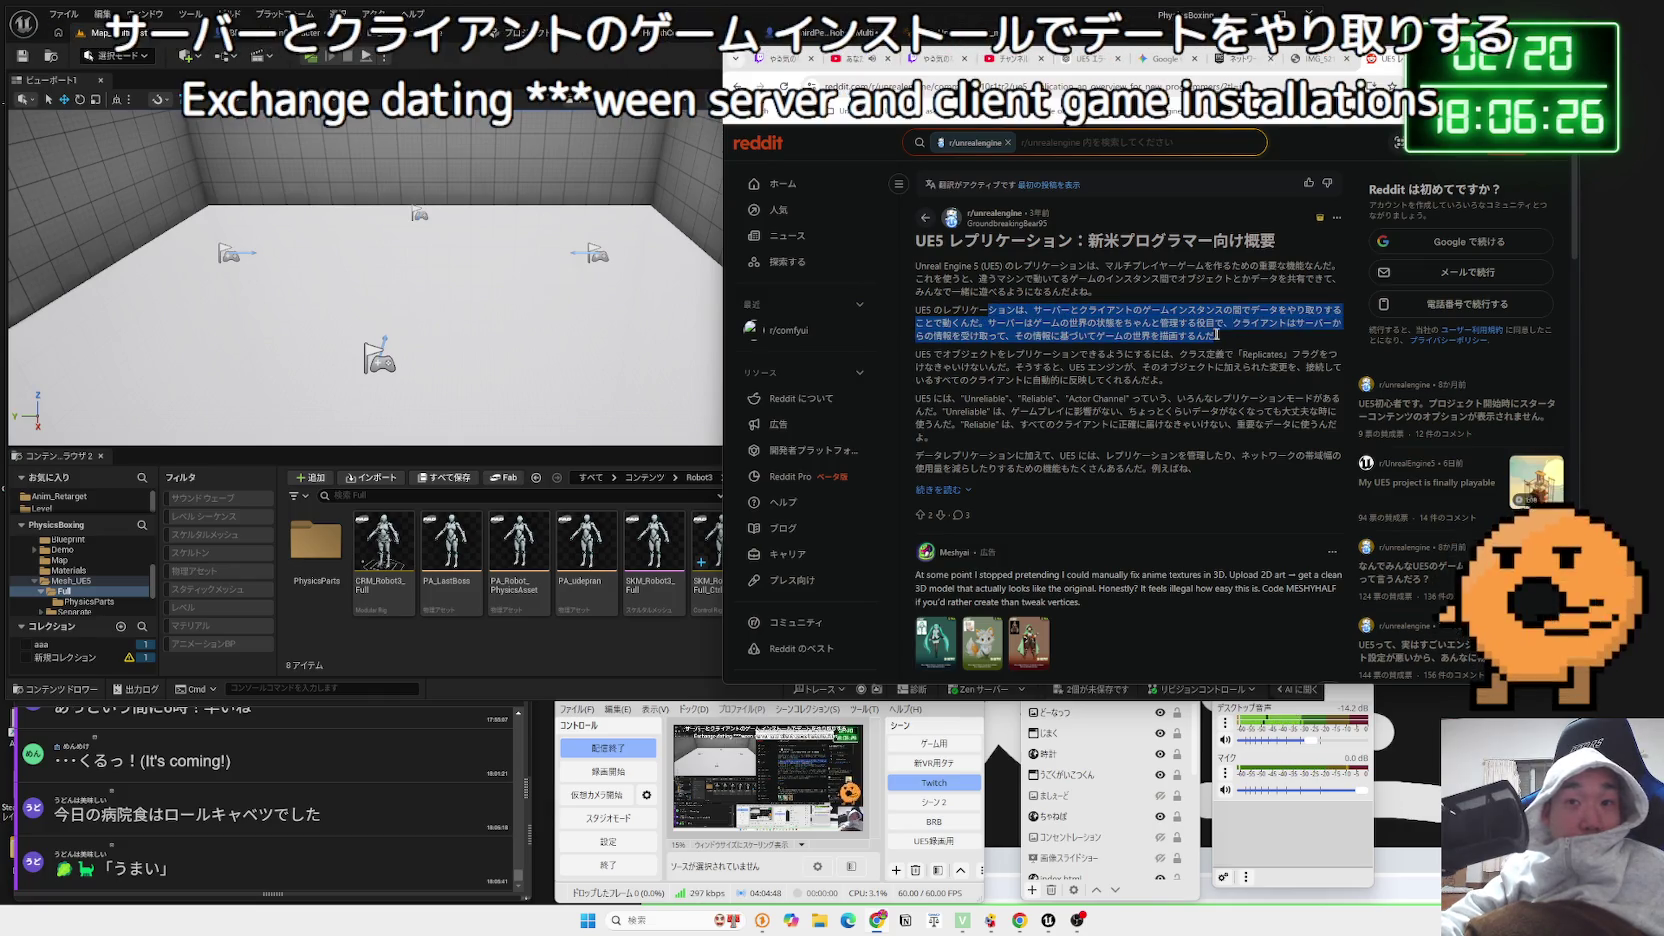